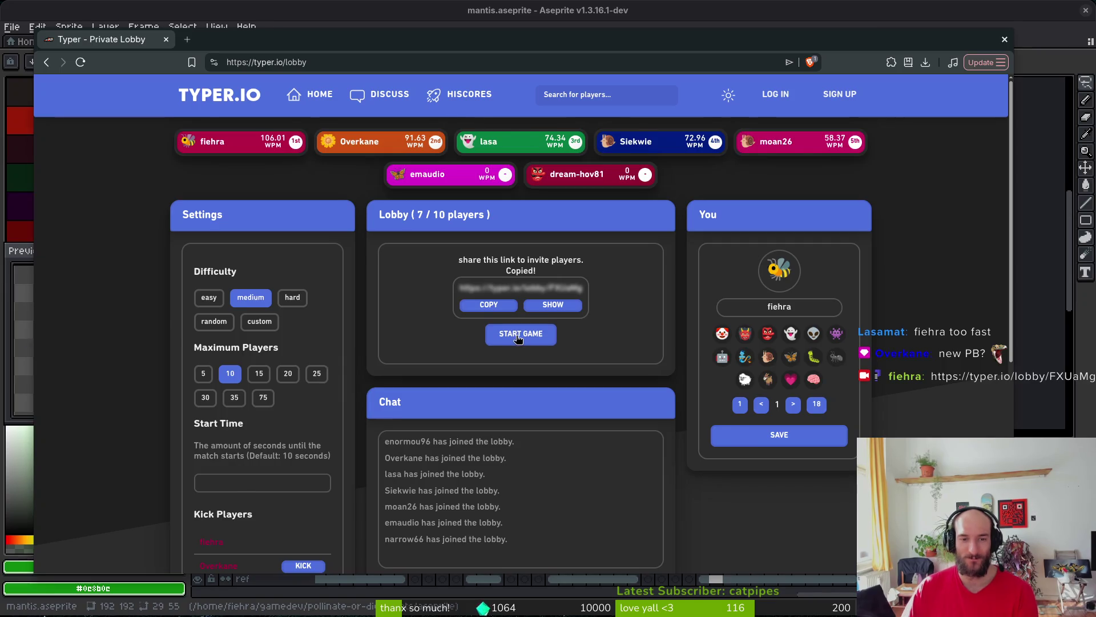
Launch the race for all lobby players so the countdown runs to GO!
{"action": "left_click", "coordinate": [520, 337]}
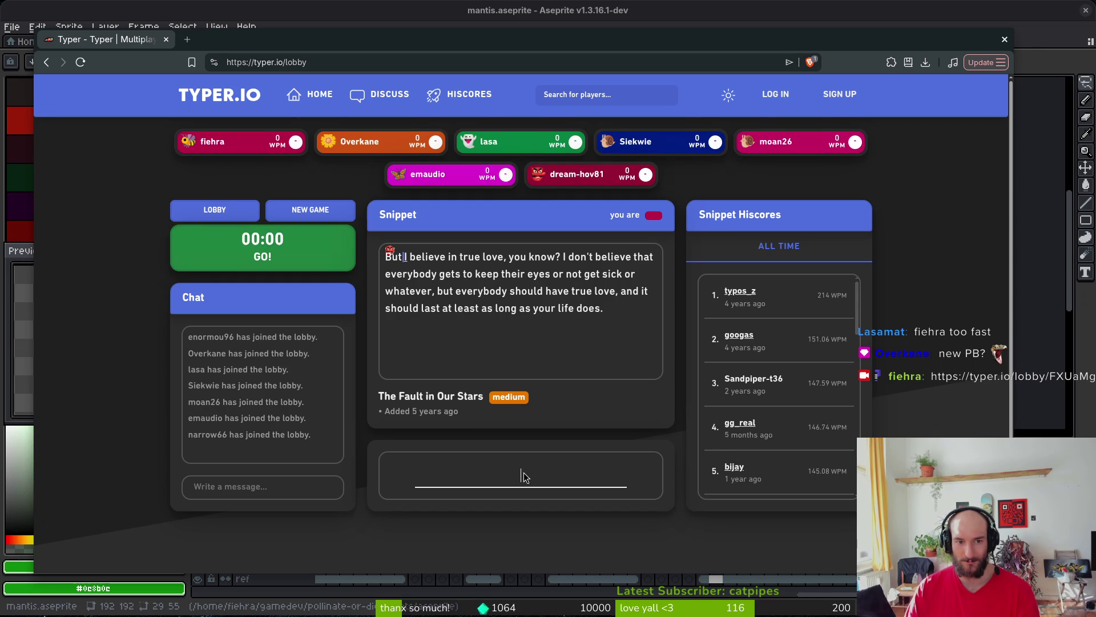
Type The Fault in Our Stars snippet, beginning 'I believe in true love, you know?'.
{"action": "type", "text": "I b"}
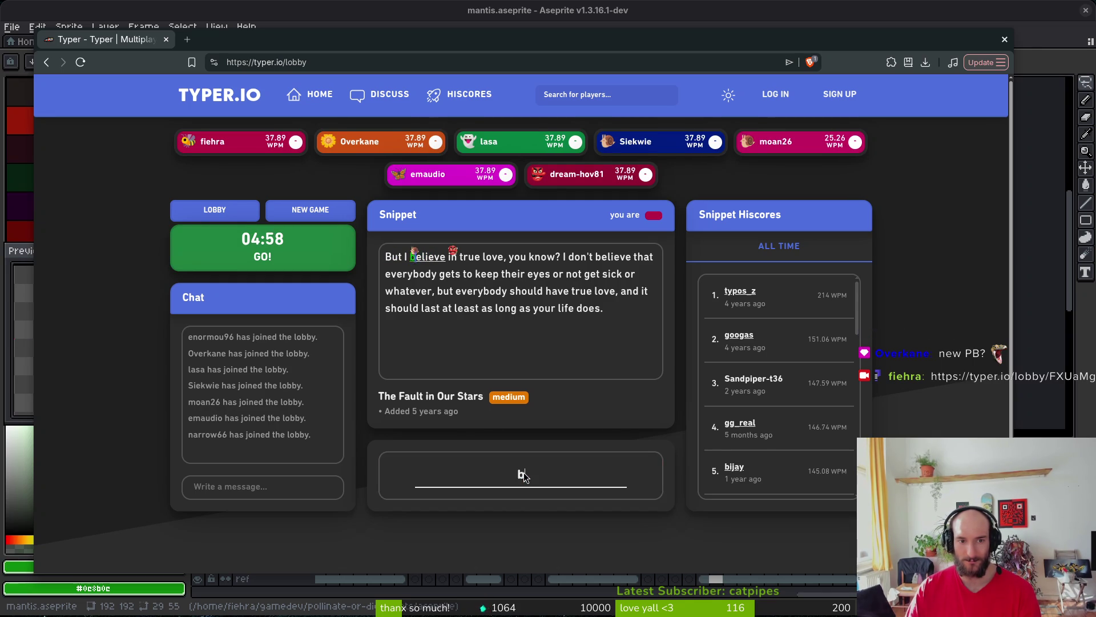
{"action": "type", "text": "elieve"}
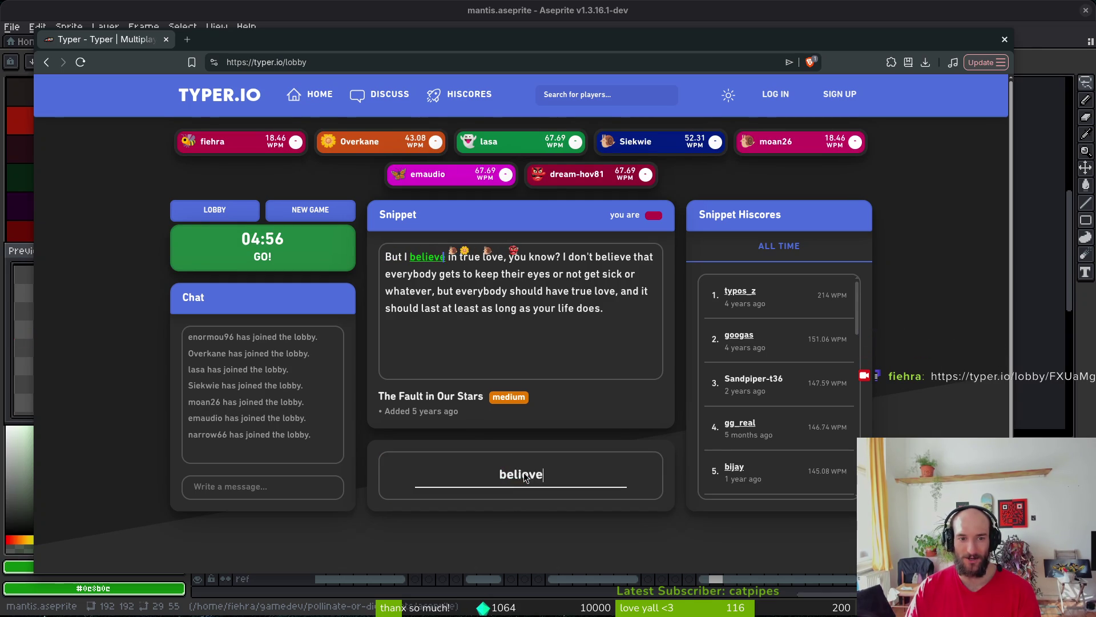
{"action": "type", "text": " in true love, you k"}
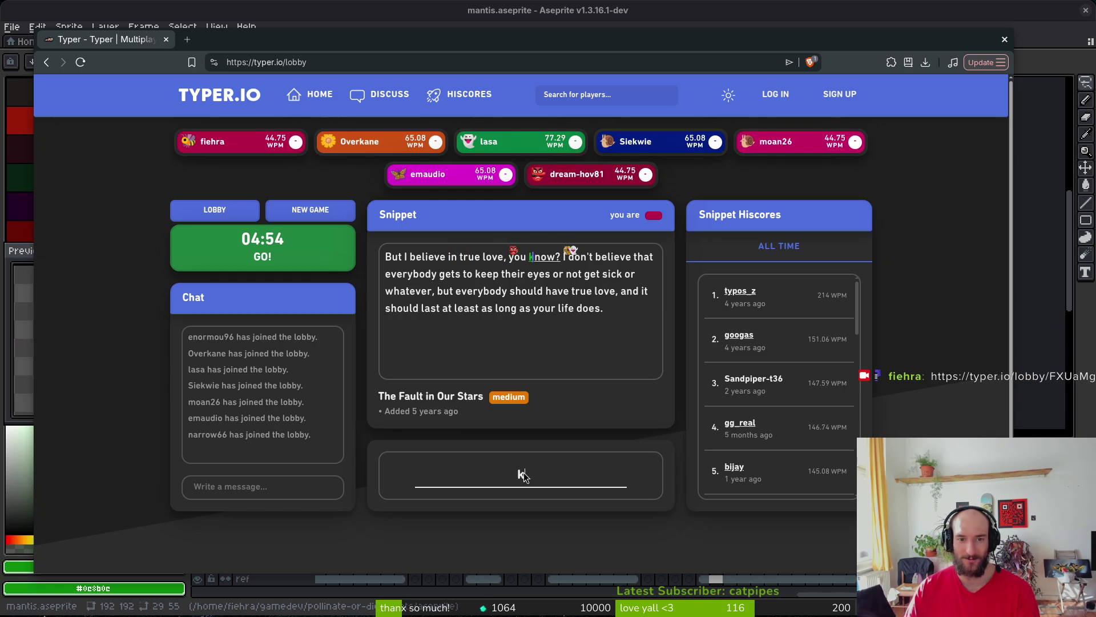
{"action": "type", "text": "now? I do"}
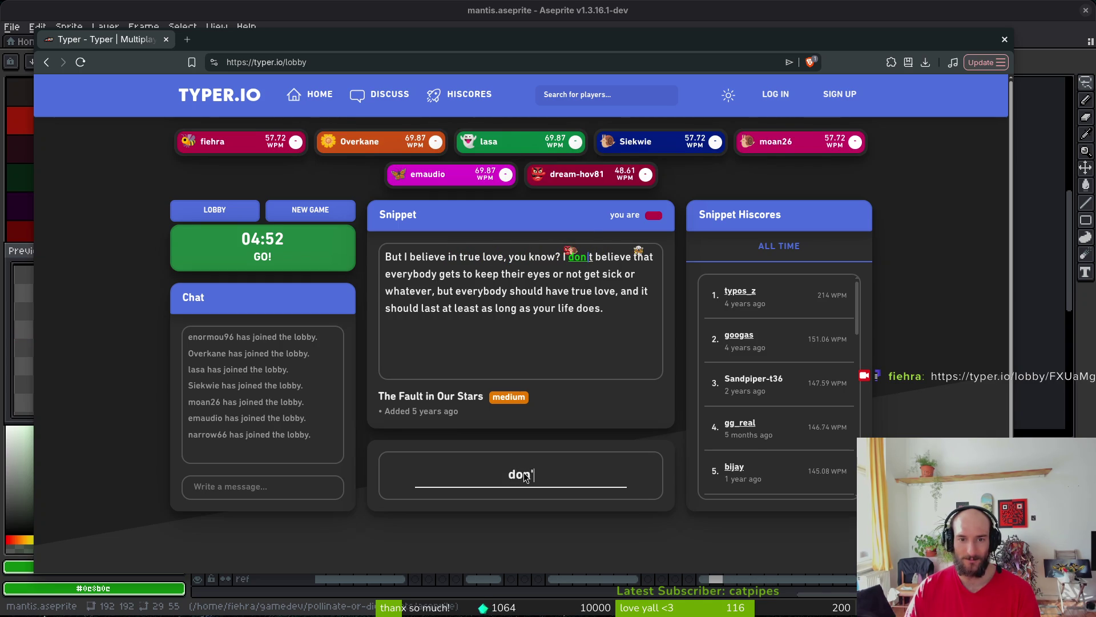
{"action": "type", "text": "t believe that ever"}
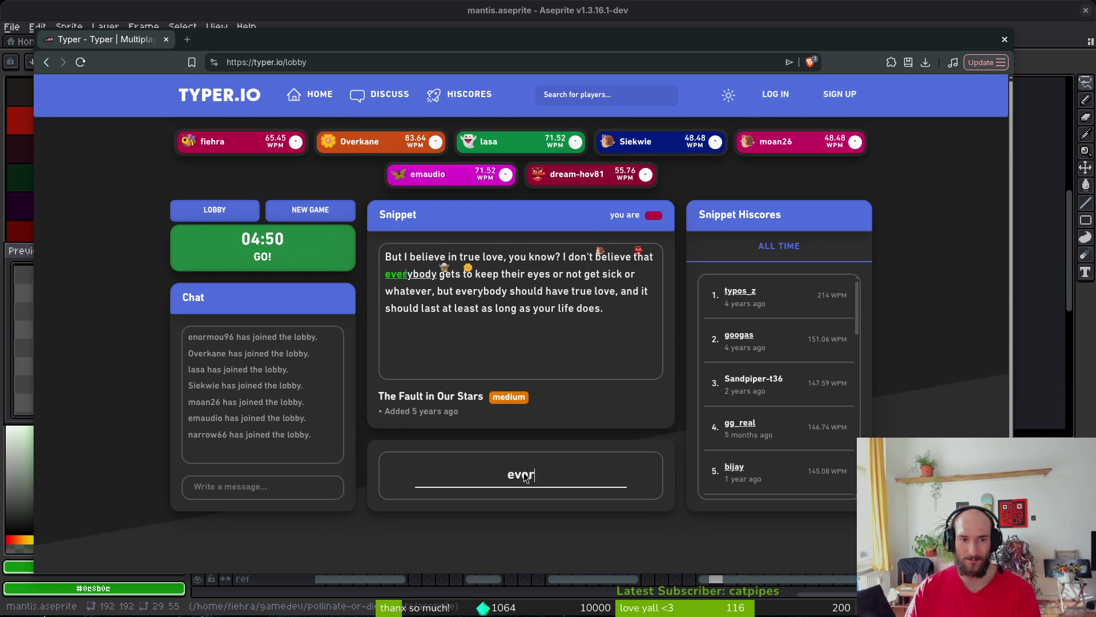
{"action": "type", "text": "ybody ge"}
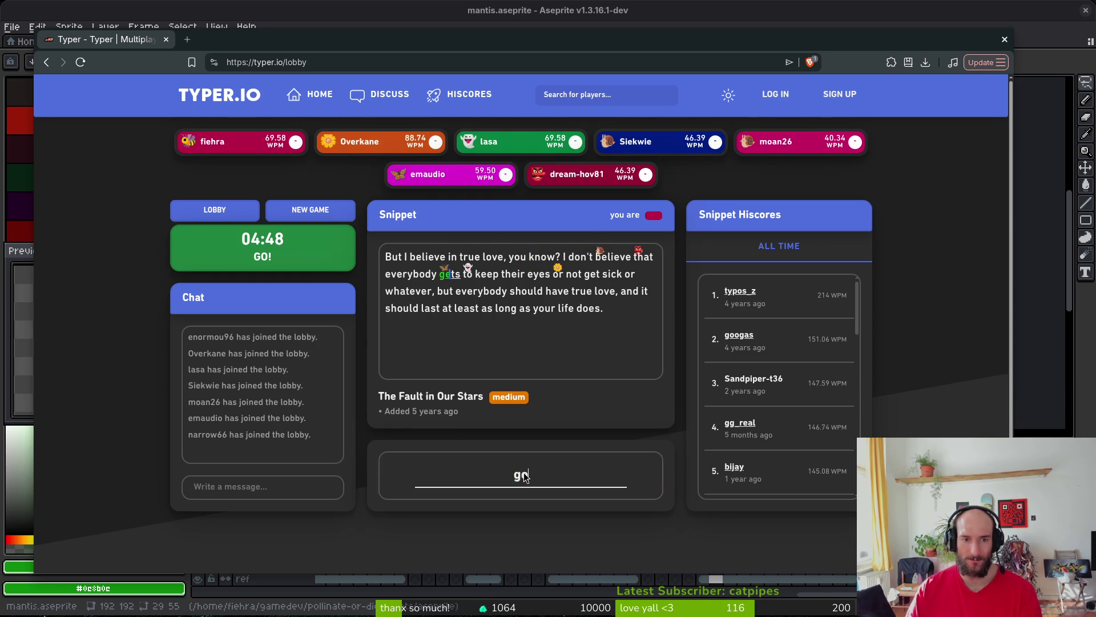
{"action": "type", "text": "ts to keep "}
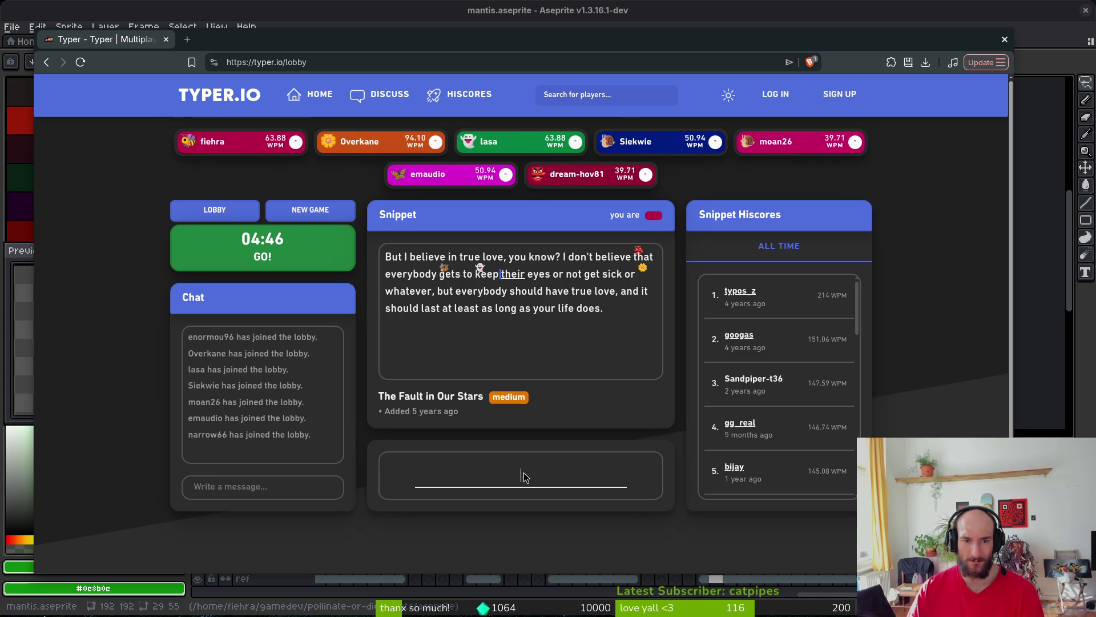
{"action": "type", "text": "their eyes or not g"}
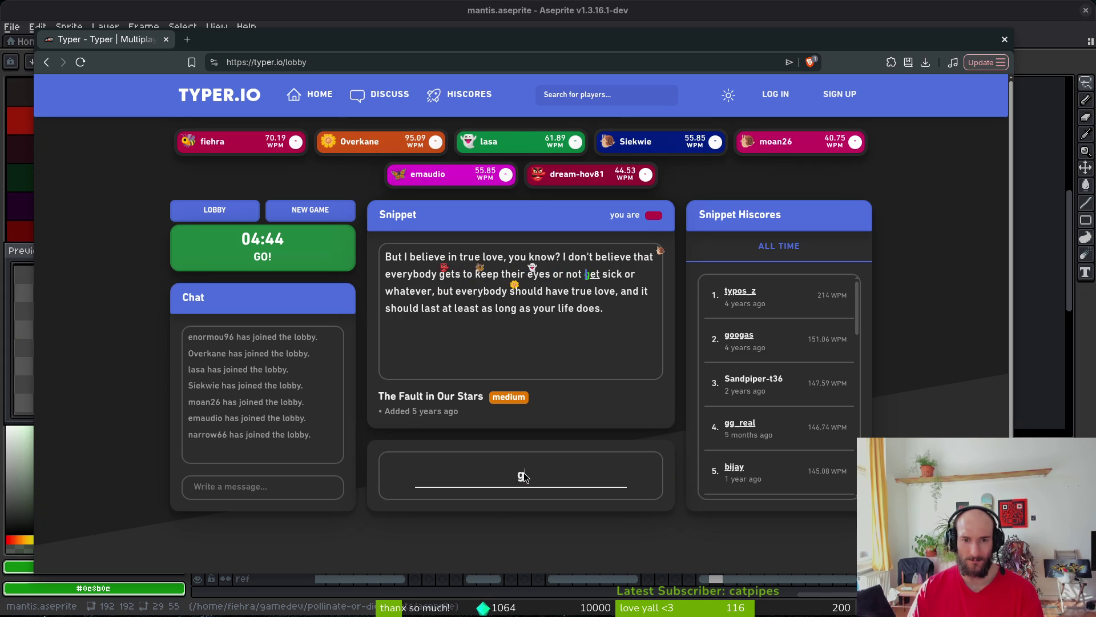
{"action": "type", "text": "et sick or what"}
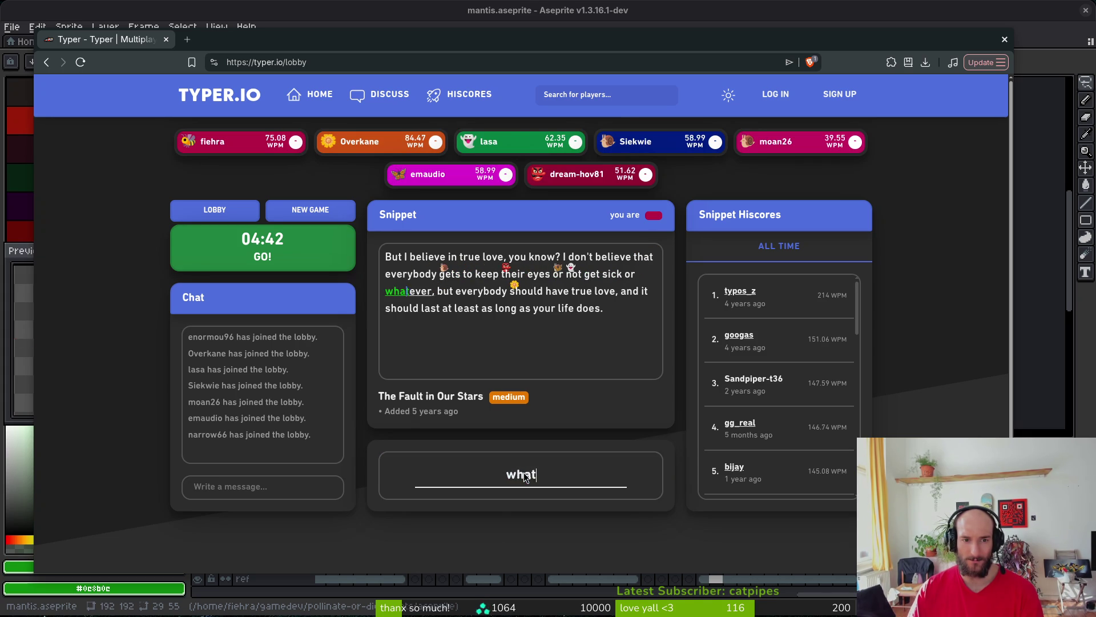
{"action": "type", "text": "ever, but eve"}
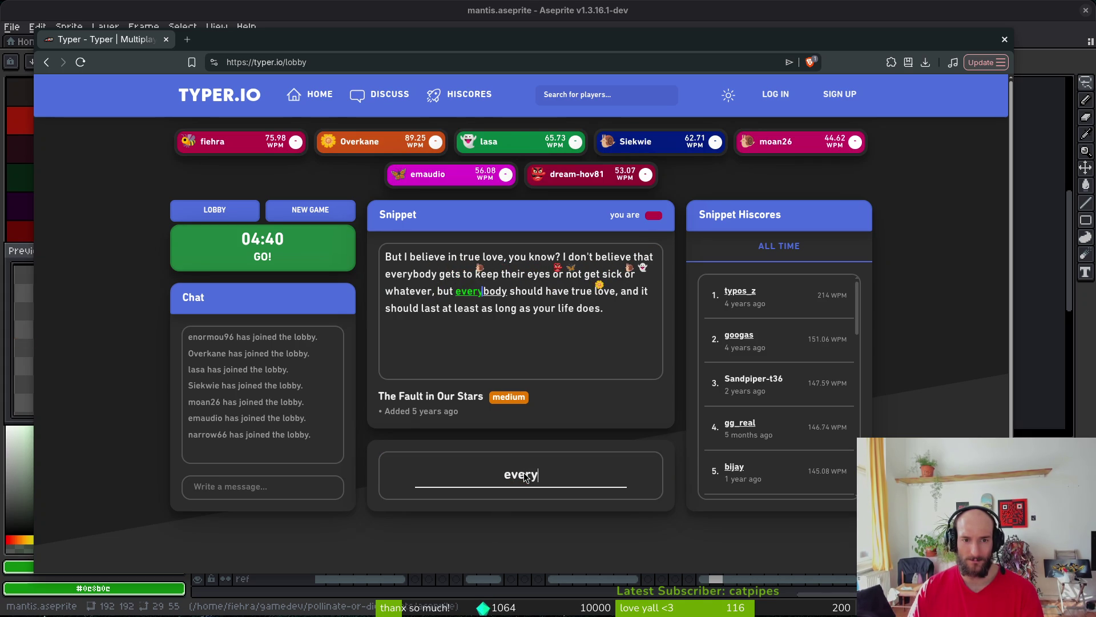
{"action": "type", "text": "body should have "}
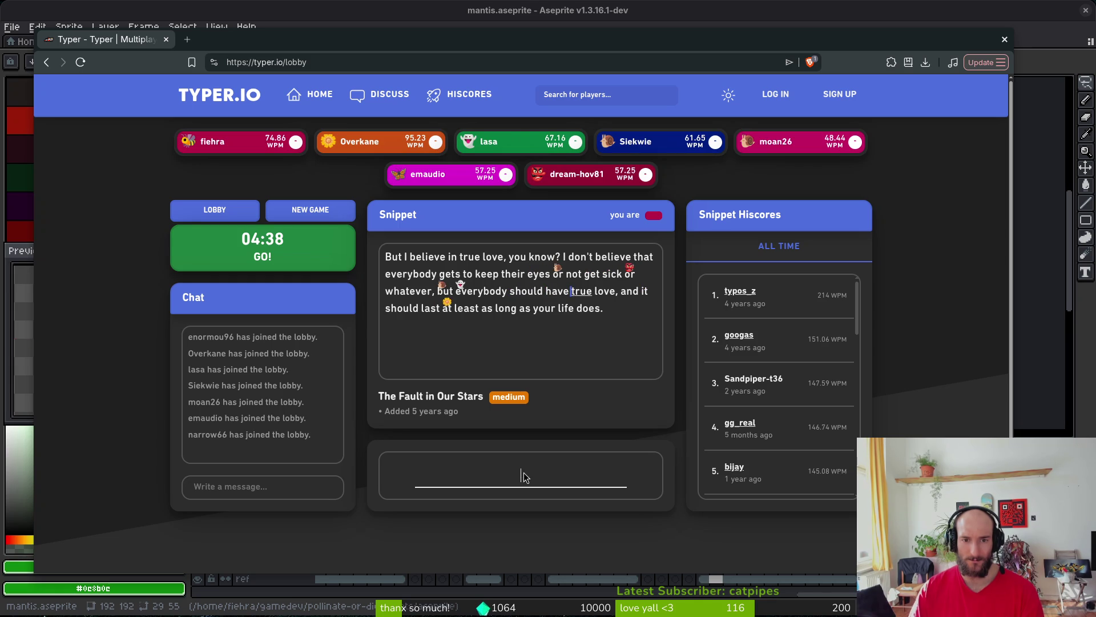
{"action": "type", "text": "true love, and it sh"}
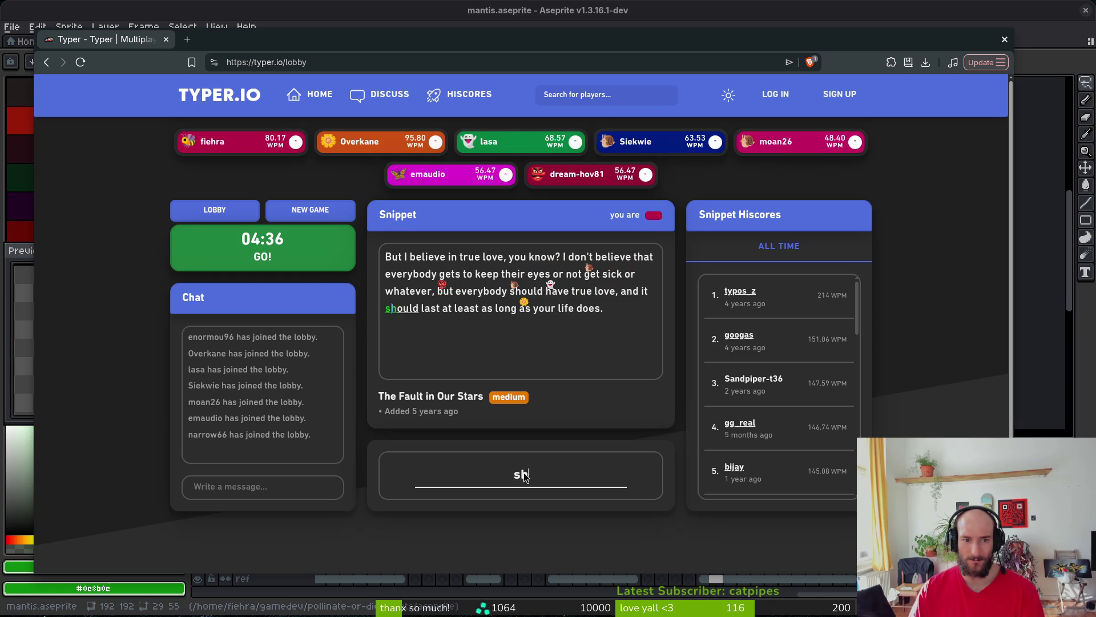
{"action": "type", "text": "ould last at le"}
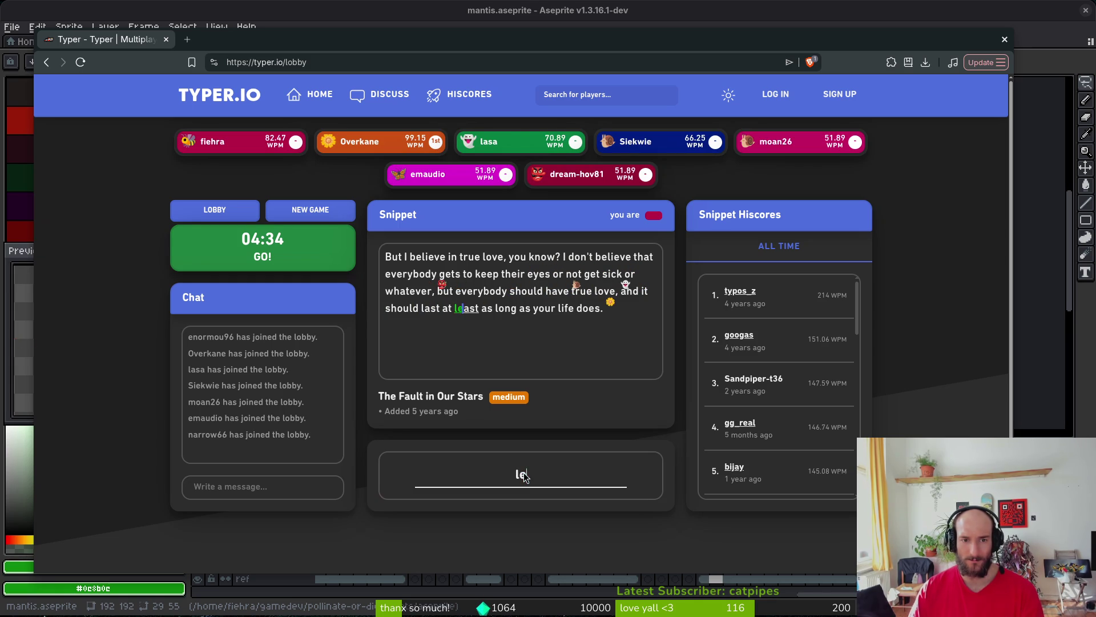
{"action": "type", "text": "ast as long as your"}
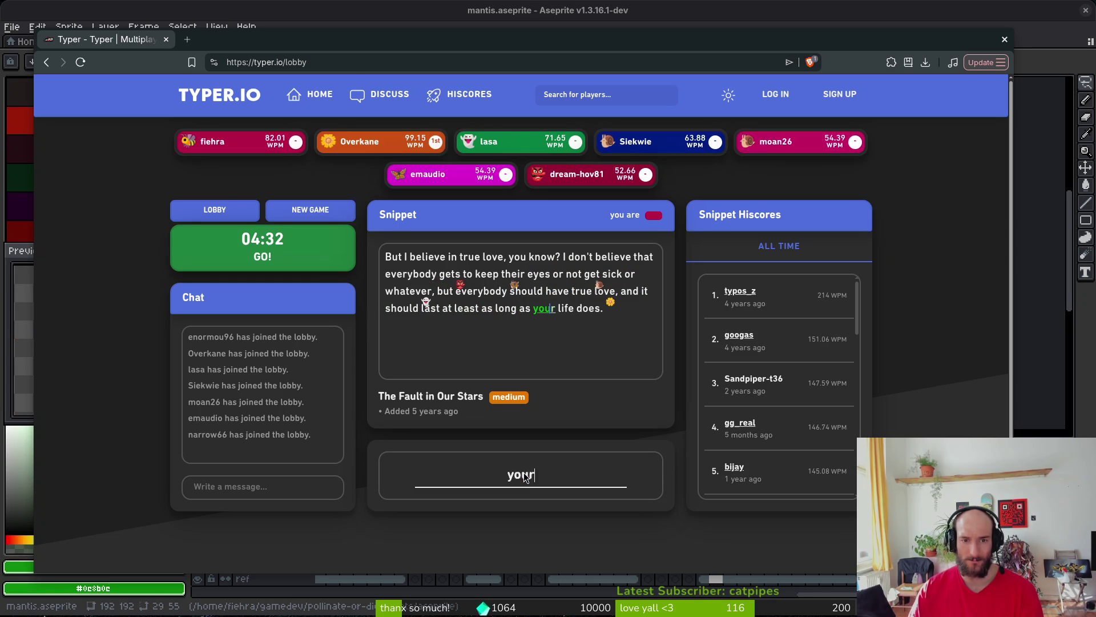
{"action": "type", "text": " life does."}
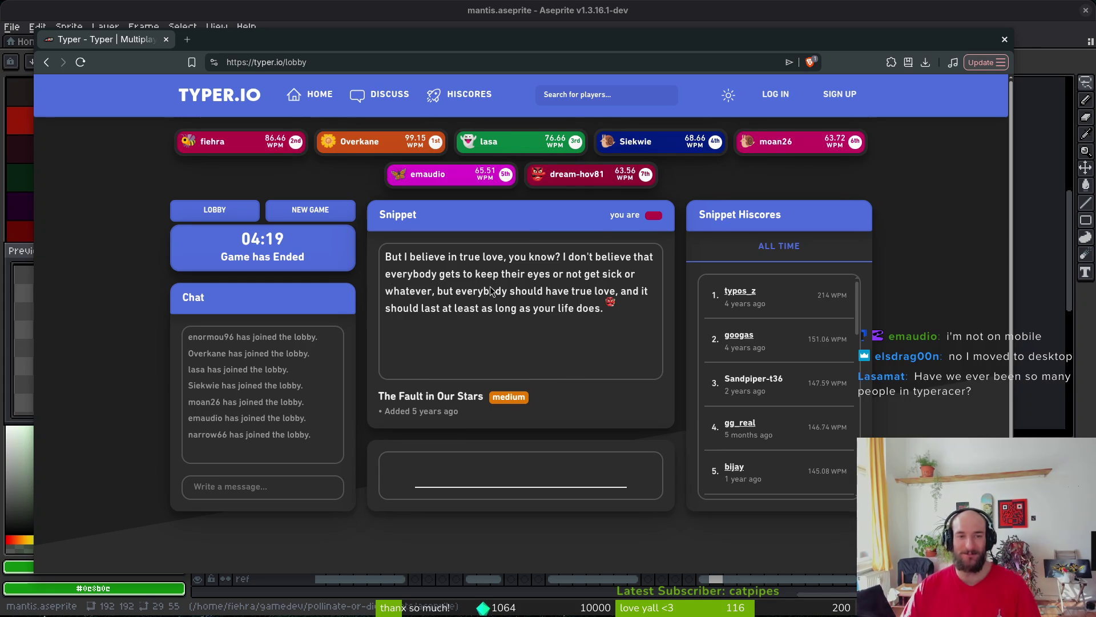
Start a new race and type 'He had narrow hips, a small waist…', fixing a typo.
{"action": "left_click", "coordinate": [300, 207]}
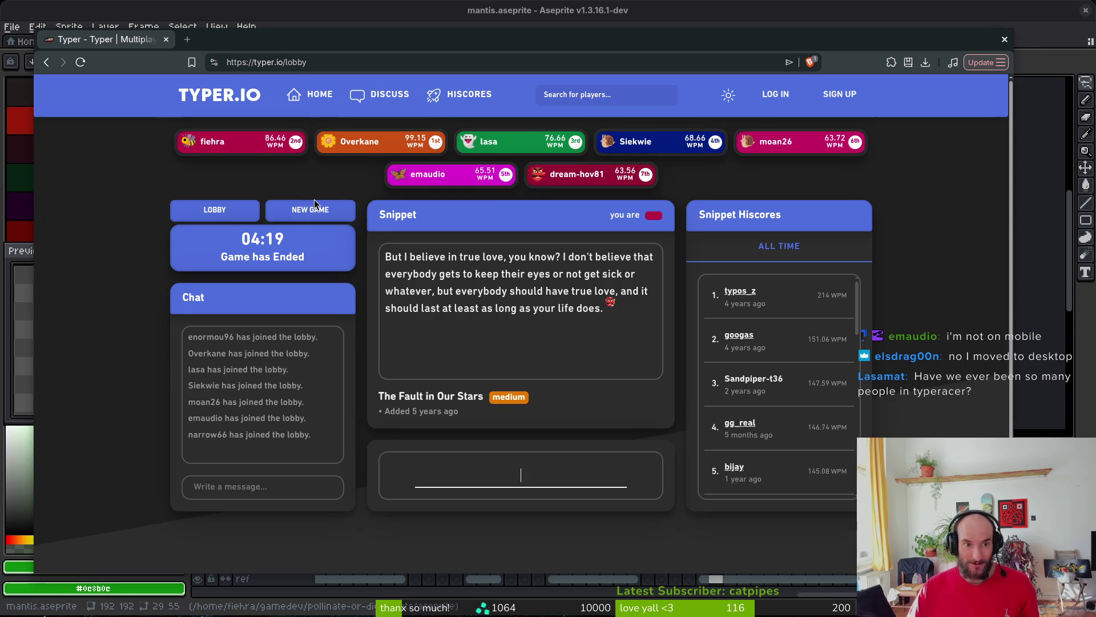
{"action": "left_click", "coordinate": [523, 505]}
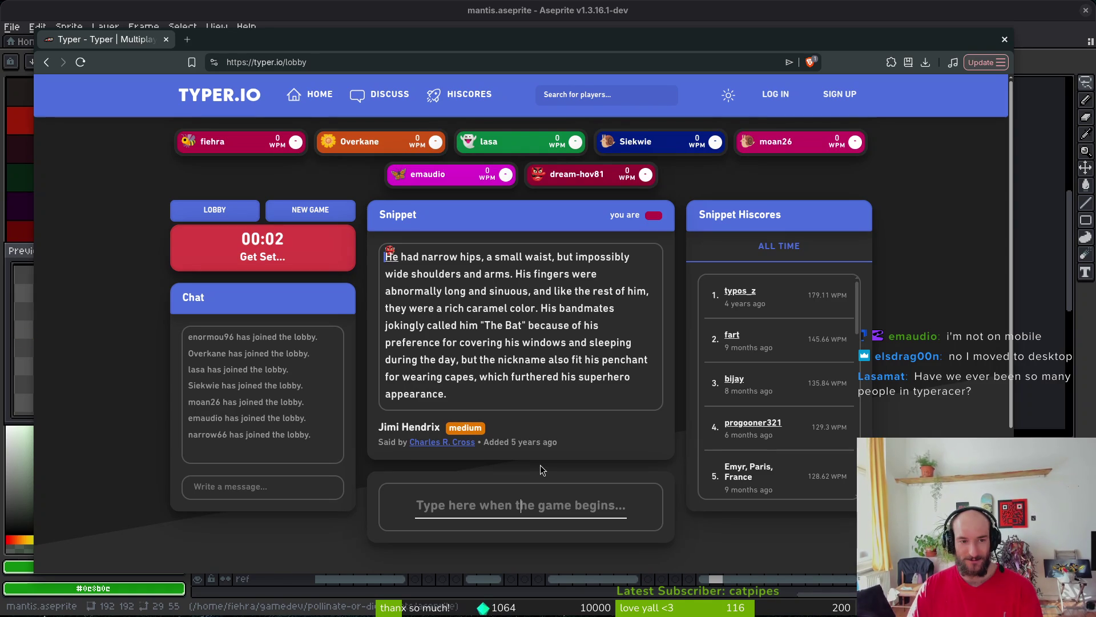
{"action": "type", "text": "H"}
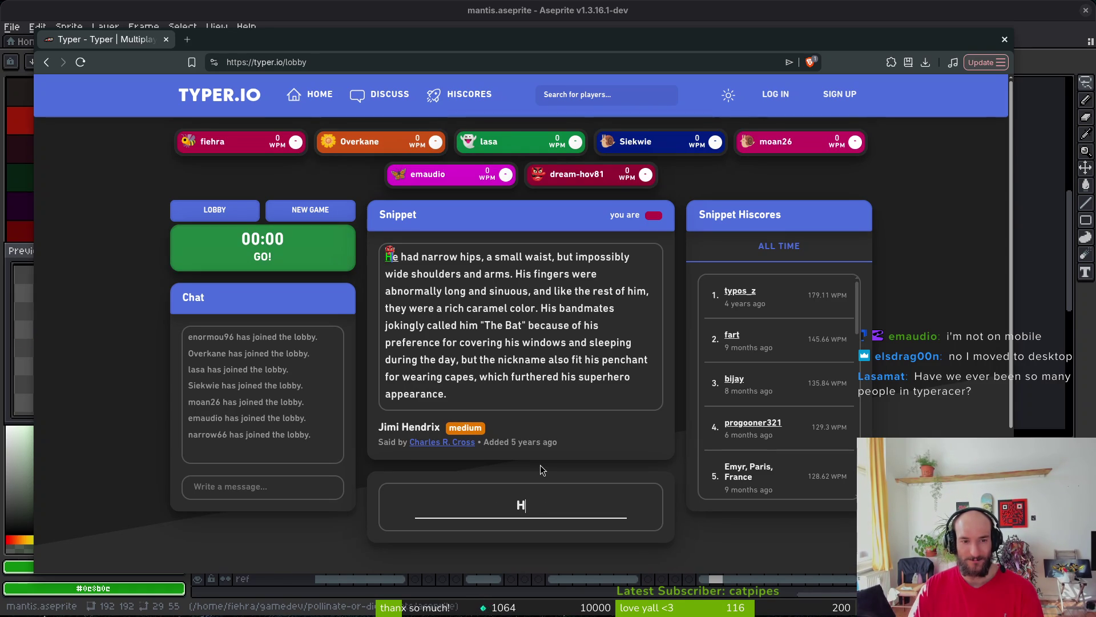
{"action": "type", "text": "e had narrow hips"}
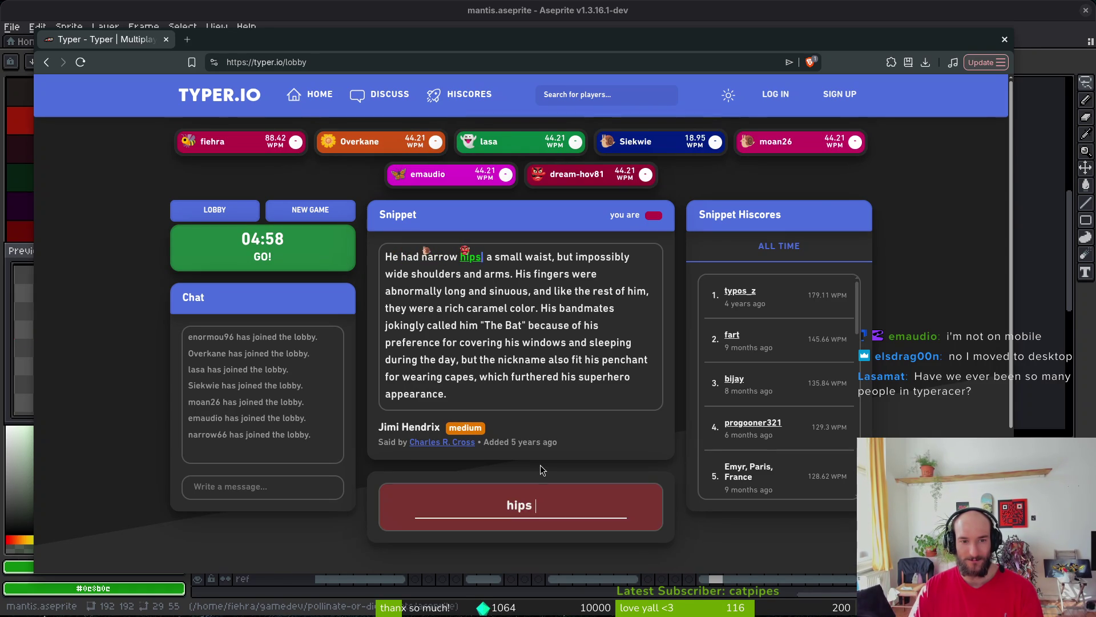
{"action": "key", "text": "BackSpace"}
{"action": "type", "text": ", a small waist, "}
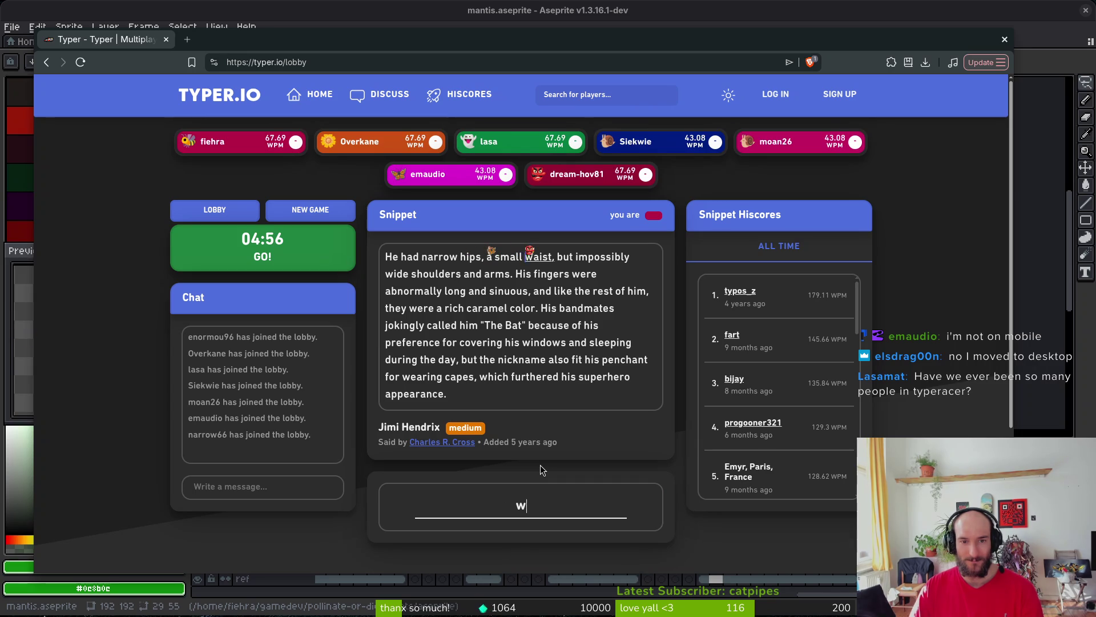
{"action": "type", "text": "but impossibl"}
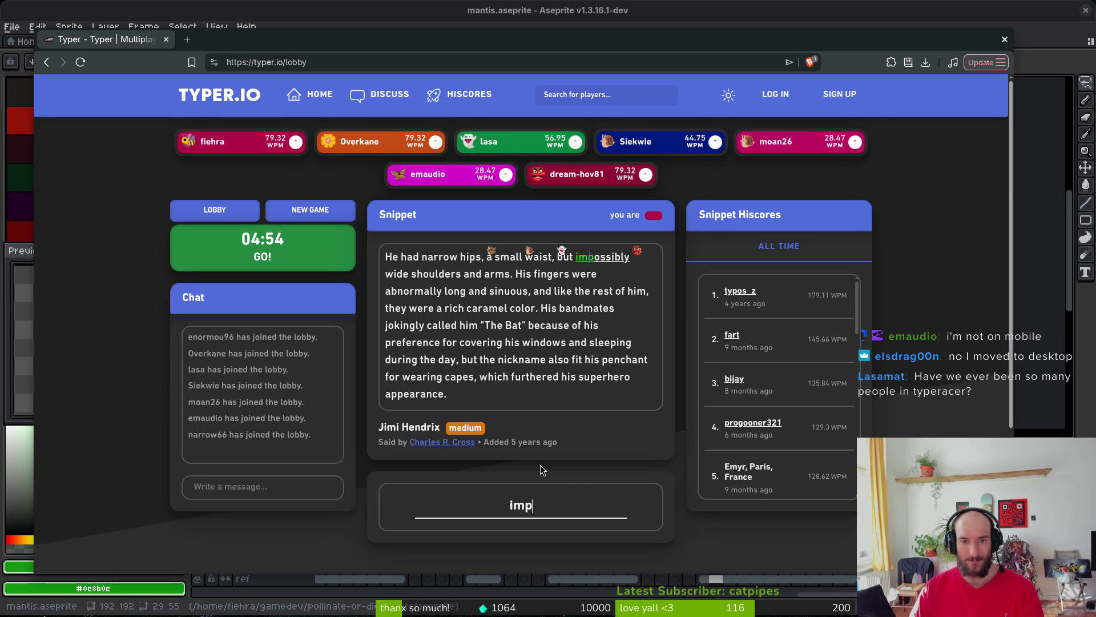
{"action": "type", "text": "y wide shoulders"}
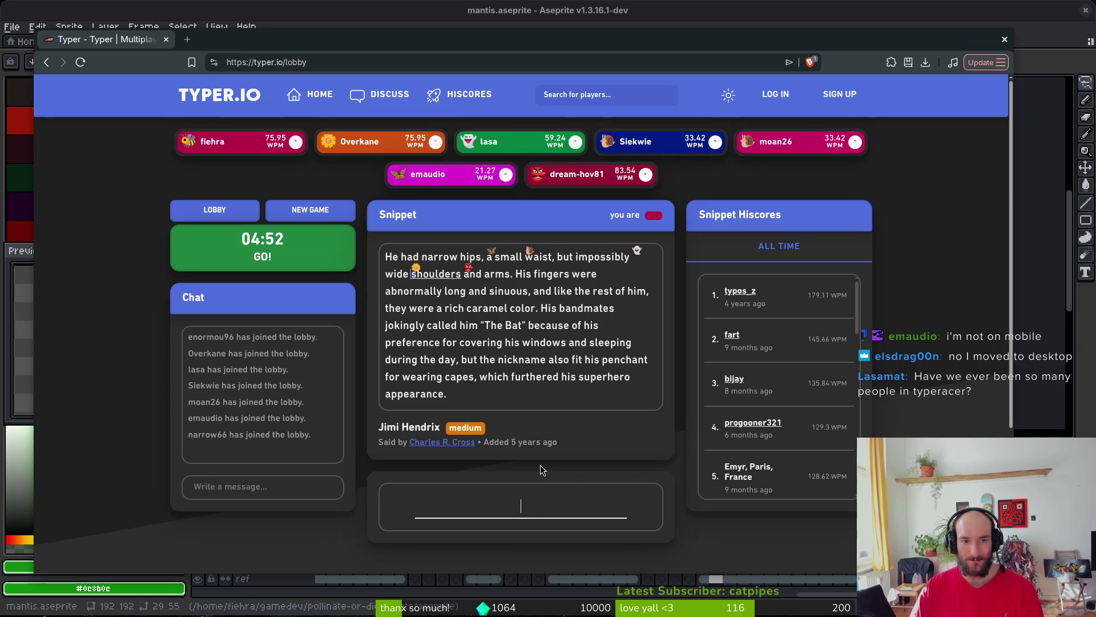
{"action": "type", "text": " and arms. His"}
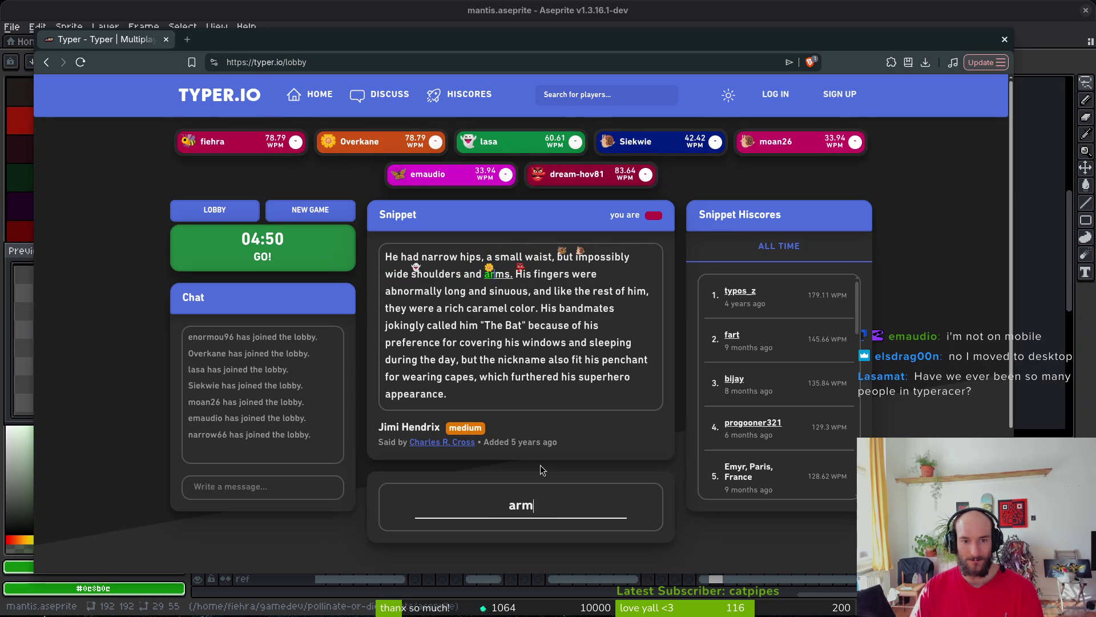
{"action": "type", "text": " fingers"}
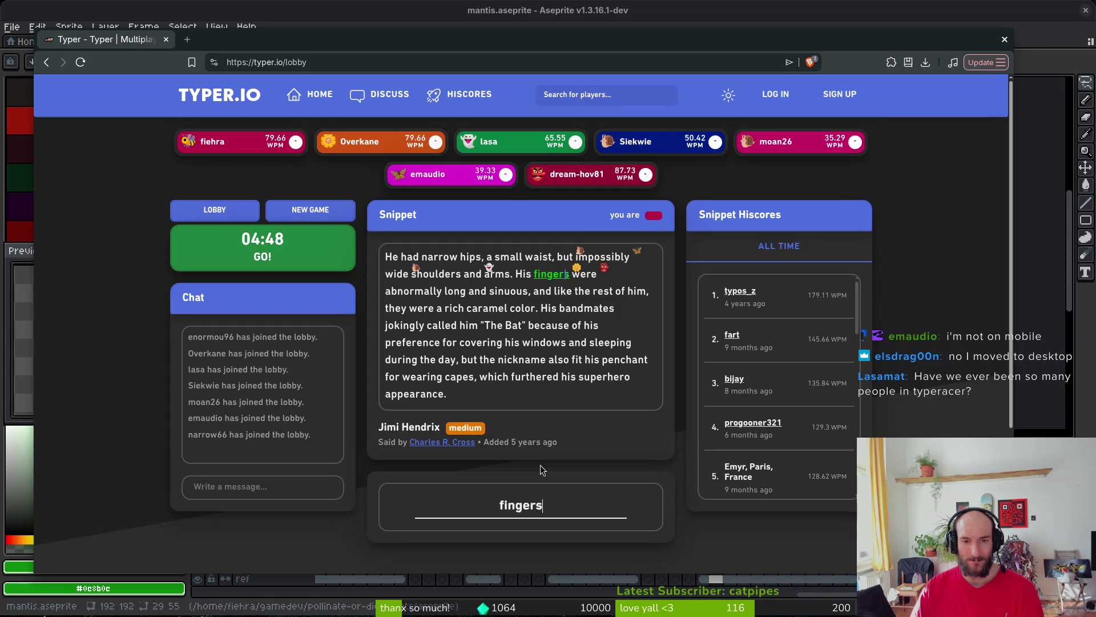
{"action": "type", "text": " were abnormally long and "}
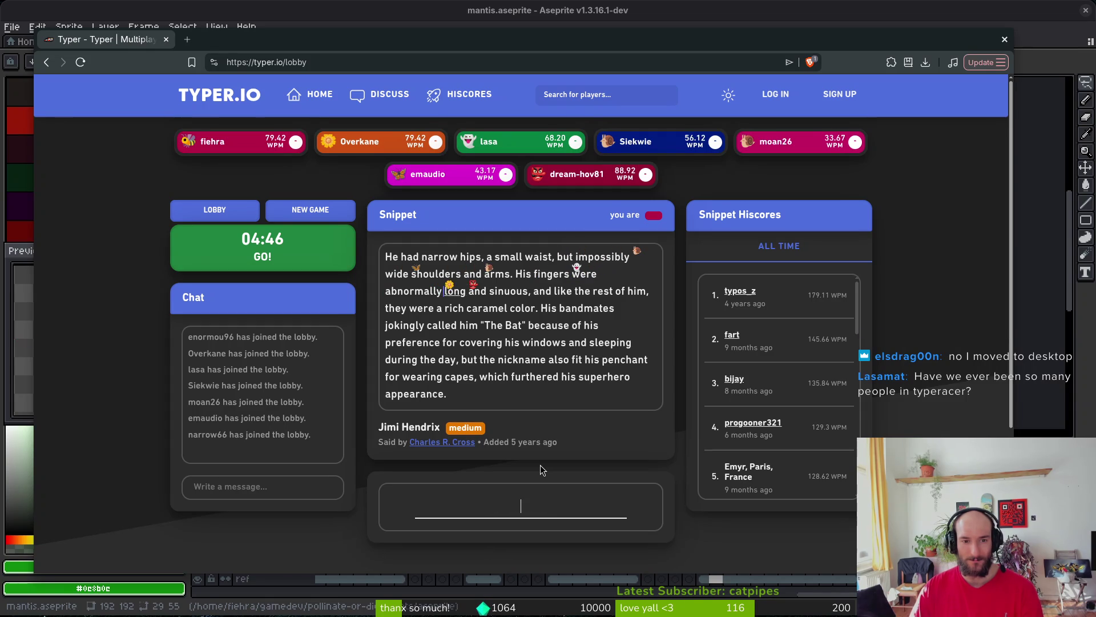
{"action": "type", "text": "sinui"}
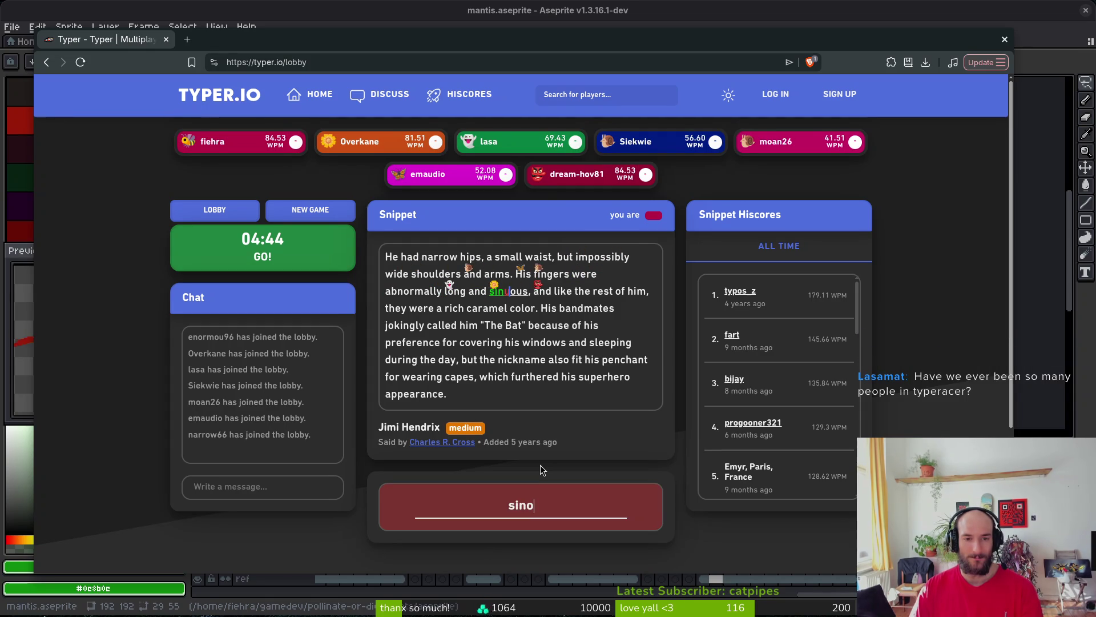
Continue the snippet through 'sinuous' and 'rich caramel color', correcting each typo.
{"action": "key", "text": "BackSpace"}
{"action": "type", "text": "ous, and like ht"}
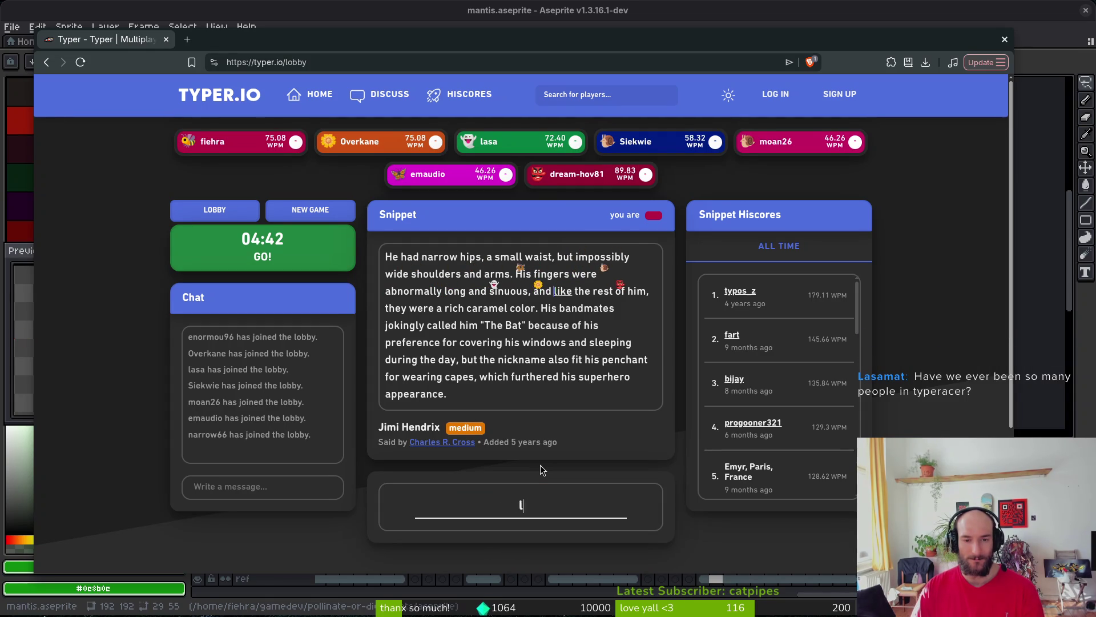
{"action": "key", "text": "BackSpace"}
{"action": "key", "text": "BackSpace"}
{"action": "type", "text": "t"}
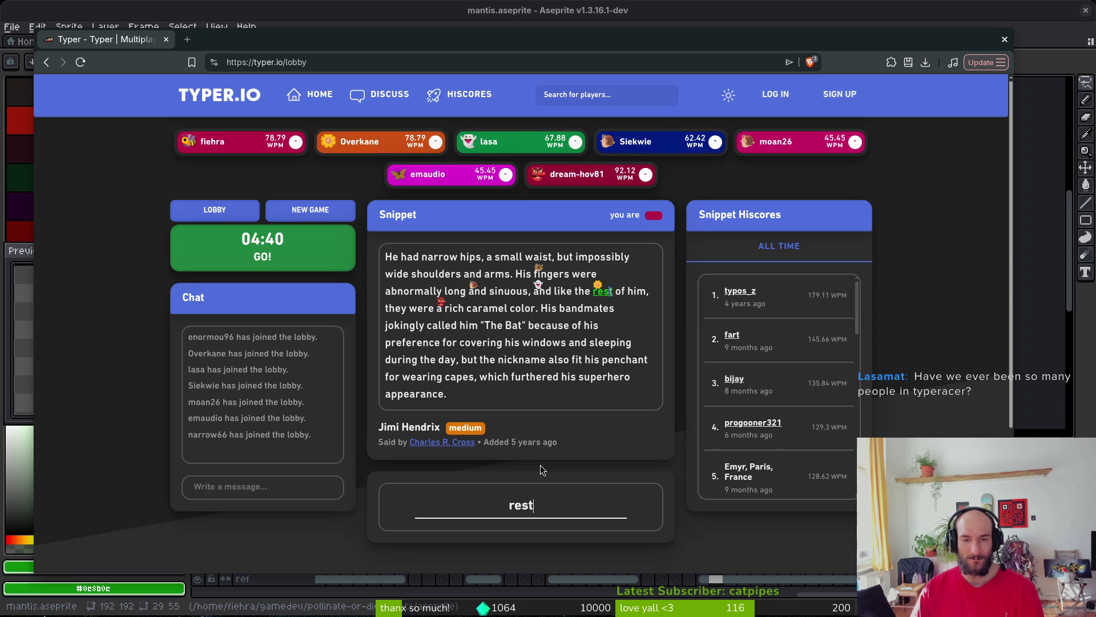
{"action": "type", "text": "he rest of him, they"}
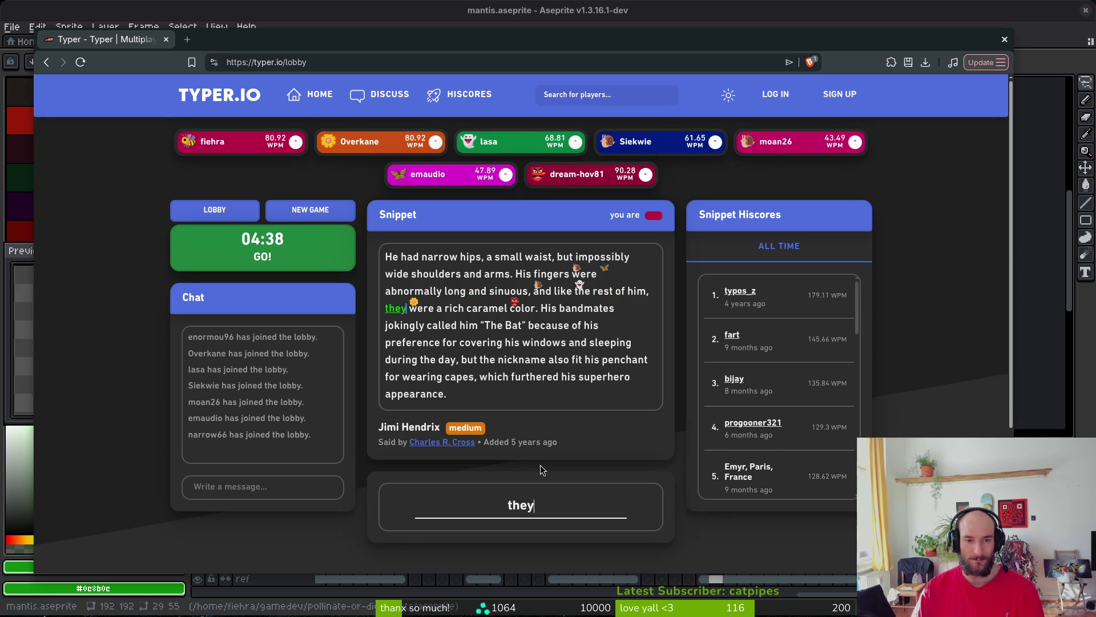
{"action": "type", "text": " were a rich dc"}
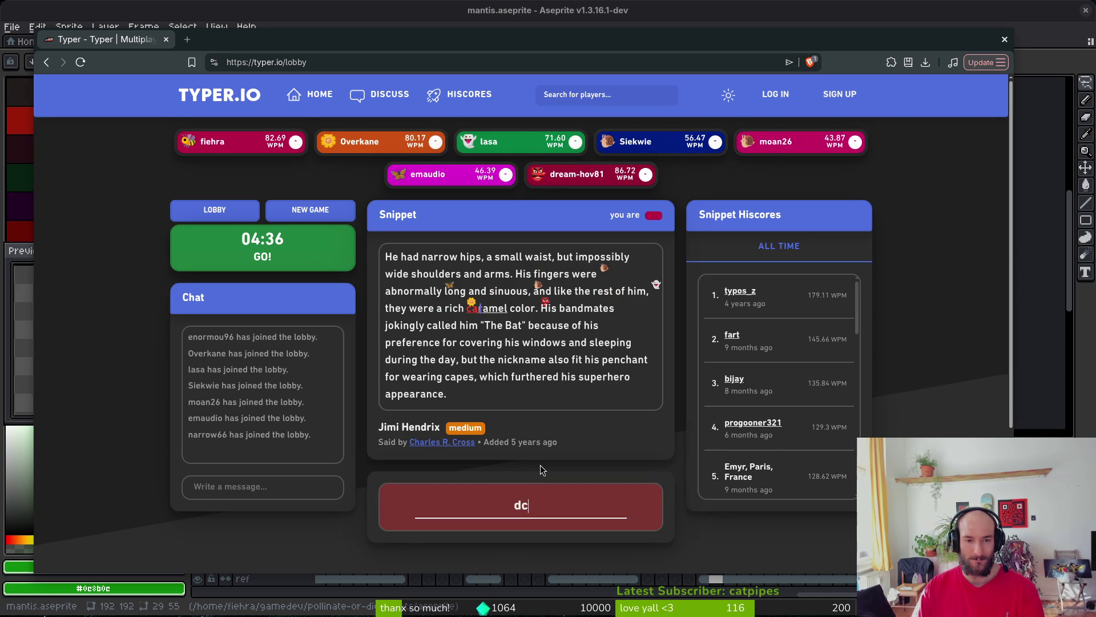
{"action": "key", "text": "BackSpace"}
{"action": "key", "text": "BackSpace"}
{"action": "type", "text": "caramel color. H"}
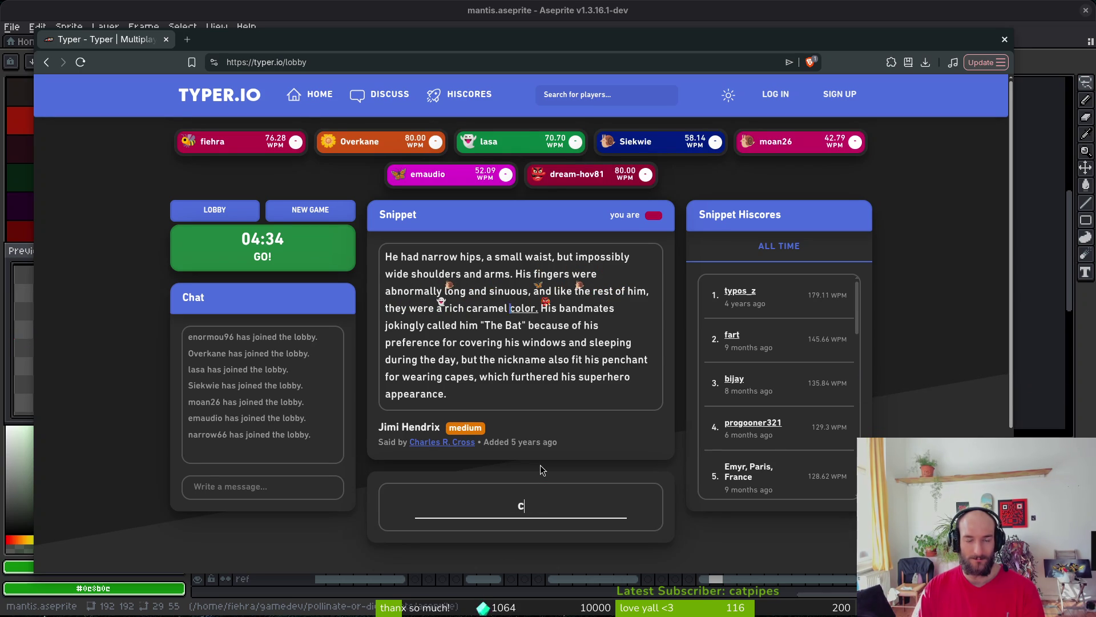
{"action": "type", "text": "is bandmate"}
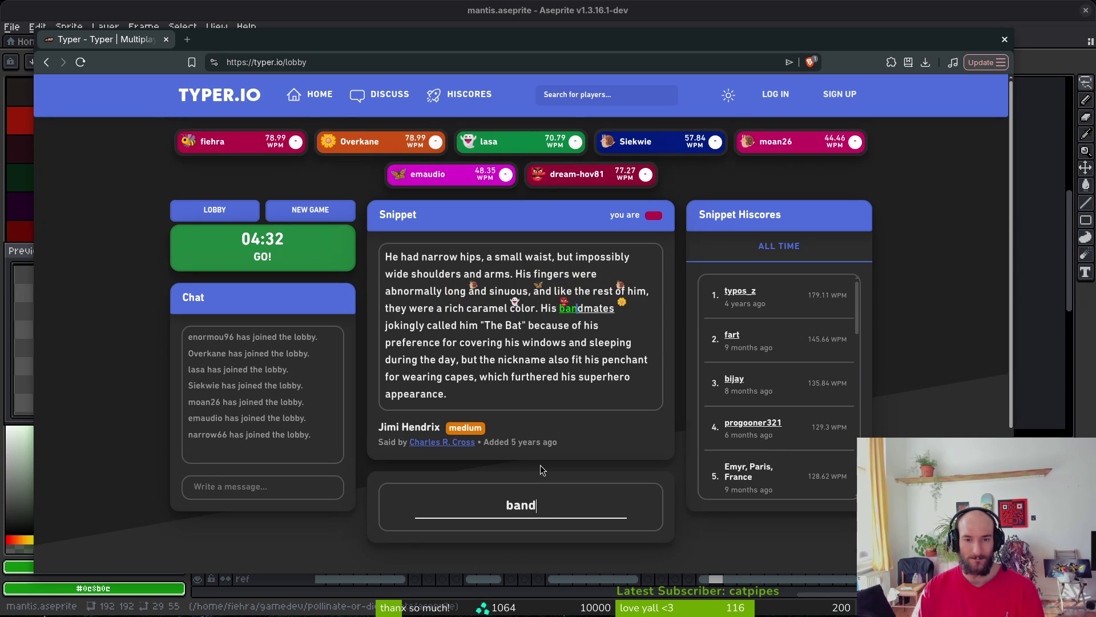
{"action": "type", "text": "s jokingly cdal"}
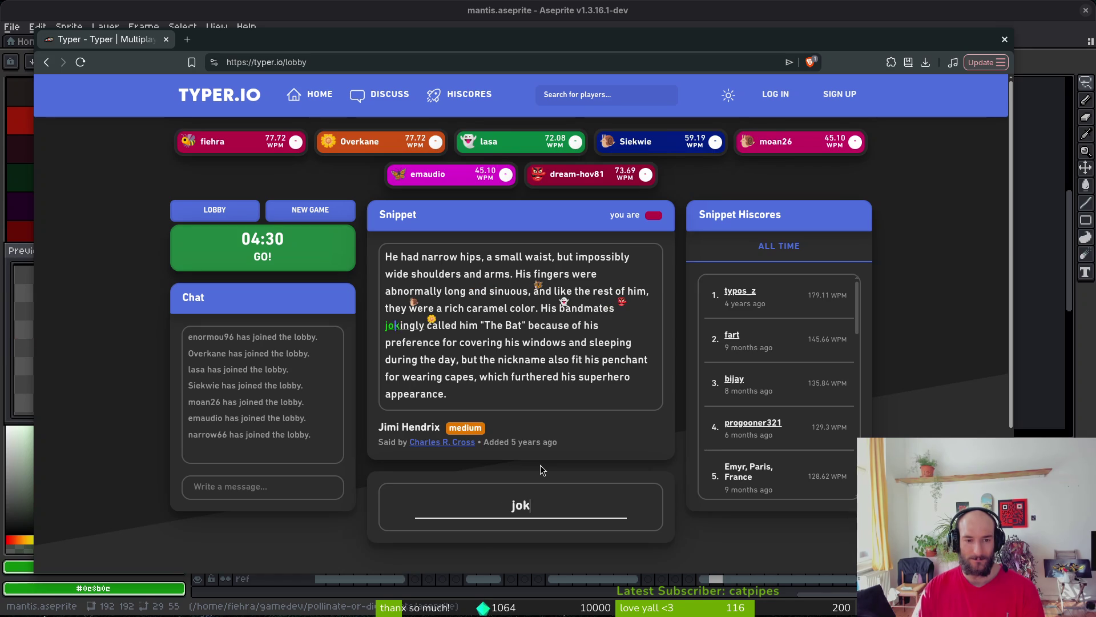
Finish from 'called him "The Bat"' to the final word 'appearance.', fixing typos.
{"action": "key", "text": "BackSpace"}
{"action": "key", "text": "BackSpace"}
{"action": "key", "text": "BackSpace"}
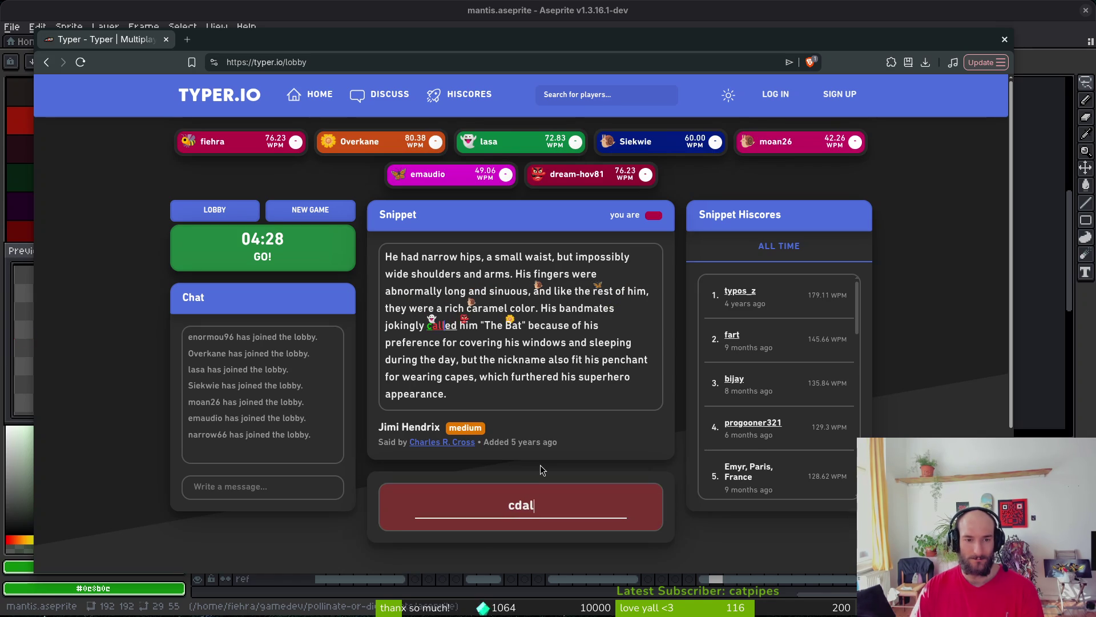
{"action": "type", "text": "alled him \"The B"}
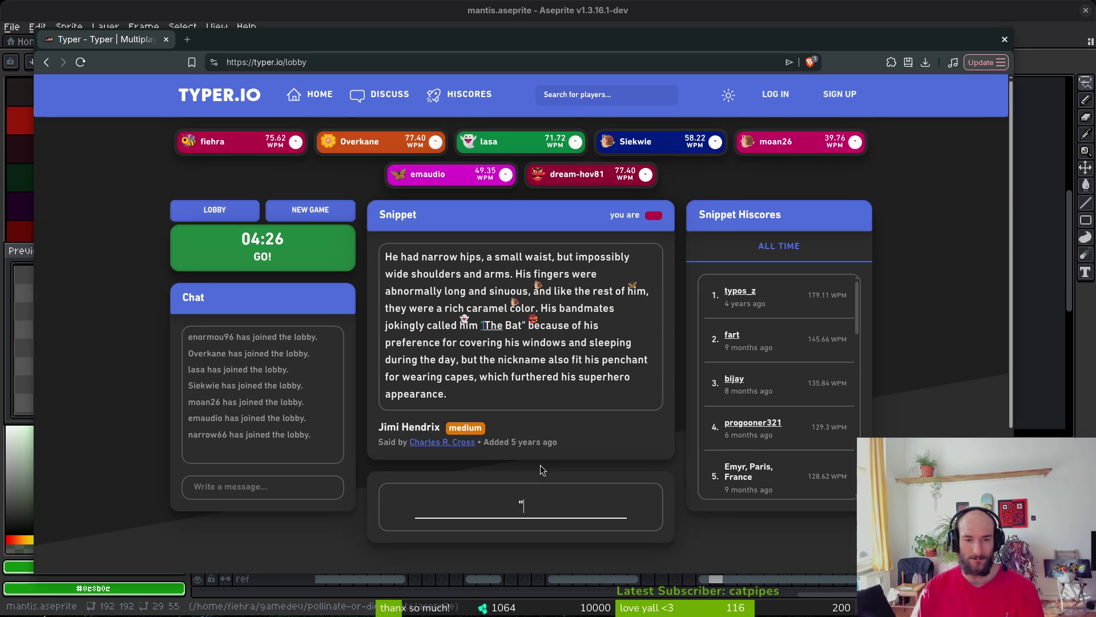
{"action": "type", "text": "at\" because"}
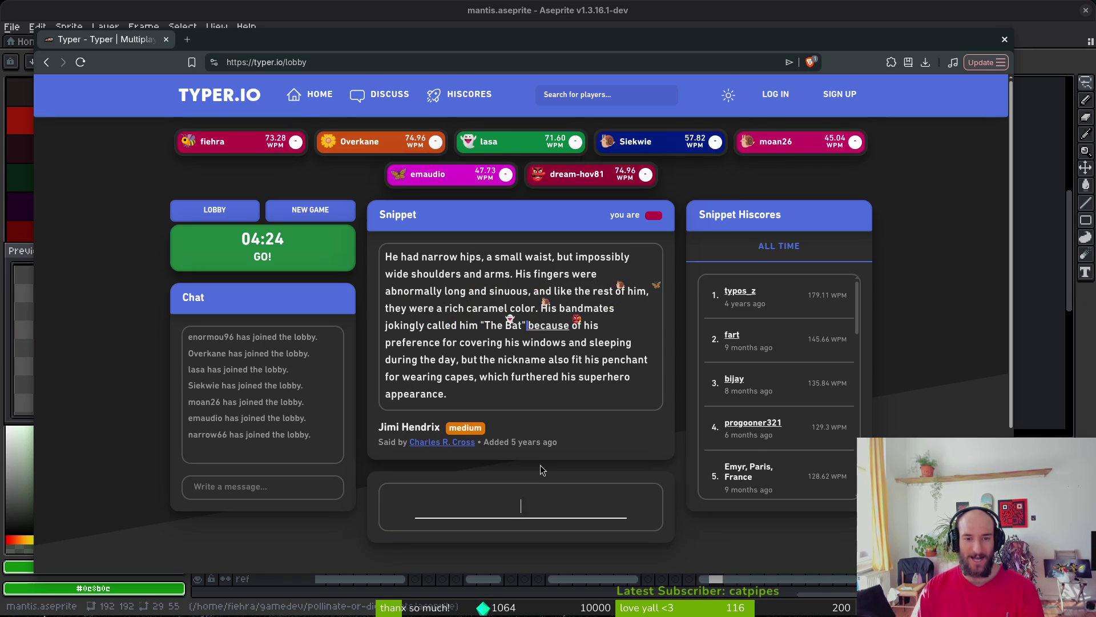
{"action": "type", "text": " of preferenc"}
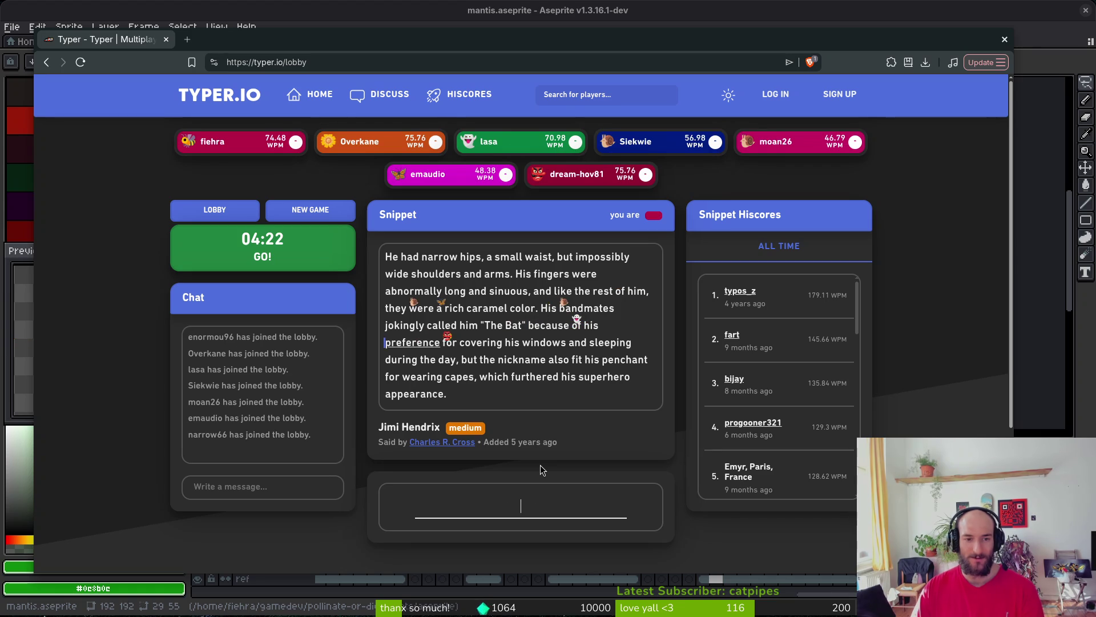
{"action": "type", "text": "e"}
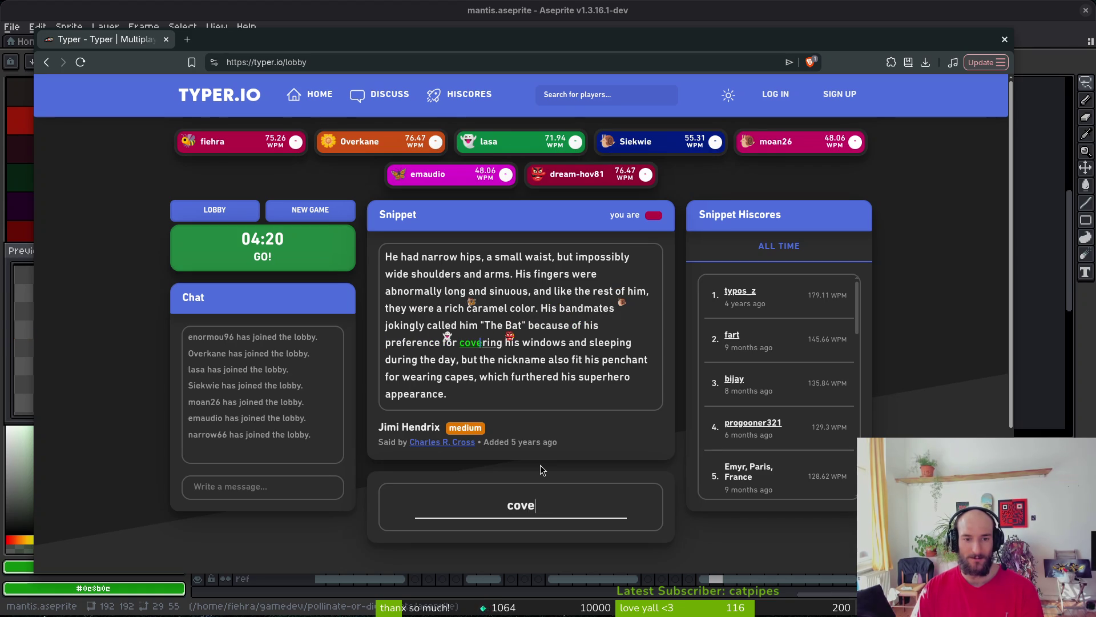
{"action": "type", "text": " for covering his windows and slep"}
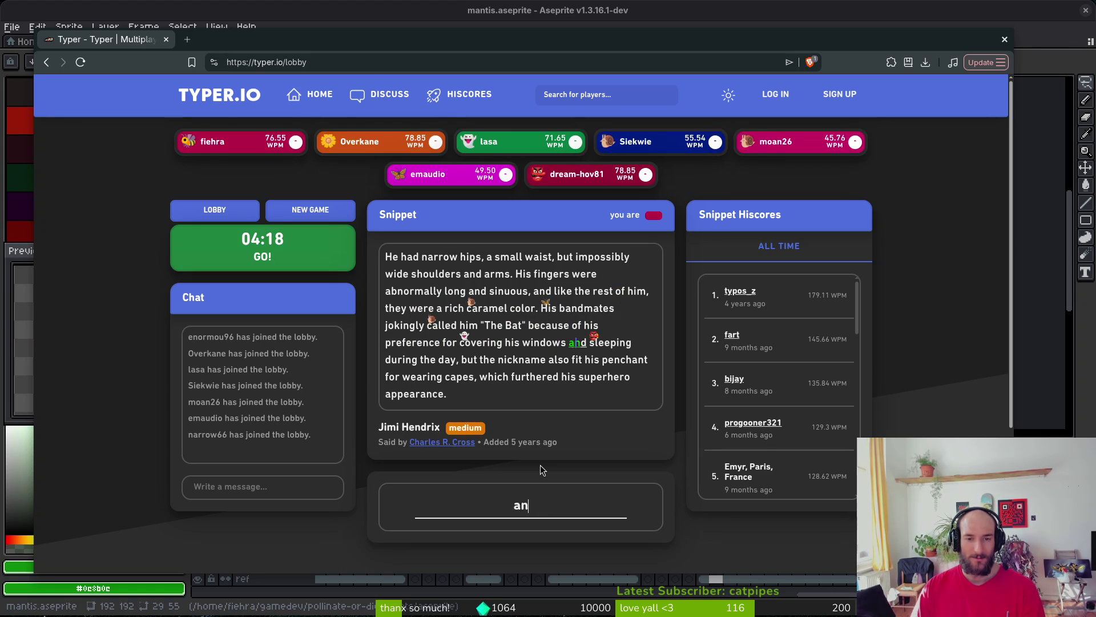
{"action": "key", "text": "BackSpace"}
{"action": "type", "text": "eping "}
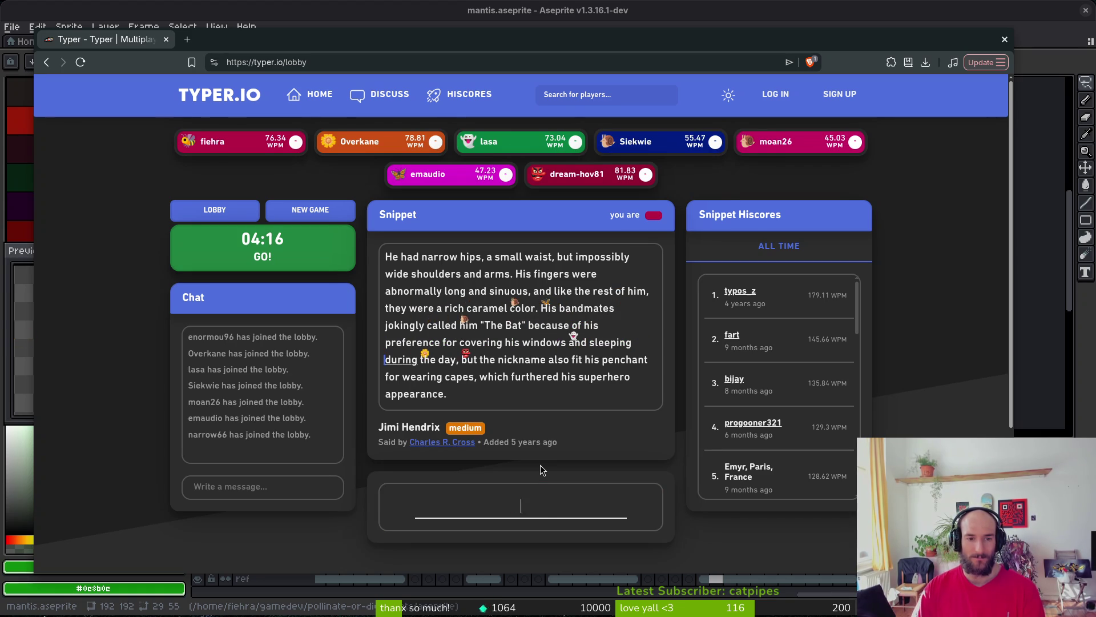
{"action": "type", "text": "fu"}
{"action": "key", "text": "BackSpace"}
{"action": "key", "text": "BackSpace"}
{"action": "type", "text": "during the day, but t"}
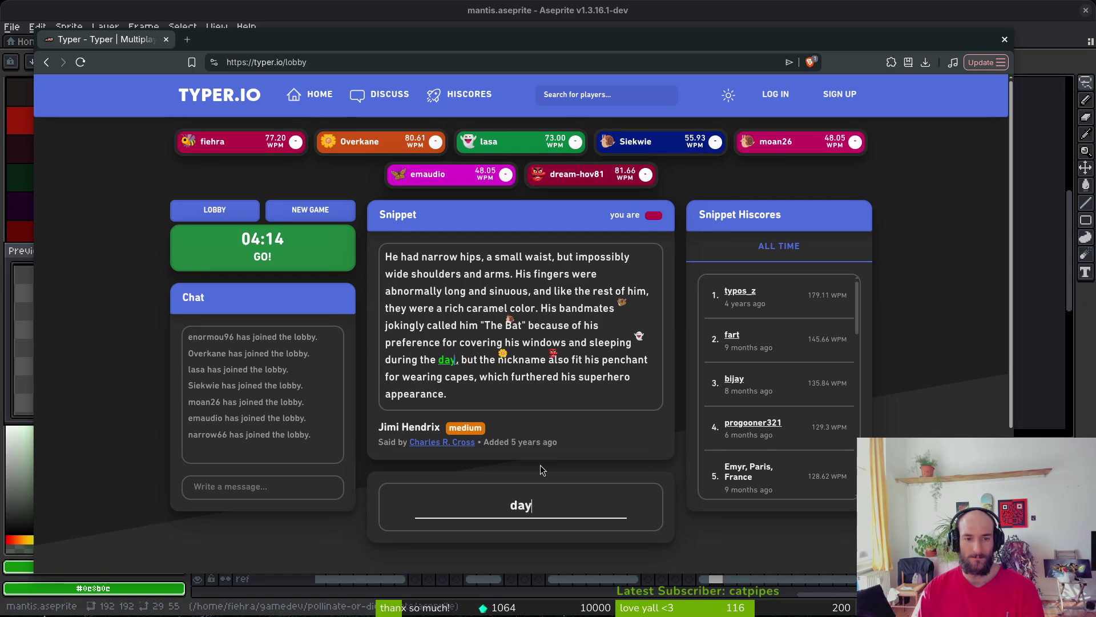
{"action": "type", "text": "he nickname also fi"}
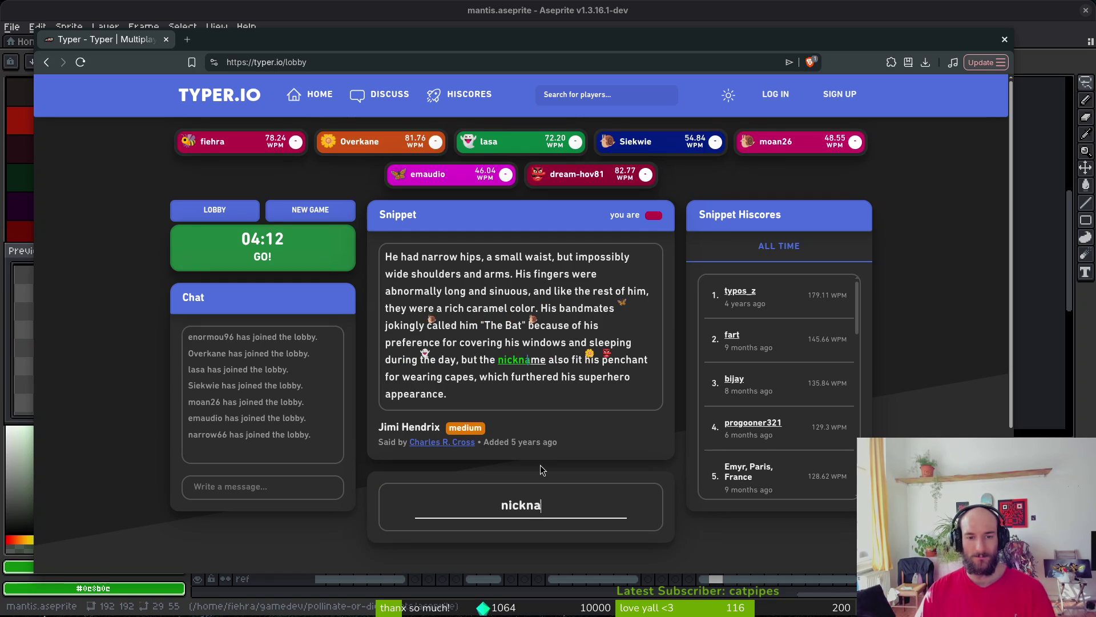
{"action": "type", "text": "t his penchant "}
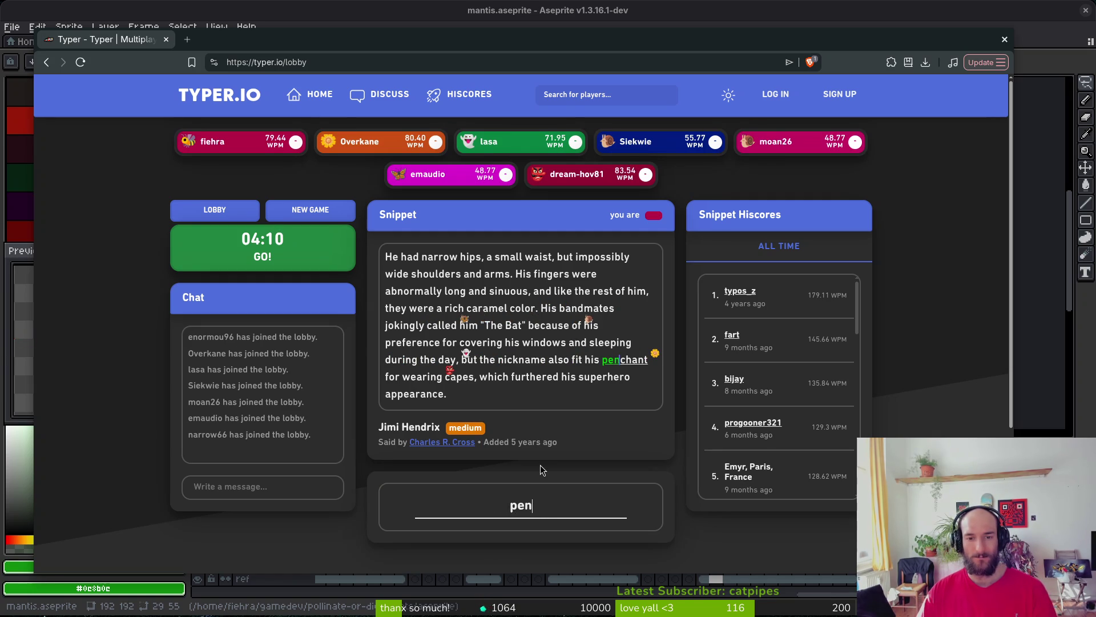
{"action": "type", "text": "wea"}
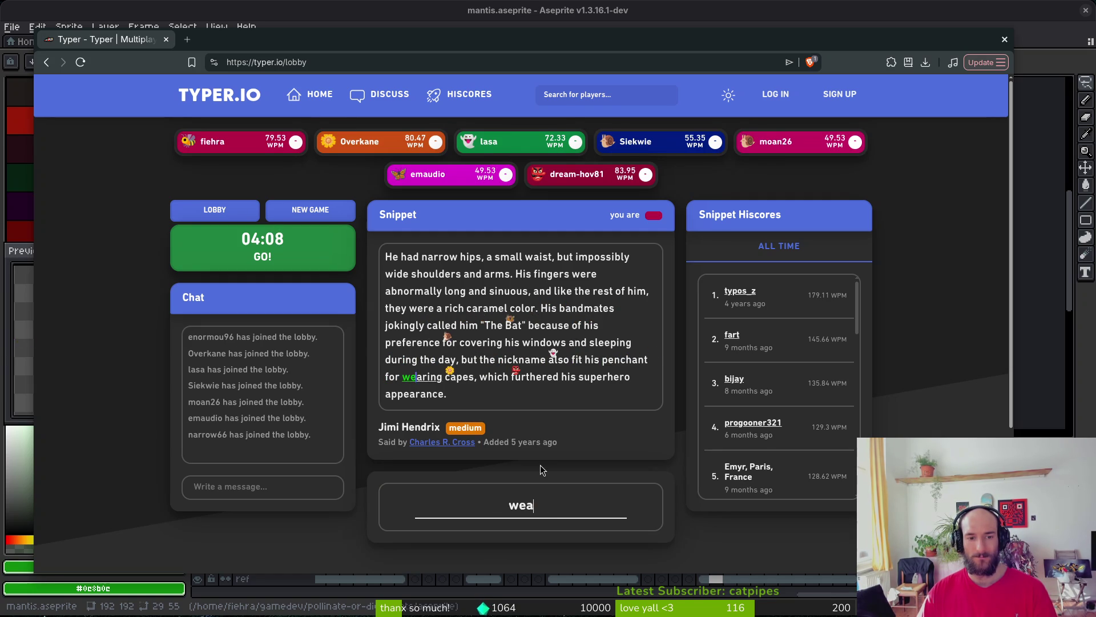
{"action": "type", "text": "ring capes, whic"}
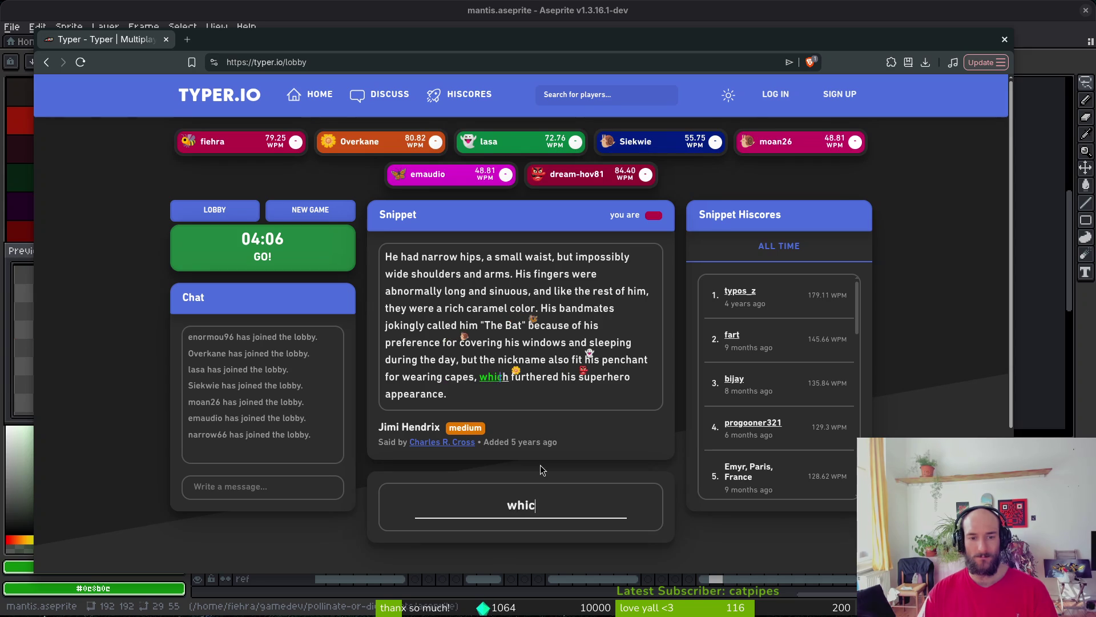
{"action": "type", "text": "h furthered his su"}
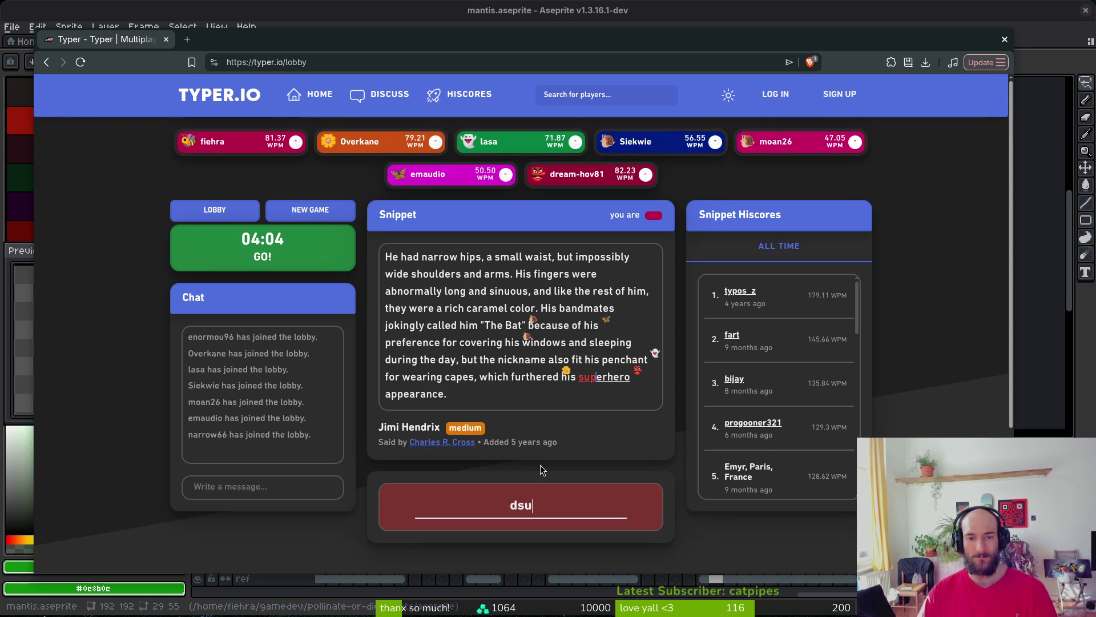
{"action": "type", "text": "perhero appr"}
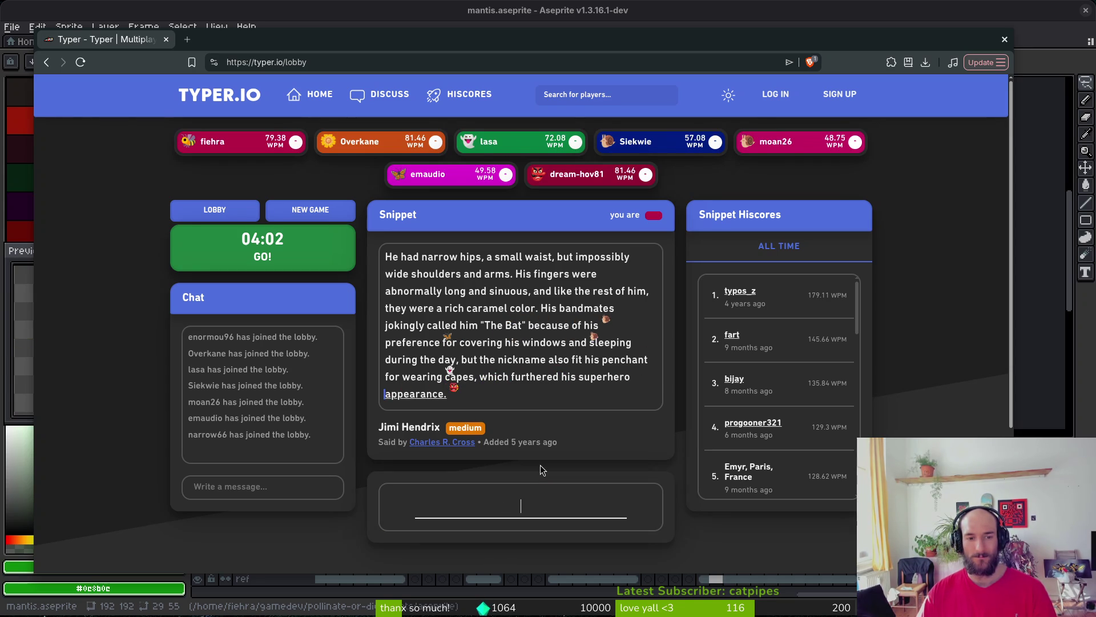
{"action": "key", "text": "BackSpace"}
{"action": "type", "text": "rear"}
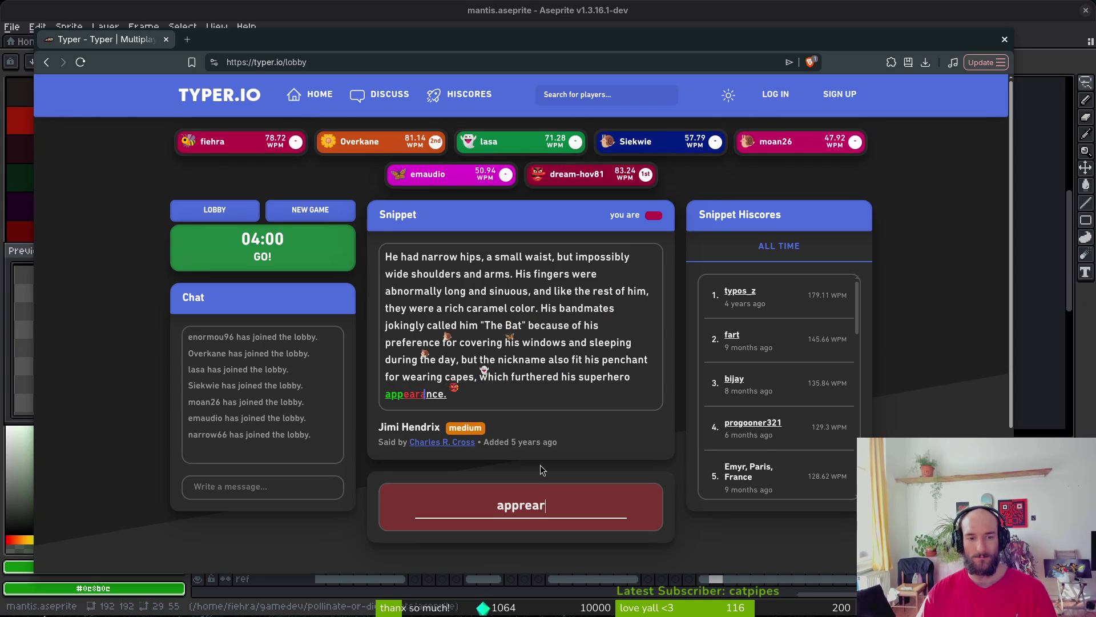
{"action": "key", "text": "BackSpace"}
{"action": "key", "text": "BackSpace"}
{"action": "key", "text": "BackSpace"}
{"action": "type", "text": "earance."}
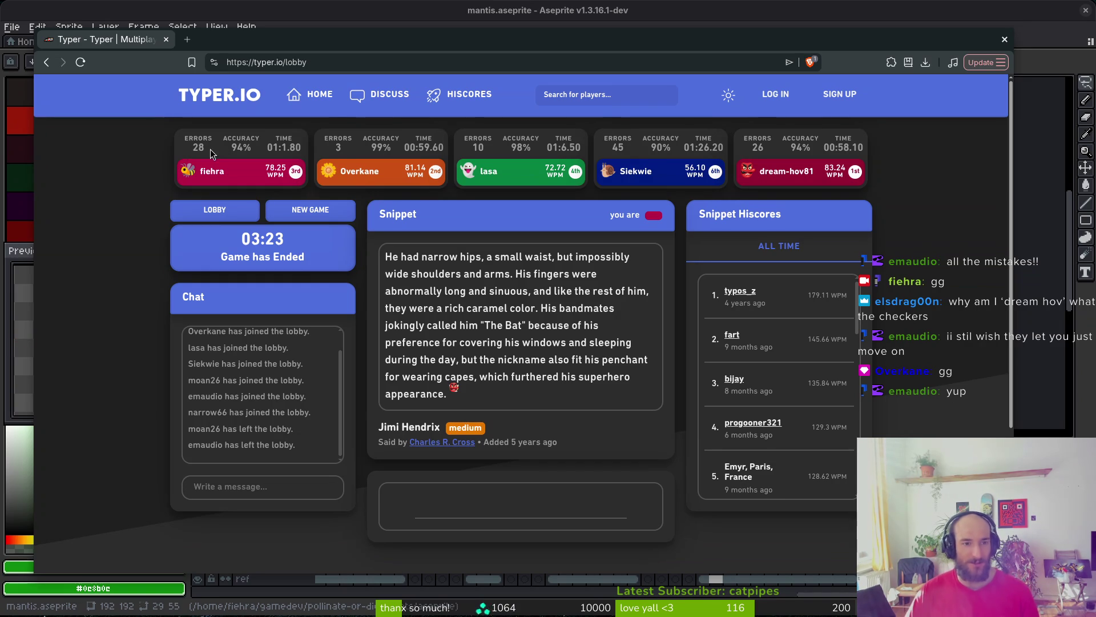
Close the browser window to reveal the mantis sprite in Aseprite.
{"action": "left_click", "coordinate": [167, 40]}
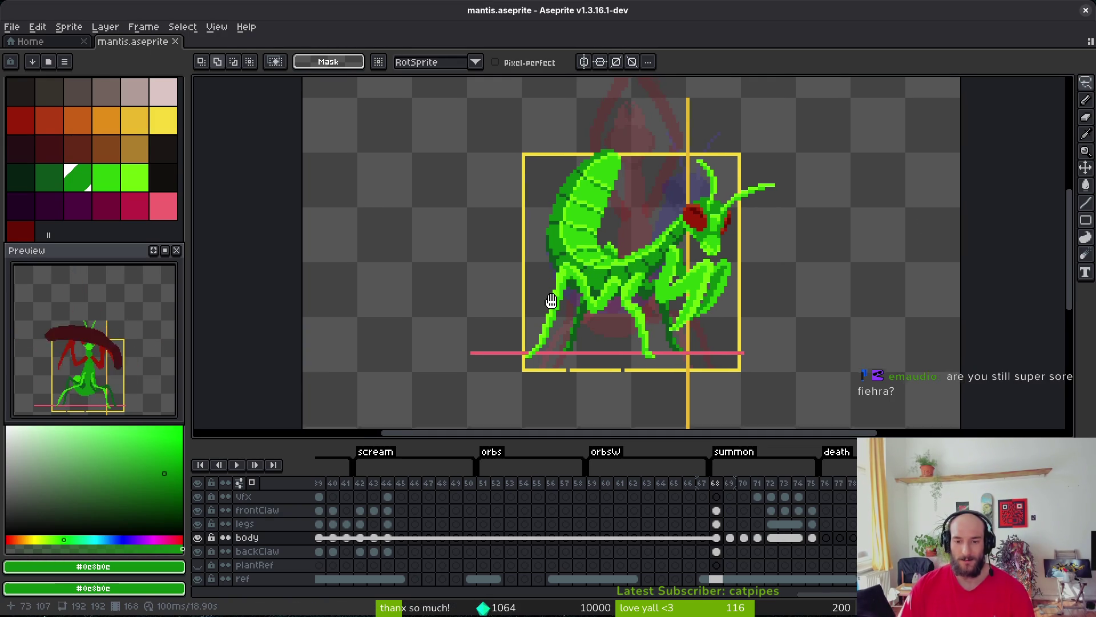
Step to summon frame 69 and save mantis.aseprite.
{"action": "key", "text": "i"}
{"action": "key", "text": "Right"}
{"action": "scroll", "coordinate": [524, 371], "scroll_direction": "right", "scroll_amount": 1}
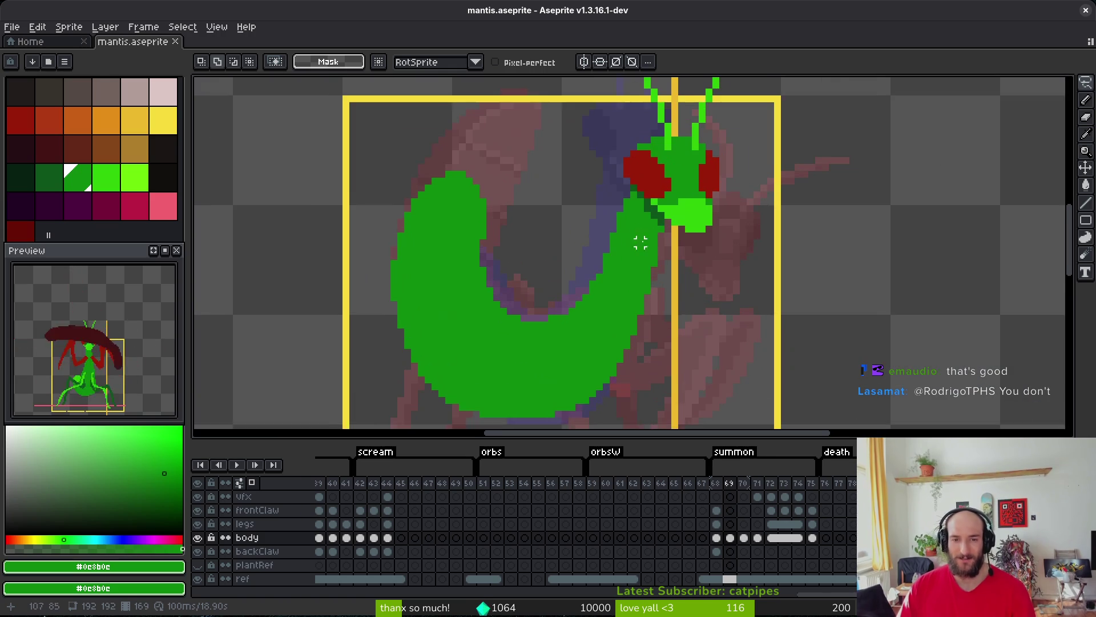
{"action": "scroll", "coordinate": [669, 314], "scroll_direction": "up", "scroll_amount": 2}
{"action": "key", "text": "ctrl+s"}
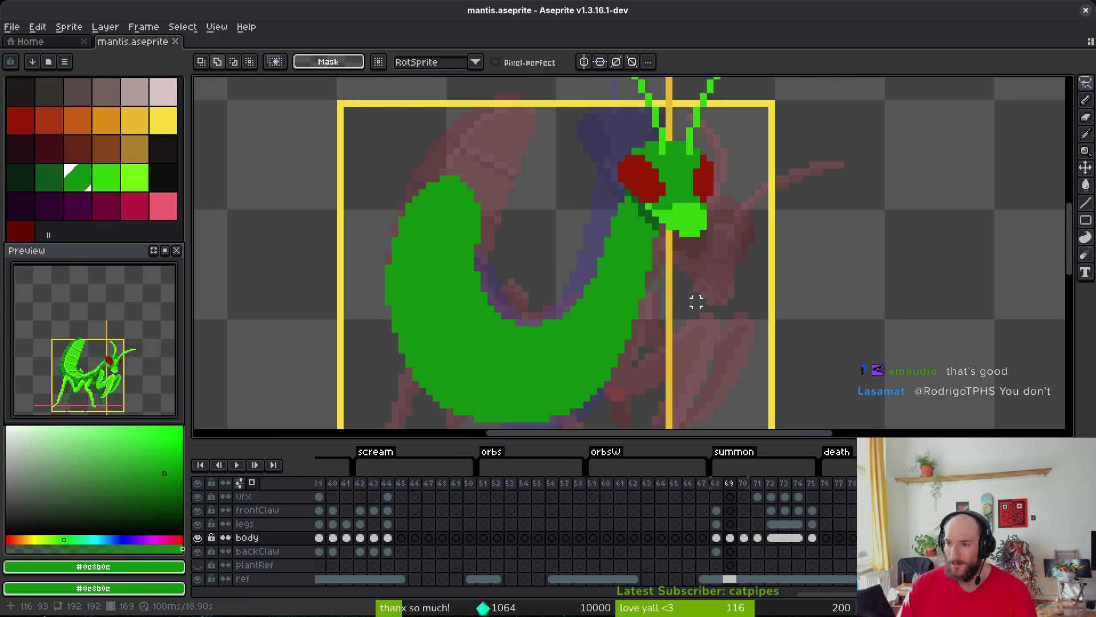
Step back and forth between summon frames 67–71 to compare the mantis poses.
{"action": "scroll", "coordinate": [714, 280], "scroll_direction": "down", "scroll_amount": 5}
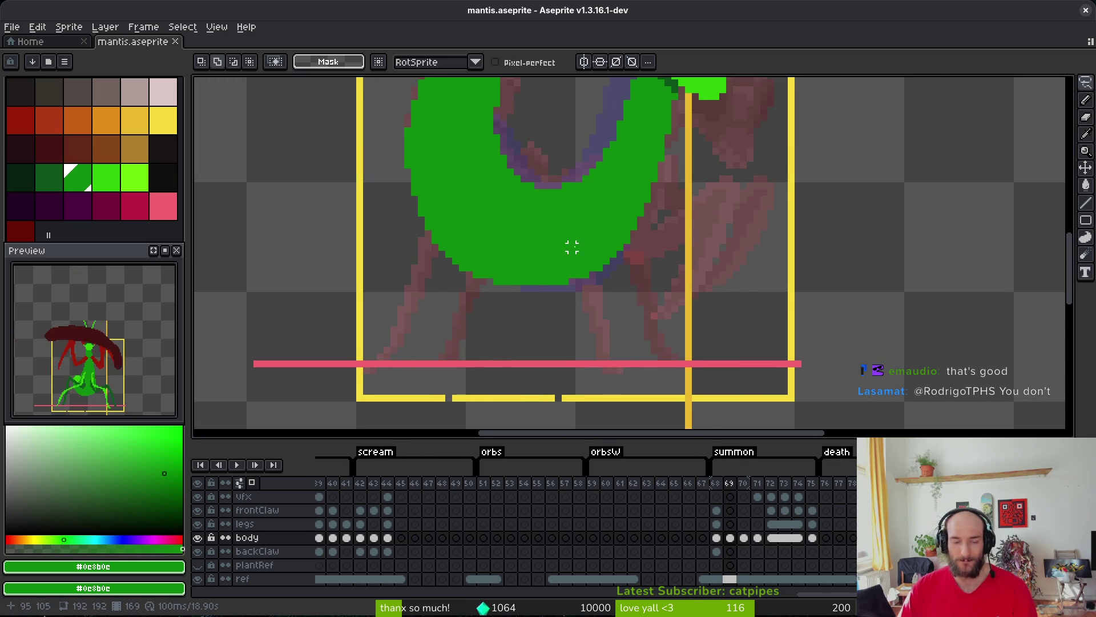
{"action": "key", "text": "Right"}
{"action": "key", "text": "Right"}
{"action": "key", "text": "Right"}
{"action": "key", "text": "Left"}
{"action": "scroll", "coordinate": [685, 285], "scroll_direction": "down", "scroll_amount": 2}
{"action": "key", "text": "i"}
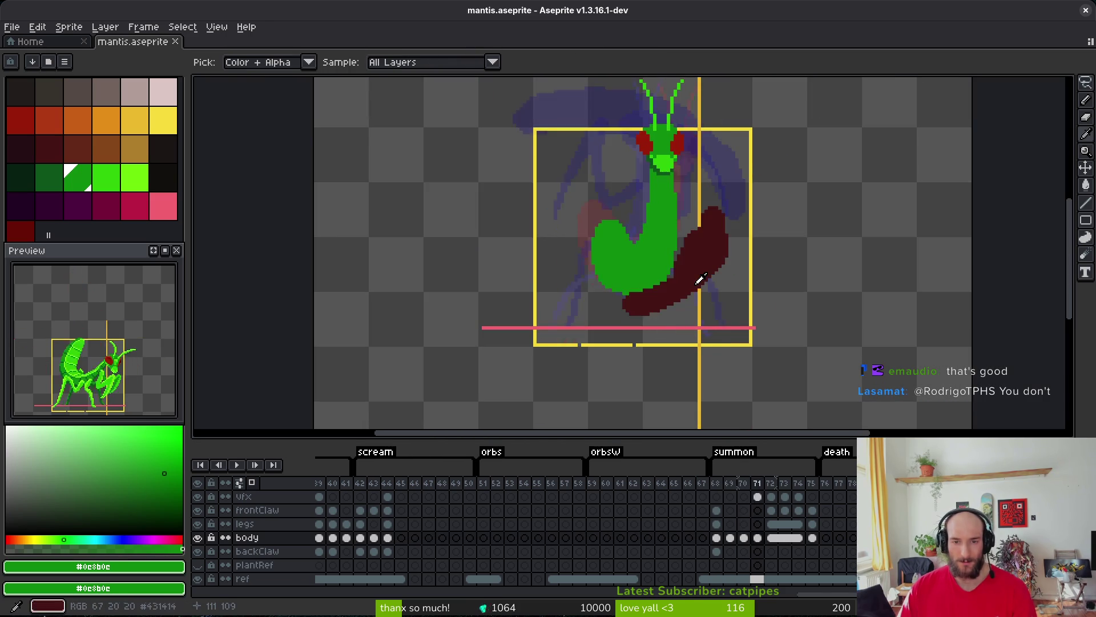
{"action": "key", "text": "Left"}
{"action": "scroll", "coordinate": [674, 255], "scroll_direction": "down", "scroll_amount": 2}
{"action": "key", "text": "Left"}
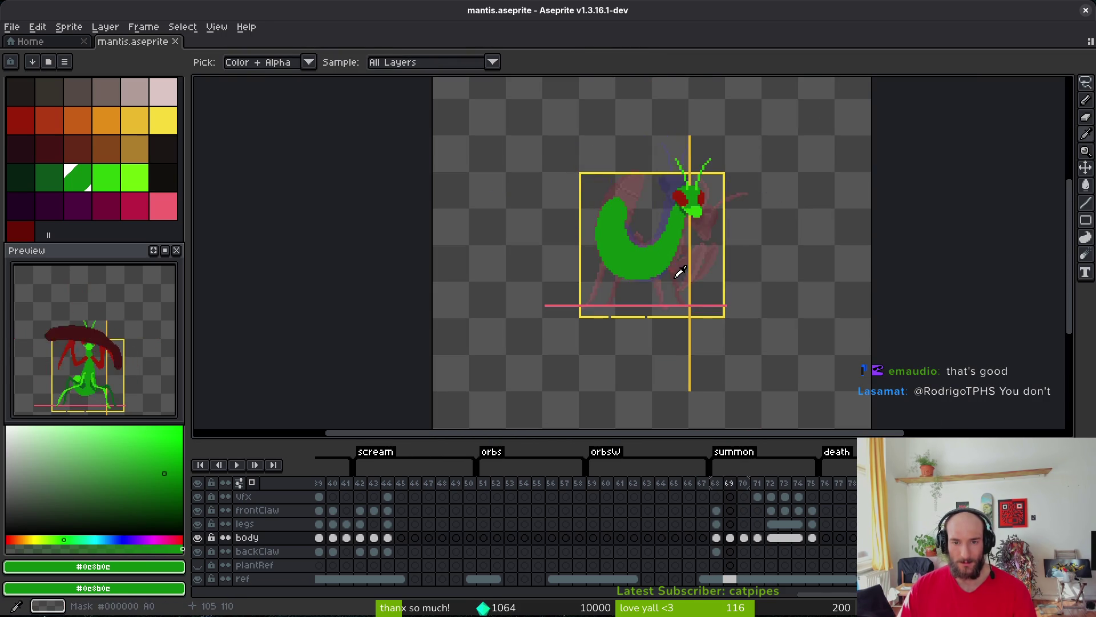
{"action": "key", "text": "Left"}
{"action": "key", "text": "Right"}
{"action": "key", "text": "Right"}
{"action": "key", "text": "Right"}
{"action": "key", "text": "Left"}
{"action": "key", "text": "Left"}
{"action": "key", "text": "Left"}
{"action": "key", "text": "Left"}
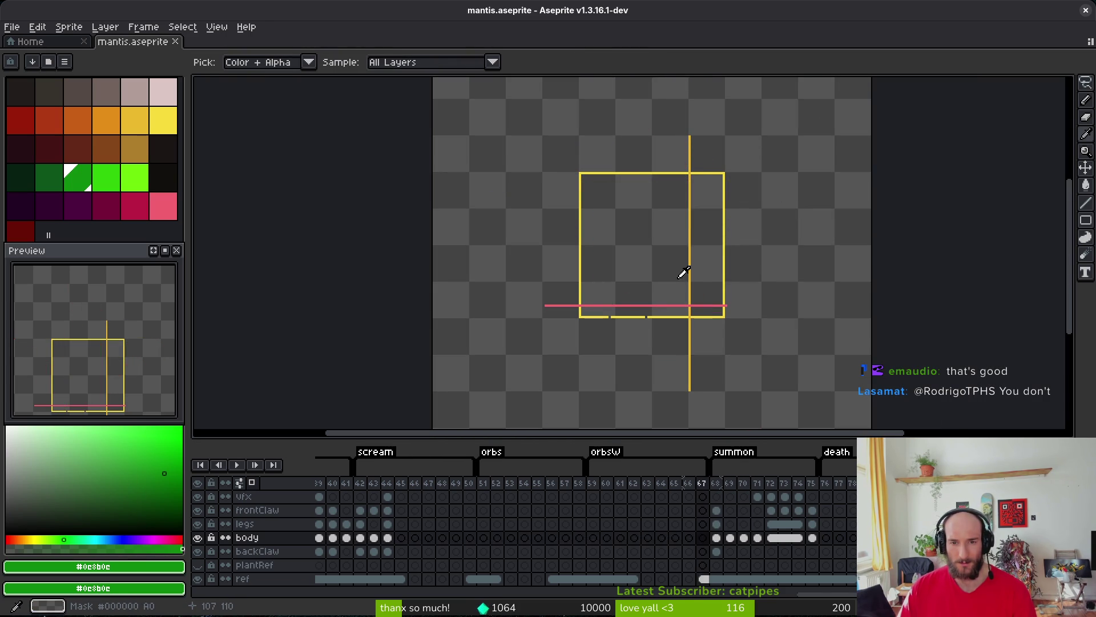
{"action": "key", "text": "Right"}
{"action": "key", "text": "Right"}
{"action": "key", "text": "m"}
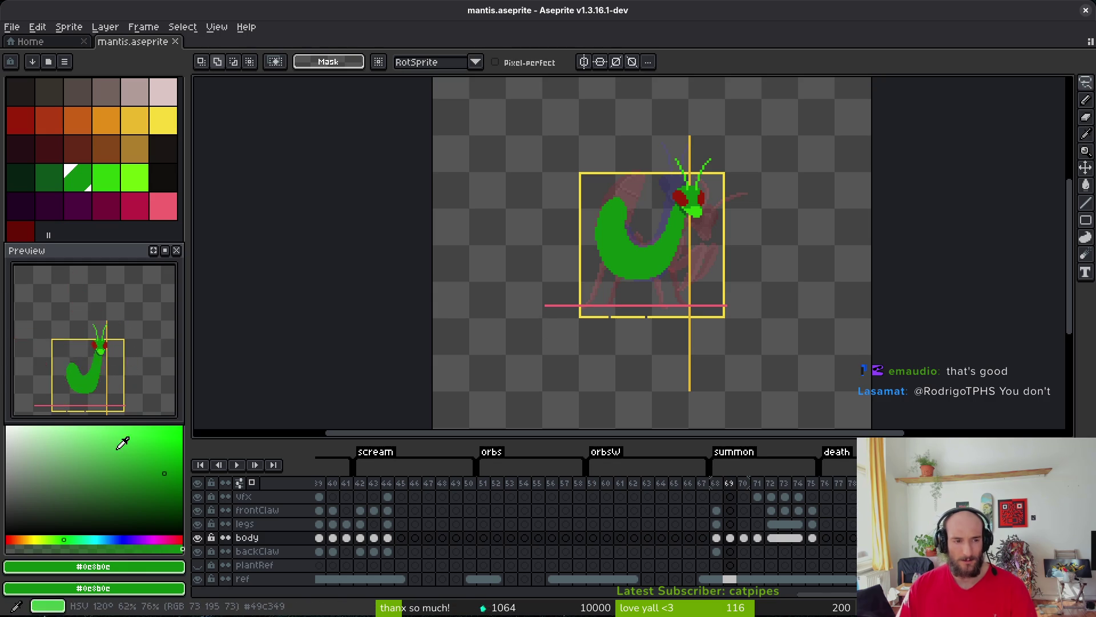
Select the frontClaw and legs cels on the summon frames, then switch to the terminal.
{"action": "scroll", "coordinate": [655, 245], "scroll_direction": "right", "scroll_amount": 2}
{"action": "scroll", "coordinate": [655, 244], "scroll_direction": "down", "scroll_amount": 1}
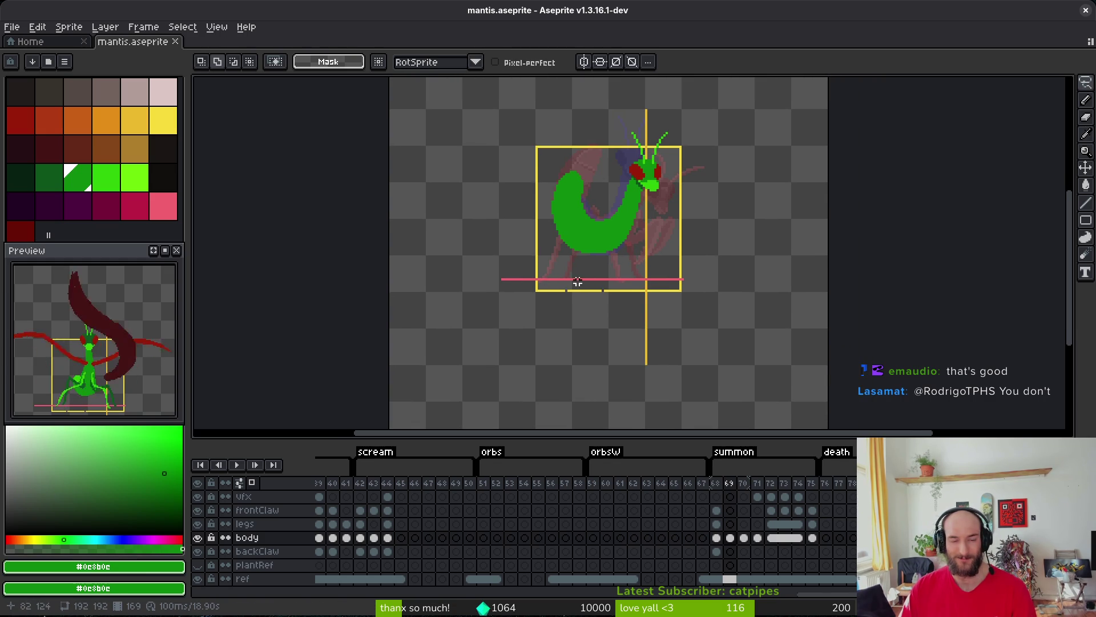
{"action": "key", "text": "i"}
{"action": "key", "text": "Right"}
{"action": "key", "text": "Right"}
{"action": "key", "text": "Right"}
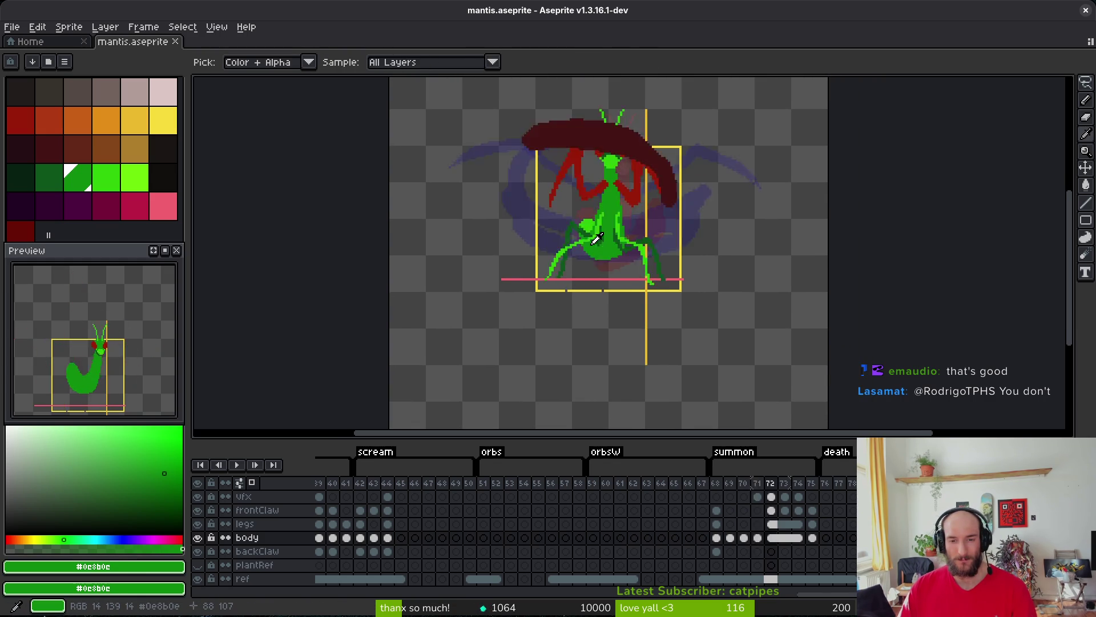
{"action": "key", "text": "Left"}
{"action": "left_click", "coordinate": [361, 510]}
{"action": "key", "text": "Right"}
{"action": "key", "text": "Right"}
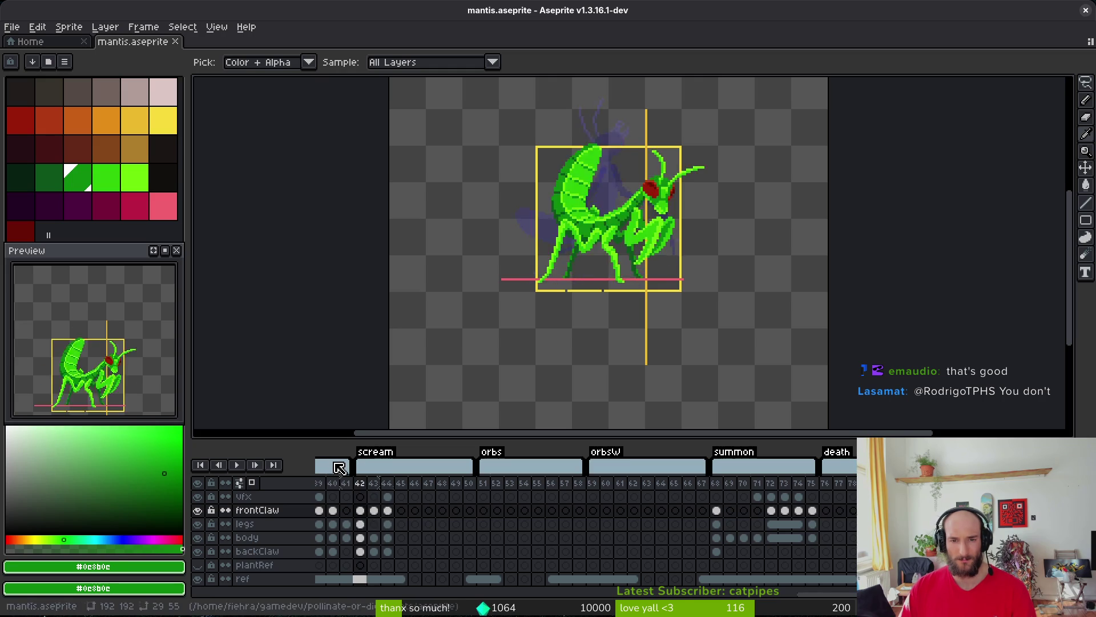
{"action": "left_click", "coordinate": [717, 524]}
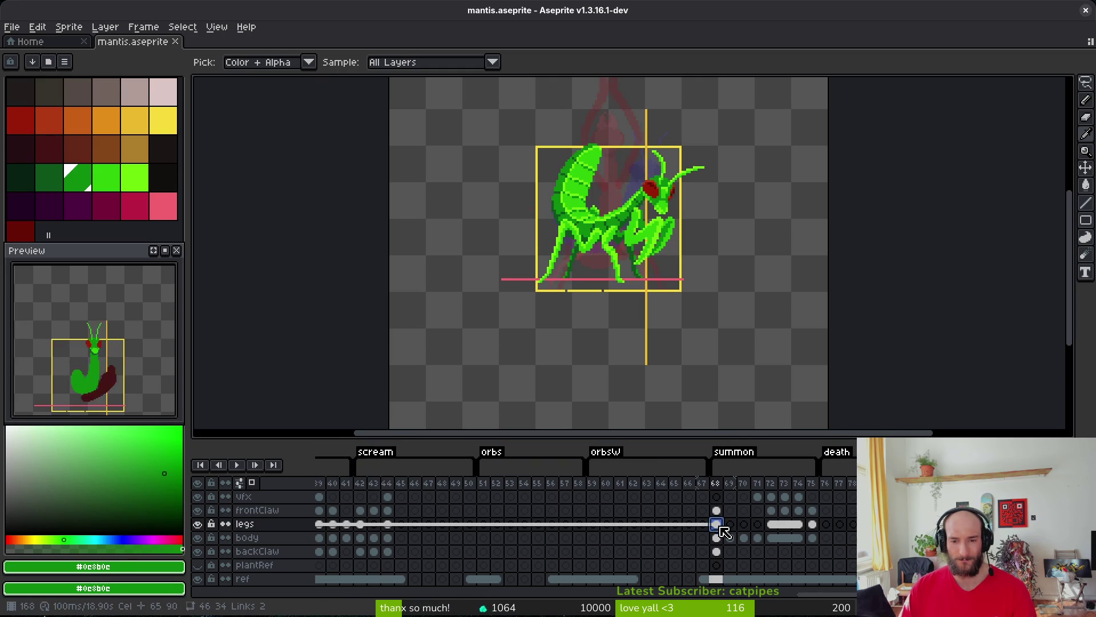
{"action": "key", "text": "Right"}
{"action": "key", "text": "Right"}
{"action": "key", "text": "Right"}
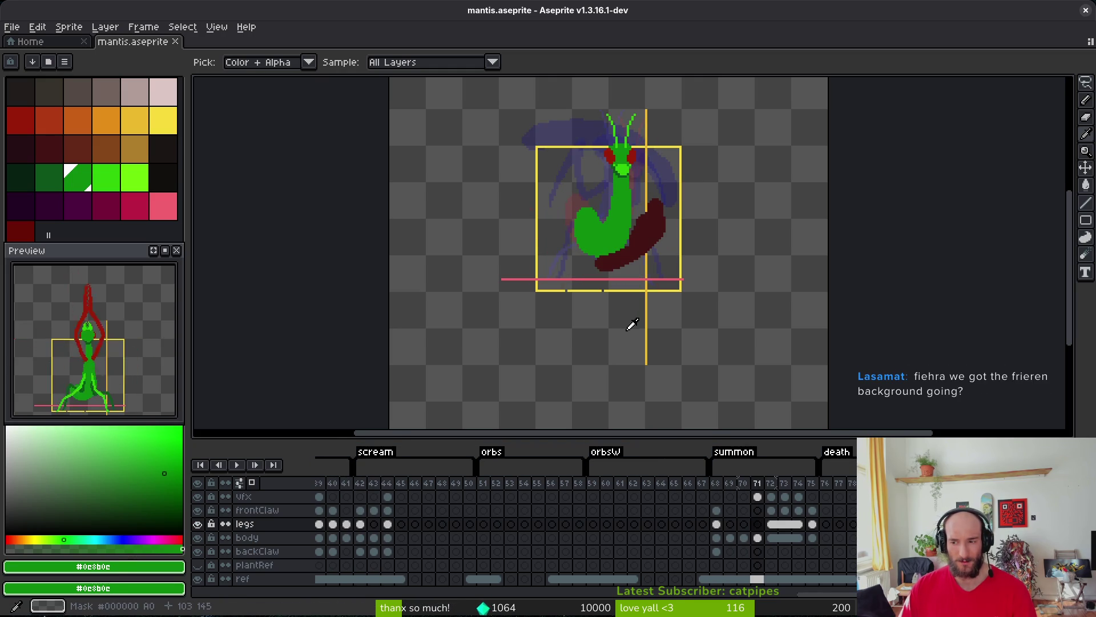
{"action": "key", "text": "m"}
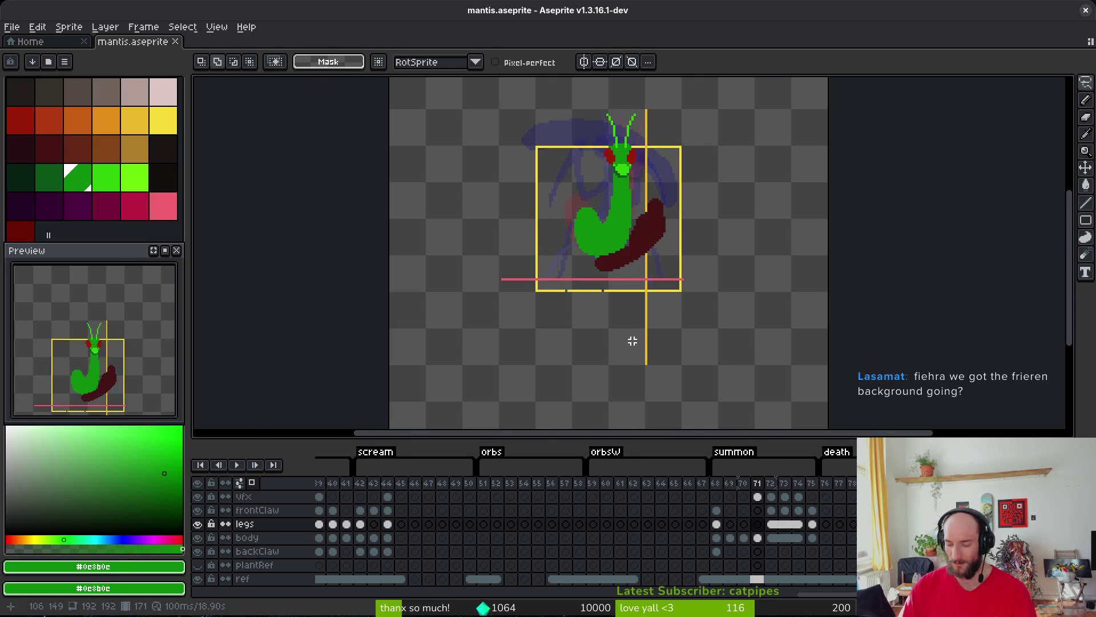
{"action": "key", "text": "super+Return"}
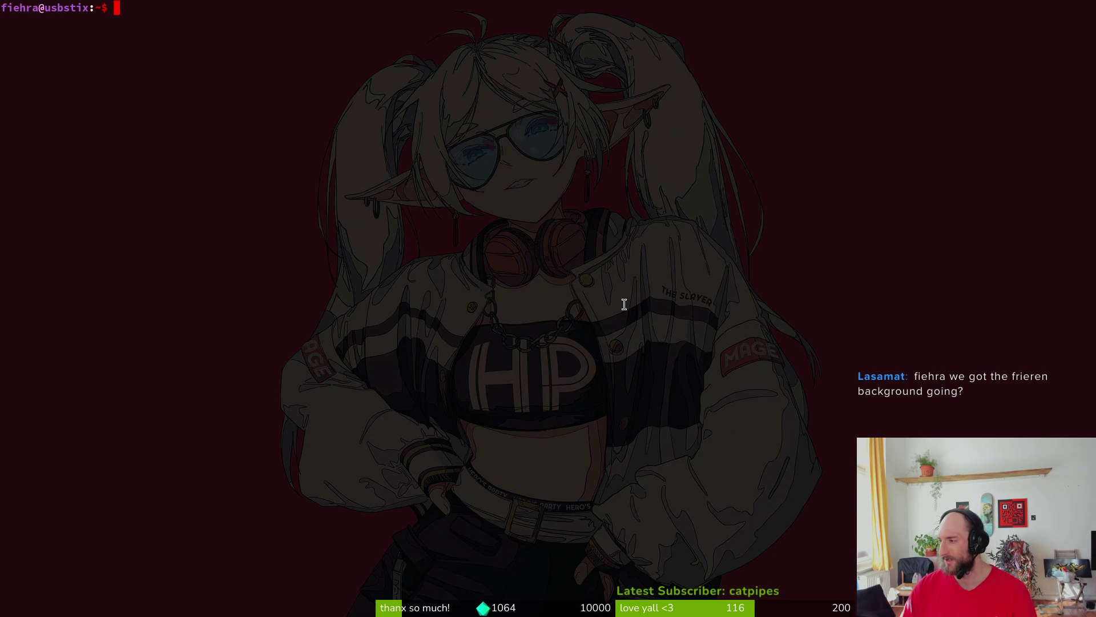
Set the default profile's Shade background from 0.84 to 0.82 in Terminator preferences.
{"action": "right_click", "coordinate": [535, 238]}
{"action": "left_click", "coordinate": [620, 451]}
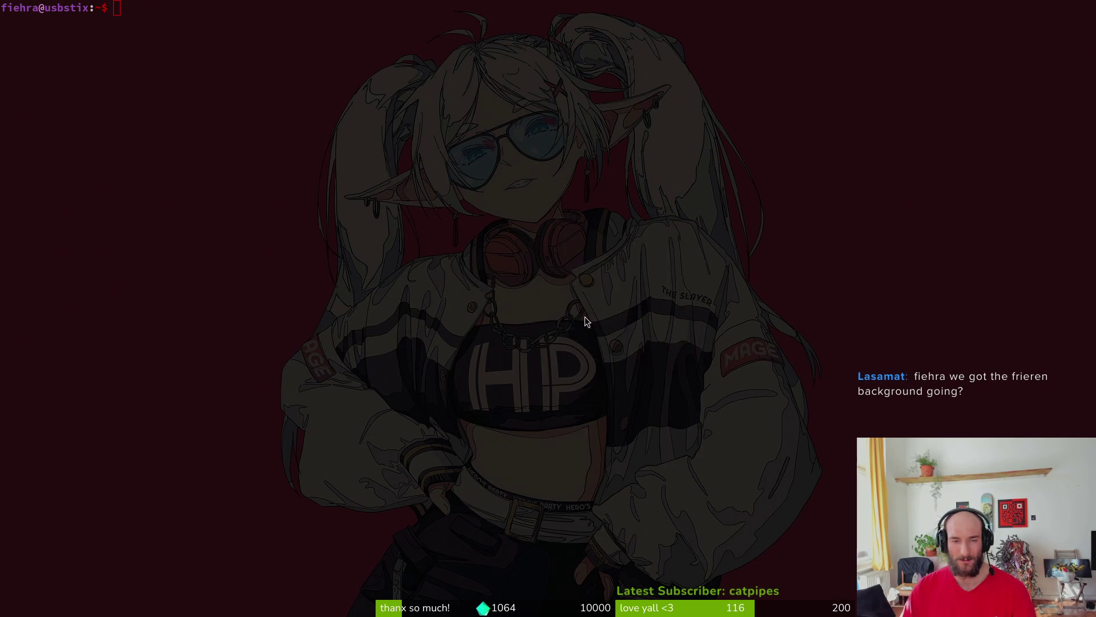
{"action": "left_click", "coordinate": [363, 121]}
{"action": "left_click", "coordinate": [472, 154]}
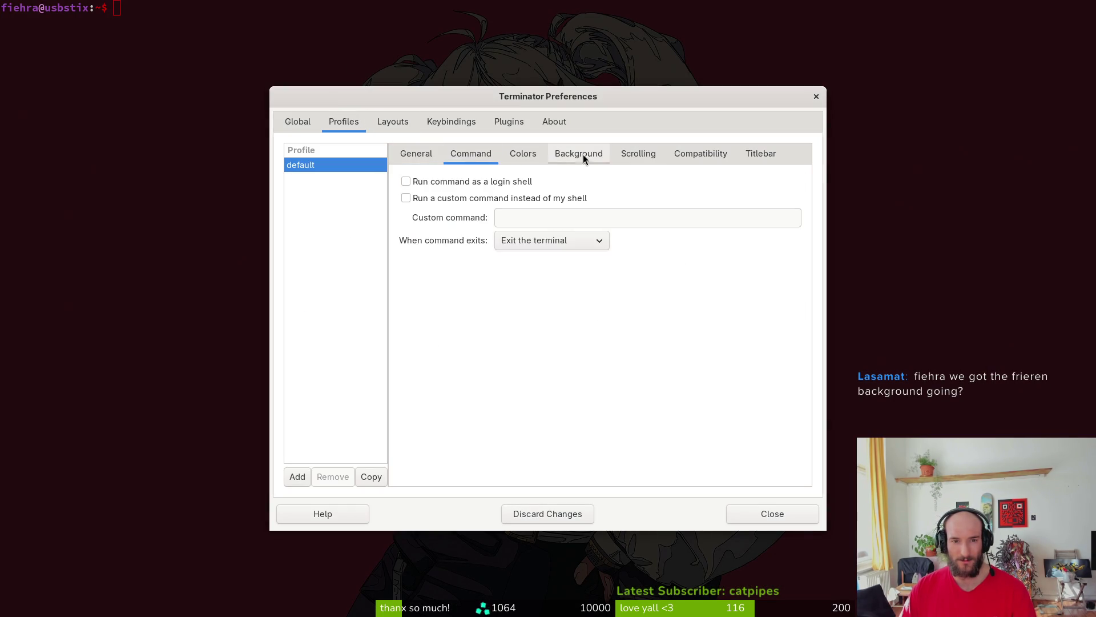
{"action": "left_click", "coordinate": [579, 153]}
{"action": "left_click_drag", "start_coordinate": [703, 316], "coordinate": [695, 316]}
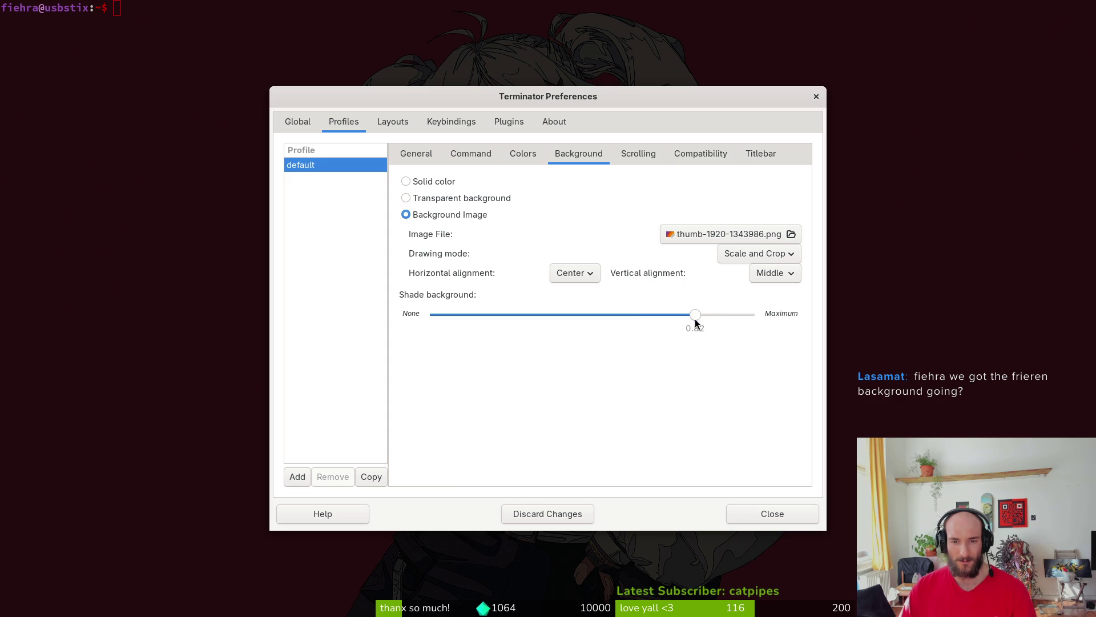
{"action": "left_click", "coordinate": [781, 517]}
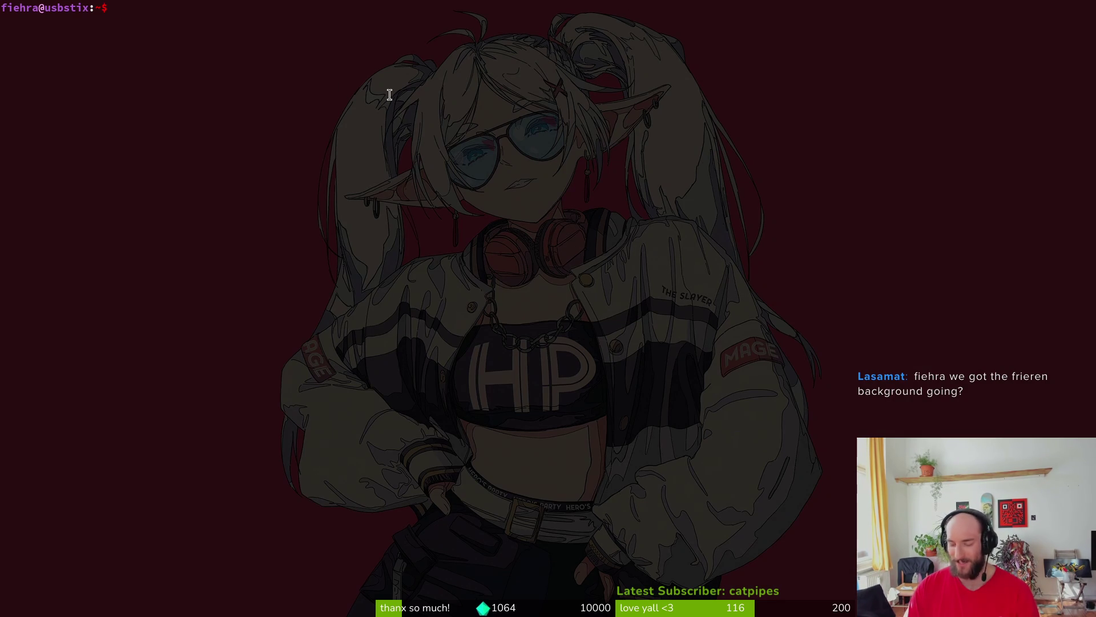
Run the frieren script ten times to cycle through Frieren background images.
{"action": "type", "text": "frieren"}
{"action": "key", "text": "Return"}
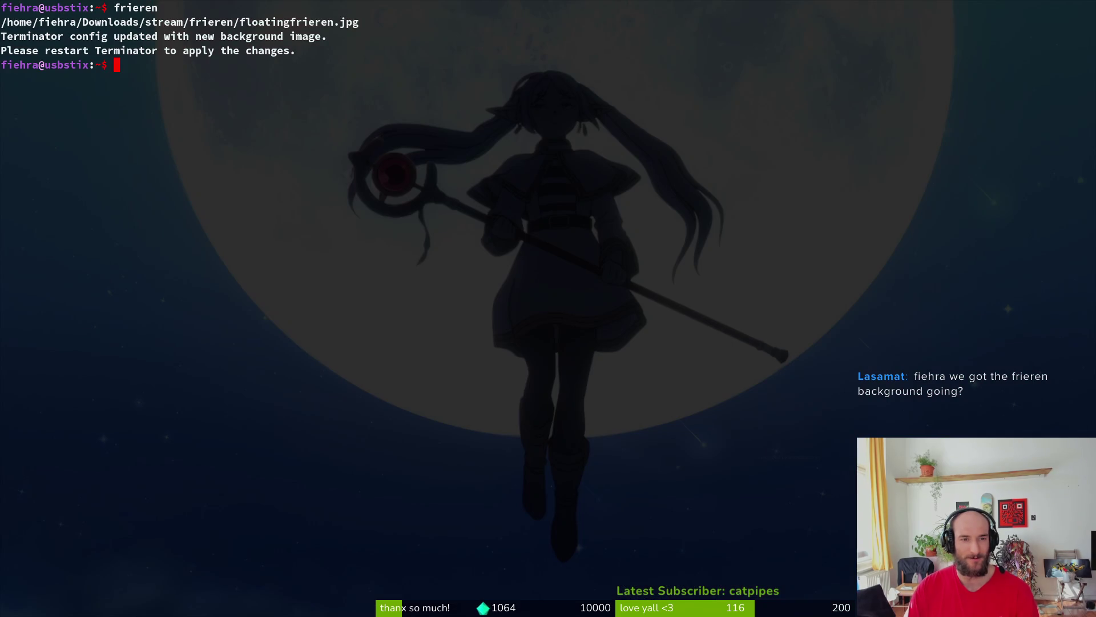
{"action": "key", "text": "Up"}
{"action": "key", "text": "Return"}
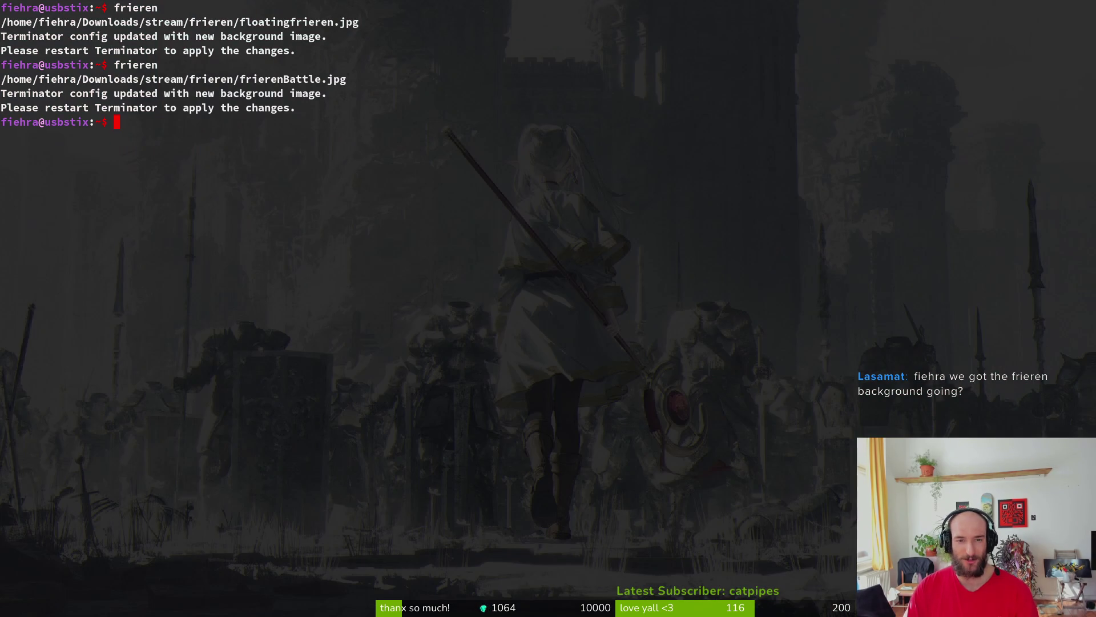
{"action": "key", "text": "Up"}
{"action": "key", "text": "Return"}
{"action": "key", "text": "Up"}
{"action": "key", "text": "Return"}
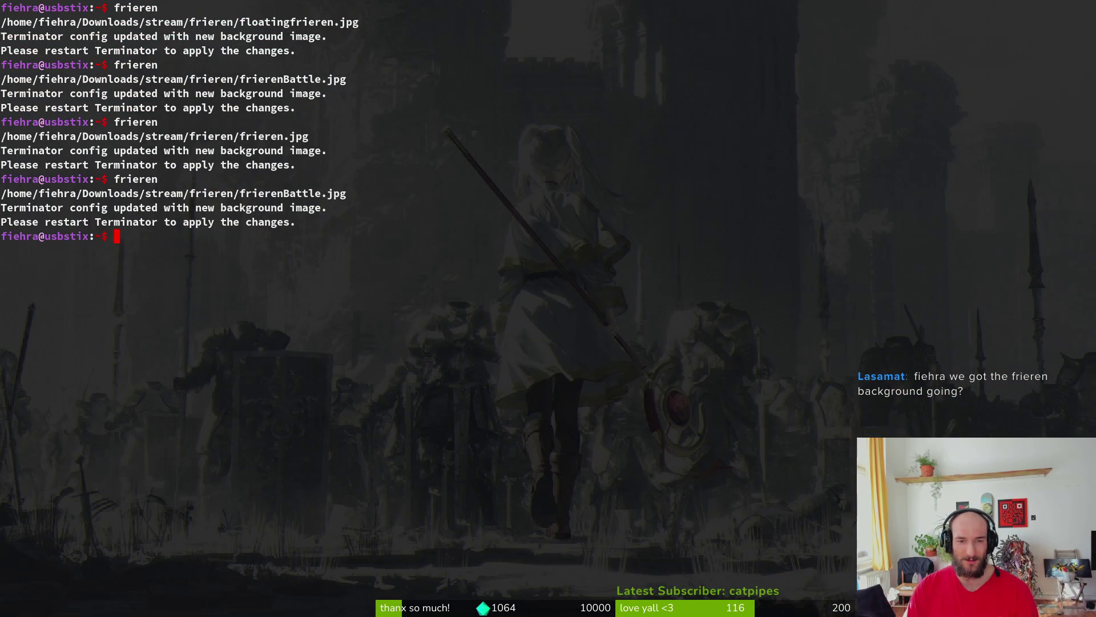
{"action": "key", "text": "Up"}
{"action": "key", "text": "Return"}
{"action": "key", "text": "Up"}
{"action": "key", "text": "Return"}
{"action": "key", "text": "Up"}
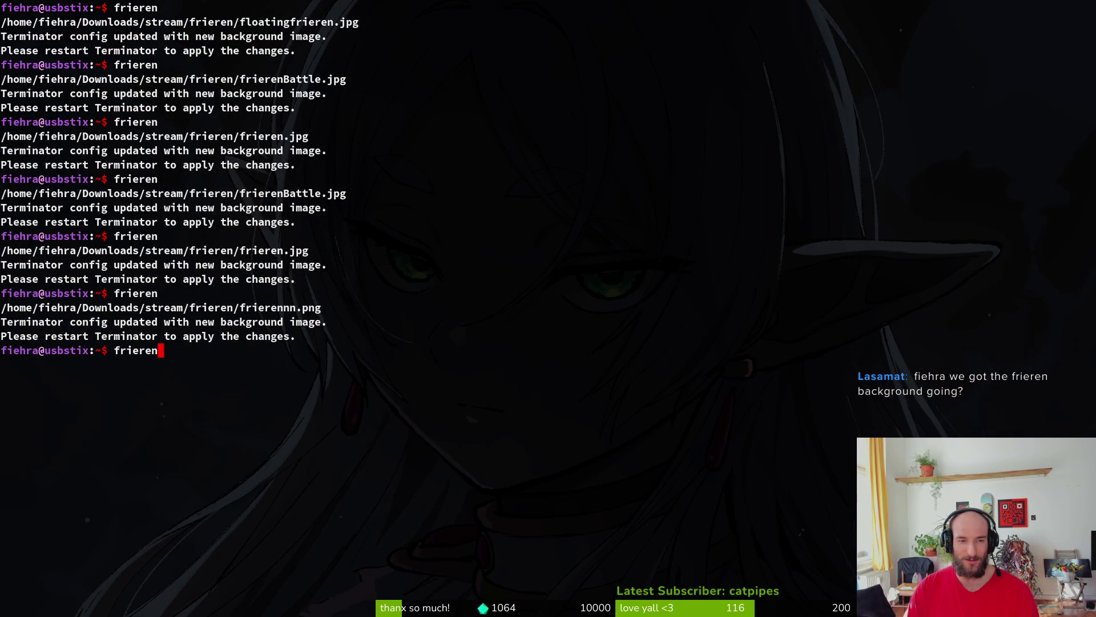
{"action": "key", "text": "Return"}
{"action": "key", "text": "Up"}
{"action": "key", "text": "Return"}
{"action": "key", "text": "Up"}
{"action": "key", "text": "Return"}
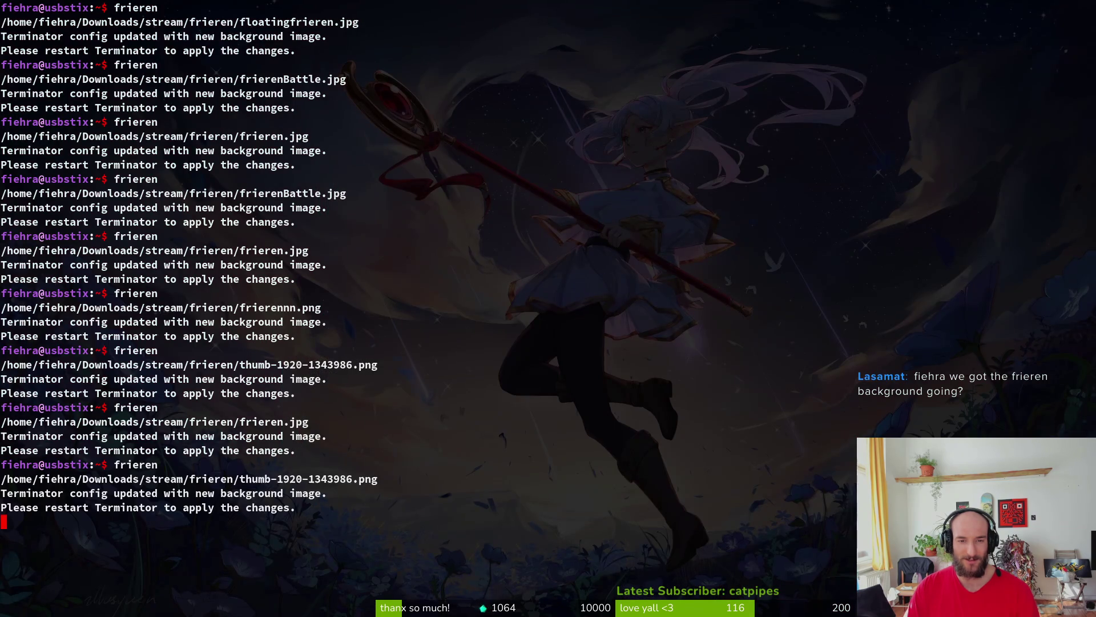
{"action": "key", "text": "Up"}
{"action": "key", "text": "Return"}
Discard the recalled frieren command and clear the terminal screen.
{"action": "key", "text": "Up"}
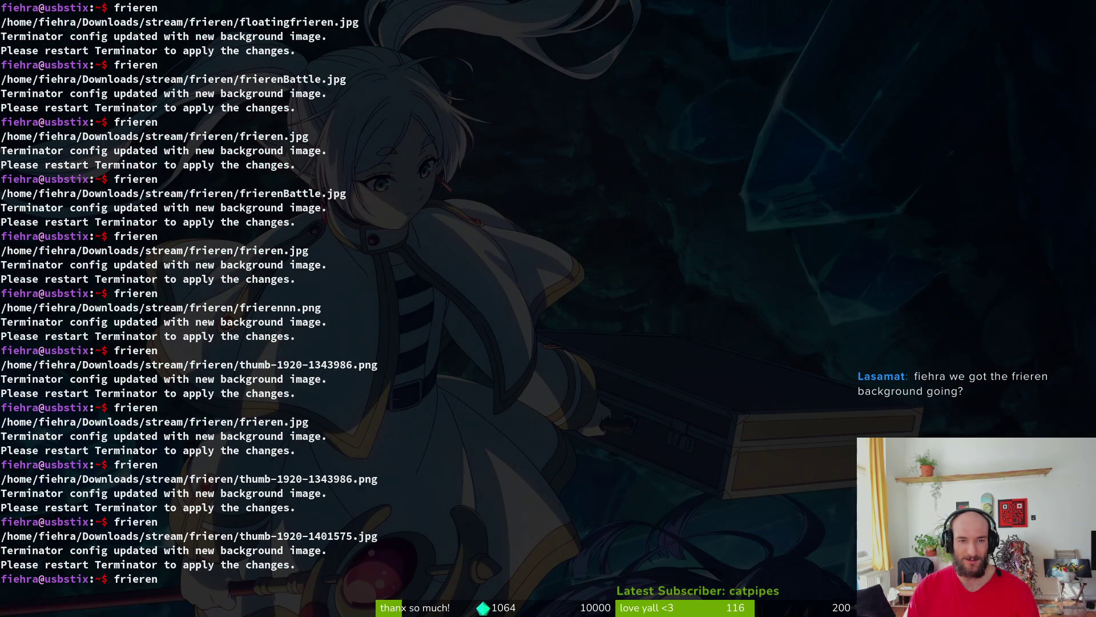
{"action": "key", "text": "BackSpace"}
{"action": "key", "text": "BackSpace"}
{"action": "key", "text": "BackSpace"}
{"action": "key", "text": "ctrl+l"}
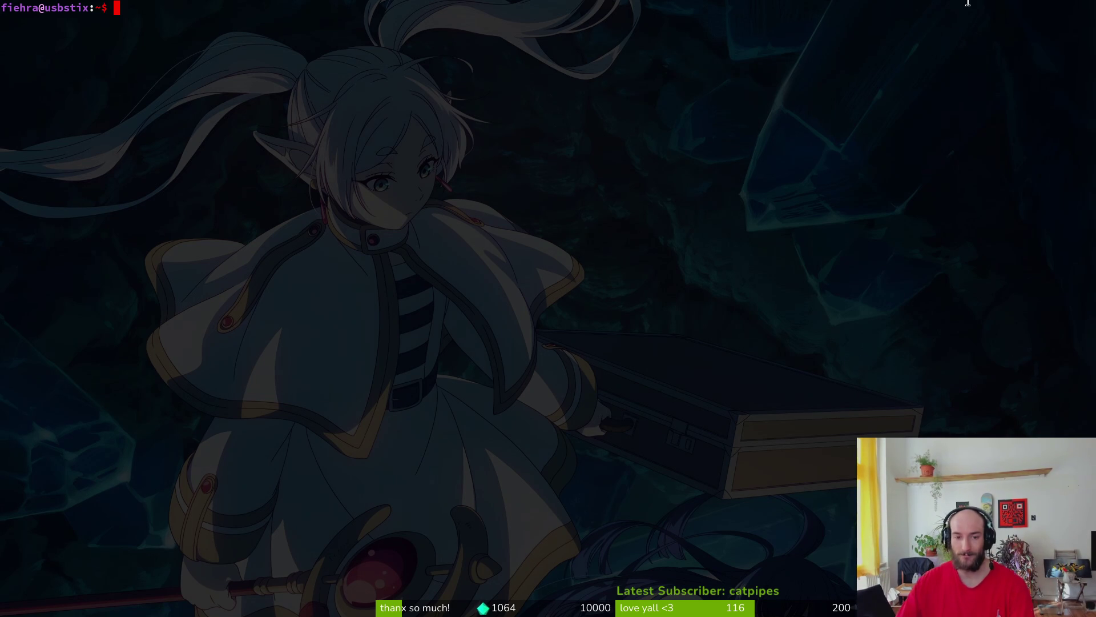
Back in the mantis sprite, hide the vfx layer and save.
{"action": "key", "text": "super+2"}
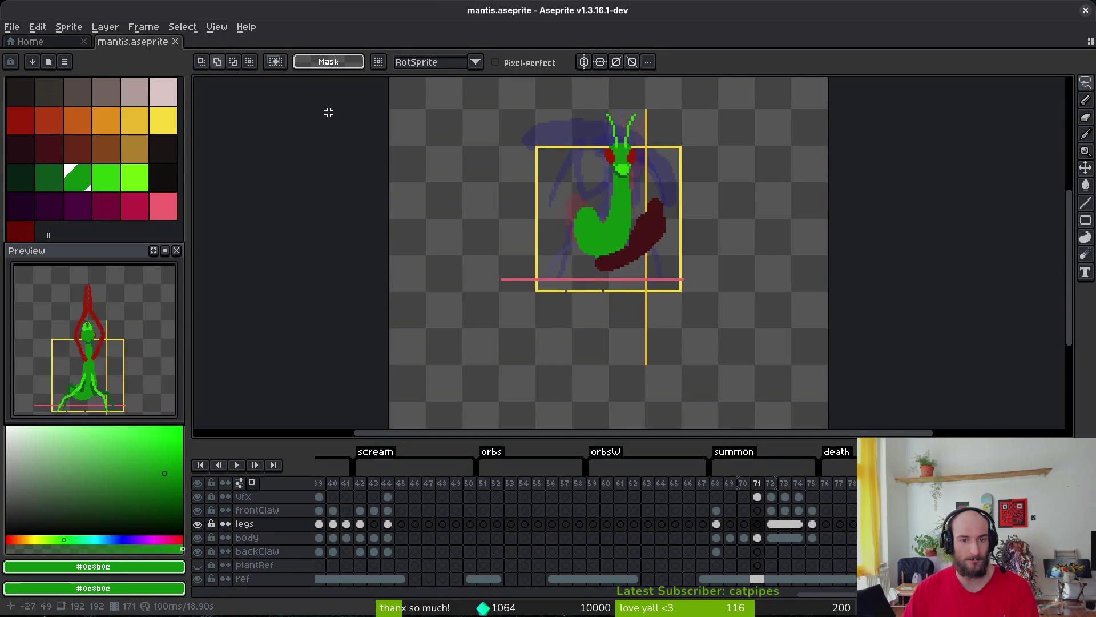
{"action": "scroll", "coordinate": [655, 229], "scroll_direction": "up", "scroll_amount": 1}
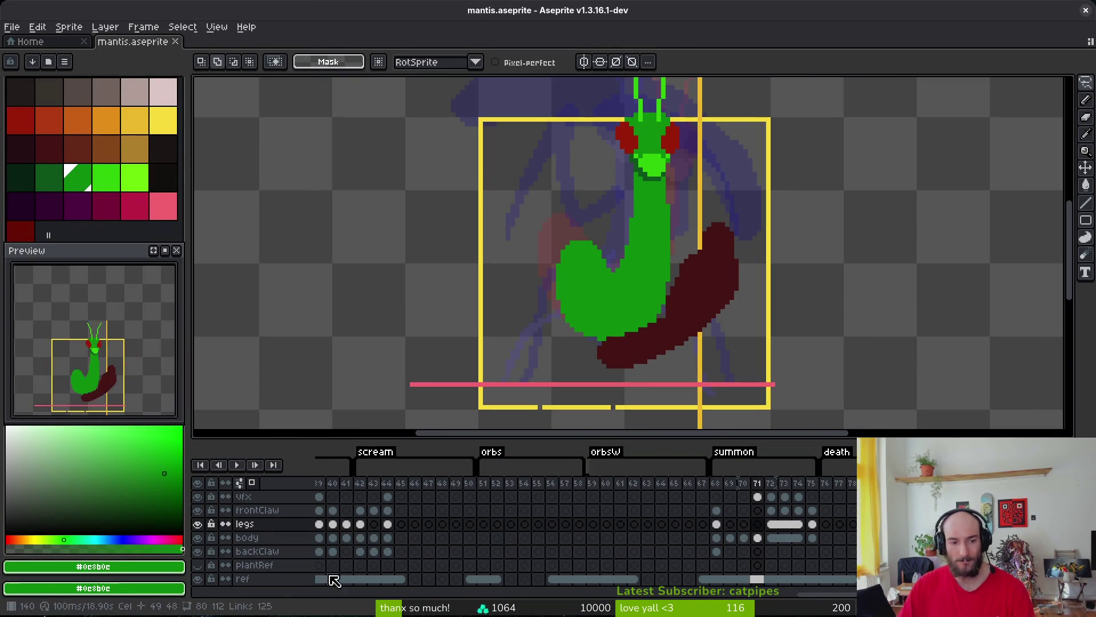
{"action": "left_click", "coordinate": [197, 496]}
{"action": "key", "text": "ctrl+s"}
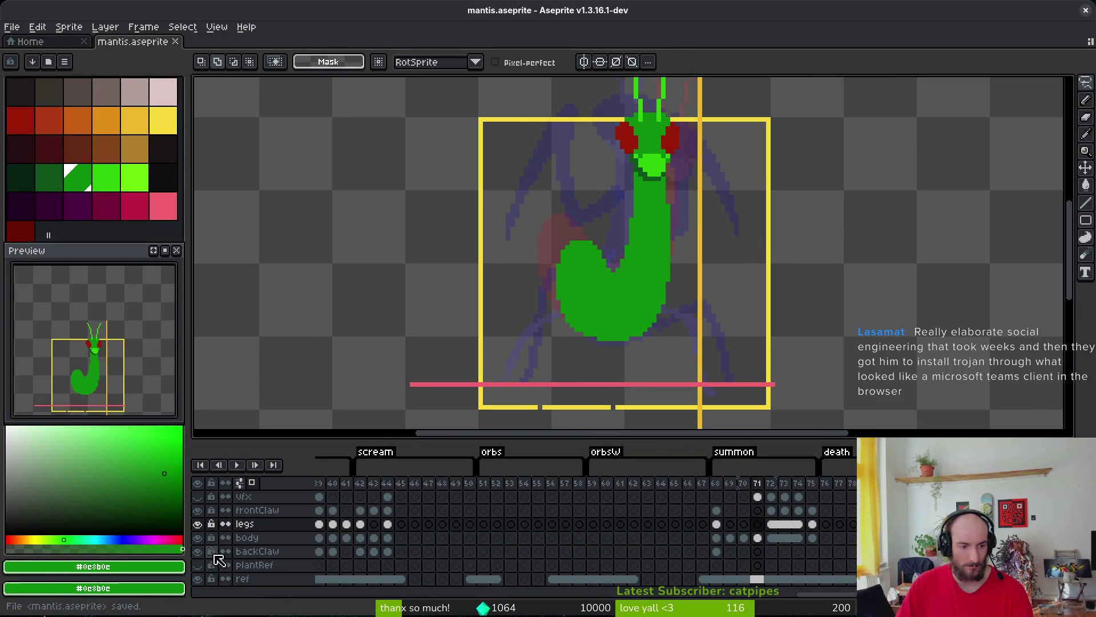
Review frame 70, undo the last change and save the sprite again.
{"action": "left_click_drag", "start_coordinate": [660, 322], "coordinate": [647, 325]}
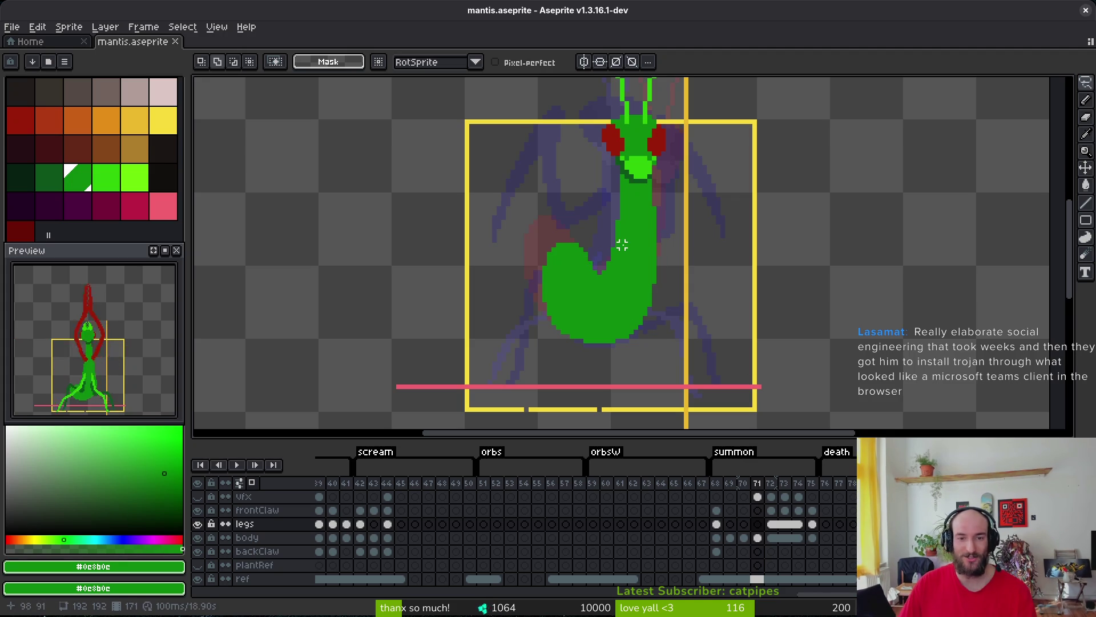
{"action": "scroll", "coordinate": [625, 247], "scroll_direction": "down", "scroll_amount": 1}
{"action": "scroll", "coordinate": [620, 204], "scroll_direction": "up", "scroll_amount": 2}
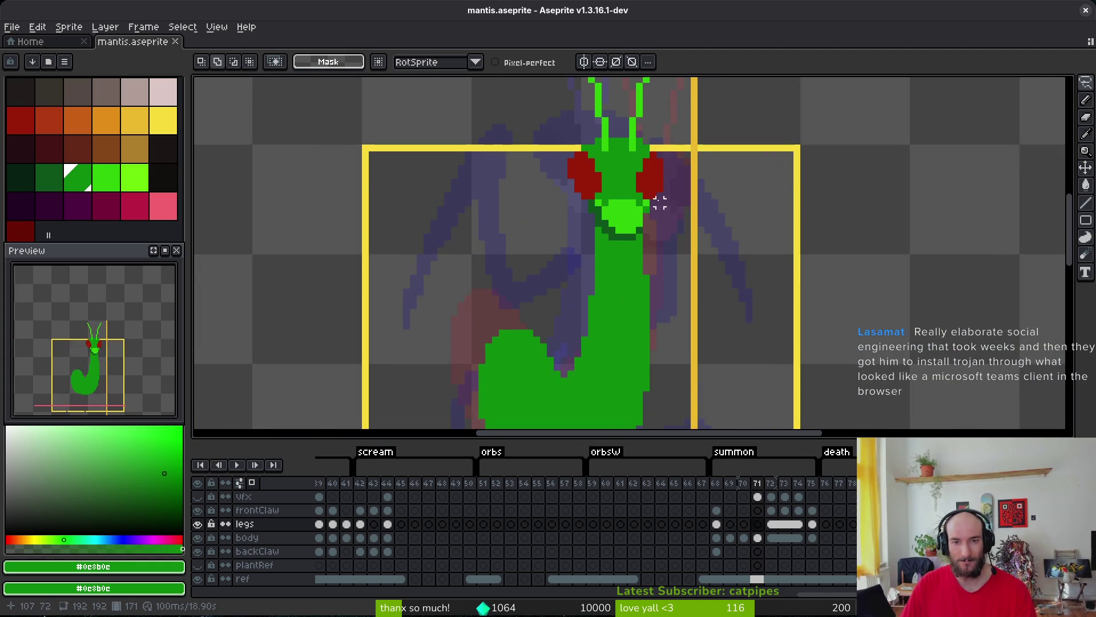
{"action": "key", "text": "comma"}
{"action": "scroll", "coordinate": [711, 276], "scroll_direction": "down", "scroll_amount": 1}
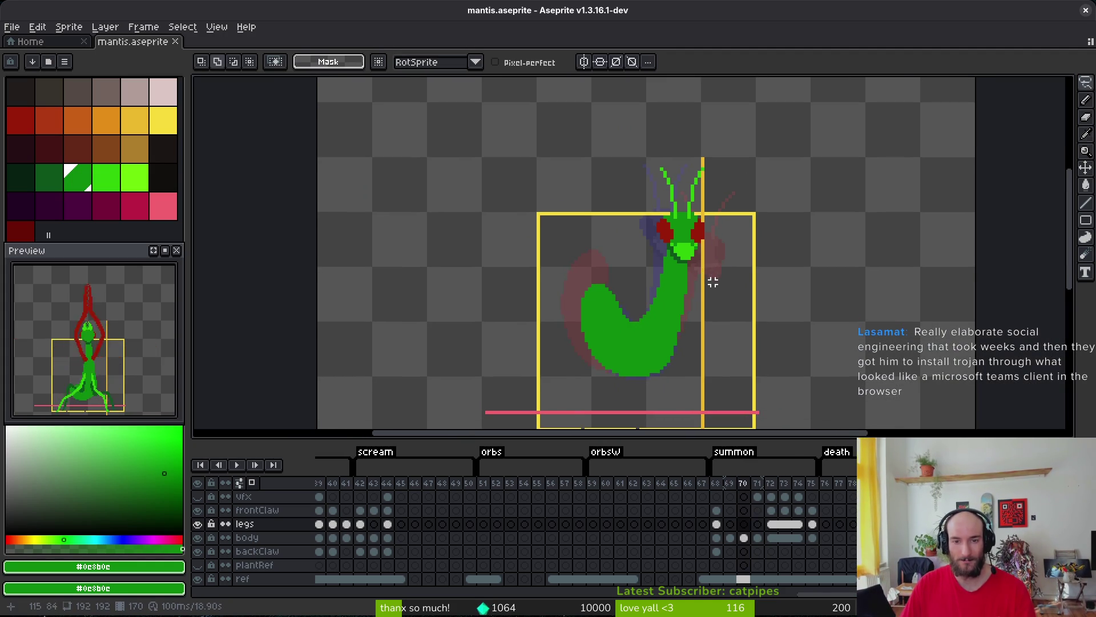
{"action": "key", "text": "ctrl+z"}
{"action": "key", "text": "alt"}
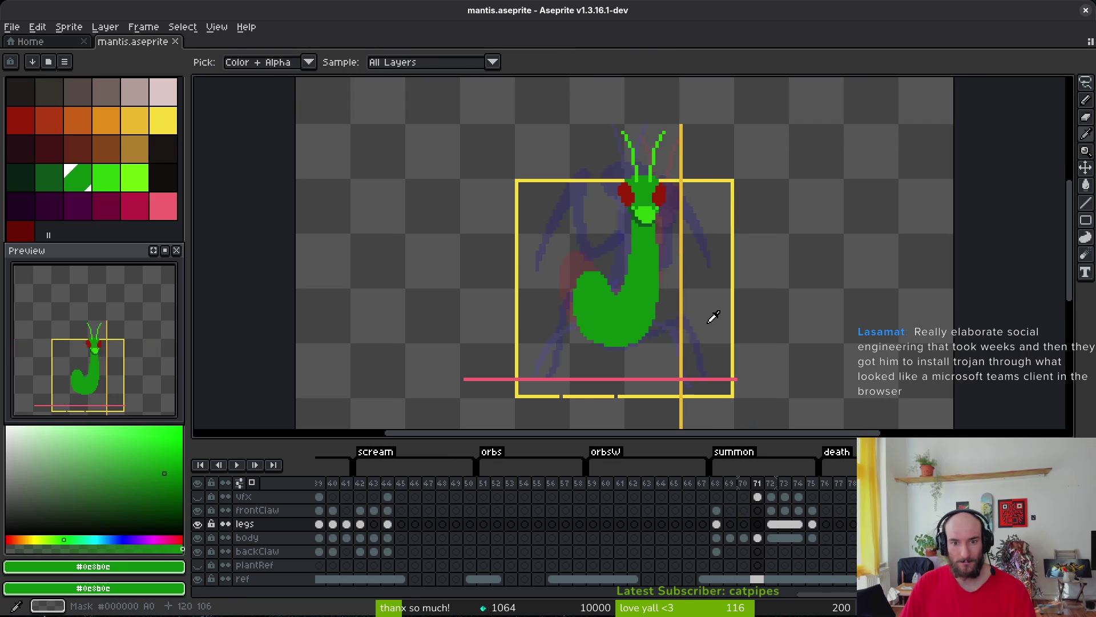
{"action": "scroll", "coordinate": [688, 306], "scroll_direction": "up", "scroll_amount": 1}
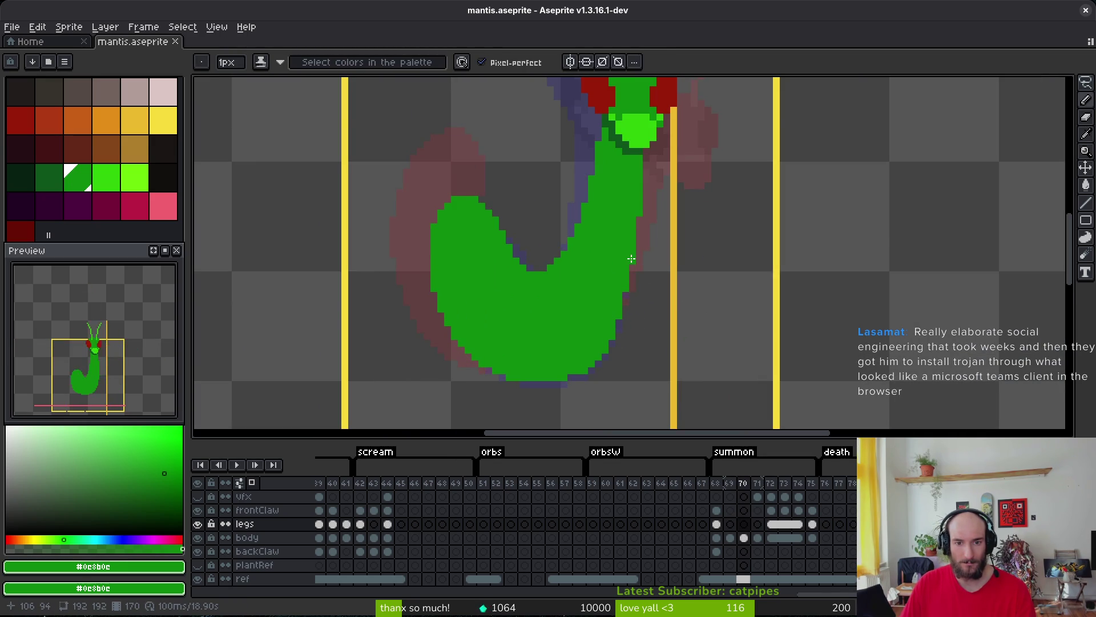
{"action": "scroll", "coordinate": [700, 240], "scroll_direction": "down", "scroll_amount": 2}
{"action": "key", "text": "ctrl+s"}
{"action": "scroll", "coordinate": [703, 258], "scroll_direction": "up", "scroll_amount": 1}
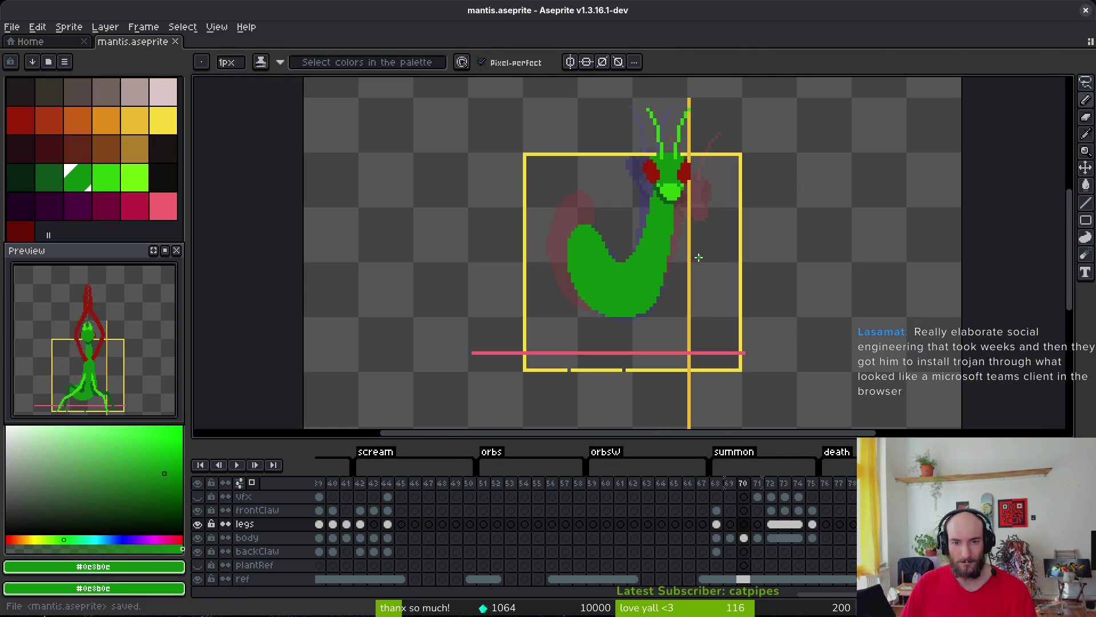
{"action": "scroll", "coordinate": [646, 206], "scroll_direction": "up", "scroll_amount": 1}
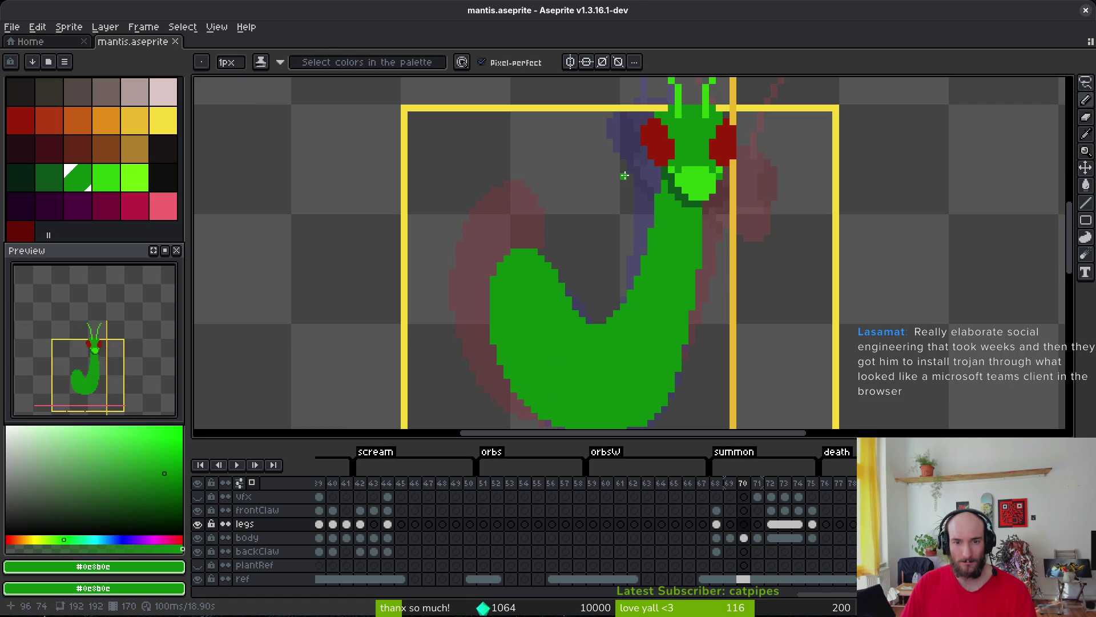
Select the body cel on frame 69 and compare the poses on frames 71 and 72.
{"action": "key", "text": "b"}
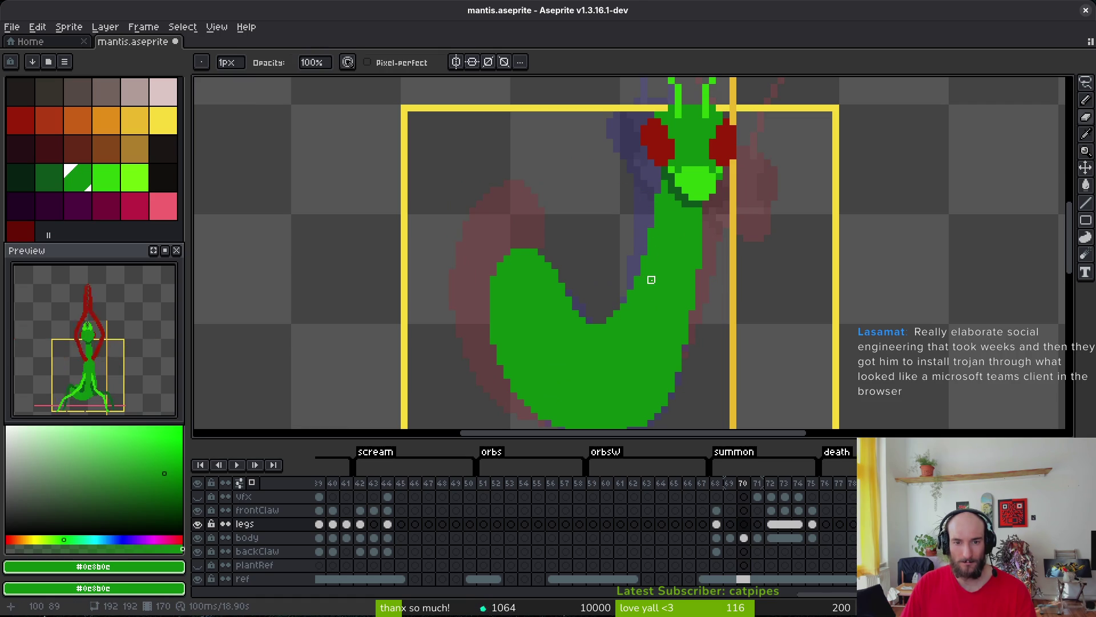
{"action": "left_click", "coordinate": [730, 537]}
{"action": "scroll", "coordinate": [725, 311], "scroll_direction": "down", "scroll_amount": 2}
{"action": "left_click_drag", "start_coordinate": [724, 311], "coordinate": [617, 273]}
{"action": "key", "text": "i"}
{"action": "key", "text": "Right"}
{"action": "key", "text": "Right"}
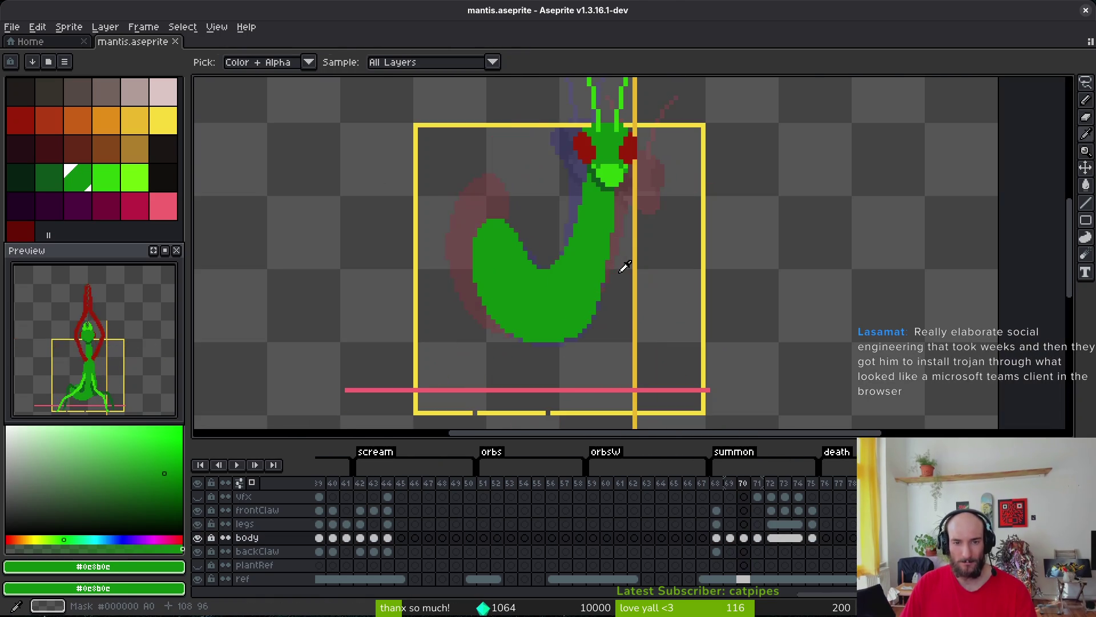
{"action": "key", "text": "Right"}
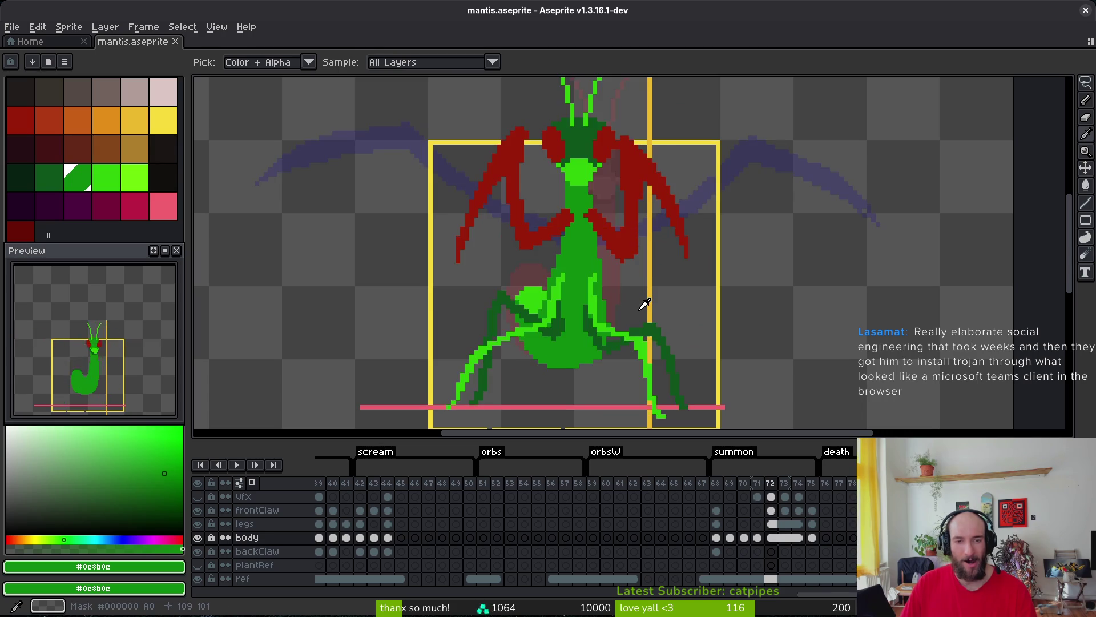
{"action": "key", "text": "Left"}
{"action": "key", "text": "Left"}
{"action": "key", "text": "Right"}
{"action": "key", "text": "Right"}
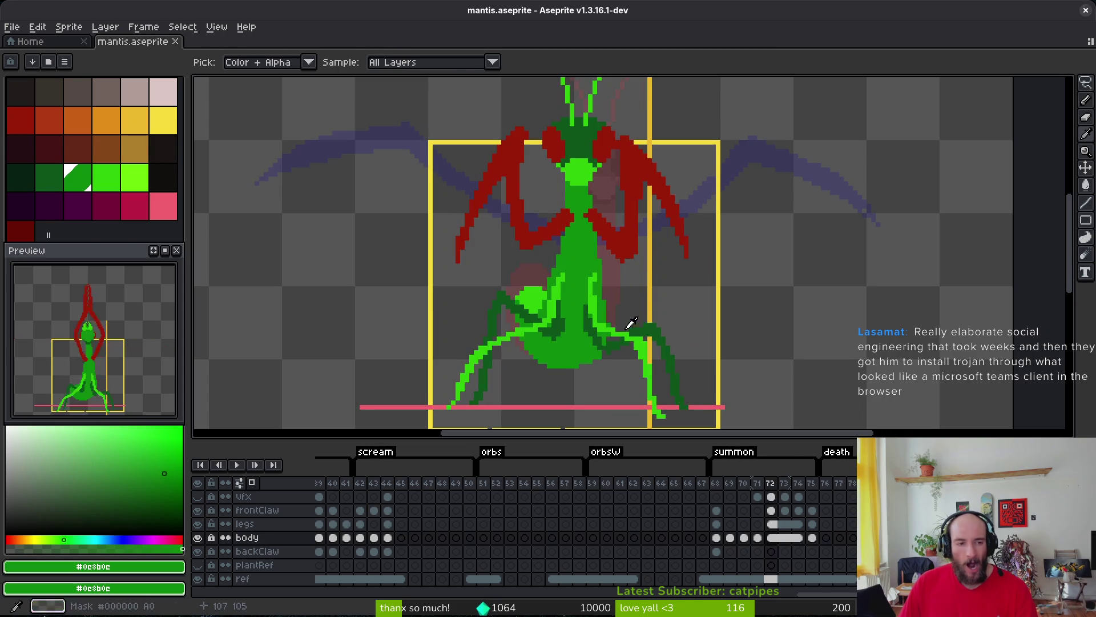
{"action": "key", "text": "b"}
{"action": "left_click_drag", "start_coordinate": [578, 274], "coordinate": [553, 264]}
{"action": "key", "text": "Right"}
{"action": "key", "text": "Right"}
{"action": "key", "text": "Right"}
Insert empty frame 73 after frame 72 with Ctrl+Alt+N, then return to frame 72.
{"action": "key", "text": "i"}
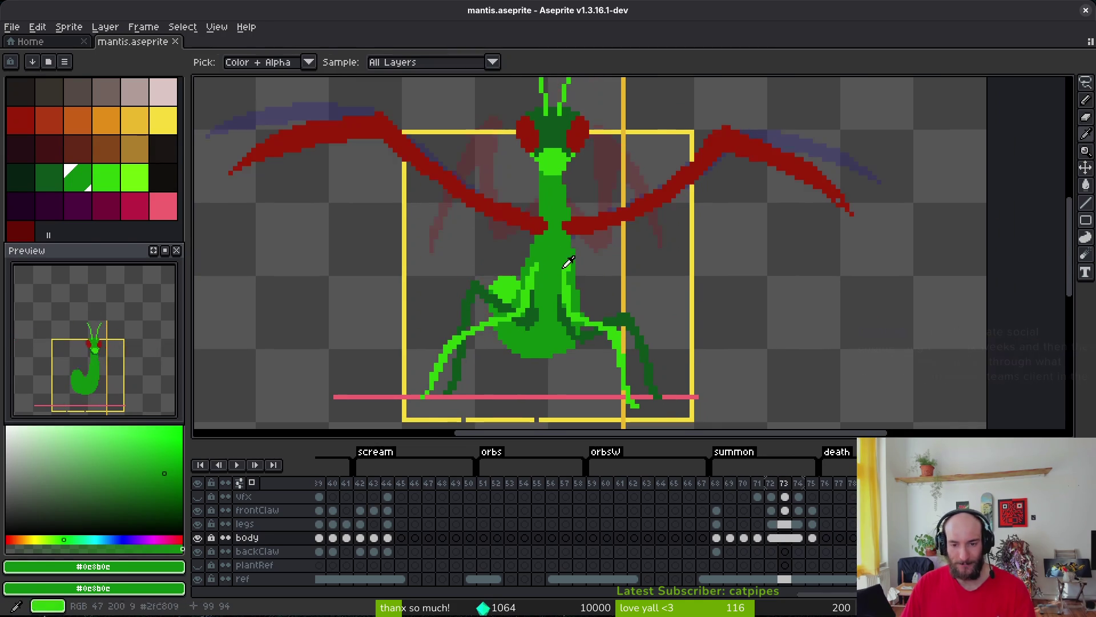
{"action": "scroll", "coordinate": [595, 236], "scroll_direction": "down", "scroll_amount": 2}
{"action": "key", "text": "Left"}
{"action": "key", "text": "Left"}
{"action": "key", "text": "Left"}
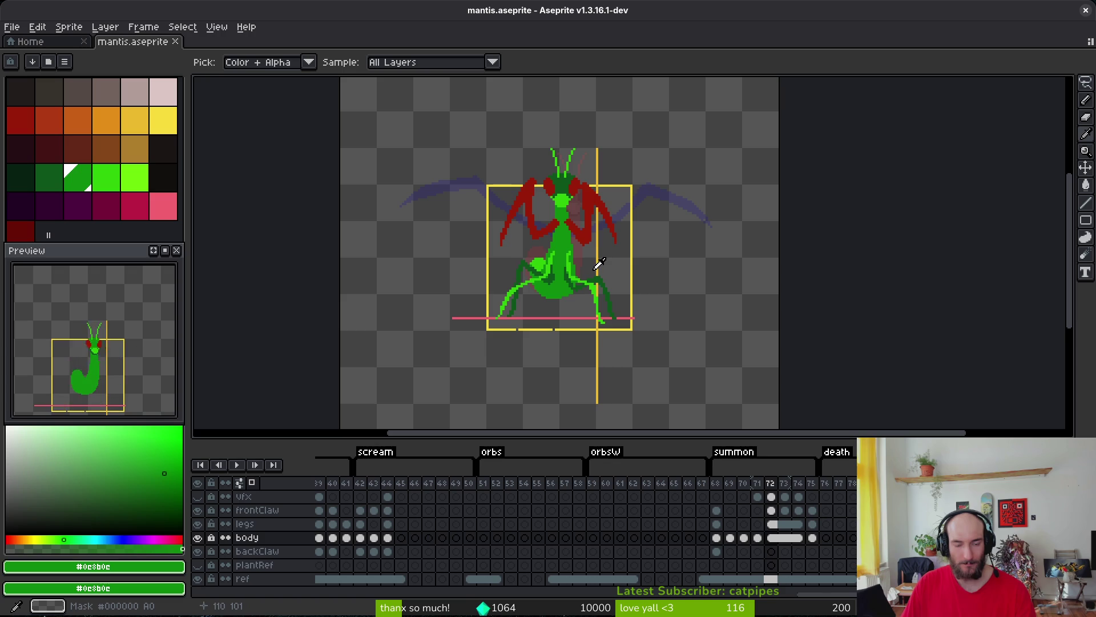
{"action": "key", "text": "Left"}
{"action": "key", "text": "Right"}
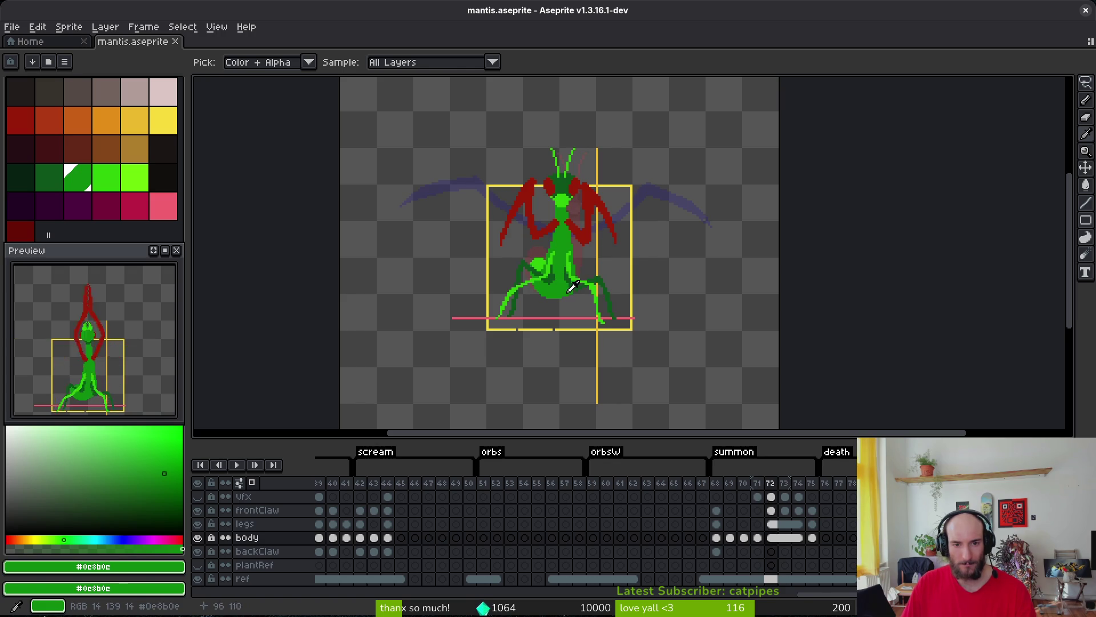
{"action": "key", "text": "b"}
{"action": "key", "text": "ctrl+alt+n"}
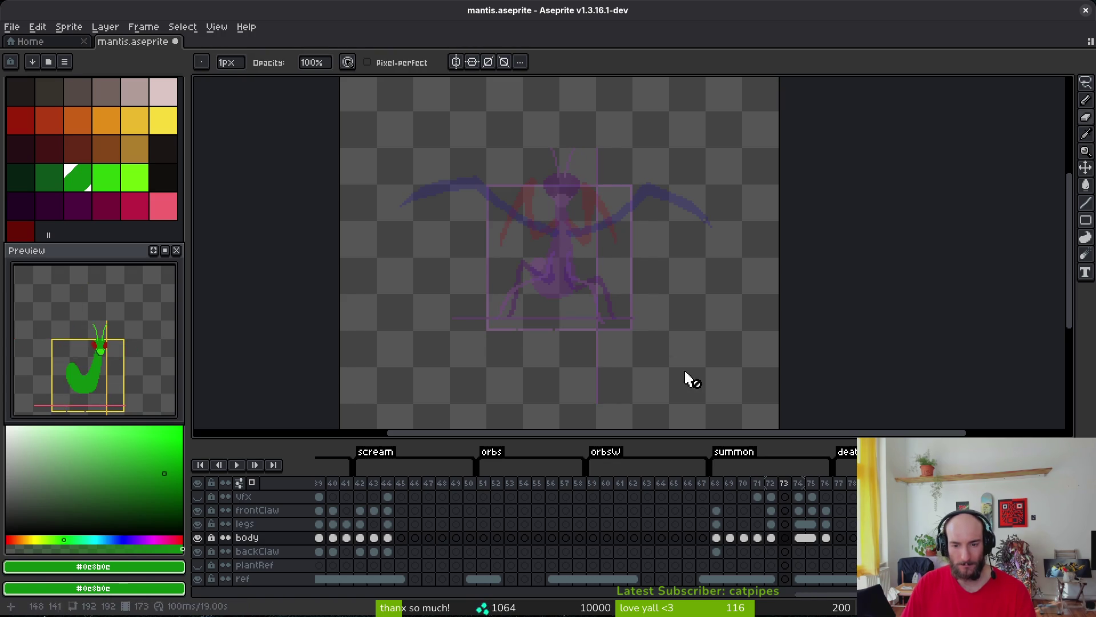
{"action": "key", "text": "Left"}
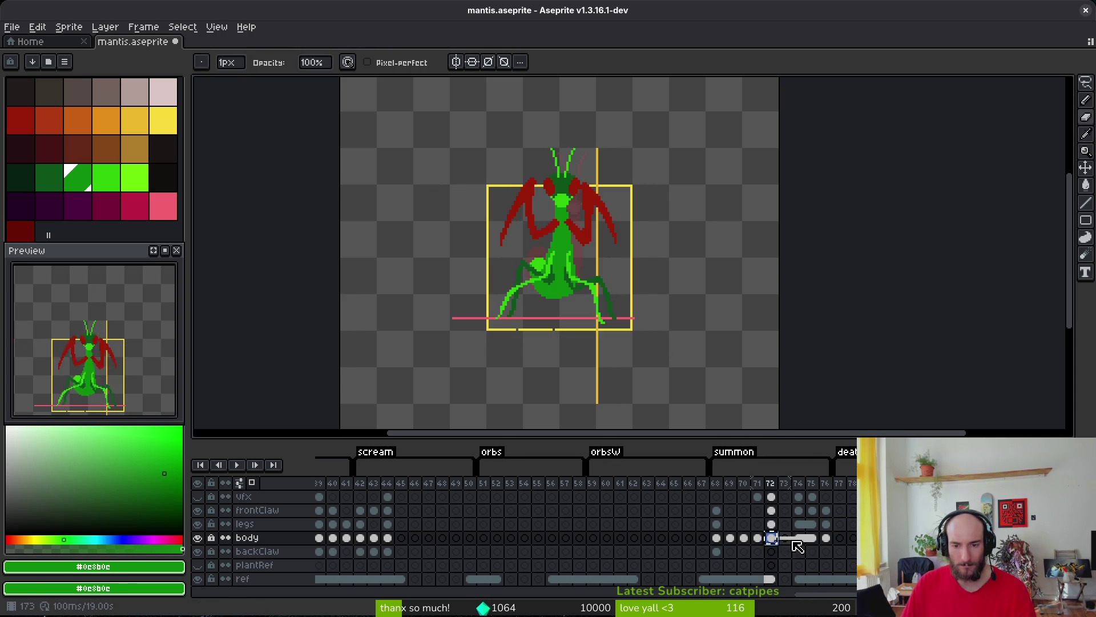
Link the mantis body cels across frames 72–74 so they share one body.
{"action": "left_click", "coordinate": [784, 538]}
{"action": "key", "text": "ctrl+s"}
{"action": "left_click", "coordinate": [799, 537], "text": "shift"}
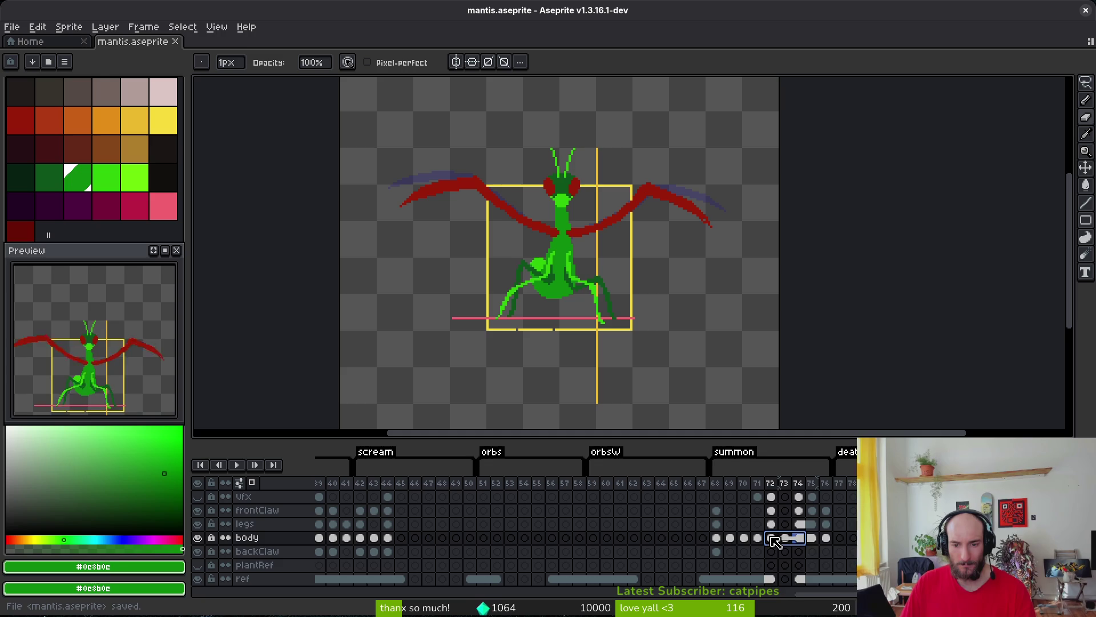
{"action": "right_click", "coordinate": [775, 541]}
{"action": "left_click", "coordinate": [785, 549]}
{"action": "key", "text": "Left"}
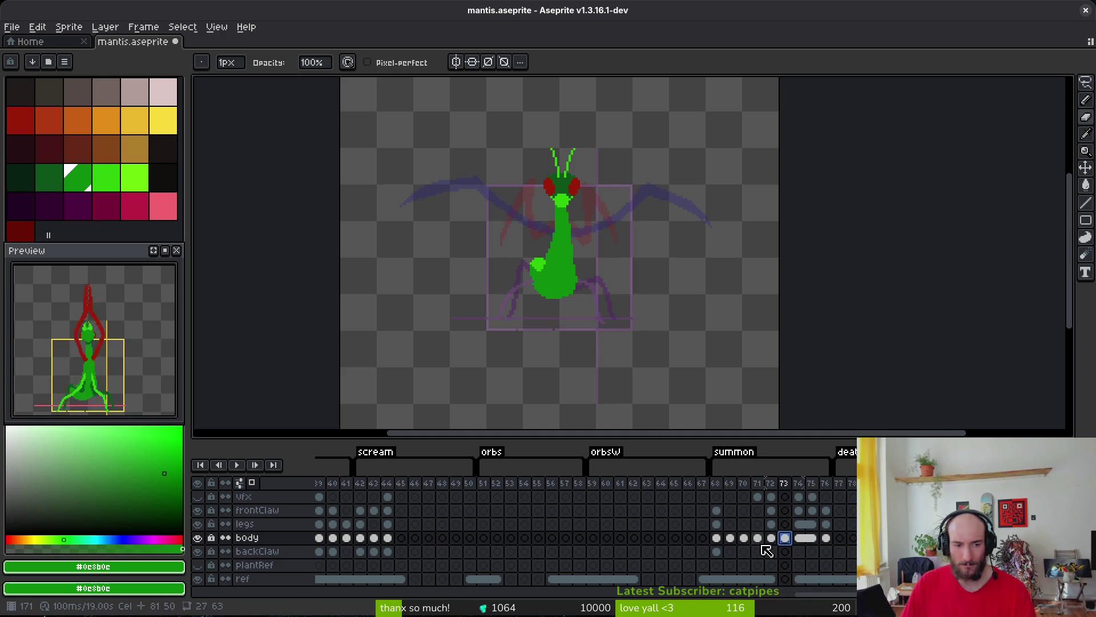
{"action": "left_click", "coordinate": [771, 537]}
{"action": "left_click", "coordinate": [798, 537], "text": "shift"}
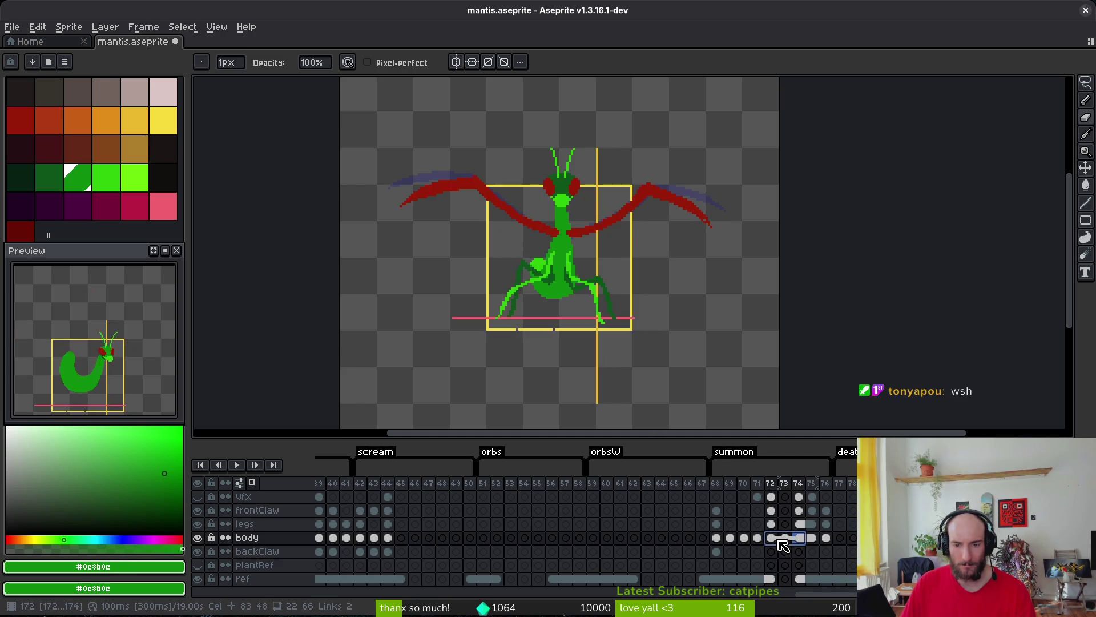
{"action": "right_click", "coordinate": [791, 544]}
{"action": "left_click", "coordinate": [816, 575]}
Preview the summon animation from frame 72 and save mantis.aseprite.
{"action": "left_click", "coordinate": [771, 538]}
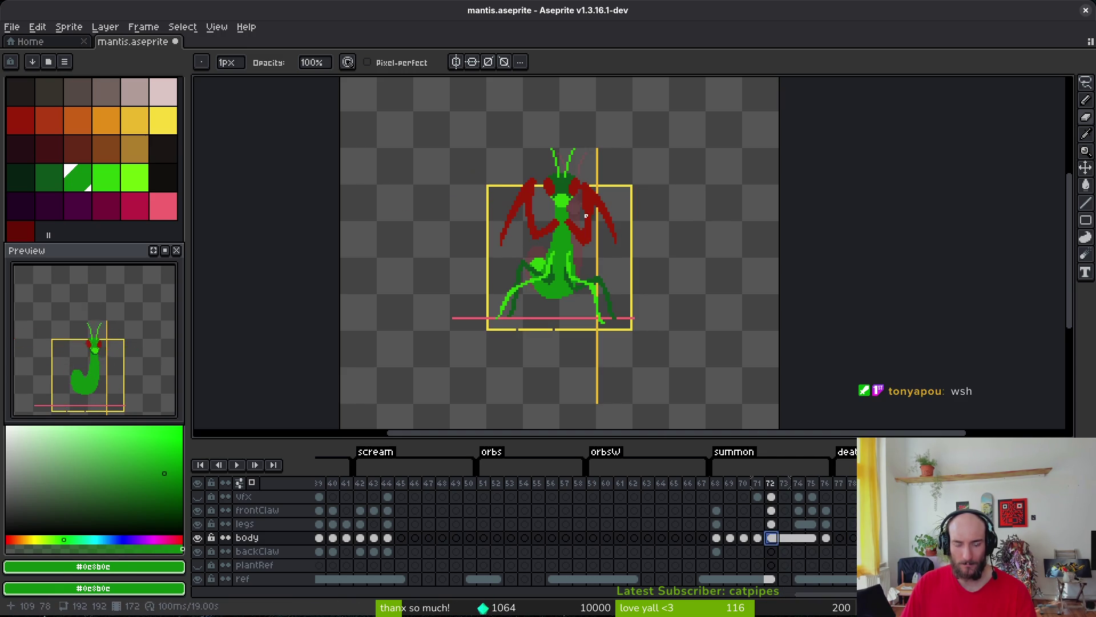
{"action": "key", "text": "i"}
{"action": "key", "text": "Return"}
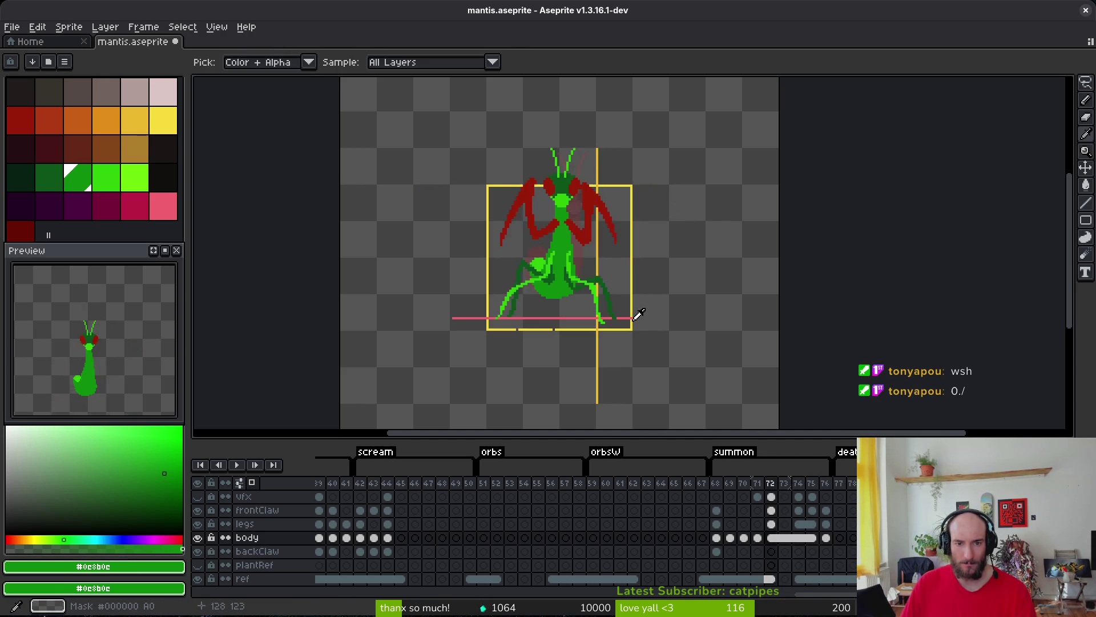
{"action": "key", "text": "b"}
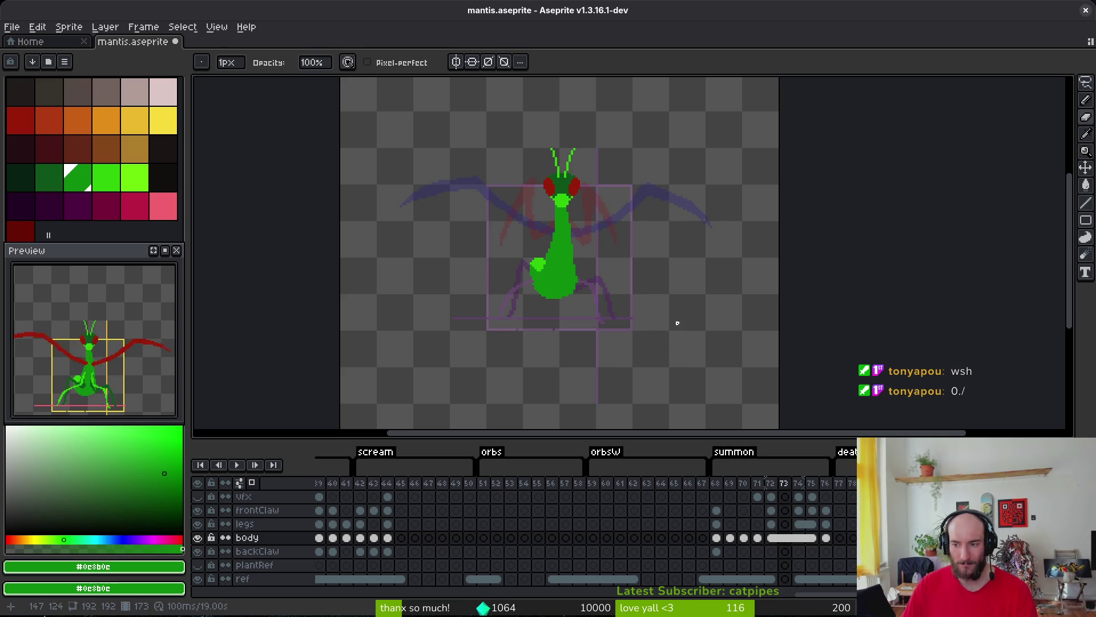
{"action": "scroll", "coordinate": [560, 297], "scroll_direction": "up", "scroll_amount": 4}
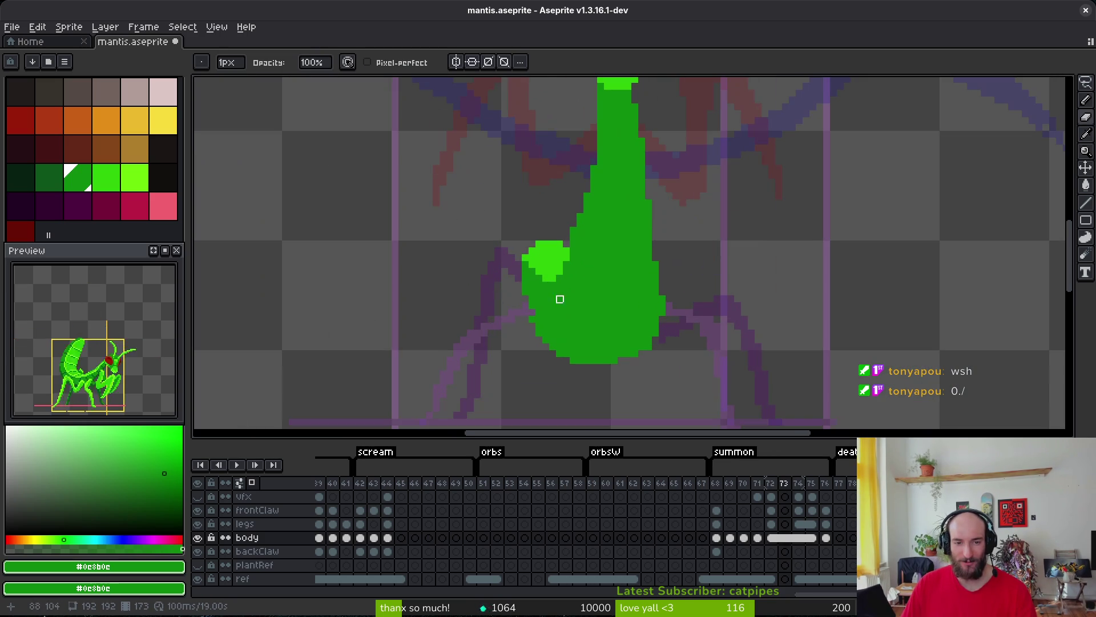
{"action": "key", "text": "b"}
{"action": "key", "text": "ctrl+s"}
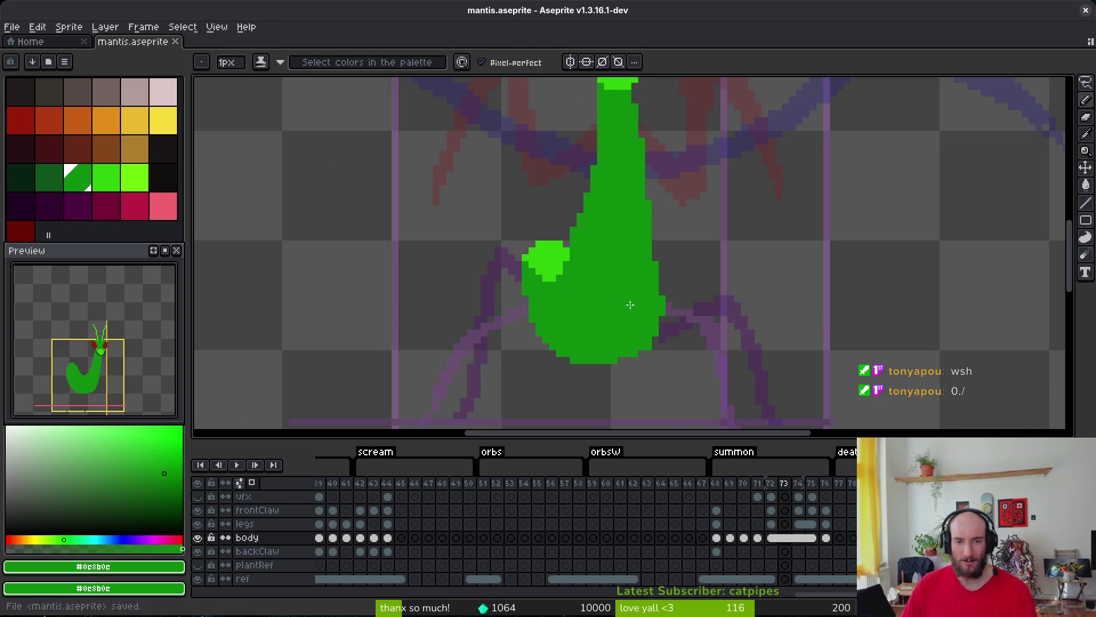
{"action": "scroll", "coordinate": [630, 305], "scroll_direction": "down", "scroll_amount": 4}
{"action": "key", "text": "i"}
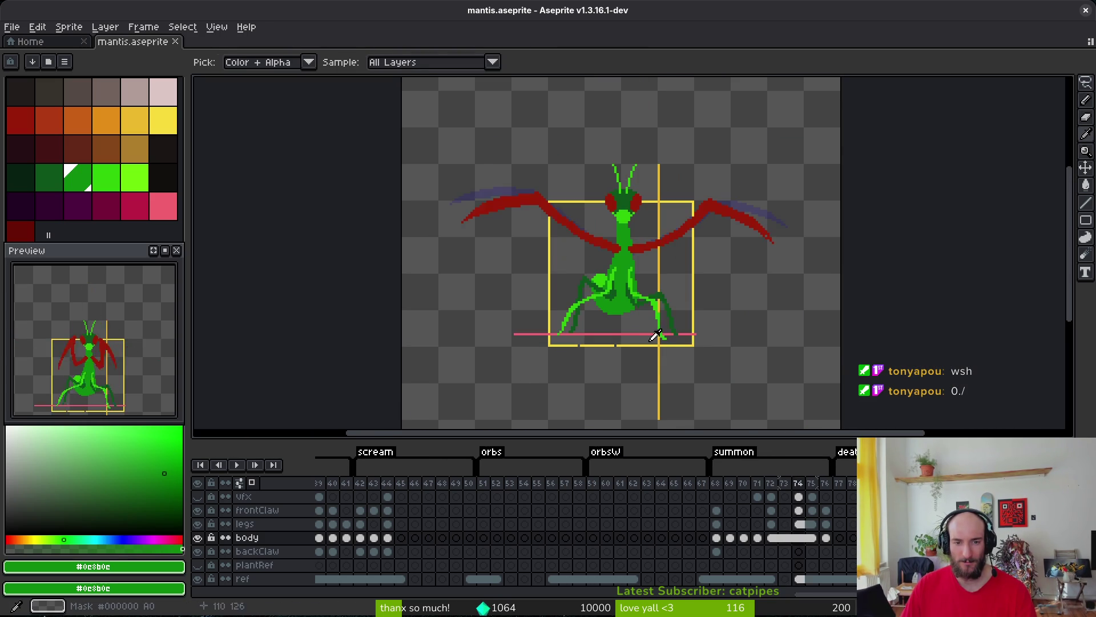
{"action": "key", "text": "Return"}
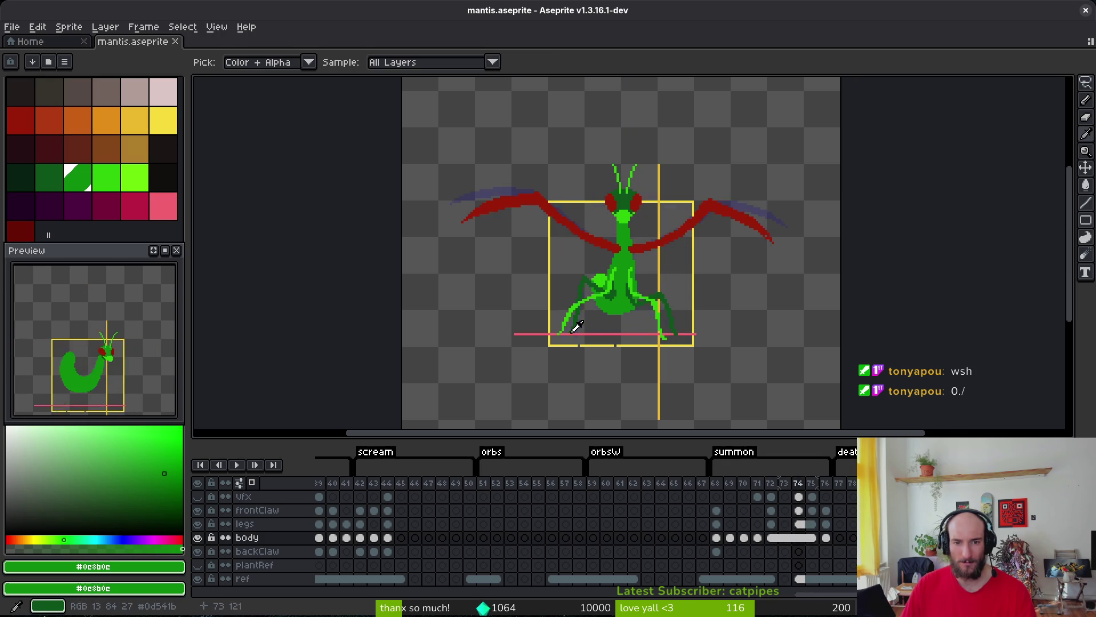
{"action": "key", "text": "Return"}
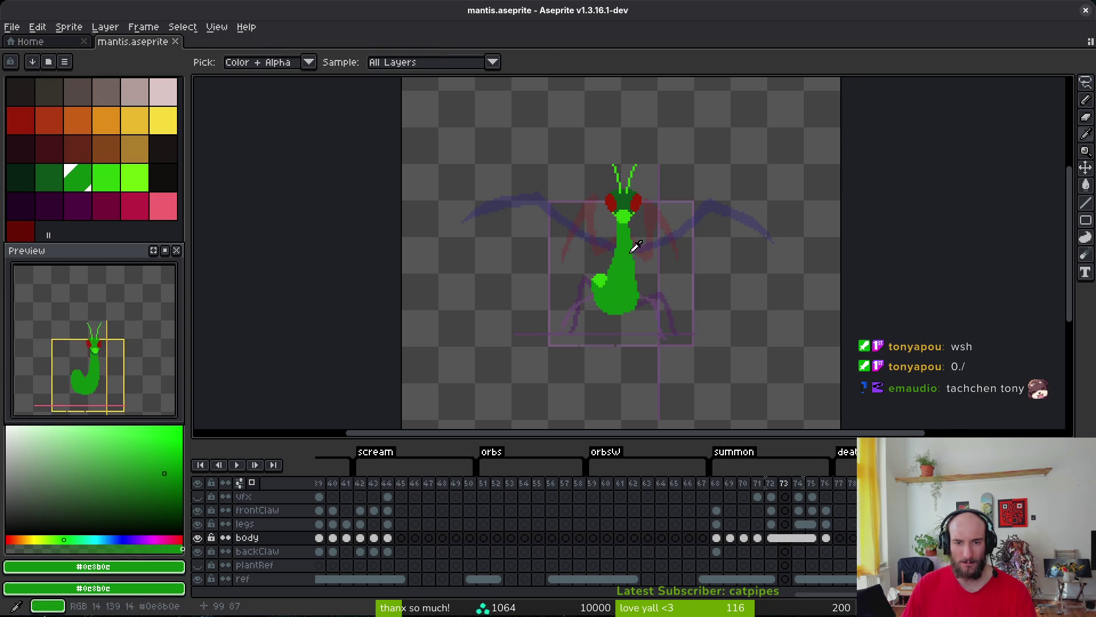
Pick the dark red claw colour and compare poses between frames 73 and 74.
{"action": "key", "text": "b"}
{"action": "scroll", "coordinate": [622, 246], "scroll_direction": "up", "scroll_amount": 3}
{"action": "left_click", "coordinate": [657, 257], "text": "alt"}
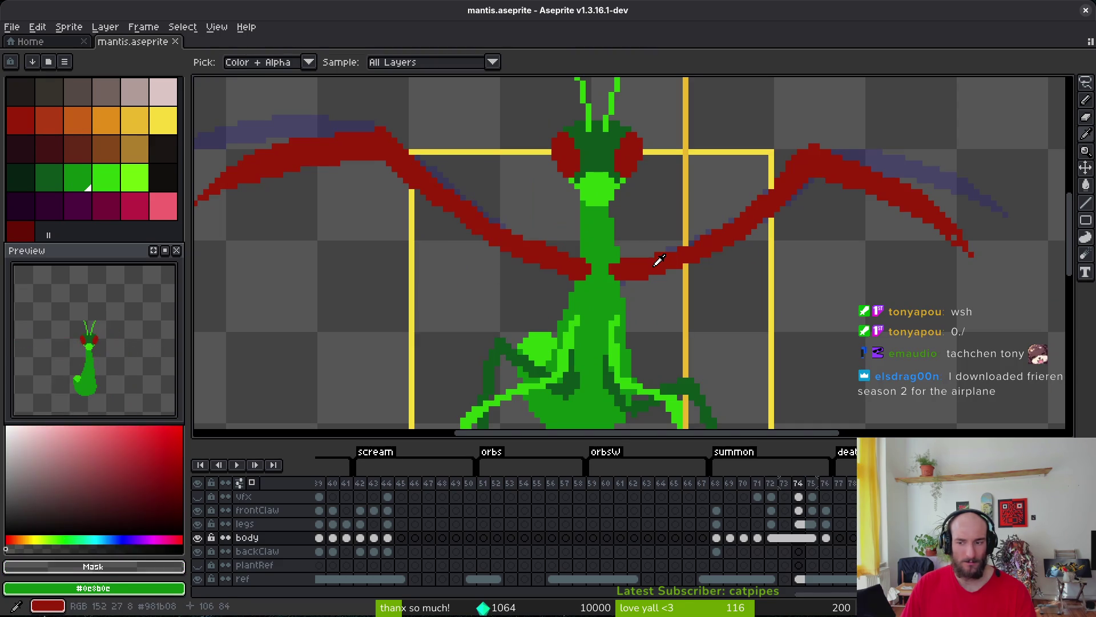
{"action": "left_click_drag", "start_coordinate": [709, 288], "coordinate": [695, 303]}
{"action": "key", "text": "z"}
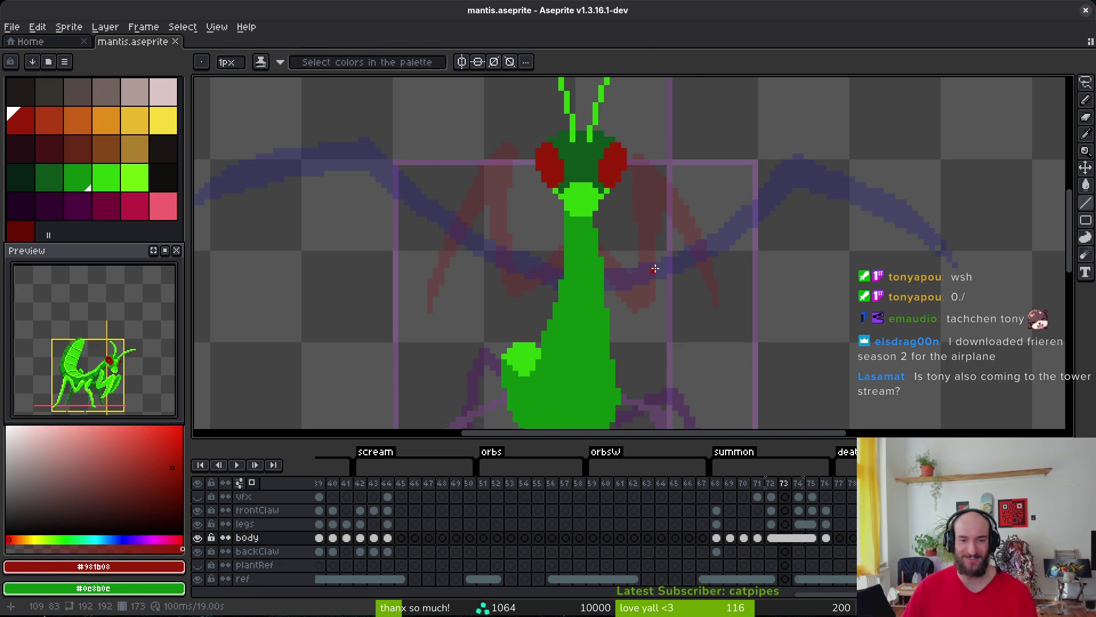
{"action": "key", "text": "Left"}
{"action": "key", "text": "Right"}
{"action": "key", "text": "Right"}
{"action": "key", "text": "Left"}
{"action": "key", "text": "Left"}
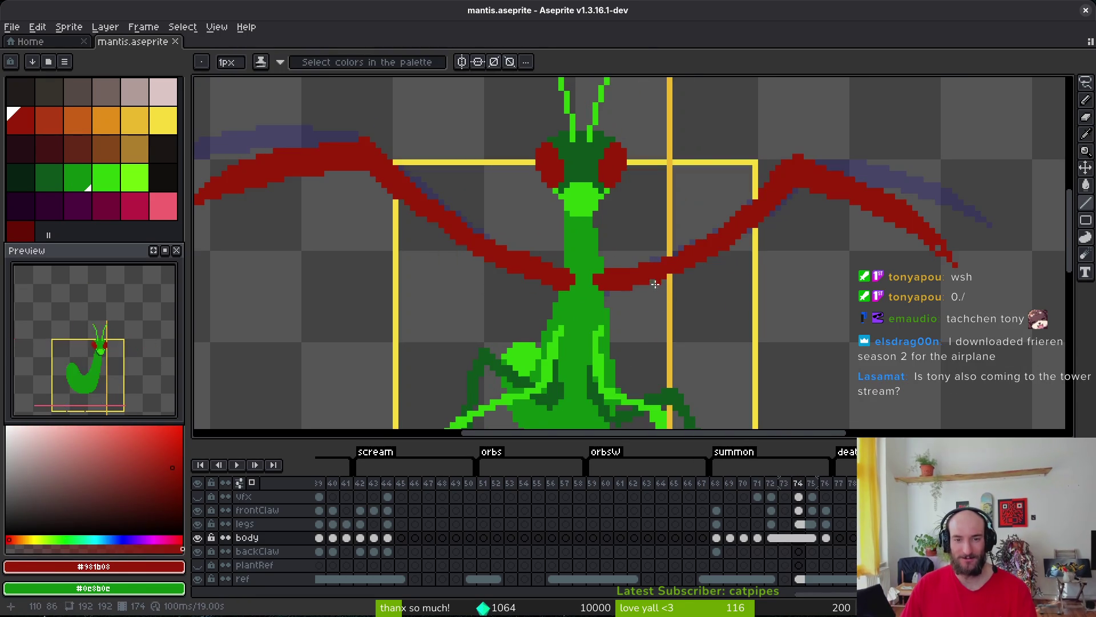
{"action": "key", "text": "Right"}
{"action": "key", "text": "Right"}
{"action": "scroll", "coordinate": [657, 286], "scroll_direction": "down", "scroll_amount": 3}
Lasso both red claws in the frontClaw cel of frame 74 and move them up a few pixels.
{"action": "key", "text": "m"}
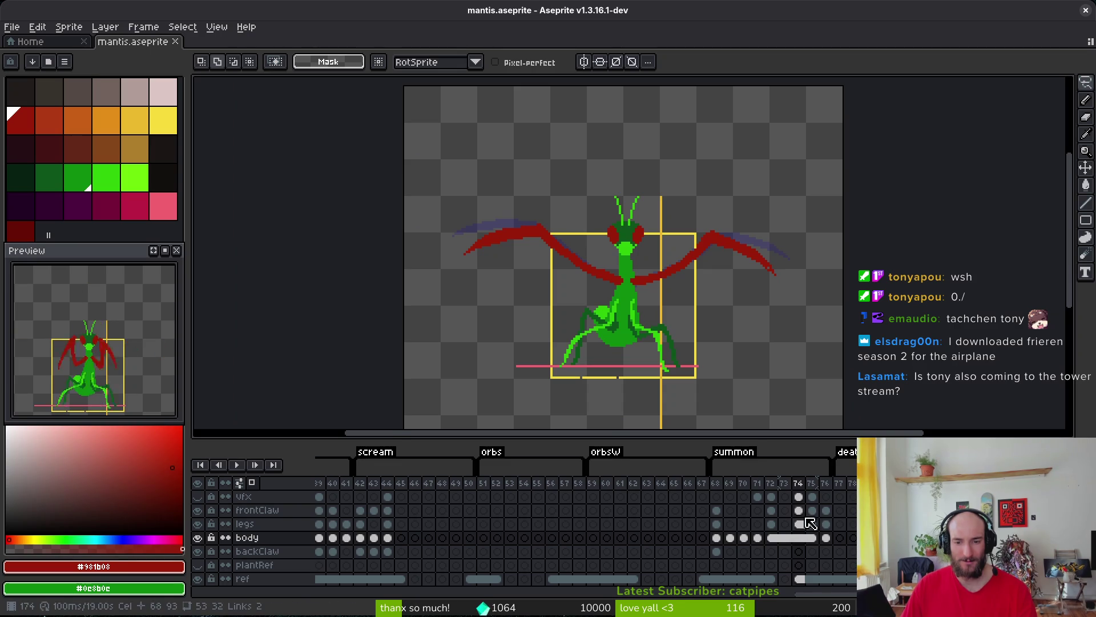
{"action": "left_click", "coordinate": [802, 512]}
{"action": "scroll", "coordinate": [676, 247], "scroll_direction": "up", "scroll_amount": 3}
{"action": "scroll", "coordinate": [656, 191], "scroll_direction": "down", "scroll_amount": 3}
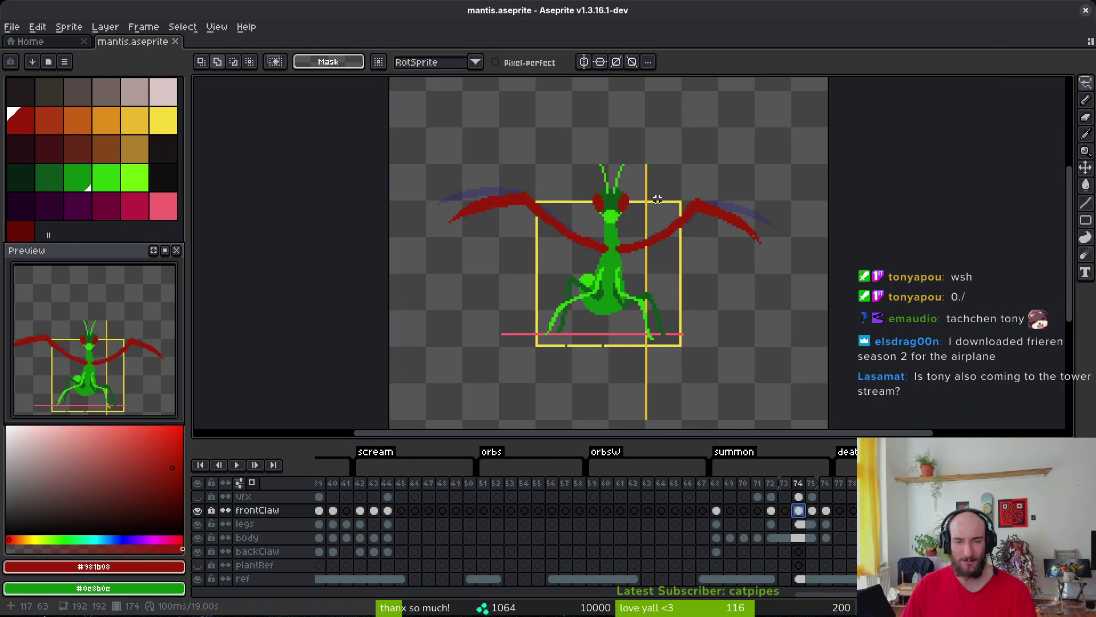
{"action": "left_click", "coordinate": [813, 511], "text": "shift"}
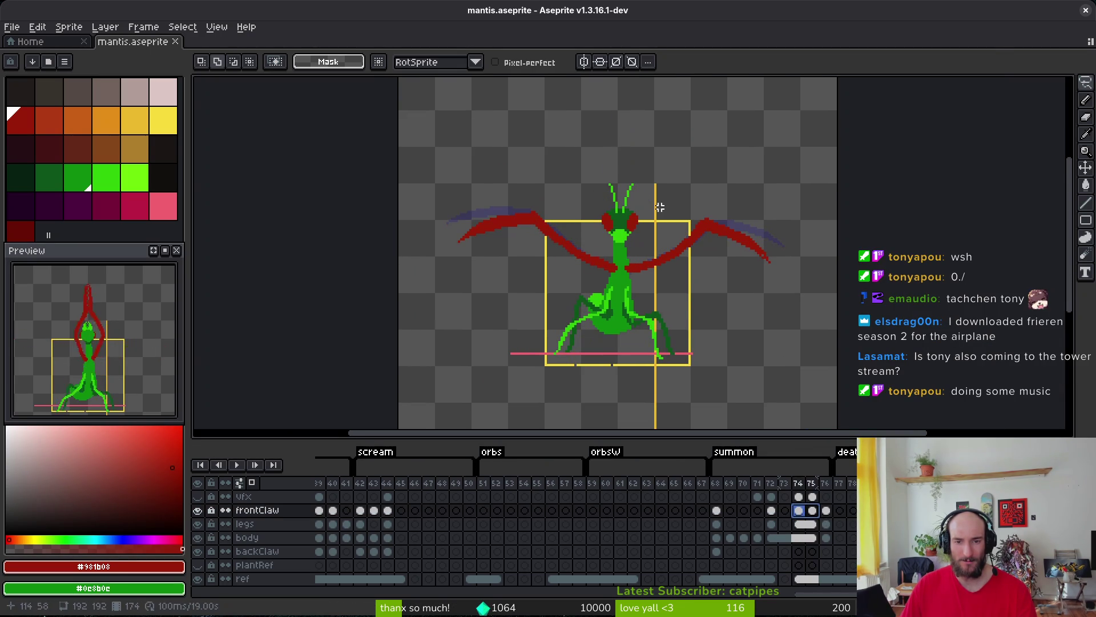
{"action": "left_click_drag", "start_coordinate": [766, 150], "coordinate": [456, 168]}
{"action": "left_click_drag", "start_coordinate": [728, 282], "coordinate": [771, 160]}
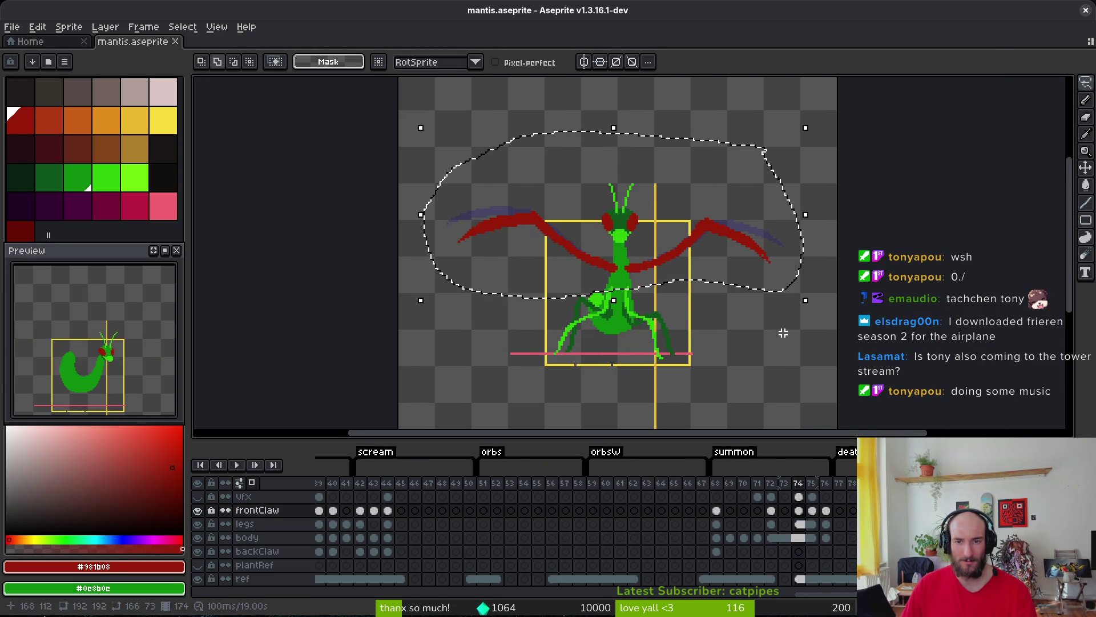
{"action": "scroll", "coordinate": [667, 305], "scroll_direction": "up", "scroll_amount": 3}
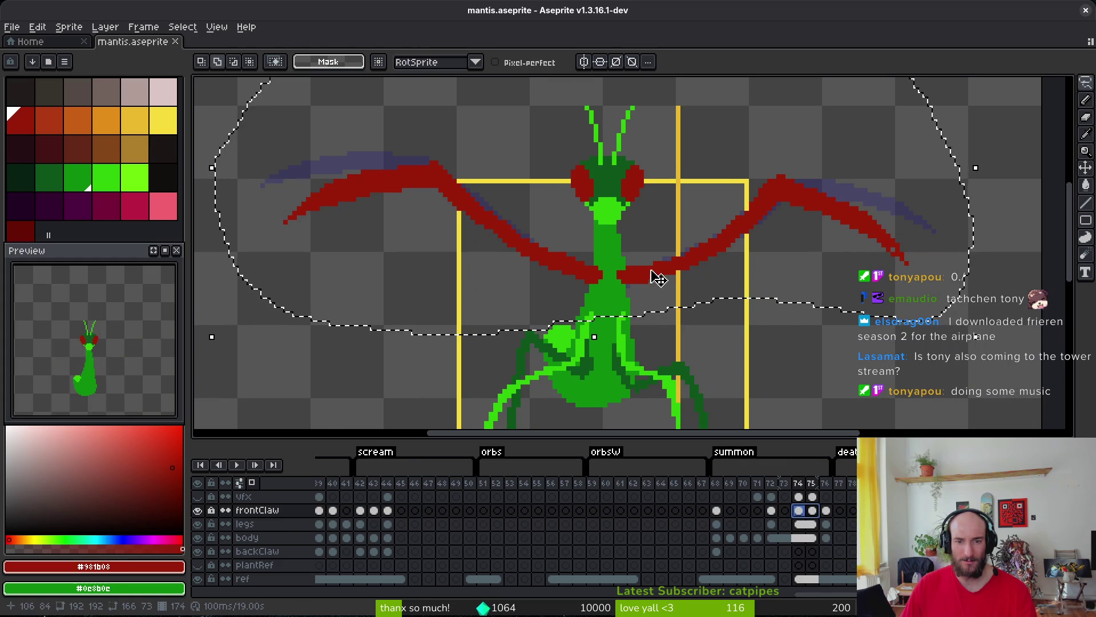
{"action": "left_click_drag", "start_coordinate": [662, 288], "coordinate": [658, 264]}
{"action": "key", "text": "Return"}
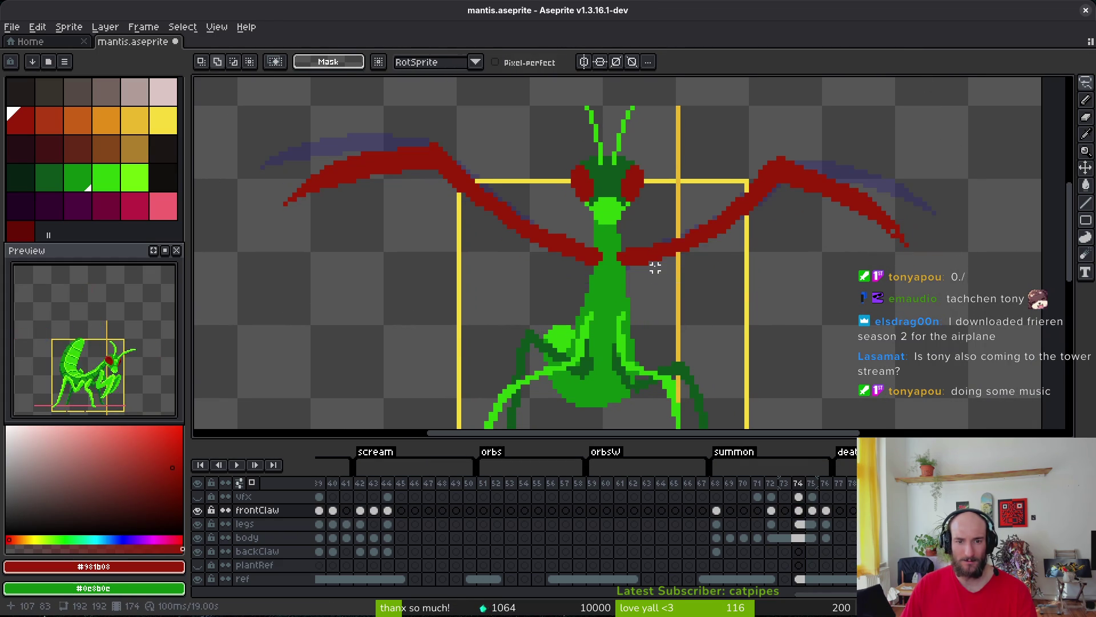
{"action": "key", "text": "Left"}
{"action": "key", "text": "Left"}
Reselect and adjust the claws on frame 72, comparing with earlier frames, then save.
{"action": "key", "text": "i"}
{"action": "key", "text": "q"}
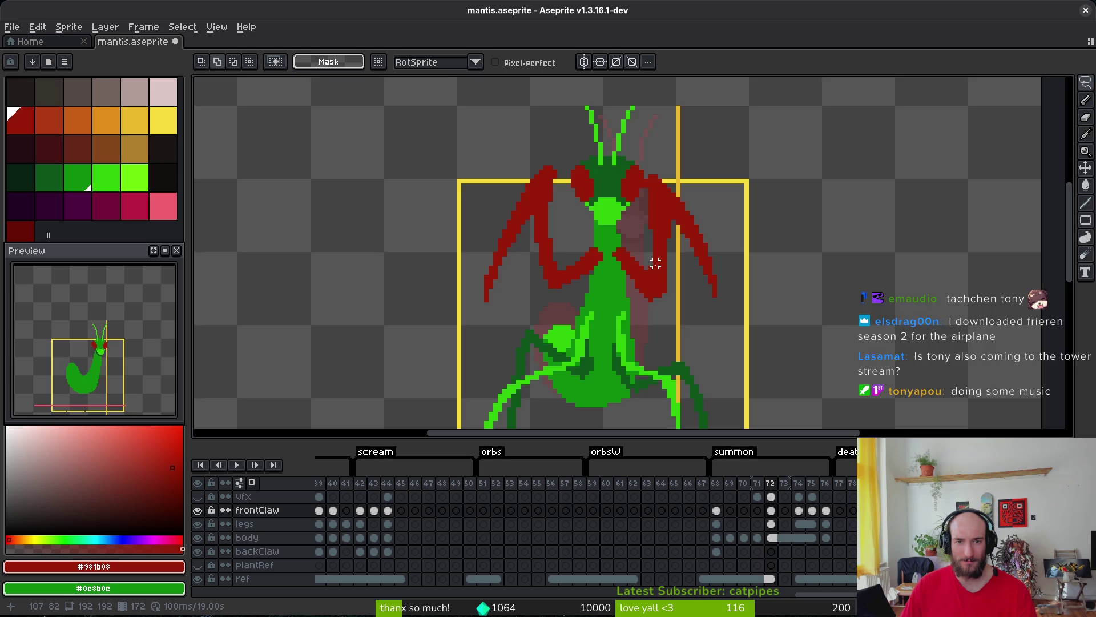
{"action": "scroll", "coordinate": [655, 262], "scroll_direction": "right", "scroll_amount": 1}
{"action": "scroll", "coordinate": [672, 253], "scroll_direction": "up", "scroll_amount": 1}
{"action": "mouse_move", "coordinate": [708, 177]}
{"action": "left_mouse_down"}
{"action": "mouse_move", "coordinate": [383, 240]}
{"action": "mouse_move", "coordinate": [746, 225]}
{"action": "mouse_move", "coordinate": [736, 214]}
{"action": "left_mouse_up"}
{"action": "left_click", "coordinate": [704, 265]}
{"action": "key", "text": "comma"}
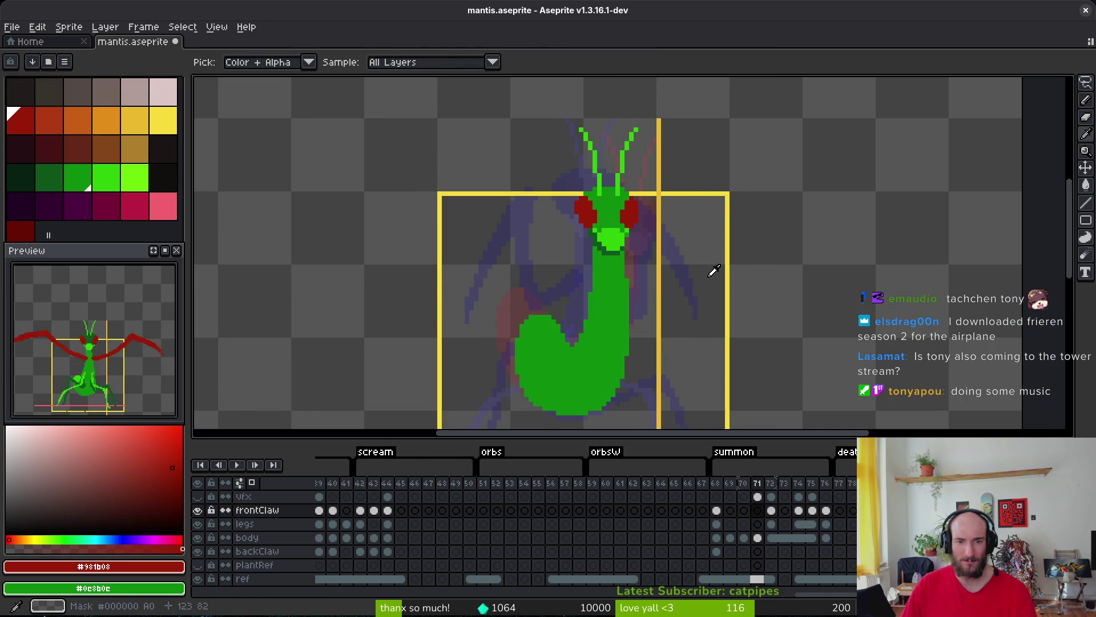
{"action": "key", "text": "comma"}
{"action": "key", "text": "comma"}
{"action": "key", "text": "comma"}
{"action": "key", "text": "period"}
{"action": "key", "text": "period"}
{"action": "key", "text": "period"}
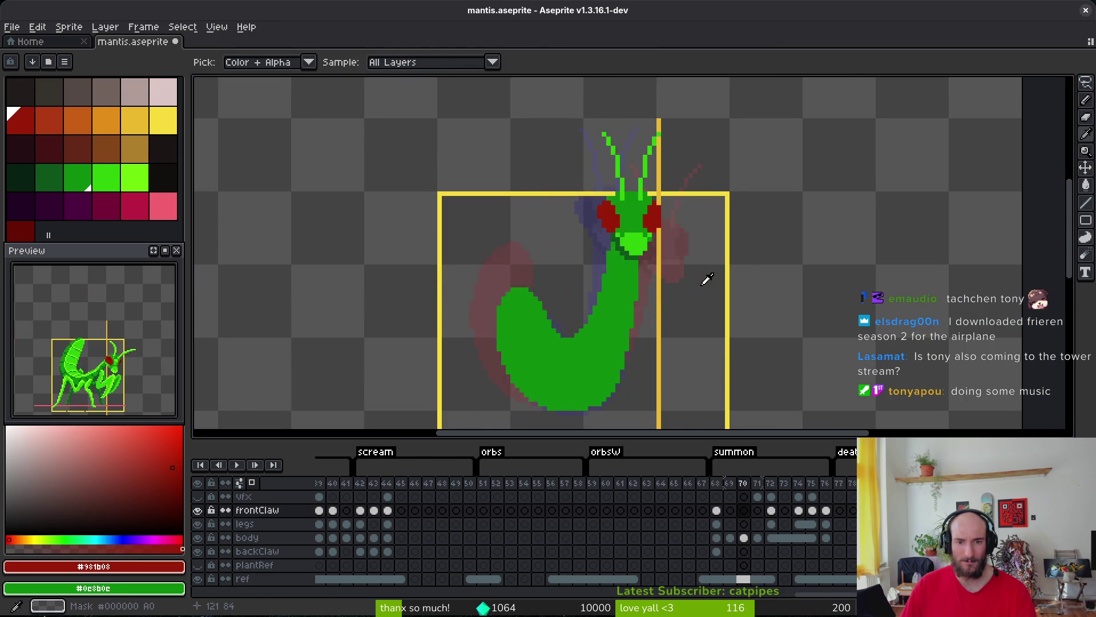
{"action": "key", "text": "period"}
{"action": "key", "text": "period"}
{"action": "key", "text": "q"}
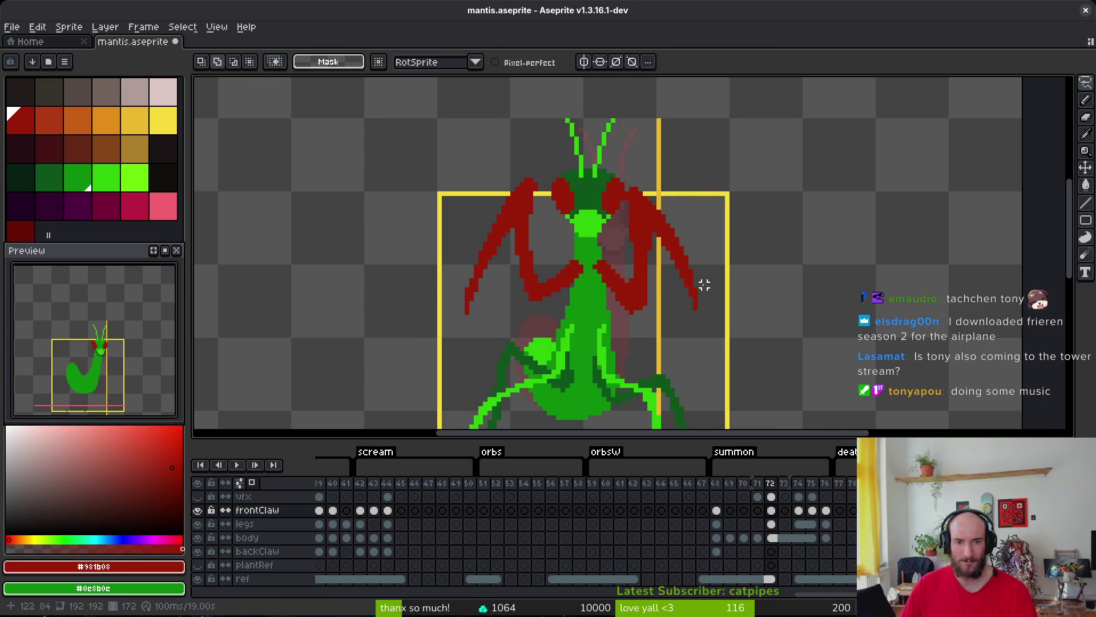
{"action": "mouse_move", "coordinate": [704, 284]}
{"action": "left_mouse_down"}
{"action": "mouse_move", "coordinate": [548, 149]}
{"action": "mouse_move", "coordinate": [771, 311]}
{"action": "mouse_move", "coordinate": [767, 302]}
{"action": "left_mouse_up"}
{"action": "key", "text": "ctrl+s"}
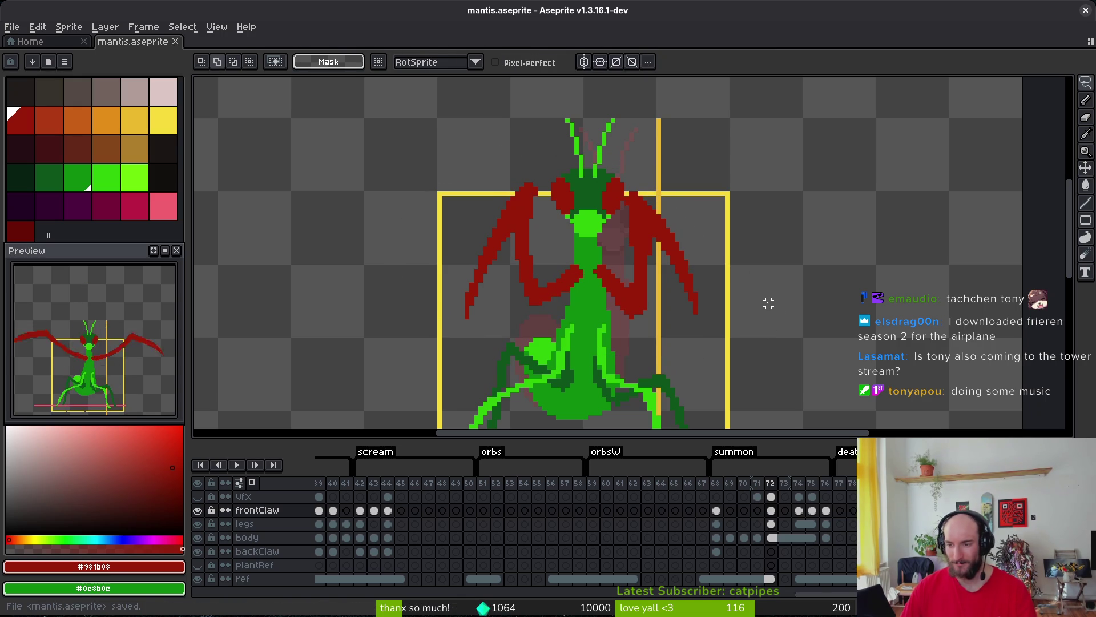
Add a short column of red pixels beside the right claw on frame 72.
{"action": "scroll", "coordinate": [638, 306], "scroll_direction": "up", "scroll_amount": 3}
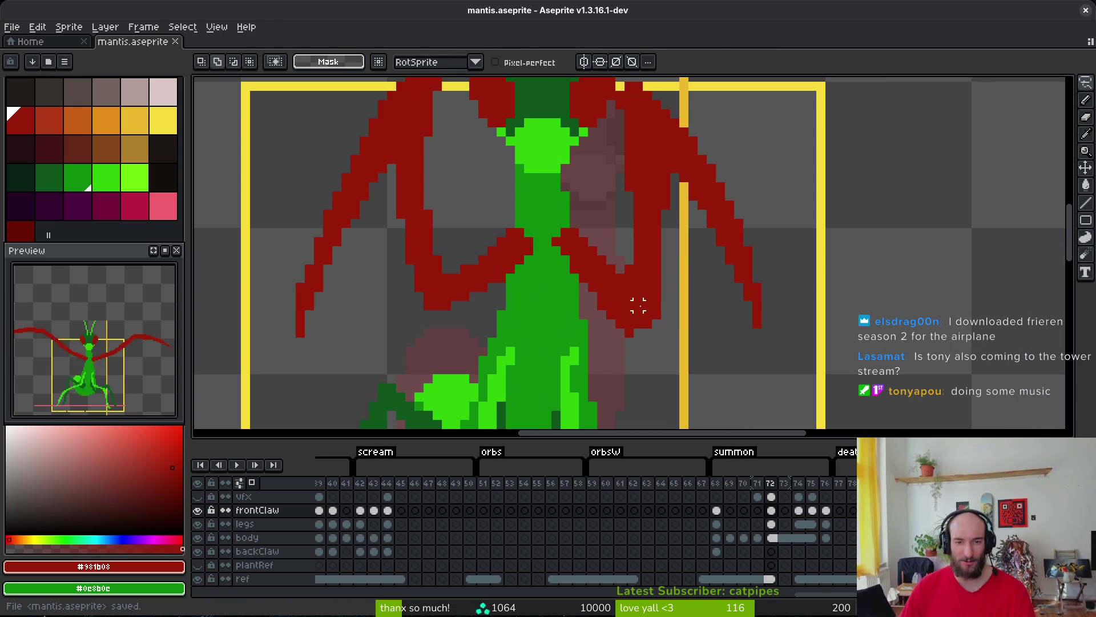
{"action": "key", "text": "i"}
{"action": "key", "text": "b"}
{"action": "left_click_drag", "start_coordinate": [603, 292], "coordinate": [641, 331]}
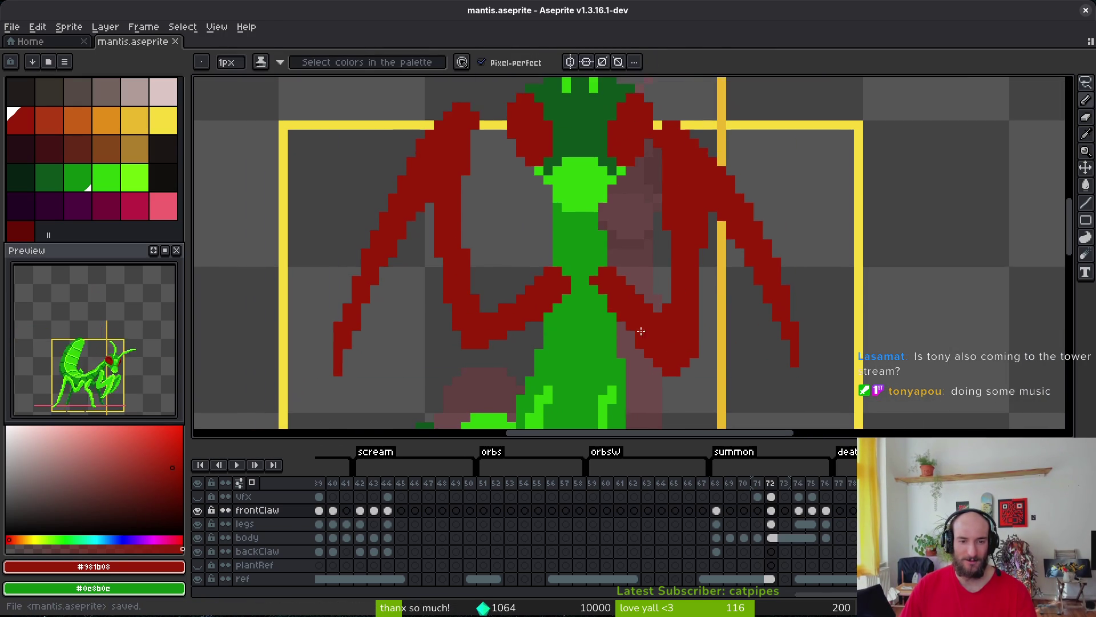
{"action": "scroll", "coordinate": [641, 331], "scroll_direction": "down", "scroll_amount": 2}
{"action": "scroll", "coordinate": [653, 252], "scroll_direction": "up", "scroll_amount": 1}
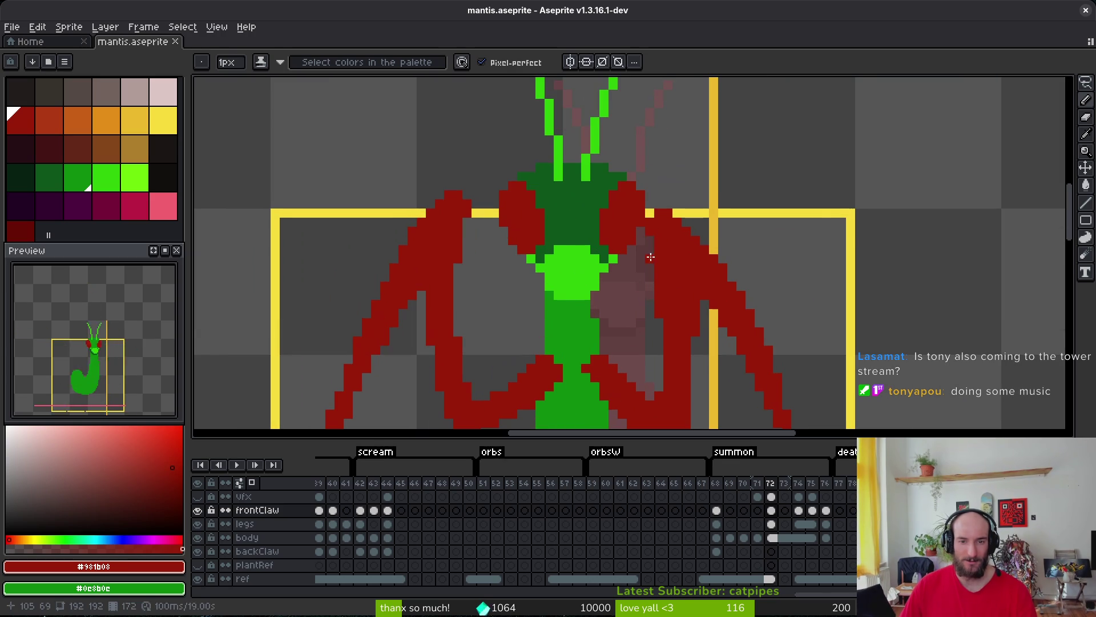
{"action": "left_click_drag", "start_coordinate": [677, 299], "coordinate": [663, 258]}
{"action": "scroll", "coordinate": [644, 249], "scroll_direction": "down", "scroll_amount": 1}
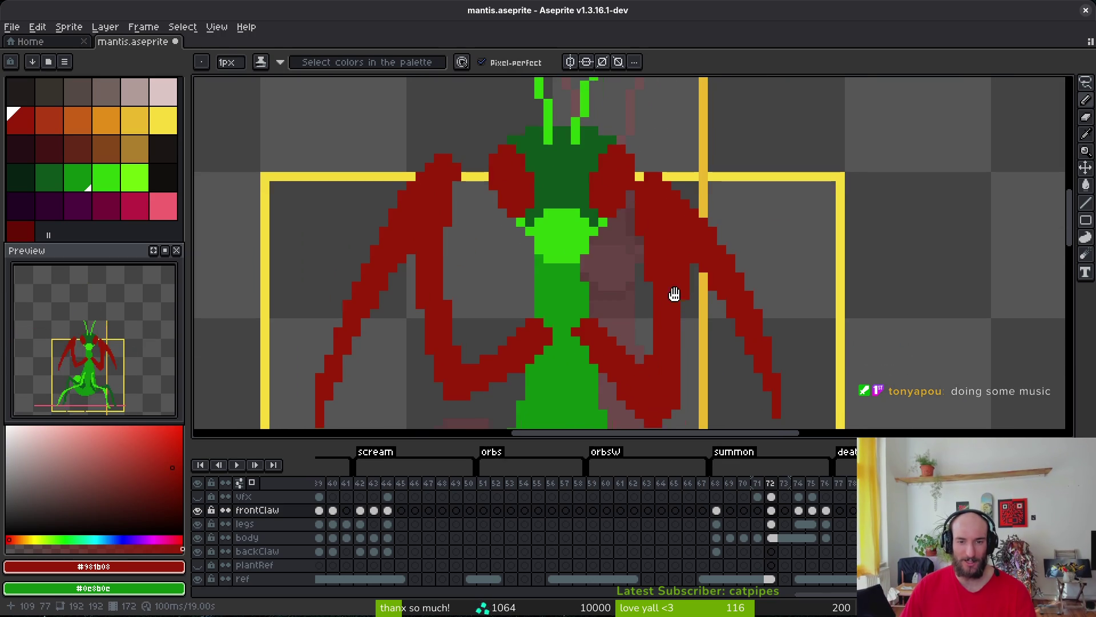
{"action": "key", "text": "e"}
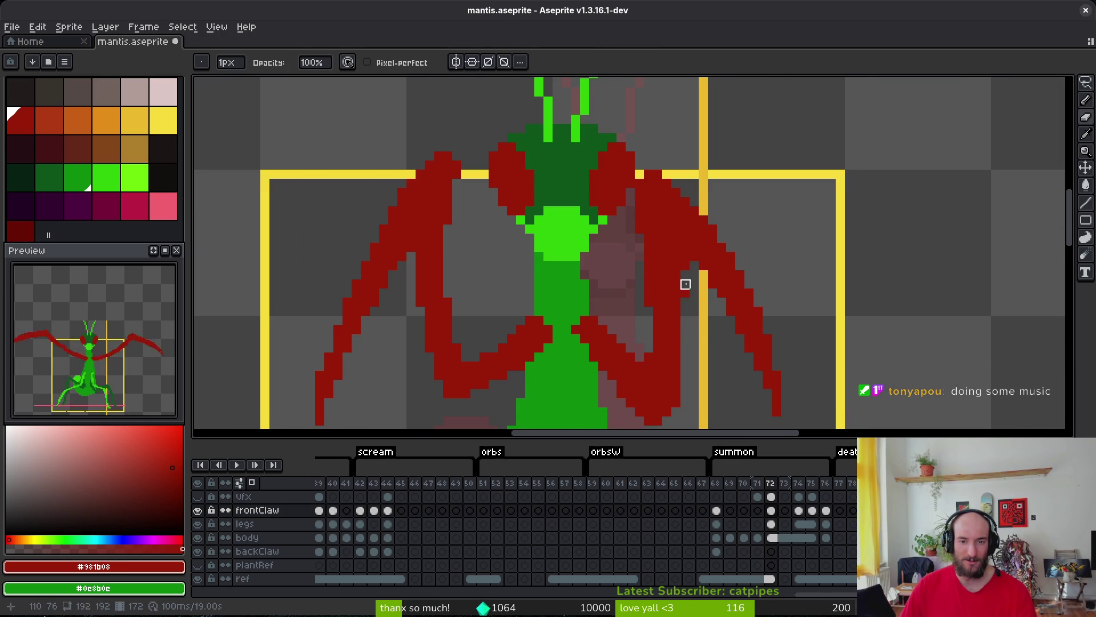
{"action": "key", "text": "f"}
{"action": "left_click_drag", "start_coordinate": [683, 332], "coordinate": [684, 382]}
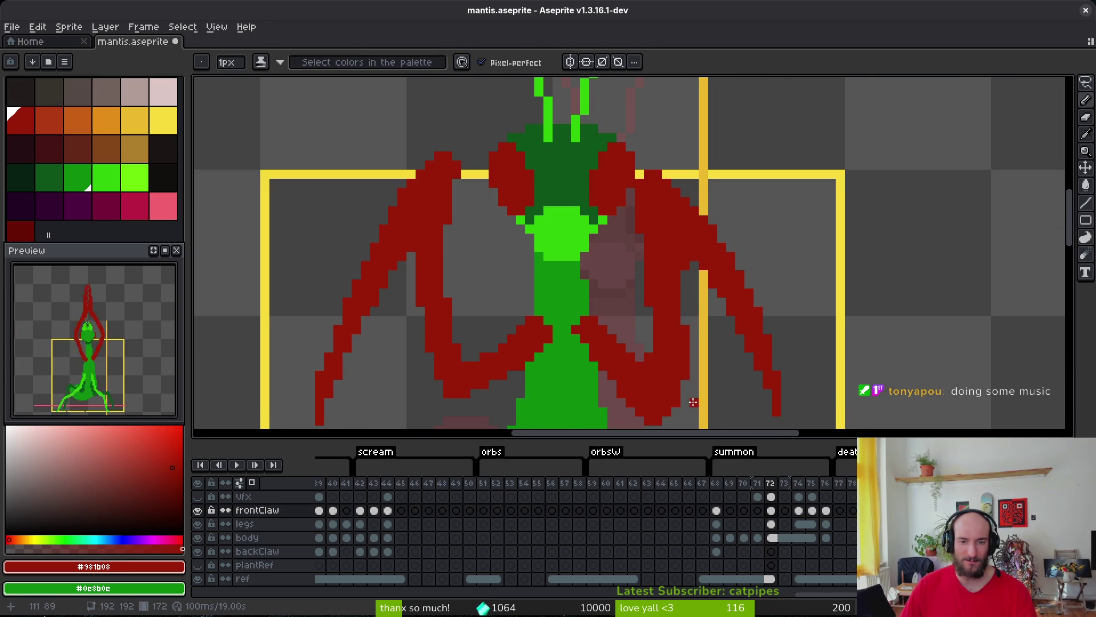
{"action": "scroll", "coordinate": [697, 319], "scroll_direction": "down", "scroll_amount": 2}
{"action": "scroll", "coordinate": [686, 303], "scroll_direction": "up", "scroll_amount": 1}
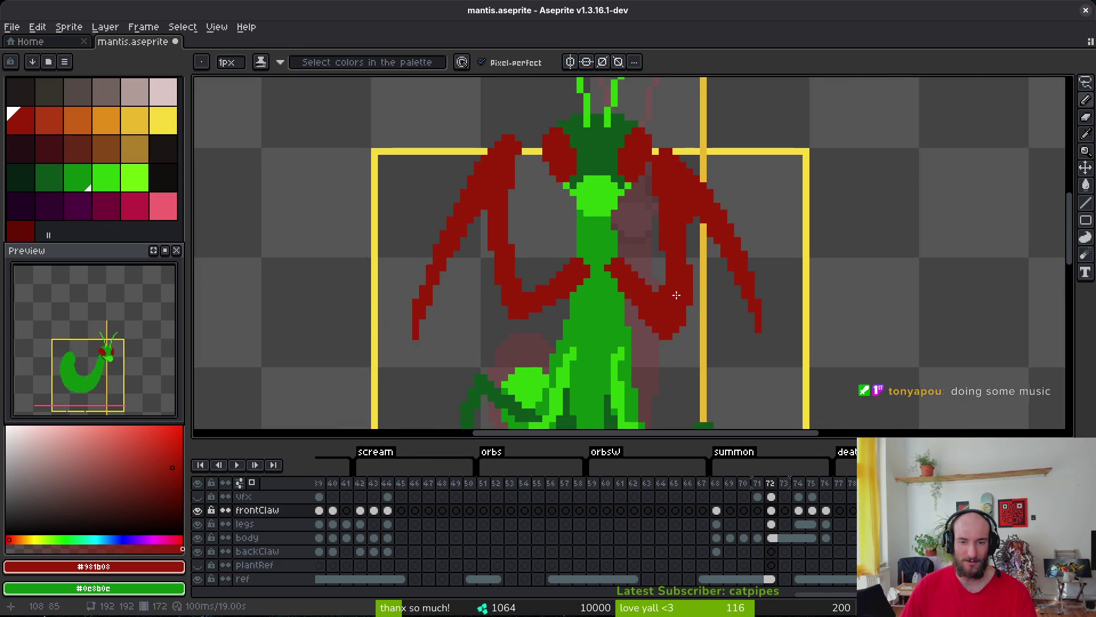
{"action": "scroll", "coordinate": [708, 311], "scroll_direction": "down", "scroll_amount": 2}
On frame 73, begin pencilling a new claw out from the mantis body.
{"action": "key", "text": "Right"}
{"action": "key", "text": "i"}
{"action": "scroll", "coordinate": [698, 298], "scroll_direction": "up", "scroll_amount": 3}
{"action": "key", "text": "f"}
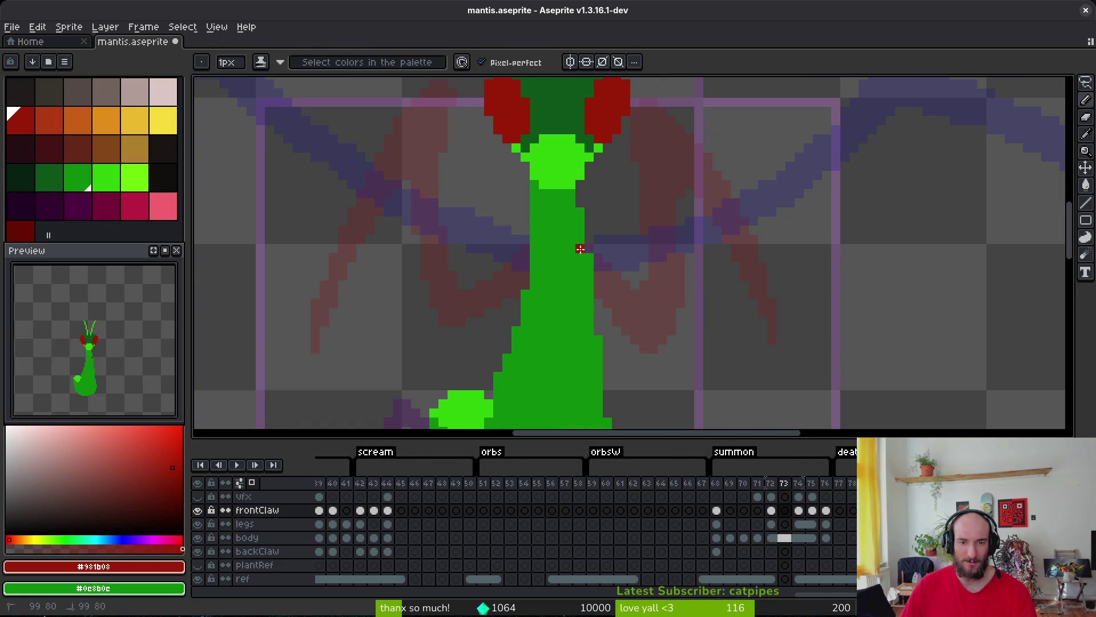
{"action": "left_click_drag", "start_coordinate": [601, 264], "coordinate": [596, 257]}
Finish the claw outline on frame 73 and fill it with solid red.
{"action": "scroll", "coordinate": [617, 266], "scroll_direction": "down", "scroll_amount": 2}
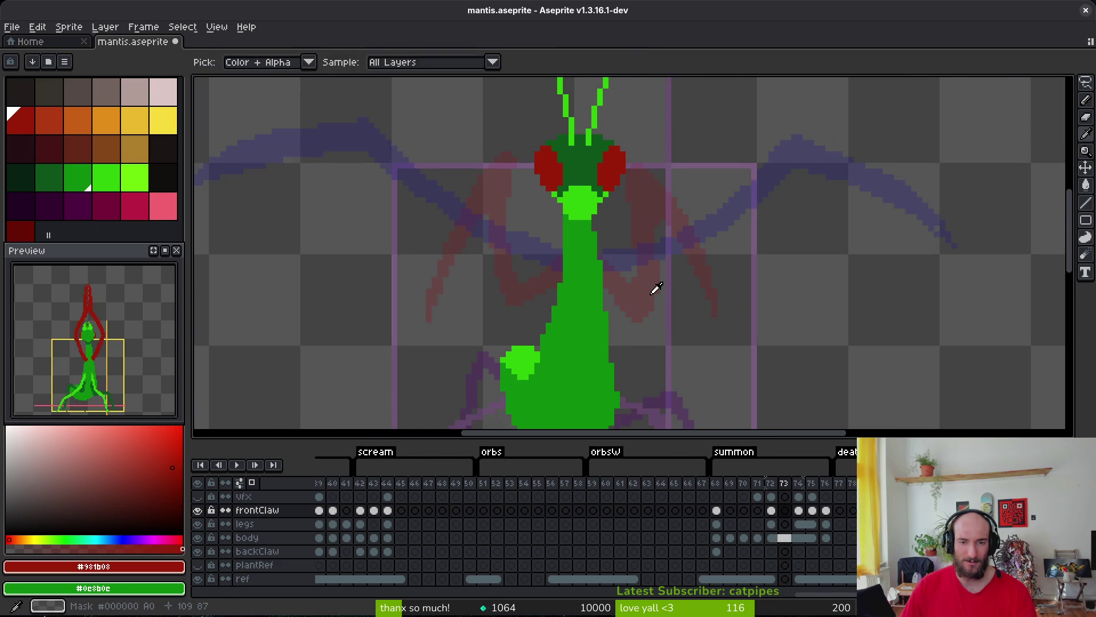
{"action": "scroll", "coordinate": [588, 251], "scroll_direction": "up", "scroll_amount": 2}
{"action": "left_click", "coordinate": [586, 252]}
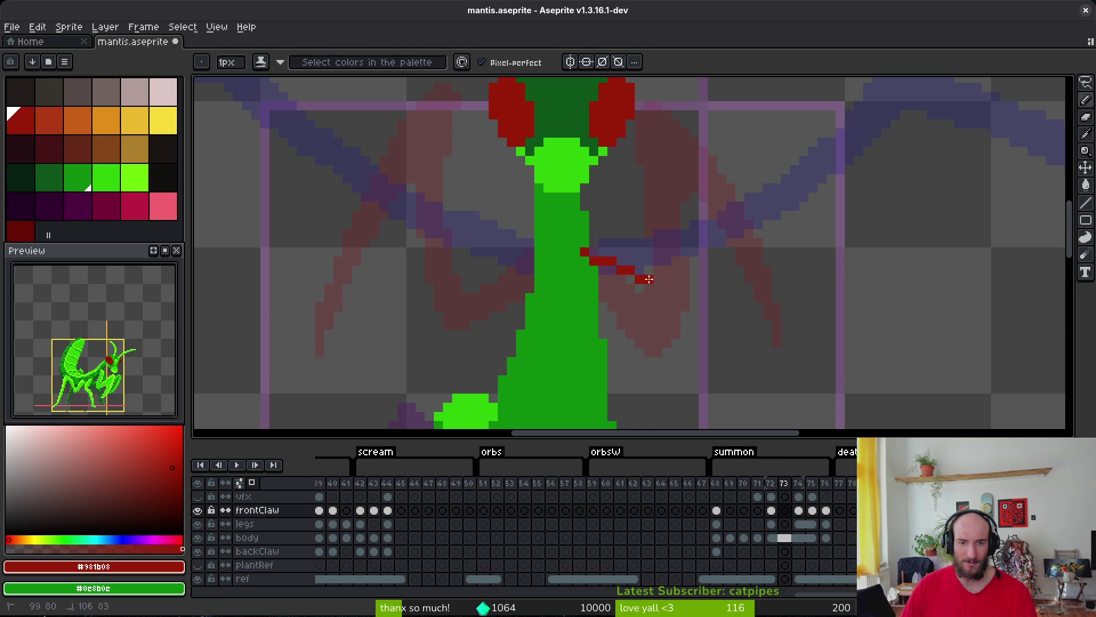
{"action": "key", "text": "g"}
{"action": "left_click", "coordinate": [678, 311]}
{"action": "scroll", "coordinate": [675, 341], "scroll_direction": "down", "scroll_amount": 2}
{"action": "key", "text": "b"}
{"action": "scroll", "coordinate": [686, 331], "scroll_direction": "up", "scroll_amount": 1}
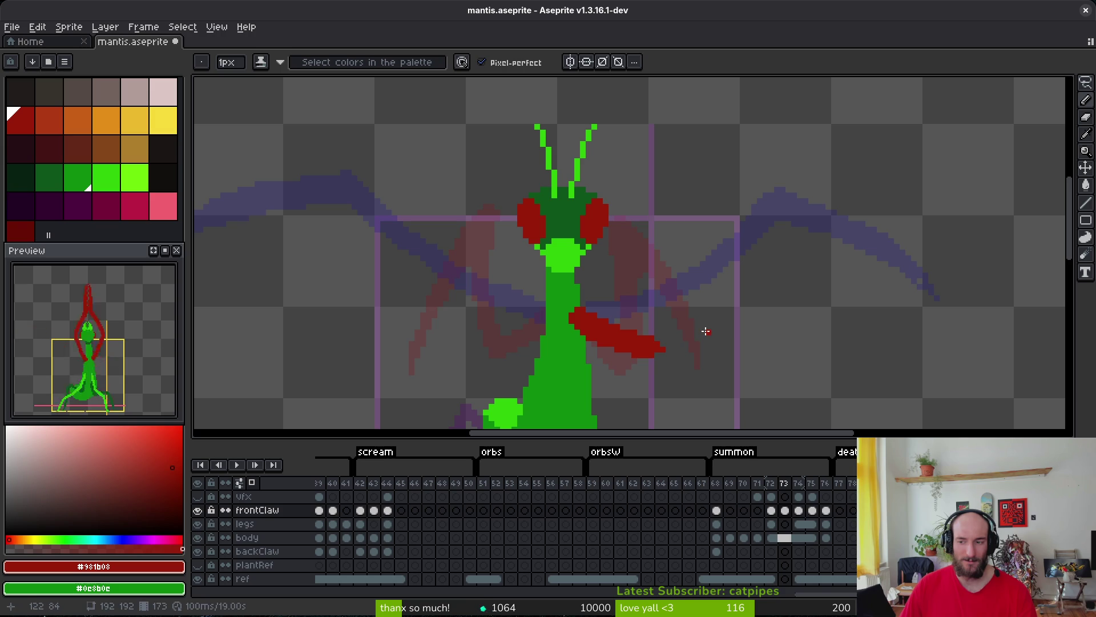
{"action": "scroll", "coordinate": [674, 322], "scroll_direction": "down", "scroll_amount": 1}
{"action": "scroll", "coordinate": [644, 320], "scroll_direction": "up", "scroll_amount": 1}
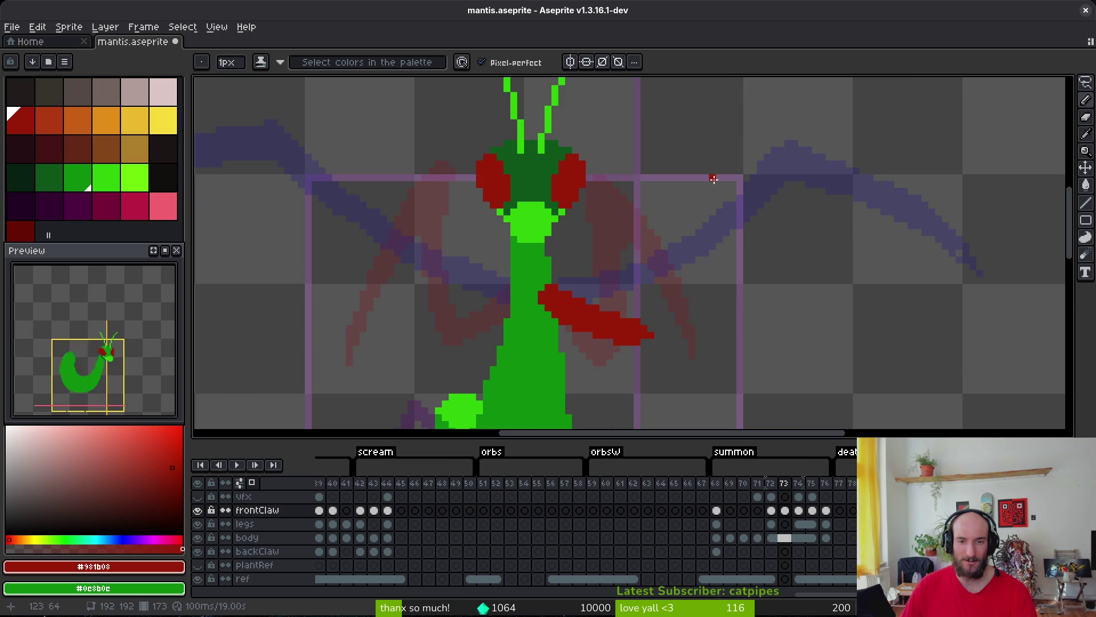
{"action": "scroll", "coordinate": [684, 291], "scroll_direction": "down", "scroll_amount": 1}
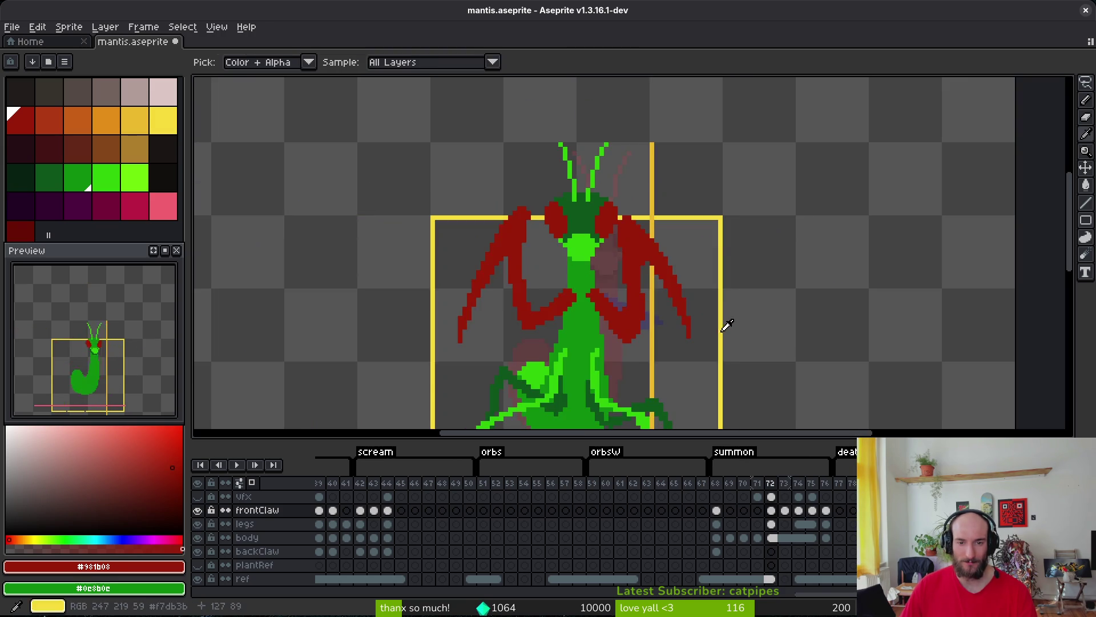
{"action": "scroll", "coordinate": [722, 318], "scroll_direction": "up", "scroll_amount": 1}
{"action": "scroll", "coordinate": [631, 315], "scroll_direction": "up", "scroll_amount": 1}
Erase stray red pixels along the claw's edges.
{"action": "key", "text": "e"}
{"action": "scroll", "coordinate": [604, 279], "scroll_direction": "up", "scroll_amount": 4}
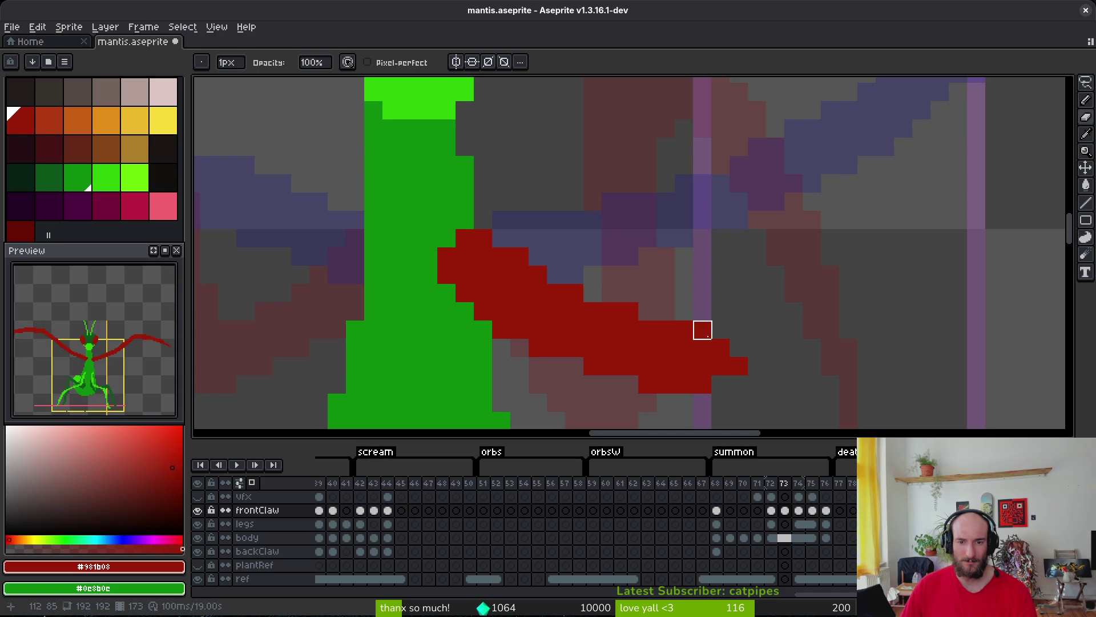
{"action": "left_click", "coordinate": [702, 330]}
{"action": "scroll", "coordinate": [695, 338], "scroll_direction": "down", "scroll_amount": 3}
{"action": "key", "text": "b"}
{"action": "scroll", "coordinate": [623, 320], "scroll_direction": "up", "scroll_amount": 1}
{"action": "key", "text": "e"}
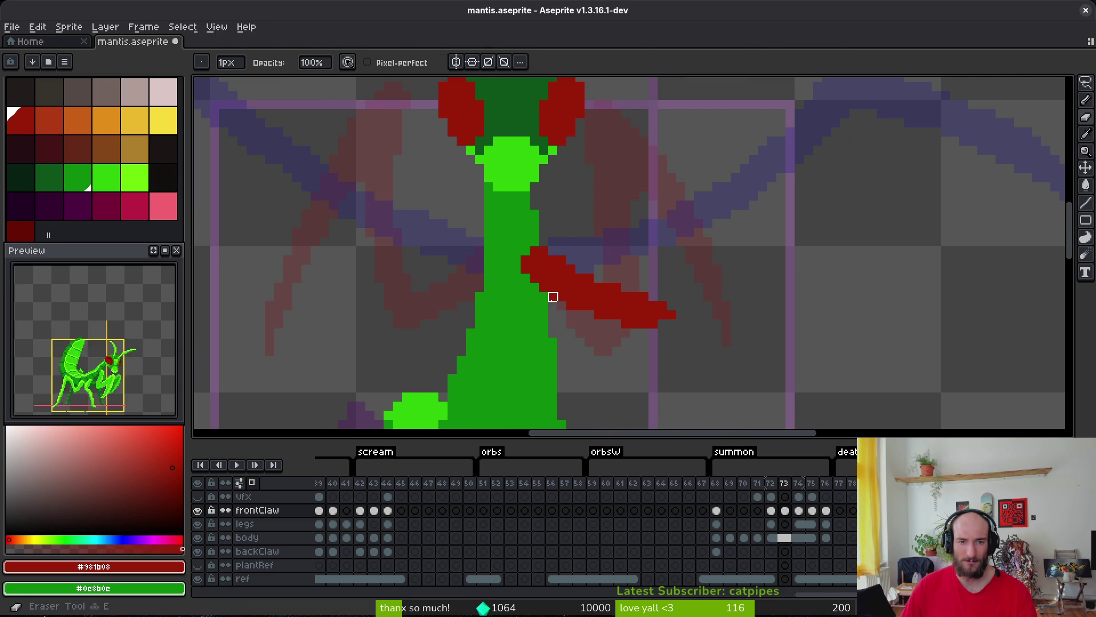
{"action": "key", "text": "b"}
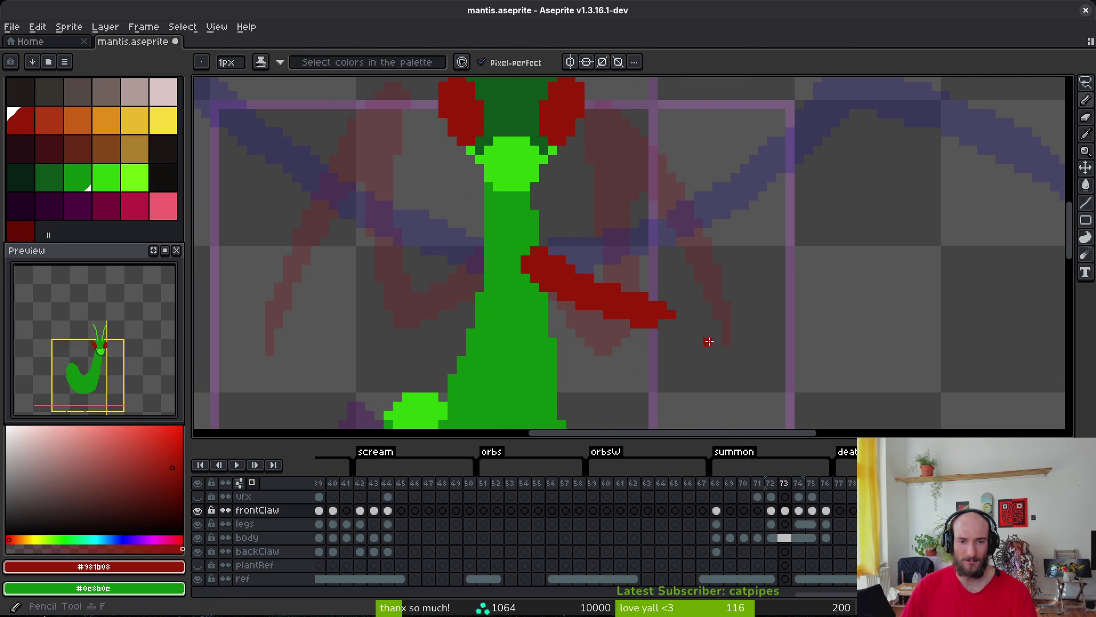
{"action": "scroll", "coordinate": [666, 340], "scroll_direction": "down", "scroll_amount": 2}
{"action": "left_click_drag", "start_coordinate": [667, 335], "coordinate": [679, 287]}
Redraw the claw tip curving upward with an extra red pixel beside it.
{"action": "scroll", "coordinate": [639, 304], "scroll_direction": "up", "scroll_amount": 2}
{"action": "scroll", "coordinate": [636, 317], "scroll_direction": "up", "scroll_amount": 1}
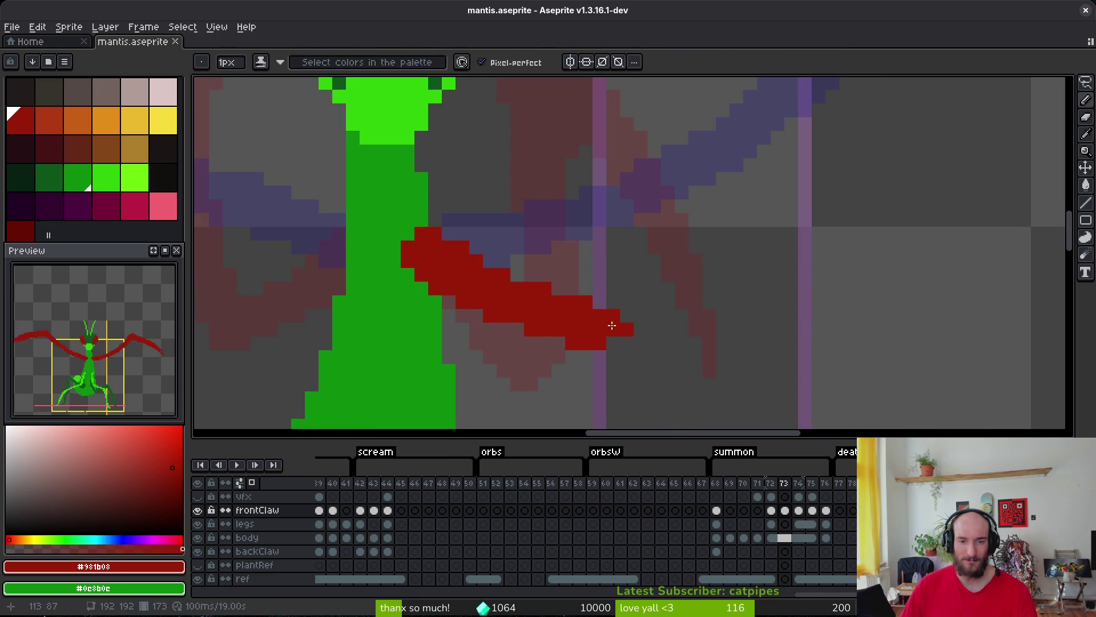
{"action": "scroll", "coordinate": [607, 366], "scroll_direction": "down", "scroll_amount": 2}
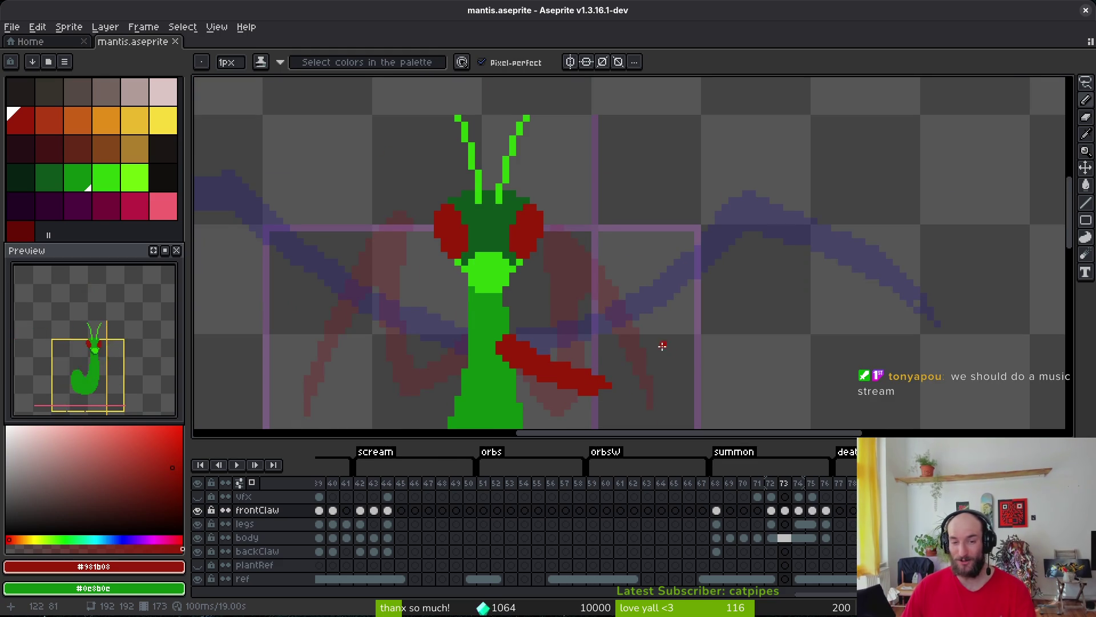
{"action": "scroll", "coordinate": [615, 348], "scroll_direction": "up", "scroll_amount": 2}
{"action": "scroll", "coordinate": [601, 359], "scroll_direction": "down", "scroll_amount": 2}
{"action": "scroll", "coordinate": [602, 375], "scroll_direction": "up", "scroll_amount": 1}
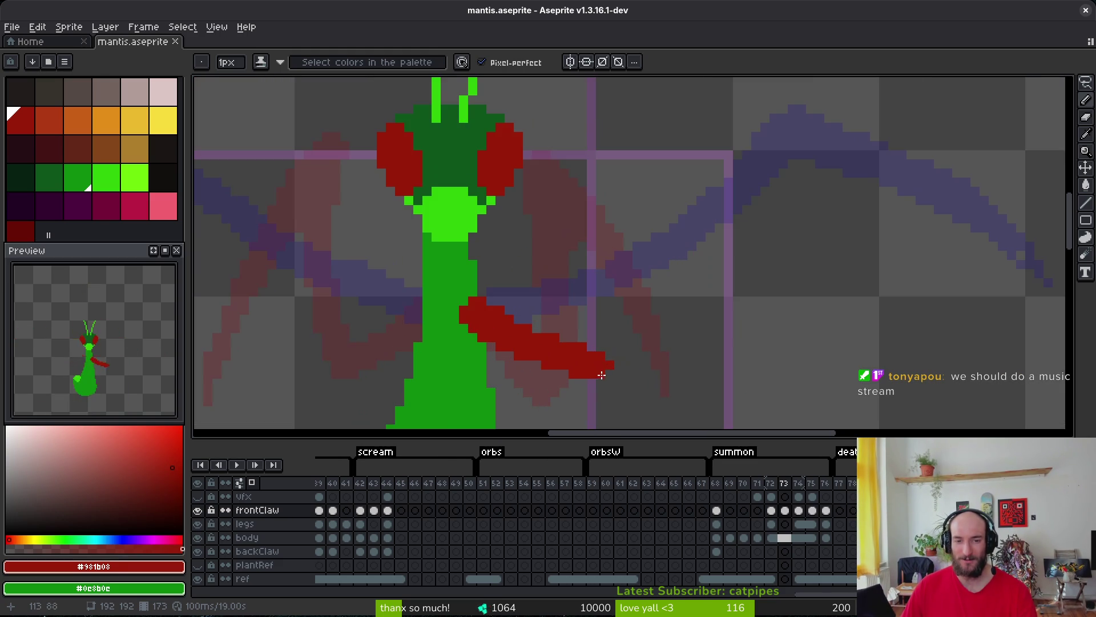
{"action": "left_click_drag", "start_coordinate": [603, 363], "coordinate": [610, 334]}
{"action": "left_click", "coordinate": [600, 349]}
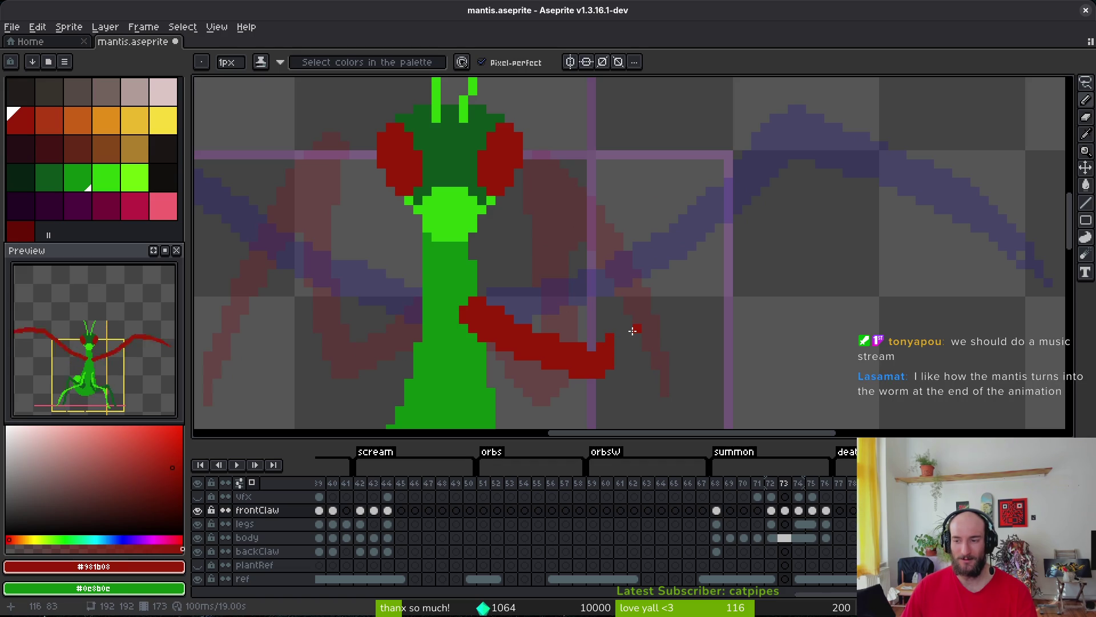
{"action": "scroll", "coordinate": [634, 330], "scroll_direction": "down", "scroll_amount": 2}
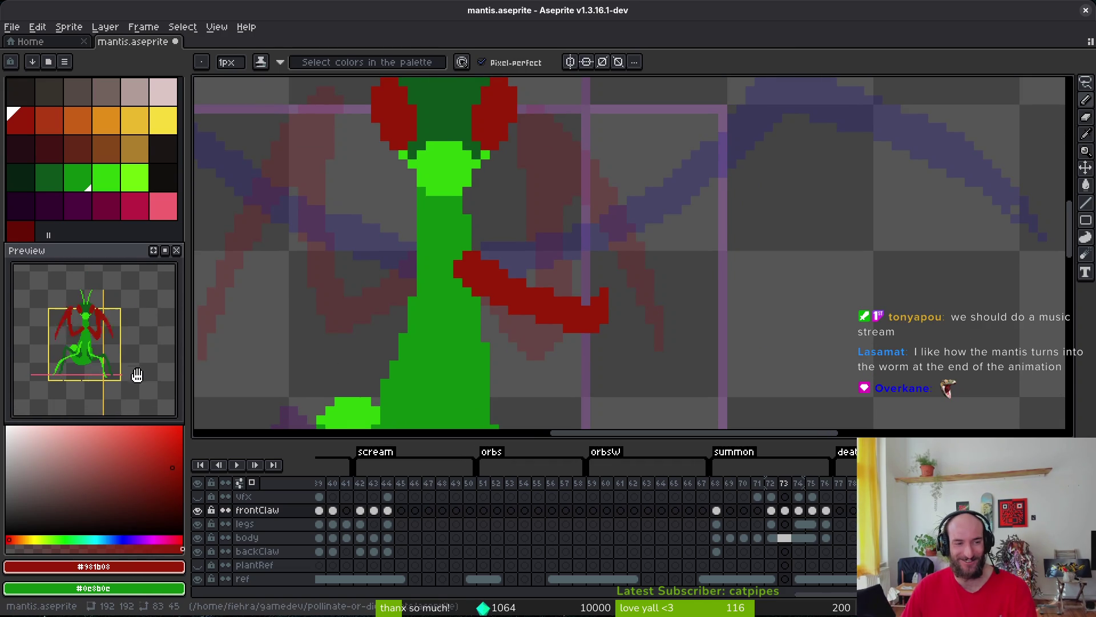
{"action": "scroll", "coordinate": [612, 296], "scroll_direction": "up", "scroll_amount": 1}
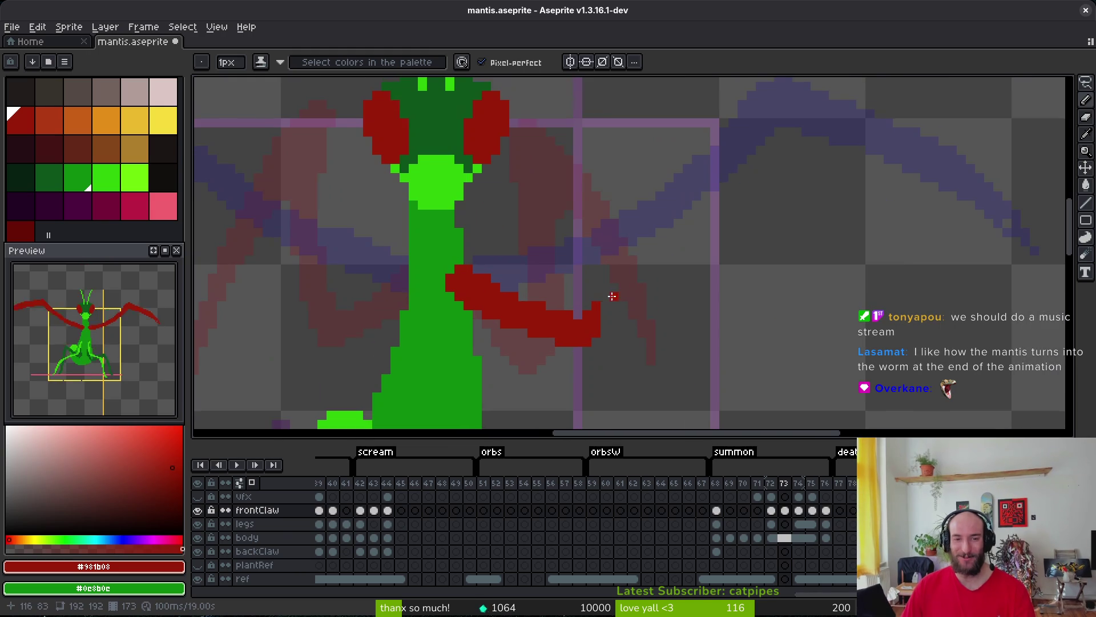
{"action": "scroll", "coordinate": [594, 324], "scroll_direction": "up", "scroll_amount": 1}
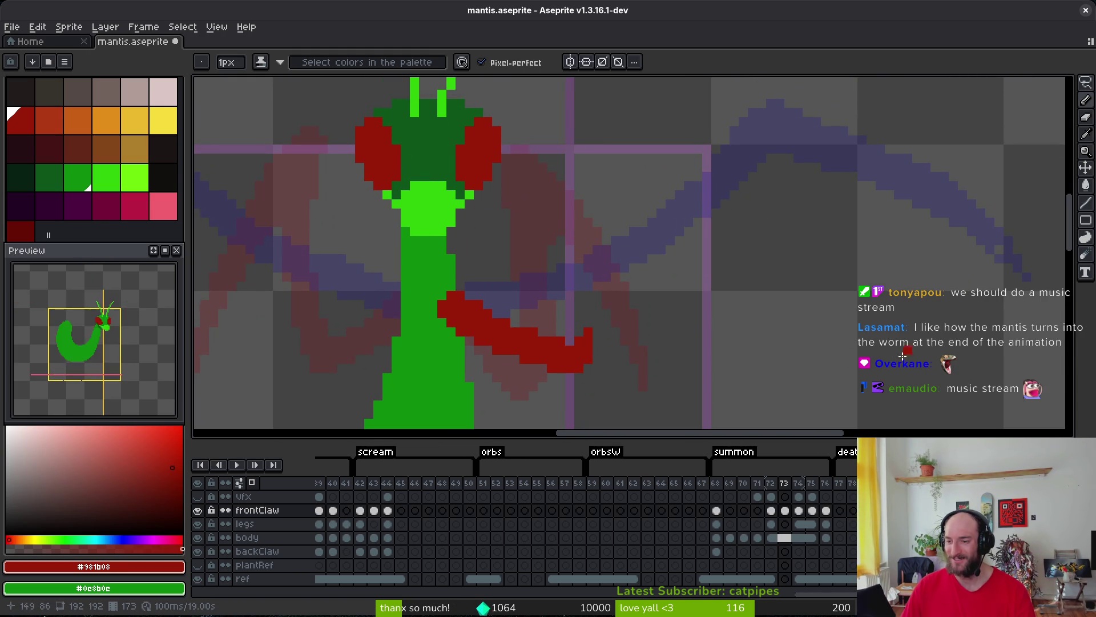
{"action": "scroll", "coordinate": [745, 289], "scroll_direction": "down", "scroll_amount": 1}
{"action": "scroll", "coordinate": [598, 306], "scroll_direction": "down", "scroll_amount": 3}
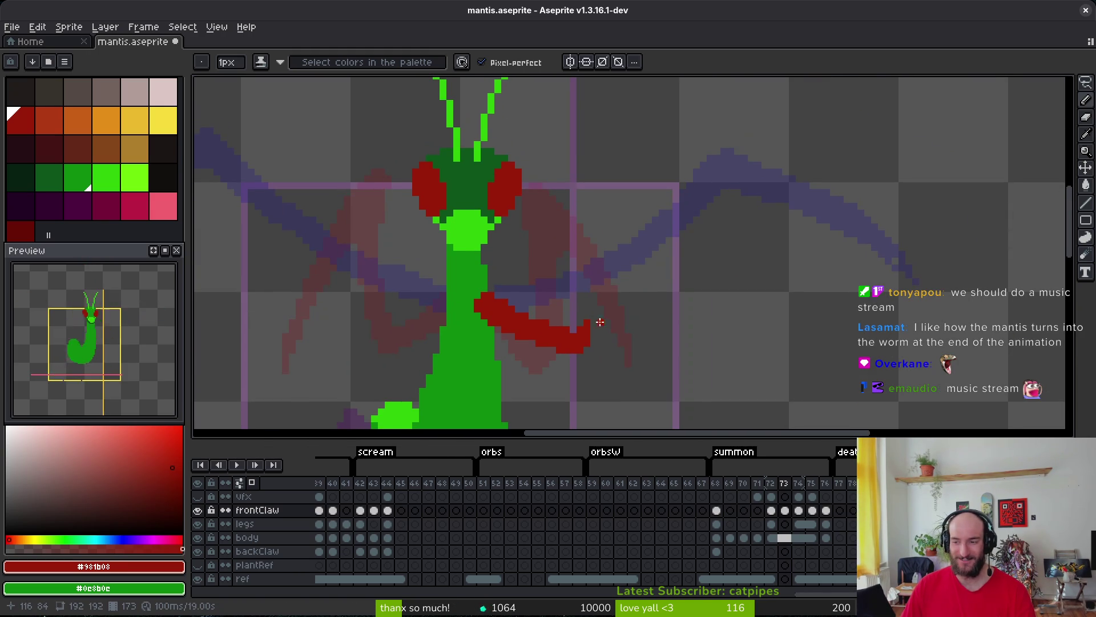
{"action": "scroll", "coordinate": [607, 314], "scroll_direction": "up", "scroll_amount": 2}
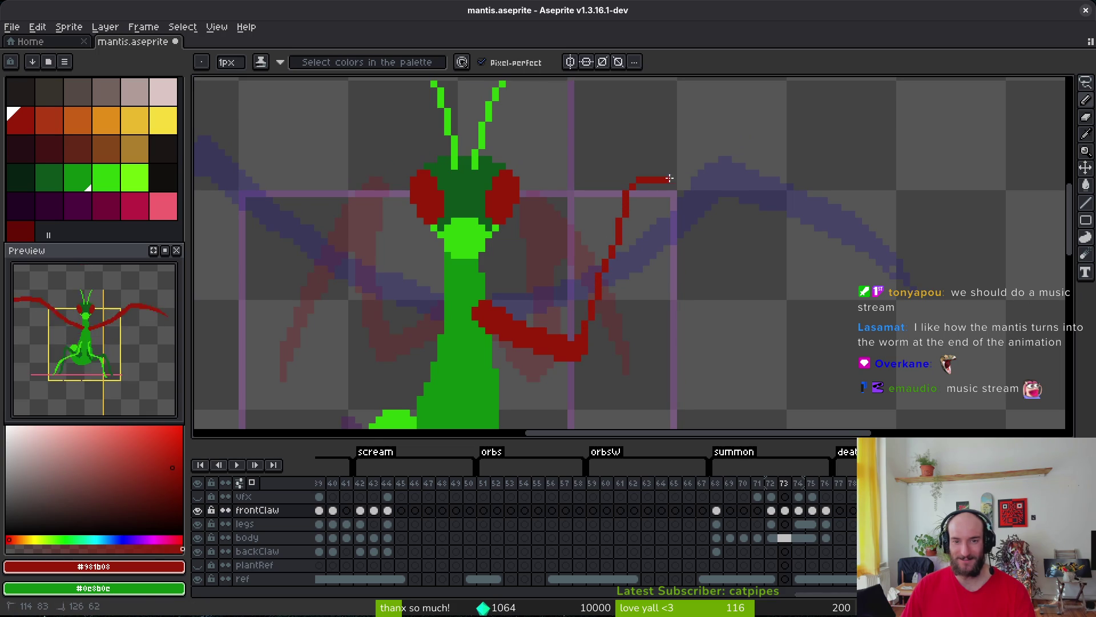
Extend the right claw's outline with red strokes and fill its enclosed areas red.
{"action": "left_click_drag", "start_coordinate": [669, 178], "coordinate": [764, 208]}
{"action": "key", "text": "ctrl+z"}
{"action": "key", "text": "ctrl+y"}
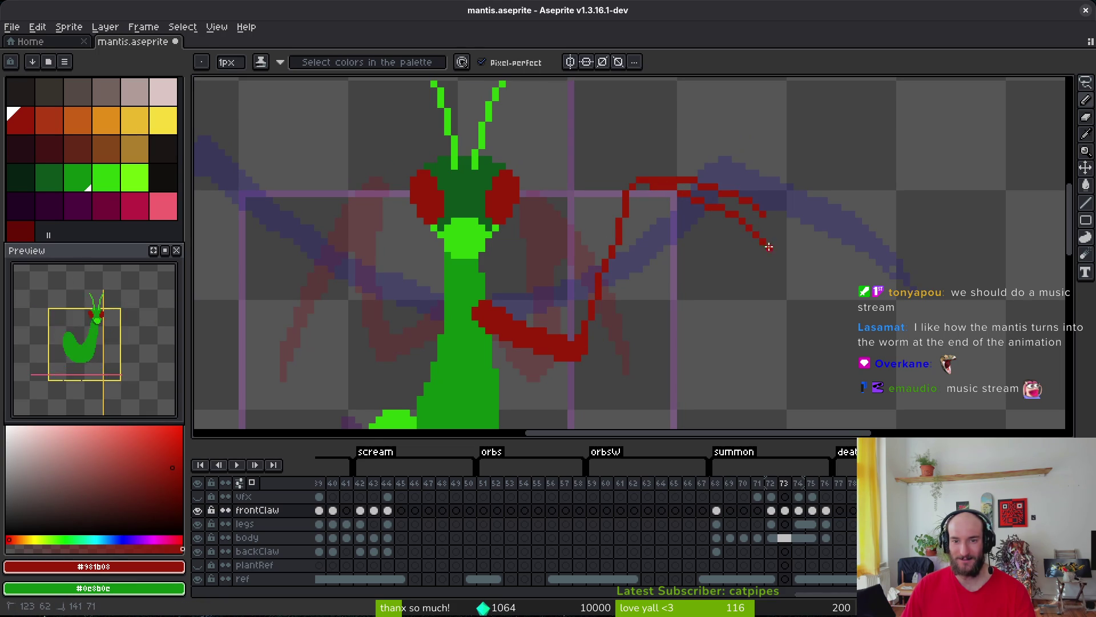
{"action": "left_click_drag", "start_coordinate": [769, 247], "coordinate": [800, 293]}
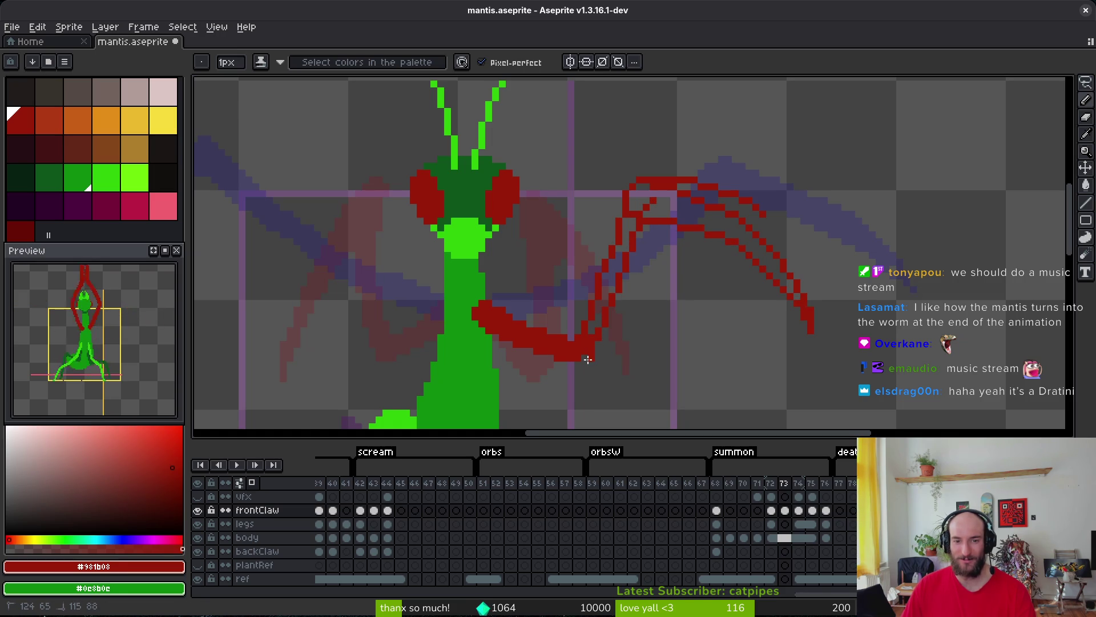
{"action": "key", "text": "g"}
{"action": "left_click", "coordinate": [665, 212]}
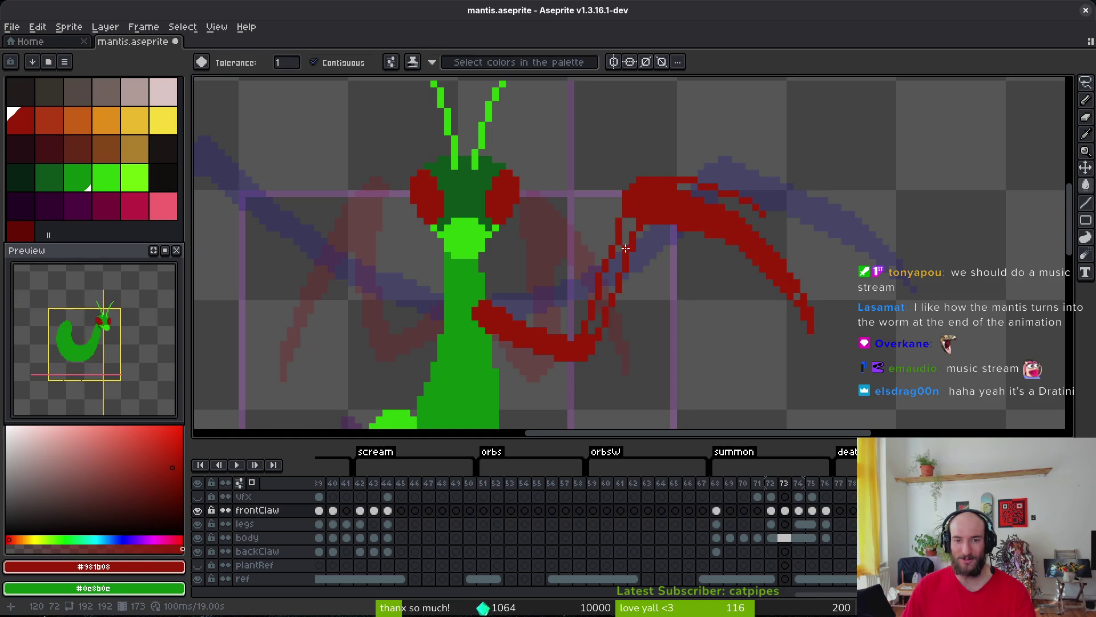
{"action": "left_click", "coordinate": [626, 248]}
{"action": "key", "text": "f"}
Lasso the whole right claw, nudge it slightly, then drop the selection.
{"action": "scroll", "coordinate": [621, 217], "scroll_direction": "up", "scroll_amount": 1}
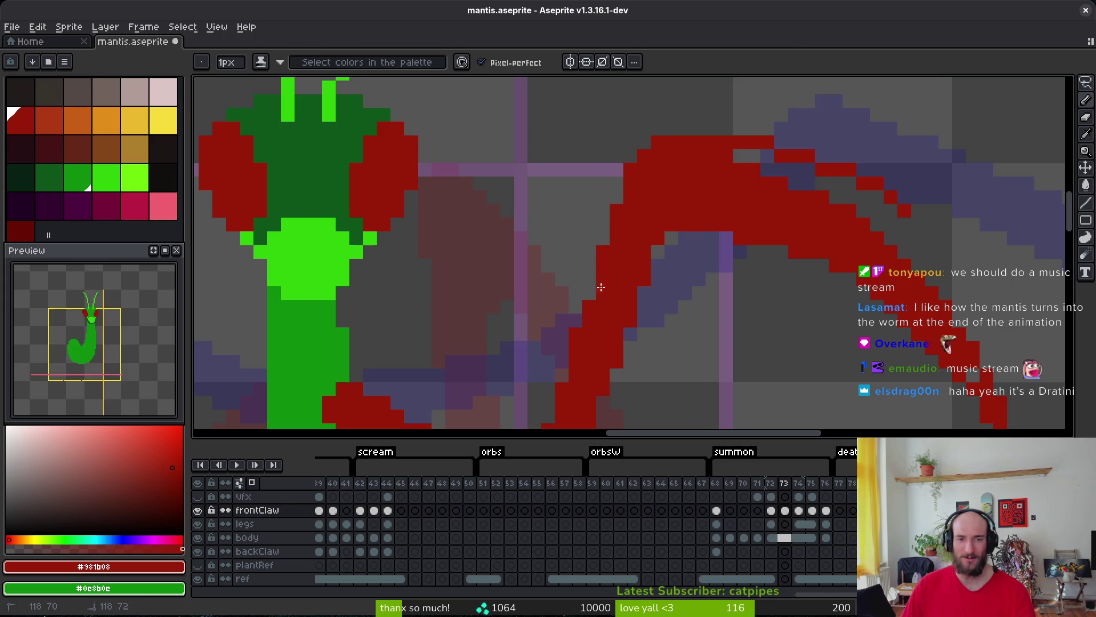
{"action": "scroll", "coordinate": [594, 257], "scroll_direction": "up", "scroll_amount": 1}
{"action": "key", "text": "e"}
{"action": "scroll", "coordinate": [673, 282], "scroll_direction": "down", "scroll_amount": 3}
{"action": "key", "text": "q"}
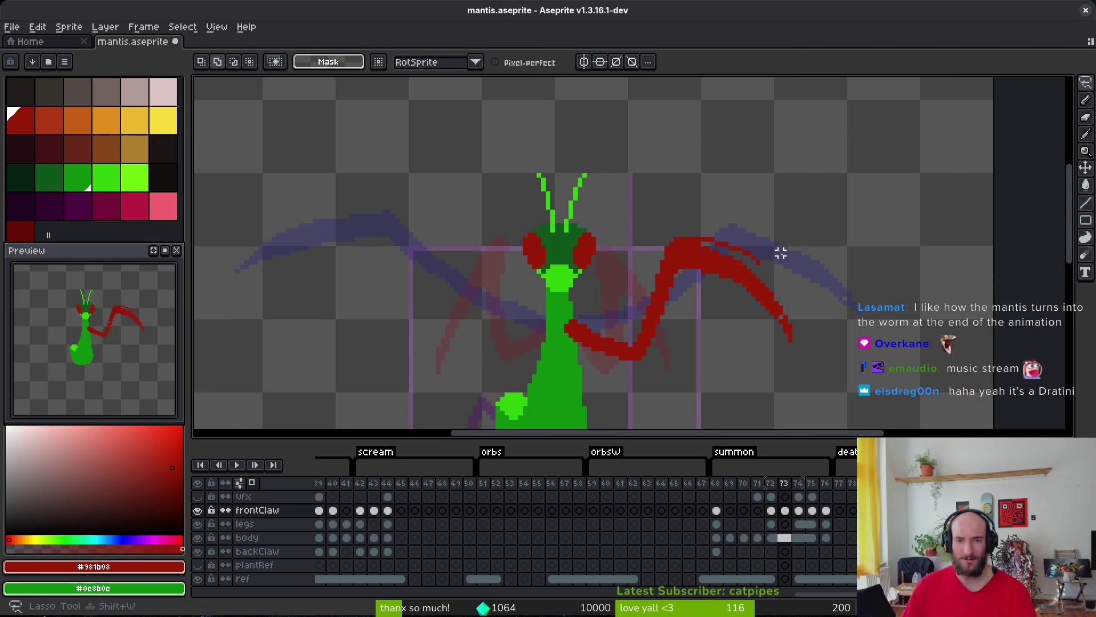
{"action": "mouse_move", "coordinate": [781, 248]}
{"action": "left_mouse_down"}
{"action": "mouse_move", "coordinate": [682, 320]}
{"action": "mouse_move", "coordinate": [775, 194]}
{"action": "left_mouse_up"}
{"action": "left_click_drag", "start_coordinate": [741, 247], "coordinate": [729, 255]}
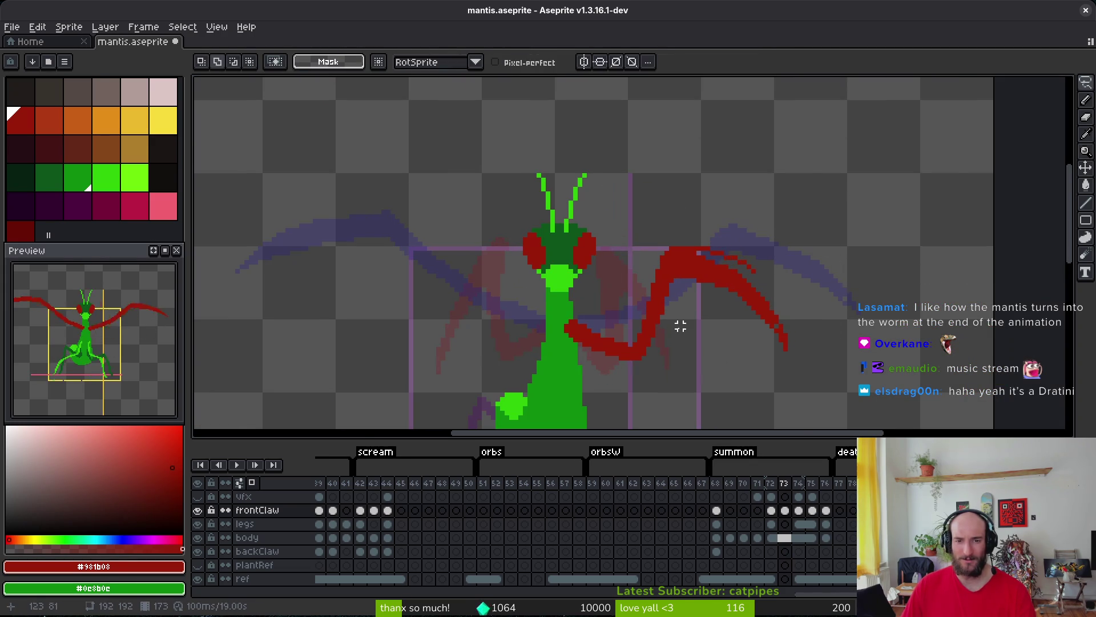
{"action": "scroll", "coordinate": [680, 326], "scroll_direction": "up", "scroll_amount": 3}
{"action": "key", "text": "b"}
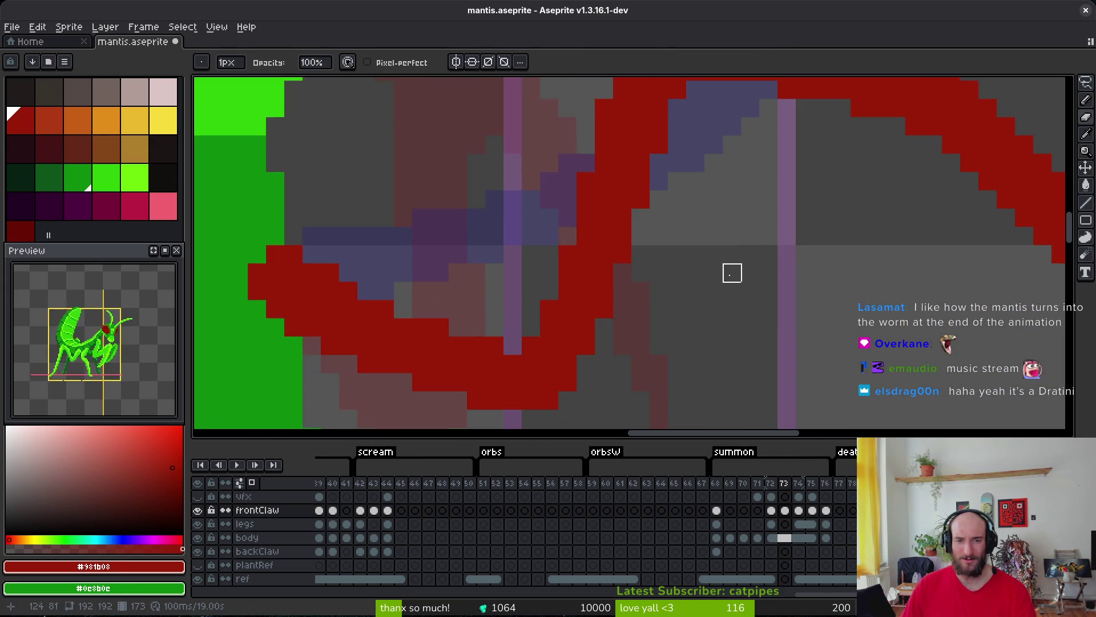
Inspect the red claw arch on frame 73 and save mantis.aseprite.
{"action": "left_click_drag", "start_coordinate": [729, 271], "coordinate": [727, 398]}
{"action": "left_click_drag", "start_coordinate": [774, 219], "coordinate": [687, 296]}
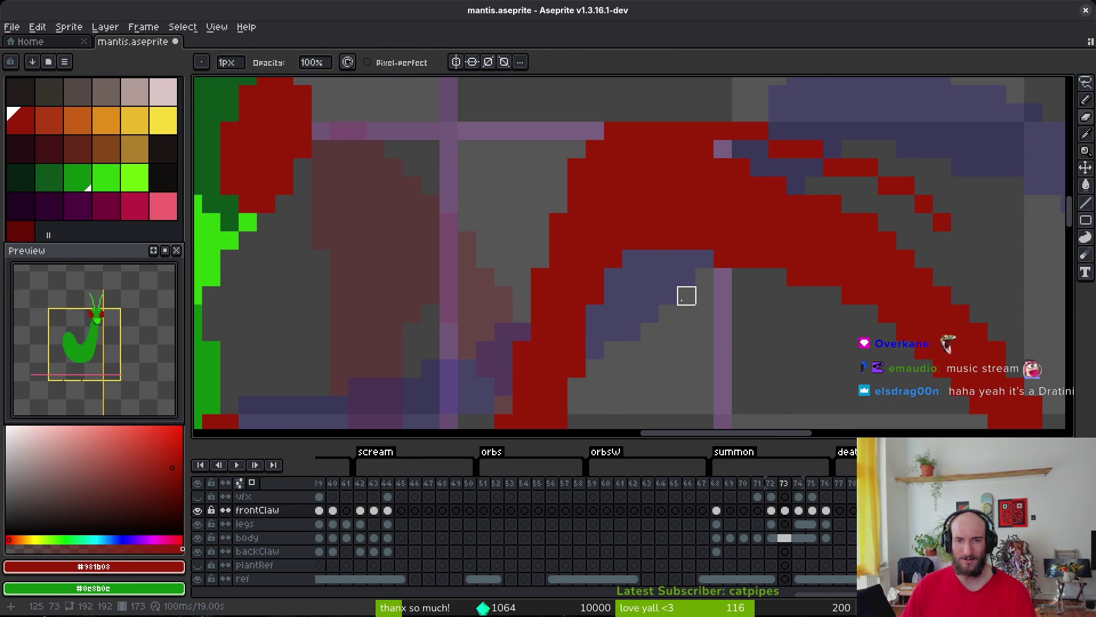
{"action": "scroll", "coordinate": [686, 295], "scroll_direction": "down", "scroll_amount": 3}
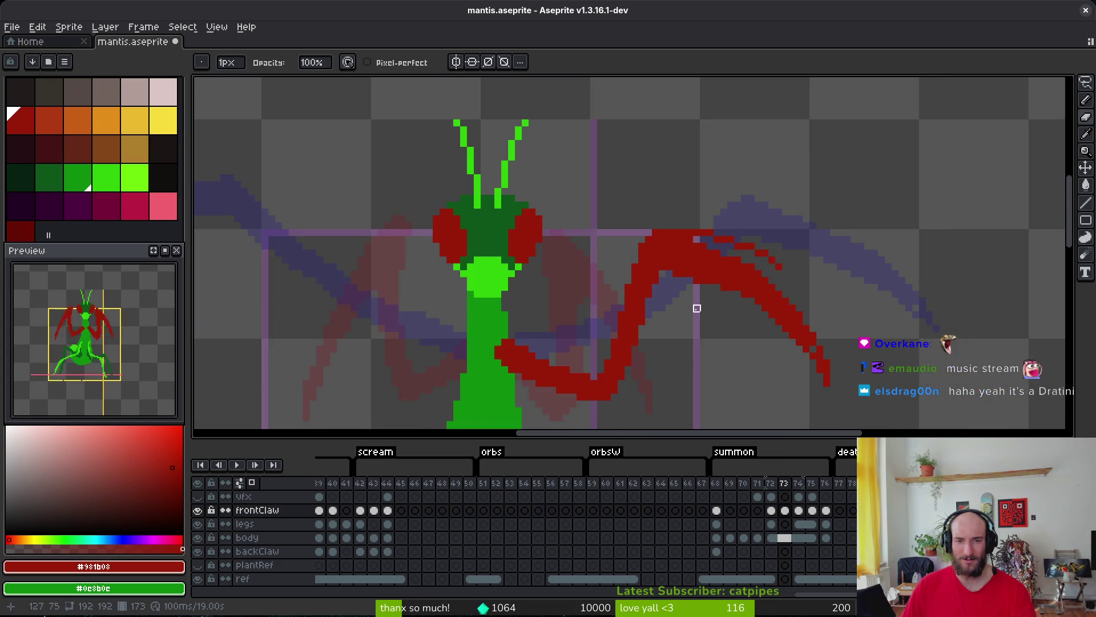
{"action": "scroll", "coordinate": [683, 220], "scroll_direction": "up", "scroll_amount": 3}
{"action": "mouse_move", "coordinate": [870, 283]}
{"action": "left_mouse_down"}
{"action": "mouse_move", "coordinate": [759, 228]}
{"action": "mouse_move", "coordinate": [700, 221]}
{"action": "mouse_move", "coordinate": [689, 262]}
{"action": "mouse_move", "coordinate": [714, 282]}
{"action": "left_mouse_up"}
{"action": "scroll", "coordinate": [681, 258], "scroll_direction": "down", "scroll_amount": 3}
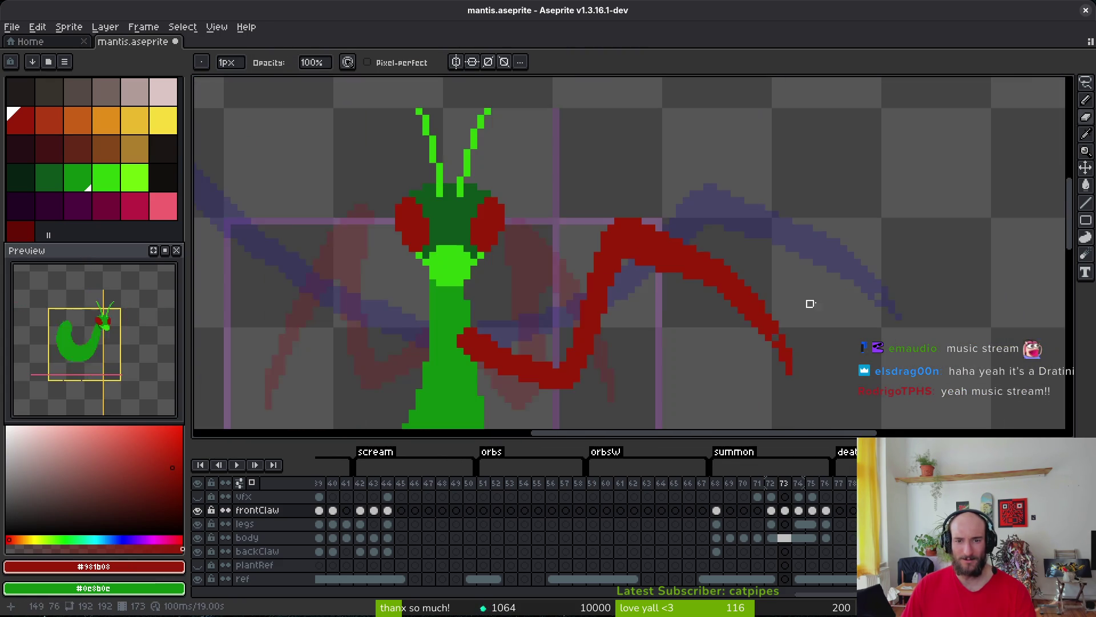
{"action": "scroll", "coordinate": [723, 260], "scroll_direction": "up", "scroll_amount": 3}
{"action": "scroll", "coordinate": [695, 261], "scroll_direction": "down", "scroll_amount": 3}
{"action": "scroll", "coordinate": [733, 302], "scroll_direction": "up", "scroll_amount": 3}
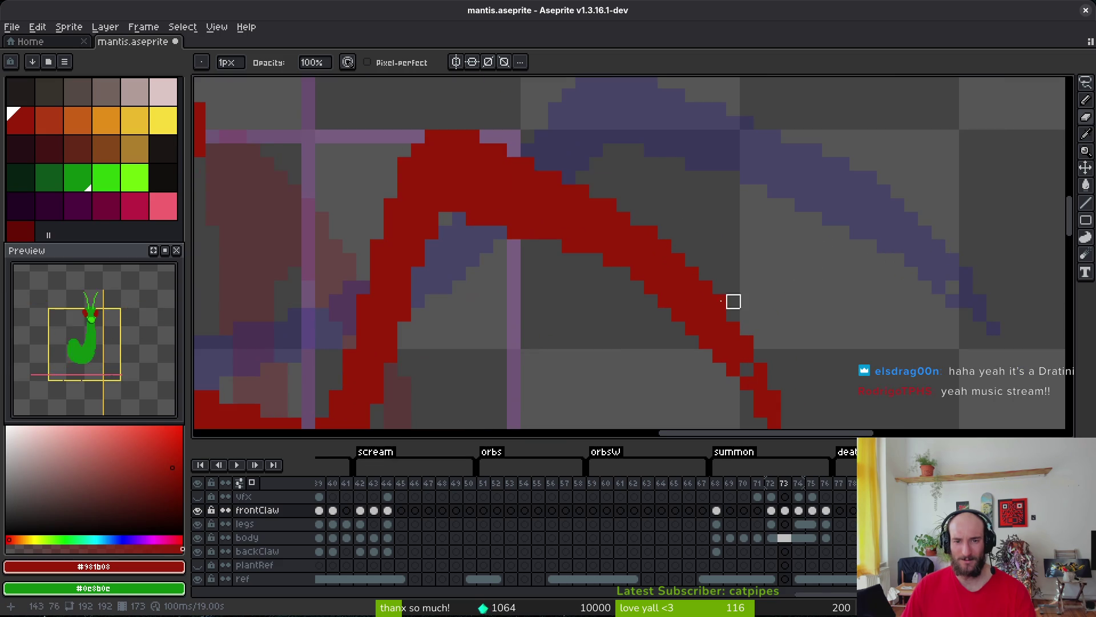
{"action": "scroll", "coordinate": [500, 247], "scroll_direction": "down", "scroll_amount": 2}
{"action": "key", "text": "ctrl+s"}
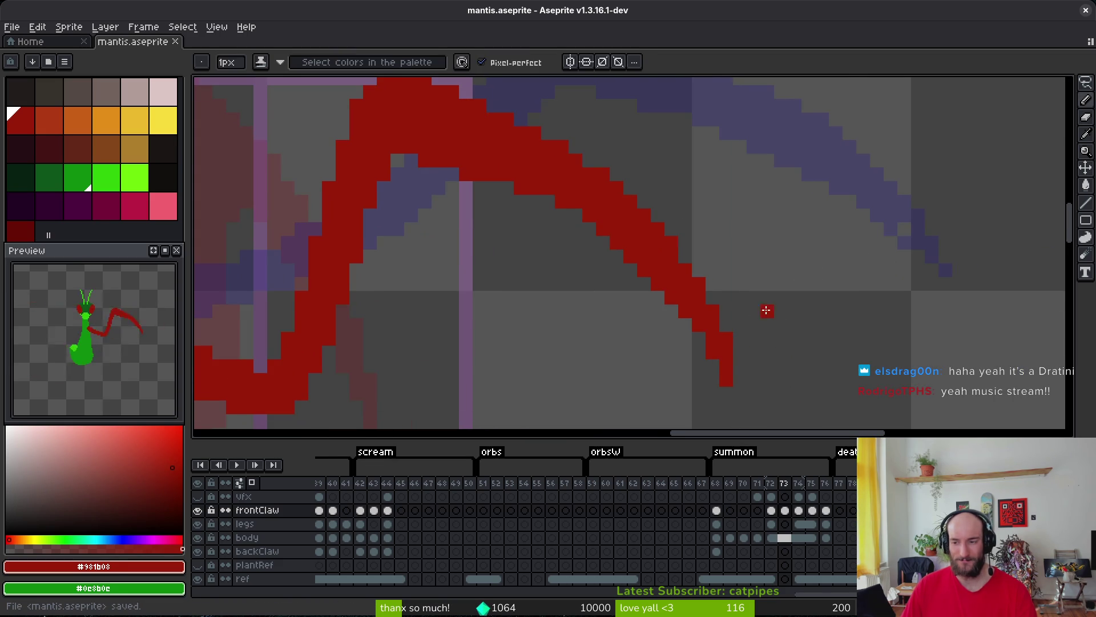
{"action": "scroll", "coordinate": [766, 308], "scroll_direction": "up", "scroll_amount": 1}
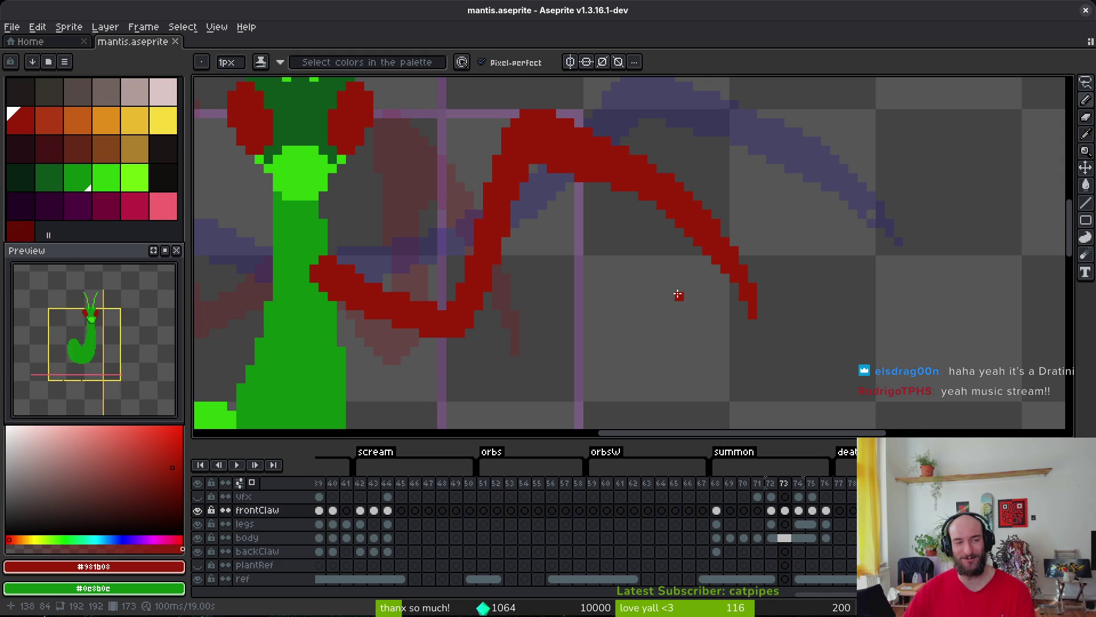
{"action": "key", "text": "ctrl+s"}
{"action": "scroll", "coordinate": [708, 283], "scroll_direction": "left", "scroll_amount": 1}
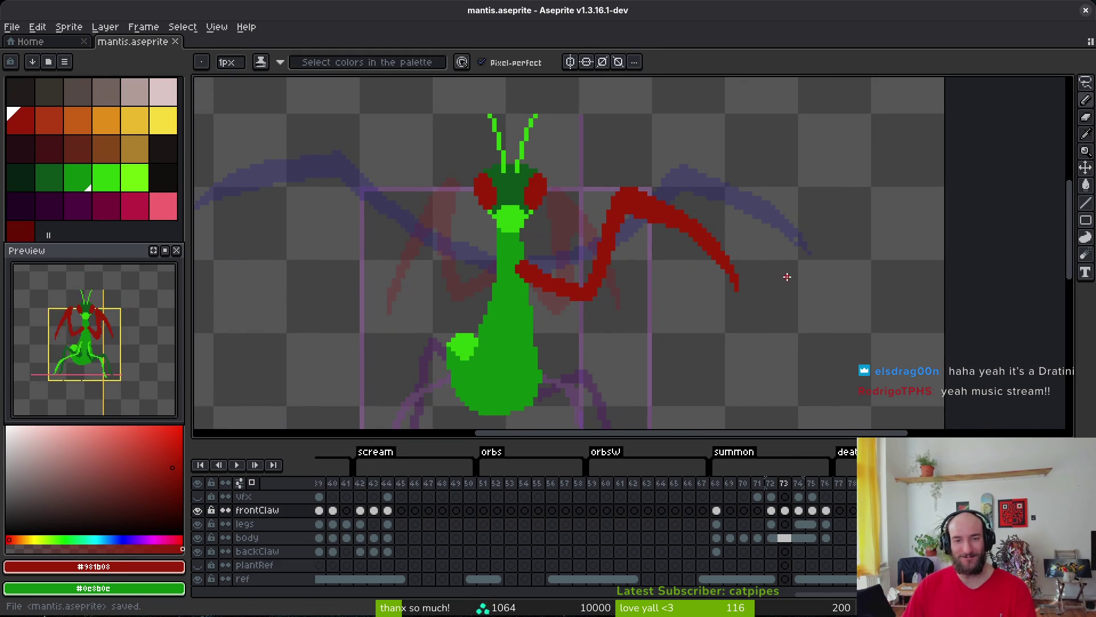
{"action": "scroll", "coordinate": [742, 274], "scroll_direction": "up", "scroll_amount": 1}
{"action": "scroll", "coordinate": [750, 281], "scroll_direction": "up", "scroll_amount": 1}
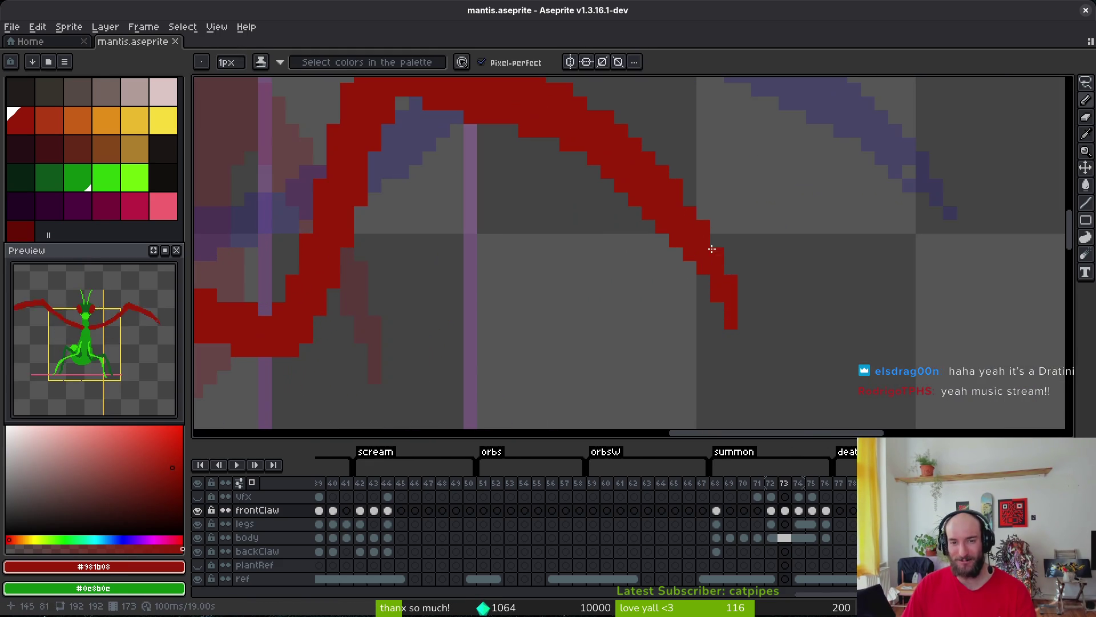
{"action": "scroll", "coordinate": [719, 315], "scroll_direction": "down", "scroll_amount": 3}
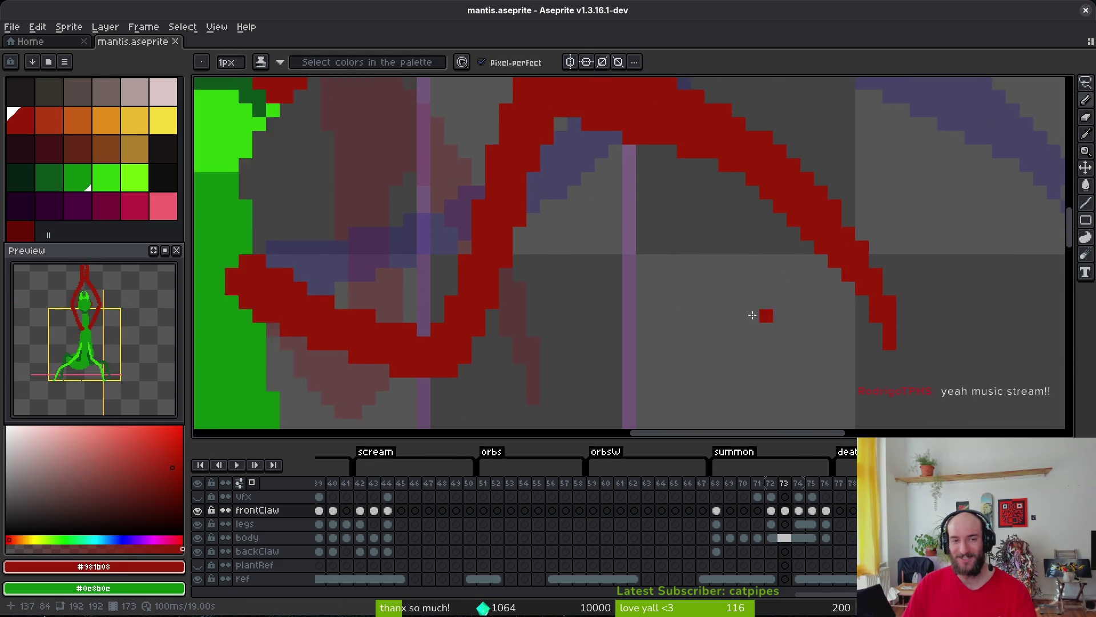
{"action": "scroll", "coordinate": [671, 300], "scroll_direction": "up", "scroll_amount": 1}
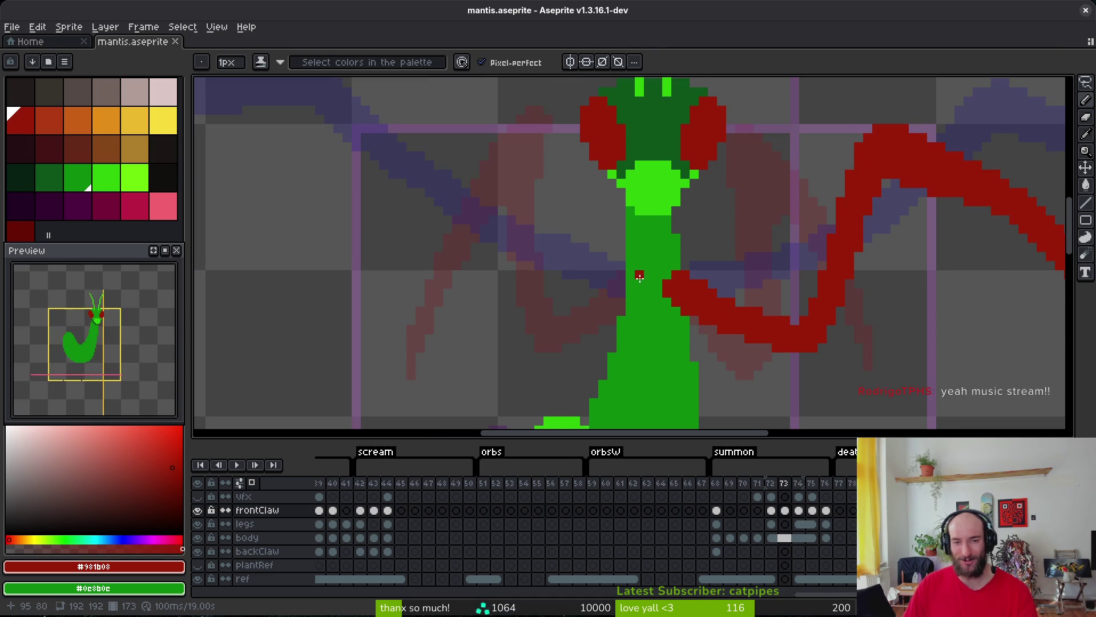
{"action": "scroll", "coordinate": [722, 295], "scroll_direction": "down", "scroll_amount": 1}
Flip a lassoed copy of the right claw horizontally and place it on the mantis's left side.
{"action": "key", "text": "q"}
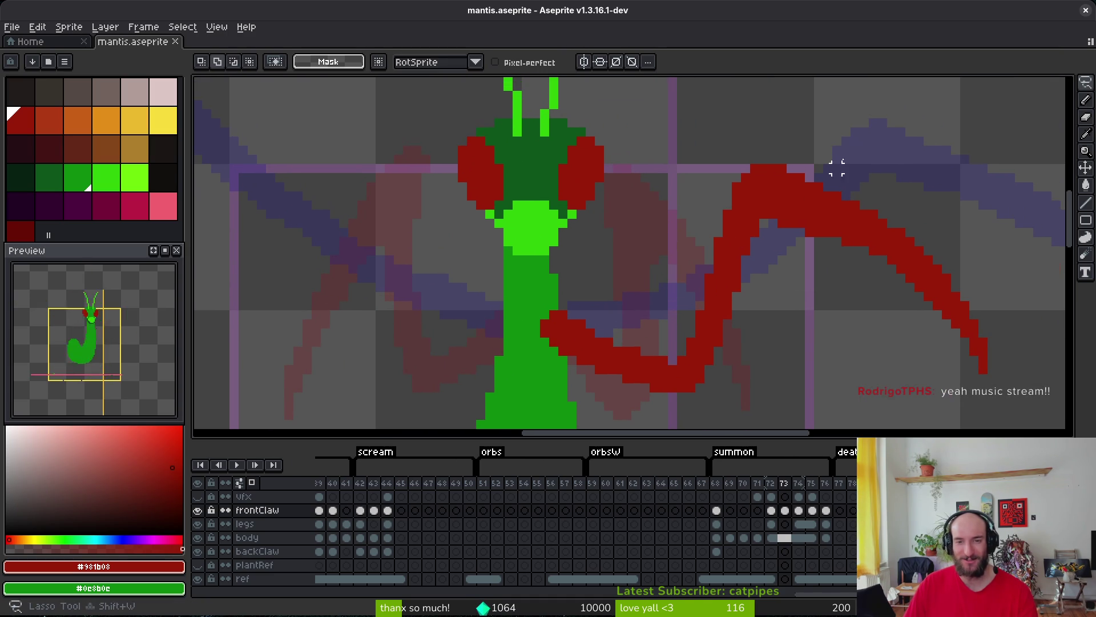
{"action": "mouse_move", "coordinate": [741, 182]}
{"action": "left_mouse_down"}
{"action": "mouse_move", "coordinate": [571, 300]}
{"action": "mouse_move", "coordinate": [580, 388]}
{"action": "mouse_move", "coordinate": [783, 379]}
{"action": "mouse_move", "coordinate": [742, 174]}
{"action": "left_mouse_up"}
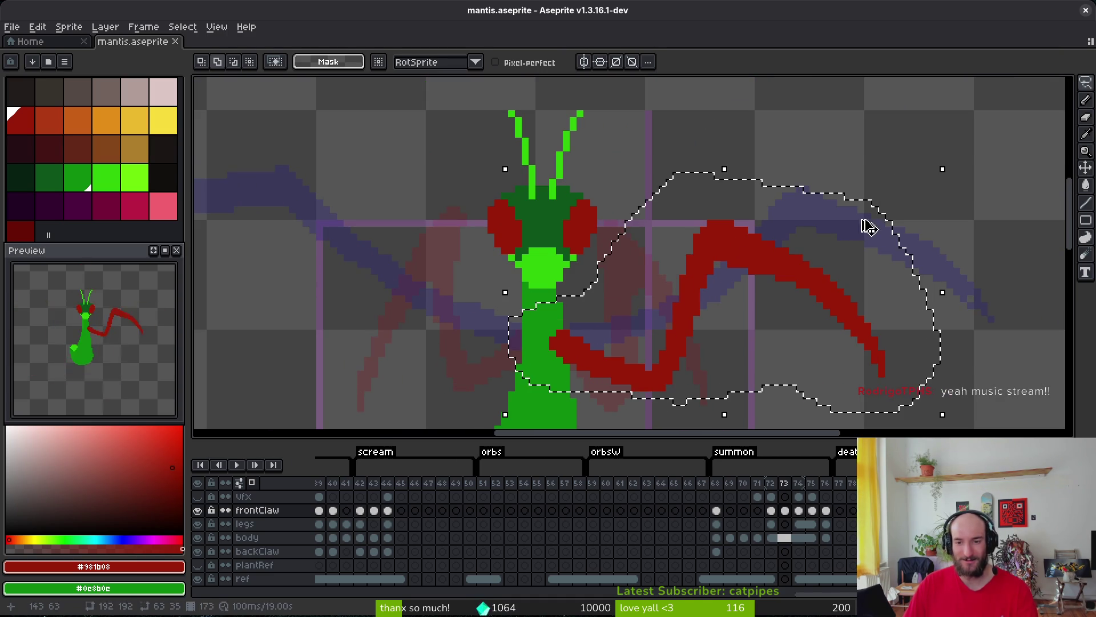
{"action": "key", "text": "shift+h"}
{"action": "left_click_drag", "start_coordinate": [685, 314], "coordinate": [384, 319]}
{"action": "key", "text": "ctrl+d"}
{"action": "scroll", "coordinate": [395, 311], "scroll_direction": "down", "scroll_amount": 3}
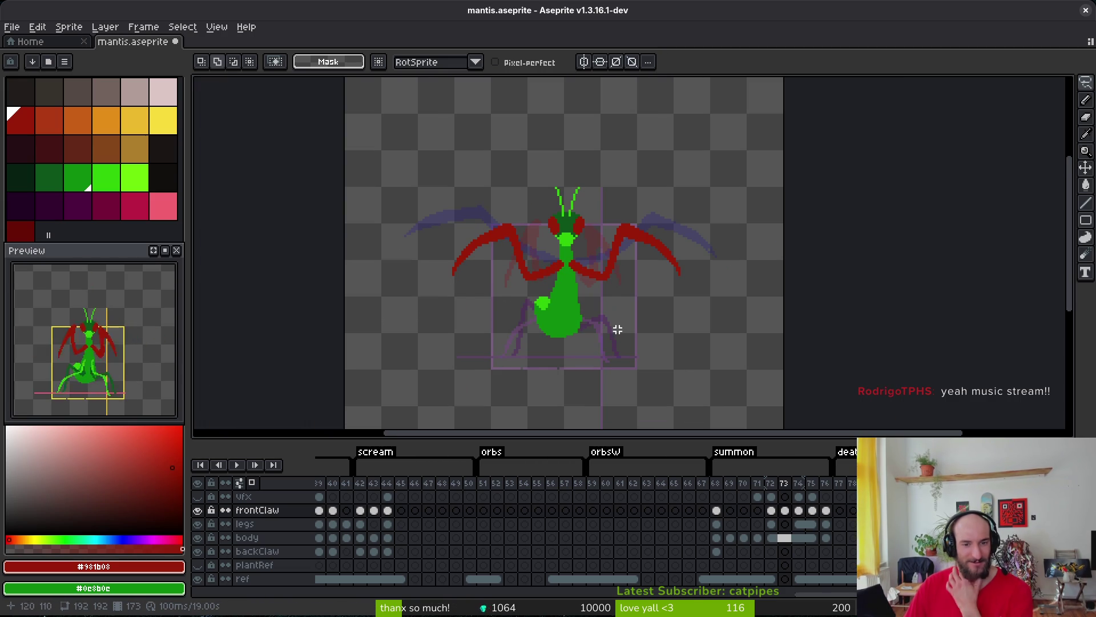
{"action": "key", "text": "Left"}
Link the legs and body cels across frames 75–76.
{"action": "key", "text": "i"}
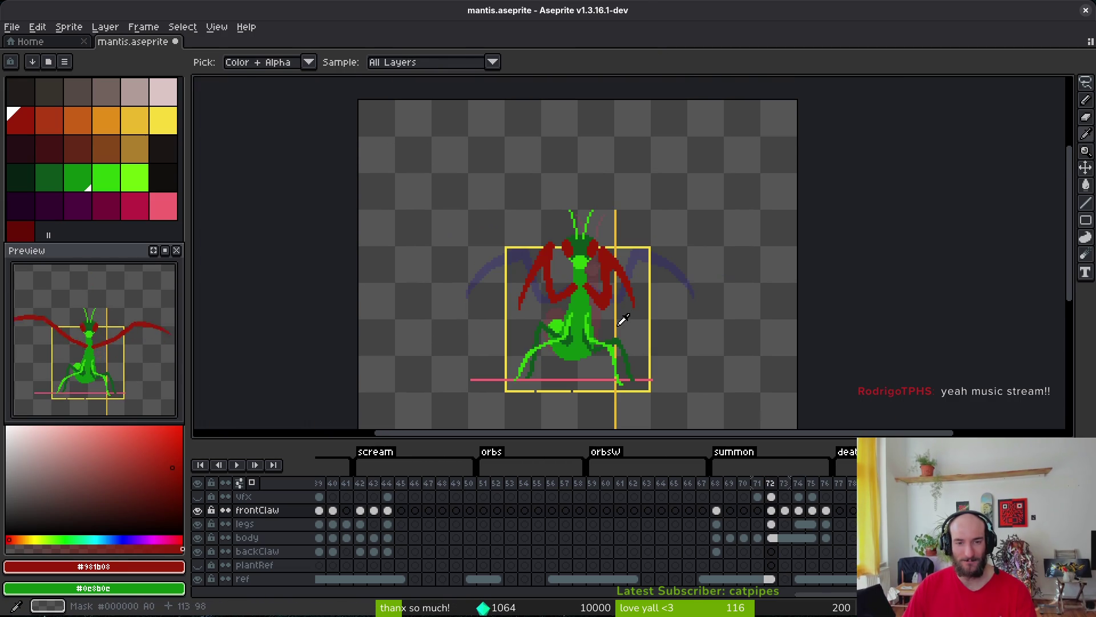
{"action": "key", "text": "Left"}
{"action": "key", "text": "Right"}
{"action": "key", "text": "Right"}
{"action": "key", "text": "Right"}
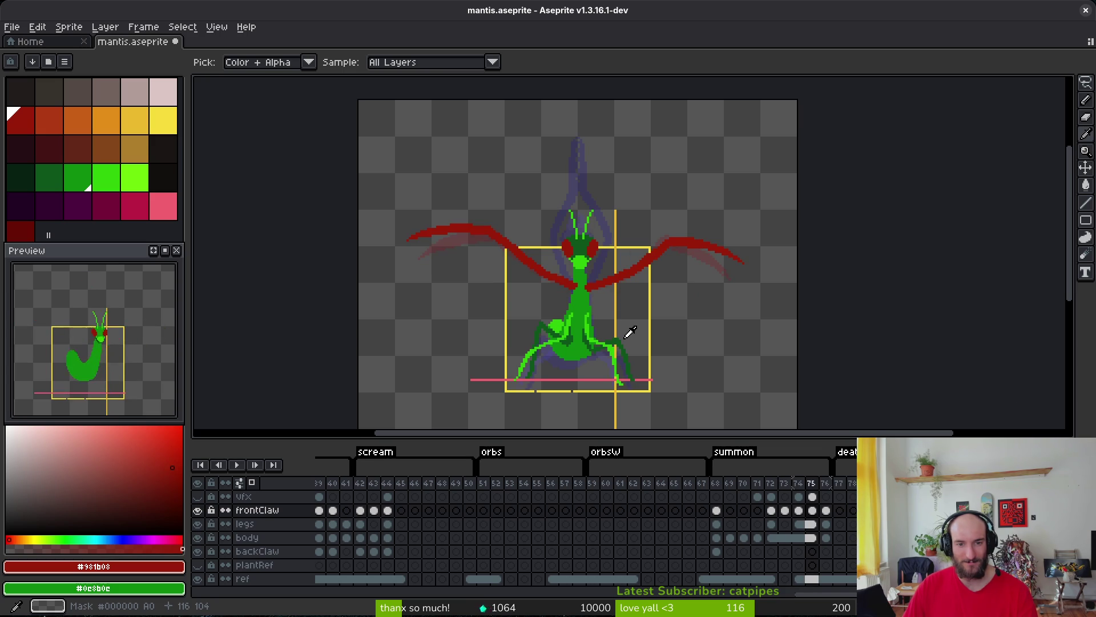
{"action": "key", "text": "Left"}
{"action": "key", "text": "Left"}
{"action": "key", "text": "Right"}
{"action": "key", "text": "Right"}
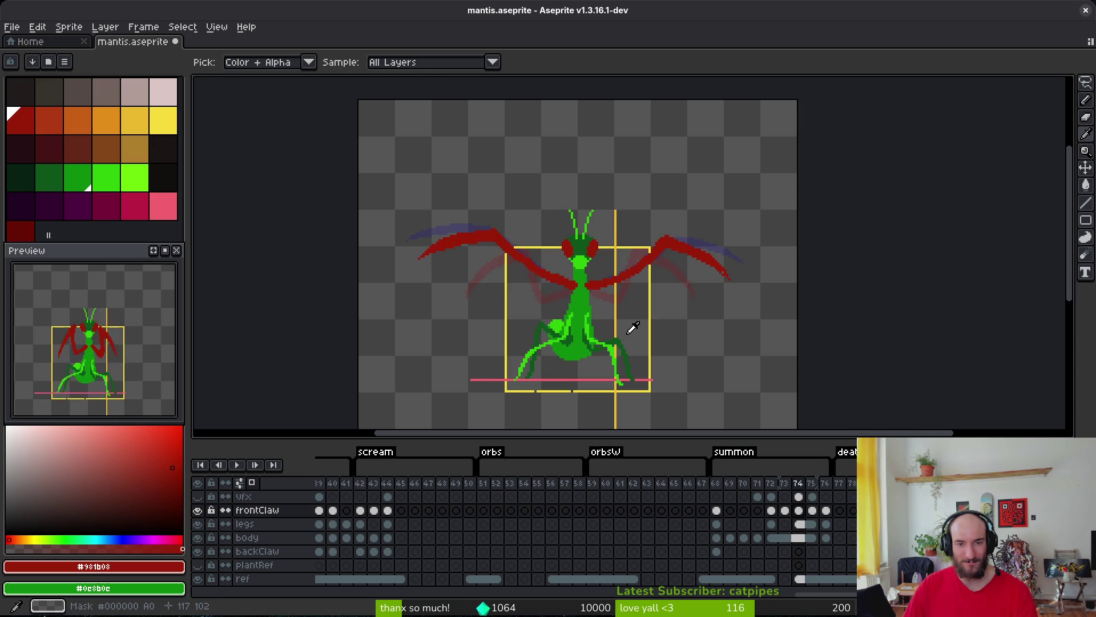
{"action": "key", "text": "m"}
{"action": "key", "text": "plus"}
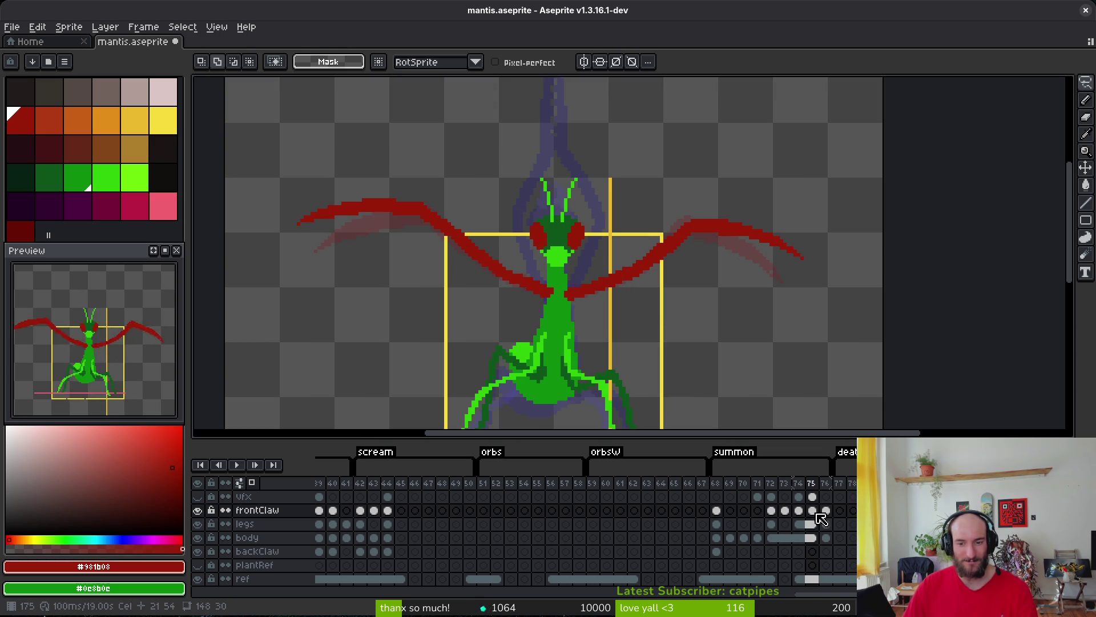
{"action": "left_click", "coordinate": [827, 523]}
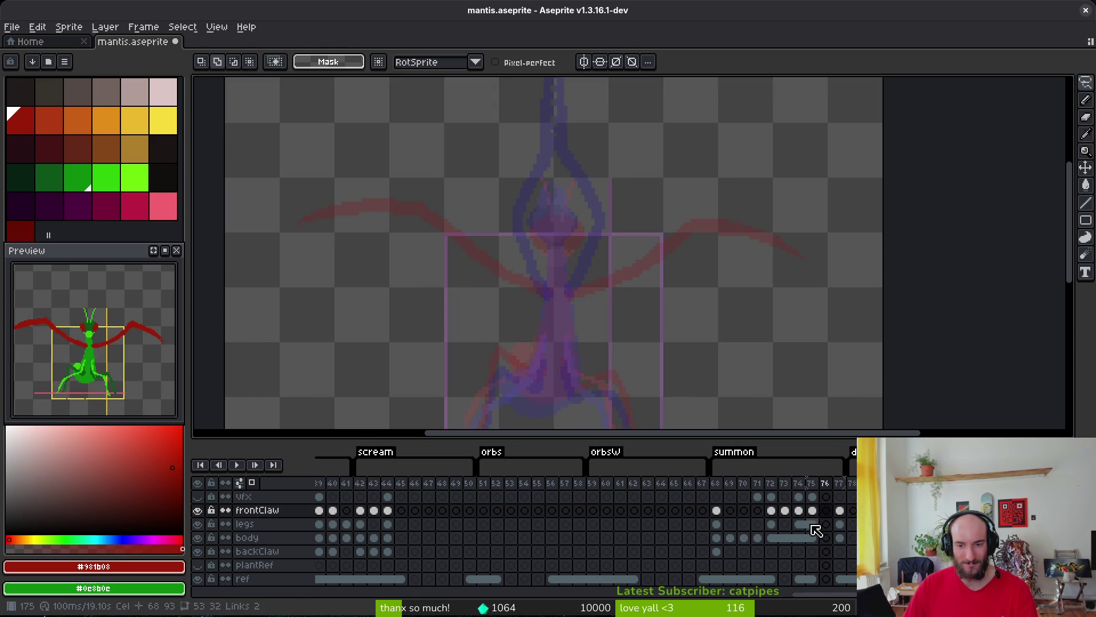
{"action": "left_click_drag", "start_coordinate": [812, 524], "coordinate": [826, 537]}
{"action": "right_click", "coordinate": [811, 528]}
{"action": "left_click", "coordinate": [853, 575]}
Link the legs and body cels across frames 72–74 and save mantis.aseprite.
{"action": "key", "text": "Left"}
{"action": "key", "text": "Left"}
{"action": "key", "text": "Left"}
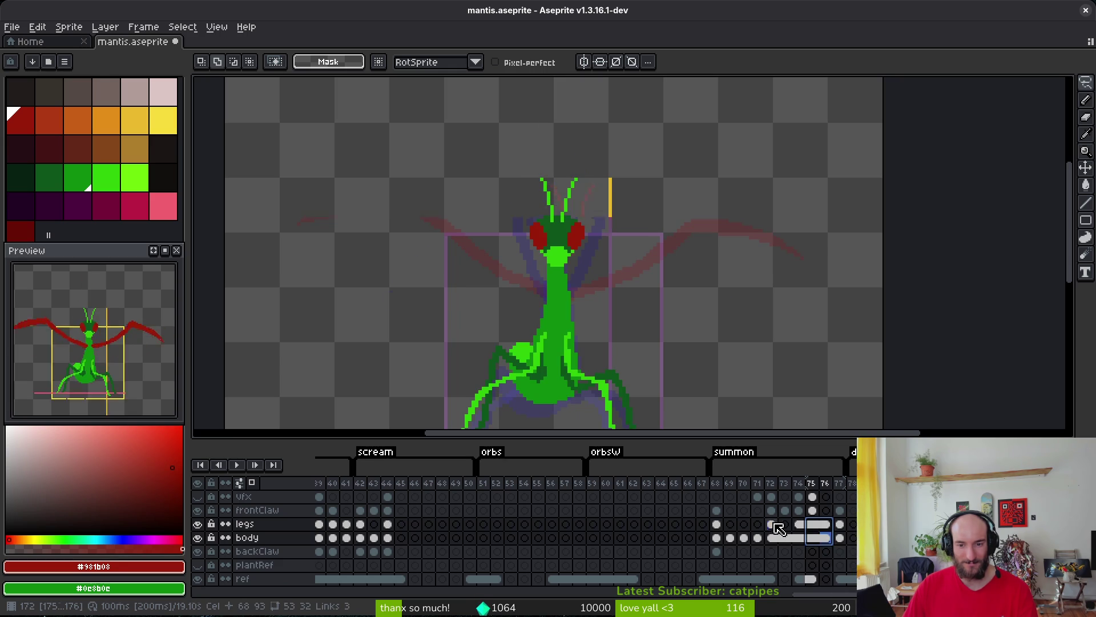
{"action": "left_click_drag", "start_coordinate": [771, 526], "coordinate": [798, 528]}
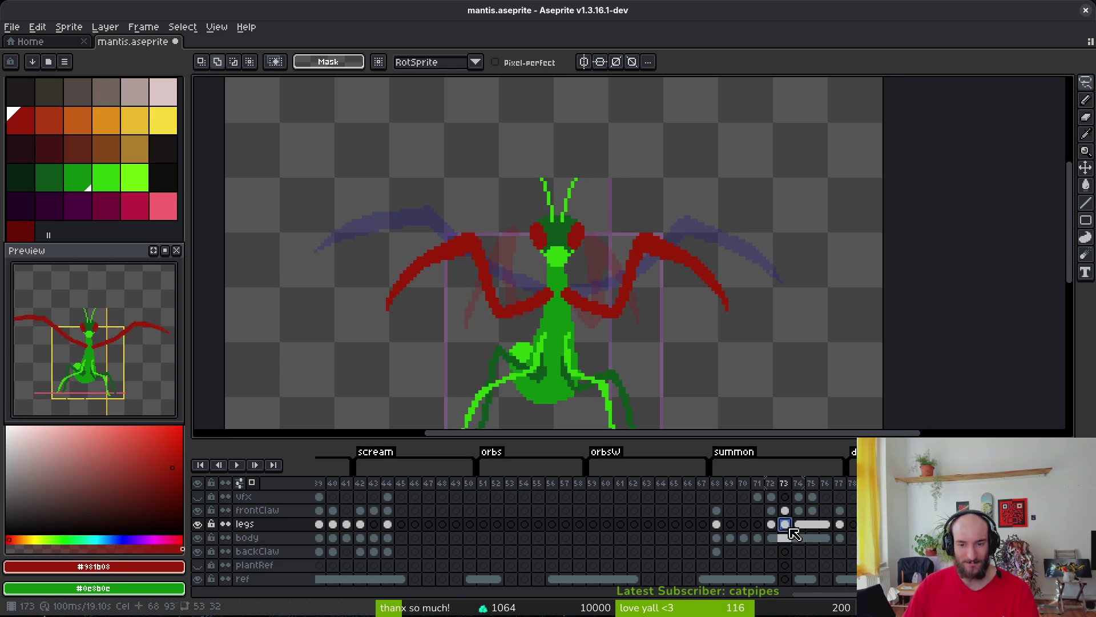
{"action": "left_click", "coordinate": [777, 530]}
{"action": "right_click", "coordinate": [774, 528]}
{"action": "left_click", "coordinate": [828, 576]}
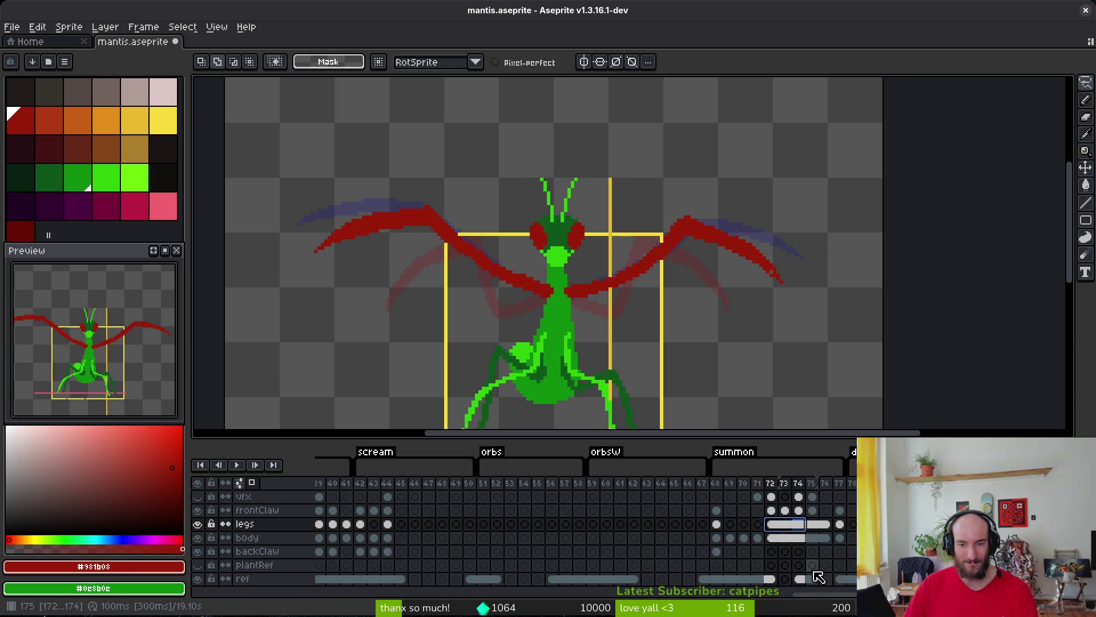
{"action": "key", "text": "ctrl+s"}
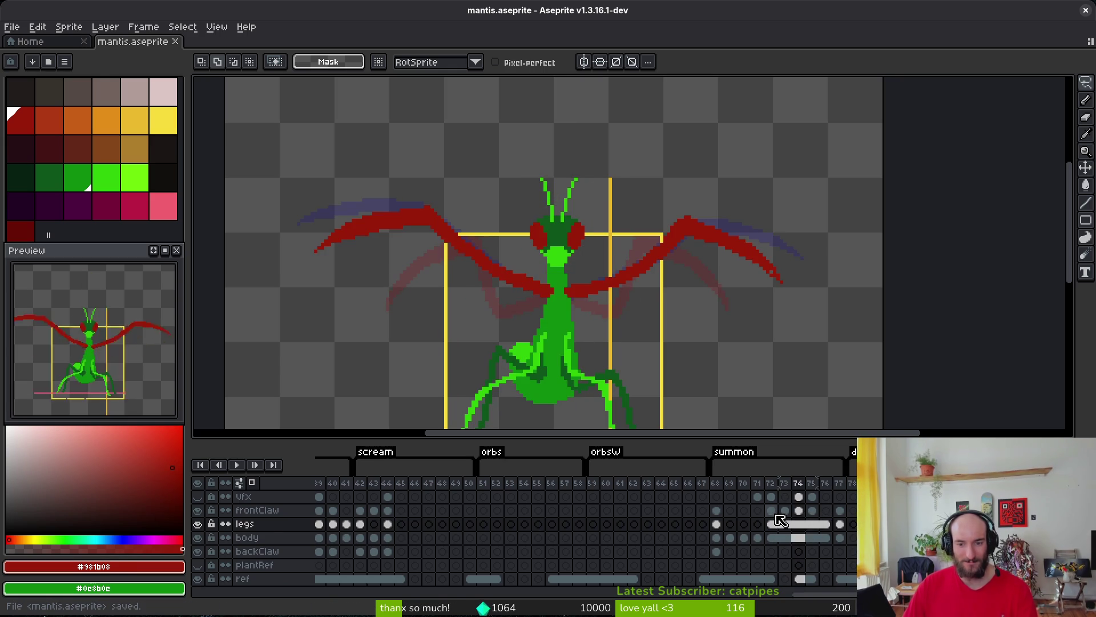
{"action": "left_click", "coordinate": [771, 511]}
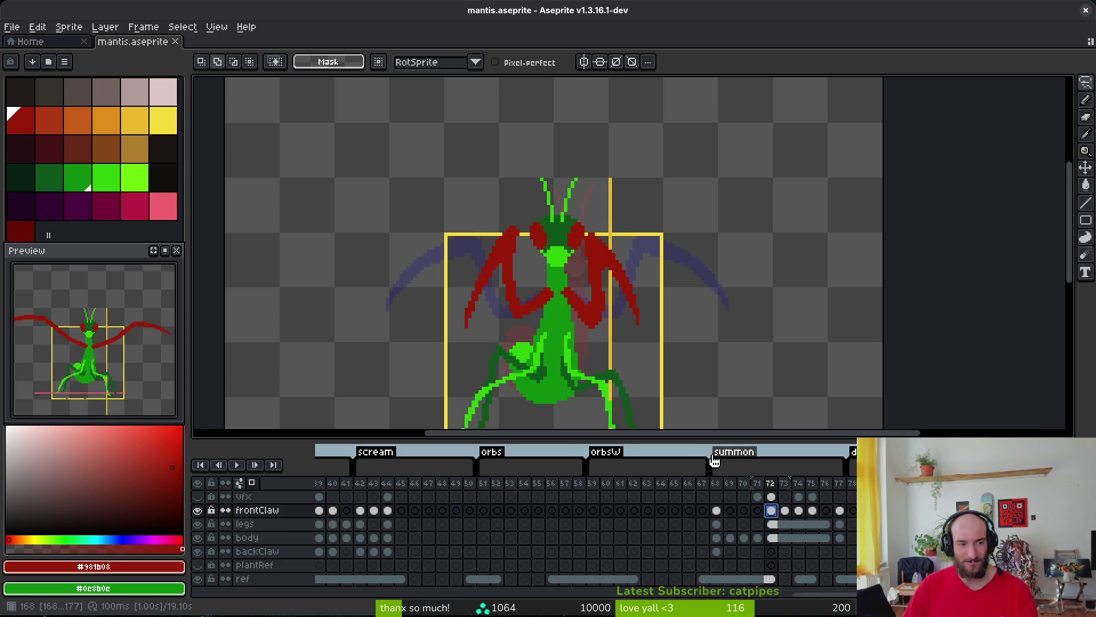
Copy frame 75's frontClaw cel into frame 76.
{"action": "key", "text": "Right"}
{"action": "key", "text": "Right"}
{"action": "key", "text": "Right"}
{"action": "key", "text": "i"}
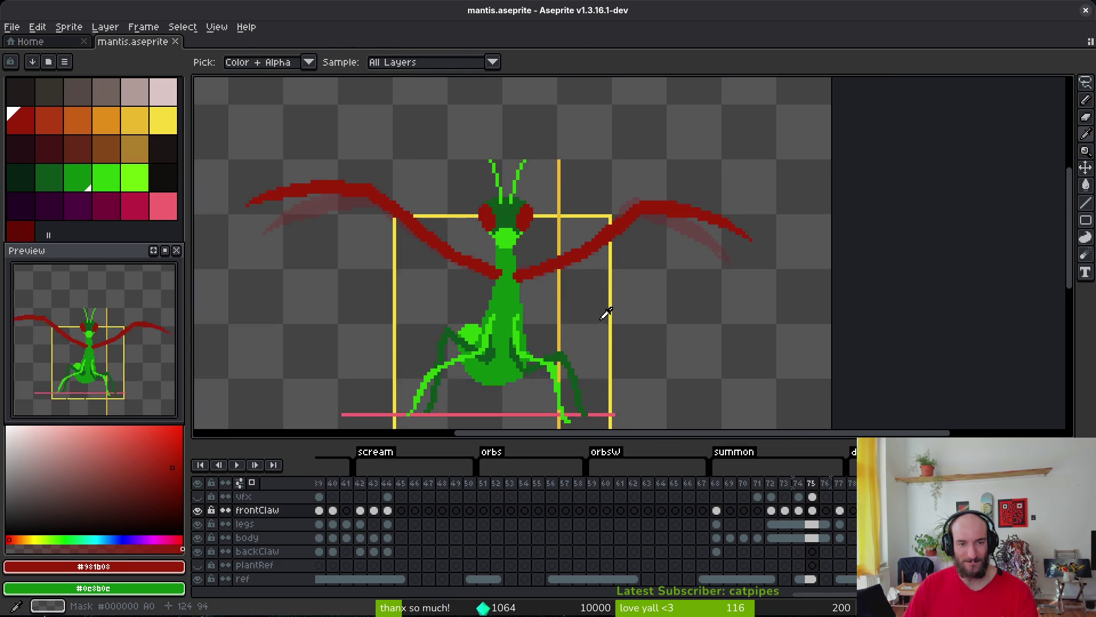
{"action": "key", "text": "b"}
{"action": "scroll", "coordinate": [604, 313], "scroll_direction": "up", "scroll_amount": 2}
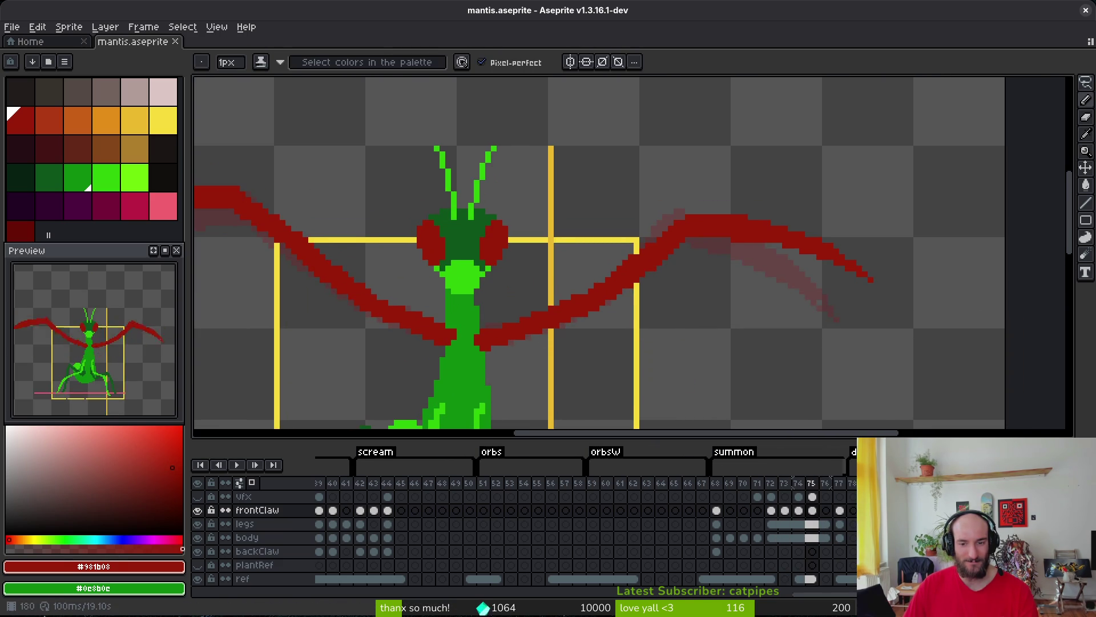
{"action": "left_click", "coordinate": [826, 511]}
{"action": "left_click_drag", "start_coordinate": [831, 517], "coordinate": [828, 514]}
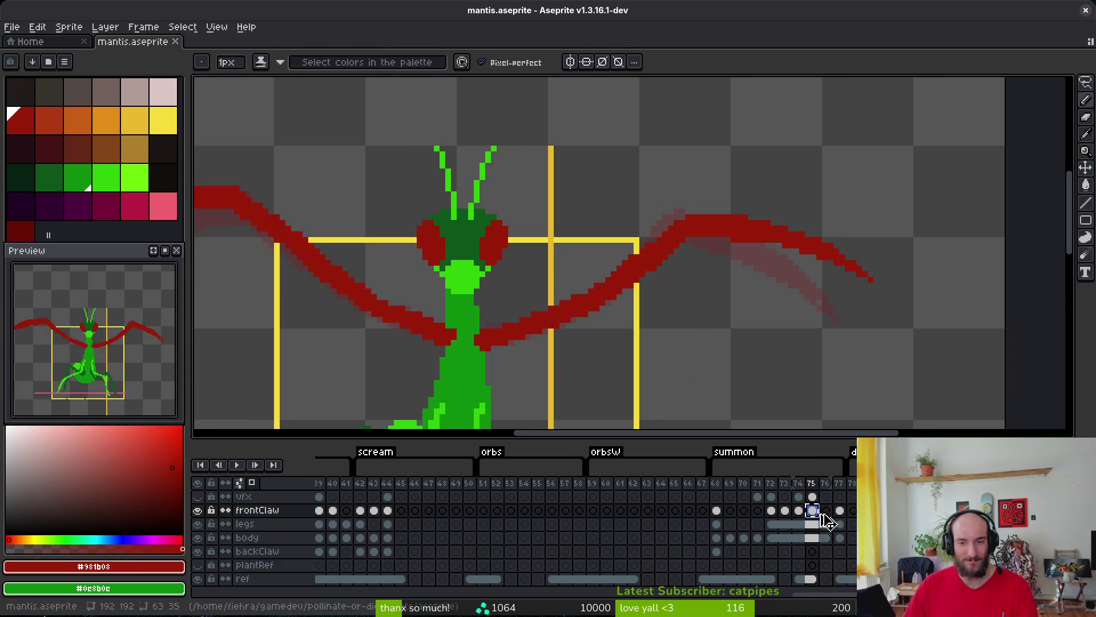
Rotate frame 76's right claw 3.6° and shift it two pixels left.
{"action": "key", "text": "shift+w"}
{"action": "mouse_move", "coordinate": [822, 144]}
{"action": "left_mouse_down"}
{"action": "mouse_move", "coordinate": [591, 240]}
{"action": "mouse_move", "coordinate": [478, 328]}
{"action": "mouse_move", "coordinate": [811, 299]}
{"action": "mouse_move", "coordinate": [815, 136]}
{"action": "left_mouse_up"}
{"action": "mouse_move", "coordinate": [943, 84]}
{"action": "left_mouse_down"}
{"action": "mouse_move", "coordinate": [950, 98]}
{"action": "mouse_move", "coordinate": [934, 87]}
{"action": "left_mouse_up"}
{"action": "left_click_drag", "start_coordinate": [754, 233], "coordinate": [742, 233]}
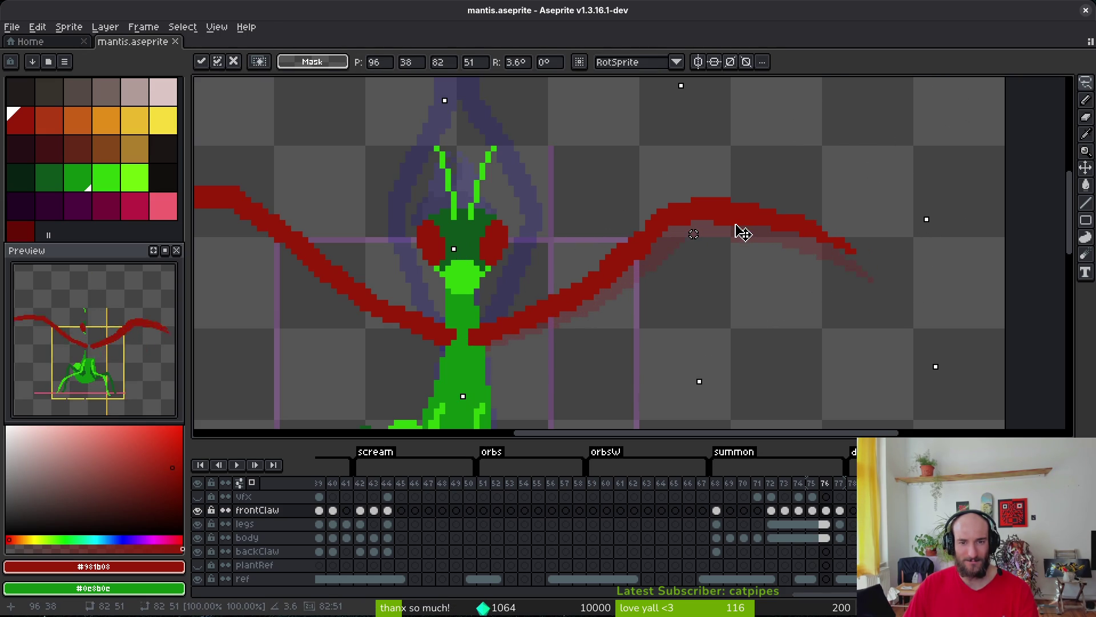
{"action": "key", "text": "Return"}
{"action": "mouse_move", "coordinate": [737, 156]}
{"action": "left_mouse_down"}
{"action": "mouse_move", "coordinate": [604, 223]}
{"action": "mouse_move", "coordinate": [821, 294]}
{"action": "mouse_move", "coordinate": [751, 138]}
{"action": "left_mouse_up"}
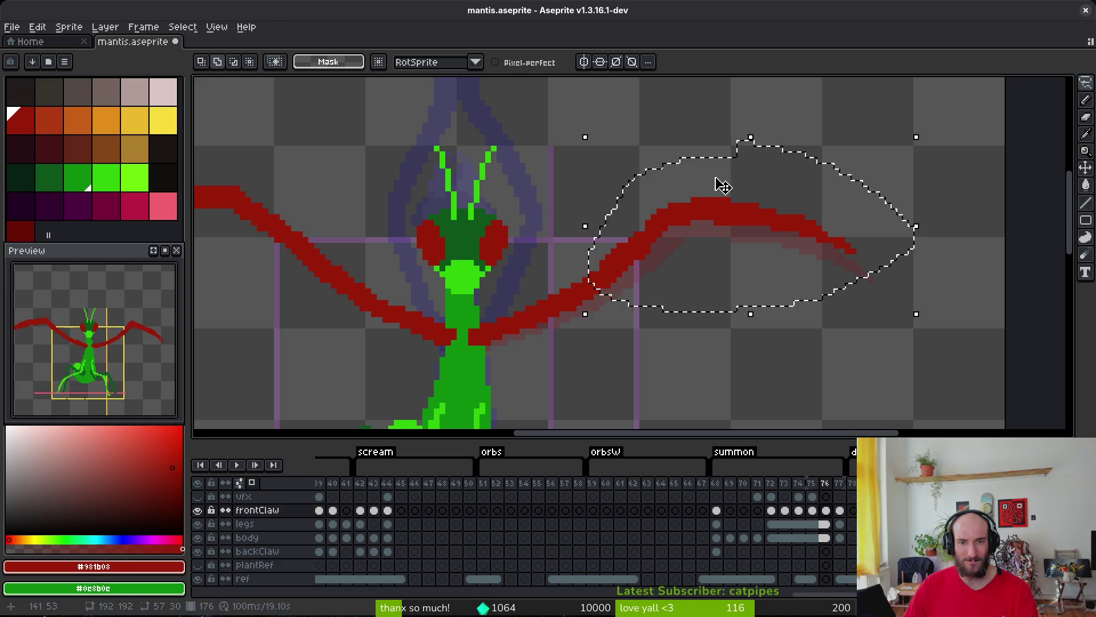
{"action": "key", "text": "ctrl+d"}
Fill red gap pixels along the claw's edge on frame 76 and save.
{"action": "key", "text": "b"}
{"action": "scroll", "coordinate": [607, 289], "scroll_direction": "up", "scroll_amount": 2}
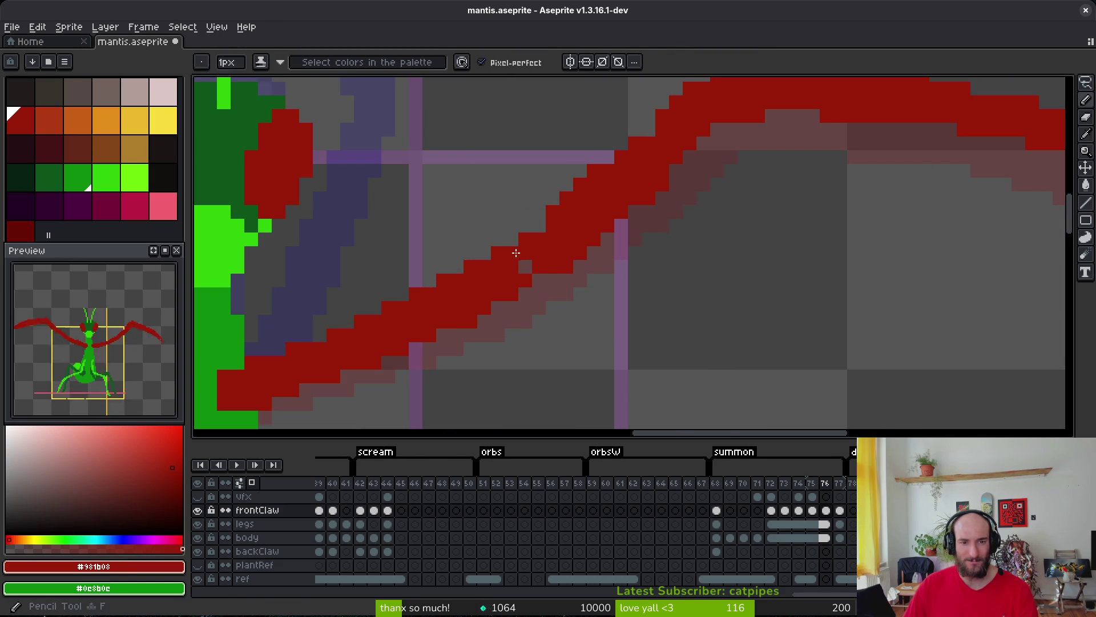
{"action": "left_click", "coordinate": [526, 266]}
{"action": "left_click_drag", "start_coordinate": [551, 227], "coordinate": [520, 309]}
{"action": "left_click", "coordinate": [577, 321]}
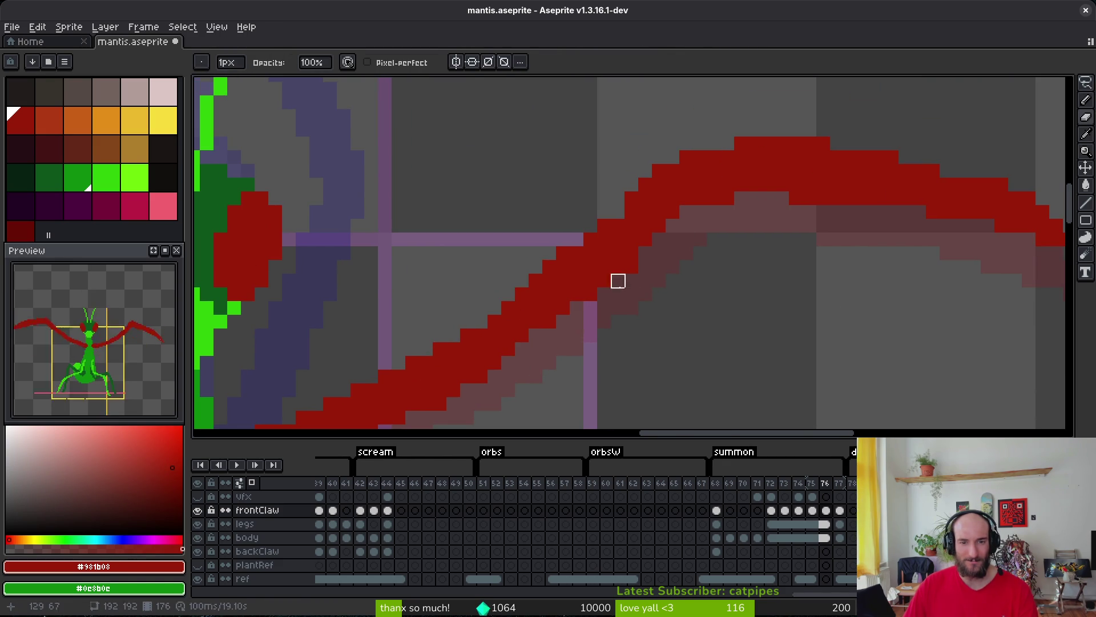
{"action": "key", "text": "v"}
{"action": "scroll", "coordinate": [661, 298], "scroll_direction": "down", "scroll_amount": 3}
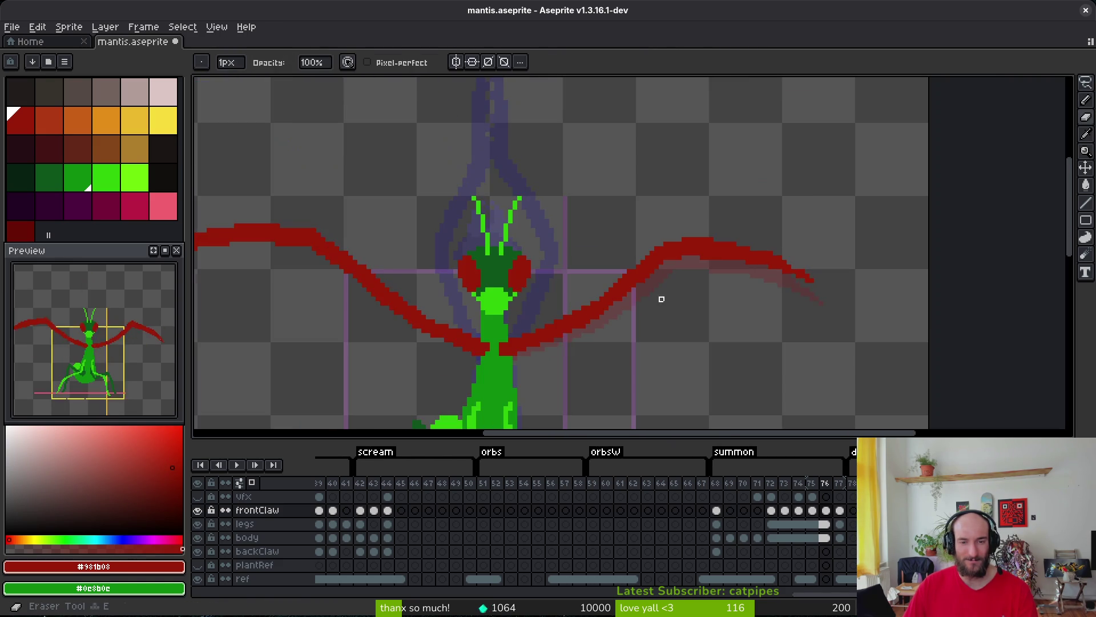
{"action": "scroll", "coordinate": [628, 323], "scroll_direction": "up", "scroll_amount": 1}
{"action": "key", "text": "ctrl+s"}
Erase stray stair pixels and add red pixels along the claw edge.
{"action": "scroll", "coordinate": [628, 323], "scroll_direction": "up", "scroll_amount": 2}
{"action": "key", "text": "b"}
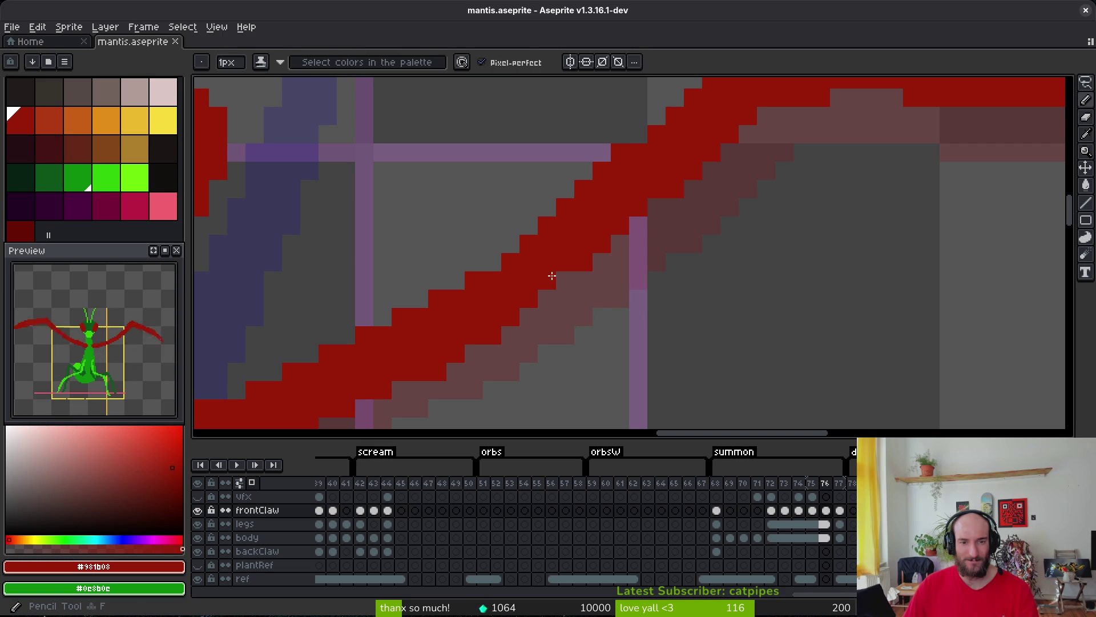
{"action": "left_click", "coordinate": [539, 298]}
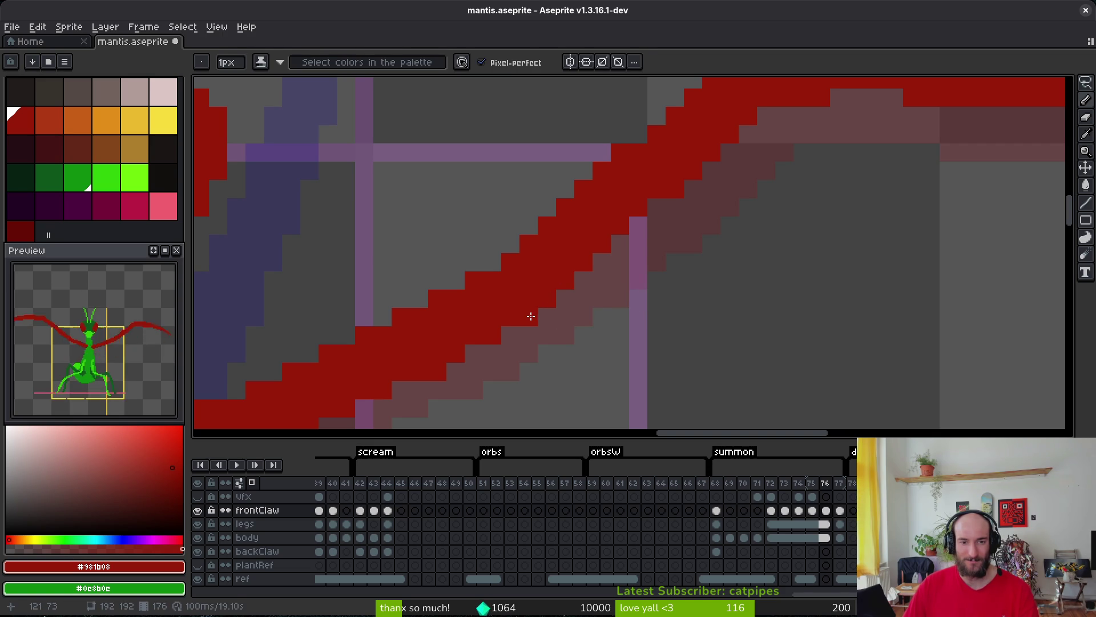
{"action": "scroll", "coordinate": [668, 291], "scroll_direction": "down", "scroll_amount": 4}
{"action": "scroll", "coordinate": [688, 262], "scroll_direction": "up", "scroll_amount": 4}
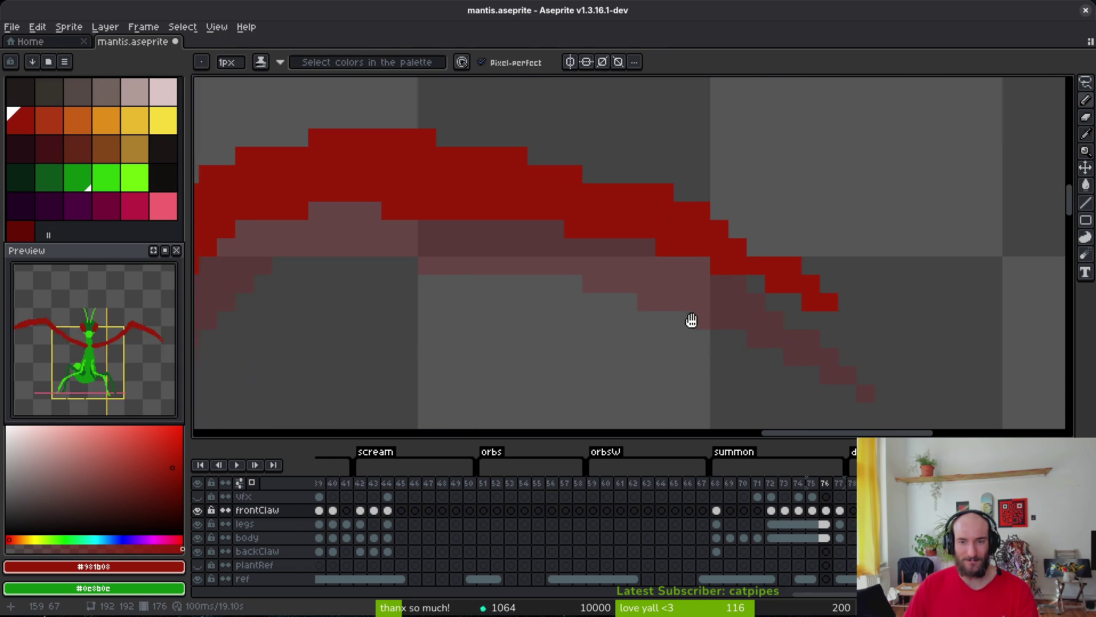
{"action": "key", "text": "e"}
{"action": "left_click", "coordinate": [670, 224]}
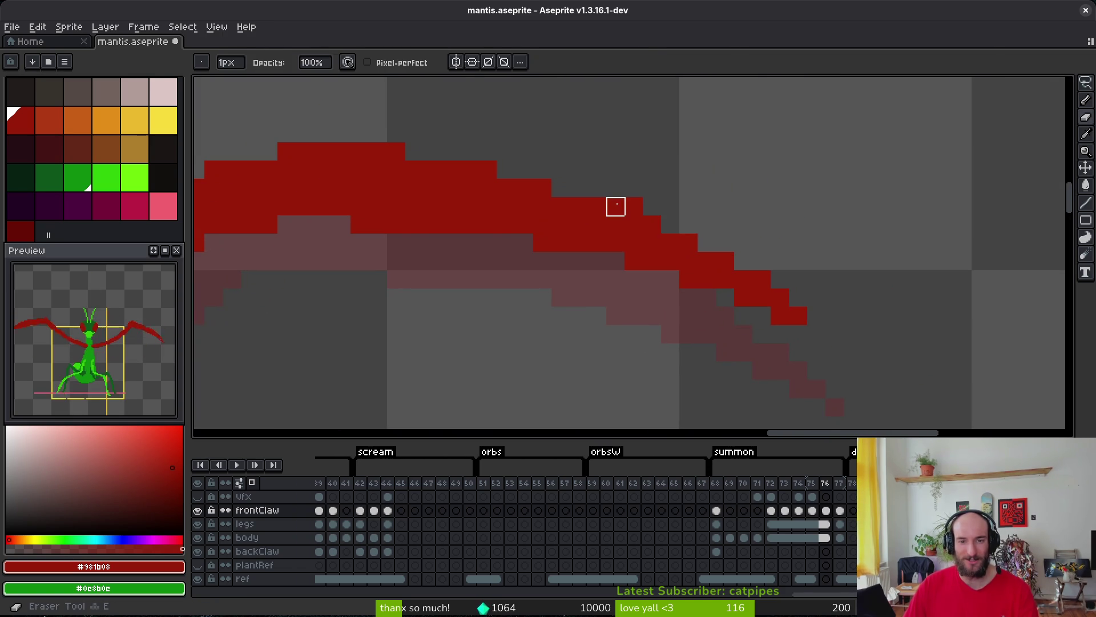
{"action": "left_click", "coordinate": [616, 206]}
{"action": "key", "text": "b"}
{"action": "left_click", "coordinate": [612, 211]}
{"action": "key", "text": "e"}
{"action": "key", "text": "b"}
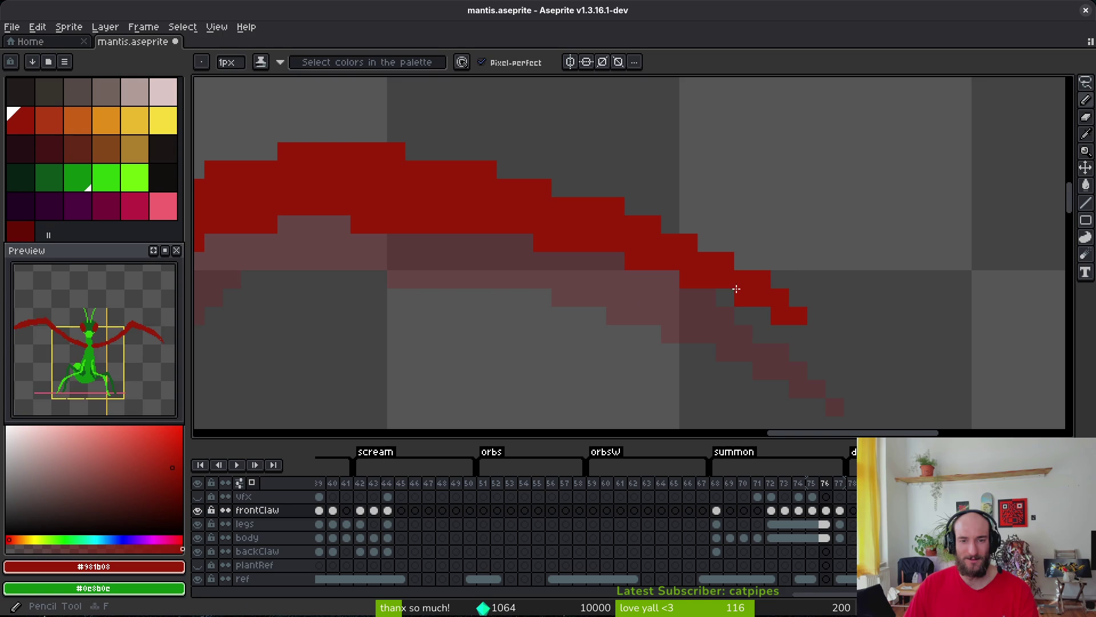
{"action": "left_click", "coordinate": [615, 257]}
{"action": "key", "text": "ctrl+z"}
{"action": "left_click", "coordinate": [557, 195]}
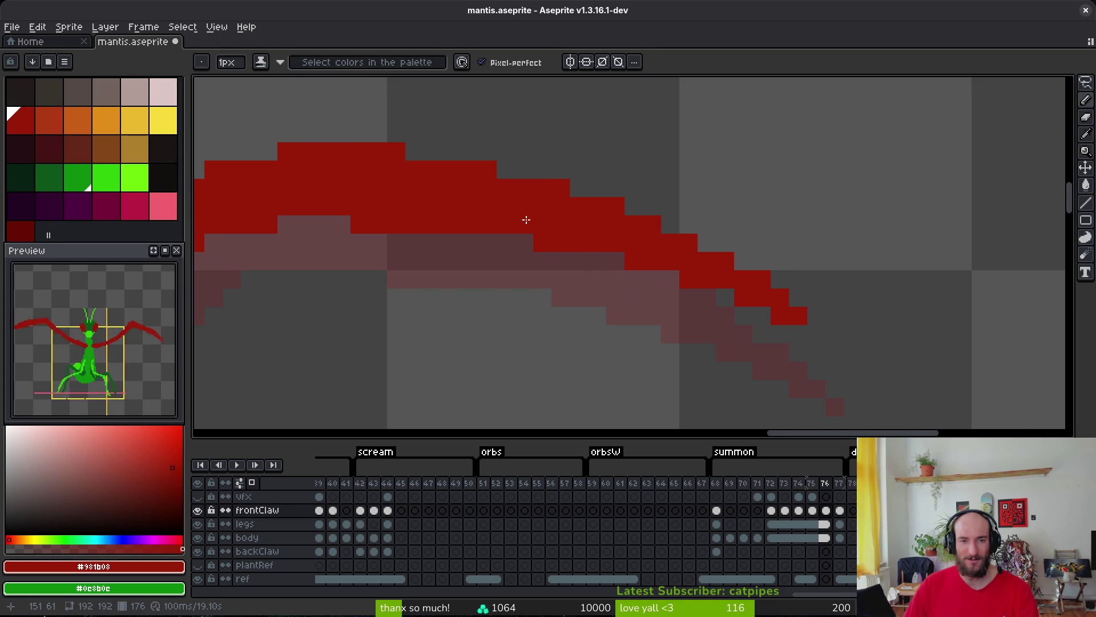
{"action": "scroll", "coordinate": [526, 219], "scroll_direction": "left", "scroll_amount": 2}
{"action": "left_click", "coordinate": [548, 244]}
{"action": "scroll", "coordinate": [485, 220], "scroll_direction": "left", "scroll_amount": 5}
{"action": "left_click", "coordinate": [485, 220]}
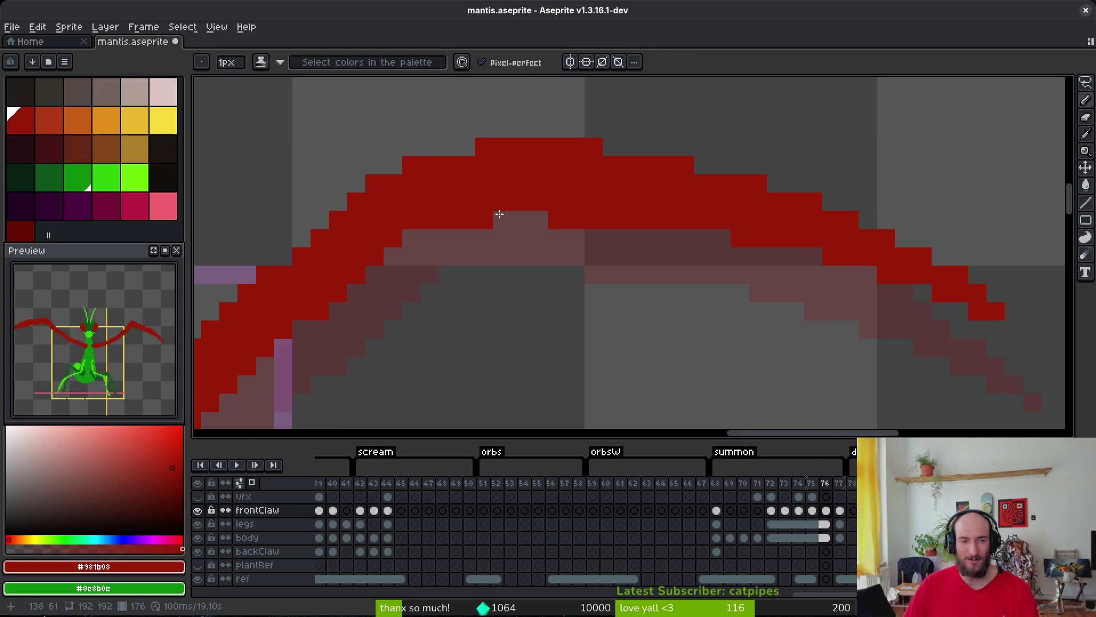
Erase the claw's lower red row, add pixels at the top-left of the arc, and save.
{"action": "key", "text": "ctrl+z"}
{"action": "key", "text": "e"}
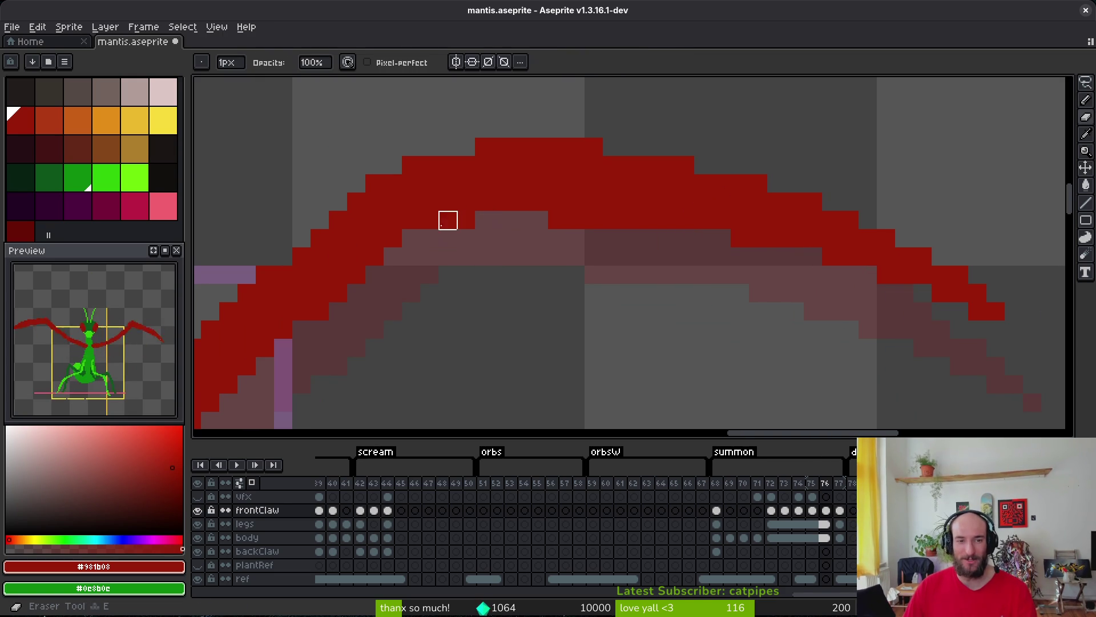
{"action": "left_click_drag", "start_coordinate": [428, 220], "coordinate": [538, 218]}
{"action": "key", "text": "b"}
{"action": "left_click", "coordinate": [449, 145]}
{"action": "left_click", "coordinate": [466, 146]}
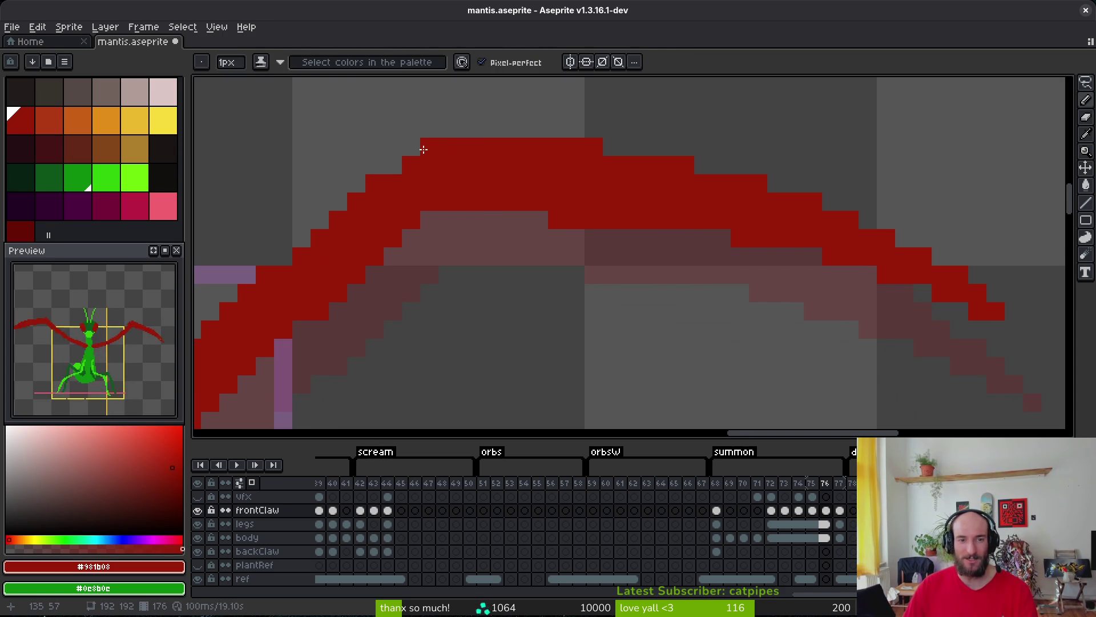
{"action": "scroll", "coordinate": [468, 194], "scroll_direction": "down", "scroll_amount": 1}
{"action": "key", "text": "ctrl+s"}
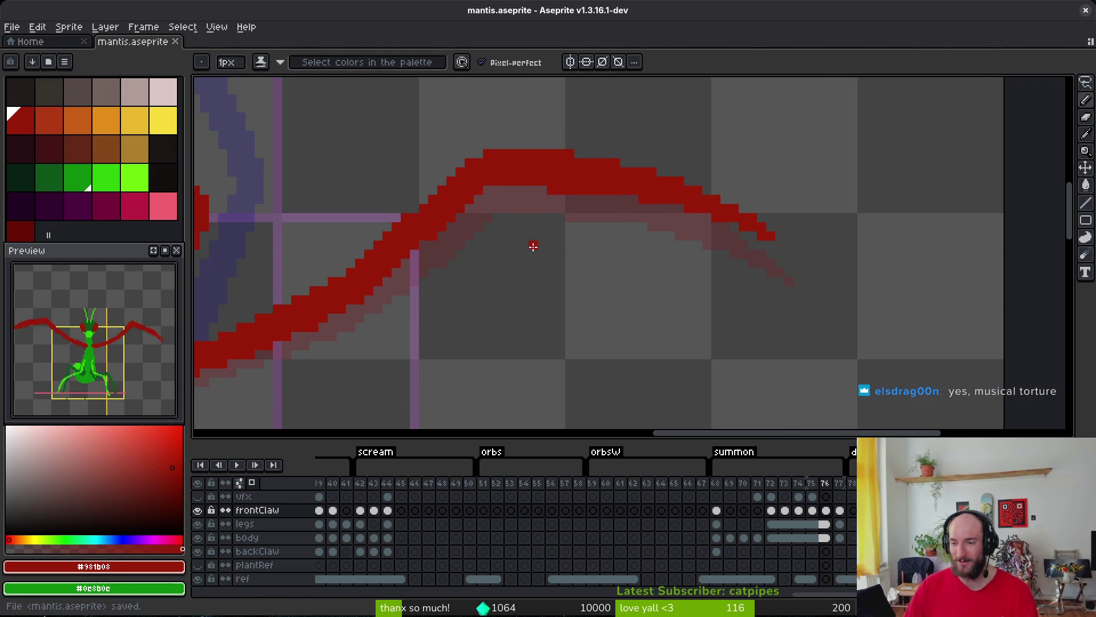
{"action": "scroll", "coordinate": [674, 319], "scroll_direction": "down", "scroll_amount": 1}
{"action": "scroll", "coordinate": [594, 302], "scroll_direction": "up", "scroll_amount": 1}
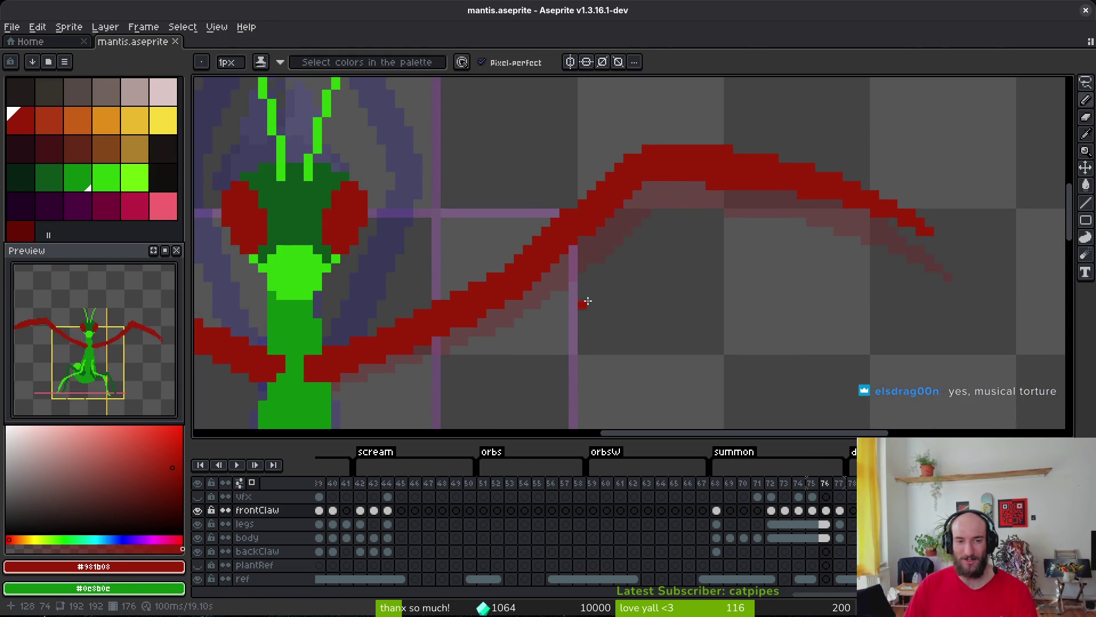
{"action": "scroll", "coordinate": [544, 330], "scroll_direction": "down", "scroll_amount": 1}
{"action": "scroll", "coordinate": [513, 350], "scroll_direction": "up", "scroll_amount": 3}
{"action": "key", "text": "e"}
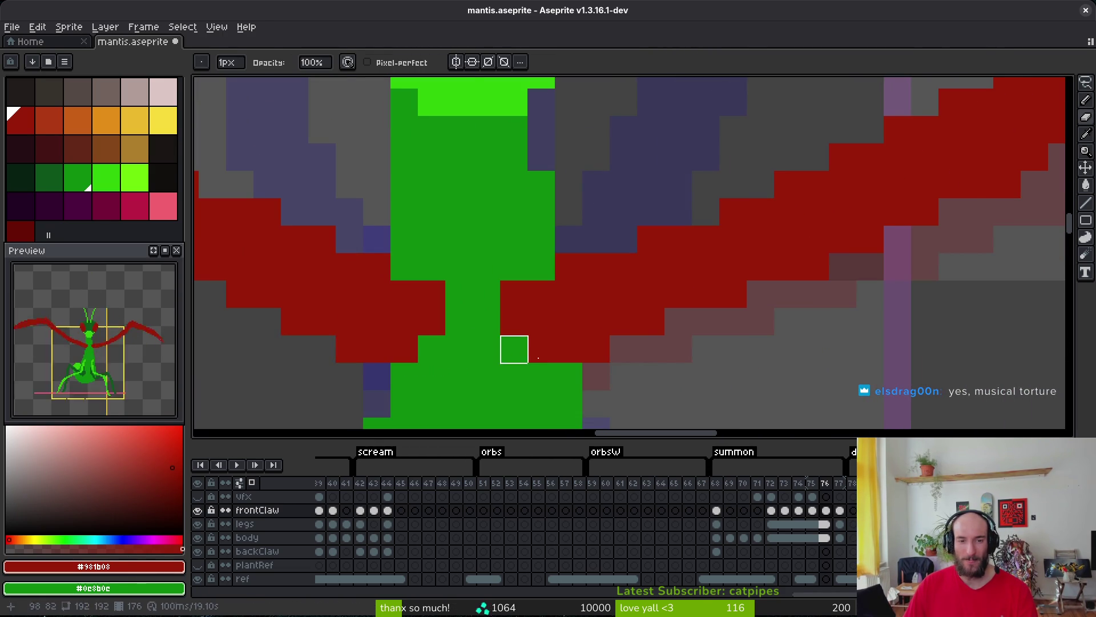
{"action": "key", "text": "ctrl+s"}
{"action": "scroll", "coordinate": [624, 350], "scroll_direction": "down", "scroll_amount": 4}
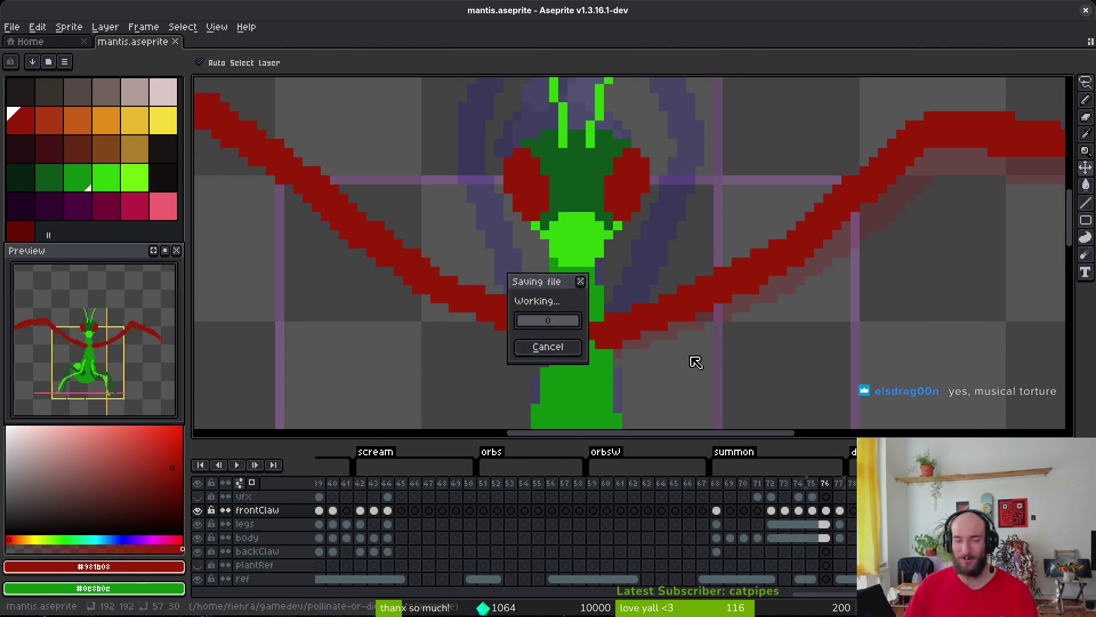
{"action": "scroll", "coordinate": [653, 349], "scroll_direction": "up", "scroll_amount": 1}
{"action": "scroll", "coordinate": [654, 348], "scroll_direction": "up", "scroll_amount": 2}
{"action": "scroll", "coordinate": [688, 329], "scroll_direction": "down", "scroll_amount": 3}
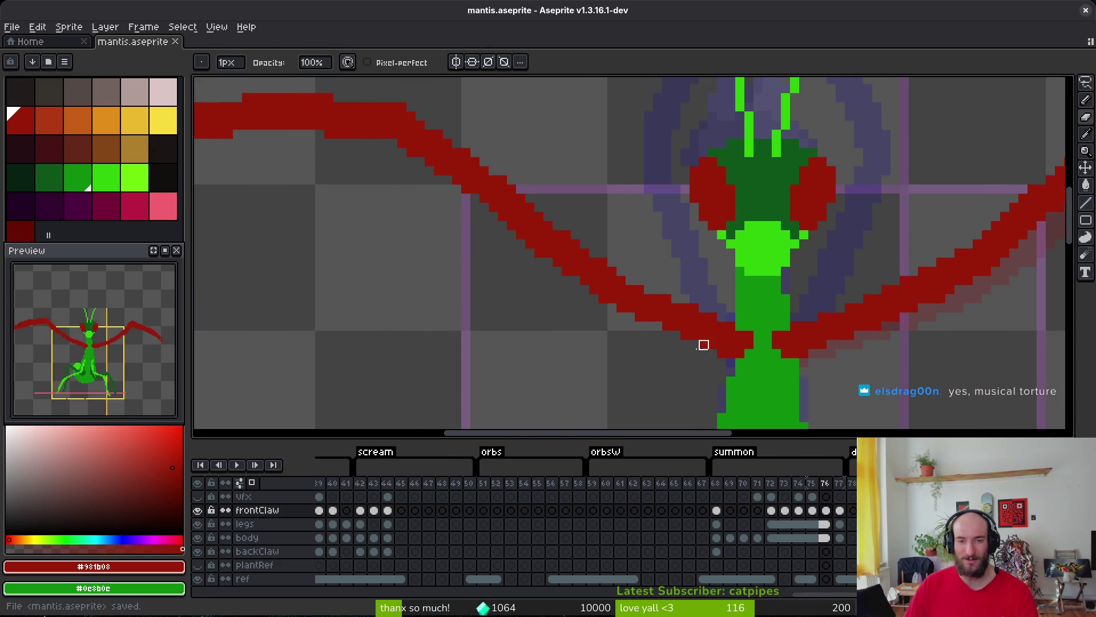
{"action": "scroll", "coordinate": [640, 276], "scroll_direction": "up", "scroll_amount": 1}
{"action": "scroll", "coordinate": [640, 276], "scroll_direction": "down", "scroll_amount": 2}
Delete the left front claw on frame 76 and save.
{"action": "scroll", "coordinate": [616, 318], "scroll_direction": "up", "scroll_amount": 1}
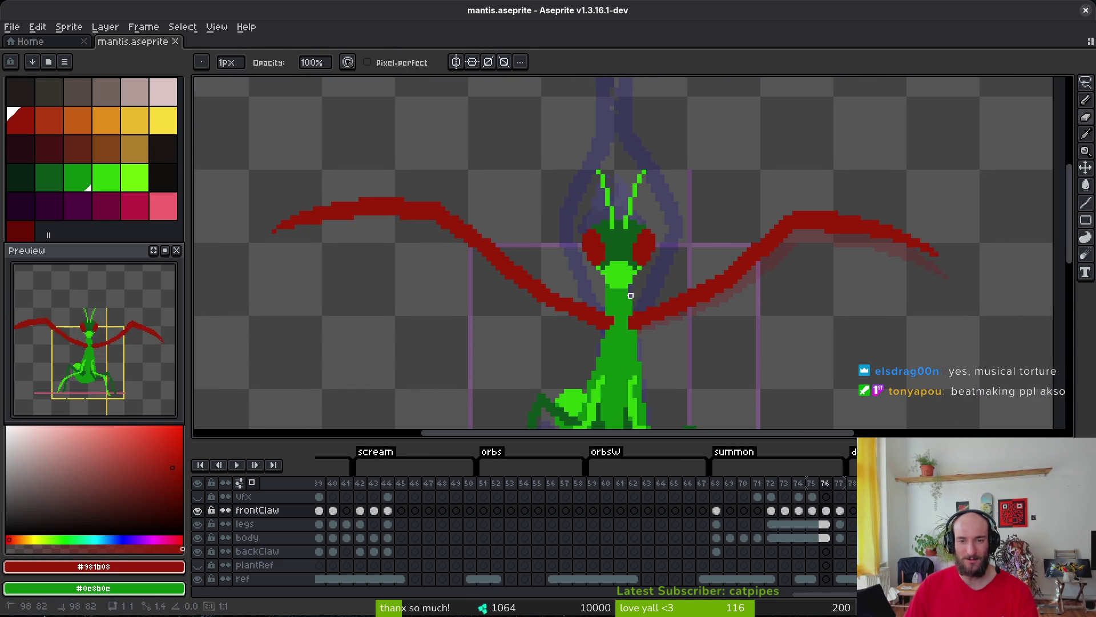
{"action": "key", "text": "q"}
{"action": "mouse_move", "coordinate": [616, 318]}
{"action": "left_mouse_down"}
{"action": "mouse_move", "coordinate": [254, 203]}
{"action": "mouse_move", "coordinate": [607, 342]}
{"action": "left_mouse_up"}
{"action": "key", "text": "Delete"}
{"action": "key", "text": "ctrl+s"}
Flip a copy of the right claw horizontally onto the left side and save.
{"action": "mouse_move", "coordinate": [825, 191]}
{"action": "left_mouse_down"}
{"action": "mouse_move", "coordinate": [427, 283]}
{"action": "mouse_move", "coordinate": [893, 220]}
{"action": "left_mouse_up"}
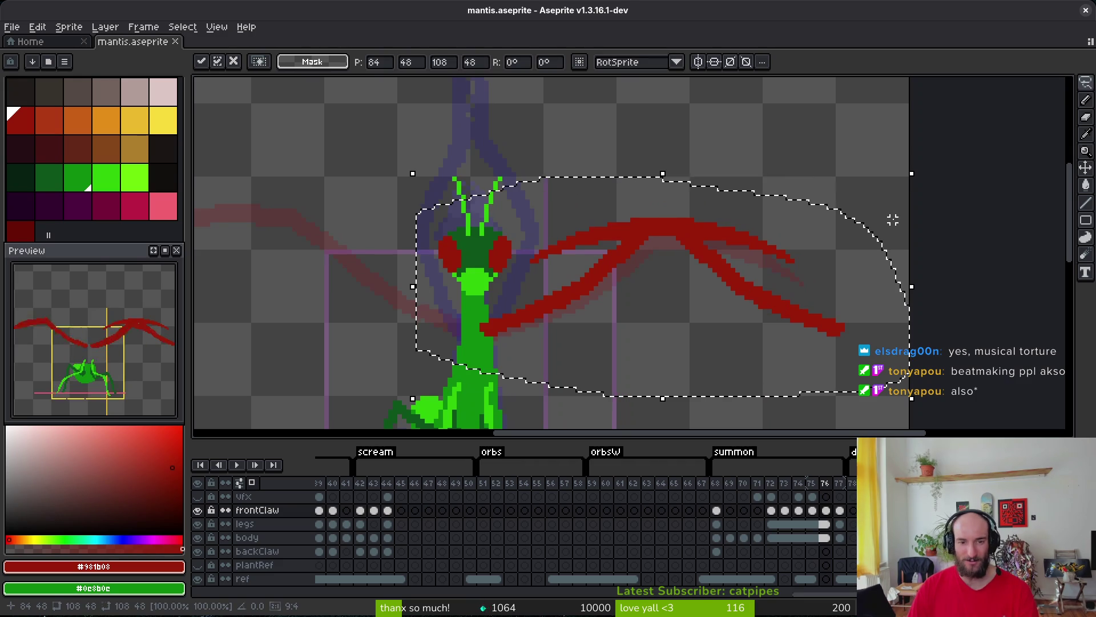
{"action": "key", "text": "shift+h"}
{"action": "mouse_move", "coordinate": [759, 326]}
{"action": "left_mouse_down"}
{"action": "mouse_move", "coordinate": [367, 301]}
{"action": "mouse_move", "coordinate": [400, 314]}
{"action": "left_mouse_up"}
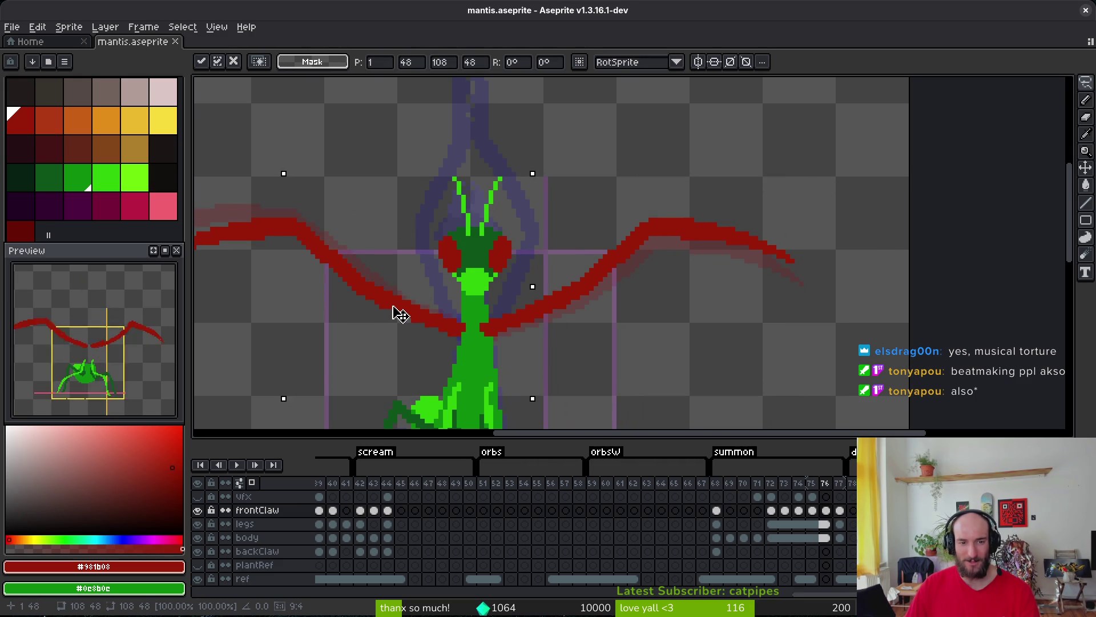
{"action": "key", "text": "Return"}
{"action": "key", "text": "ctrl+s"}
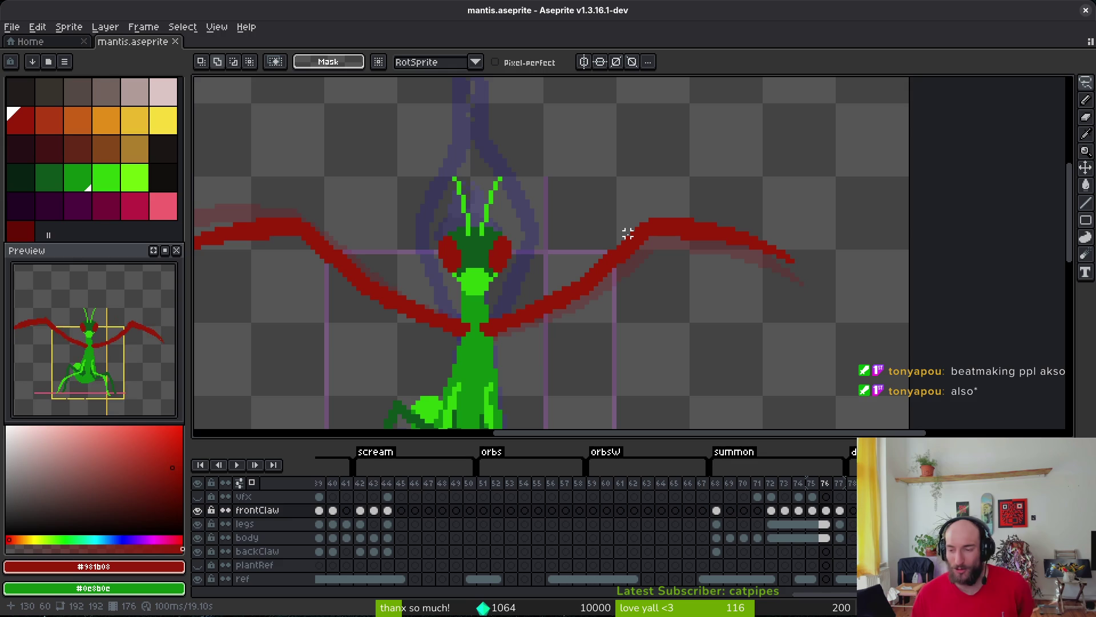
{"action": "scroll", "coordinate": [600, 330], "scroll_direction": "left", "scroll_amount": 5}
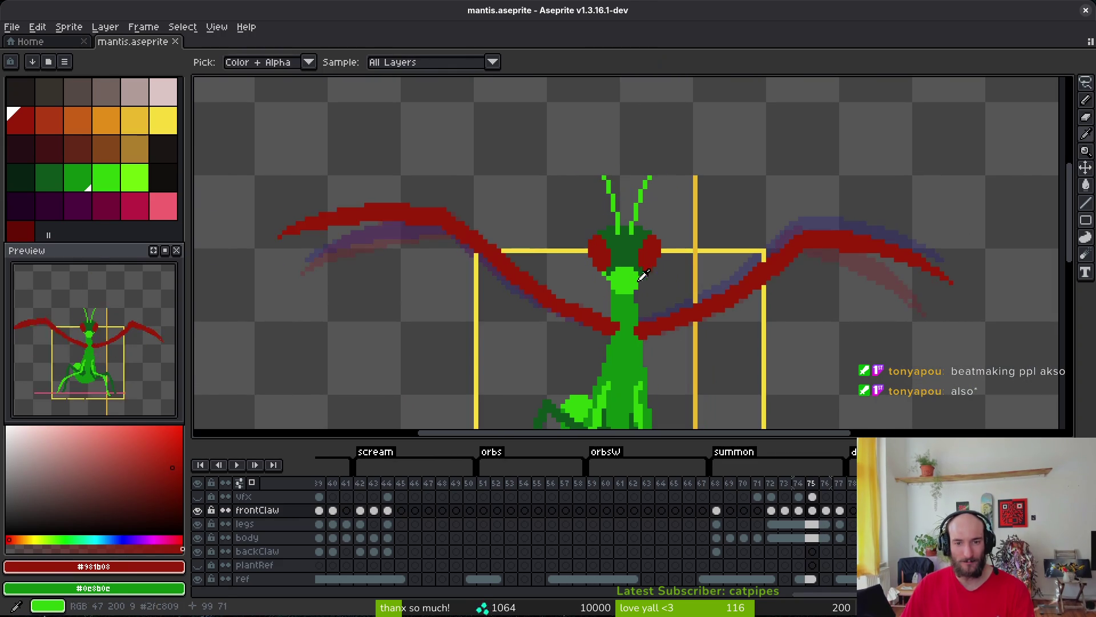
Step through the summon frames and settle on frame 74.
{"action": "scroll", "coordinate": [667, 308], "scroll_direction": "down", "scroll_amount": 1}
{"action": "key", "text": "i"}
{"action": "key", "text": "Left"}
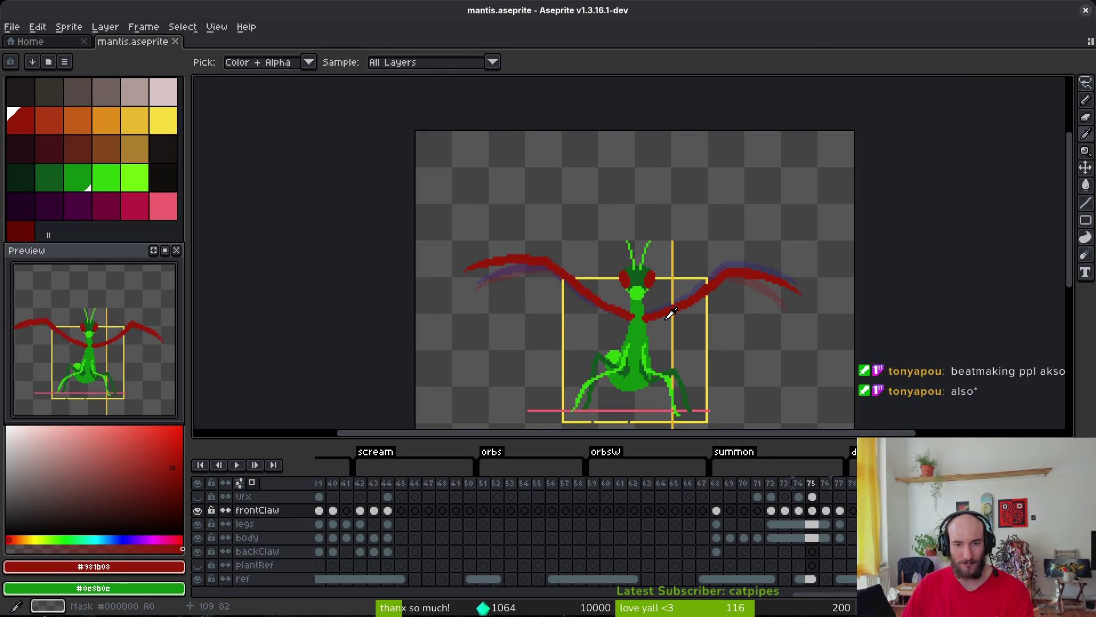
{"action": "key", "text": "Left"}
{"action": "key", "text": "Right"}
Lasso the left front claw, shift it into its new pose, apply and deselect.
{"action": "key", "text": "m"}
{"action": "scroll", "coordinate": [602, 284], "scroll_direction": "up", "scroll_amount": 2}
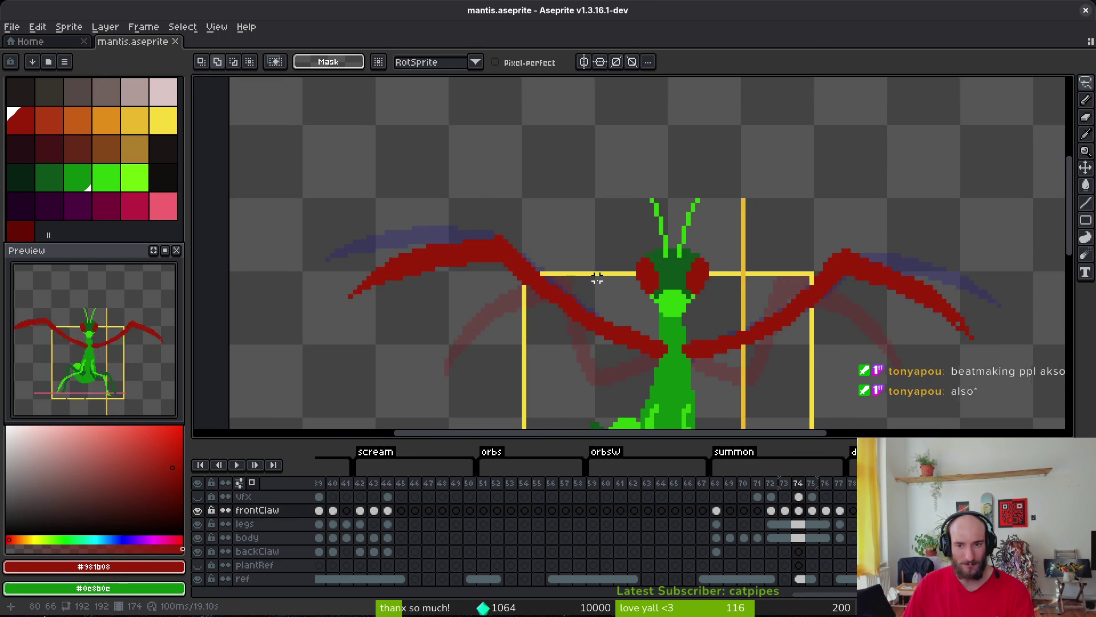
{"action": "scroll", "coordinate": [541, 229], "scroll_direction": "up", "scroll_amount": 1}
{"action": "key", "text": "q"}
{"action": "mouse_move", "coordinate": [542, 226]}
{"action": "left_mouse_down"}
{"action": "mouse_move", "coordinate": [373, 298]}
{"action": "mouse_move", "coordinate": [502, 238]}
{"action": "left_mouse_up"}
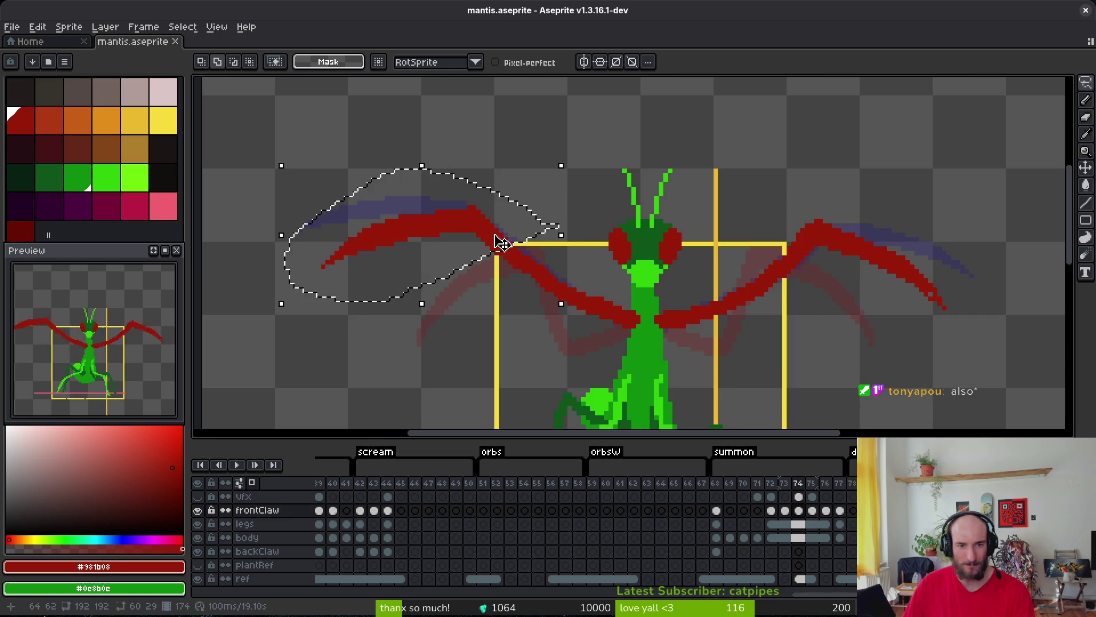
{"action": "mouse_move", "coordinate": [548, 189]}
{"action": "left_mouse_down"}
{"action": "mouse_move", "coordinate": [306, 206]}
{"action": "mouse_move", "coordinate": [491, 276]}
{"action": "mouse_move", "coordinate": [477, 257]}
{"action": "mouse_move", "coordinate": [457, 257]}
{"action": "mouse_move", "coordinate": [468, 261]}
{"action": "left_mouse_up"}
{"action": "key", "text": "Return"}
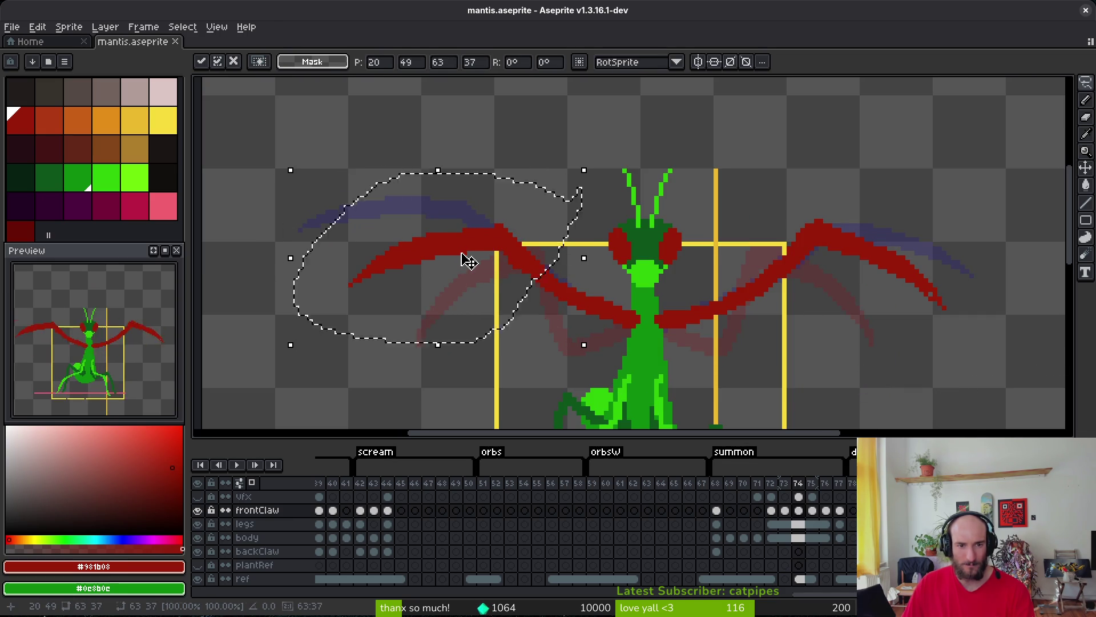
{"action": "key", "text": "ctrl+d"}
Smooth the claw's upper edge by erasing stray red pixels and adding one at the arc's top.
{"action": "key", "text": "b"}
{"action": "scroll", "coordinate": [451, 257], "scroll_direction": "up", "scroll_amount": 1}
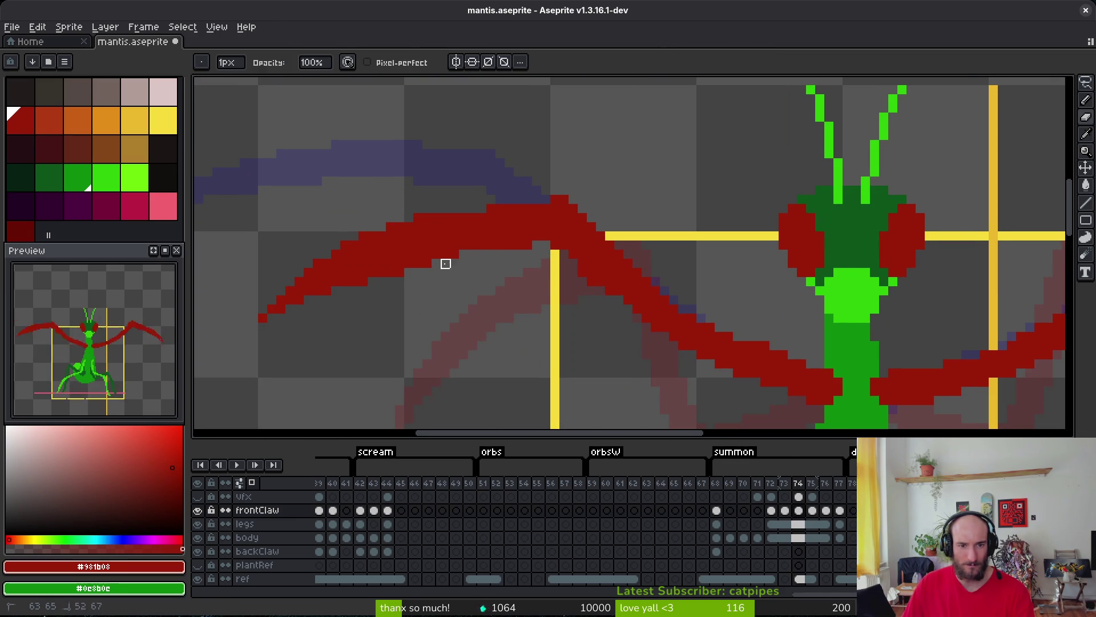
{"action": "scroll", "coordinate": [472, 254], "scroll_direction": "up", "scroll_amount": 1}
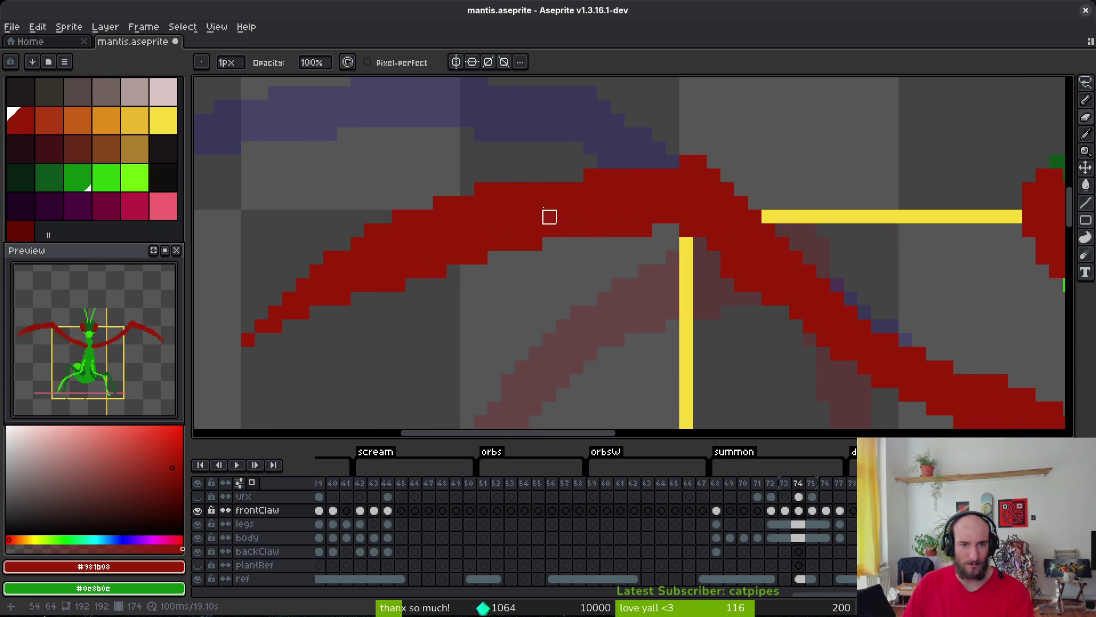
{"action": "right_click", "coordinate": [481, 189]}
{"action": "right_click", "coordinate": [440, 203]}
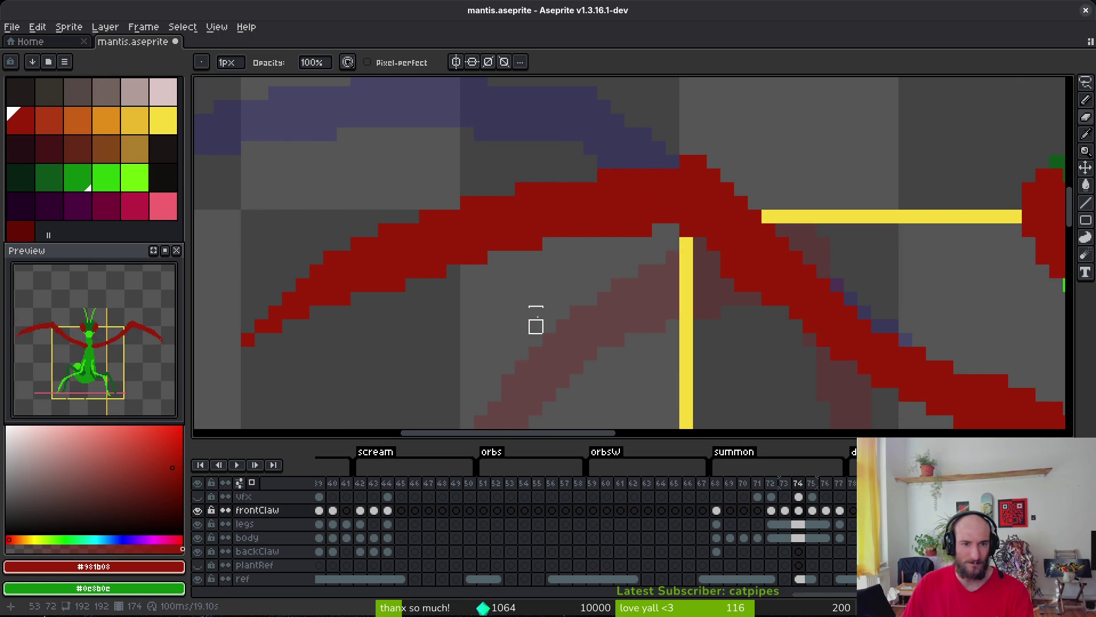
{"action": "left_click", "coordinate": [672, 162]}
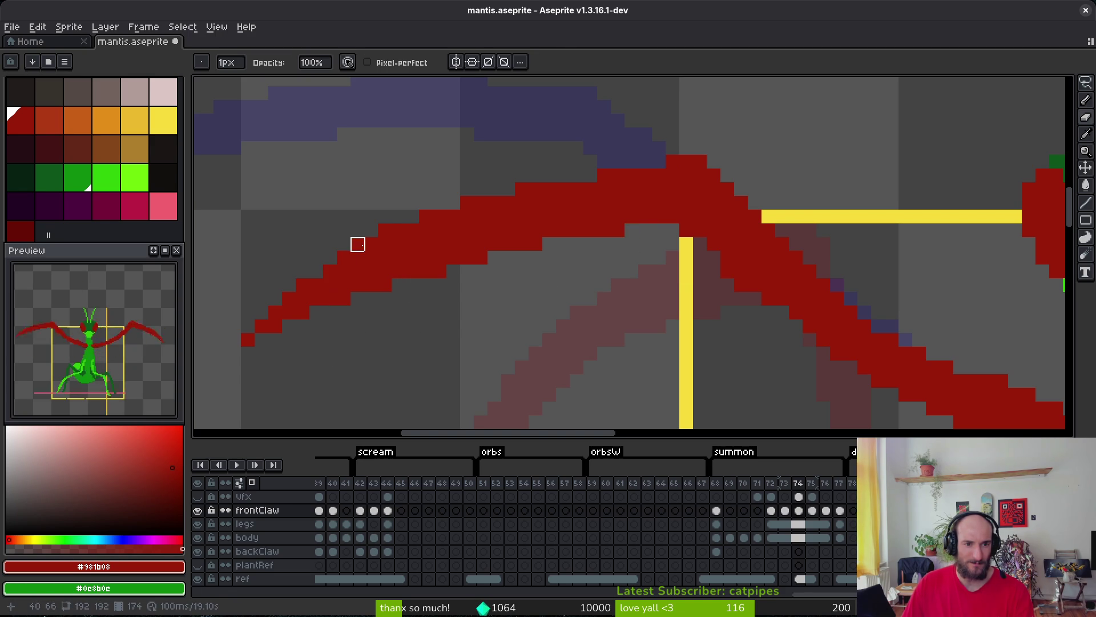
{"action": "right_click", "coordinate": [426, 215]}
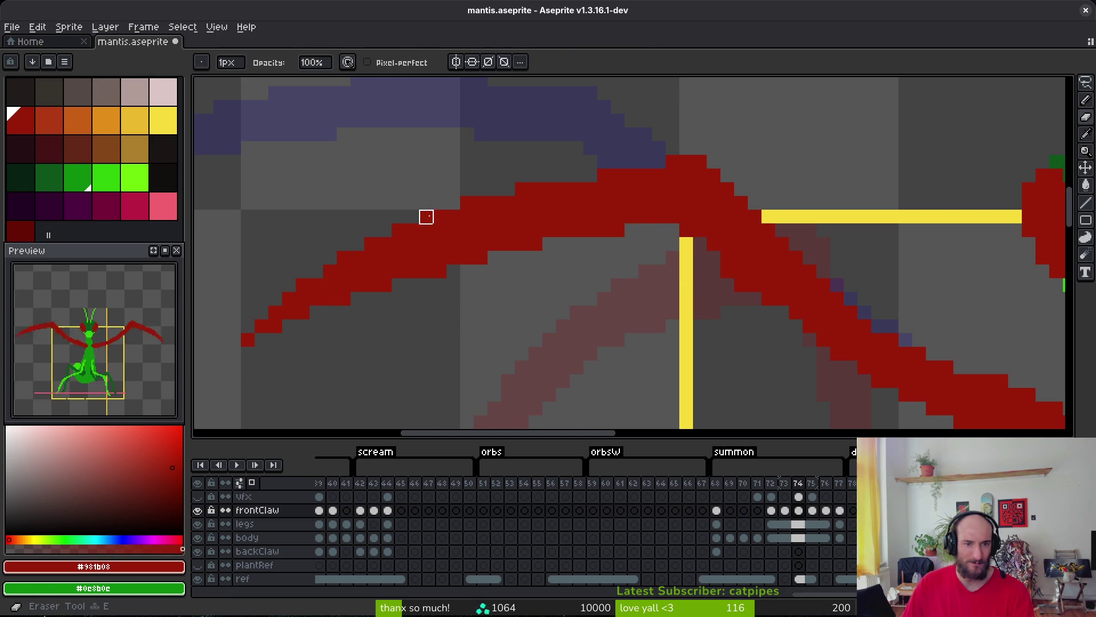
{"action": "right_click", "coordinate": [467, 203]}
{"action": "right_click", "coordinate": [522, 189]}
Save mantis.aseprite and pan the canvas to bring the mantis head into view.
{"action": "key", "text": "ctrl+s"}
{"action": "scroll", "coordinate": [483, 287], "scroll_direction": "down", "scroll_amount": 3}
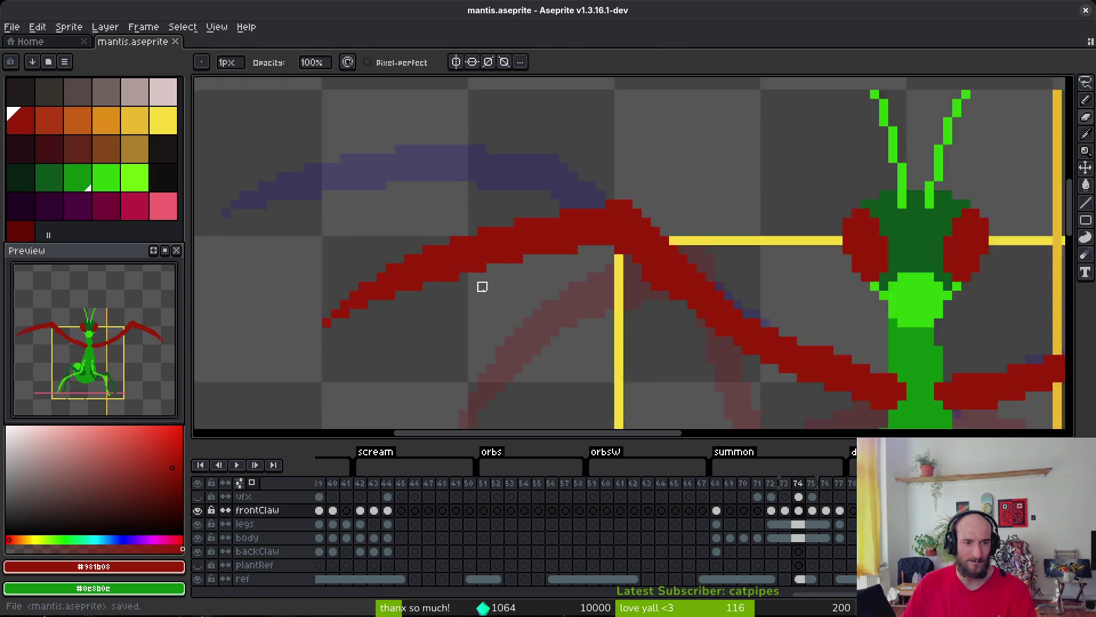
{"action": "scroll", "coordinate": [446, 304], "scroll_direction": "up", "scroll_amount": 3}
{"action": "left_click_drag", "start_coordinate": [595, 315], "coordinate": [414, 275]}
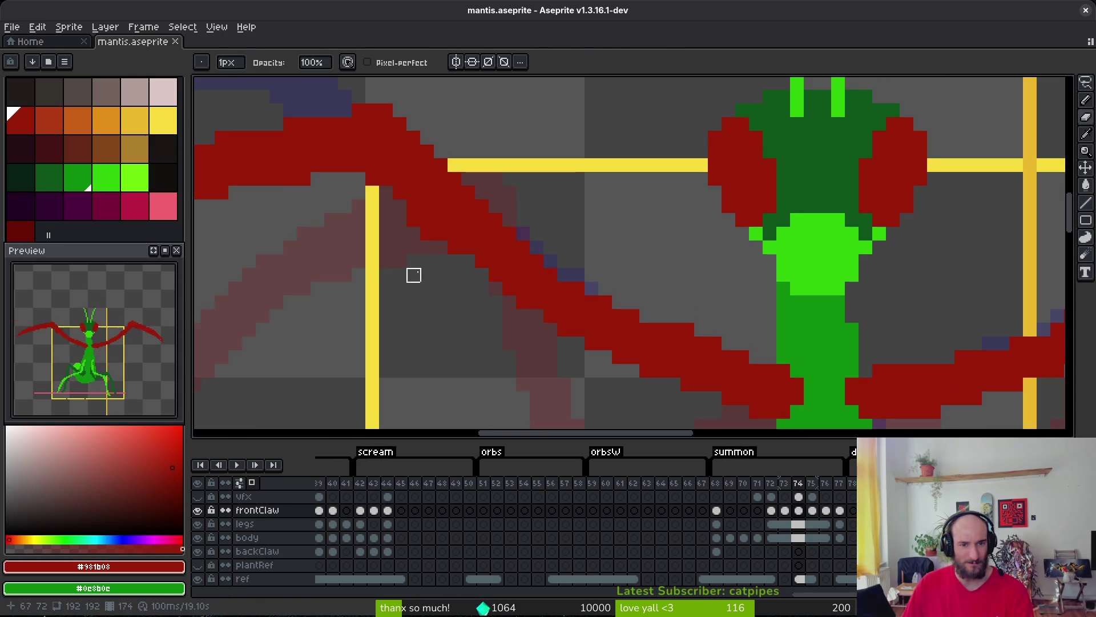
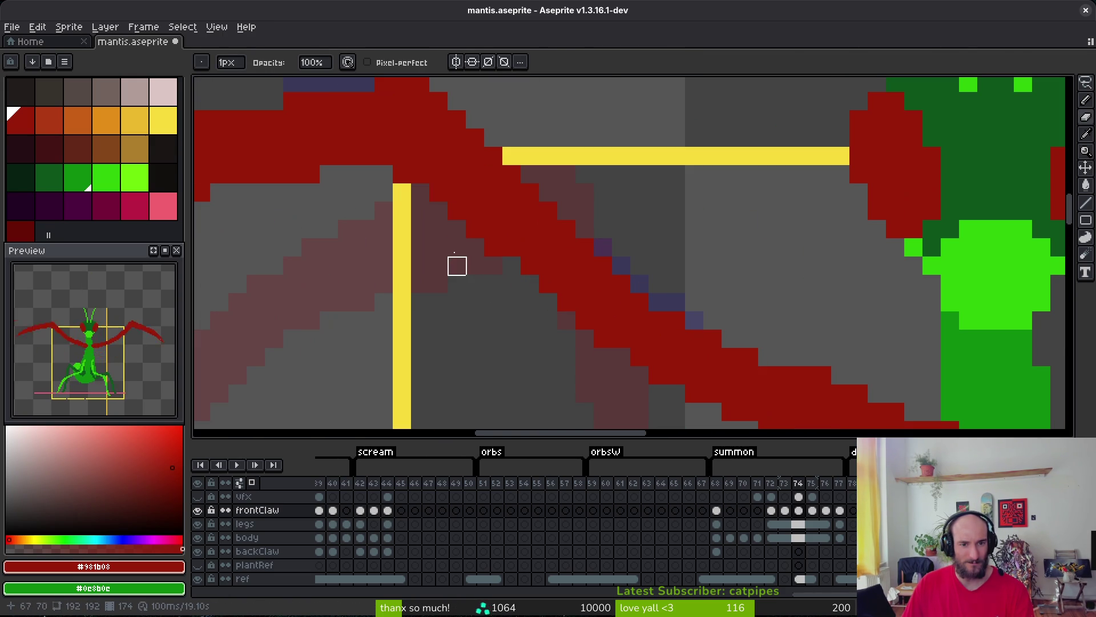
Erase the stray red pixels along the right front claw's edges on frame 74.
{"action": "right_click", "coordinate": [421, 174]}
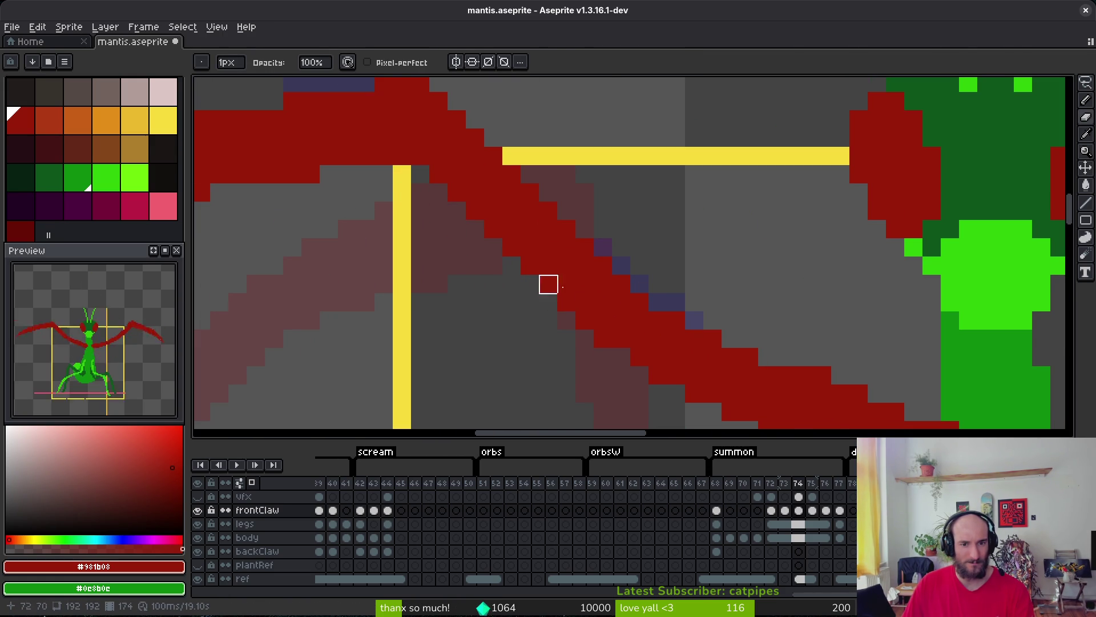
{"action": "scroll", "coordinate": [557, 294], "scroll_direction": "down", "scroll_amount": 3}
{"action": "scroll", "coordinate": [542, 257], "scroll_direction": "up", "scroll_amount": 3}
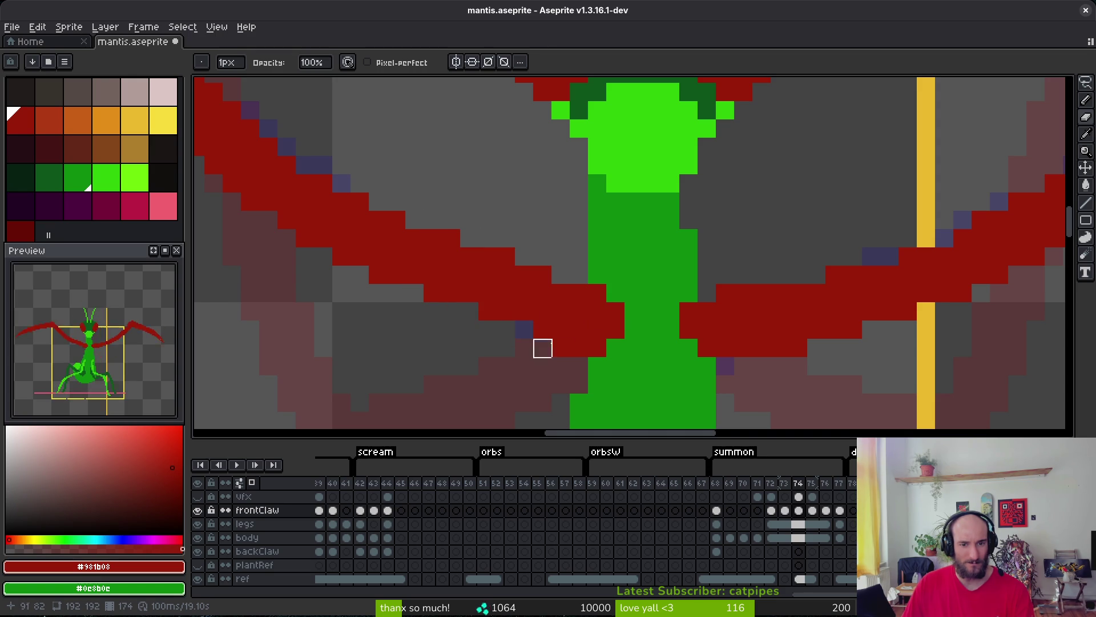
{"action": "scroll", "coordinate": [651, 367], "scroll_direction": "right", "scroll_amount": 5}
{"action": "right_click", "coordinate": [523, 324]}
{"action": "right_click", "coordinate": [541, 324]}
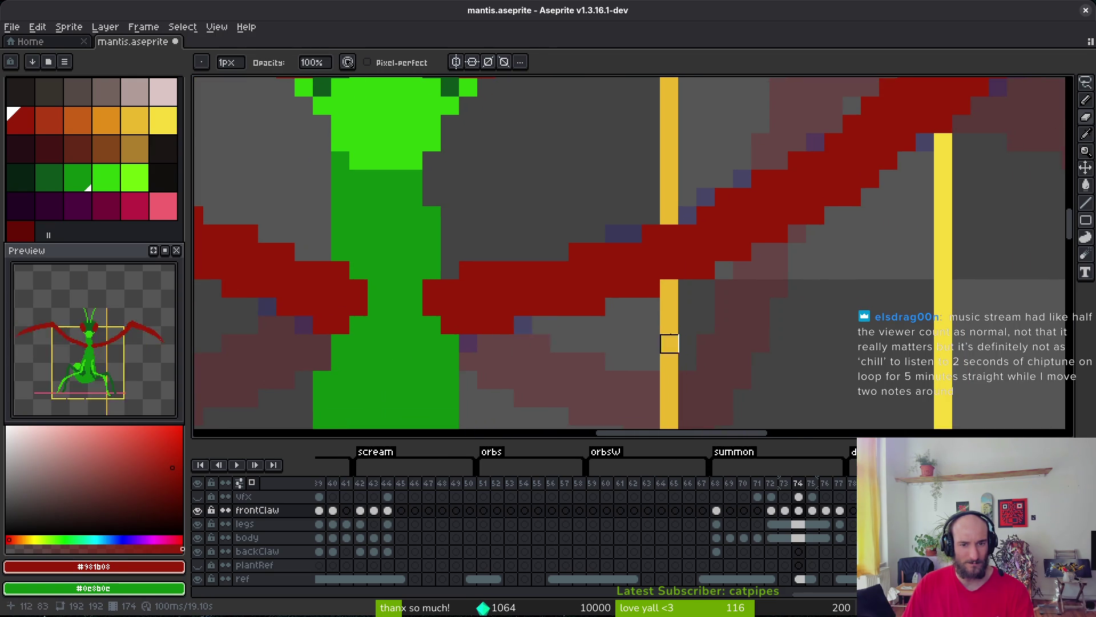
{"action": "scroll", "coordinate": [669, 343], "scroll_direction": "right", "scroll_amount": 5}
{"action": "scroll", "coordinate": [542, 297], "scroll_direction": "down", "scroll_amount": 3}
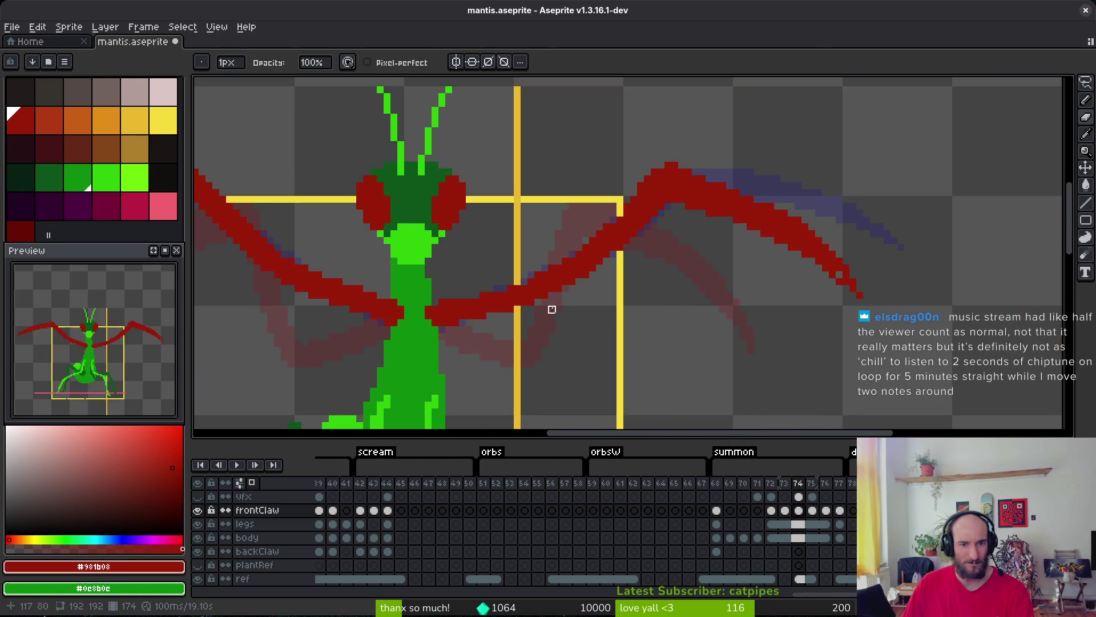
{"action": "scroll", "coordinate": [464, 203], "scroll_direction": "up", "scroll_amount": 3}
{"action": "scroll", "coordinate": [519, 380], "scroll_direction": "up", "scroll_amount": 1}
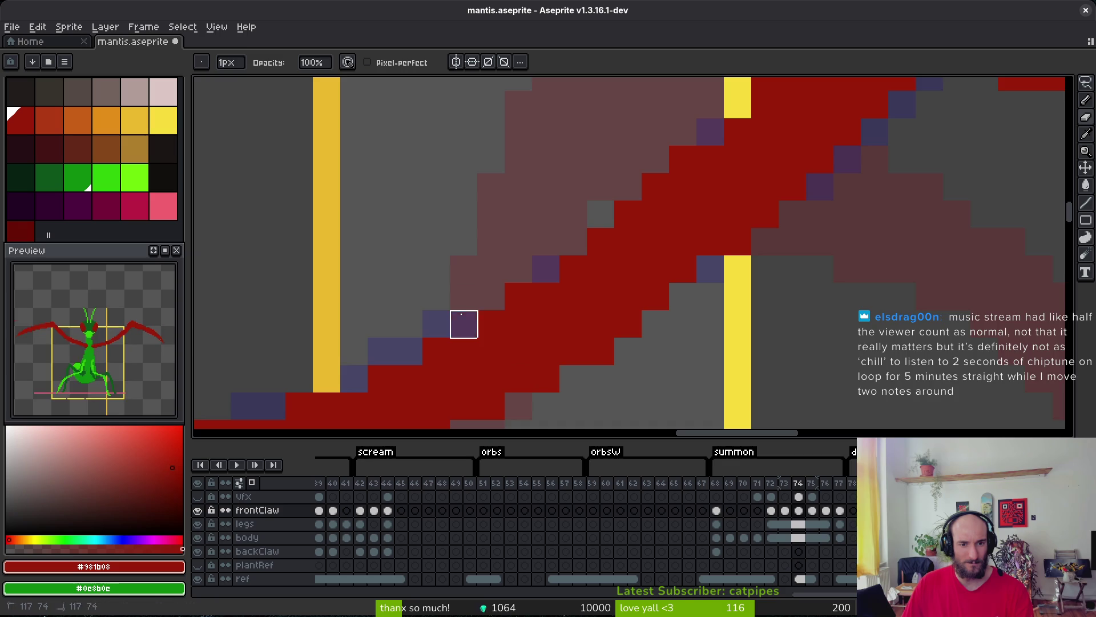
{"action": "scroll", "coordinate": [571, 343], "scroll_direction": "down", "scroll_amount": 3}
{"action": "scroll", "coordinate": [605, 336], "scroll_direction": "up", "scroll_amount": 3}
{"action": "scroll", "coordinate": [578, 319], "scroll_direction": "down", "scroll_amount": 1}
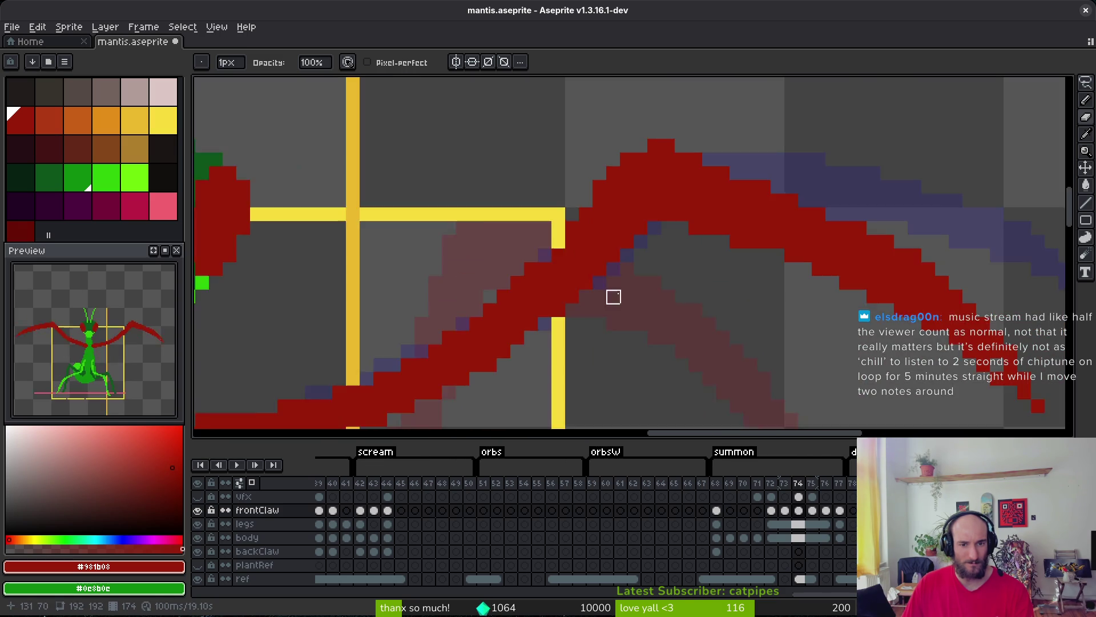
{"action": "scroll", "coordinate": [612, 296], "scroll_direction": "up", "scroll_amount": 1}
Lasso the arched part of the claw, then drop the selection.
{"action": "key", "text": "q"}
{"action": "mouse_move", "coordinate": [798, 165]}
{"action": "left_mouse_down"}
{"action": "mouse_move", "coordinate": [502, 246]}
{"action": "mouse_move", "coordinate": [759, 383]}
{"action": "mouse_move", "coordinate": [856, 394]}
{"action": "mouse_move", "coordinate": [721, 210]}
{"action": "left_mouse_up"}
{"action": "scroll", "coordinate": [799, 388], "scroll_direction": "down", "scroll_amount": 1}
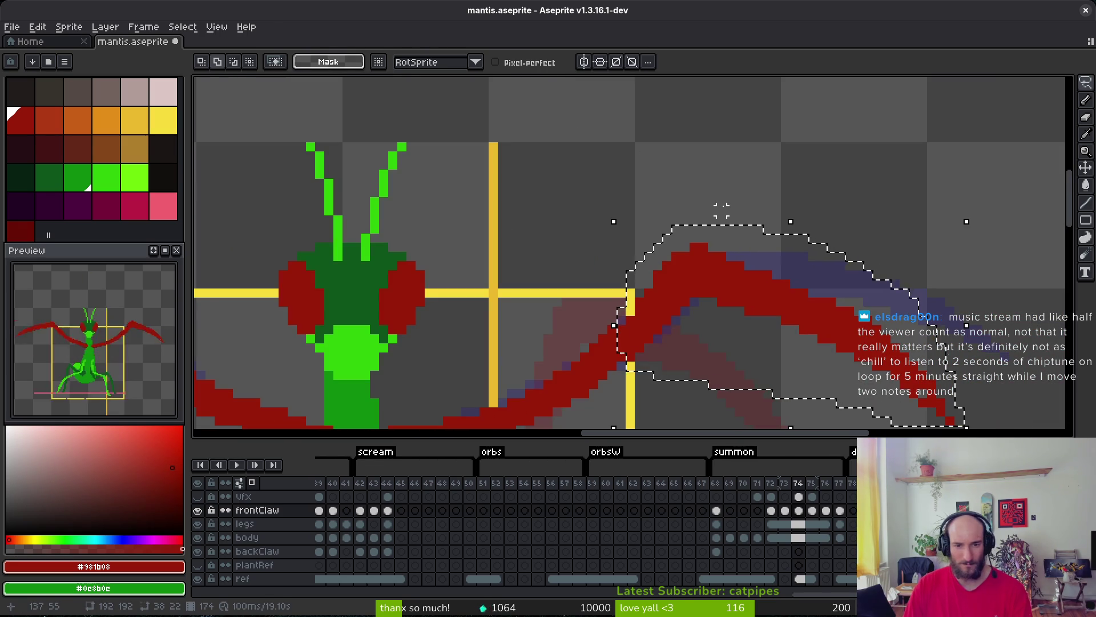
{"action": "key", "text": "ctrl+d"}
{"action": "scroll", "coordinate": [623, 288], "scroll_direction": "up", "scroll_amount": 1}
{"action": "scroll", "coordinate": [623, 288], "scroll_direction": "up", "scroll_amount": 1}
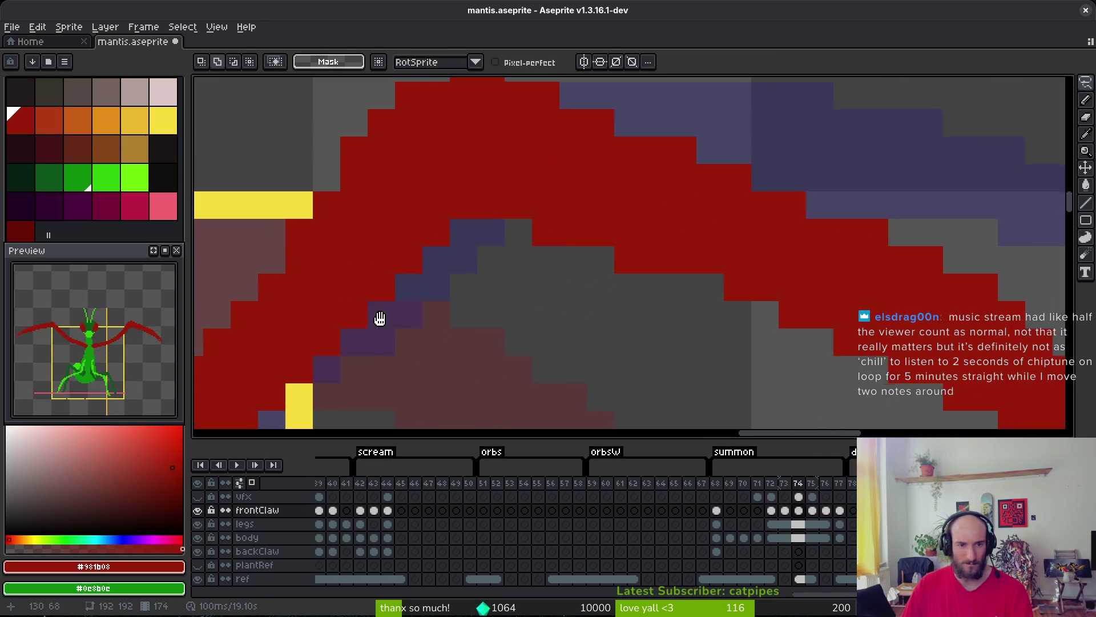
Erase red pixels along the claw's diagonal edge and inner bend.
{"action": "key", "text": "b"}
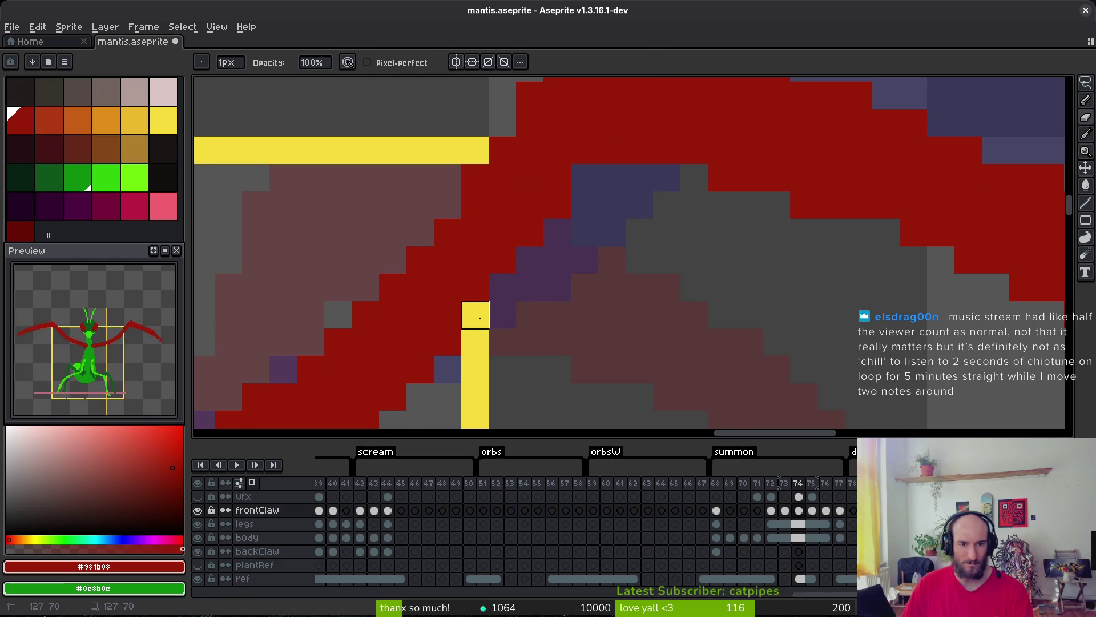
{"action": "left_click_drag", "start_coordinate": [613, 315], "coordinate": [646, 319]}
{"action": "key", "text": "b"}
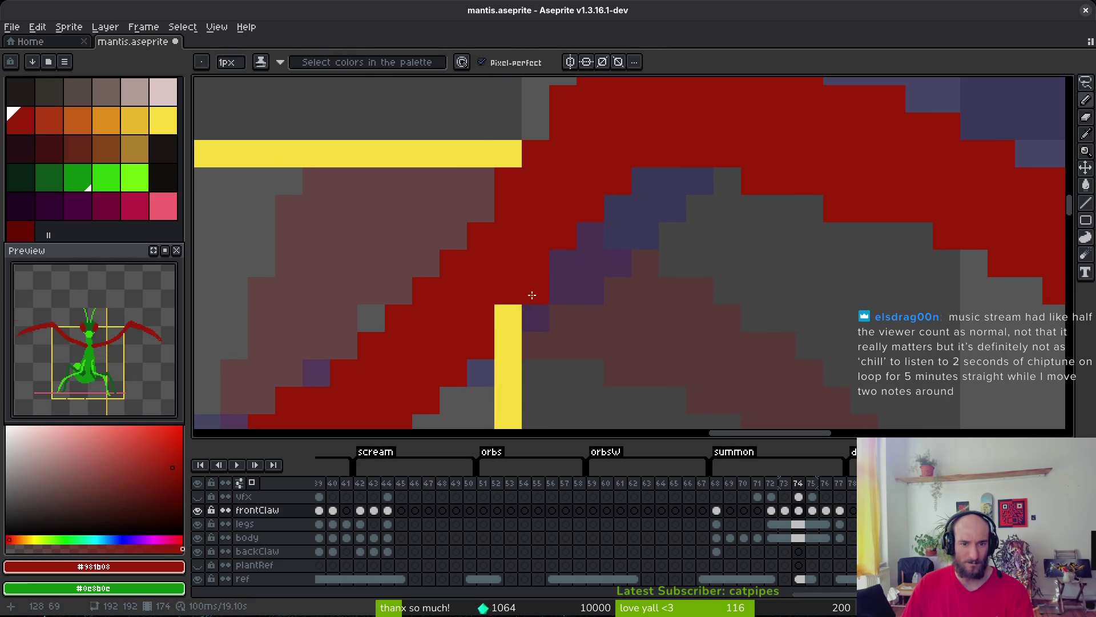
{"action": "scroll", "coordinate": [634, 305], "scroll_direction": "down", "scroll_amount": 3}
{"action": "scroll", "coordinate": [558, 318], "scroll_direction": "up", "scroll_amount": 2}
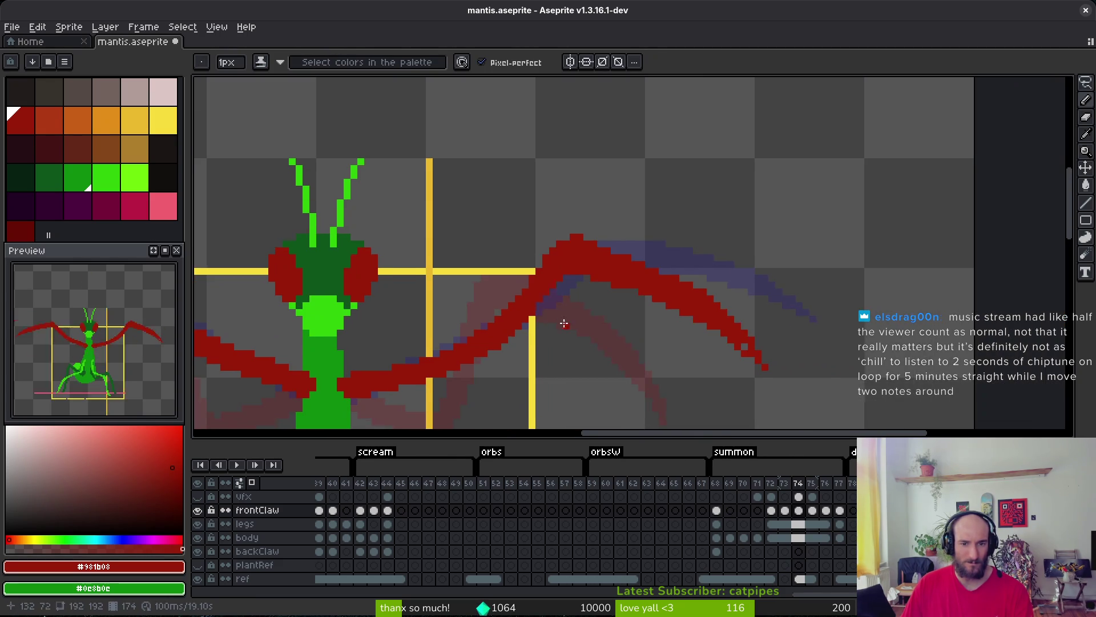
{"action": "key", "text": "e"}
{"action": "left_click_drag", "start_coordinate": [446, 213], "coordinate": [537, 250]}
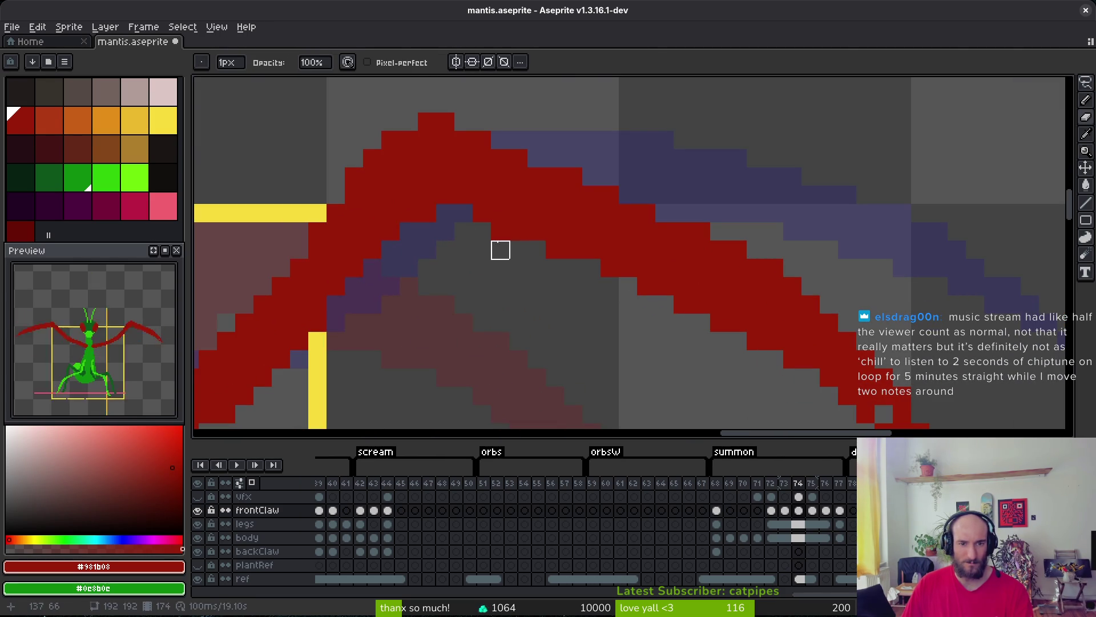
{"action": "left_click_drag", "start_coordinate": [639, 291], "coordinate": [502, 235]}
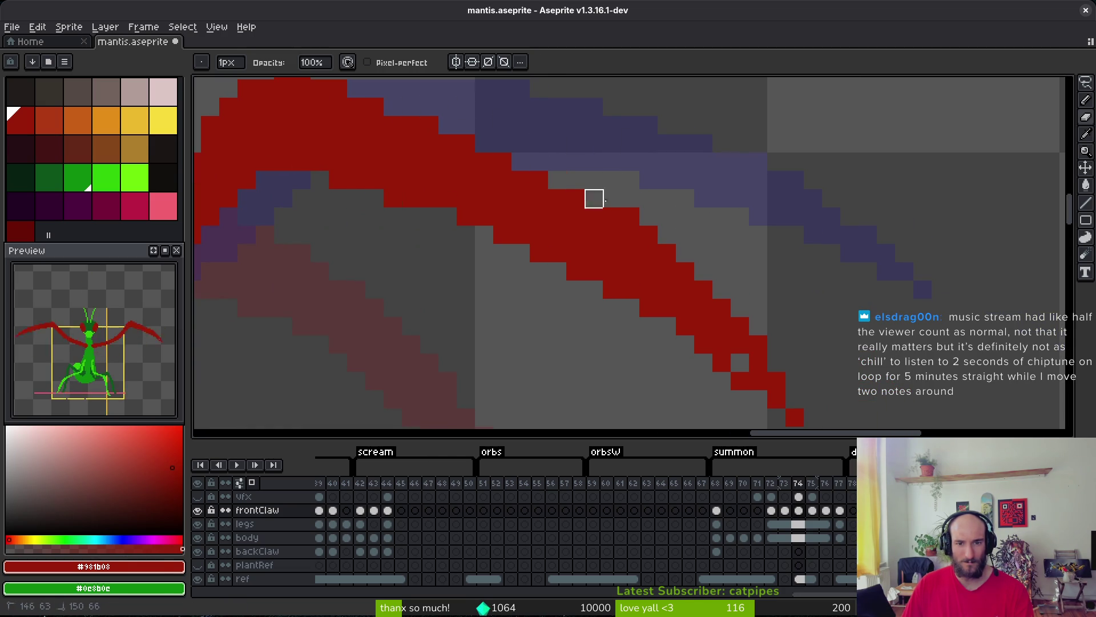
Trim the stray red pixels near the claw tip and save mantis.aseprite.
{"action": "left_click_drag", "start_coordinate": [757, 323], "coordinate": [592, 252]}
{"action": "left_click_drag", "start_coordinate": [557, 309], "coordinate": [594, 327]}
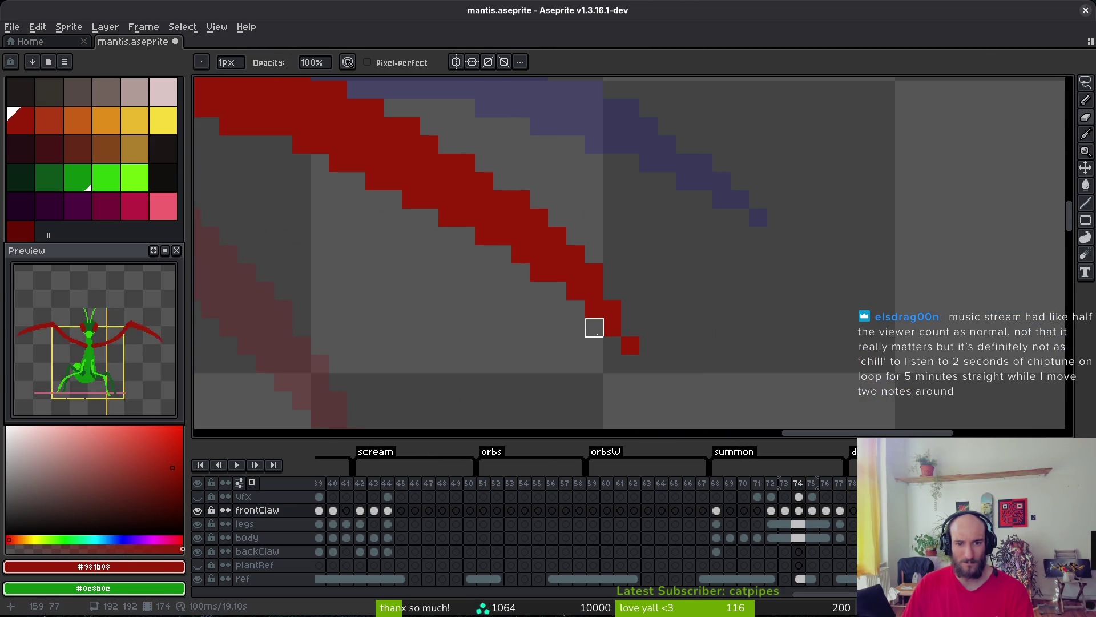
{"action": "left_click_drag", "start_coordinate": [502, 291], "coordinate": [567, 331]}
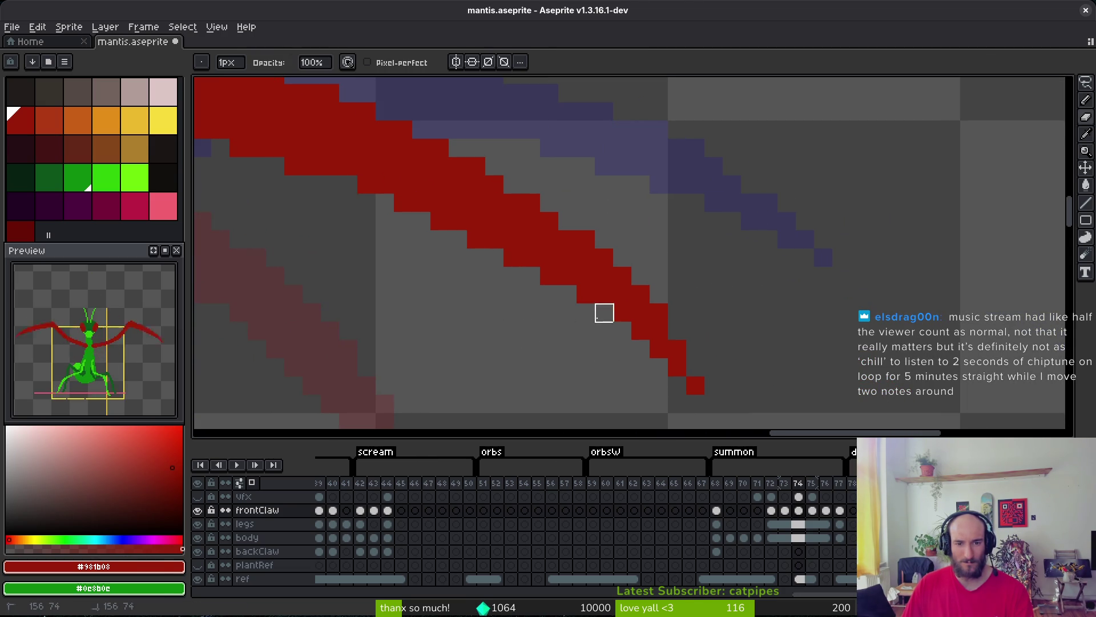
{"action": "scroll", "coordinate": [565, 325], "scroll_direction": "down", "scroll_amount": 2}
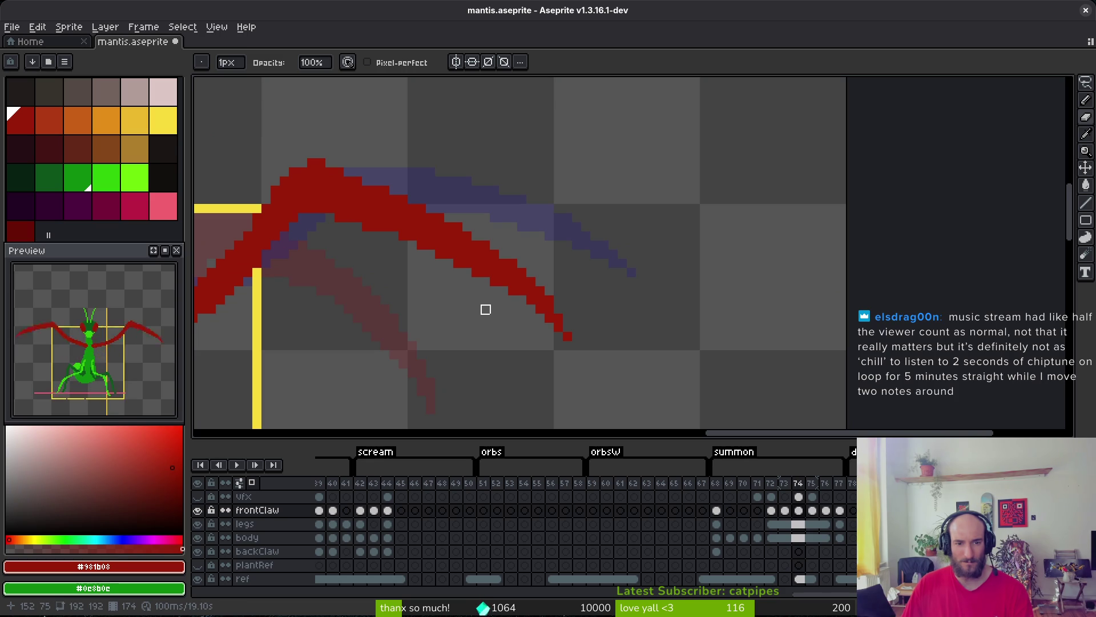
{"action": "scroll", "coordinate": [513, 235], "scroll_direction": "up", "scroll_amount": 3}
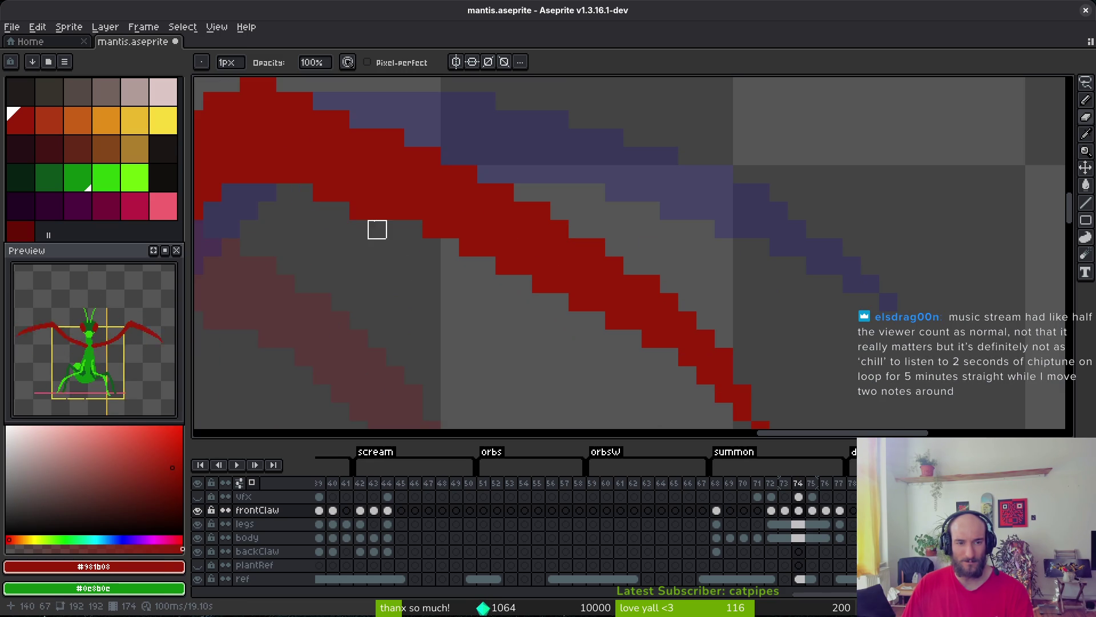
{"action": "scroll", "coordinate": [541, 321], "scroll_direction": "down", "scroll_amount": 5}
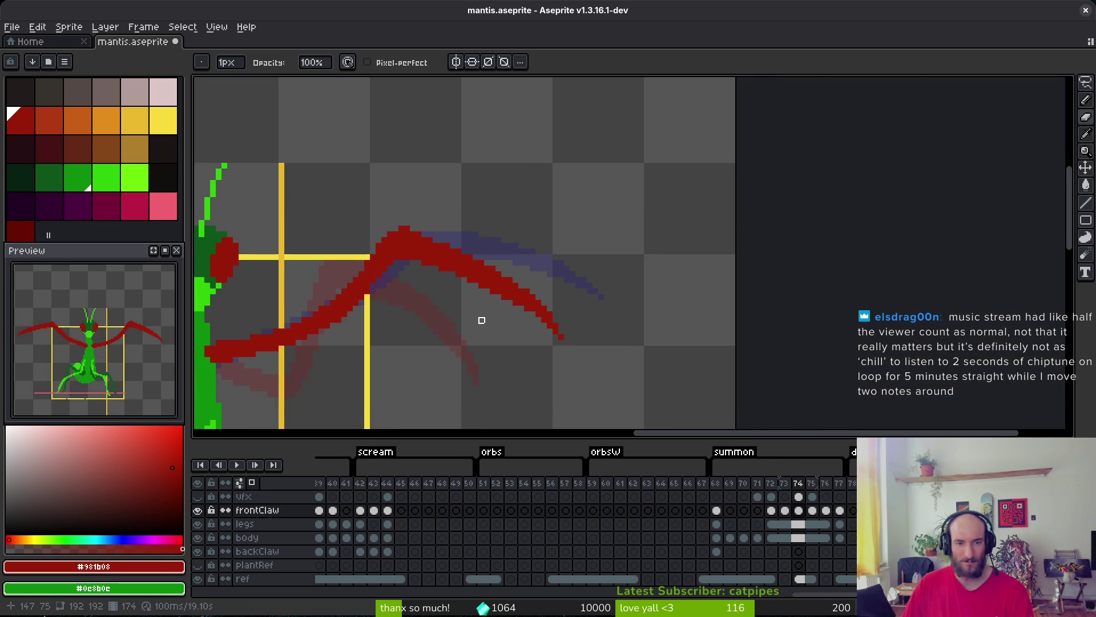
{"action": "scroll", "coordinate": [496, 328], "scroll_direction": "up", "scroll_amount": 1}
{"action": "key", "text": "ctrl+s"}
{"action": "key", "text": "ctrl+s"}
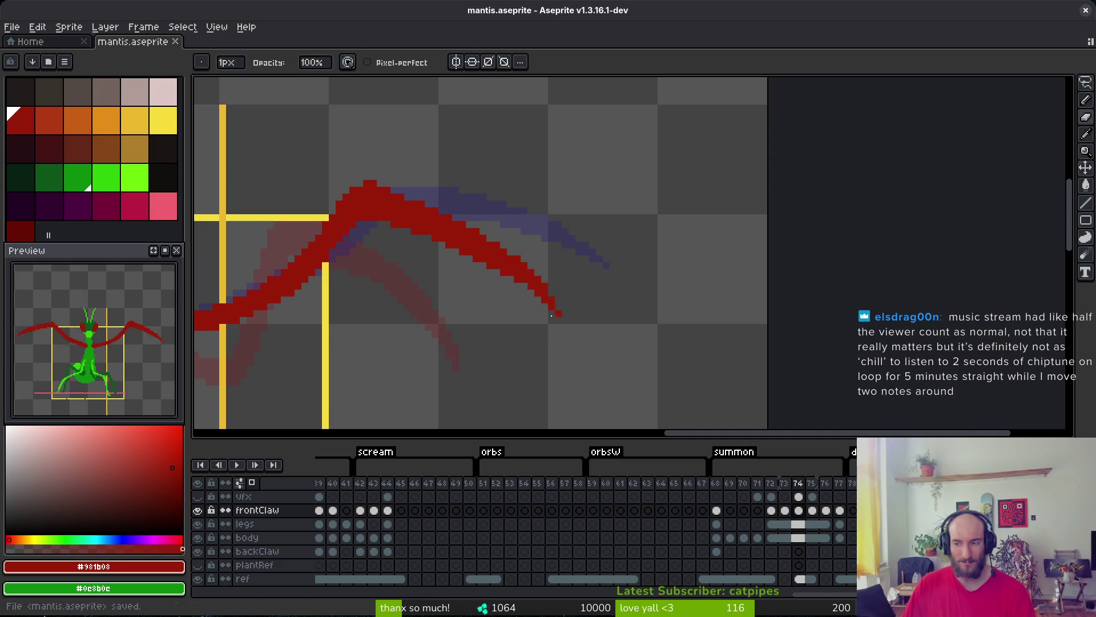
Centre the whole claw in view and save the sprite.
{"action": "left_click_drag", "start_coordinate": [552, 321], "coordinate": [547, 298]}
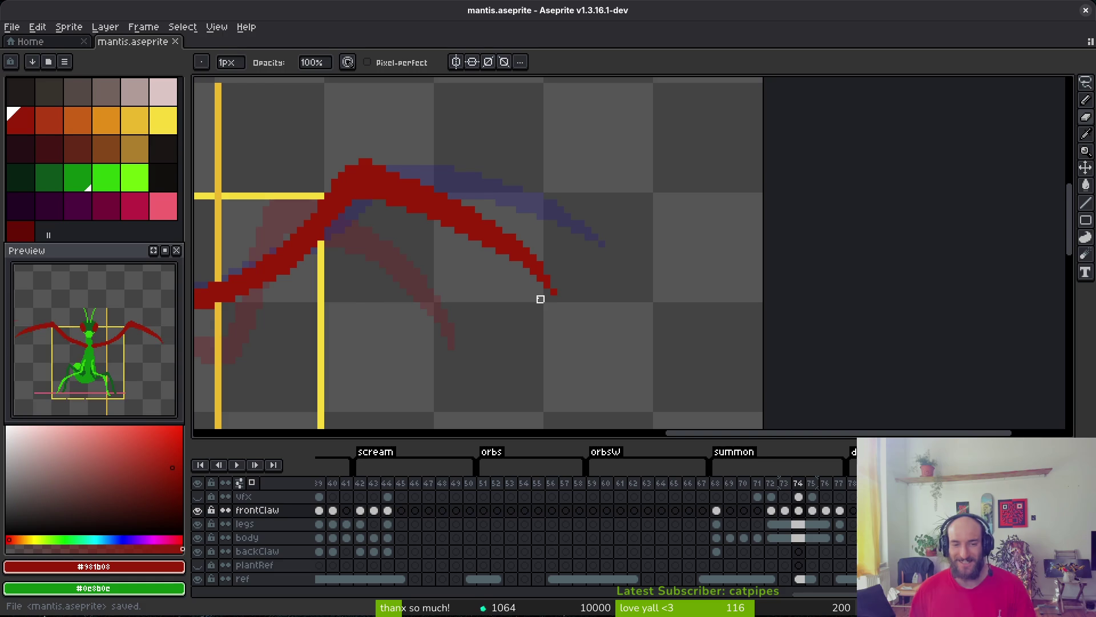
{"action": "key", "text": "ctrl+s"}
{"action": "scroll", "coordinate": [468, 198], "scroll_direction": "up", "scroll_amount": 5}
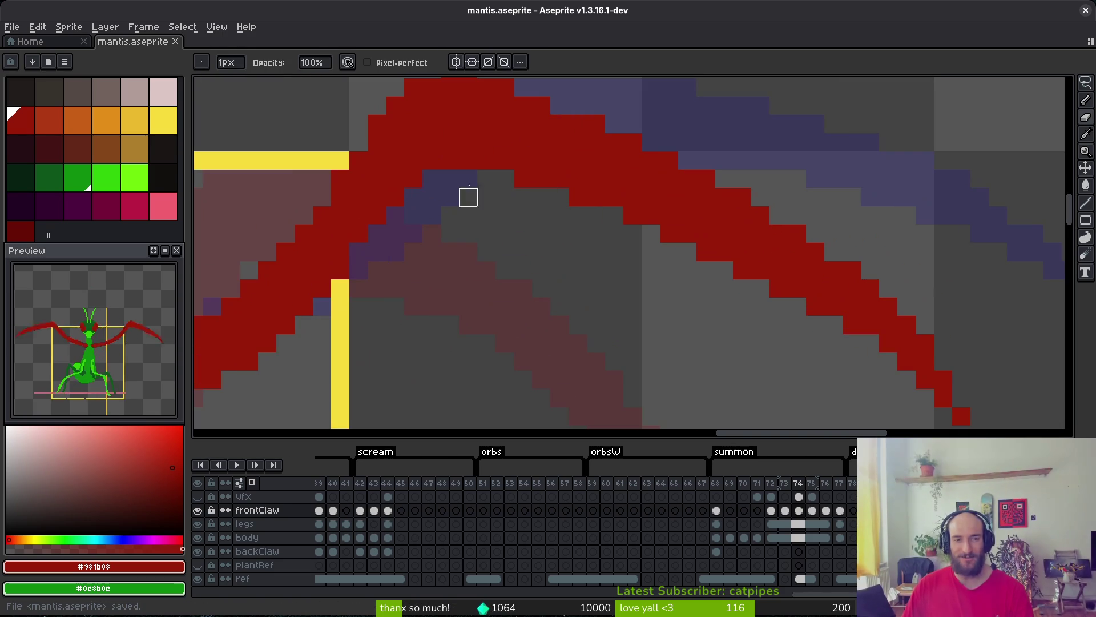
{"action": "scroll", "coordinate": [509, 250], "scroll_direction": "down", "scroll_amount": 4}
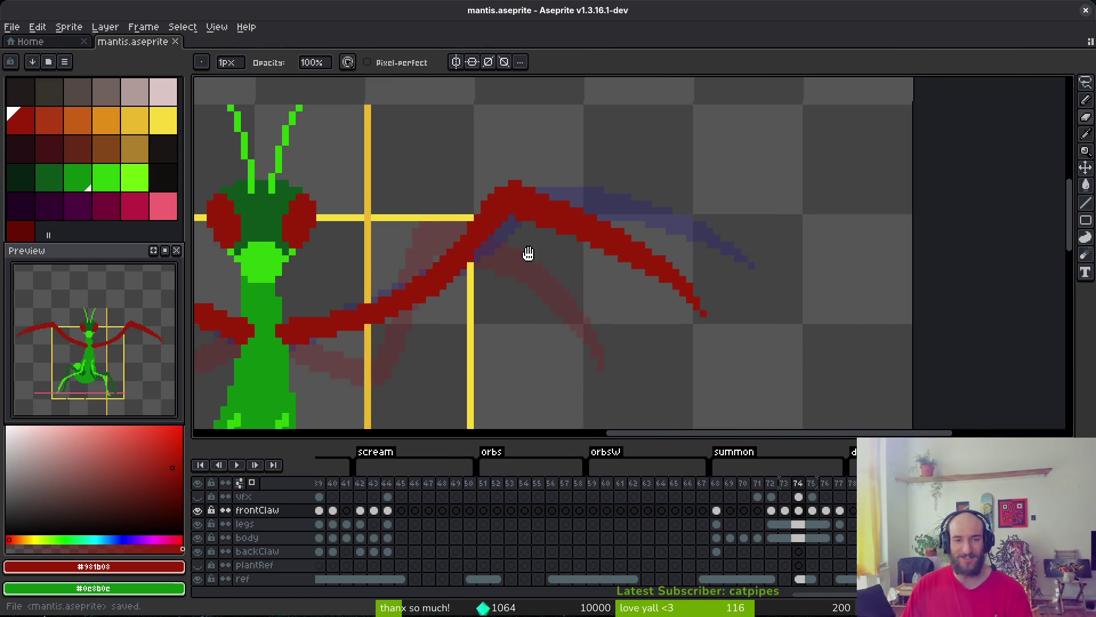
{"action": "key", "text": "ctrl+s"}
Trim red pixels from the edge near the claw tip and fill its edge gap with red.
{"action": "left_click_drag", "start_coordinate": [520, 232], "coordinate": [555, 232]}
{"action": "scroll", "coordinate": [591, 229], "scroll_direction": "up", "scroll_amount": 3}
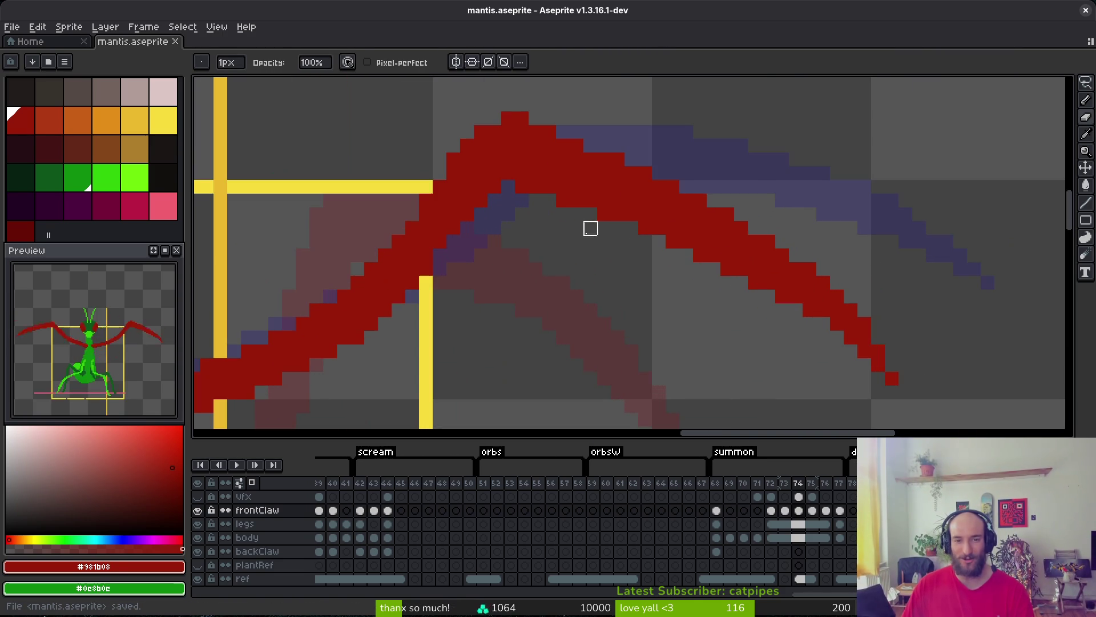
{"action": "left_click_drag", "start_coordinate": [510, 186], "coordinate": [563, 201]}
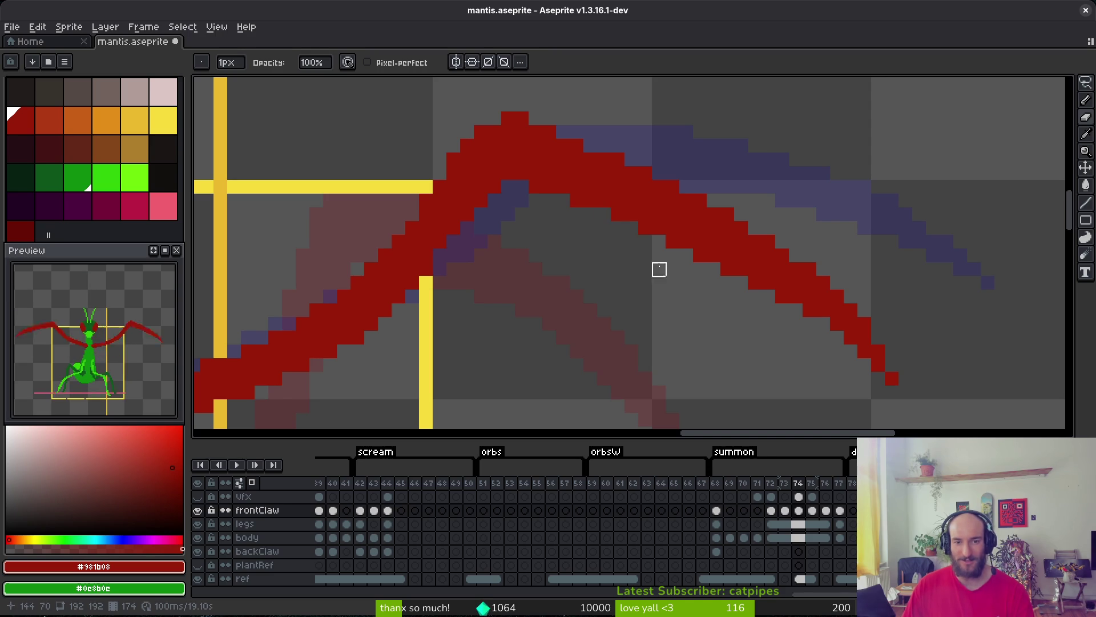
{"action": "left_click_drag", "start_coordinate": [645, 282], "coordinate": [457, 242]}
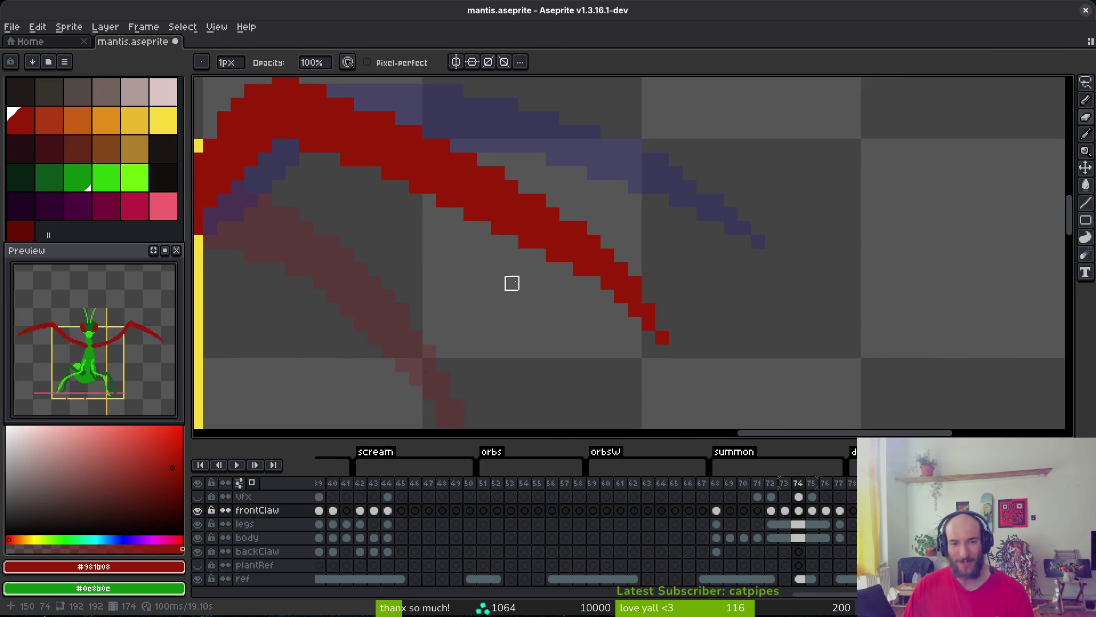
{"action": "left_click", "coordinate": [580, 269]}
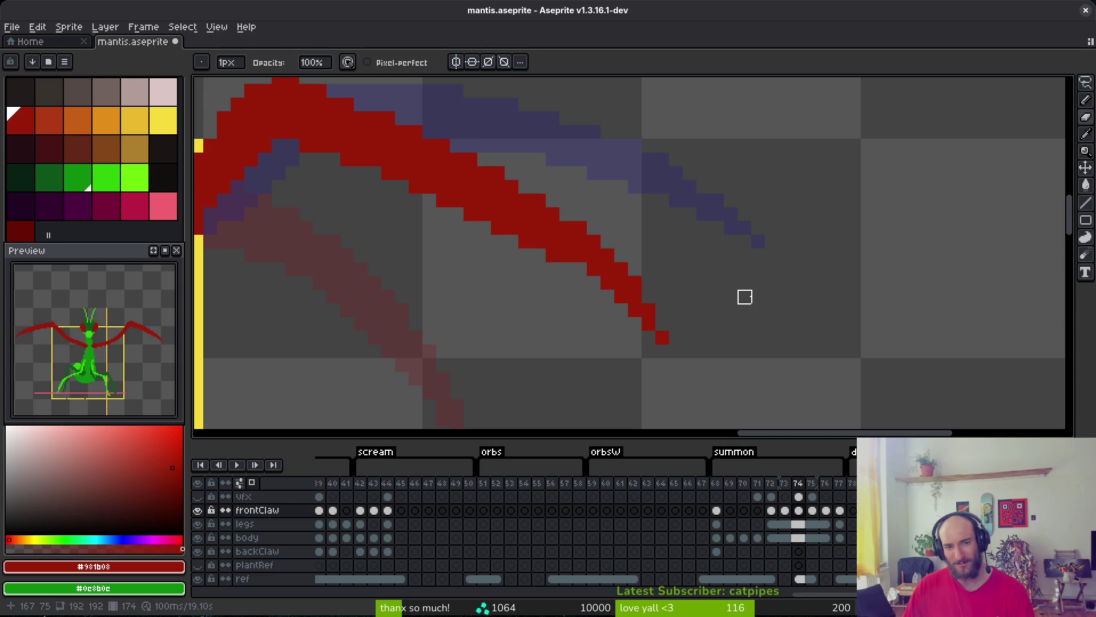
{"action": "left_click", "coordinate": [581, 270]}
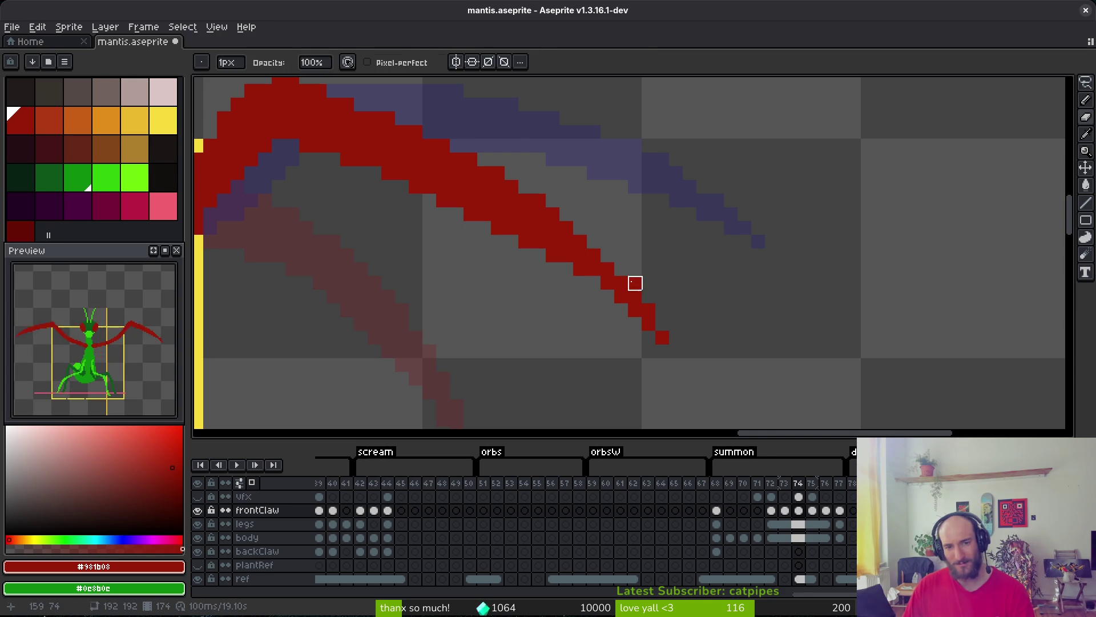
{"action": "scroll", "coordinate": [675, 264], "scroll_direction": "down", "scroll_amount": 1}
Undo the last erasing, lasso and move the right claw tip into place, then save.
{"action": "scroll", "coordinate": [675, 264], "scroll_direction": "up", "scroll_amount": 1}
{"action": "key", "text": "m"}
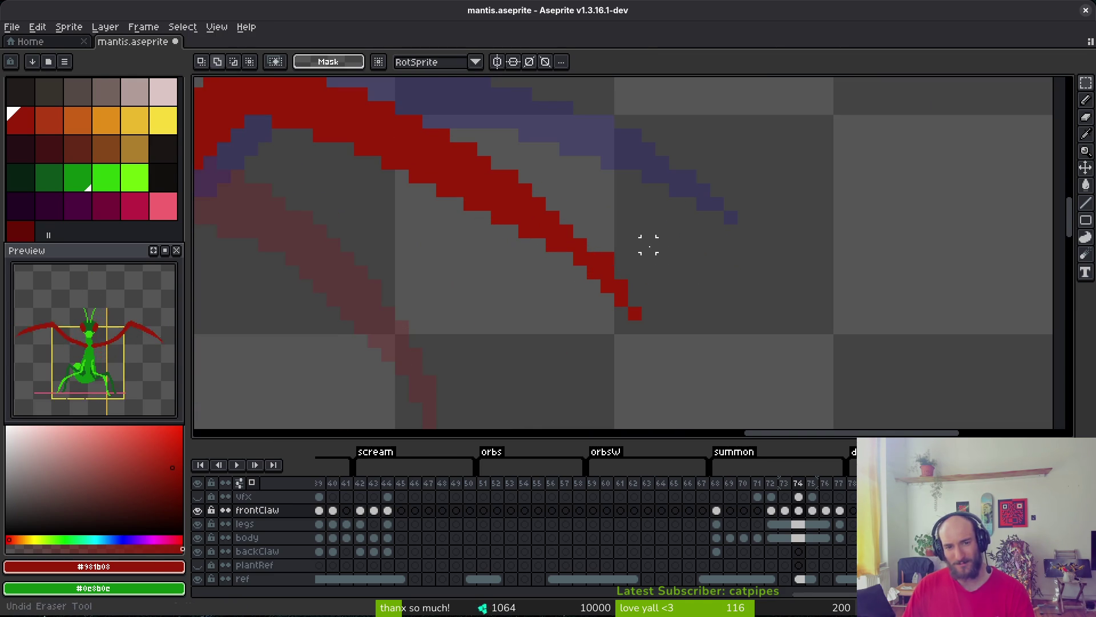
{"action": "key", "text": "ctrl+z"}
{"action": "key", "text": "ctrl+z"}
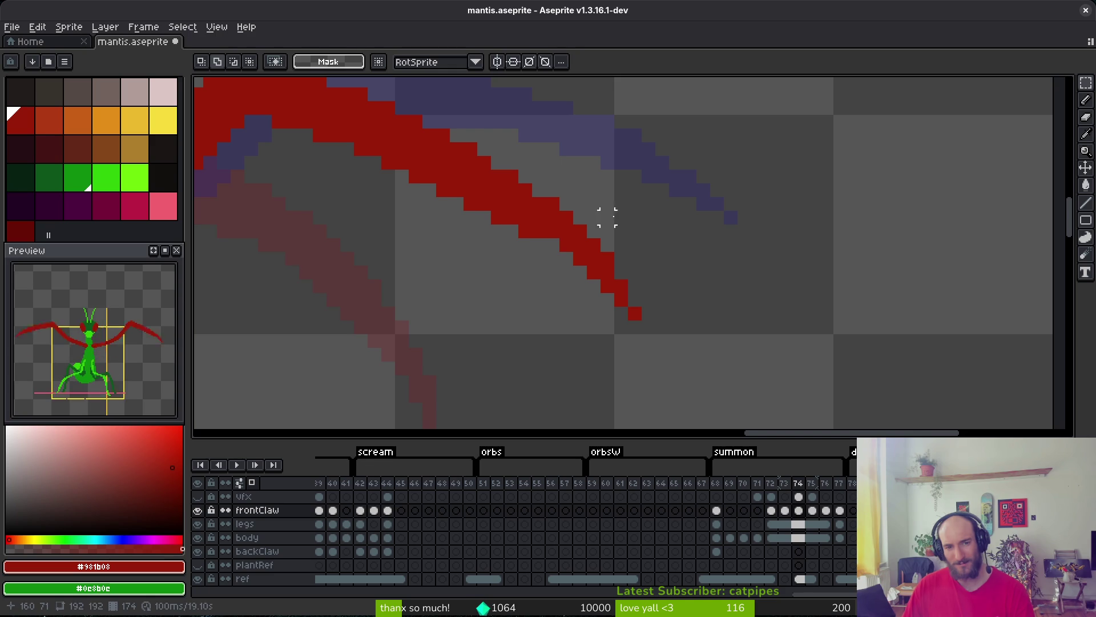
{"action": "scroll", "coordinate": [639, 252], "scroll_direction": "up", "scroll_amount": 1}
{"action": "scroll", "coordinate": [629, 273], "scroll_direction": "down", "scroll_amount": 4}
{"action": "scroll", "coordinate": [633, 272], "scroll_direction": "up", "scroll_amount": 1}
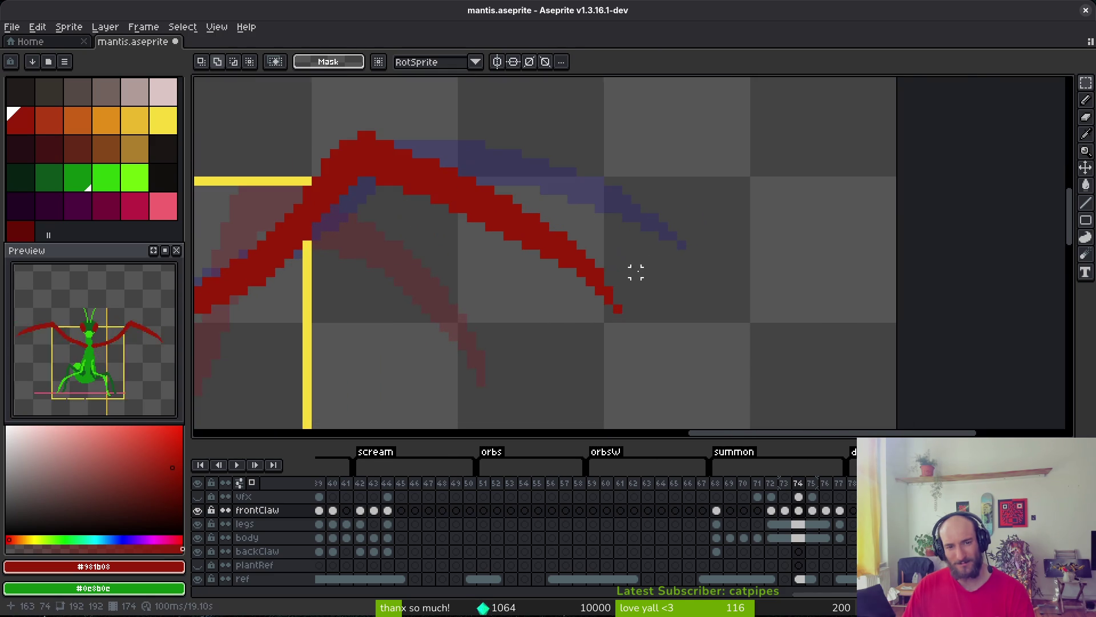
{"action": "key", "text": "b"}
{"action": "mouse_move", "coordinate": [622, 227]}
{"action": "left_mouse_down"}
{"action": "mouse_move", "coordinate": [471, 189]}
{"action": "mouse_move", "coordinate": [580, 259]}
{"action": "left_mouse_up"}
{"action": "key", "text": "Return"}
{"action": "key", "text": "ctrl+s"}
Lasso the right front claw, nudge it one pixel down-left, commit, and save.
{"action": "scroll", "coordinate": [426, 255], "scroll_direction": "down", "scroll_amount": 2}
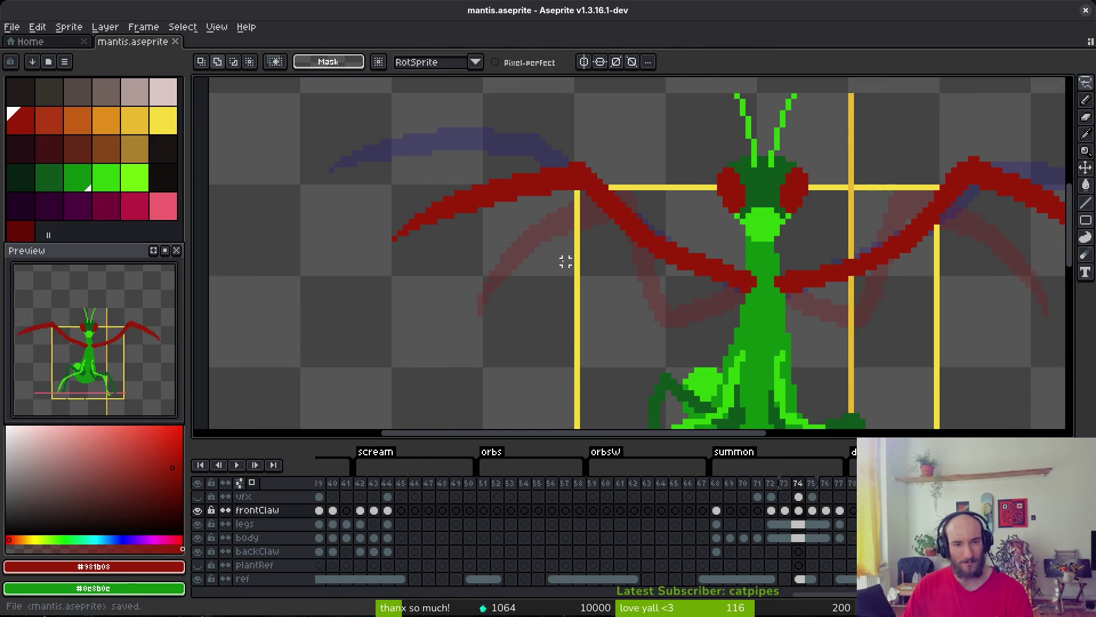
{"action": "mouse_move", "coordinate": [565, 262]}
{"action": "left_mouse_down"}
{"action": "mouse_move", "coordinate": [387, 274]}
{"action": "mouse_move", "coordinate": [430, 299]}
{"action": "left_mouse_up"}
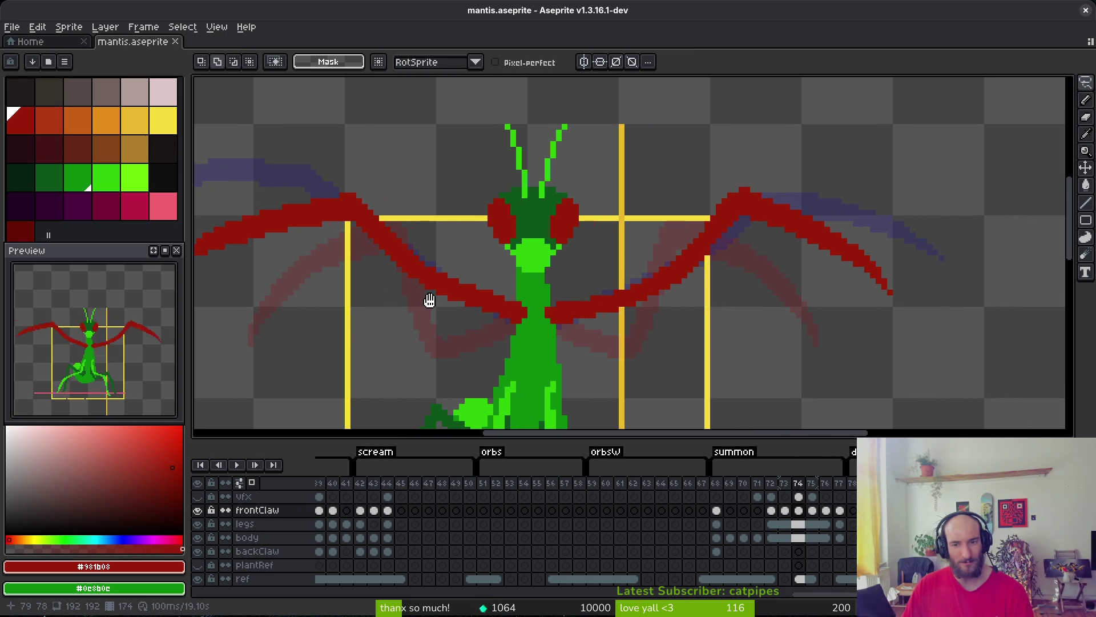
{"action": "scroll", "coordinate": [467, 304], "scroll_direction": "down", "scroll_amount": 1}
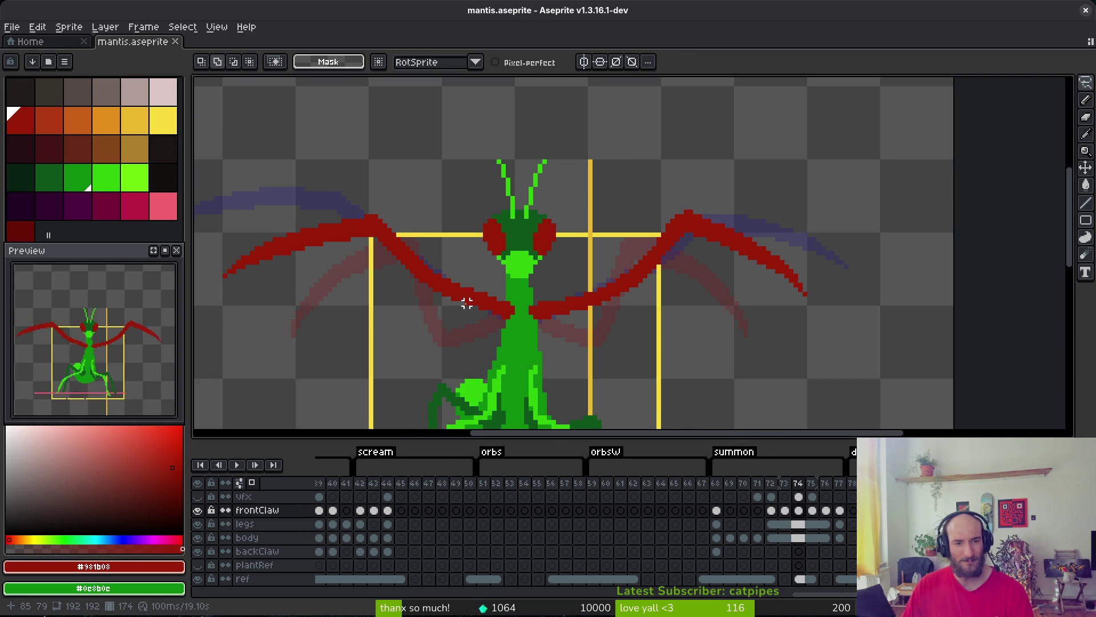
{"action": "mouse_move", "coordinate": [781, 172]}
{"action": "left_mouse_down"}
{"action": "mouse_move", "coordinate": [730, 167]}
{"action": "mouse_move", "coordinate": [595, 297]}
{"action": "mouse_move", "coordinate": [794, 170]}
{"action": "left_mouse_up"}
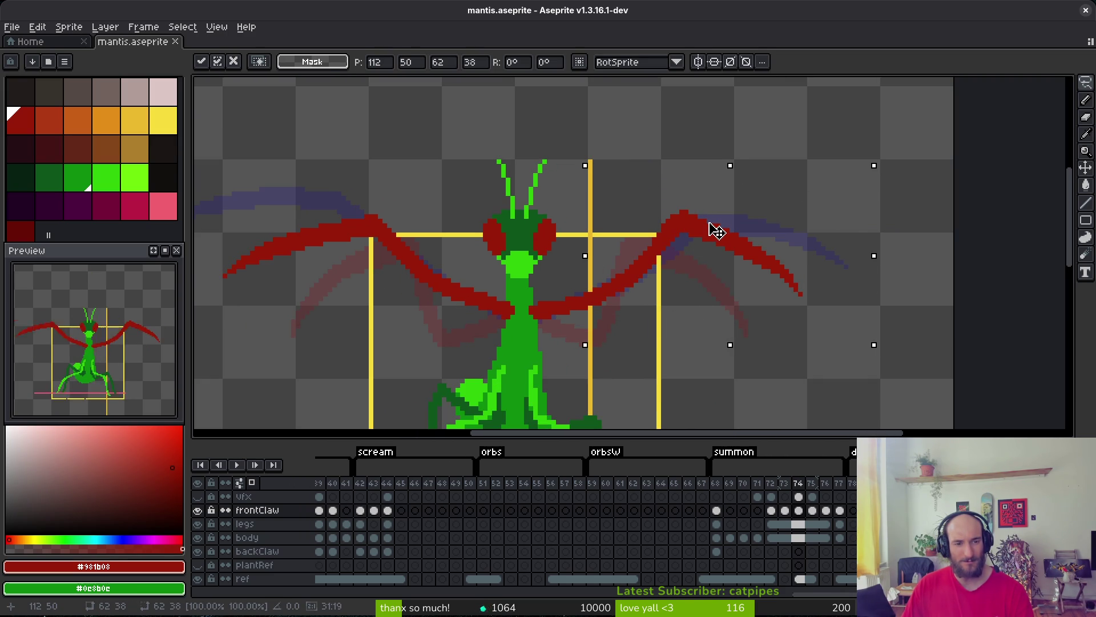
{"action": "left_click_drag", "start_coordinate": [710, 225], "coordinate": [708, 226]}
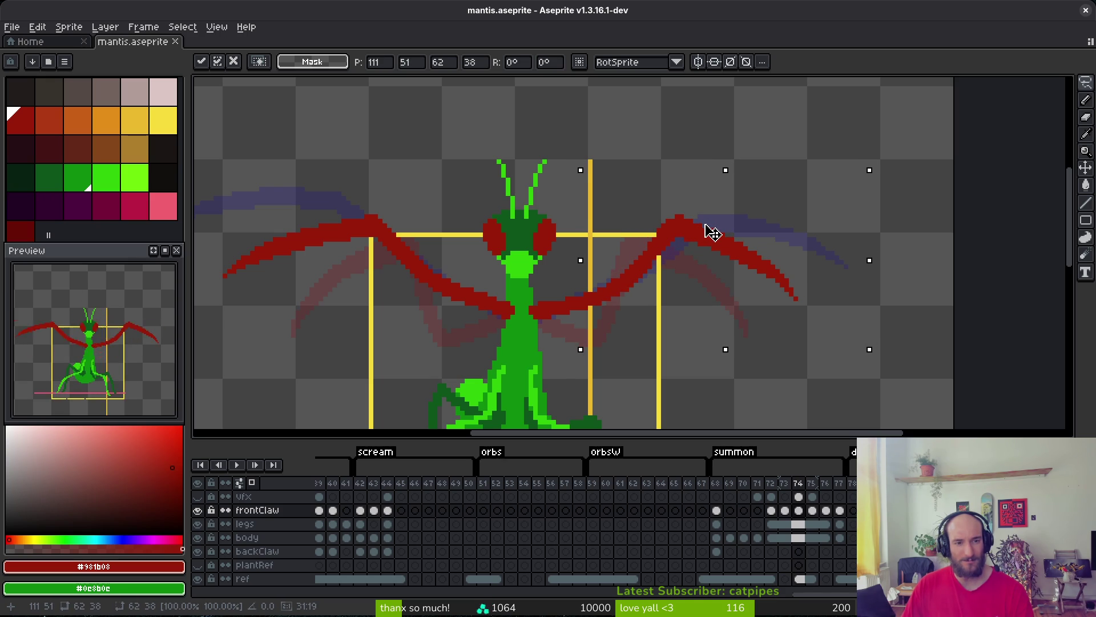
{"action": "key", "text": "Return"}
{"action": "scroll", "coordinate": [705, 225], "scroll_direction": "down", "scroll_amount": 3}
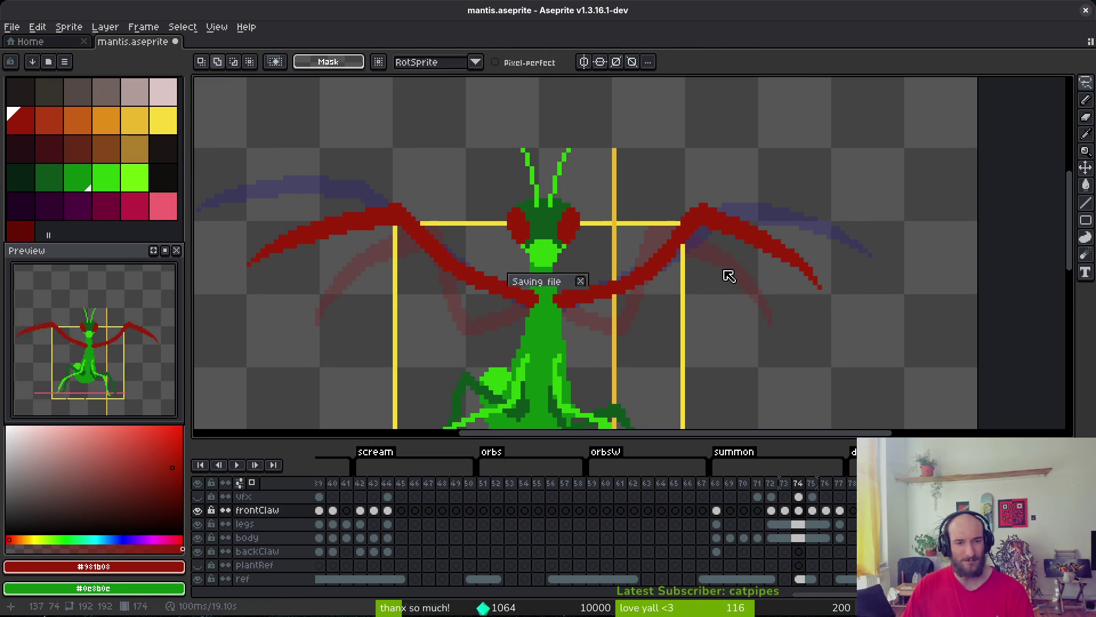
{"action": "key", "text": "ctrl+s"}
Flip between frames 73, 74 and 75 to compare the front claws.
{"action": "key", "text": "comma"}
{"action": "key", "text": "i"}
{"action": "key", "text": "period"}
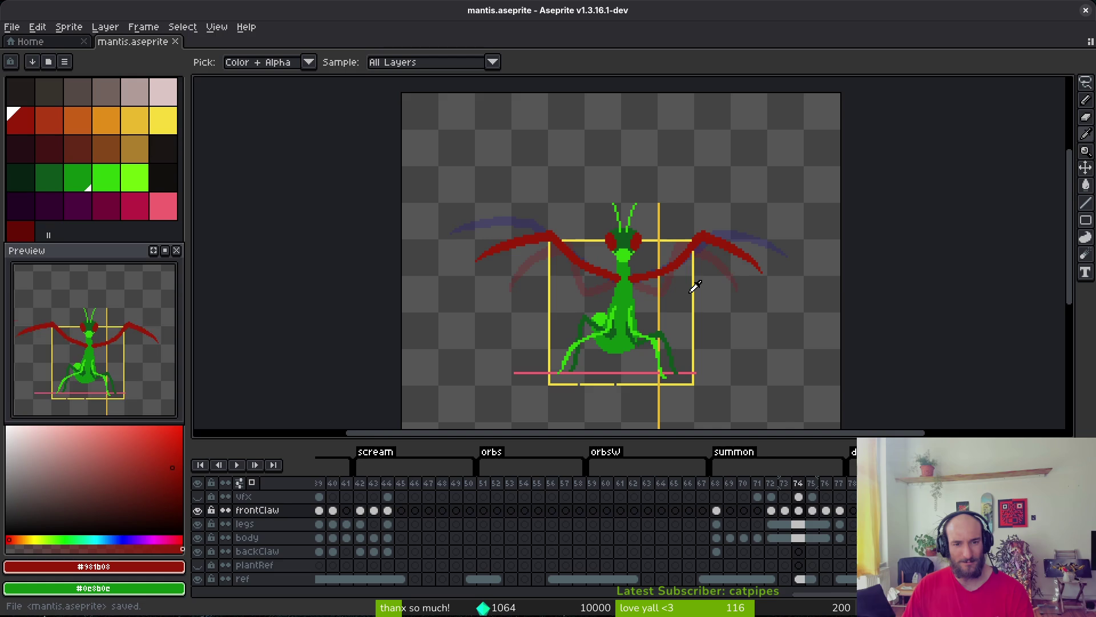
{"action": "key", "text": "period"}
{"action": "key", "text": "q"}
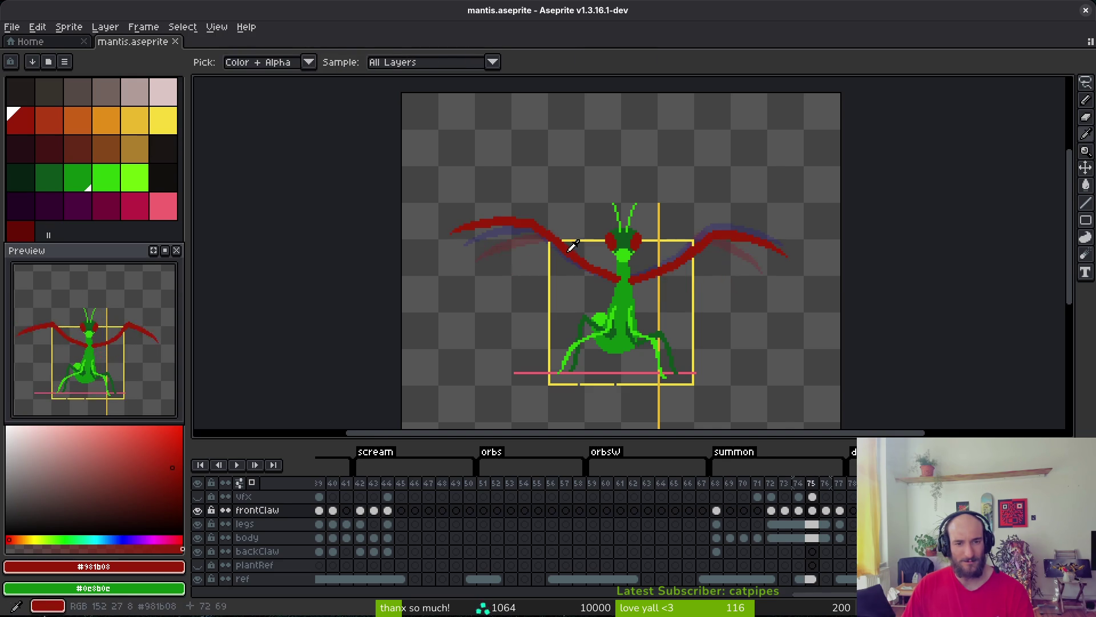
{"action": "scroll", "coordinate": [567, 241], "scroll_direction": "up", "scroll_amount": 2}
{"action": "key", "text": "comma"}
{"action": "key", "text": "i"}
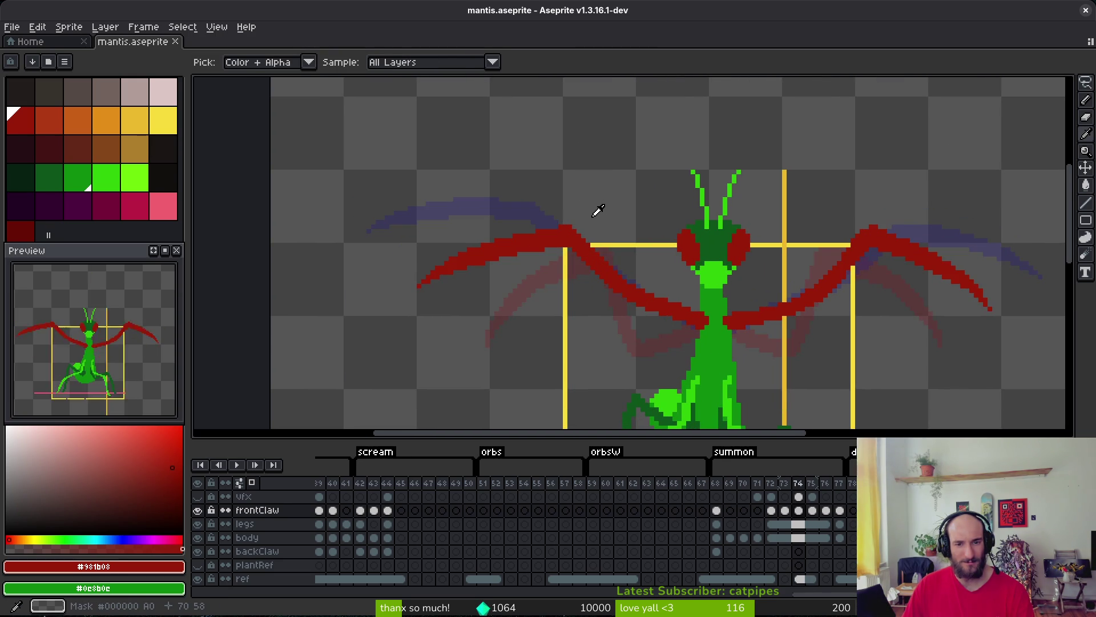
{"action": "key", "text": "period"}
{"action": "key", "text": "comma"}
{"action": "key", "text": "period"}
{"action": "key", "text": "q"}
Lasso the left front claw on frame 75, move it down and right, and save.
{"action": "mouse_move", "coordinate": [581, 201]}
{"action": "left_mouse_down"}
{"action": "mouse_move", "coordinate": [474, 163]}
{"action": "mouse_move", "coordinate": [565, 268]}
{"action": "mouse_move", "coordinate": [597, 251]}
{"action": "left_mouse_up"}
{"action": "left_click_drag", "start_coordinate": [509, 220], "coordinate": [537, 237]}
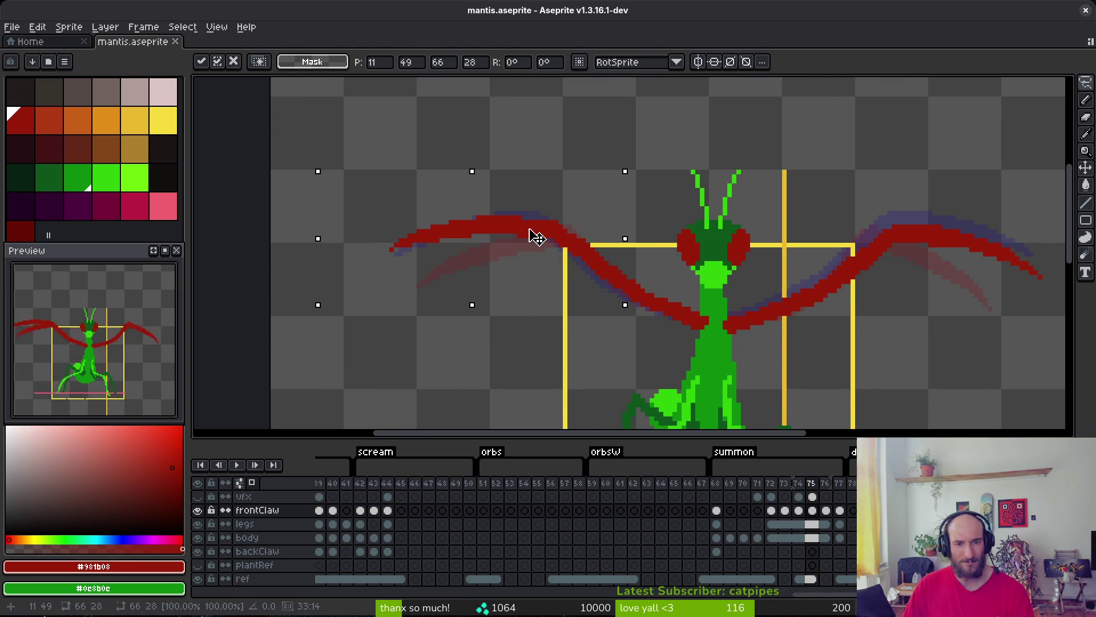
{"action": "key", "text": "b"}
{"action": "scroll", "coordinate": [550, 245], "scroll_direction": "up", "scroll_amount": 3}
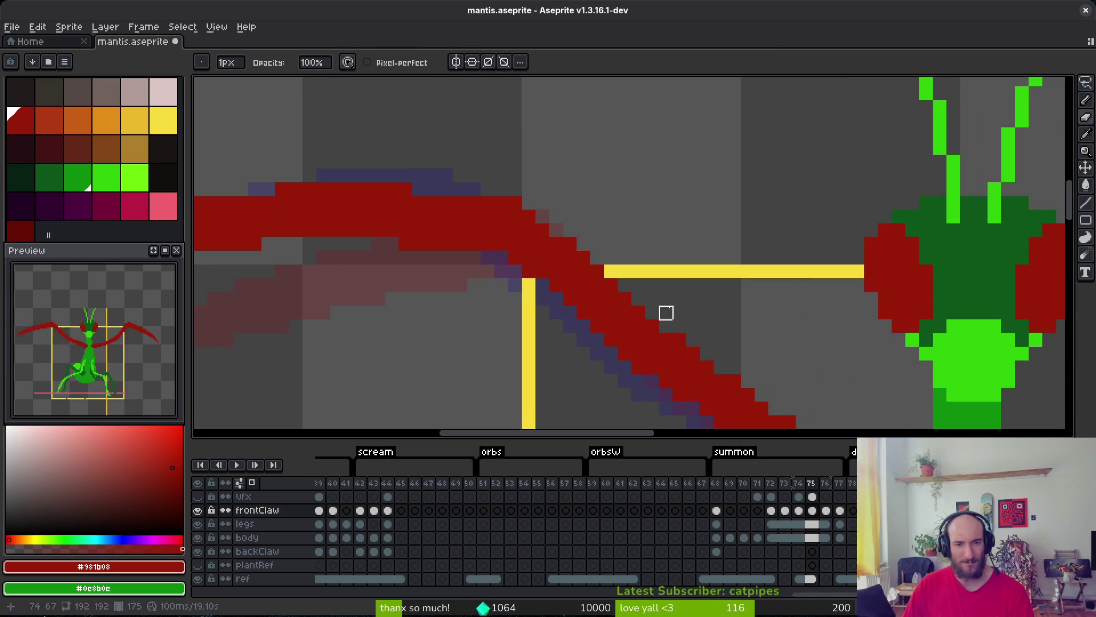
{"action": "scroll", "coordinate": [666, 312], "scroll_direction": "down", "scroll_amount": 3}
{"action": "key", "text": "ctrl+s"}
{"action": "scroll", "coordinate": [533, 225], "scroll_direction": "down", "scroll_amount": 2}
Check frame 75's claw poses against frames 73 and 74, settling on frame 75.
{"action": "key", "text": "i"}
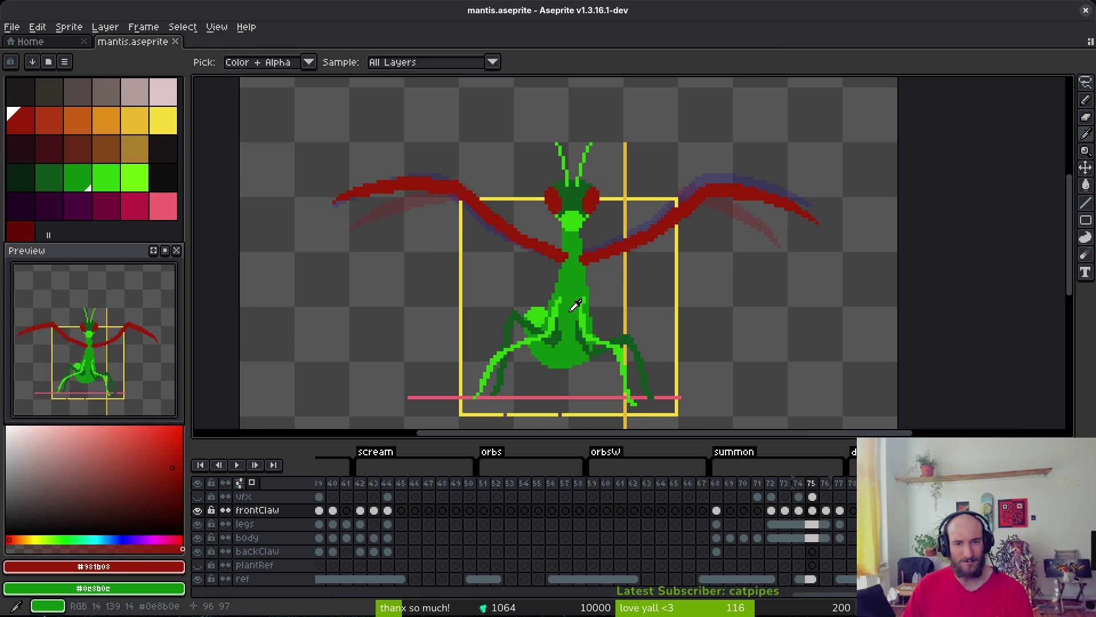
{"action": "key", "text": "Left"}
{"action": "key", "text": "Left"}
{"action": "key", "text": "Right"}
{"action": "key", "text": "Right"}
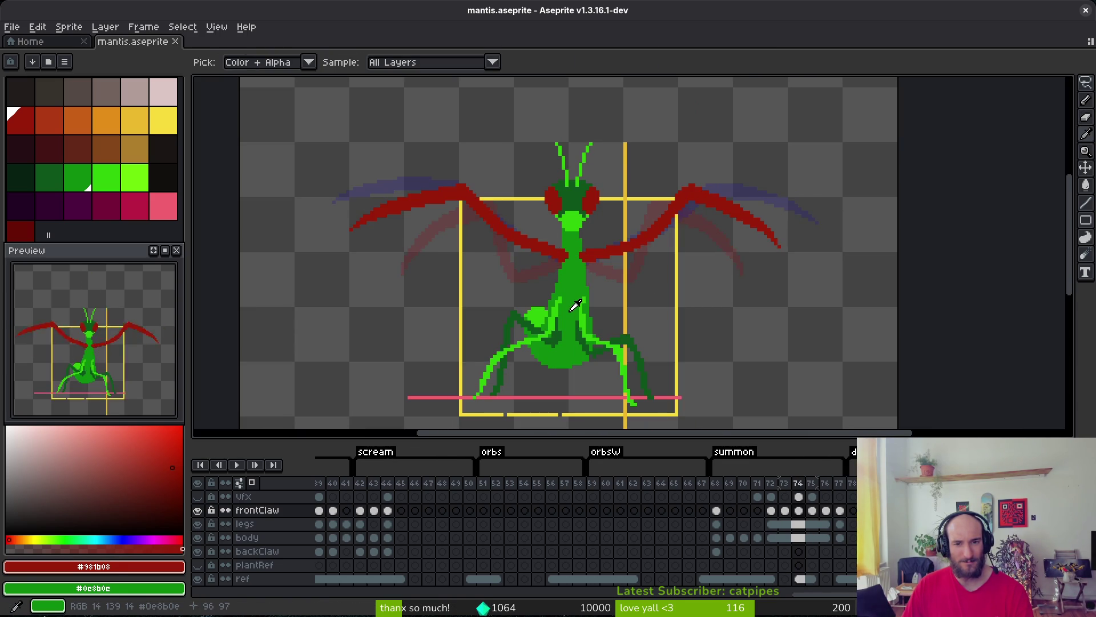
{"action": "key", "text": "b"}
{"action": "key", "text": "m"}
{"action": "scroll", "coordinate": [748, 185], "scroll_direction": "up", "scroll_amount": 2}
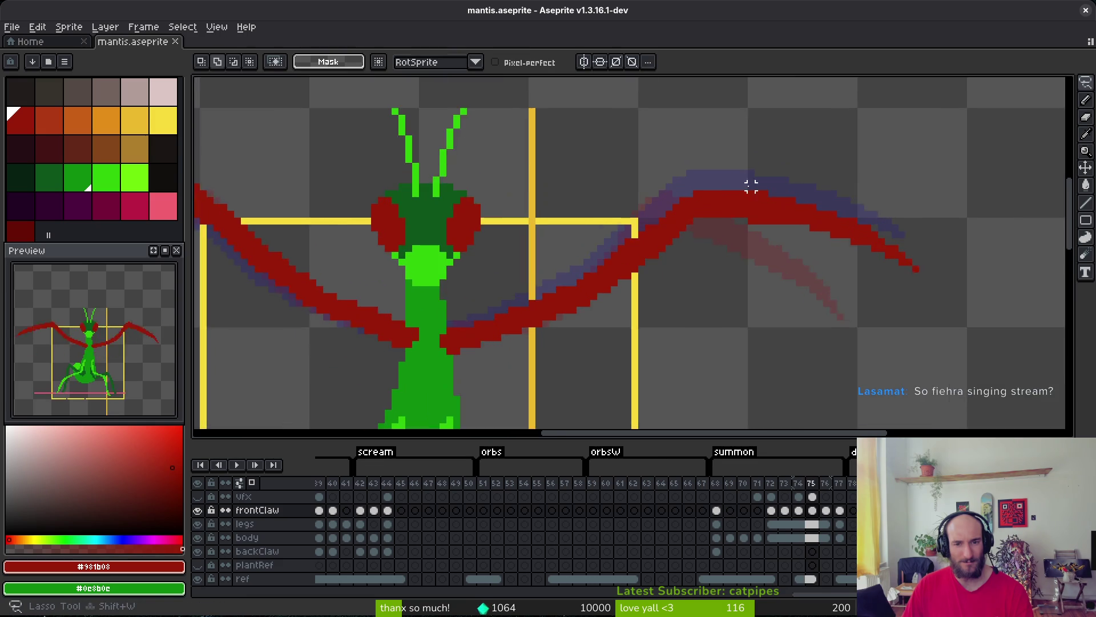
{"action": "key", "text": "i"}
{"action": "key", "text": "Left"}
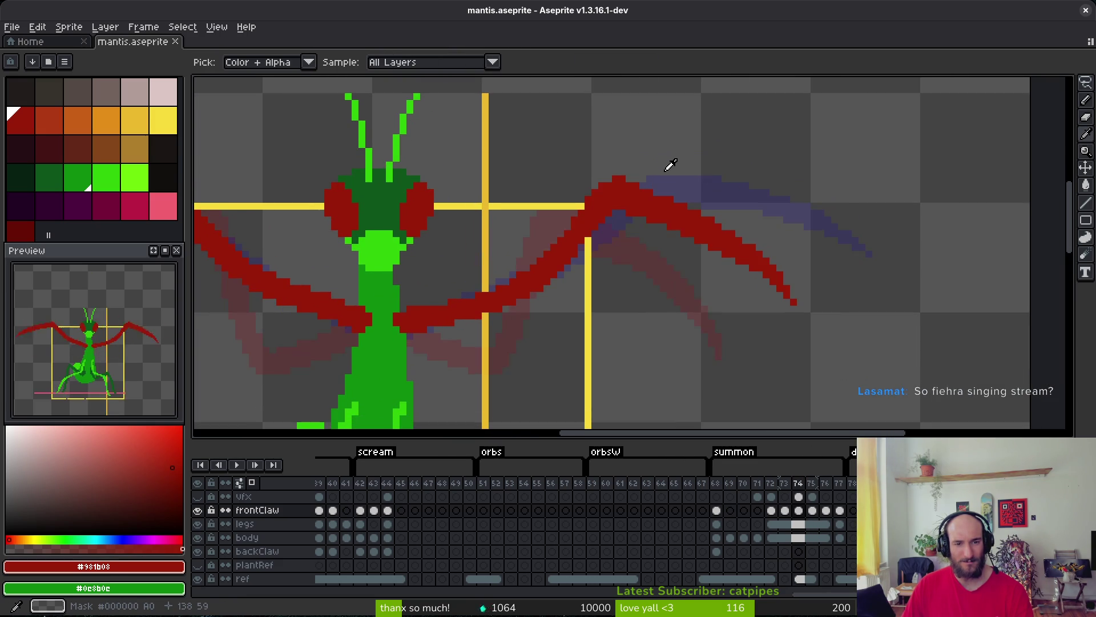
{"action": "key", "text": "Right"}
{"action": "key", "text": "Left"}
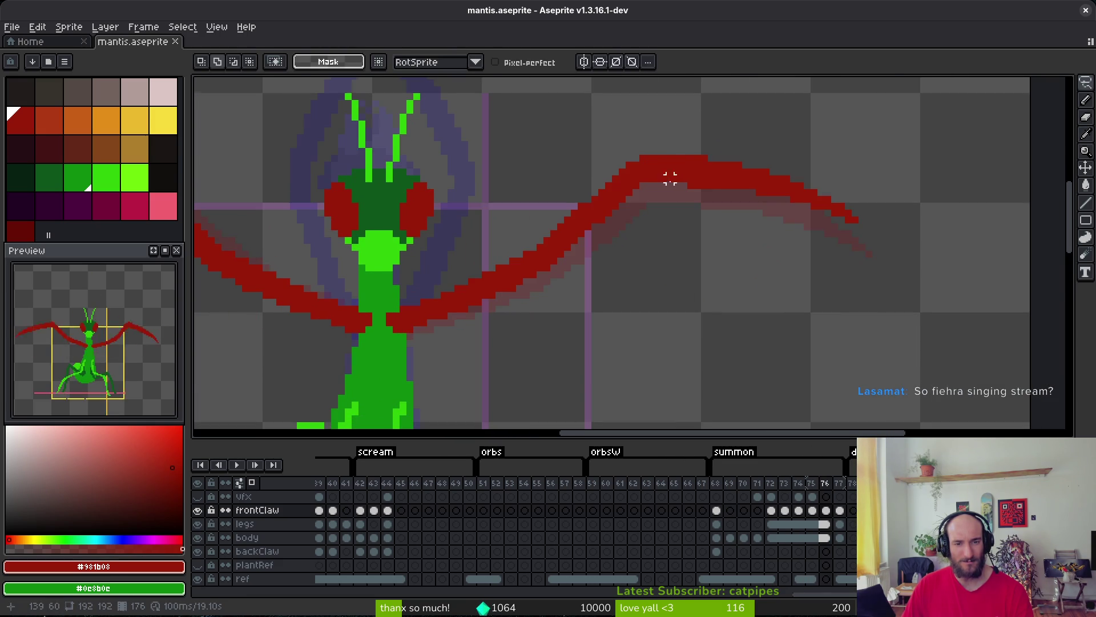
{"action": "scroll", "coordinate": [677, 177], "scroll_direction": "down", "scroll_amount": 2}
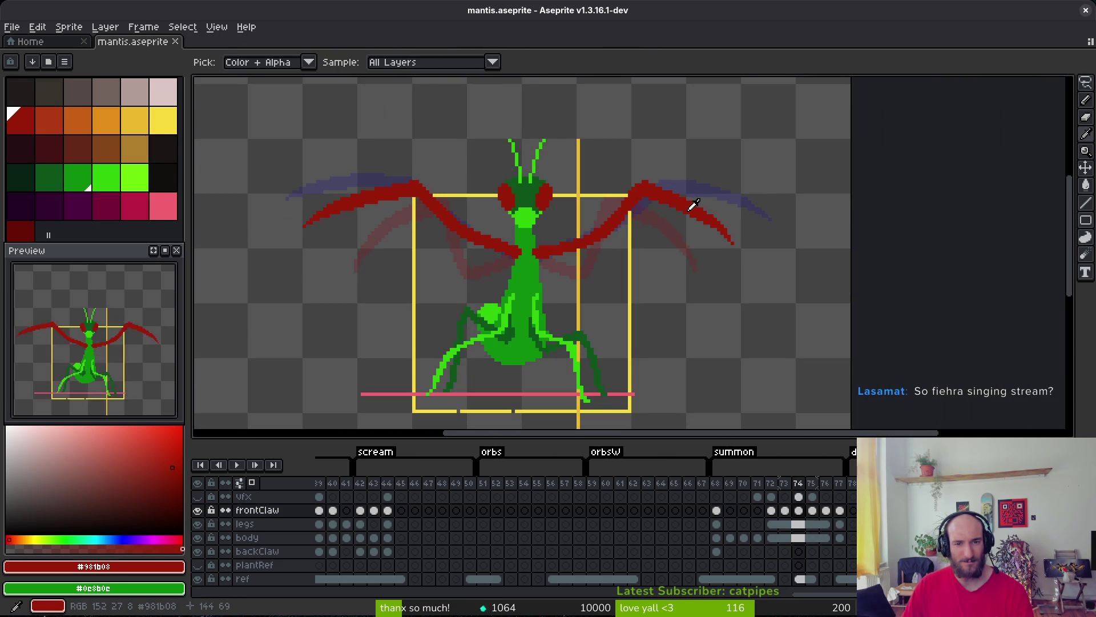
{"action": "key", "text": "Right"}
{"action": "key", "text": "Left"}
{"action": "key", "text": "Right"}
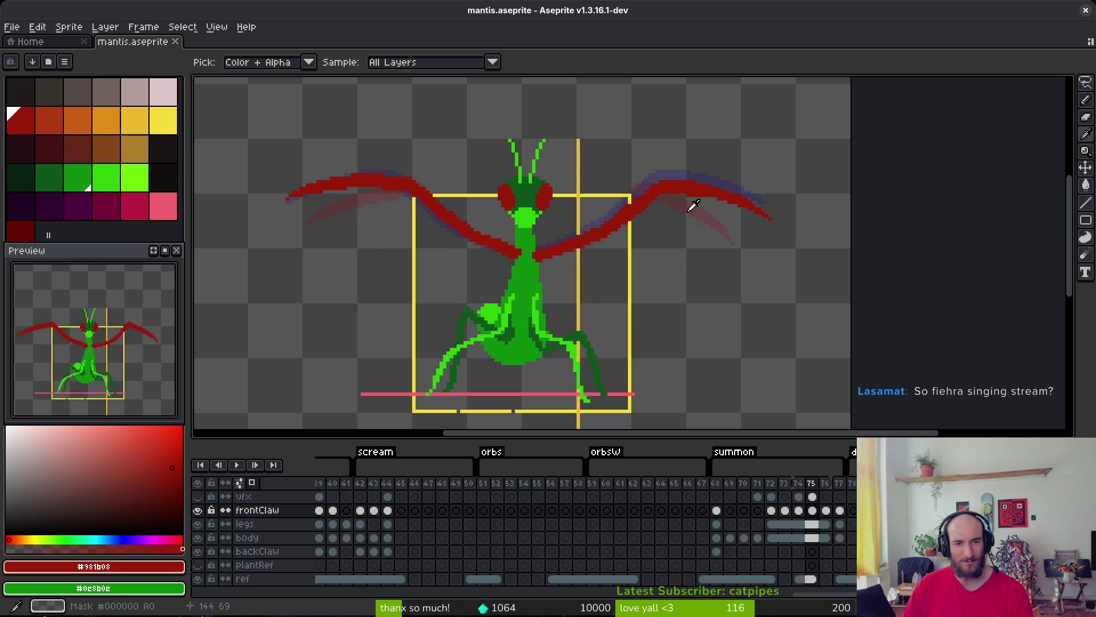
{"action": "key", "text": "Left"}
{"action": "key", "text": "Right"}
{"action": "key", "text": "m"}
{"action": "scroll", "coordinate": [675, 216], "scroll_direction": "up", "scroll_amount": 2}
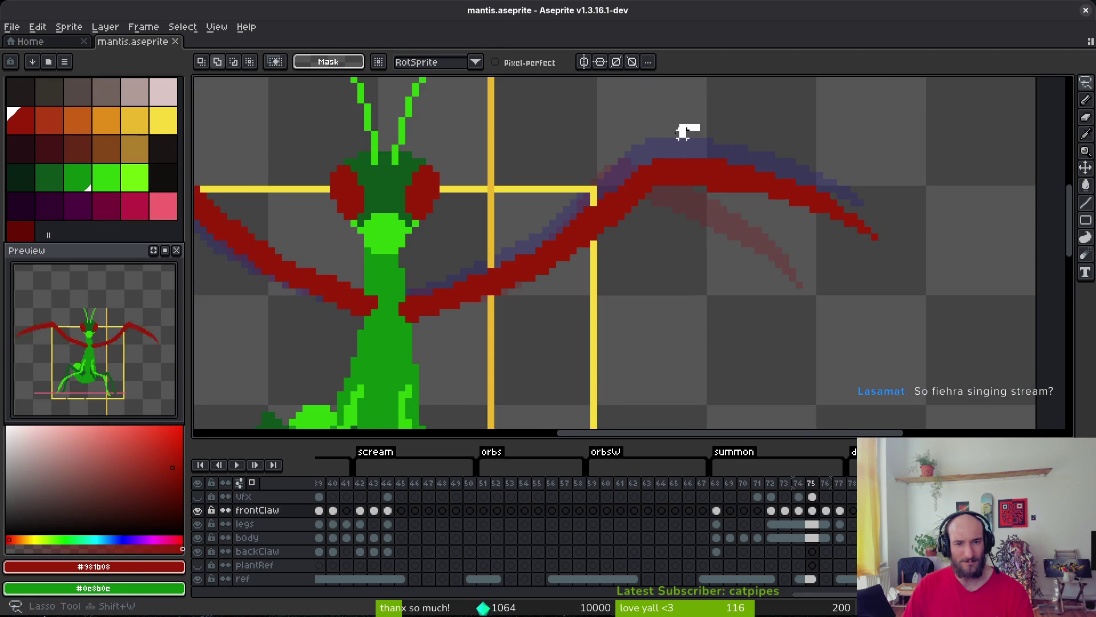
Select the right front claw, add a red pixel to fill its gap, and save.
{"action": "left_click_drag", "start_coordinate": [694, 128], "coordinate": [600, 194]}
{"action": "left_click_drag", "start_coordinate": [621, 243], "coordinate": [685, 147]}
{"action": "key", "text": "b"}
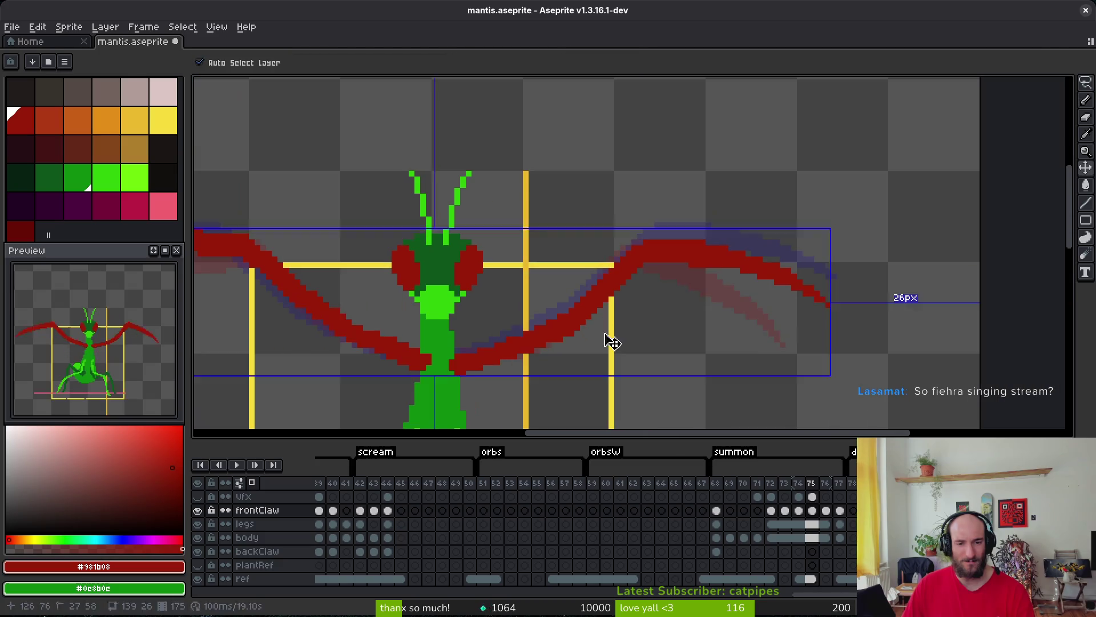
{"action": "scroll", "coordinate": [611, 343], "scroll_direction": "up", "scroll_amount": 3}
{"action": "left_click", "coordinate": [592, 326]}
{"action": "scroll", "coordinate": [600, 330], "scroll_direction": "up", "scroll_amount": 1}
{"action": "key", "text": "ctrl+s"}
{"action": "scroll", "coordinate": [605, 333], "scroll_direction": "down", "scroll_amount": 3}
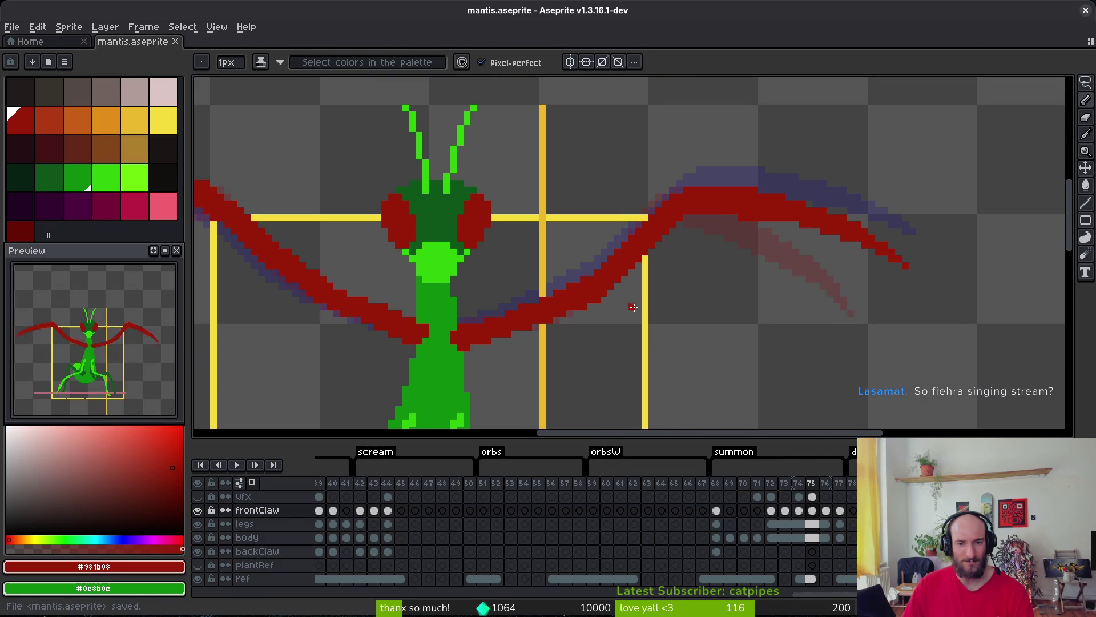
Play the animation to check the claws, then compare frames 74 and 75.
{"action": "key", "text": "i"}
{"action": "key", "text": "Return"}
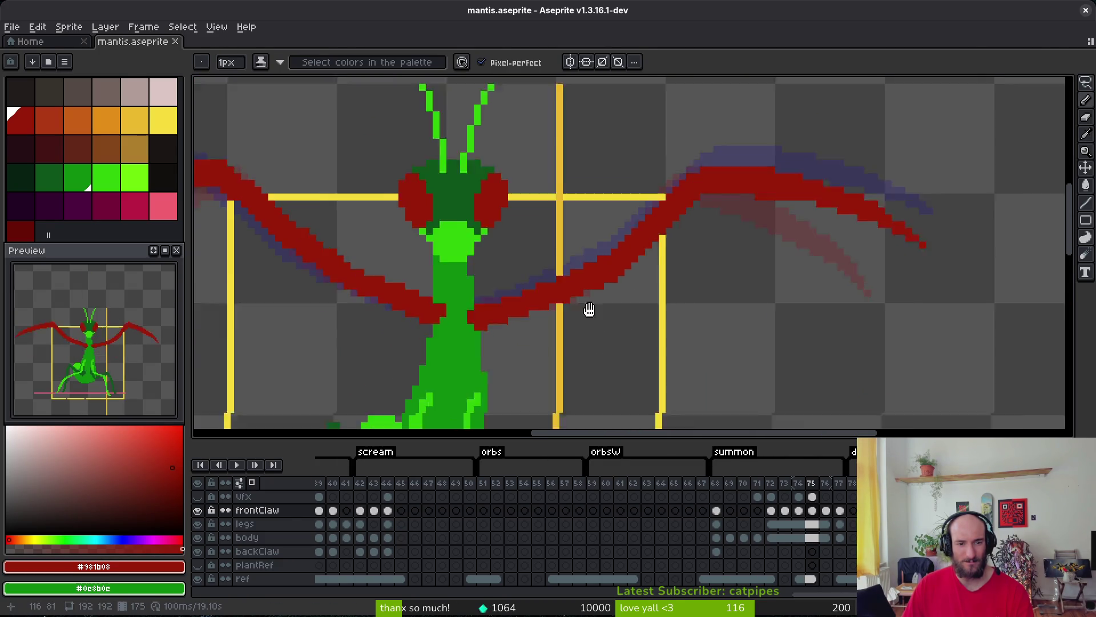
{"action": "scroll", "coordinate": [648, 293], "scroll_direction": "down", "scroll_amount": 1}
{"action": "key", "text": "Return"}
{"action": "key", "text": "Right"}
{"action": "key", "text": "Left"}
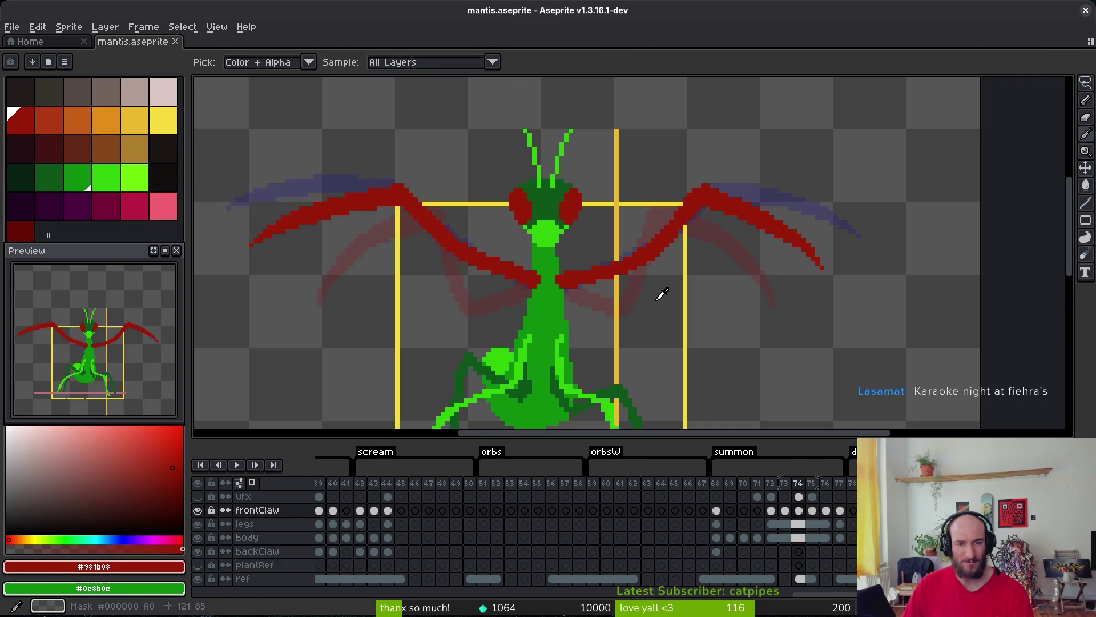
{"action": "key", "text": "Right"}
Lasso the right front claw on frame 75, save, and step back to frame 74.
{"action": "key", "text": "shift+w"}
{"action": "mouse_move", "coordinate": [777, 119]}
{"action": "left_mouse_down"}
{"action": "mouse_move", "coordinate": [640, 194]}
{"action": "mouse_move", "coordinate": [554, 273]}
{"action": "mouse_move", "coordinate": [861, 204]}
{"action": "left_mouse_up"}
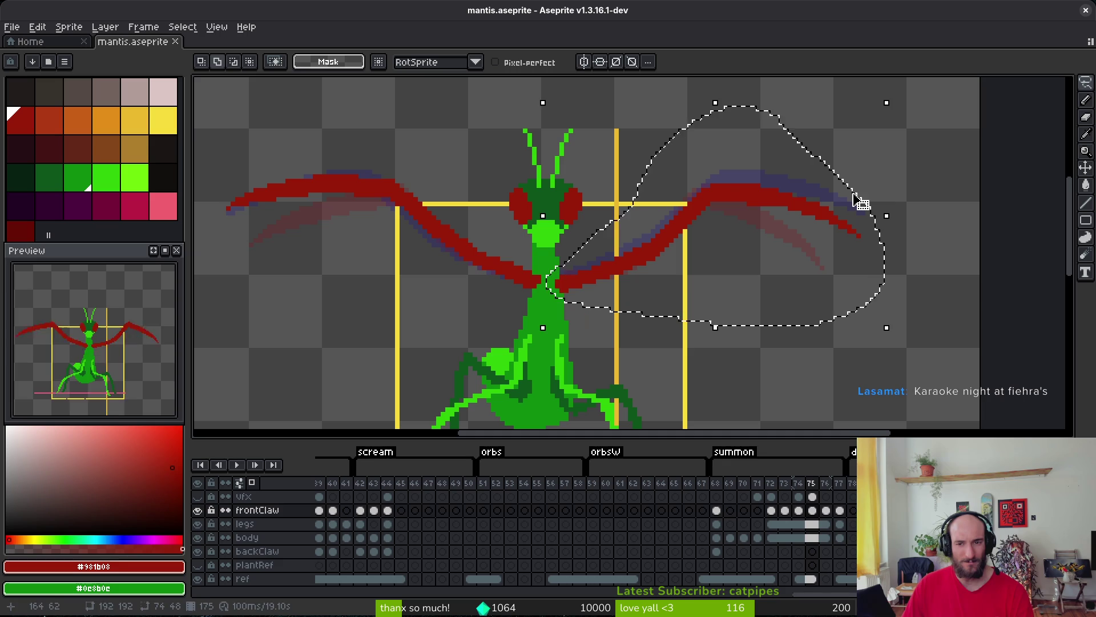
{"action": "key", "text": "ctrl+s"}
{"action": "key", "text": "i"}
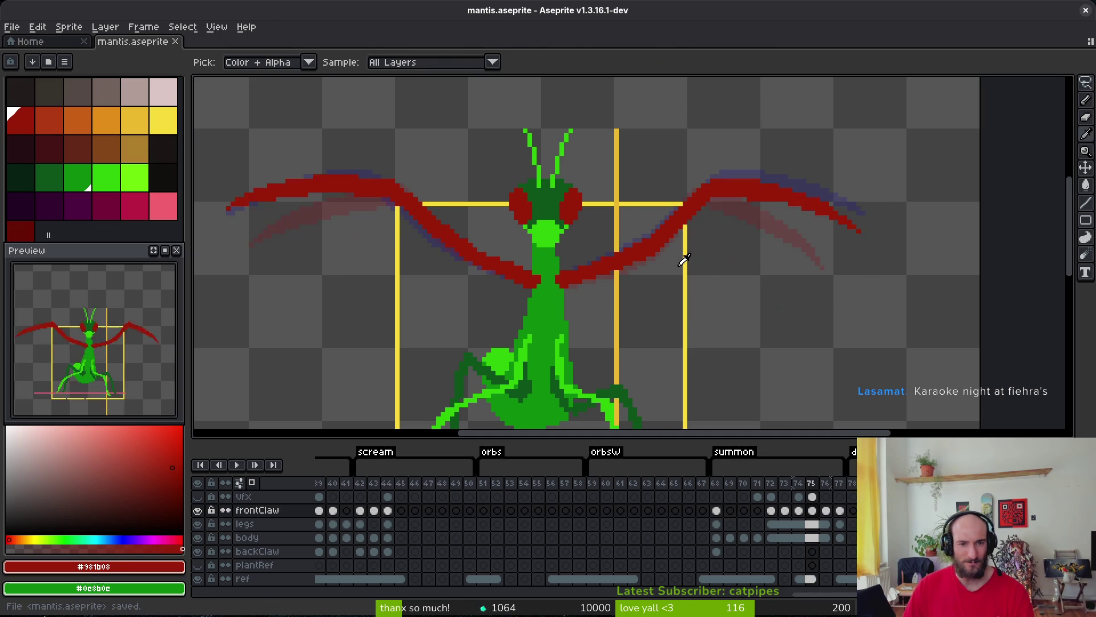
{"action": "key", "text": "q"}
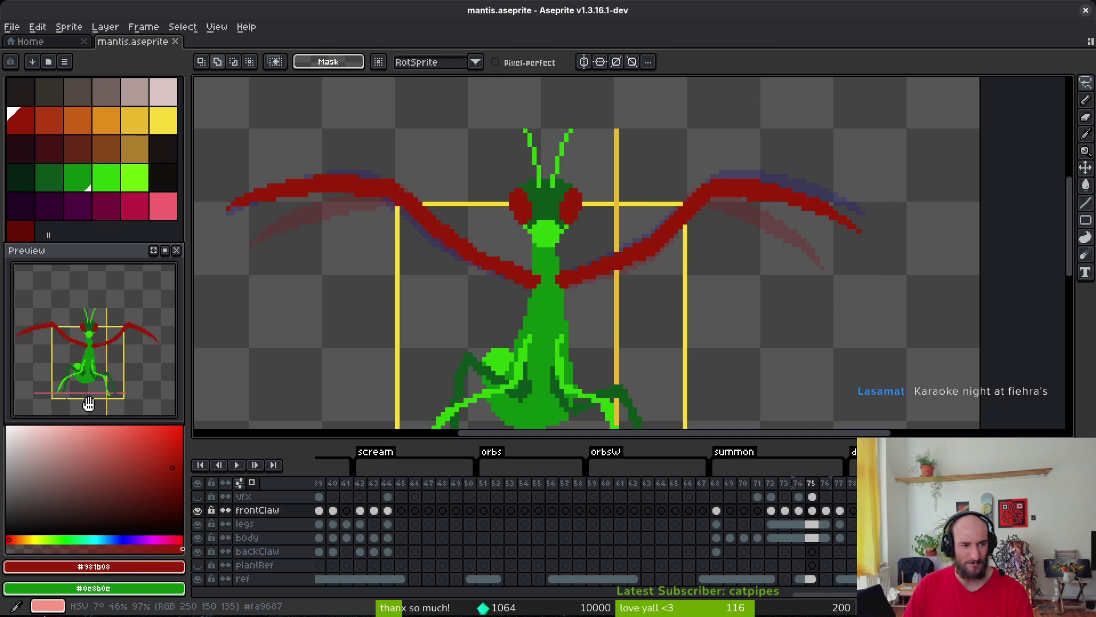
{"action": "key", "text": "Left"}
Reselect the right red claw and rotate it slightly to a new angle.
{"action": "key", "text": "i"}
{"action": "key", "text": "Right"}
{"action": "key", "text": "Right"}
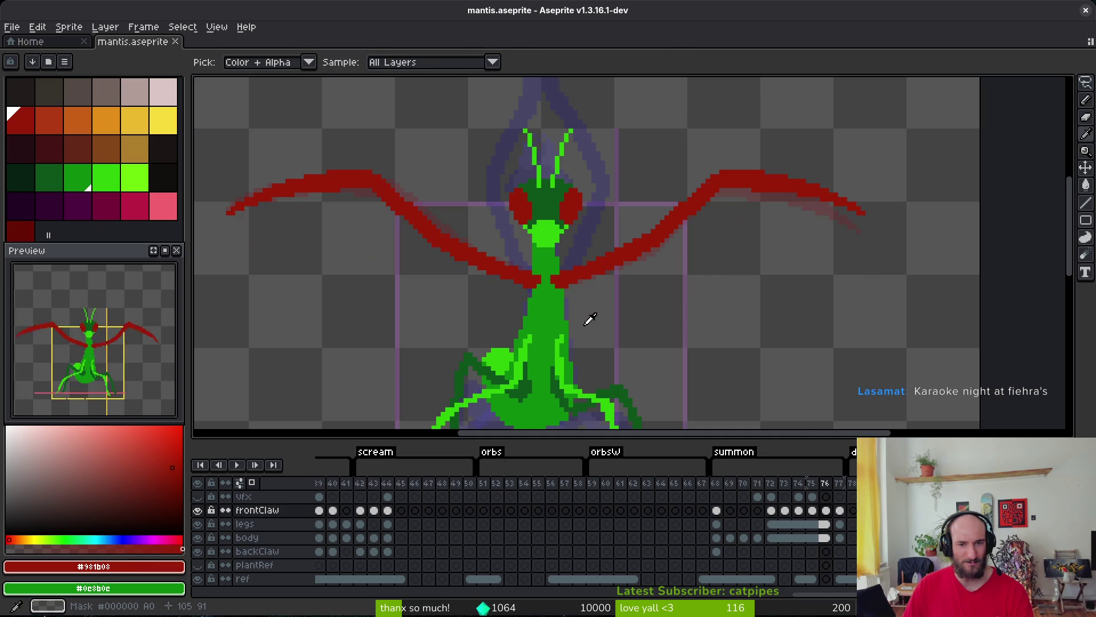
{"action": "scroll", "coordinate": [711, 232], "scroll_direction": "right", "scroll_amount": 1}
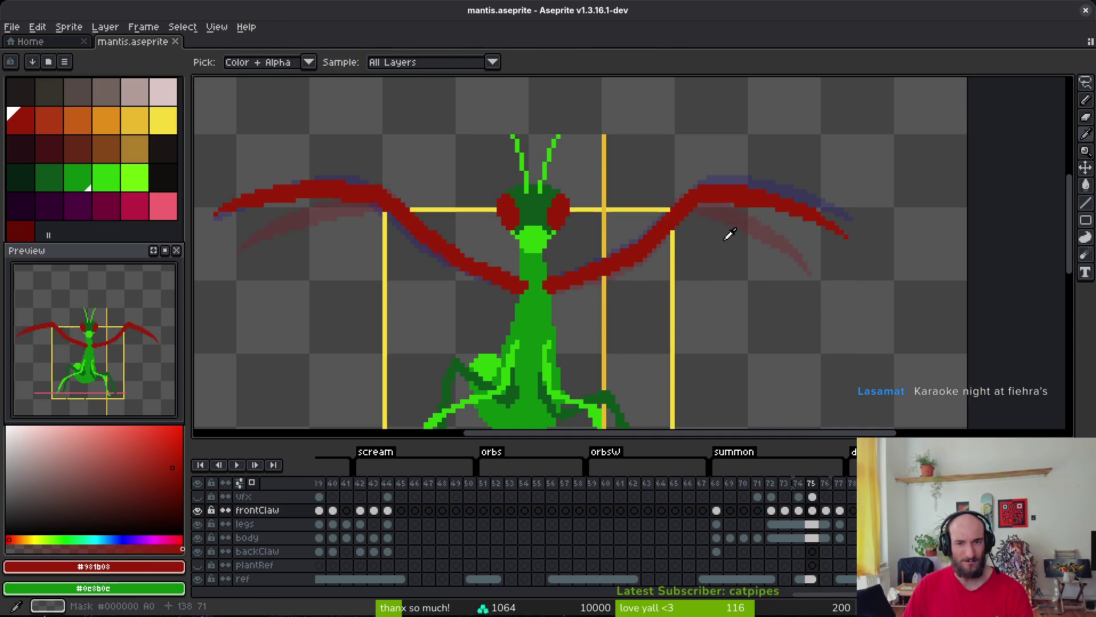
{"action": "key", "text": "q"}
{"action": "mouse_move", "coordinate": [759, 151]}
{"action": "left_mouse_down"}
{"action": "mouse_move", "coordinate": [665, 203]}
{"action": "mouse_move", "coordinate": [906, 248]}
{"action": "mouse_move", "coordinate": [863, 167]}
{"action": "left_mouse_up"}
{"action": "key", "text": "ctrl+d"}
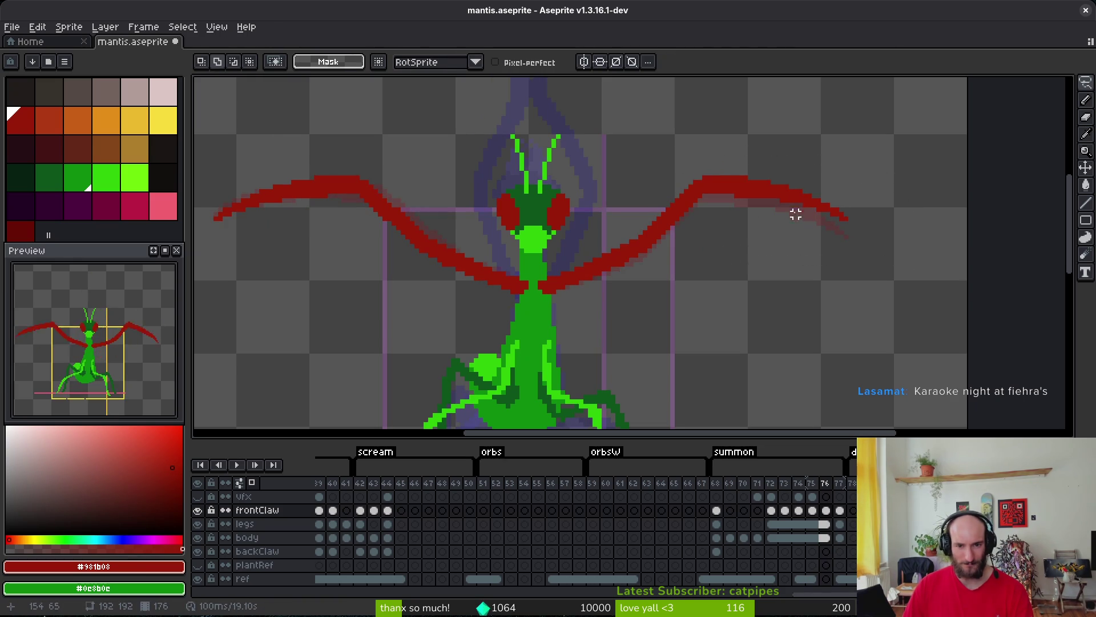
{"action": "left_click_drag", "start_coordinate": [780, 122], "coordinate": [616, 206]}
{"action": "mouse_move", "coordinate": [627, 246]}
{"action": "left_mouse_down"}
{"action": "mouse_move", "coordinate": [865, 114]}
{"action": "mouse_move", "coordinate": [855, 113]}
{"action": "left_mouse_up"}
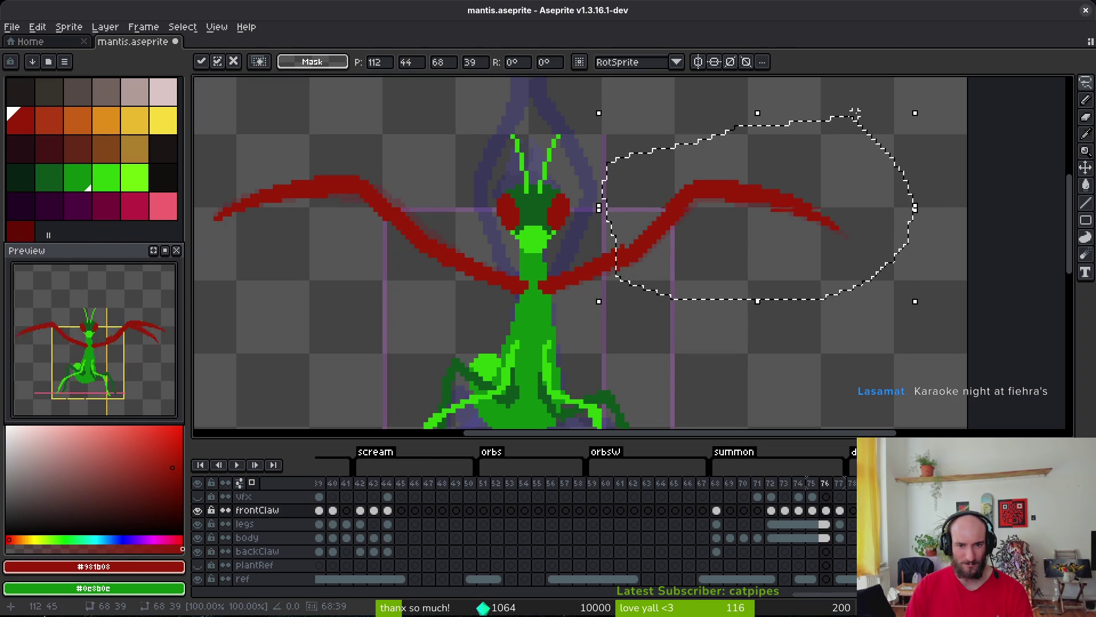
{"action": "key", "text": "Return"}
Save mantis.aseprite with the rotated right claw.
{"action": "scroll", "coordinate": [800, 296], "scroll_direction": "up", "scroll_amount": 2}
{"action": "key", "text": "v"}
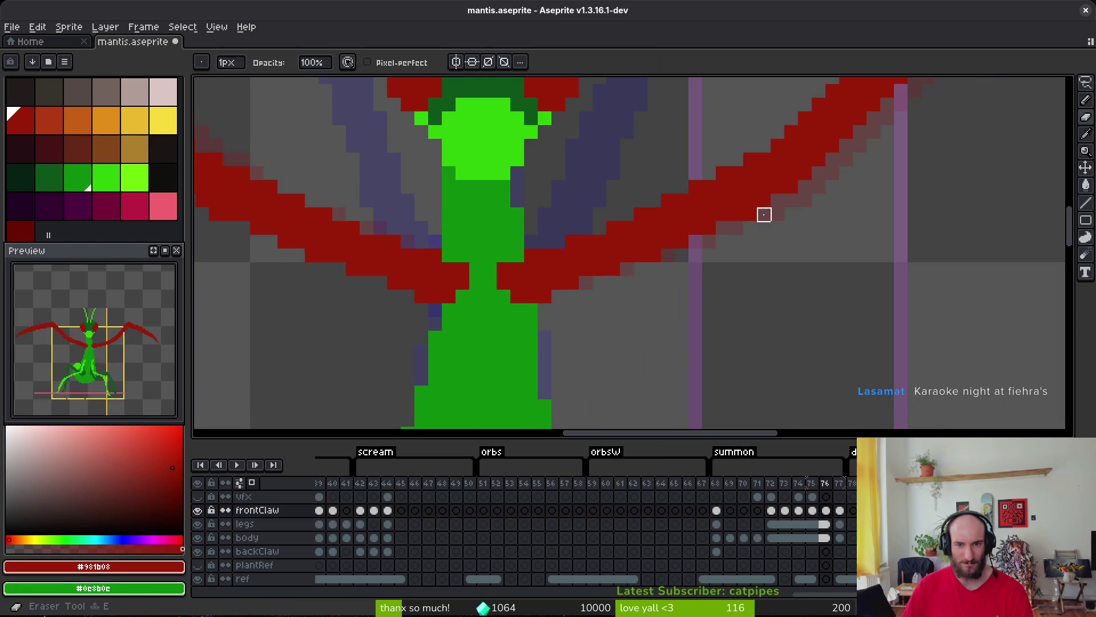
{"action": "scroll", "coordinate": [817, 297], "scroll_direction": "up", "scroll_amount": 3}
{"action": "key", "text": "ctrl+s"}
{"action": "scroll", "coordinate": [749, 311], "scroll_direction": "down", "scroll_amount": 4}
{"action": "scroll", "coordinate": [747, 323], "scroll_direction": "up", "scroll_amount": 2}
On frame 76, add a red pixel at the wing tip and save.
{"action": "key", "text": "i"}
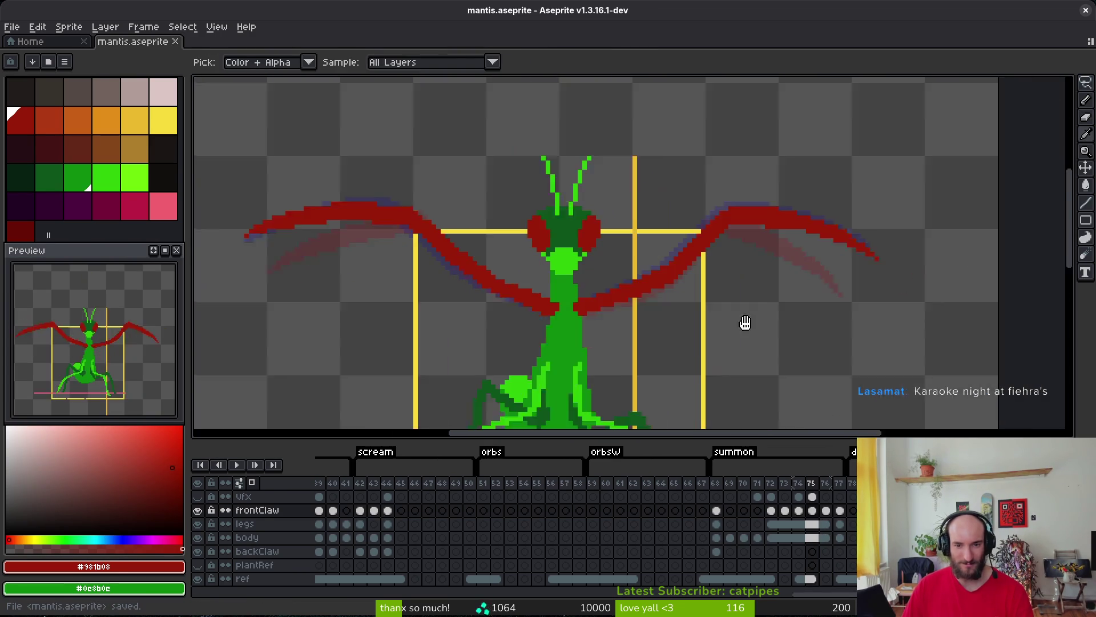
{"action": "scroll", "coordinate": [639, 267], "scroll_direction": "up", "scroll_amount": 1}
{"action": "scroll", "coordinate": [644, 268], "scroll_direction": "down", "scroll_amount": 1}
{"action": "key", "text": "period"}
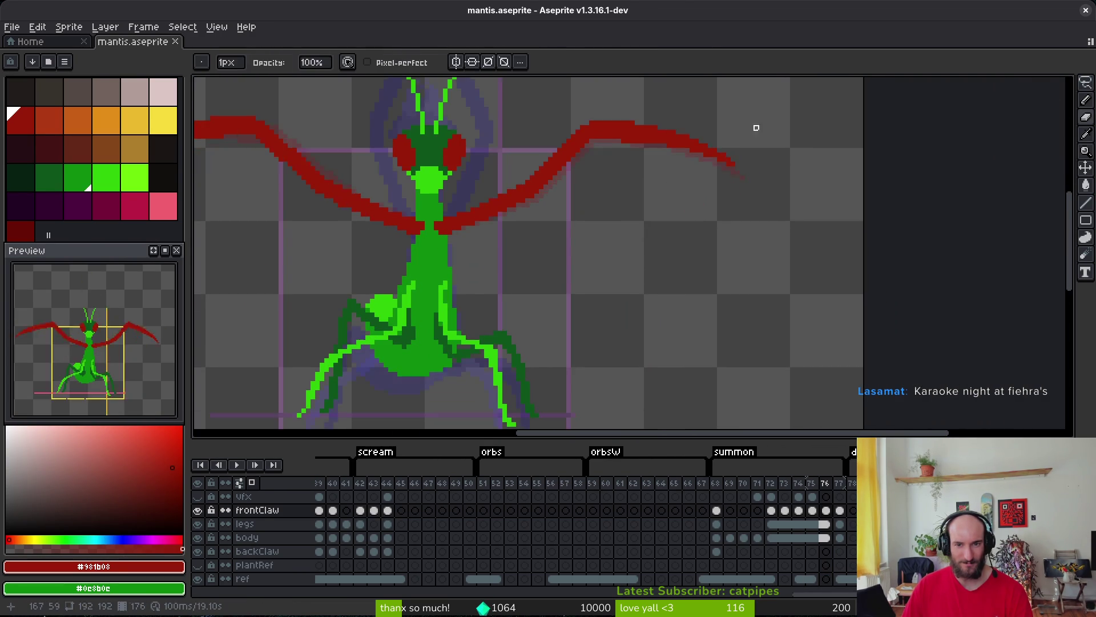
{"action": "scroll", "coordinate": [715, 279], "scroll_direction": "up", "scroll_amount": 3}
{"action": "key", "text": "b"}
{"action": "left_click", "coordinate": [692, 253]}
{"action": "key", "text": "e"}
{"action": "key", "text": "ctrl+s"}
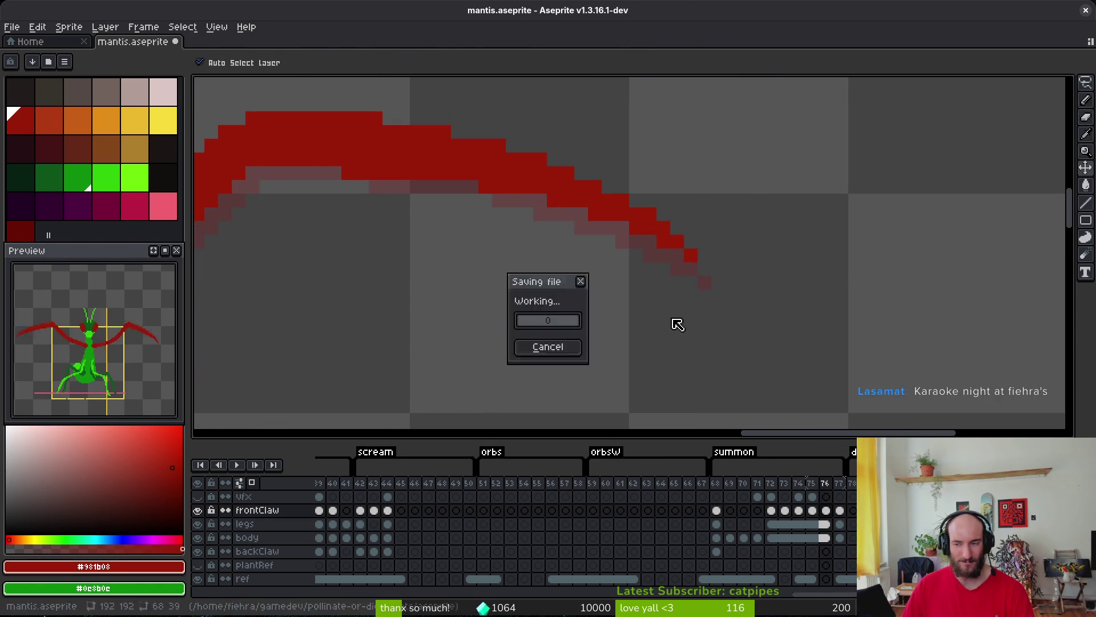
Erase stray red pixels along the claw arc on frame 76 and save.
{"action": "scroll", "coordinate": [637, 295], "scroll_direction": "down", "scroll_amount": 2}
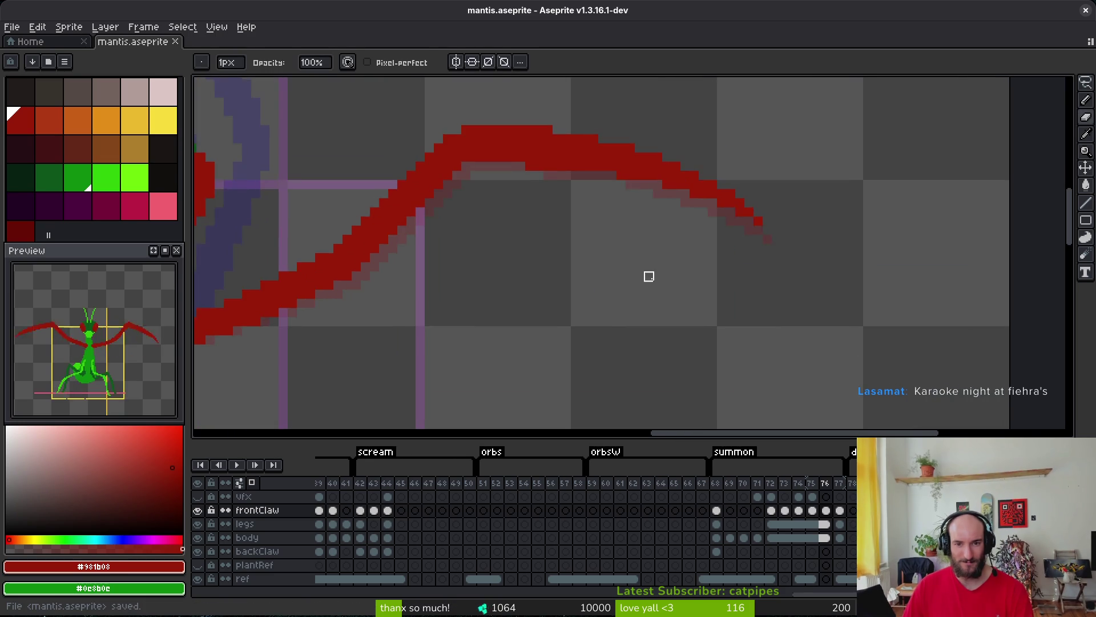
{"action": "scroll", "coordinate": [657, 266], "scroll_direction": "up", "scroll_amount": 2}
{"action": "left_click_drag", "start_coordinate": [671, 219], "coordinate": [575, 221]}
{"action": "left_click_drag", "start_coordinate": [665, 271], "coordinate": [629, 286]}
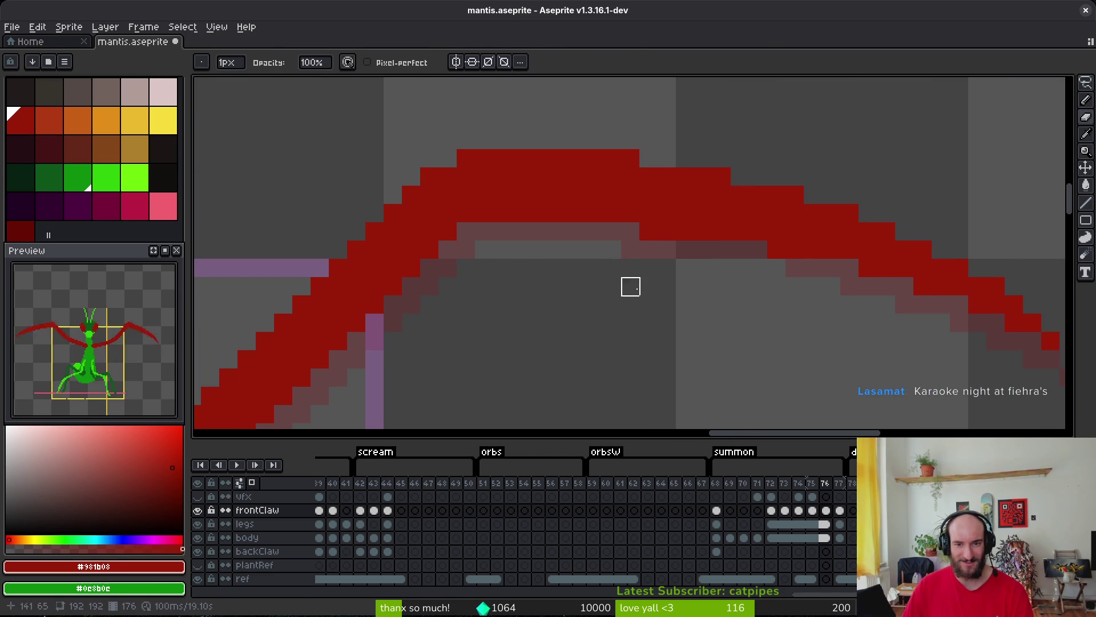
{"action": "key", "text": "b"}
{"action": "scroll", "coordinate": [648, 286], "scroll_direction": "down", "scroll_amount": 1}
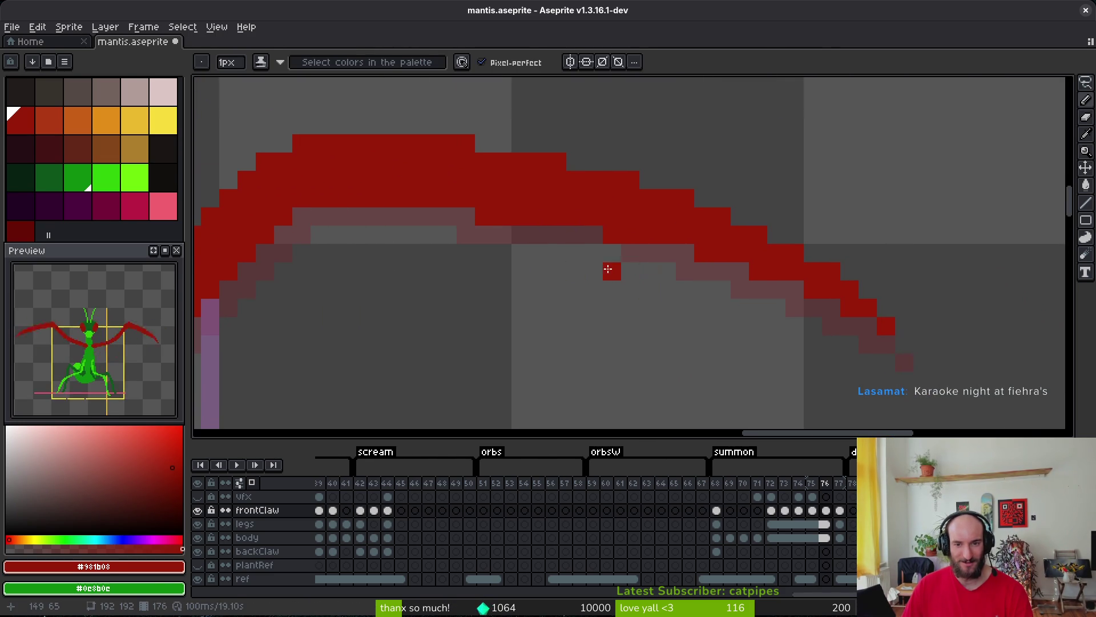
{"action": "scroll", "coordinate": [612, 269], "scroll_direction": "down", "scroll_amount": 1}
{"action": "scroll", "coordinate": [661, 239], "scroll_direction": "up", "scroll_amount": 2}
{"action": "scroll", "coordinate": [577, 321], "scroll_direction": "down", "scroll_amount": 2}
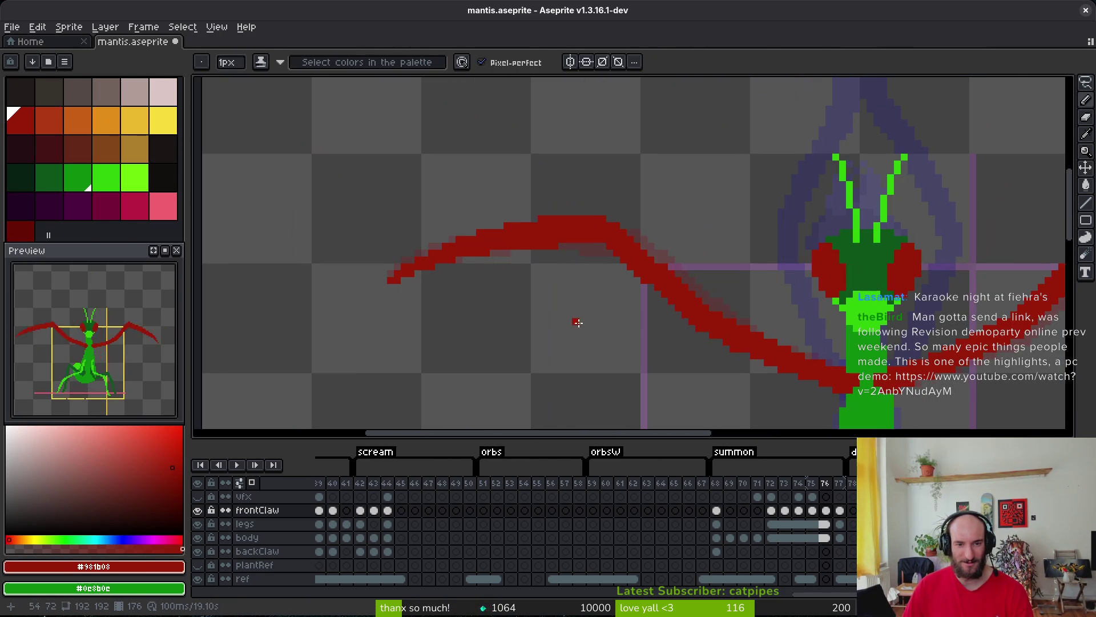
{"action": "scroll", "coordinate": [501, 208], "scroll_direction": "up", "scroll_amount": 2}
{"action": "key", "text": "e"}
{"action": "scroll", "coordinate": [633, 252], "scroll_direction": "down", "scroll_amount": 3}
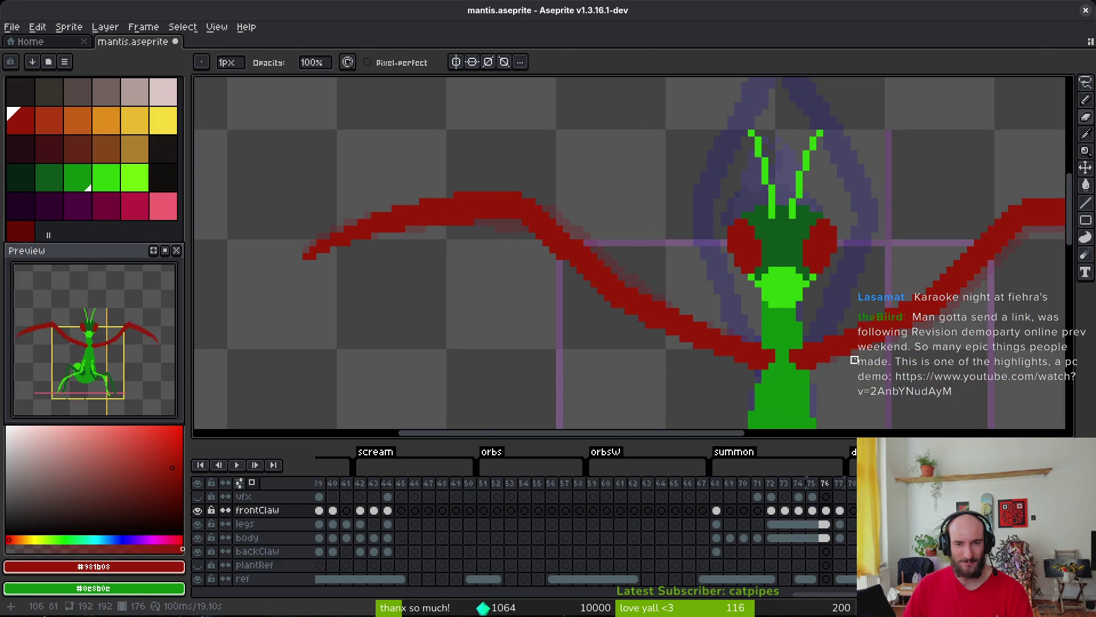
{"action": "key", "text": "ctrl+s"}
{"action": "scroll", "coordinate": [516, 300], "scroll_direction": "down", "scroll_amount": 1}
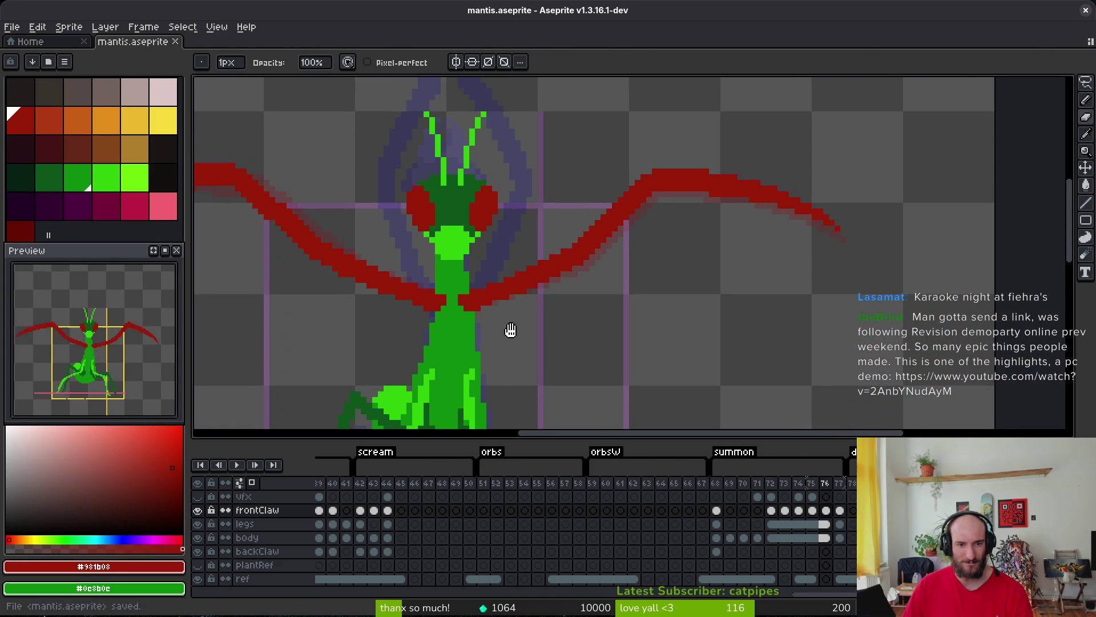
Compare claws on frames 75 and 76, lasso the right claw, and save.
{"action": "key", "text": "Left"}
{"action": "scroll", "coordinate": [505, 331], "scroll_direction": "down", "scroll_amount": 2}
{"action": "key", "text": "Right"}
{"action": "key", "text": "Left"}
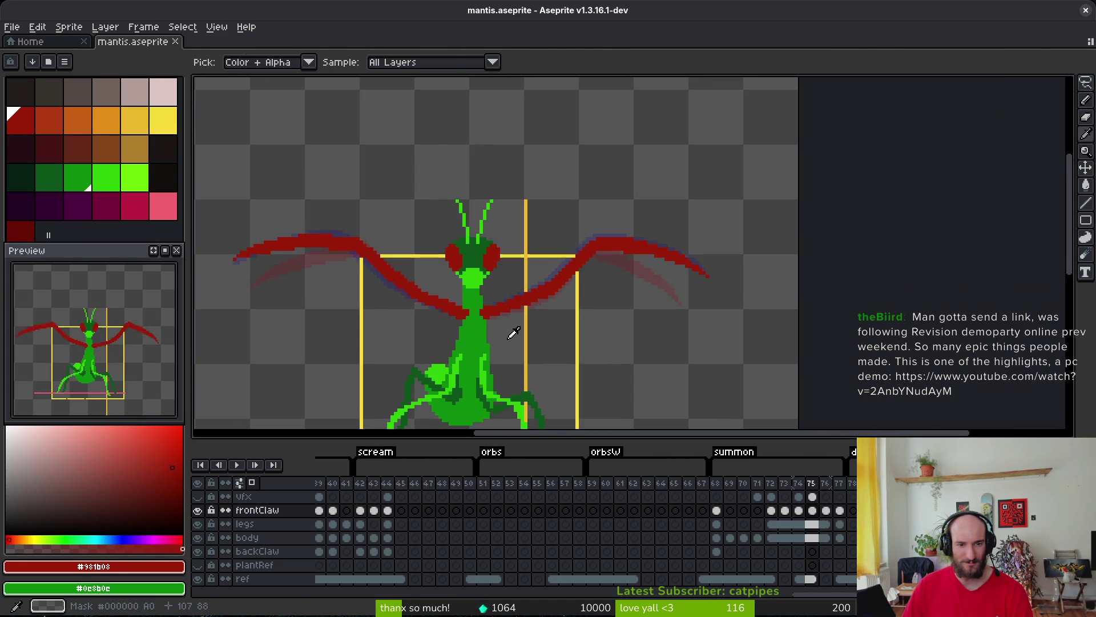
{"action": "key", "text": "Right"}
{"action": "key", "text": "shift+q"}
{"action": "mouse_move", "coordinate": [606, 197]}
{"action": "left_mouse_down"}
{"action": "mouse_move", "coordinate": [498, 266]}
{"action": "mouse_move", "coordinate": [477, 306]}
{"action": "mouse_move", "coordinate": [773, 284]}
{"action": "left_mouse_up"}
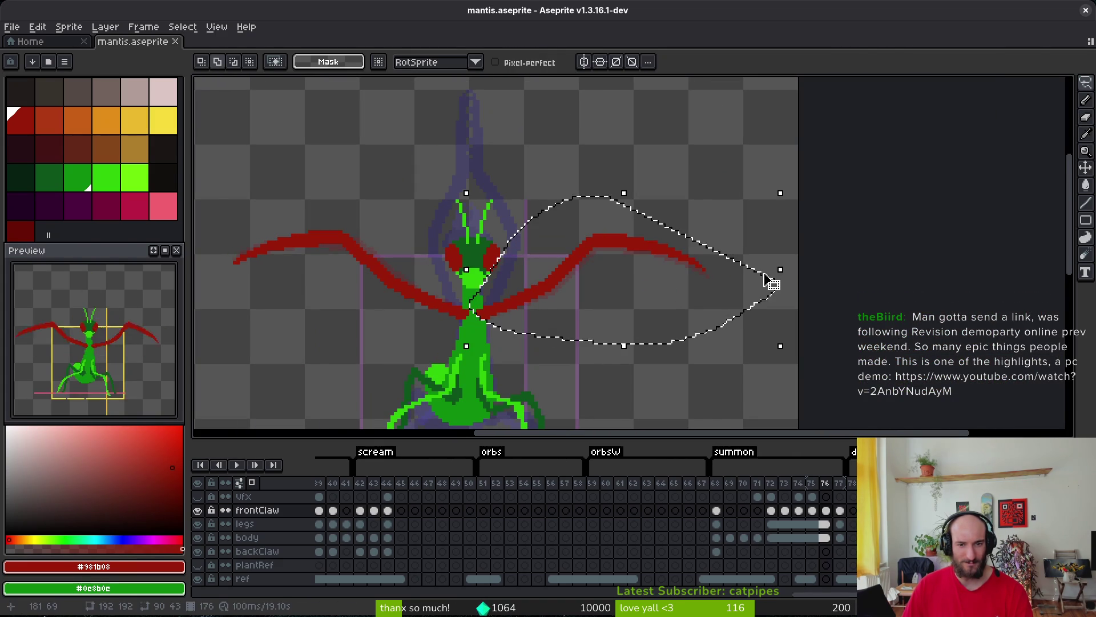
{"action": "key", "text": "ctrl+s"}
Flip through frames 75–77 and recentre the view on the mantis.
{"action": "key", "text": "i"}
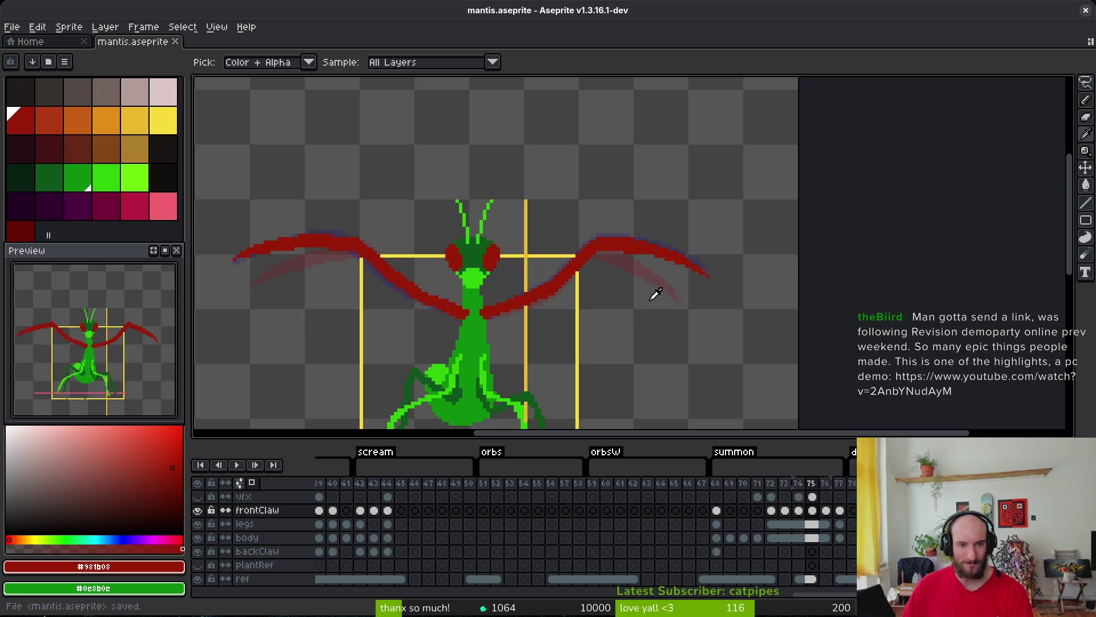
{"action": "key", "text": "Right"}
{"action": "key", "text": "Right"}
{"action": "key", "text": "Left"}
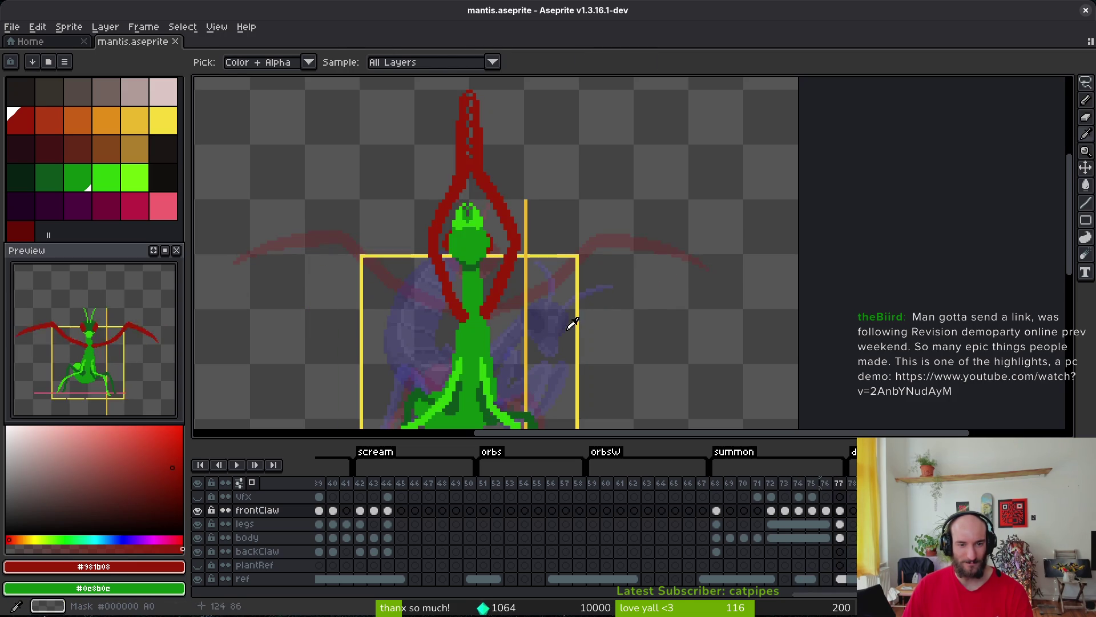
{"action": "key", "text": "q"}
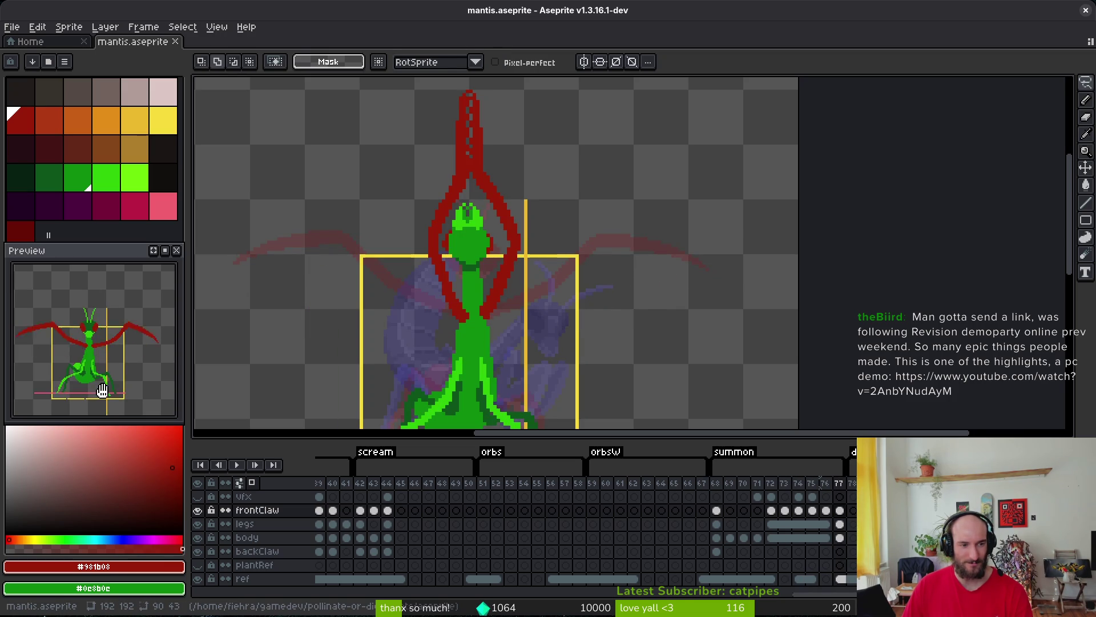
{"action": "key", "text": "Left"}
{"action": "key", "text": "i"}
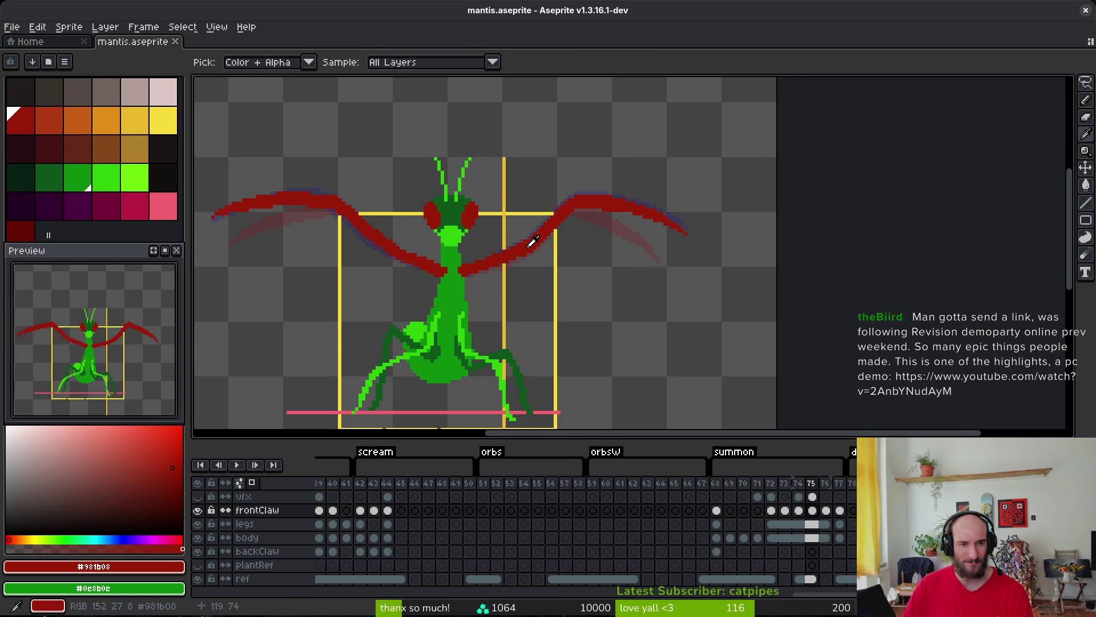
{"action": "left_click_drag", "start_coordinate": [536, 251], "coordinate": [625, 274]}
{"action": "key", "text": "Left"}
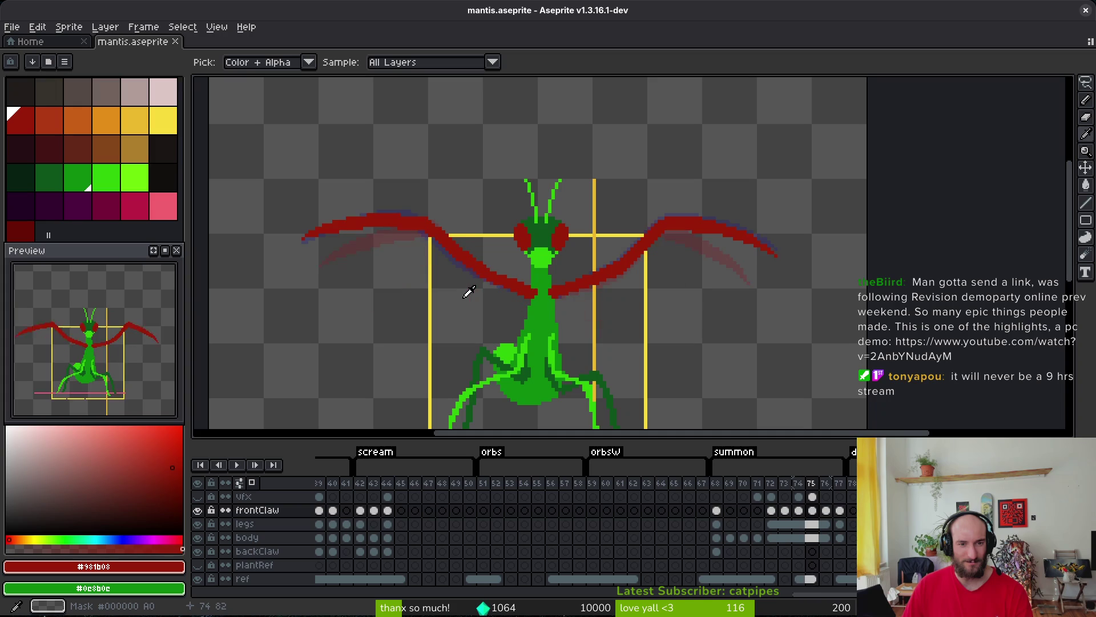
{"action": "left_click_drag", "start_coordinate": [431, 277], "coordinate": [527, 284]}
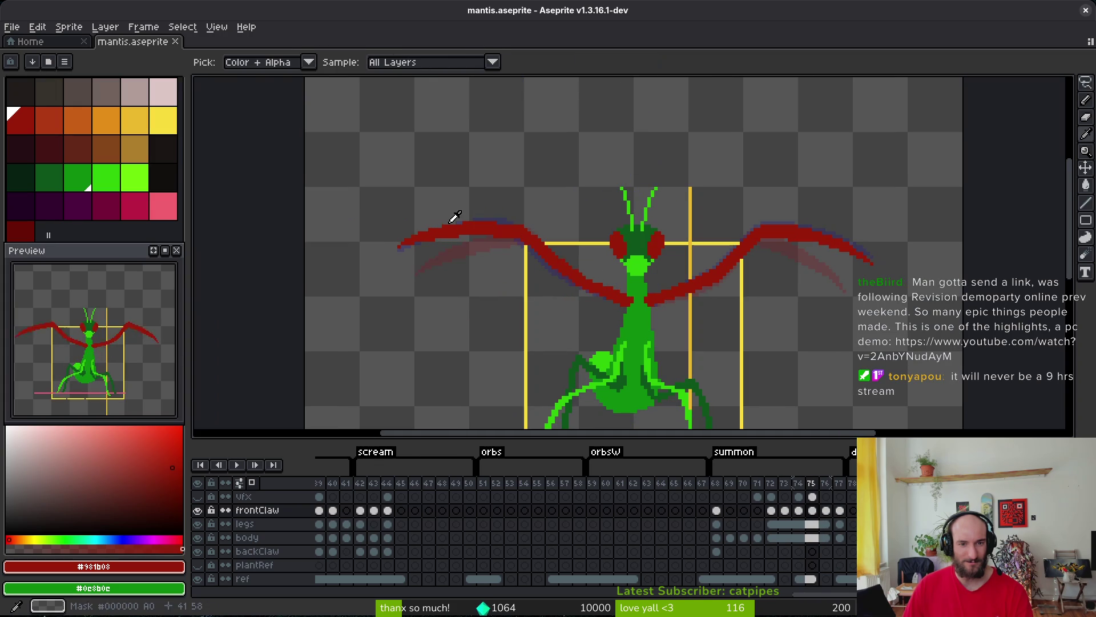
{"action": "key", "text": "Left"}
{"action": "key", "text": "Left"}
On frame 73, lasso the left red claw and move it outward.
{"action": "key", "text": "Right"}
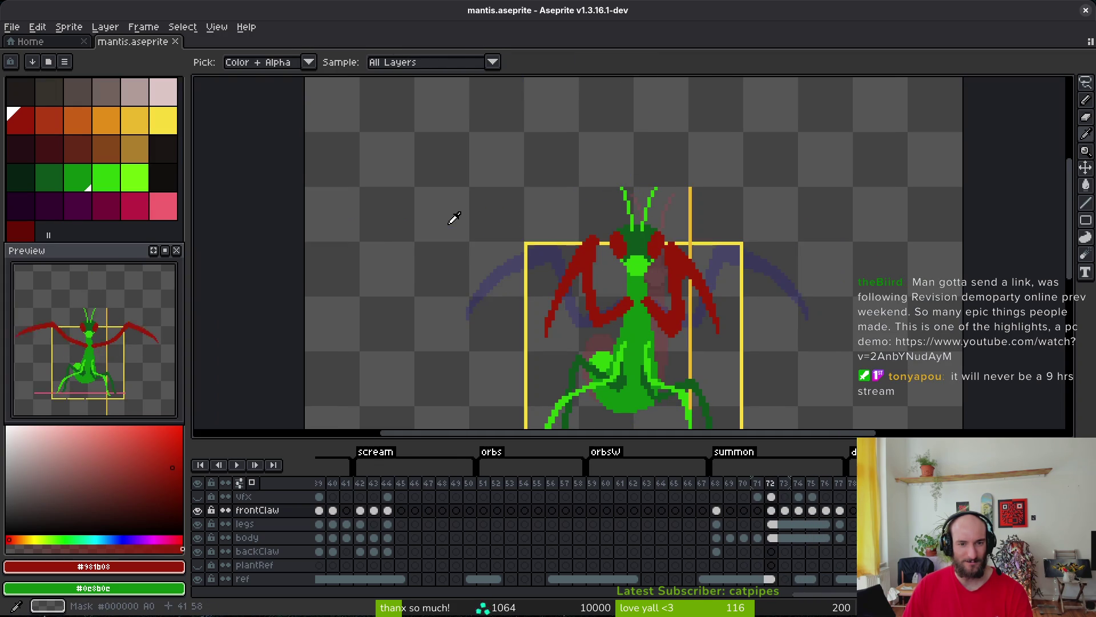
{"action": "key", "text": "Left"}
{"action": "key", "text": "Right"}
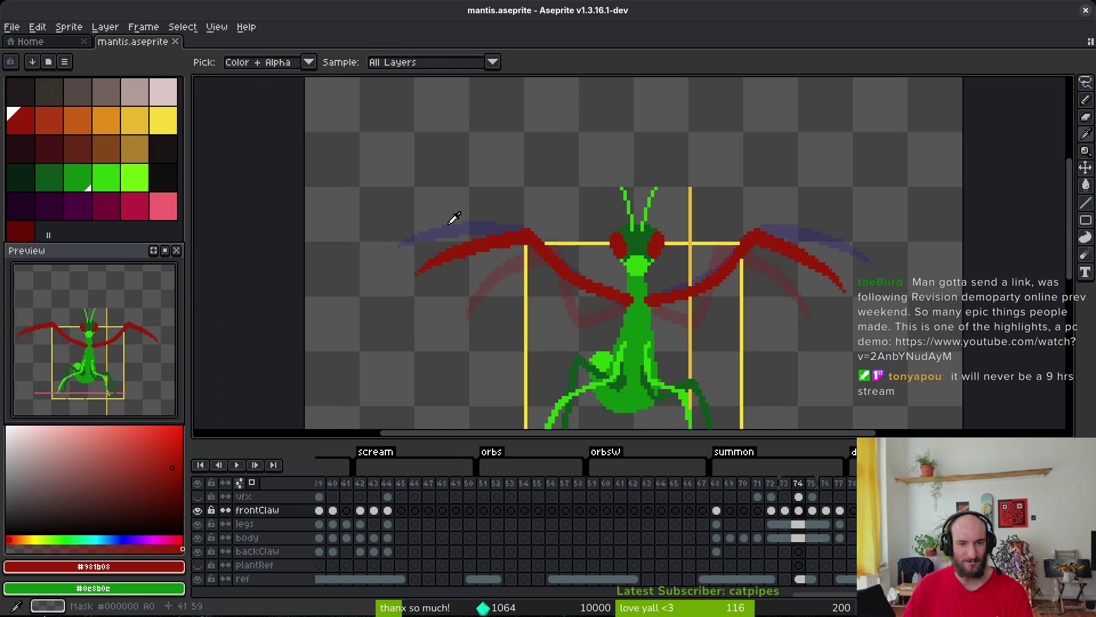
{"action": "key", "text": "Left"}
{"action": "key", "text": "m"}
{"action": "scroll", "coordinate": [486, 208], "scroll_direction": "up", "scroll_amount": 1}
{"action": "mouse_move", "coordinate": [497, 190]}
{"action": "left_mouse_down"}
{"action": "mouse_move", "coordinate": [394, 220]}
{"action": "mouse_move", "coordinate": [476, 272]}
{"action": "left_mouse_up"}
{"action": "left_click_drag", "start_coordinate": [494, 234], "coordinate": [498, 225]}
{"action": "scroll", "coordinate": [502, 215], "scroll_direction": "up", "scroll_amount": 2}
{"action": "left_click", "coordinate": [453, 228]}
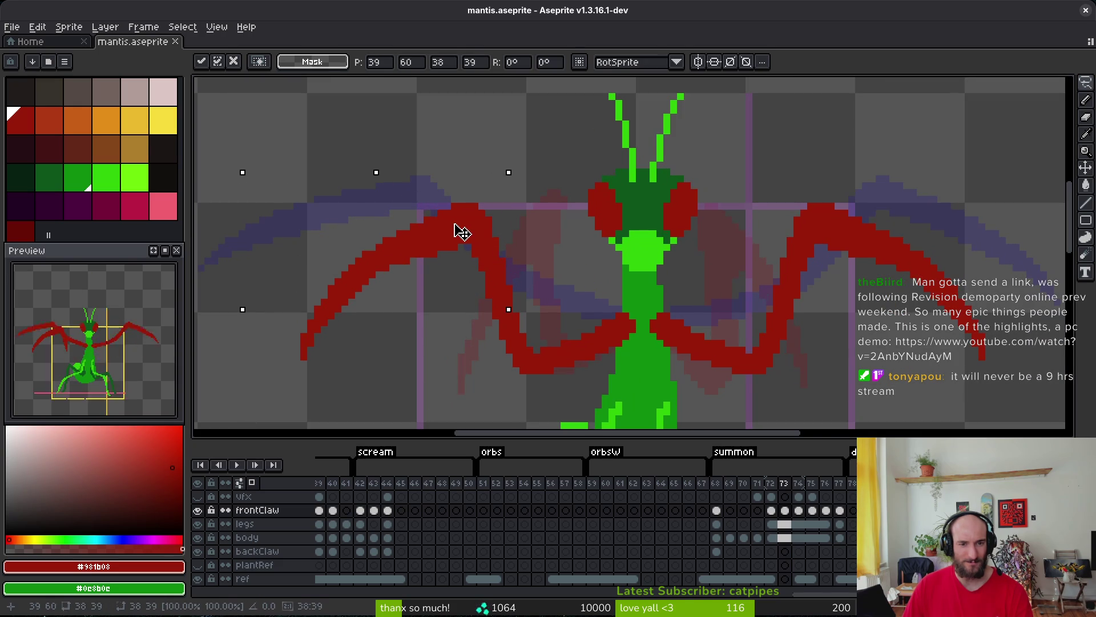
{"action": "key", "text": "Return"}
Move the right red claw outward, deselect, and save the mantis file.
{"action": "scroll", "coordinate": [582, 257], "scroll_direction": "down", "scroll_amount": 3}
{"action": "scroll", "coordinate": [582, 256], "scroll_direction": "right", "scroll_amount": 8}
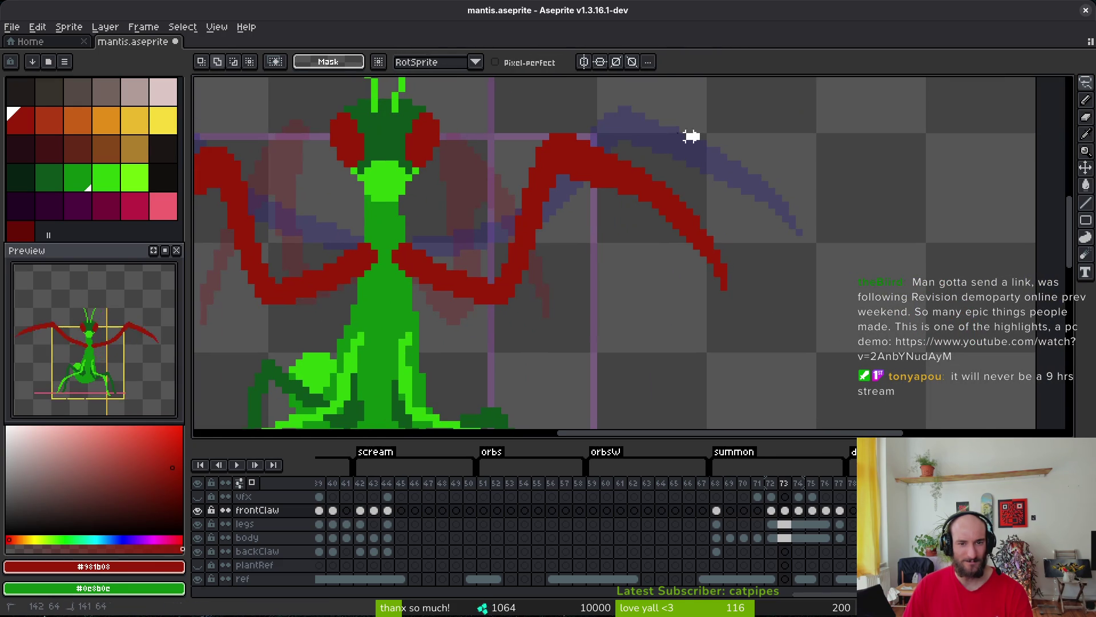
{"action": "mouse_move", "coordinate": [699, 136]}
{"action": "left_mouse_down"}
{"action": "mouse_move", "coordinate": [511, 153]}
{"action": "mouse_move", "coordinate": [563, 214]}
{"action": "mouse_move", "coordinate": [657, 172]}
{"action": "mouse_move", "coordinate": [612, 183]}
{"action": "left_mouse_up"}
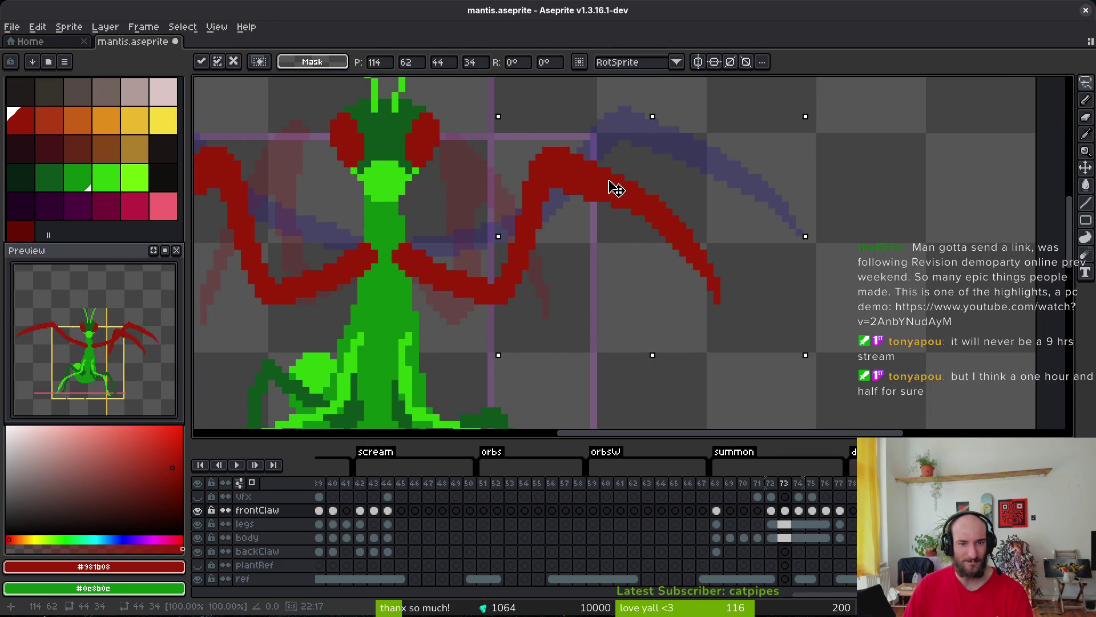
{"action": "key", "text": "ctrl+d"}
{"action": "scroll", "coordinate": [611, 188], "scroll_direction": "down", "scroll_amount": 1}
{"action": "key", "text": "ctrl+s"}
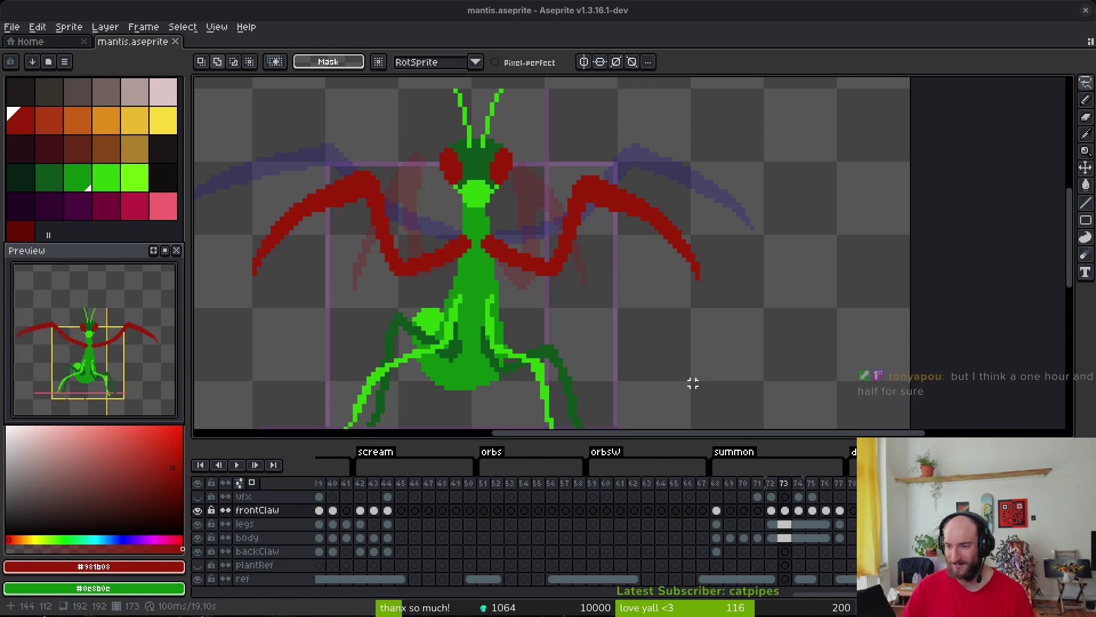
Flip through summon frames 72–76 to compare the claws, landing on frame 74.
{"action": "scroll", "coordinate": [519, 328], "scroll_direction": "down", "scroll_amount": 2}
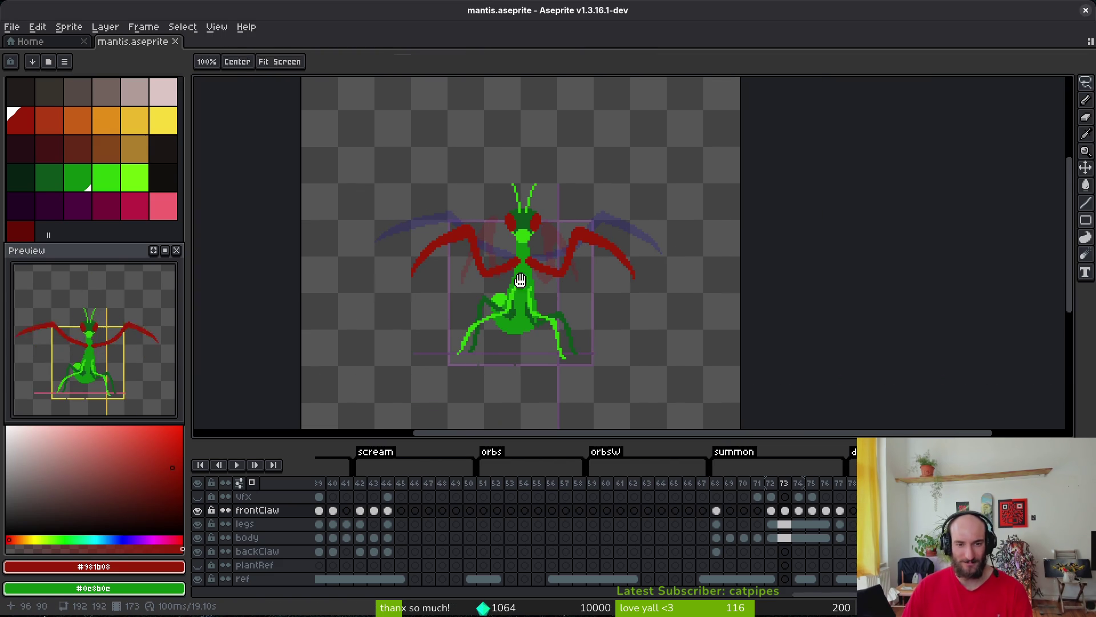
{"action": "key", "text": "i"}
{"action": "key", "text": "comma"}
{"action": "key", "text": "m"}
{"action": "scroll", "coordinate": [537, 274], "scroll_direction": "up", "scroll_amount": 2}
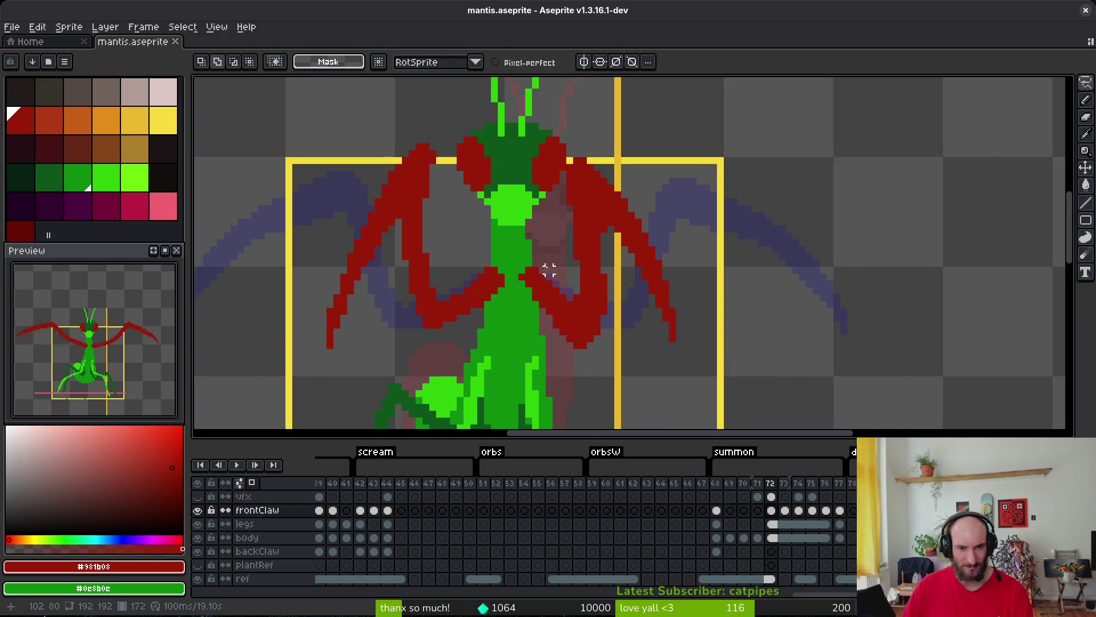
{"action": "scroll", "coordinate": [559, 287], "scroll_direction": "down", "scroll_amount": 1}
{"action": "key", "text": "i"}
{"action": "key", "text": "period"}
{"action": "key", "text": "period"}
{"action": "key", "text": "period"}
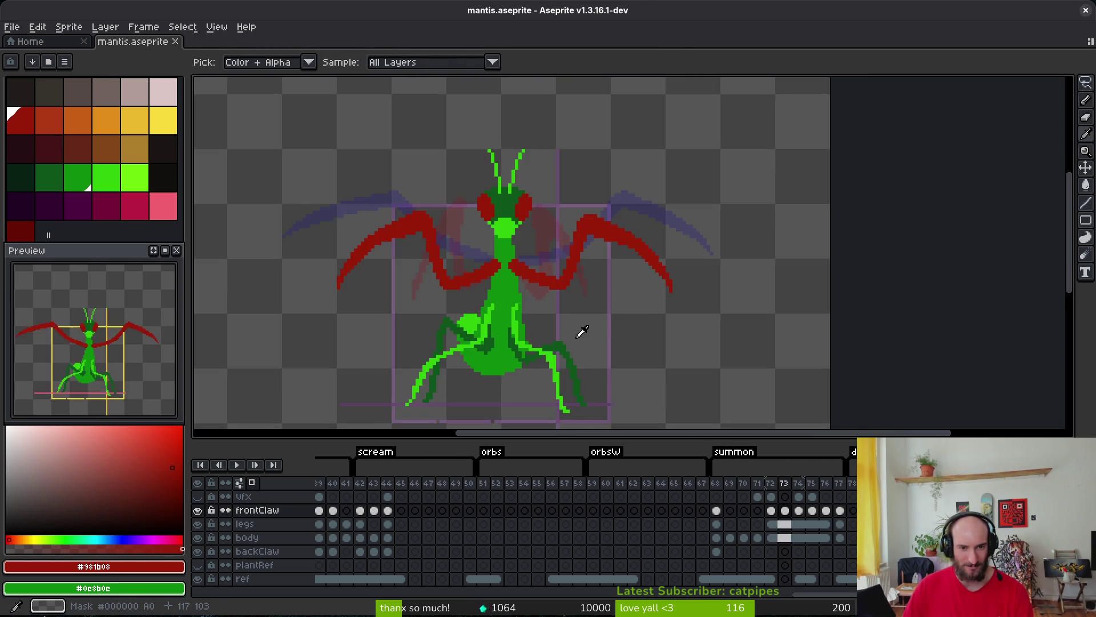
{"action": "key", "text": "comma"}
{"action": "key", "text": "comma"}
{"action": "key", "text": "comma"}
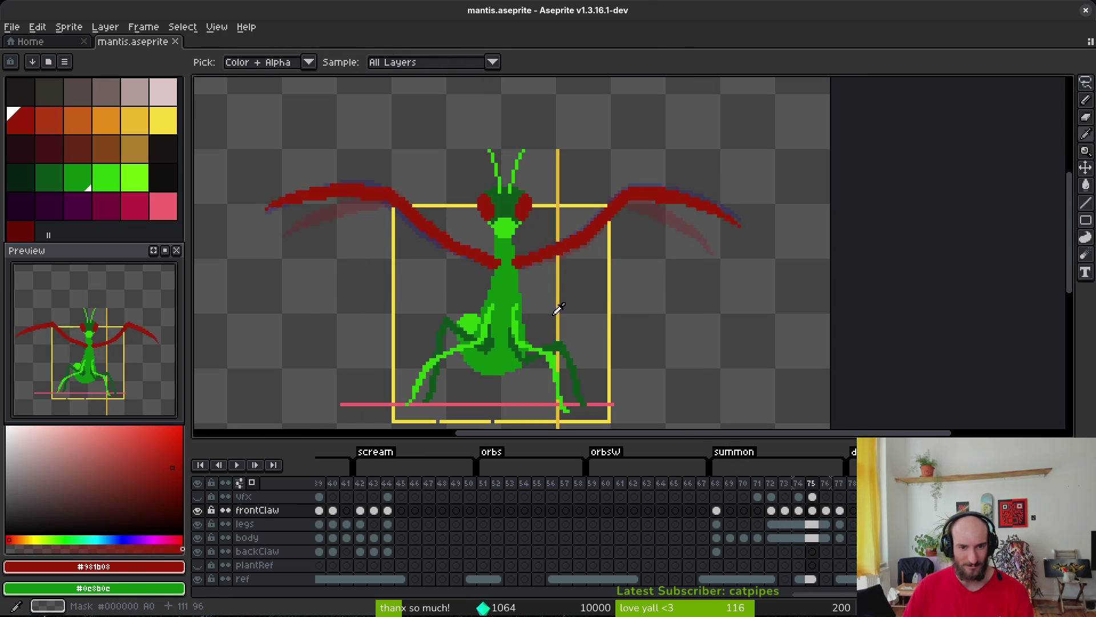
{"action": "key", "text": "m"}
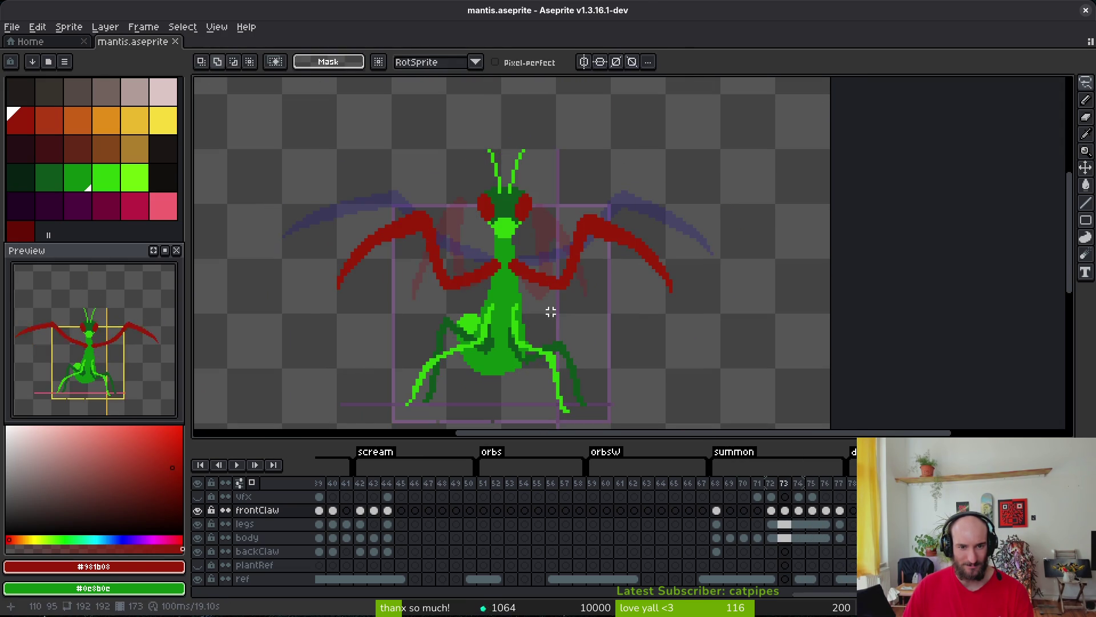
{"action": "key", "text": "i"}
{"action": "key", "text": "m"}
{"action": "key", "text": "period"}
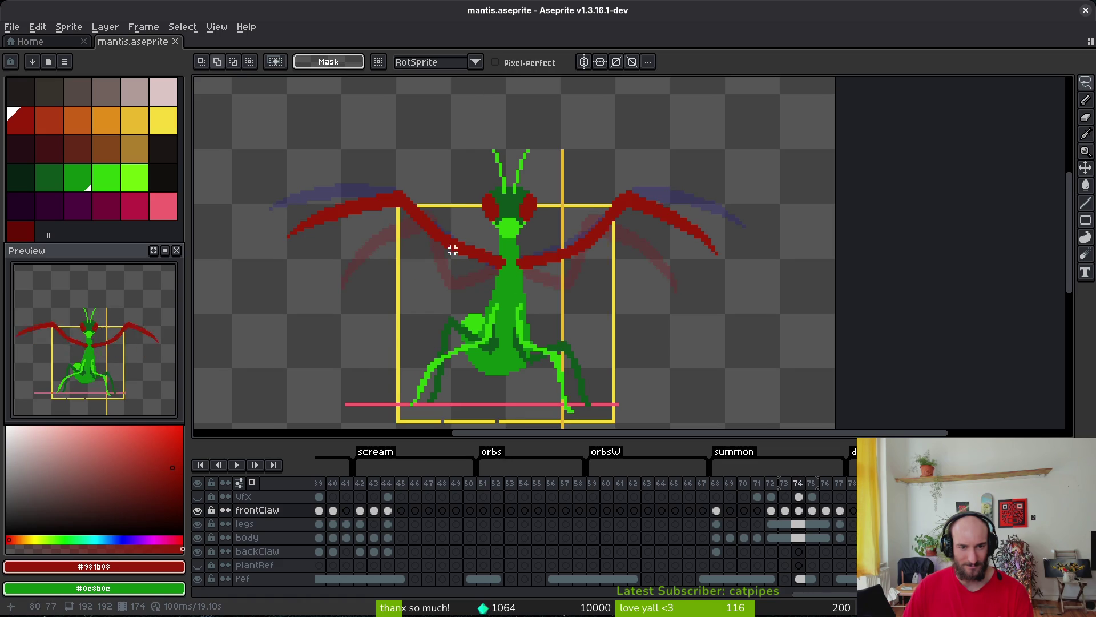
Preview the claw motion between frames 73 and 74, ending on frame 74.
{"action": "scroll", "coordinate": [483, 241], "scroll_direction": "up", "scroll_amount": 1}
{"action": "scroll", "coordinate": [547, 243], "scroll_direction": "down", "scroll_amount": 2}
{"action": "key", "text": "i"}
{"action": "key", "text": "period"}
{"action": "key", "text": "period"}
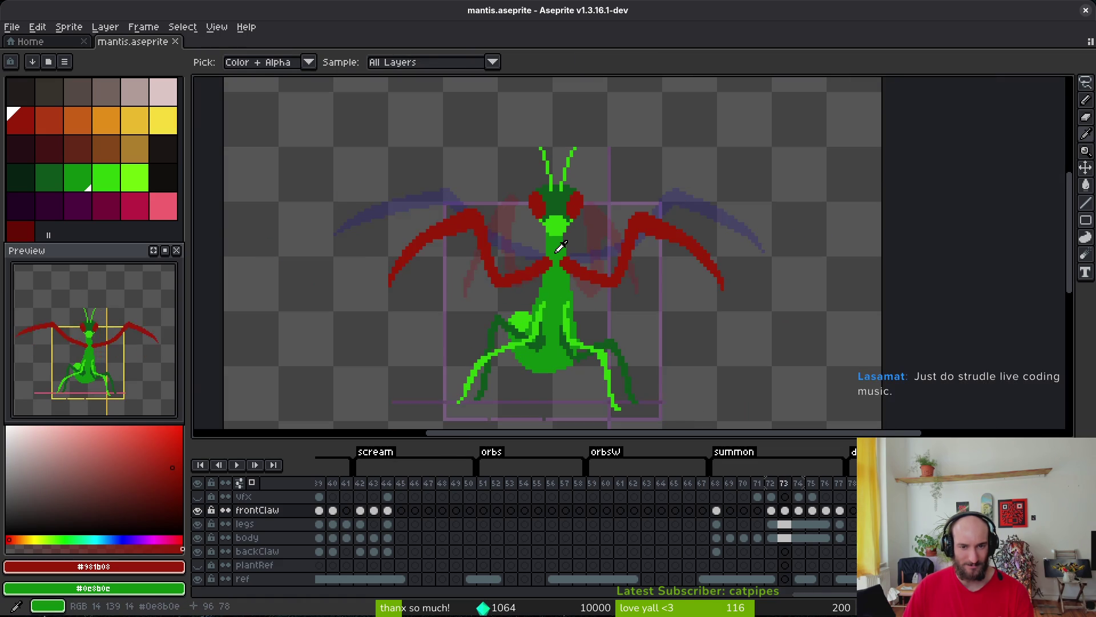
{"action": "key", "text": "comma"}
{"action": "key", "text": "comma"}
{"action": "key", "text": "period"}
{"action": "key", "text": "period"}
{"action": "key", "text": "comma"}
{"action": "key", "text": "comma"}
{"action": "key", "text": "comma"}
{"action": "key", "text": "m"}
{"action": "key", "text": "period"}
{"action": "scroll", "coordinate": [560, 247], "scroll_direction": "up", "scroll_amount": 1}
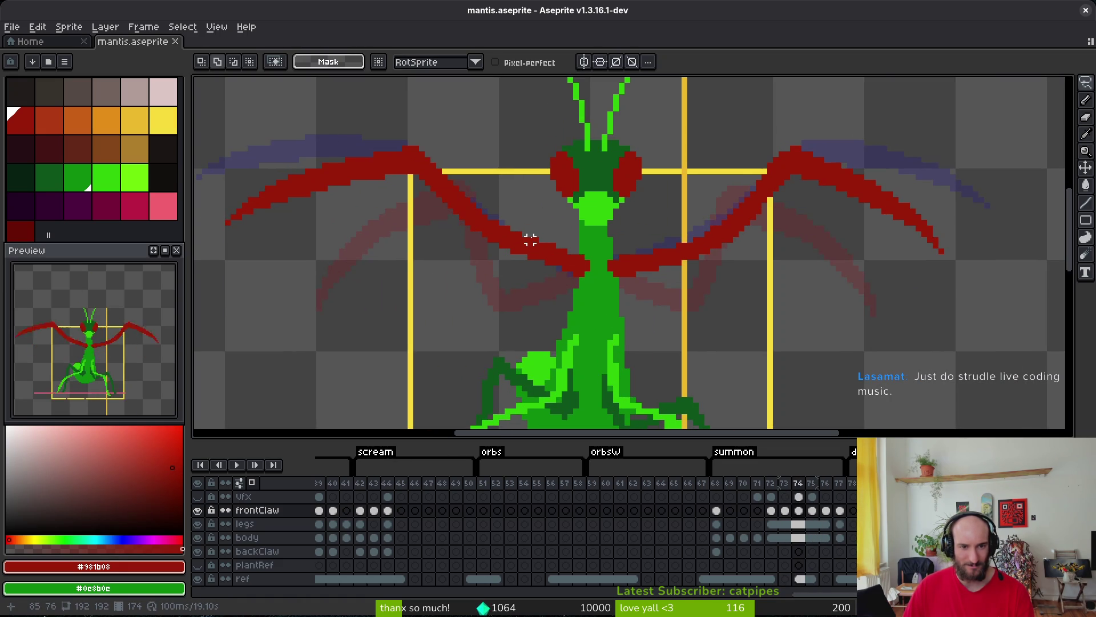
{"action": "scroll", "coordinate": [519, 245], "scroll_direction": "up", "scroll_amount": 2}
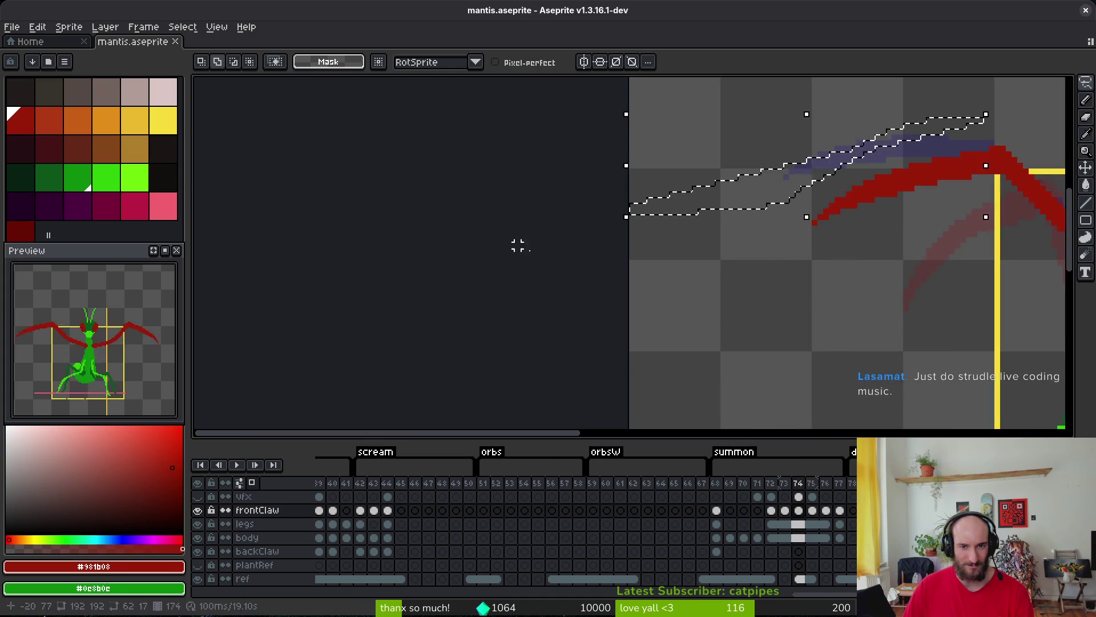
{"action": "scroll", "coordinate": [519, 245], "scroll_direction": "down", "scroll_amount": 2}
{"action": "scroll", "coordinate": [603, 229], "scroll_direction": "up", "scroll_amount": 1}
Delete the left claw's inner section and a stray red pixel on frame 74.
{"action": "left_click_drag", "start_coordinate": [603, 228], "coordinate": [529, 221]}
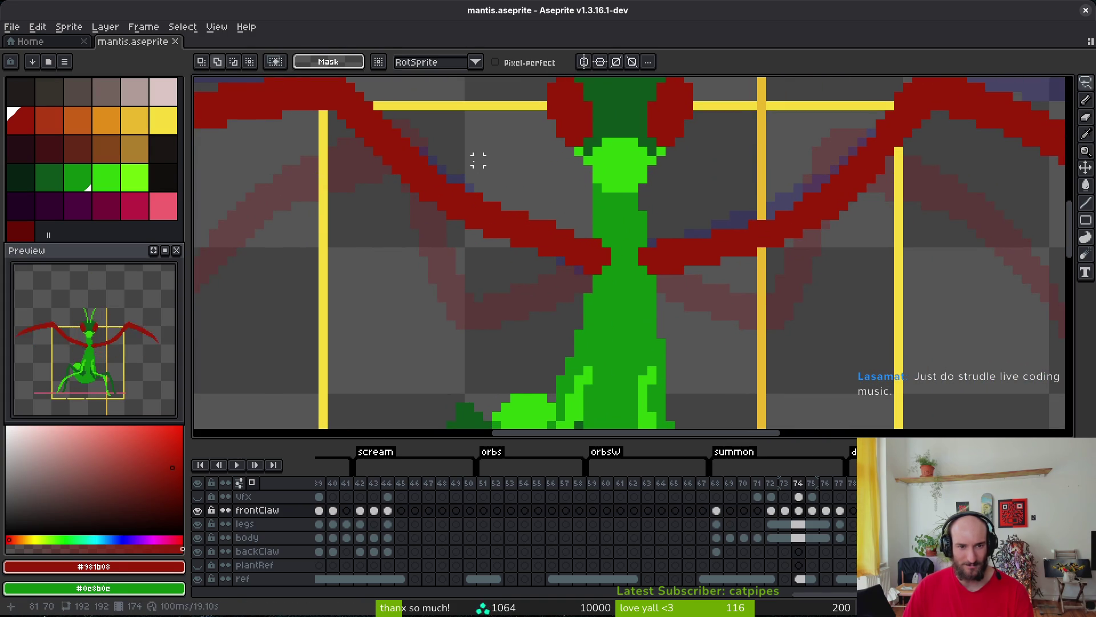
{"action": "mouse_move", "coordinate": [481, 160]}
{"action": "left_mouse_down"}
{"action": "mouse_move", "coordinate": [483, 285]}
{"action": "mouse_move", "coordinate": [587, 190]}
{"action": "left_mouse_up"}
{"action": "key", "text": "Delete"}
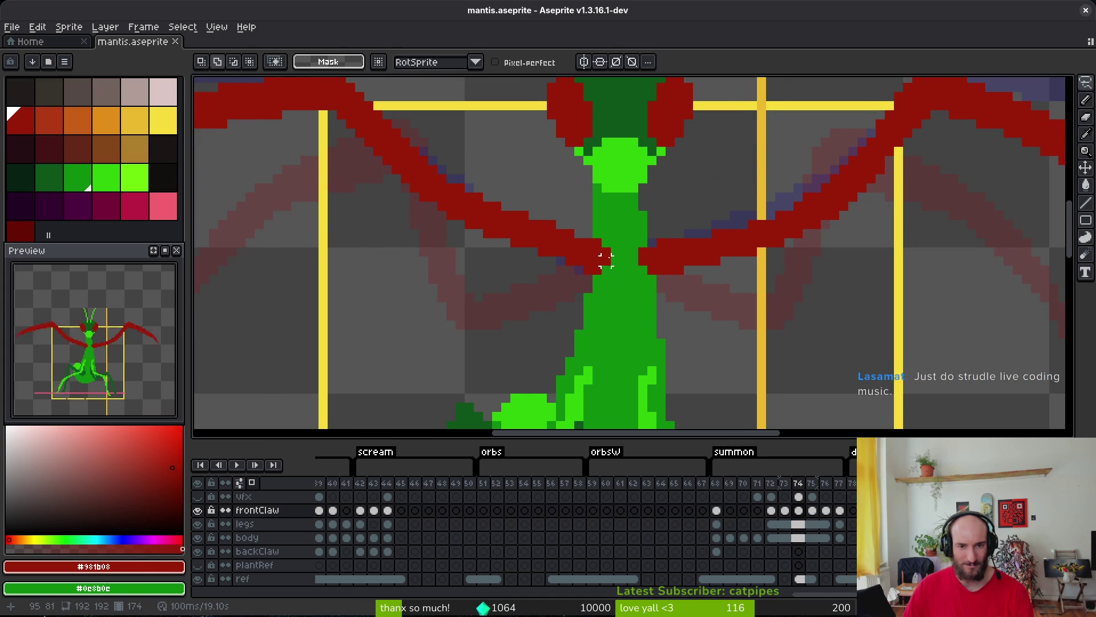
{"action": "key", "text": "b"}
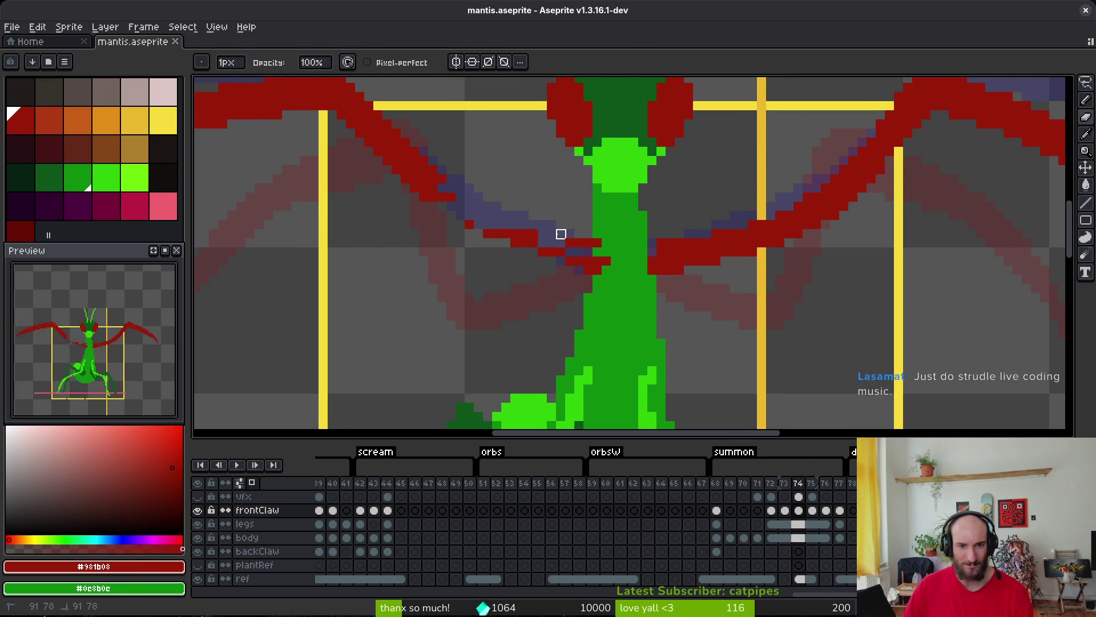
{"action": "key", "text": "ctrl+z"}
{"action": "key", "text": "ctrl+y"}
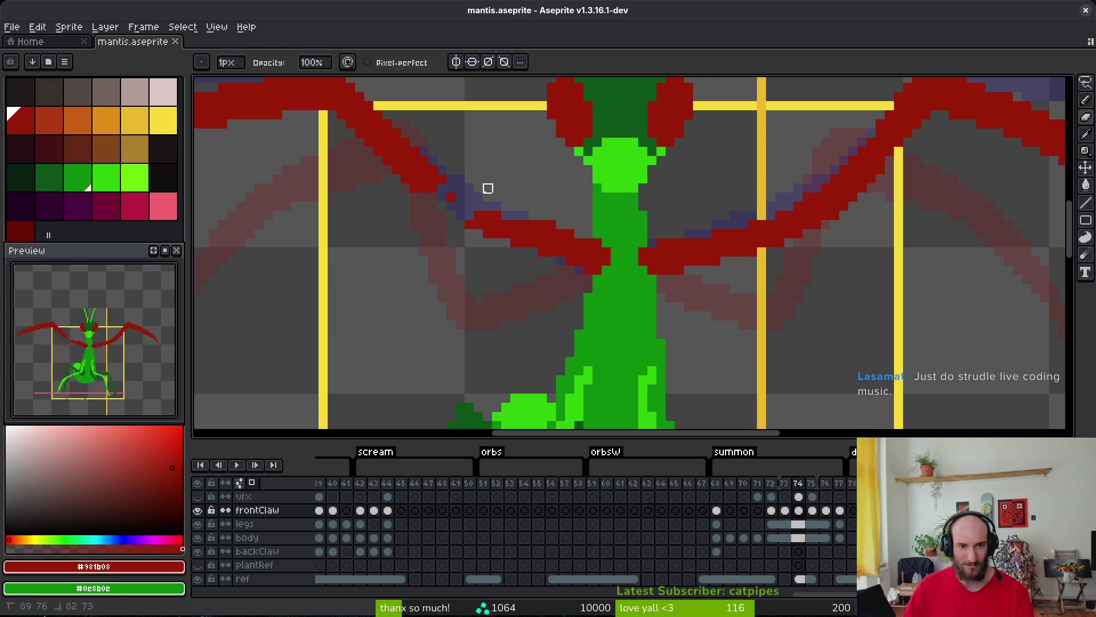
{"action": "mouse_move", "coordinate": [488, 188]}
{"action": "left_mouse_down"}
{"action": "mouse_move", "coordinate": [497, 215]}
{"action": "mouse_move", "coordinate": [524, 234]}
{"action": "left_mouse_up"}
{"action": "left_click", "coordinate": [451, 197]}
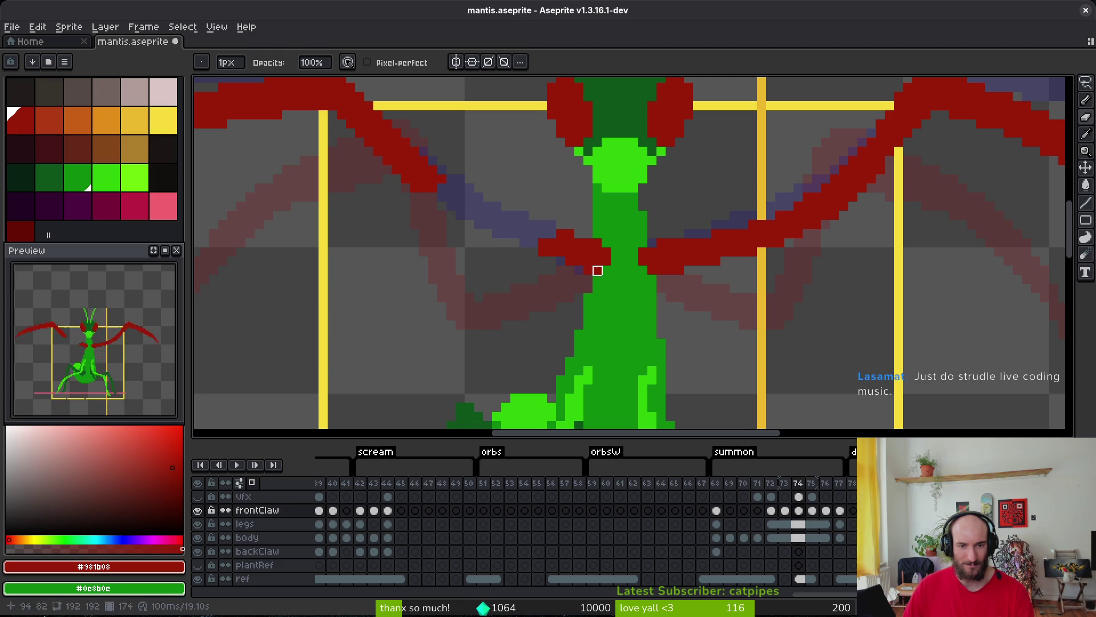
Draw a thicker horizontal red forearm extending left toward the body.
{"action": "key", "text": "b"}
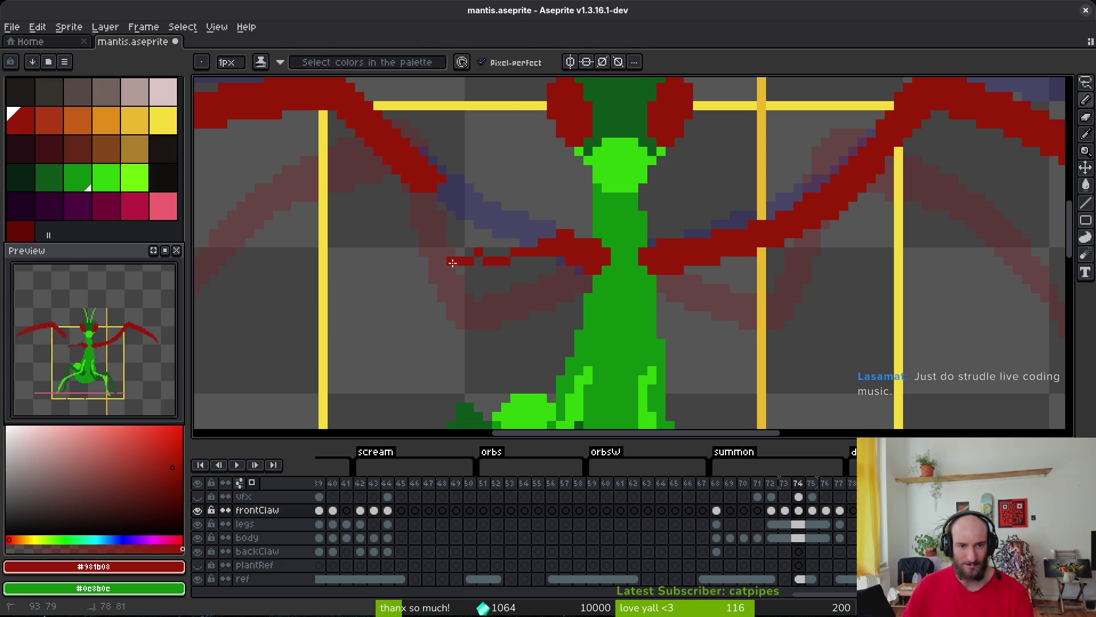
{"action": "key", "text": "ctrl+z"}
{"action": "key", "text": "e"}
{"action": "key", "text": "b"}
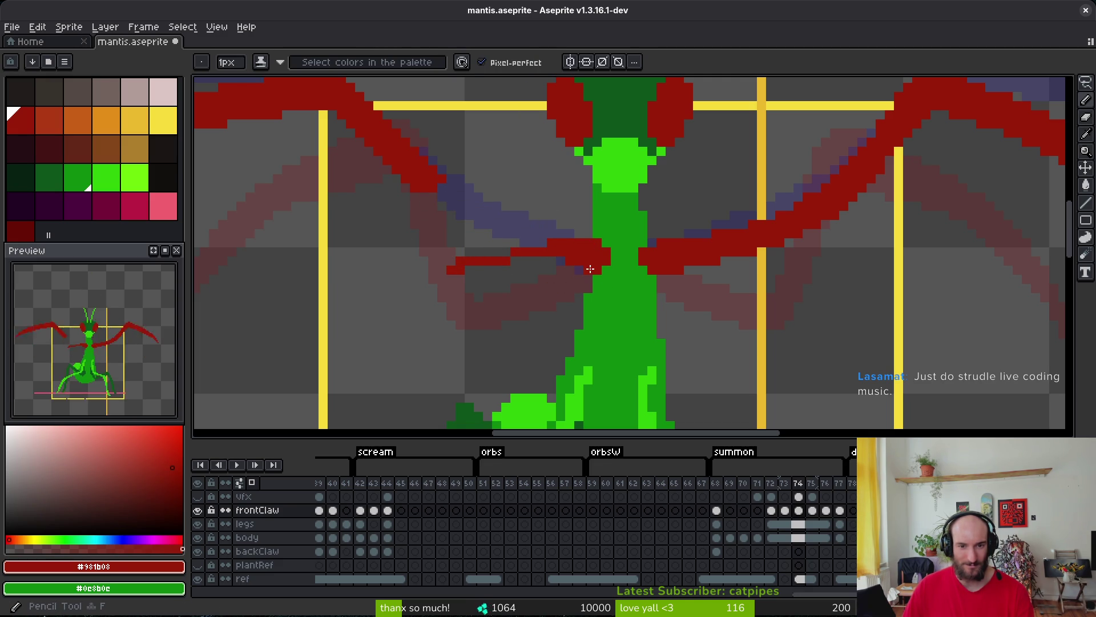
{"action": "left_click_drag", "start_coordinate": [591, 269], "coordinate": [523, 276]}
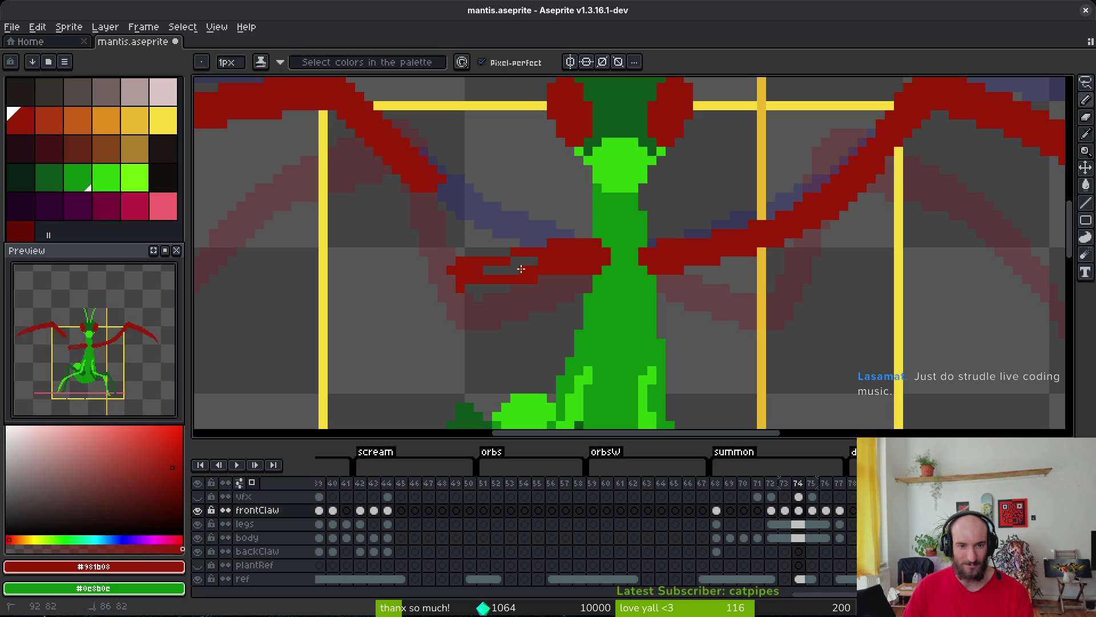
{"action": "left_click_drag", "start_coordinate": [512, 260], "coordinate": [526, 276]}
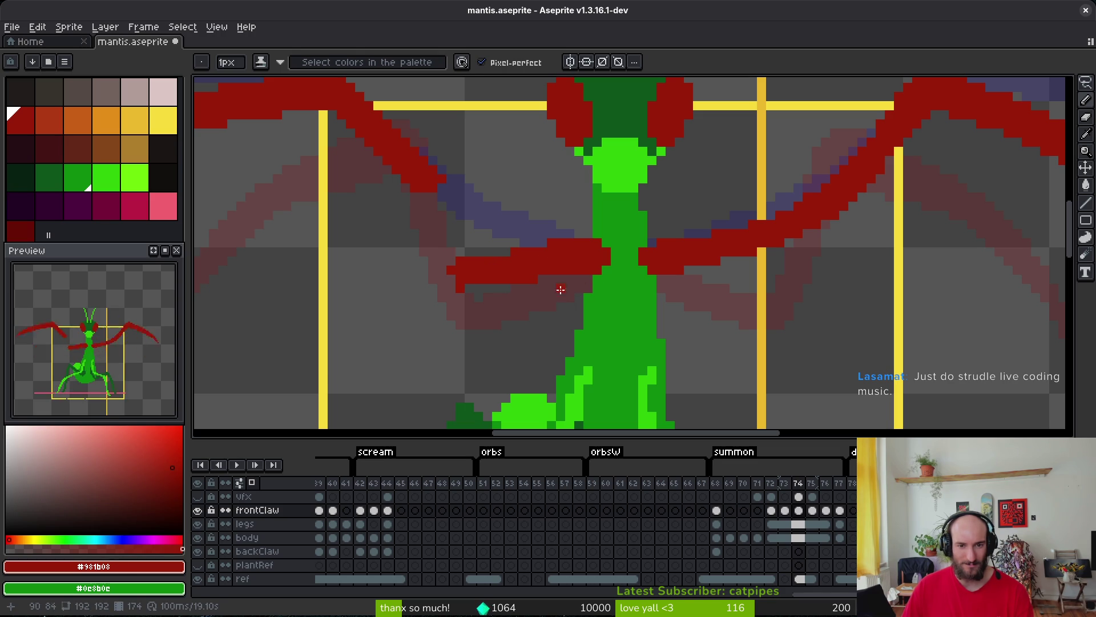
{"action": "key", "text": "e"}
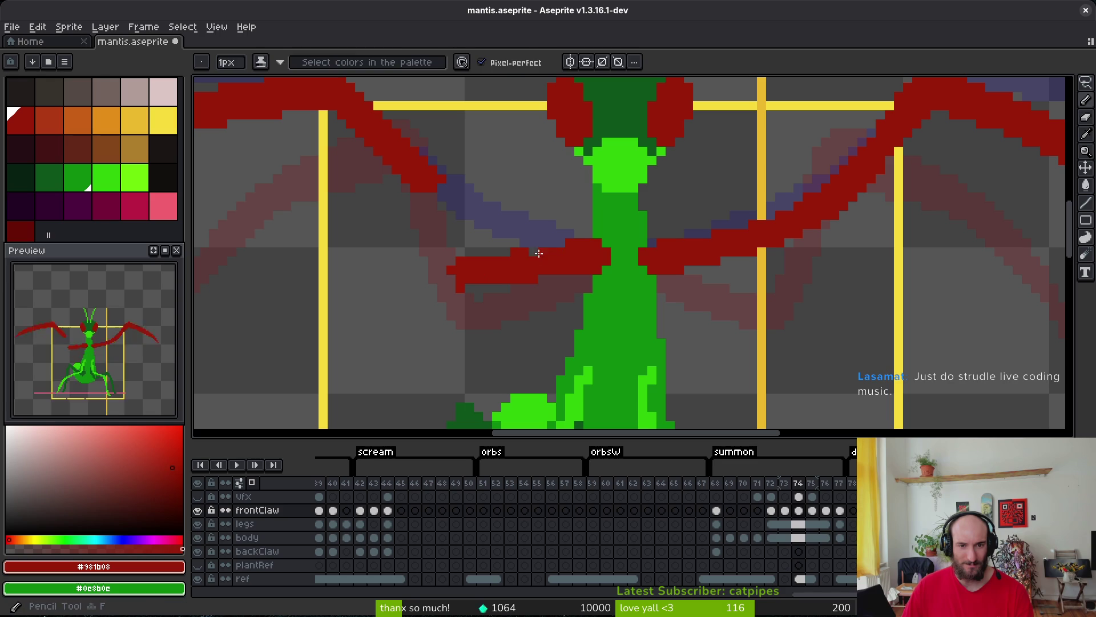
{"action": "key", "text": "e"}
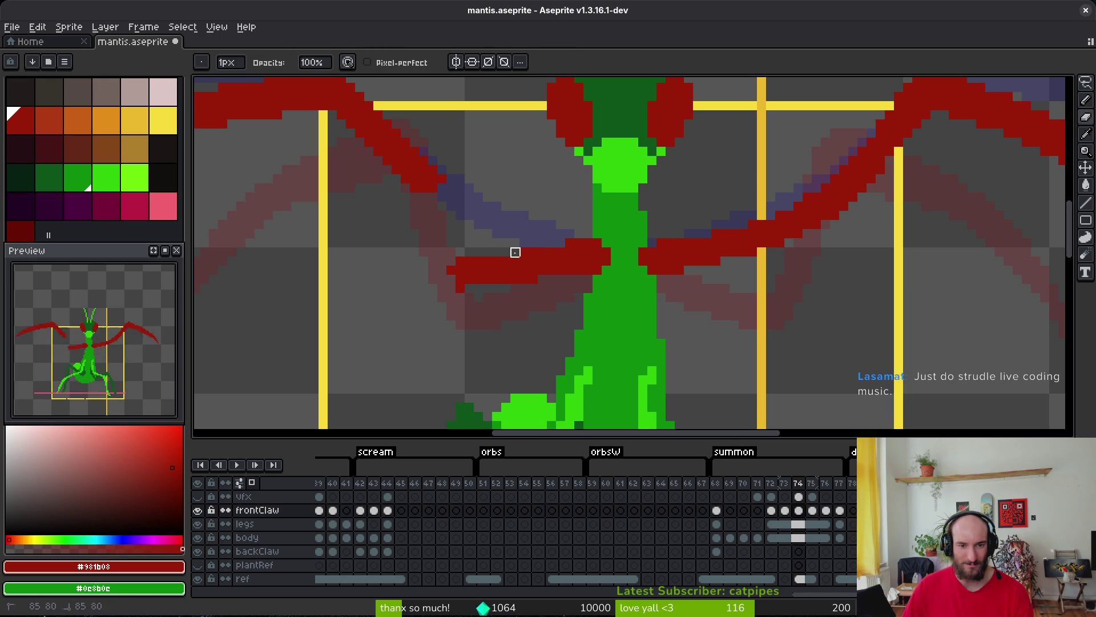
{"action": "key", "text": "b"}
{"action": "mouse_move", "coordinate": [471, 287]}
{"action": "left_mouse_down"}
{"action": "mouse_move", "coordinate": [656, 306]}
{"action": "mouse_move", "coordinate": [677, 269]}
{"action": "left_mouse_up"}
{"action": "key", "text": "shift+w"}
Shift the left front claw on frame 74 and delete its drooping tip.
{"action": "mouse_move", "coordinate": [669, 156]}
{"action": "left_mouse_down"}
{"action": "mouse_move", "coordinate": [254, 180]}
{"action": "mouse_move", "coordinate": [617, 293]}
{"action": "mouse_move", "coordinate": [674, 211]}
{"action": "mouse_move", "coordinate": [618, 256]}
{"action": "mouse_move", "coordinate": [673, 252]}
{"action": "left_mouse_up"}
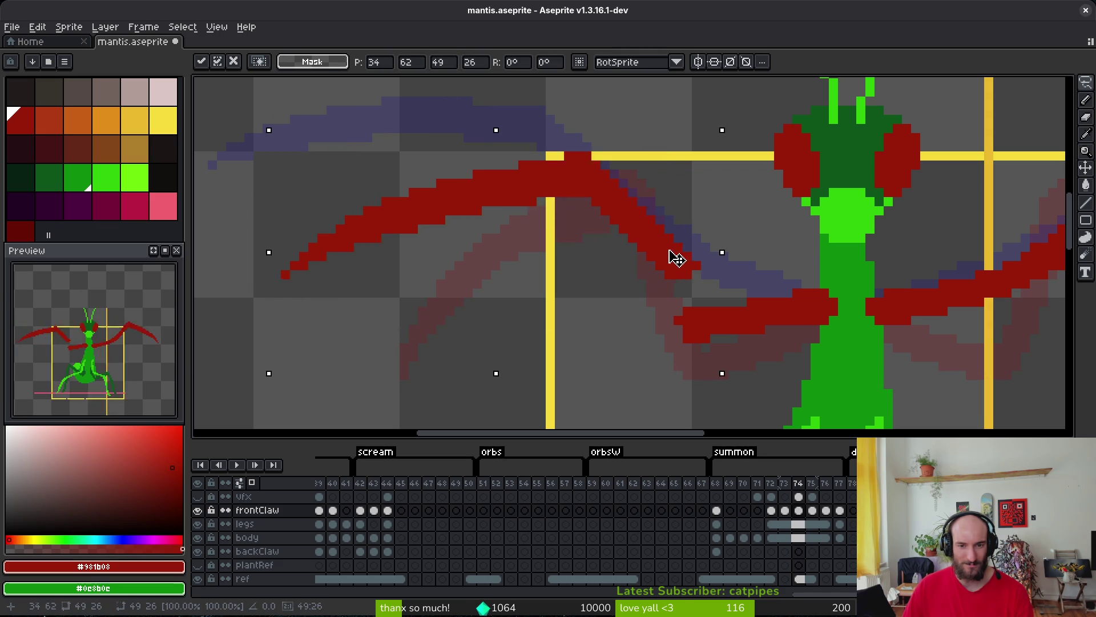
{"action": "key", "text": "ctrl+d"}
{"action": "mouse_move", "coordinate": [651, 182]}
{"action": "left_mouse_down"}
{"action": "mouse_move", "coordinate": [611, 171]}
{"action": "mouse_move", "coordinate": [614, 283]}
{"action": "mouse_move", "coordinate": [710, 289]}
{"action": "left_mouse_up"}
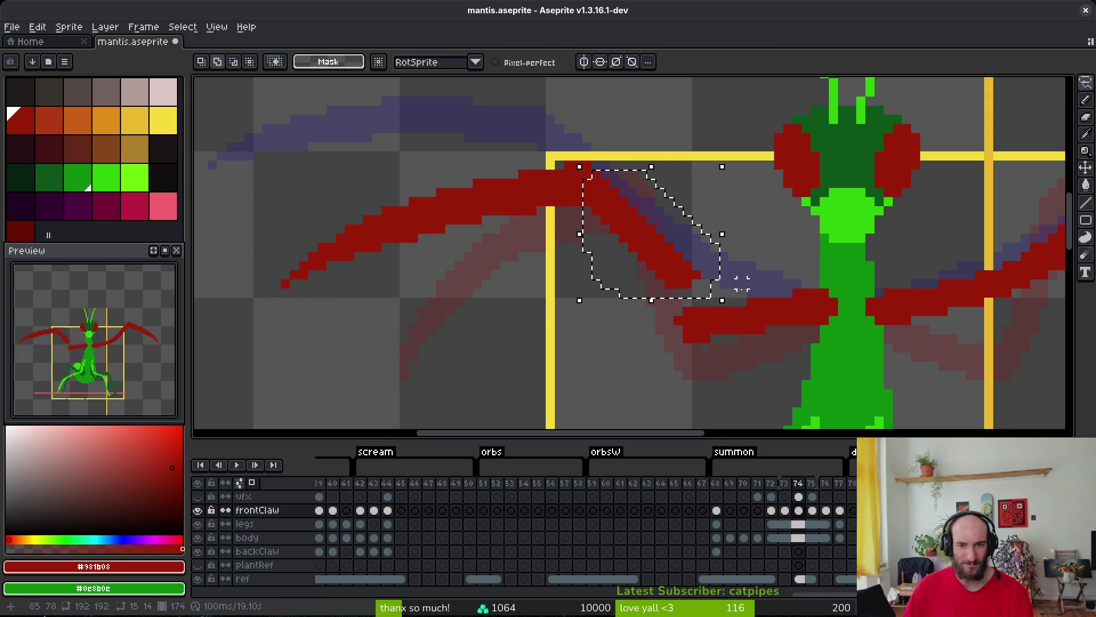
{"action": "key", "text": "Delete"}
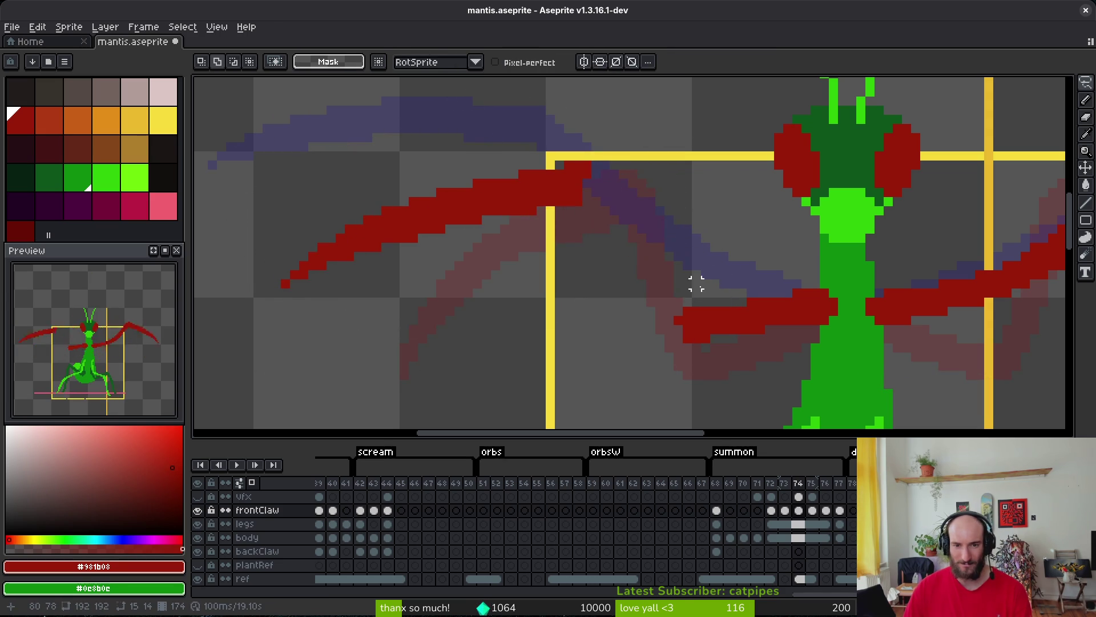
Draw a straight line in the claw's red joining the lowered blade to the forearm, then save.
{"action": "key", "text": "b"}
{"action": "left_click", "coordinate": [676, 309], "text": "alt"}
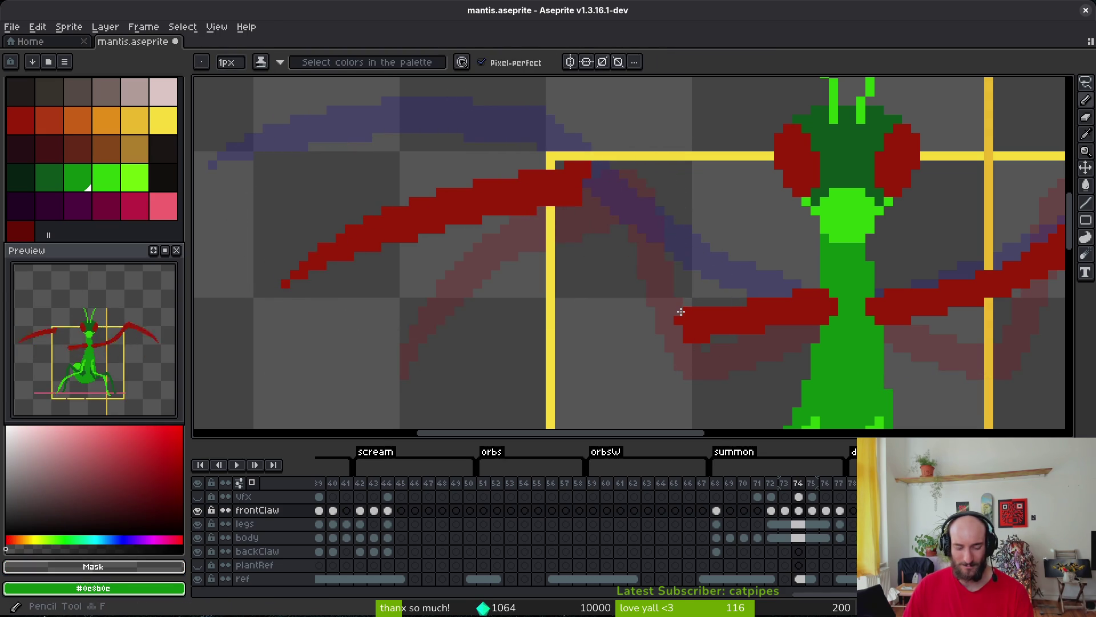
{"action": "left_click", "coordinate": [702, 323], "text": "alt"}
{"action": "left_click", "coordinate": [679, 309]}
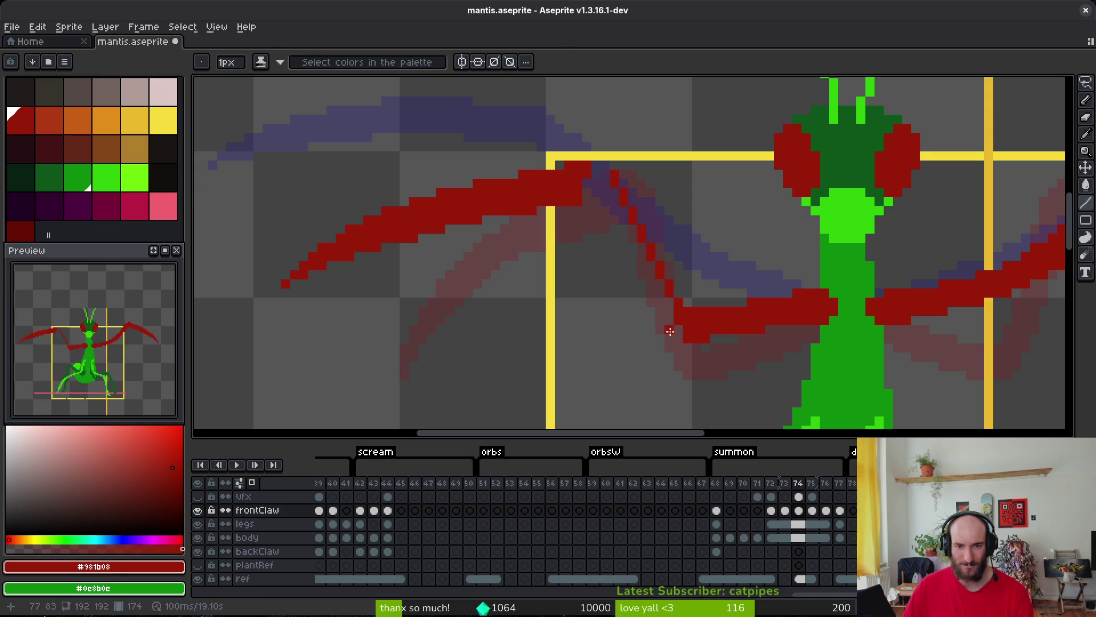
{"action": "left_click", "coordinate": [670, 331]}
{"action": "left_click", "coordinate": [596, 192]}
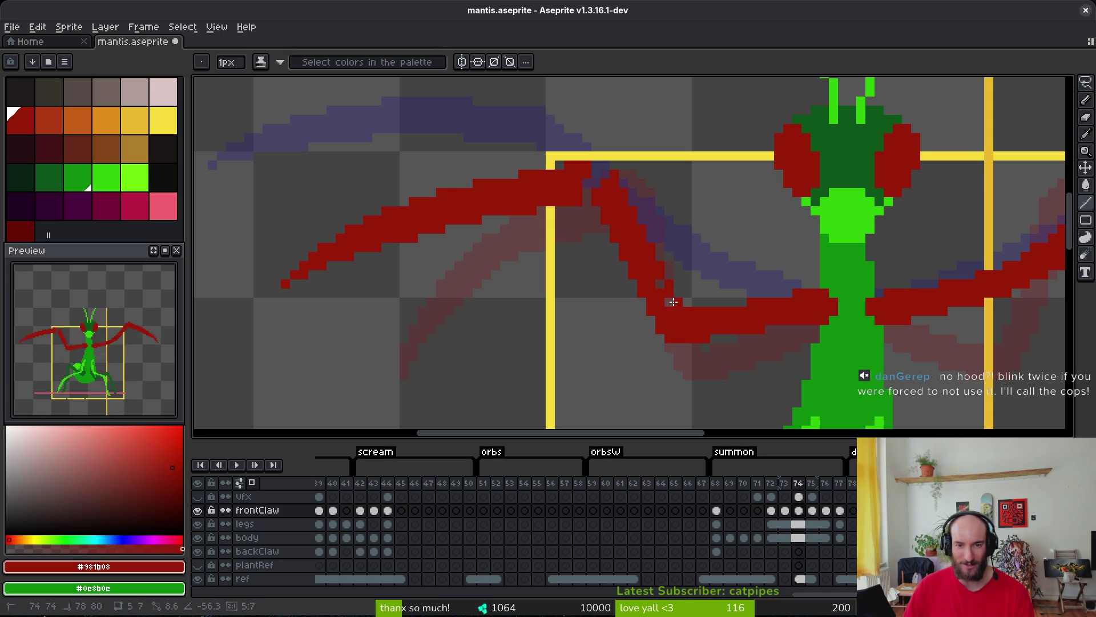
{"action": "scroll", "coordinate": [620, 198], "scroll_direction": "up", "scroll_amount": 1}
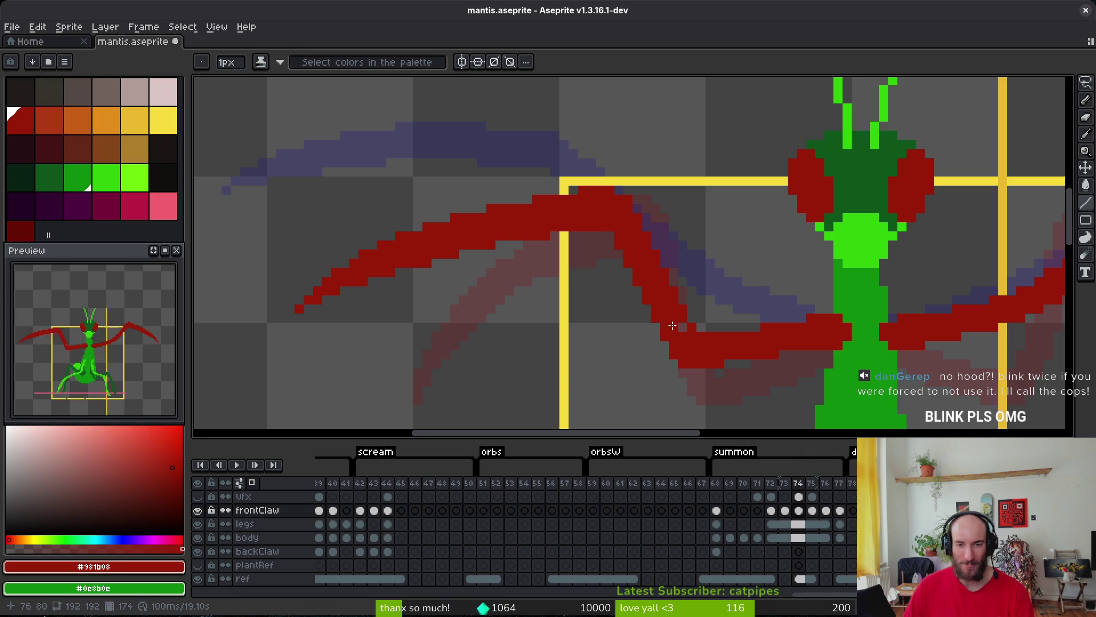
{"action": "key", "text": "ctrl+s"}
Fill two gap pixels in the left forearm and save mantis.aseprite again.
{"action": "scroll", "coordinate": [673, 330], "scroll_direction": "right", "scroll_amount": 1}
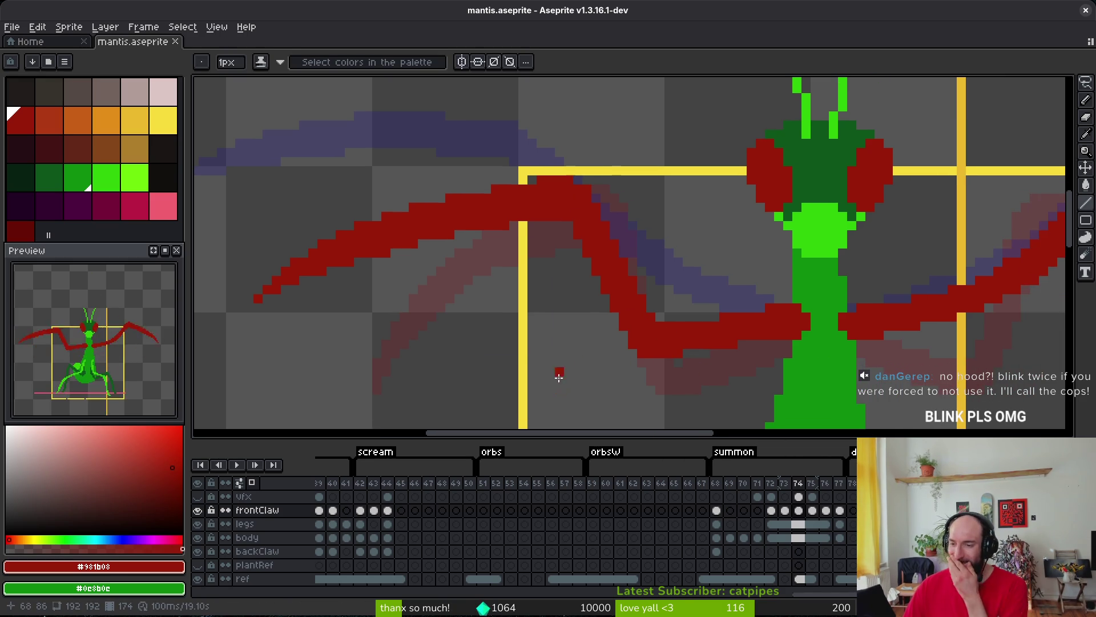
{"action": "scroll", "coordinate": [579, 355], "scroll_direction": "down", "scroll_amount": 2}
{"action": "scroll", "coordinate": [580, 316], "scroll_direction": "up", "scroll_amount": 4}
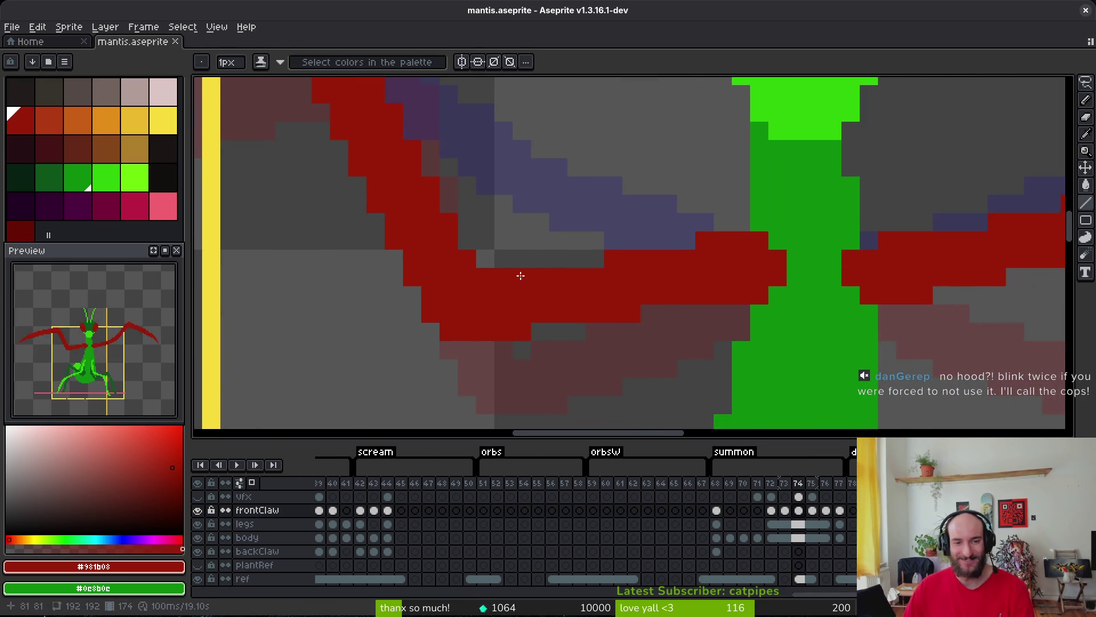
{"action": "left_click", "coordinate": [483, 277]}
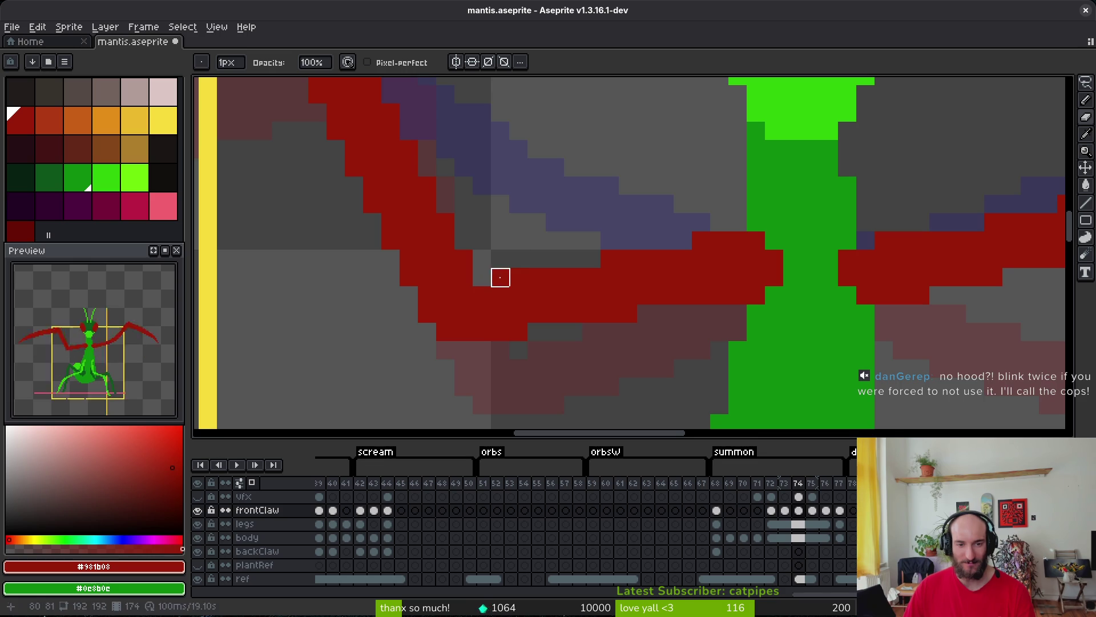
{"action": "left_click", "coordinate": [501, 277]}
{"action": "scroll", "coordinate": [589, 241], "scroll_direction": "down", "scroll_amount": 3}
{"action": "scroll", "coordinate": [596, 251], "scroll_direction": "up", "scroll_amount": 3}
{"action": "key", "text": "ctrl+z"}
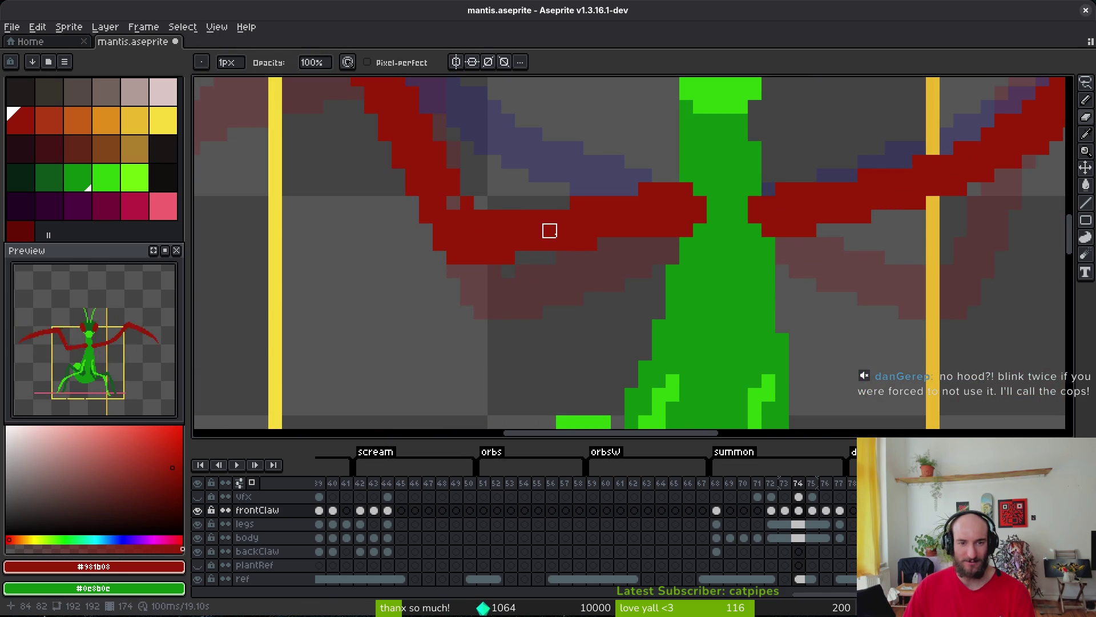
{"action": "key", "text": "ctrl+y"}
{"action": "scroll", "coordinate": [548, 242], "scroll_direction": "down", "scroll_amount": 5}
{"action": "key", "text": "ctrl+s"}
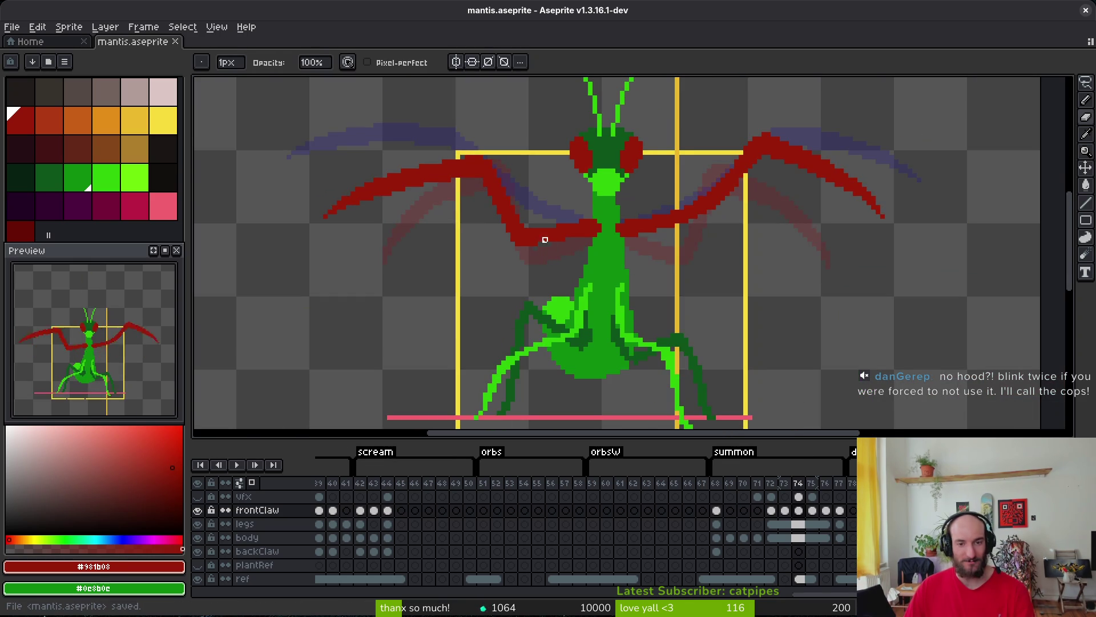
Lasso the right claw's tip piece on frame 74, reposition it, and deselect.
{"action": "scroll", "coordinate": [478, 276], "scroll_direction": "up", "scroll_amount": 1}
{"action": "scroll", "coordinate": [514, 229], "scroll_direction": "right", "scroll_amount": 3}
{"action": "scroll", "coordinate": [558, 148], "scroll_direction": "down", "scroll_amount": 1}
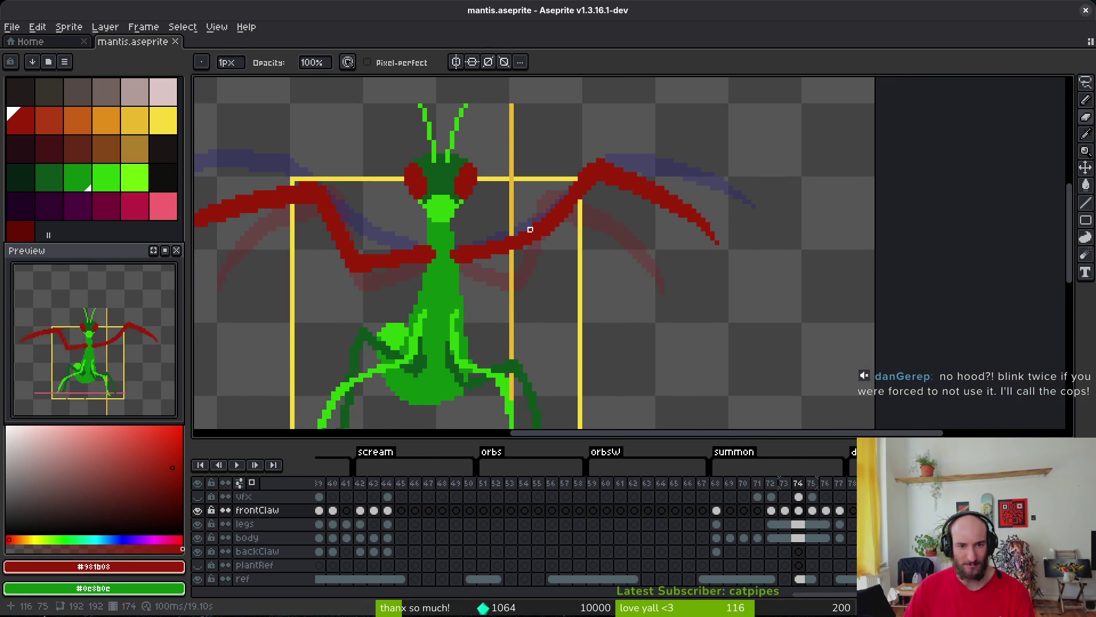
{"action": "scroll", "coordinate": [512, 233], "scroll_direction": "up", "scroll_amount": 1}
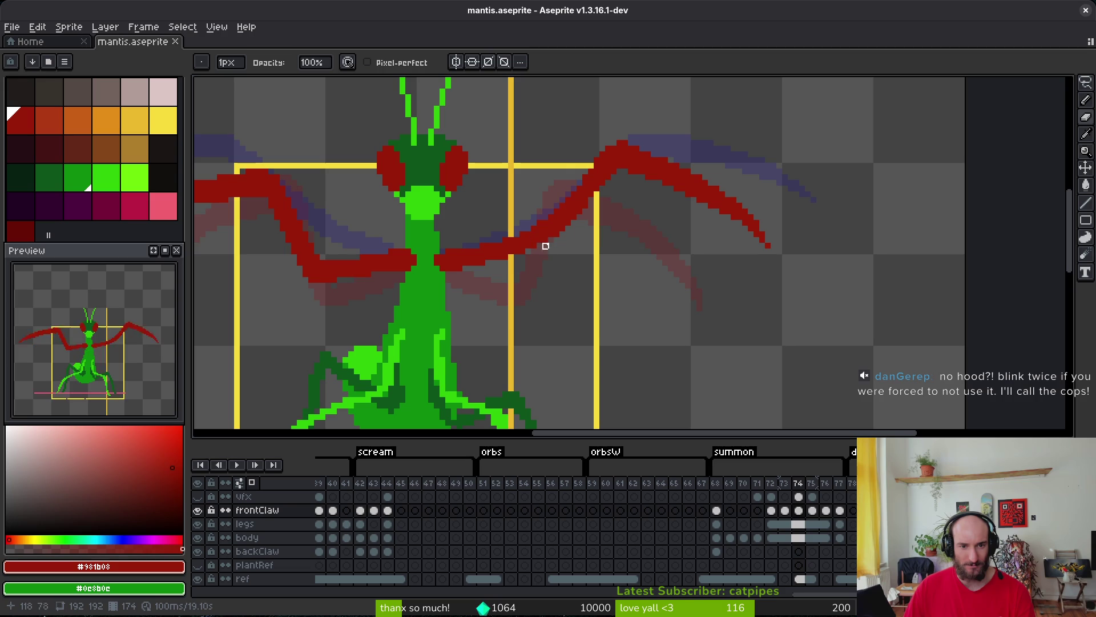
{"action": "key", "text": "q"}
{"action": "mouse_move", "coordinate": [725, 160]}
{"action": "left_mouse_down"}
{"action": "mouse_move", "coordinate": [663, 134]}
{"action": "mouse_move", "coordinate": [620, 165]}
{"action": "mouse_move", "coordinate": [783, 123]}
{"action": "mouse_move", "coordinate": [728, 160]}
{"action": "left_mouse_up"}
{"action": "mouse_move", "coordinate": [669, 180]}
{"action": "left_mouse_down"}
{"action": "mouse_move", "coordinate": [698, 231]}
{"action": "mouse_move", "coordinate": [676, 228]}
{"action": "mouse_move", "coordinate": [680, 208]}
{"action": "left_mouse_up"}
{"action": "key", "text": "ctrl+d"}
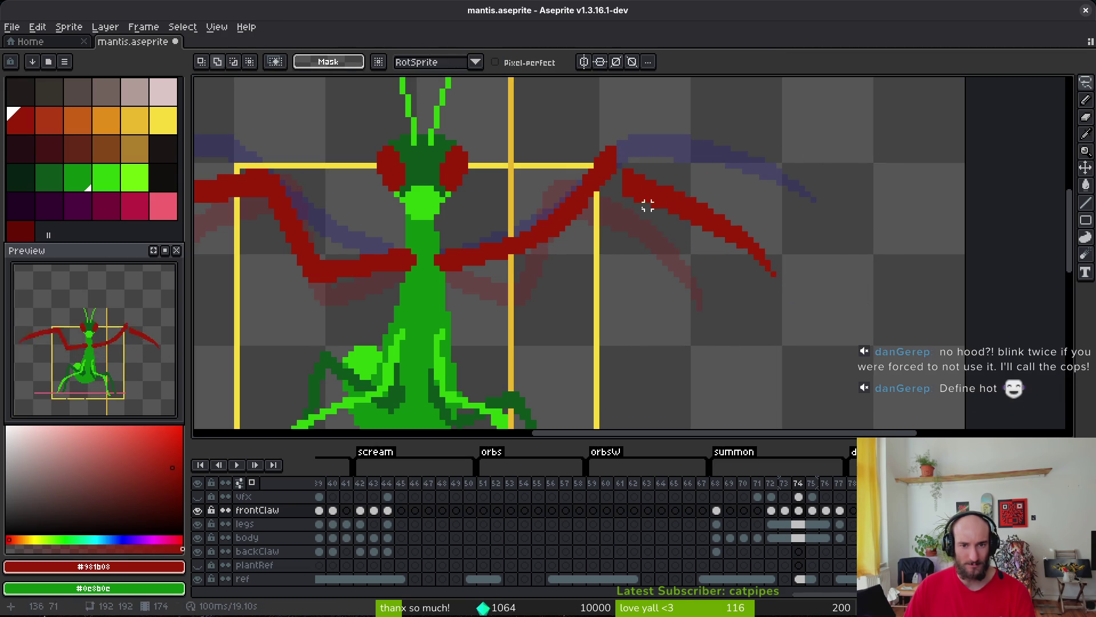
{"action": "mouse_move", "coordinate": [586, 177]}
{"action": "left_mouse_down"}
{"action": "mouse_move", "coordinate": [620, 172]}
{"action": "mouse_move", "coordinate": [588, 171]}
{"action": "mouse_move", "coordinate": [611, 188]}
{"action": "left_mouse_up"}
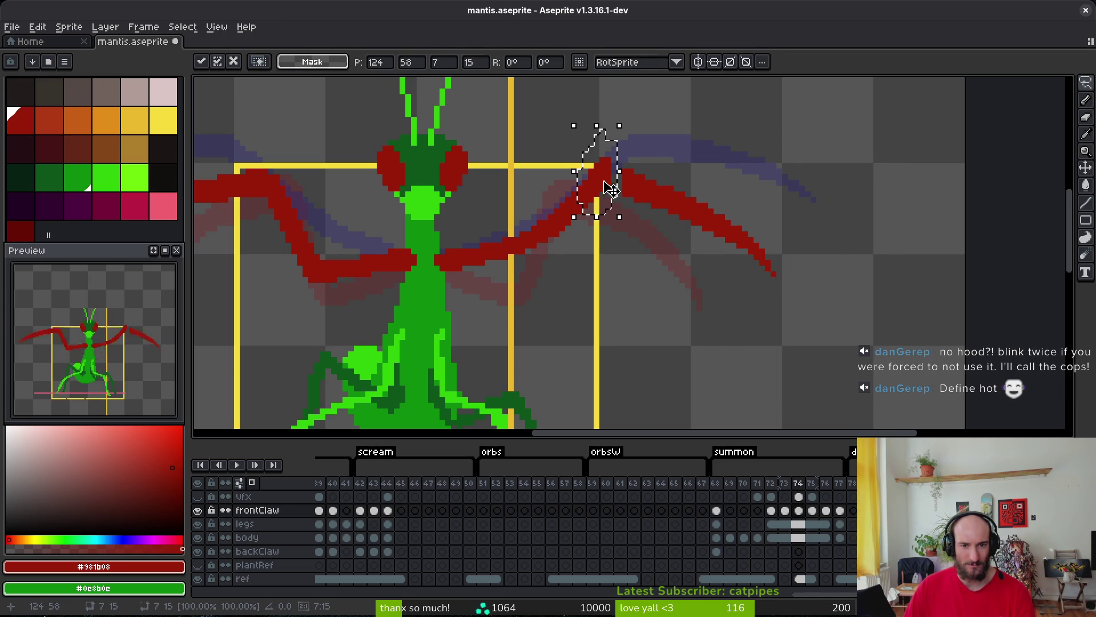
{"action": "scroll", "coordinate": [608, 185], "scroll_direction": "up", "scroll_amount": 4}
{"action": "key", "text": "ctrl+d"}
Add a red pixel below the right claw tip and erase stray red pixels on top.
{"action": "key", "text": "b"}
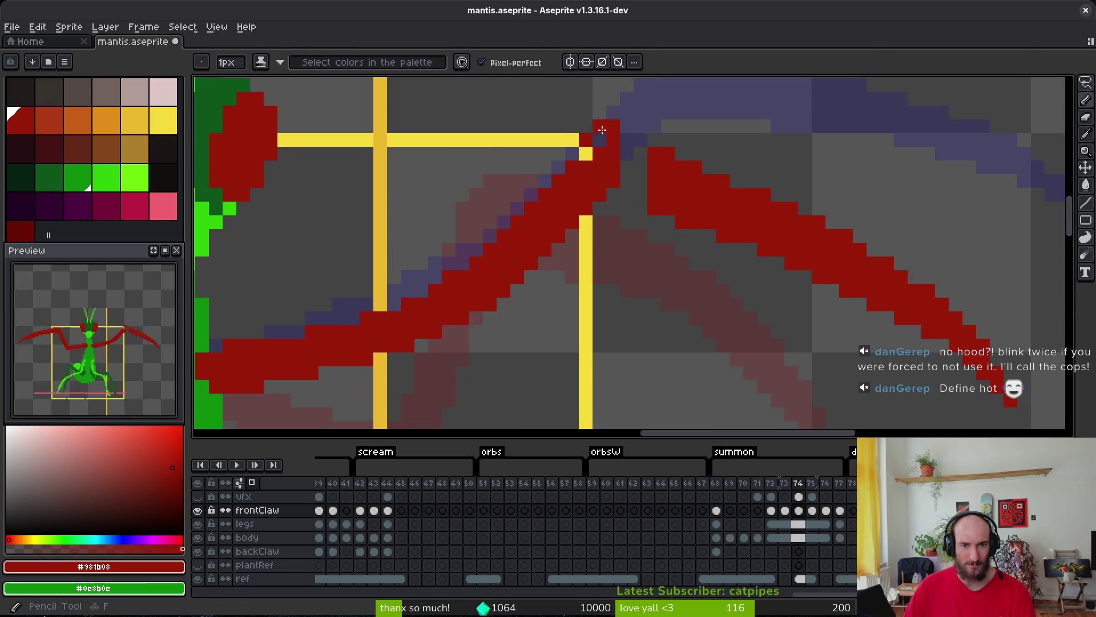
{"action": "left_click", "coordinate": [586, 153]}
{"action": "key", "text": "e"}
{"action": "left_click_drag", "start_coordinate": [586, 140], "coordinate": [599, 127]}
{"action": "left_click", "coordinate": [613, 127]}
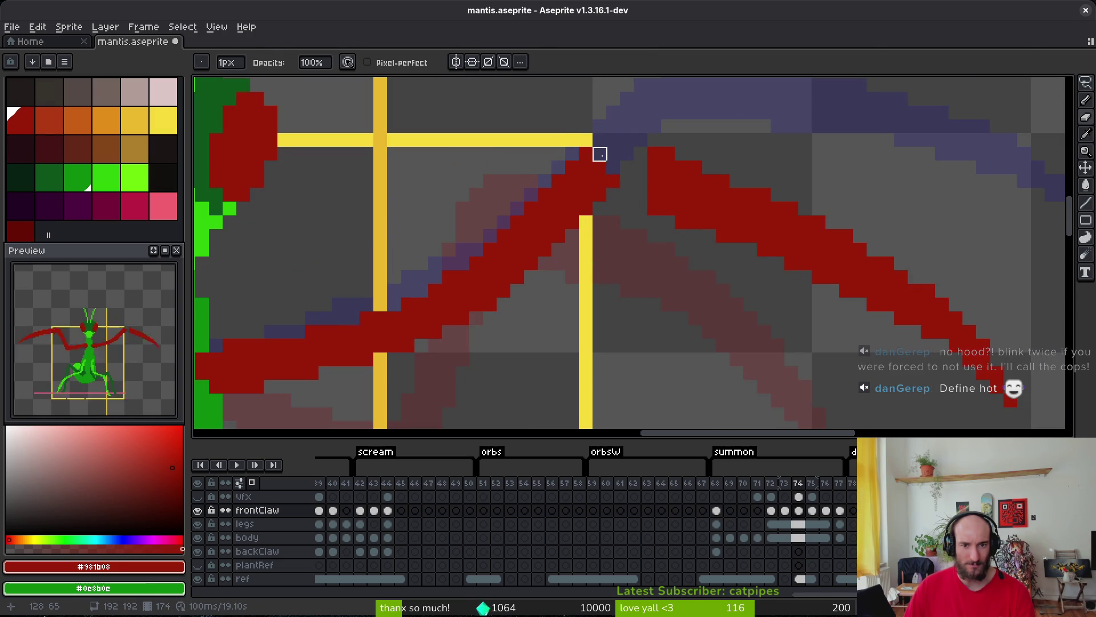
{"action": "scroll", "coordinate": [600, 154], "scroll_direction": "down", "scroll_amount": 2}
{"action": "scroll", "coordinate": [538, 228], "scroll_direction": "down", "scroll_amount": 2}
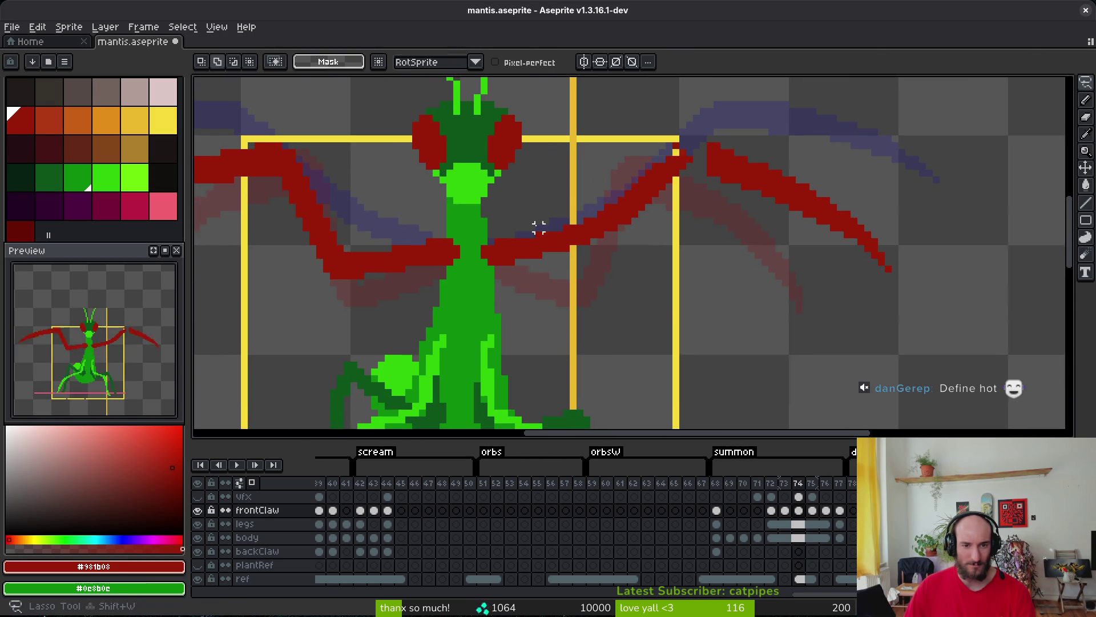
{"action": "scroll", "coordinate": [481, 264], "scroll_direction": "up", "scroll_amount": 4}
Fix the pixels where the left claw meets the green body, then go to frame 73.
{"action": "key", "text": "b"}
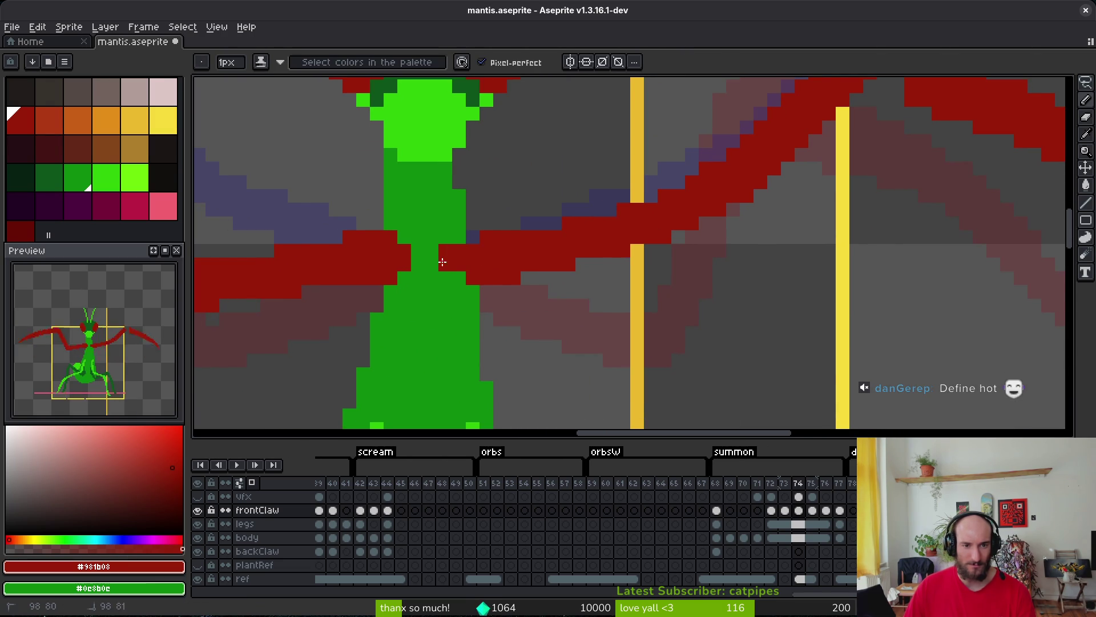
{"action": "right_click", "coordinate": [444, 251]}
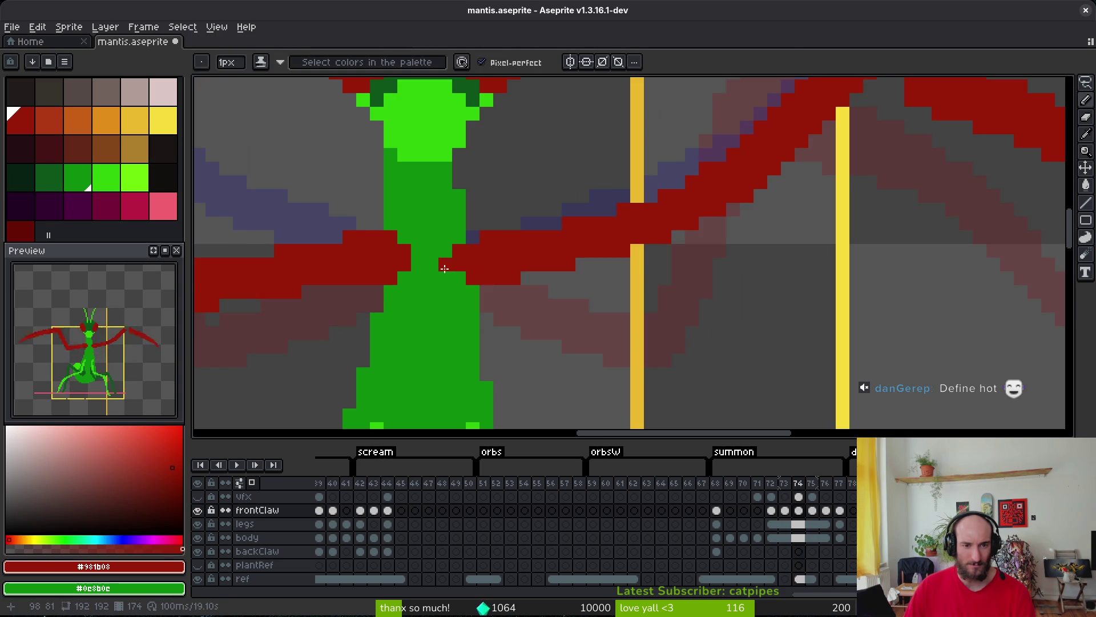
{"action": "left_click_drag", "start_coordinate": [445, 250], "coordinate": [455, 275]}
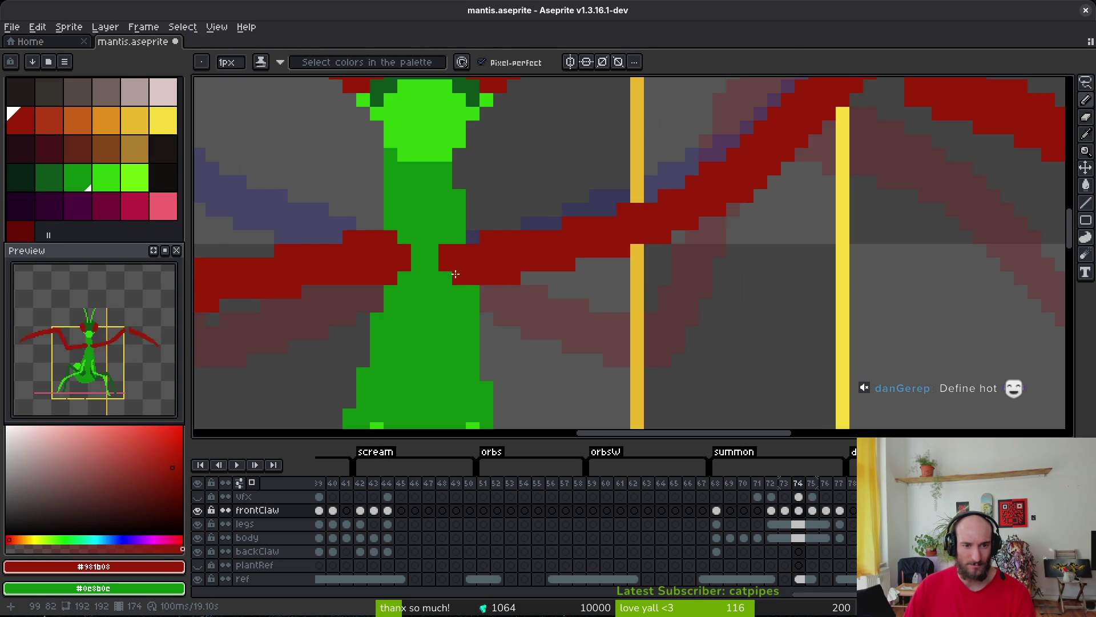
{"action": "key", "text": "alt+comma"}
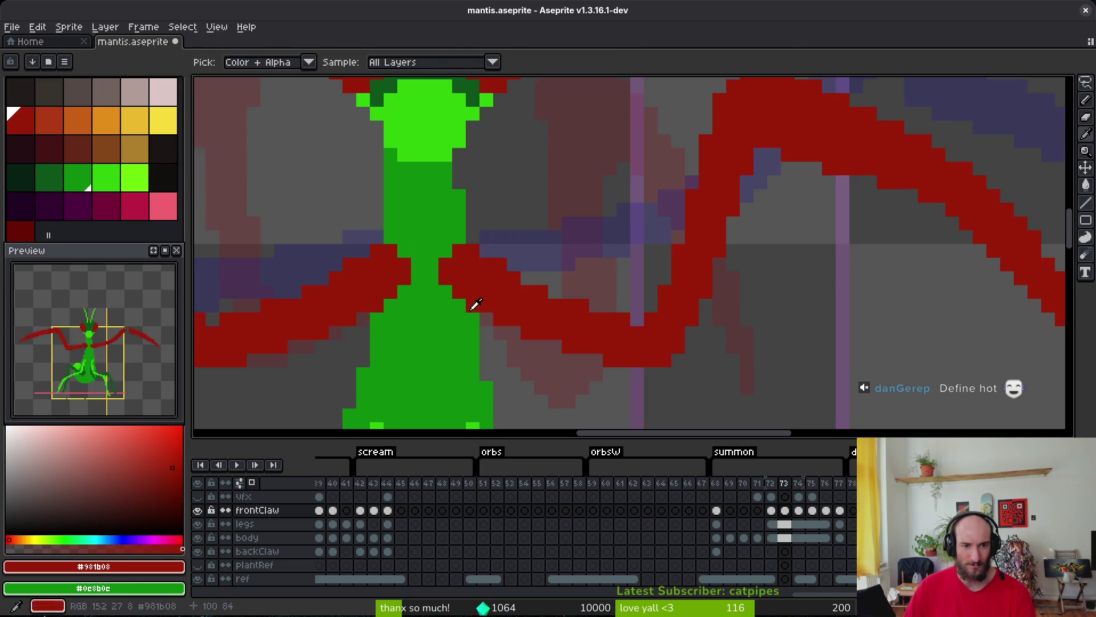
Flip between frames 73 and 74 to compare, then settle on frame 72.
{"action": "scroll", "coordinate": [514, 299], "scroll_direction": "down", "scroll_amount": 3}
{"action": "key", "text": "alt+period"}
{"action": "key", "text": "alt+comma"}
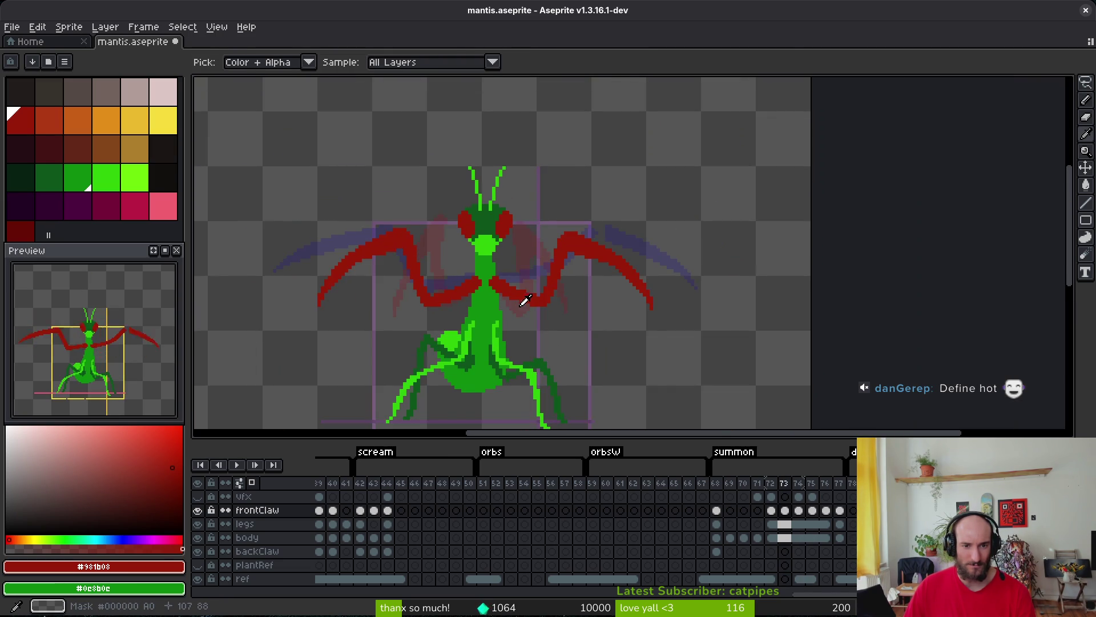
{"action": "key", "text": "alt+period"}
{"action": "scroll", "coordinate": [475, 262], "scroll_direction": "up", "scroll_amount": 2}
{"action": "key", "text": "alt+comma"}
{"action": "key", "text": "alt+comma"}
{"action": "key", "text": "alt+period"}
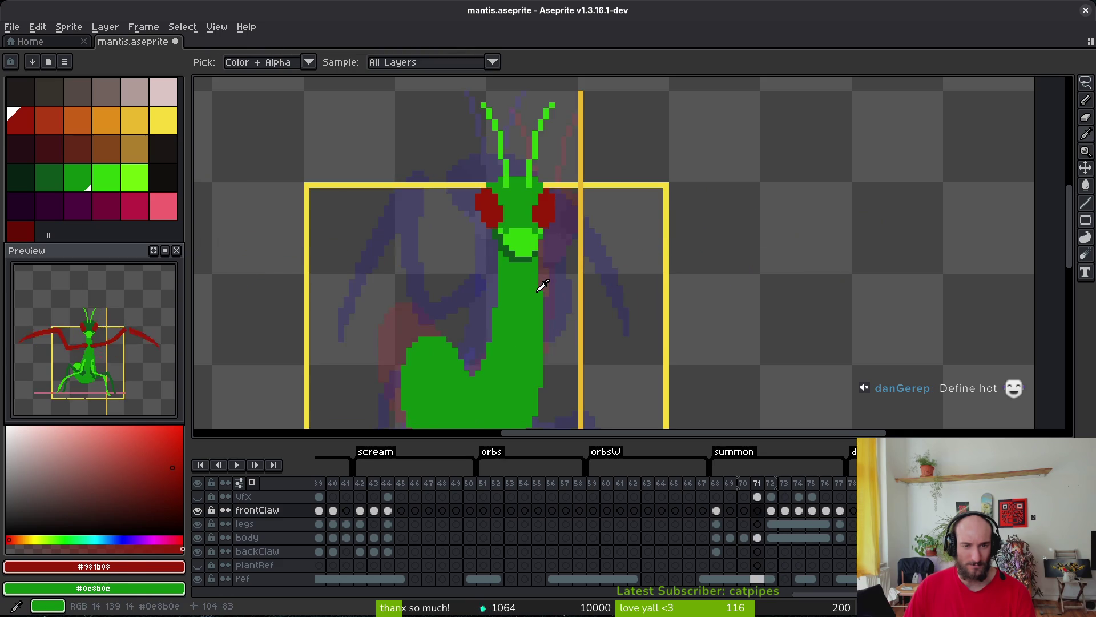
{"action": "key", "text": "alt+comma"}
{"action": "scroll", "coordinate": [506, 291], "scroll_direction": "up", "scroll_amount": 3}
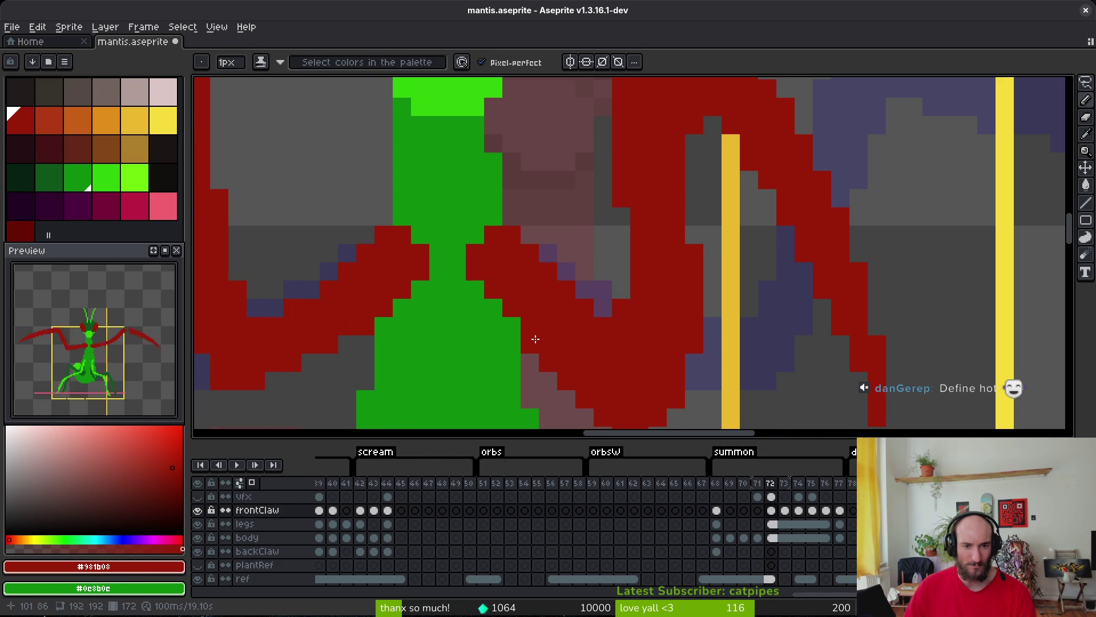
{"action": "scroll", "coordinate": [535, 339], "scroll_direction": "down", "scroll_amount": 3}
Erase the stray red pixels along the top of the right claw on frame 72.
{"action": "key", "text": "e"}
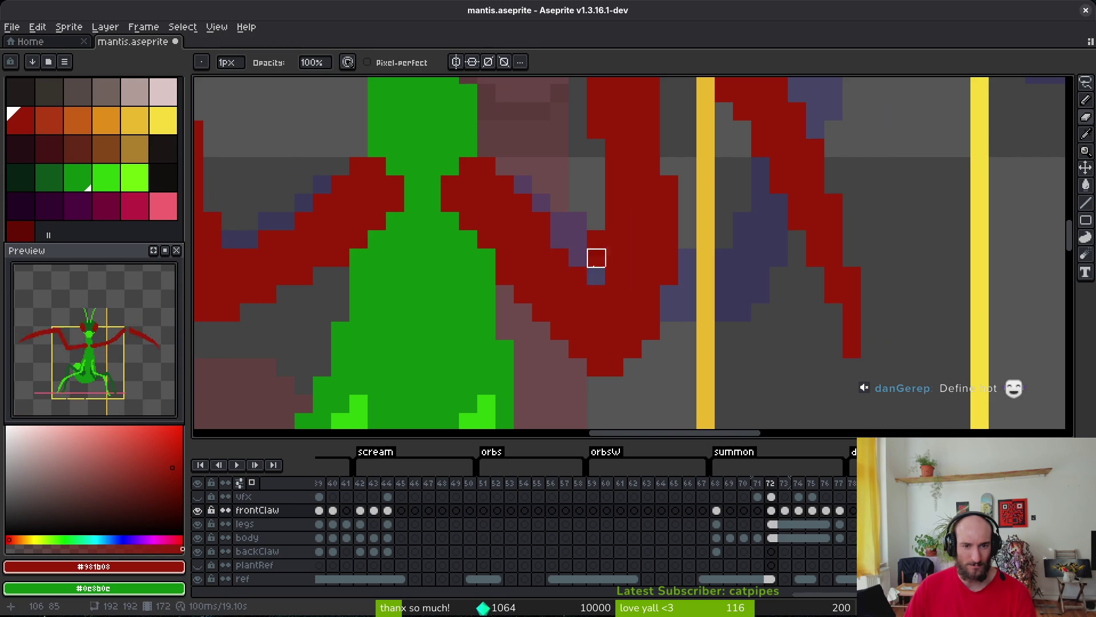
{"action": "scroll", "coordinate": [596, 258], "scroll_direction": "down", "scroll_amount": 4}
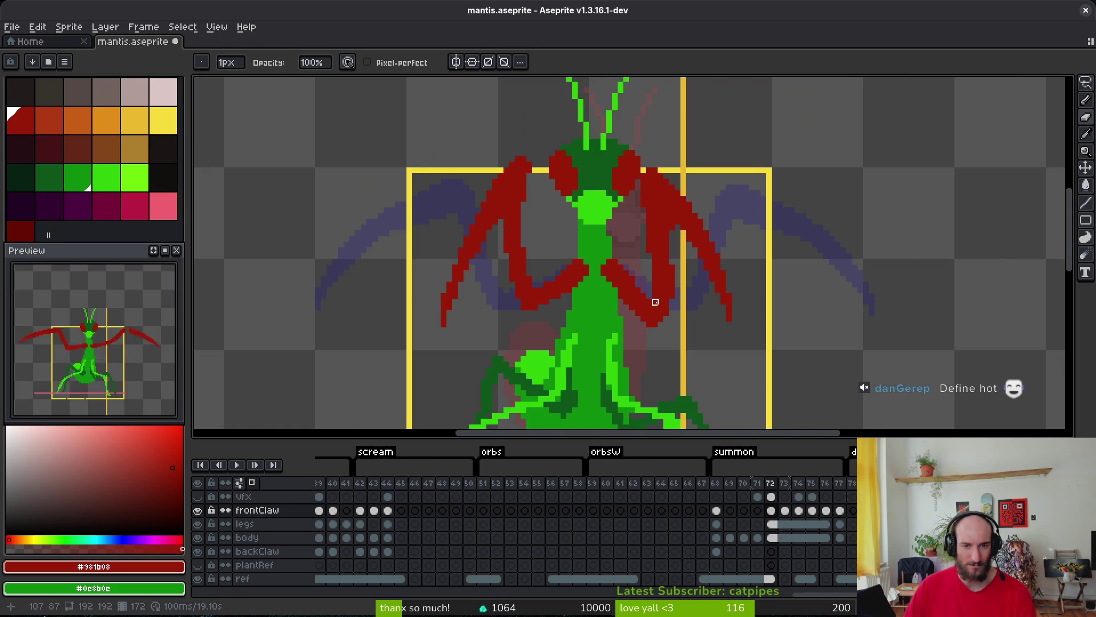
{"action": "scroll", "coordinate": [655, 302], "scroll_direction": "up", "scroll_amount": 5}
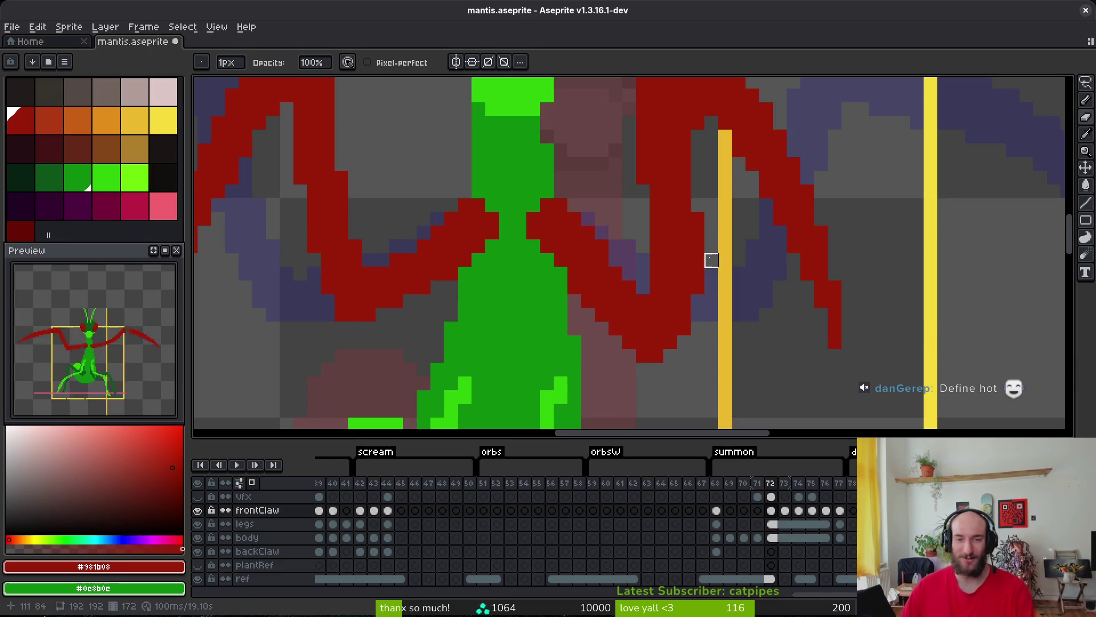
{"action": "scroll", "coordinate": [656, 274], "scroll_direction": "up", "scroll_amount": 1}
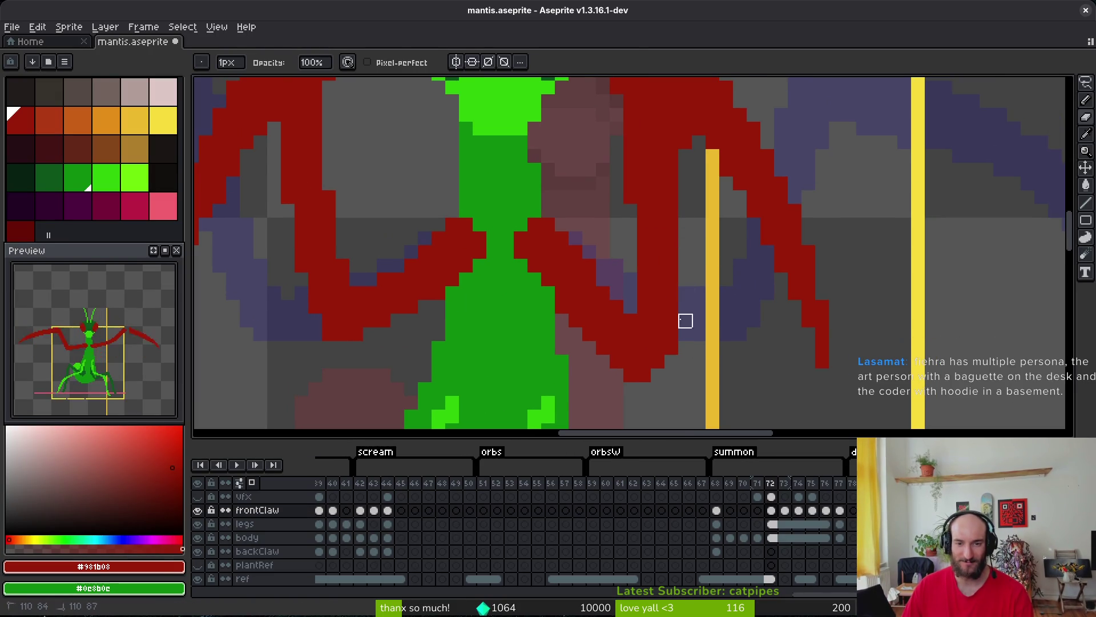
{"action": "key", "text": "b"}
{"action": "scroll", "coordinate": [648, 245], "scroll_direction": "down", "scroll_amount": 5}
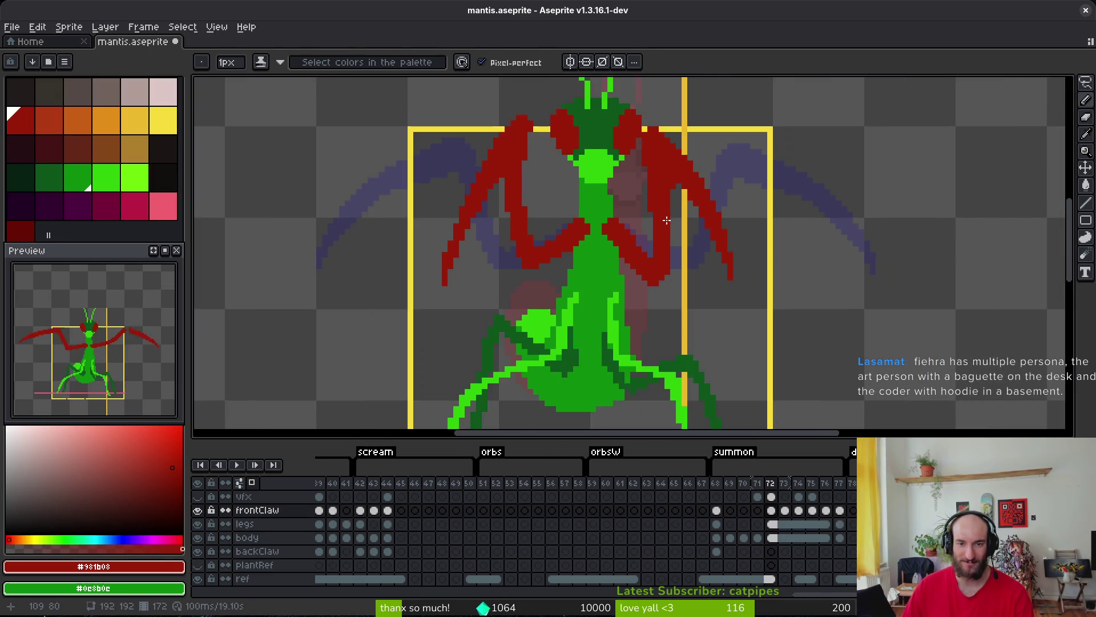
{"action": "scroll", "coordinate": [657, 217], "scroll_direction": "up", "scroll_amount": 6}
{"action": "key", "text": "e"}
{"action": "mouse_move", "coordinate": [673, 155]}
{"action": "left_mouse_down"}
{"action": "mouse_move", "coordinate": [673, 172]}
{"action": "mouse_move", "coordinate": [692, 155]}
{"action": "left_mouse_up"}
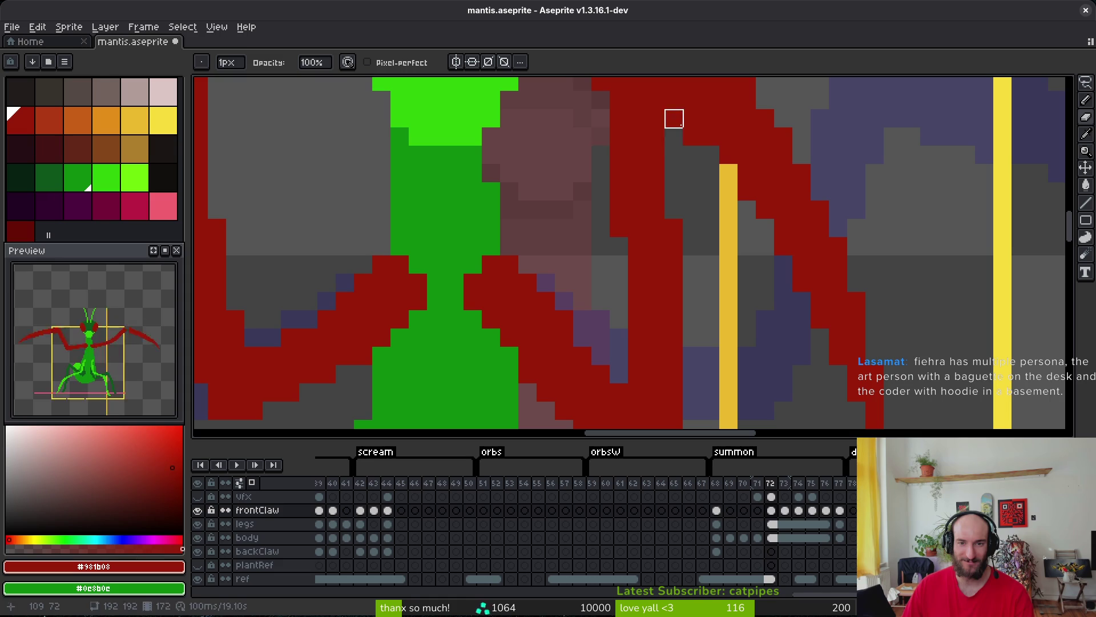
{"action": "scroll", "coordinate": [675, 259], "scroll_direction": "down", "scroll_amount": 3}
{"action": "scroll", "coordinate": [656, 268], "scroll_direction": "up", "scroll_amount": 1}
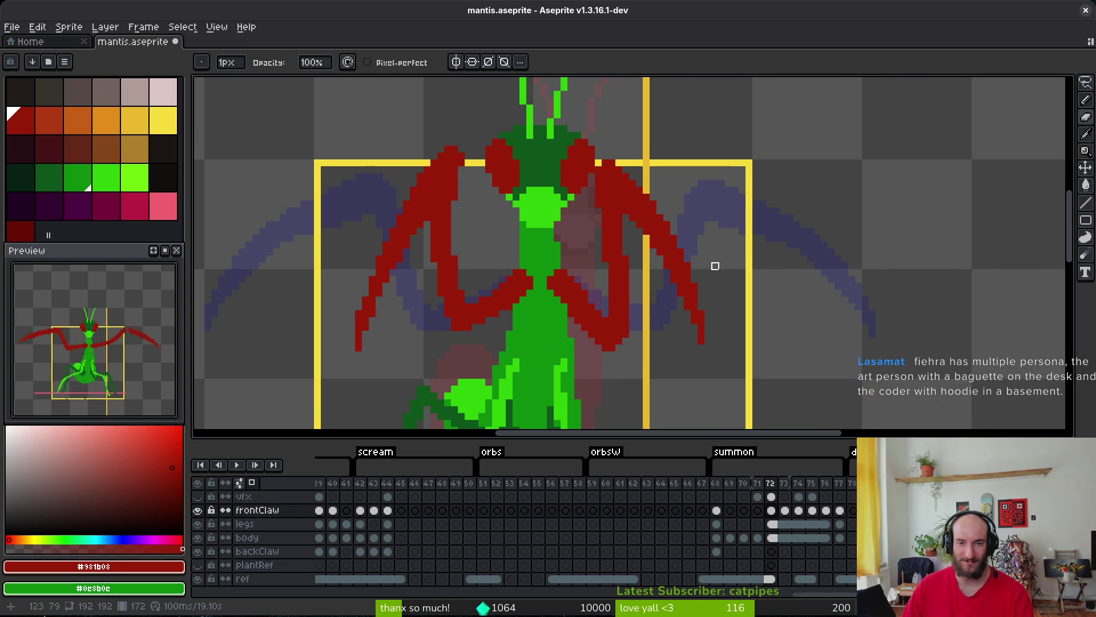
{"action": "key", "text": "b"}
{"action": "scroll", "coordinate": [611, 296], "scroll_direction": "up", "scroll_amount": 4}
{"action": "scroll", "coordinate": [605, 302], "scroll_direction": "down", "scroll_amount": 1}
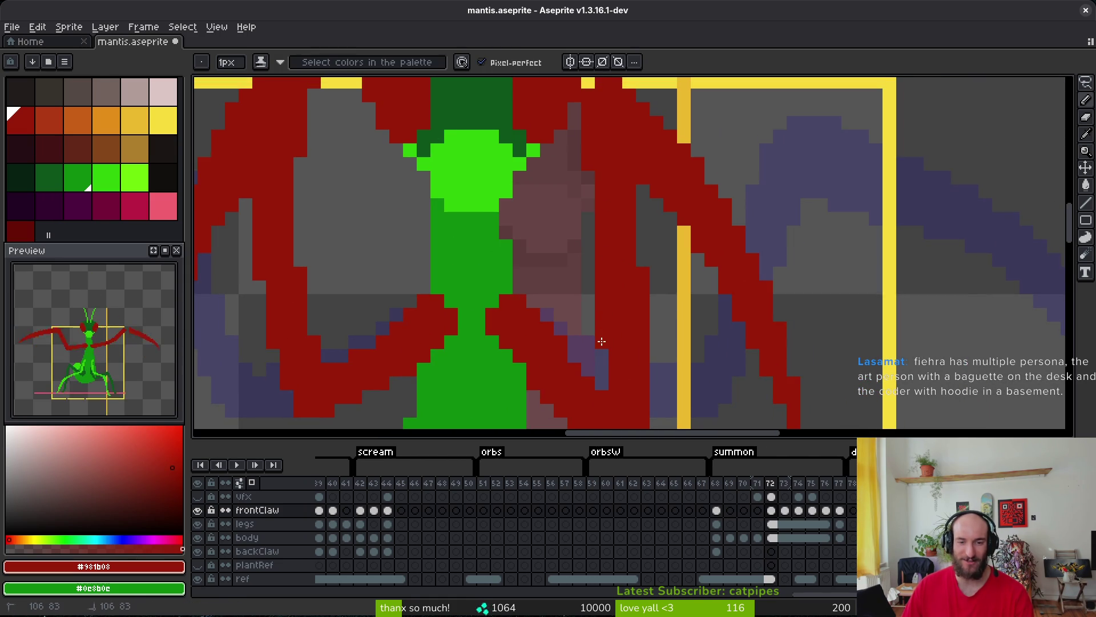
Reshape the right claw: extend its red shape, erase the old outer edge, fill the gap.
{"action": "left_click_drag", "start_coordinate": [589, 265], "coordinate": [579, 195]}
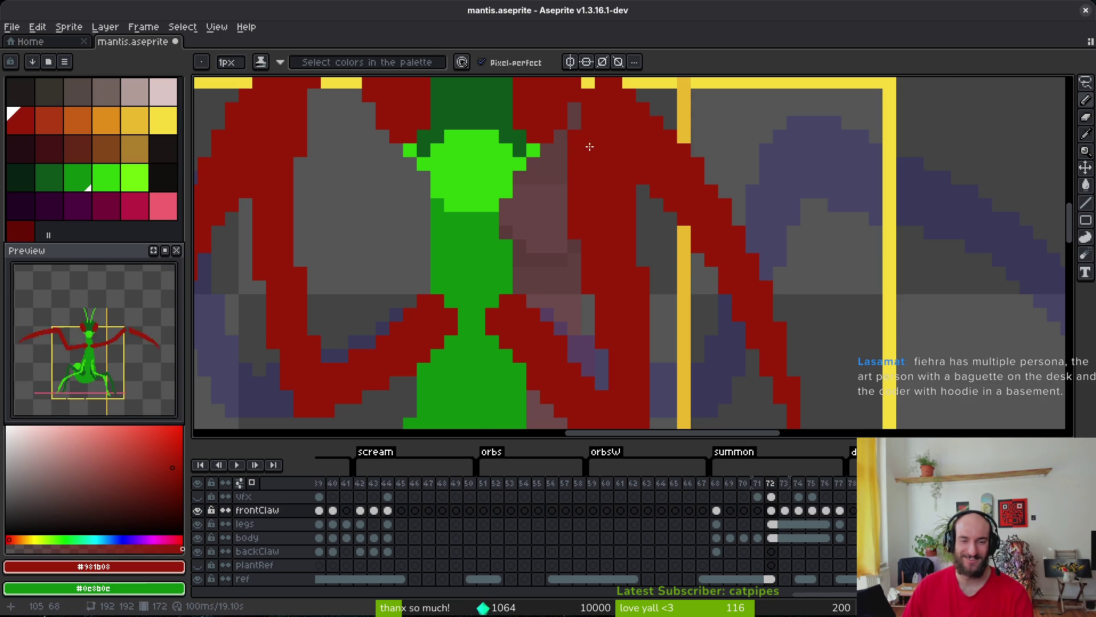
{"action": "scroll", "coordinate": [588, 166], "scroll_direction": "down", "scroll_amount": 1}
{"action": "key", "text": "e"}
{"action": "left_click_drag", "start_coordinate": [619, 165], "coordinate": [632, 278]}
{"action": "scroll", "coordinate": [633, 279], "scroll_direction": "down", "scroll_amount": 2}
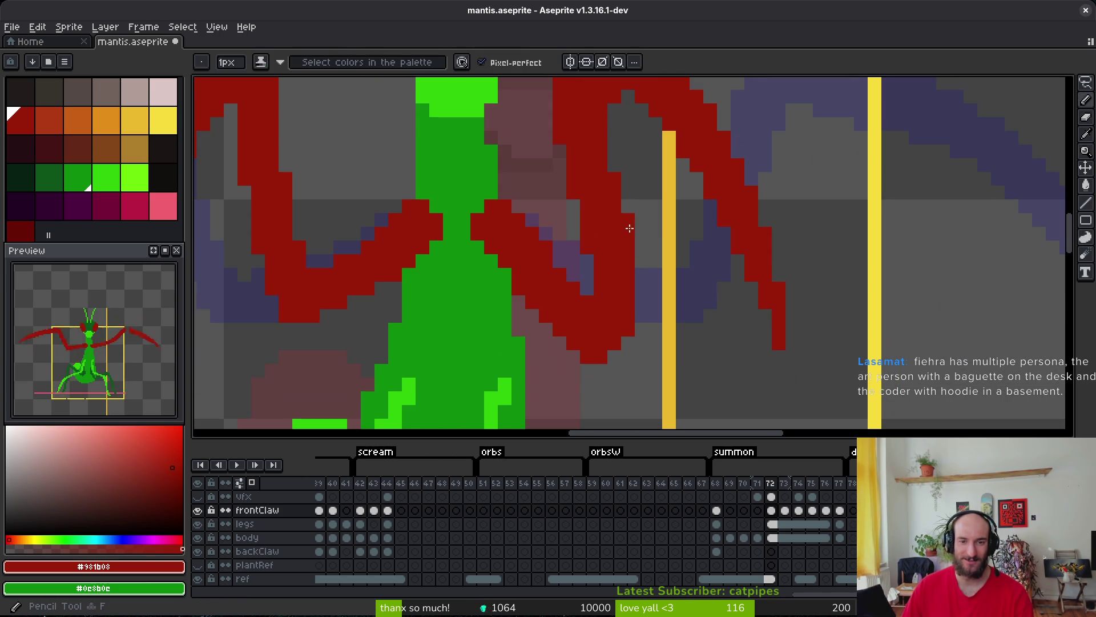
{"action": "scroll", "coordinate": [622, 277], "scroll_direction": "down", "scroll_amount": 1}
{"action": "scroll", "coordinate": [605, 195], "scroll_direction": "up", "scroll_amount": 1}
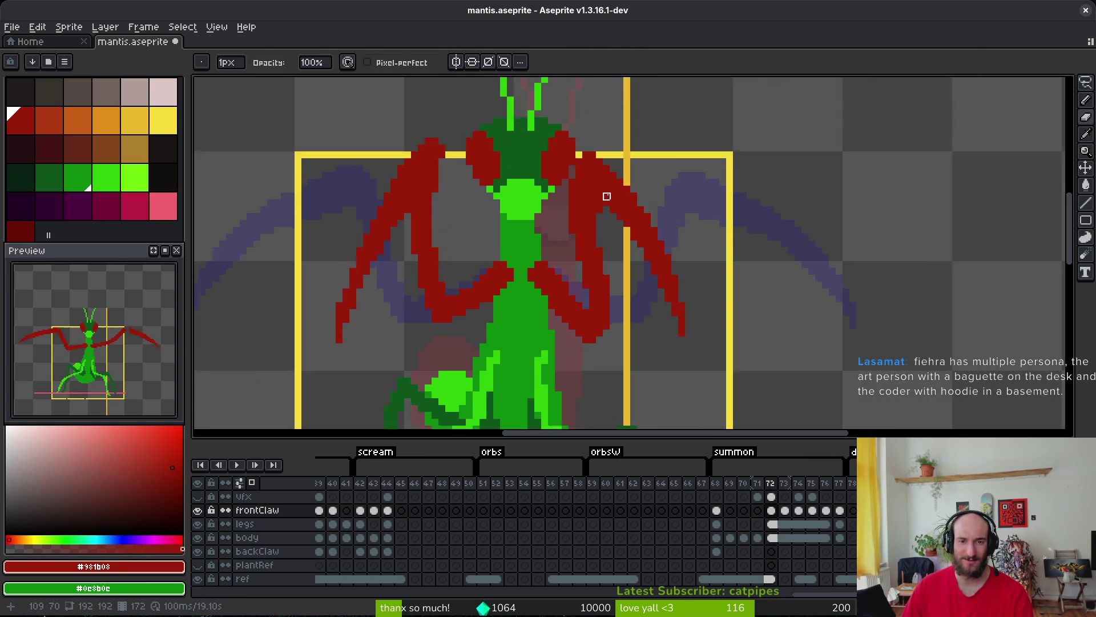
{"action": "scroll", "coordinate": [568, 166], "scroll_direction": "up", "scroll_amount": 1}
{"action": "key", "text": "b"}
{"action": "left_click_drag", "start_coordinate": [549, 146], "coordinate": [571, 279]}
Extend the claw stroke downward and paint red along the claw's inner edge.
{"action": "key", "text": "e"}
{"action": "key", "text": "b"}
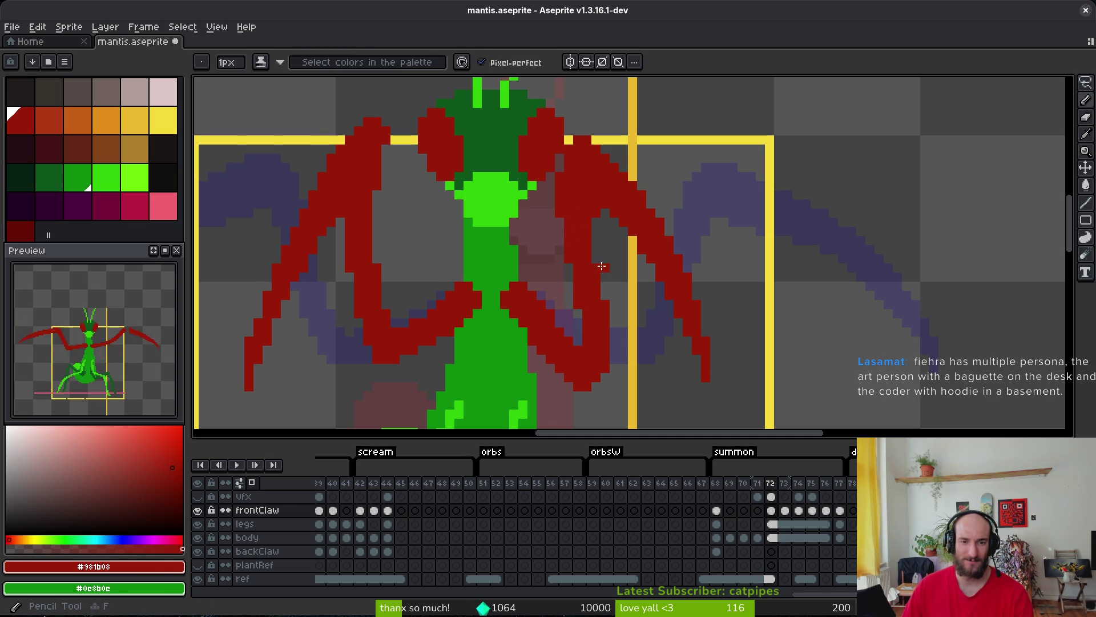
{"action": "scroll", "coordinate": [597, 250], "scroll_direction": "down", "scroll_amount": 2}
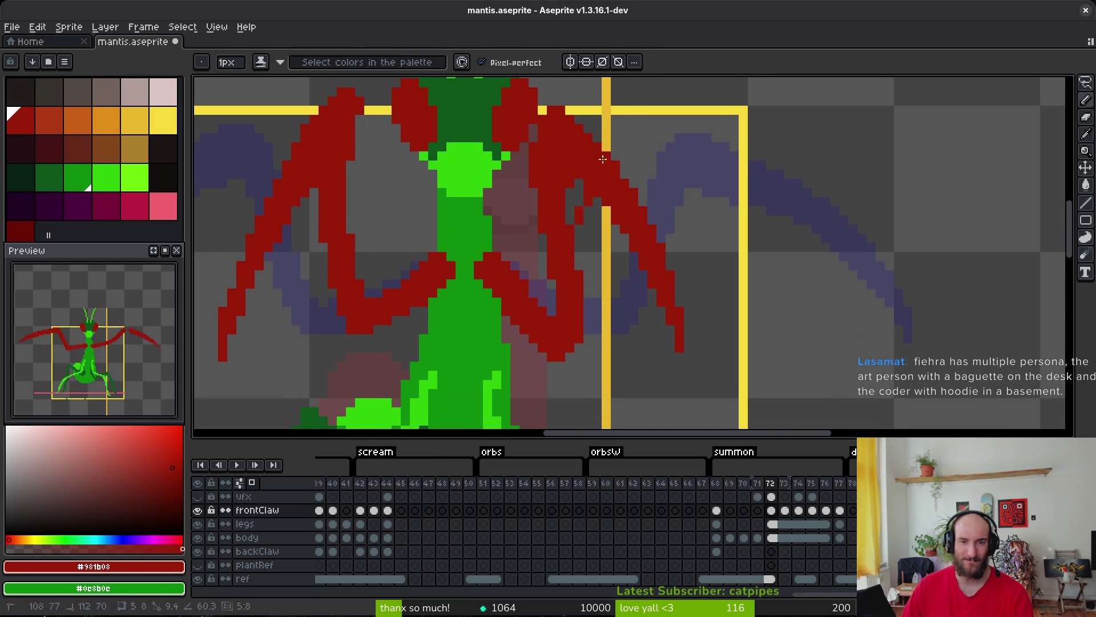
{"action": "key", "text": "shift+q"}
{"action": "key", "text": "e"}
{"action": "key", "text": "b"}
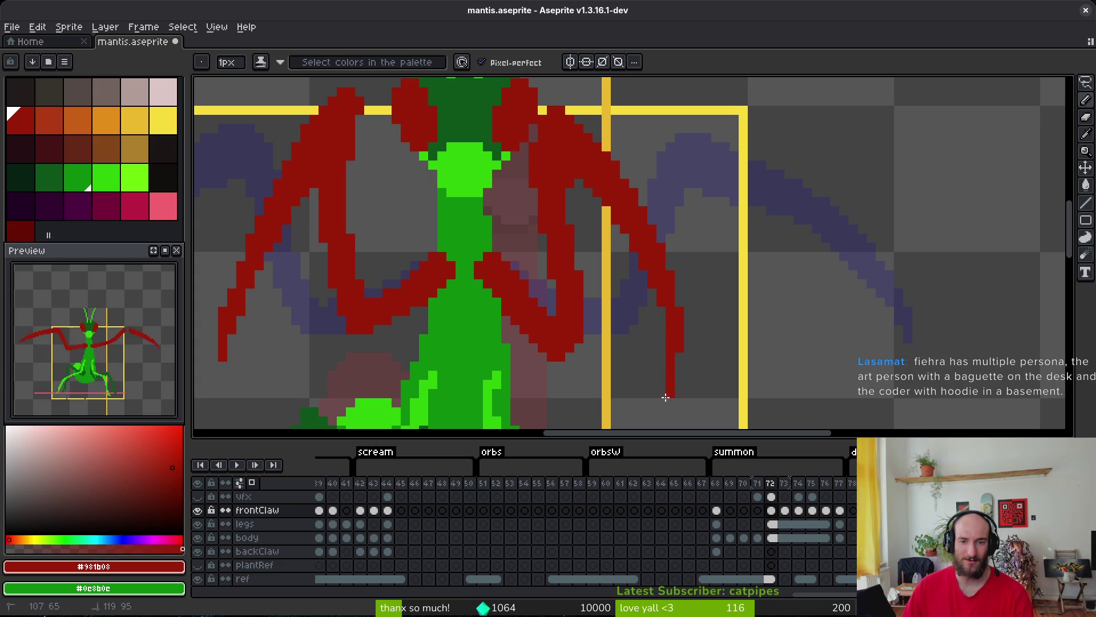
{"action": "scroll", "coordinate": [666, 397], "scroll_direction": "down", "scroll_amount": 3}
{"action": "left_click_drag", "start_coordinate": [675, 299], "coordinate": [663, 363]}
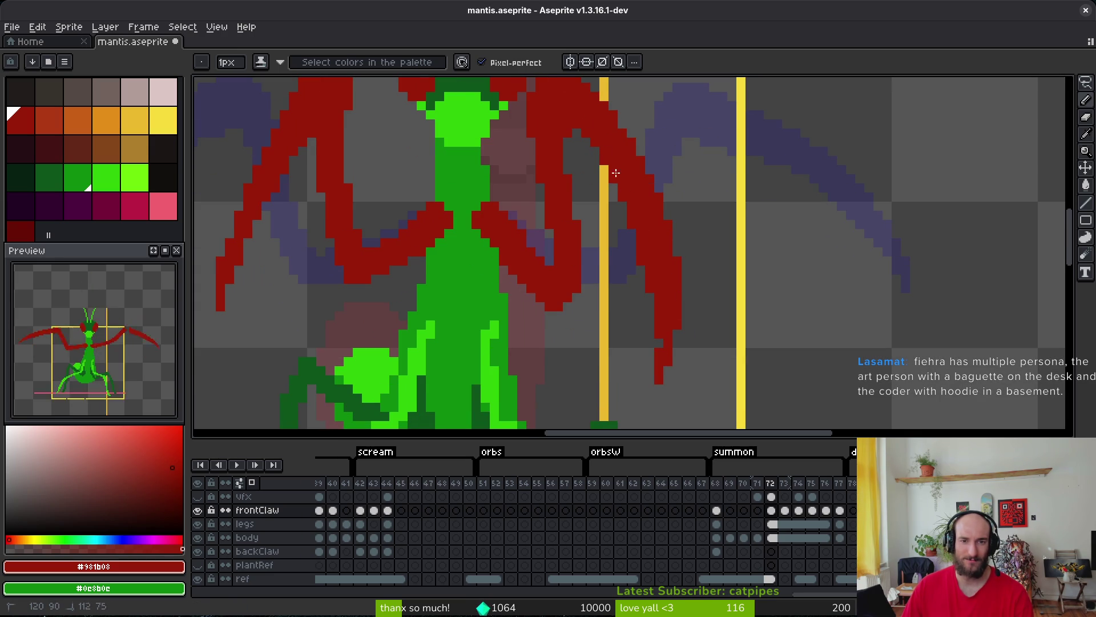
{"action": "left_click_drag", "start_coordinate": [615, 172], "coordinate": [604, 171]}
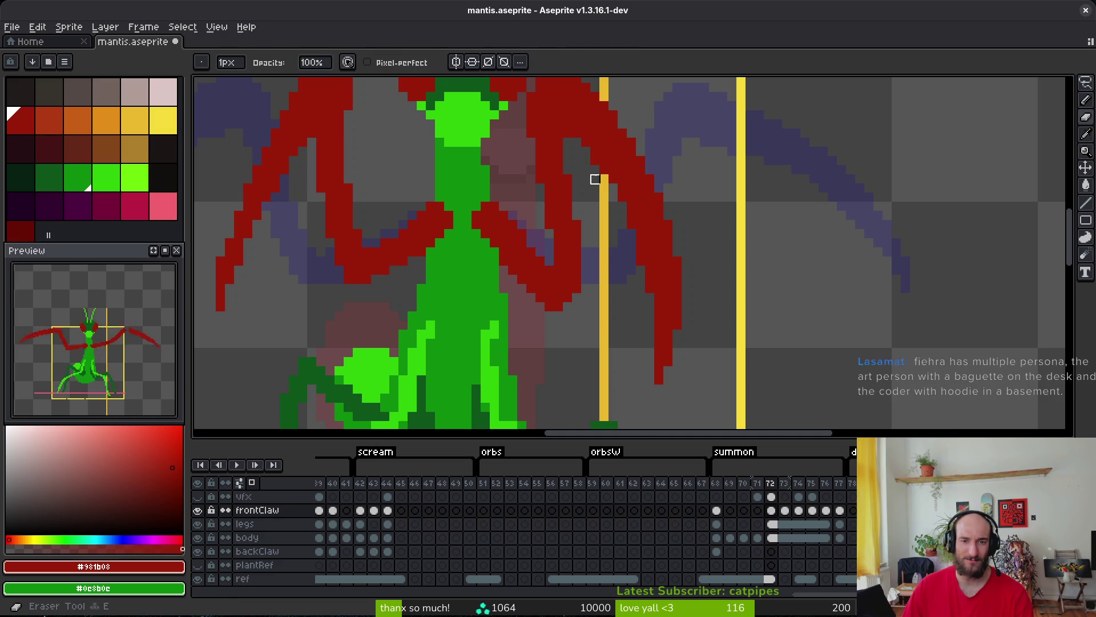
Touch up single claw pixels: erase two stray red pixels and add one.
{"action": "scroll", "coordinate": [635, 239], "scroll_direction": "down", "scroll_amount": 1}
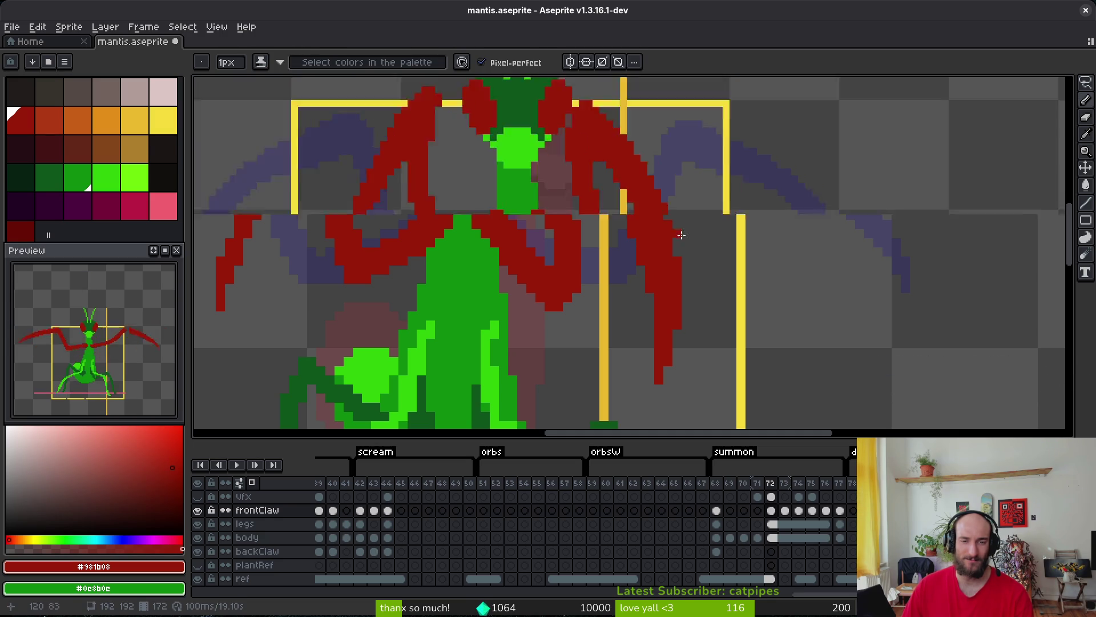
{"action": "key", "text": "e"}
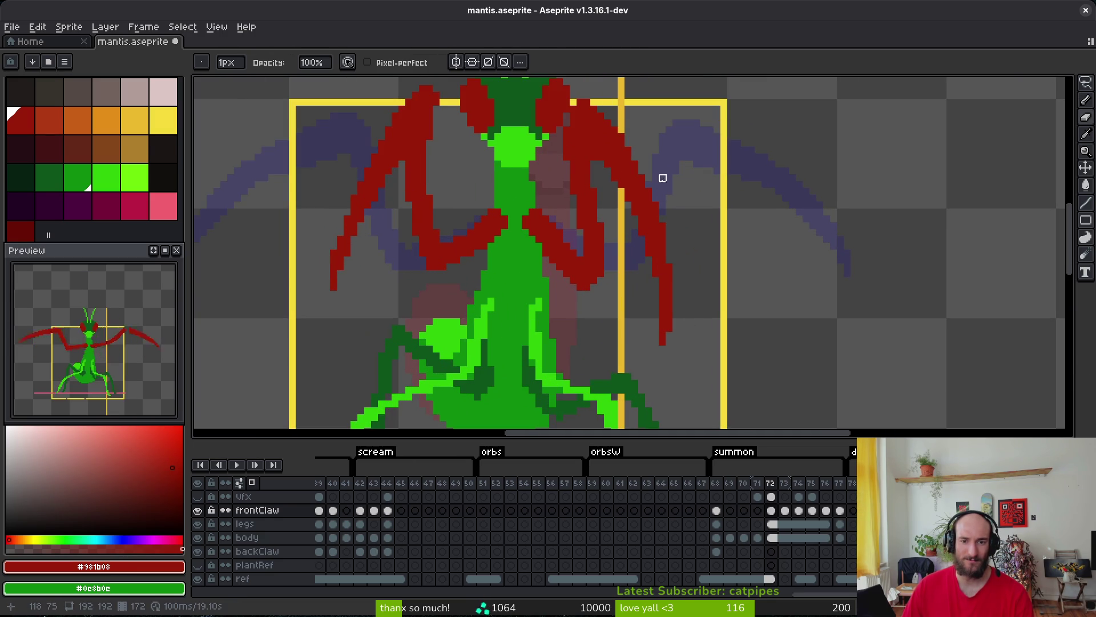
{"action": "left_click", "coordinate": [632, 188]}
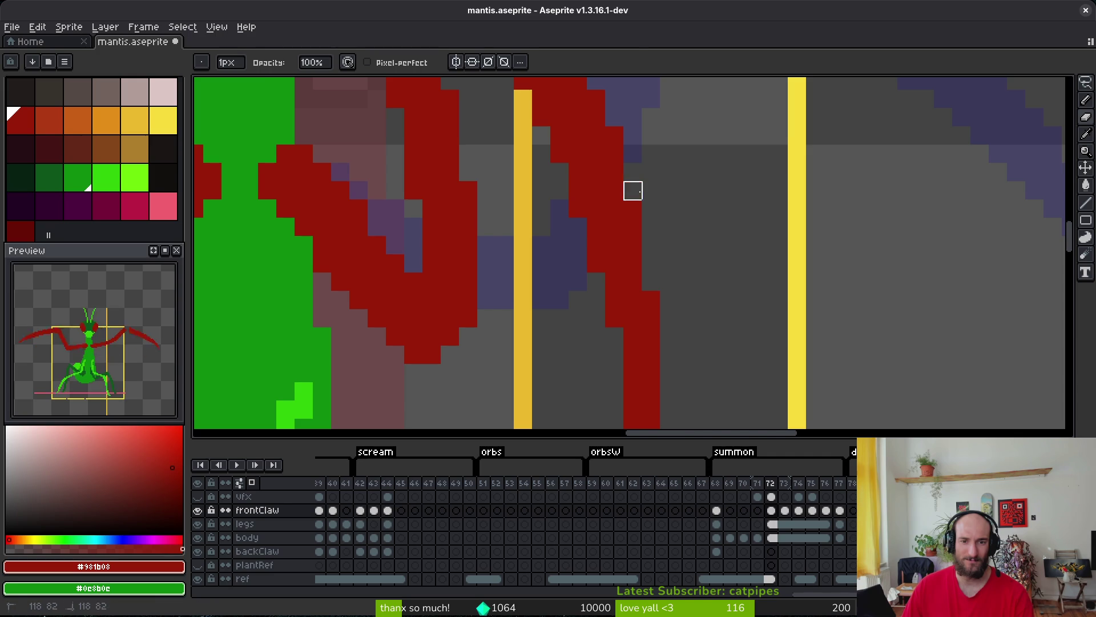
{"action": "key", "text": "b"}
{"action": "left_click", "coordinate": [648, 286]}
{"action": "scroll", "coordinate": [636, 191], "scroll_direction": "down", "scroll_amount": 4}
{"action": "scroll", "coordinate": [656, 232], "scroll_direction": "up", "scroll_amount": 3}
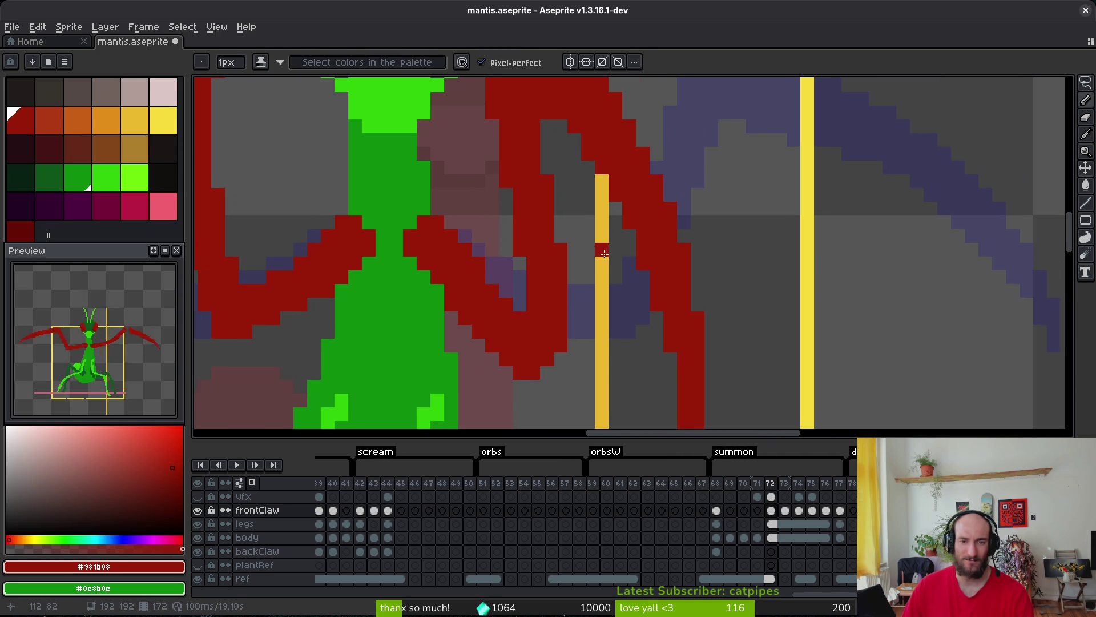
{"action": "key", "text": "e"}
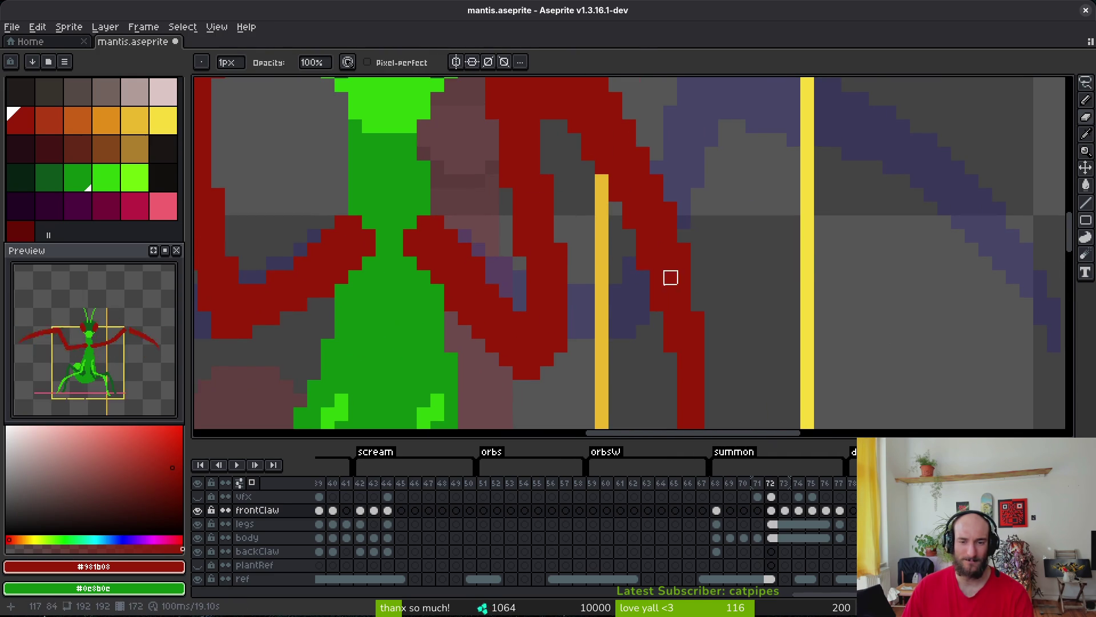
{"action": "scroll", "coordinate": [693, 311], "scroll_direction": "down", "scroll_amount": 4}
{"action": "scroll", "coordinate": [691, 309], "scroll_direction": "up", "scroll_amount": 5}
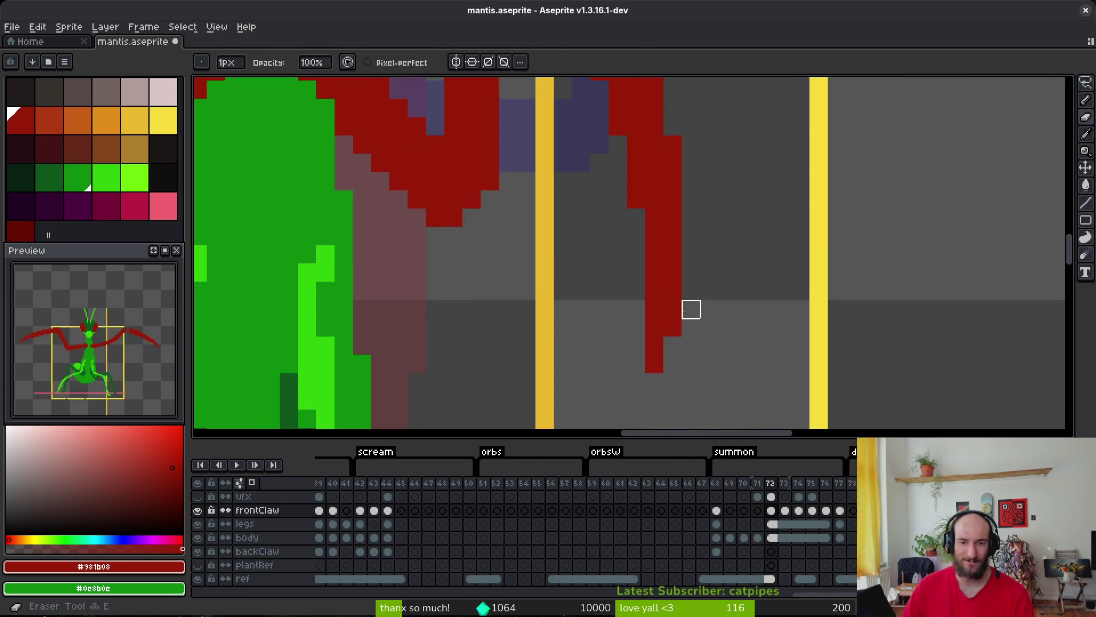
{"action": "left_click", "coordinate": [674, 327]}
{"action": "scroll", "coordinate": [807, 306], "scroll_direction": "down", "scroll_amount": 3}
{"action": "scroll", "coordinate": [610, 257], "scroll_direction": "down", "scroll_amount": 1}
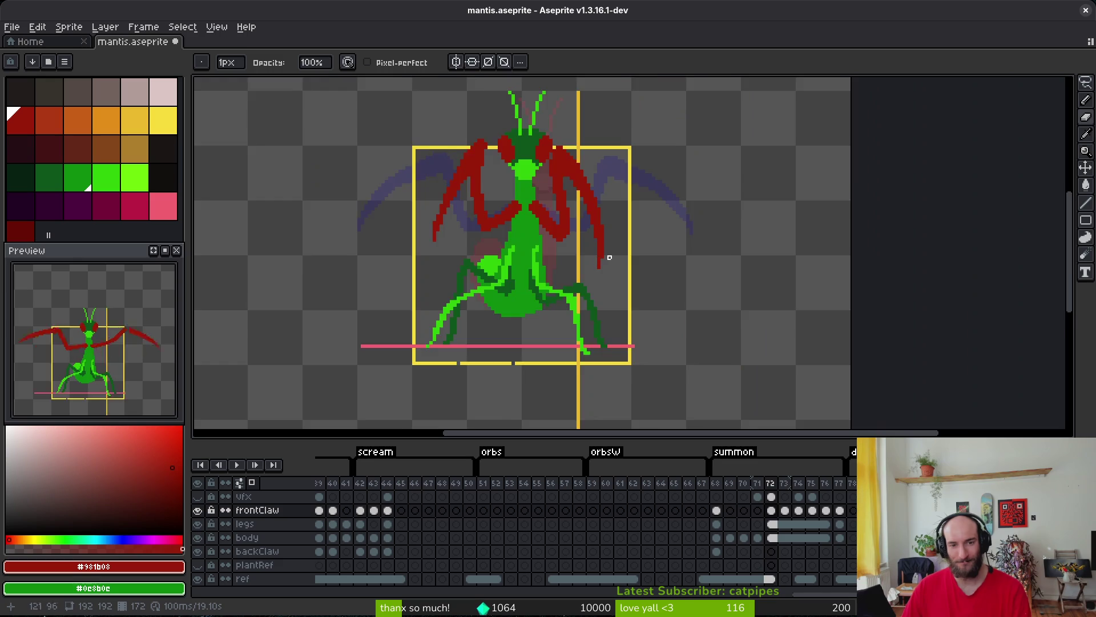
{"action": "scroll", "coordinate": [609, 257], "scroll_direction": "down", "scroll_amount": 1}
Compare frame 72 against its neighbouring frame and return to frame 72.
{"action": "key", "text": "Left"}
{"action": "key", "text": "Left"}
{"action": "key", "text": "Left"}
{"action": "key", "text": "i"}
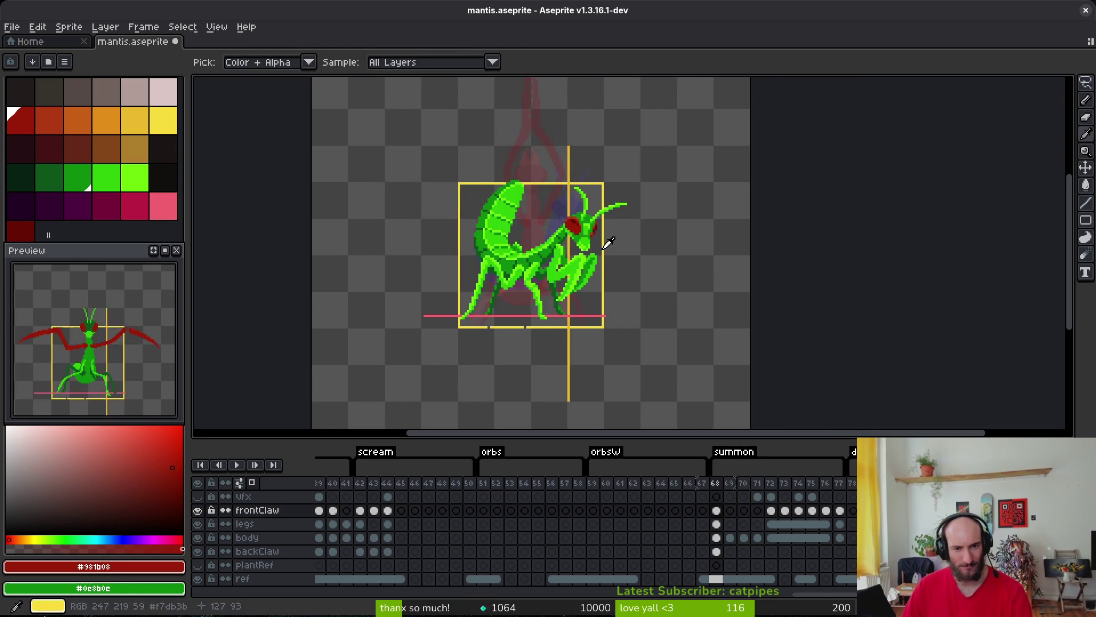
{"action": "key", "text": "Right"}
{"action": "key", "text": "Right"}
{"action": "key", "text": "Right"}
{"action": "key", "text": "Left"}
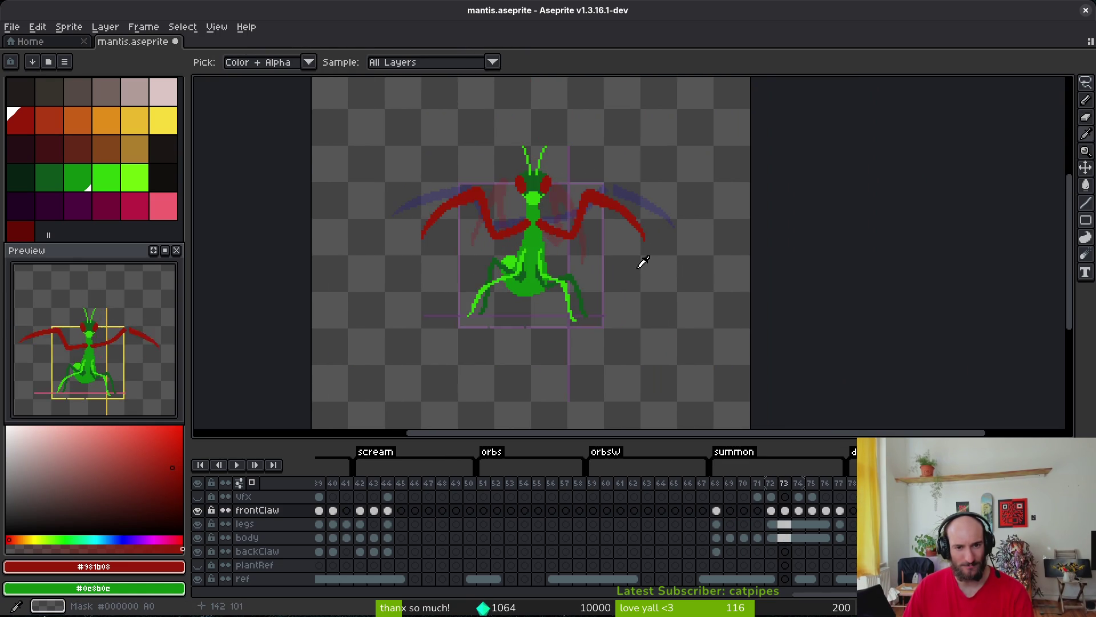
{"action": "key", "text": "Right"}
{"action": "scroll", "coordinate": [578, 238], "scroll_direction": "up", "scroll_amount": 2}
{"action": "scroll", "coordinate": [595, 211], "scroll_direction": "up", "scroll_amount": 1}
{"action": "scroll", "coordinate": [594, 203], "scroll_direction": "up", "scroll_amount": 1}
Lasso the right front claw on frame 72 and raise it.
{"action": "key", "text": "q"}
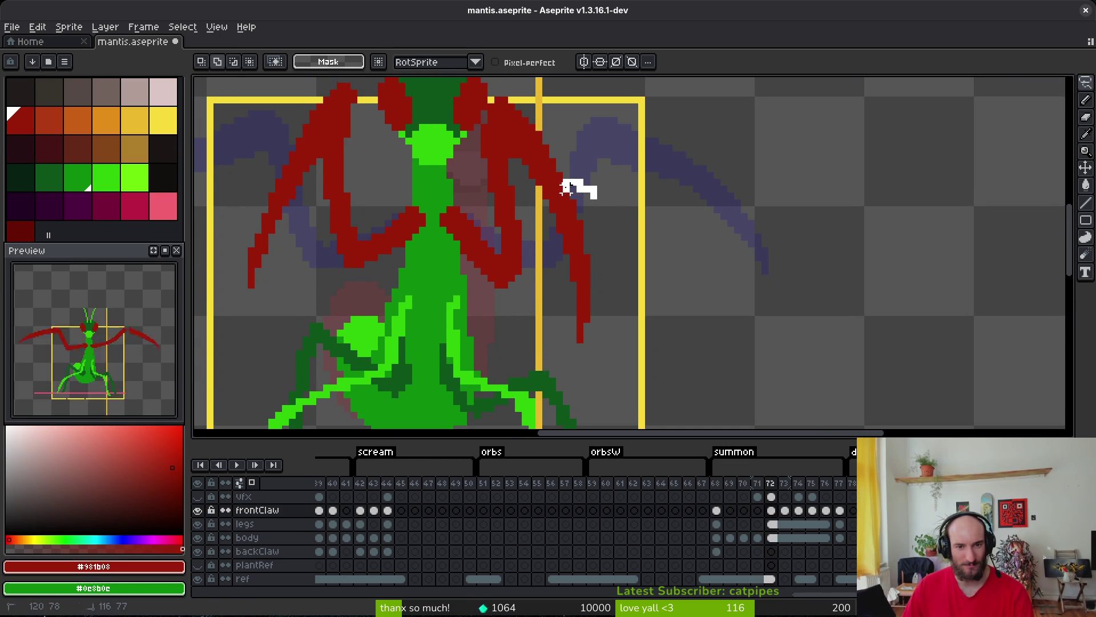
{"action": "mouse_move", "coordinate": [565, 189]}
{"action": "left_mouse_down"}
{"action": "mouse_move", "coordinate": [549, 392]}
{"action": "mouse_move", "coordinate": [573, 171]}
{"action": "left_mouse_up"}
{"action": "left_click_drag", "start_coordinate": [560, 235], "coordinate": [560, 217]}
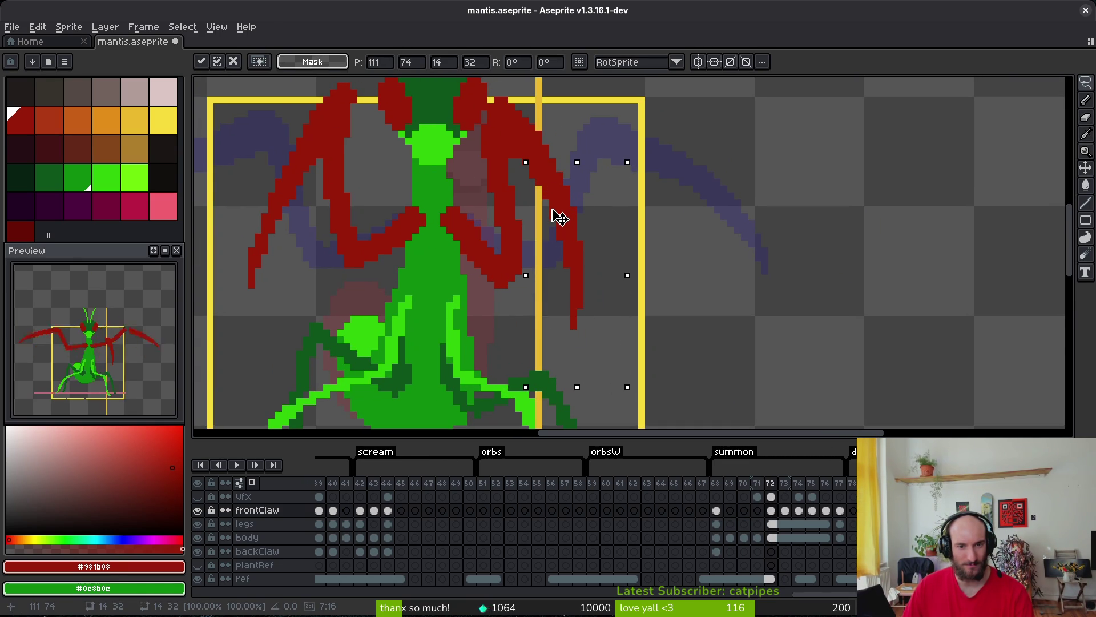
{"action": "key", "text": "ctrl+d"}
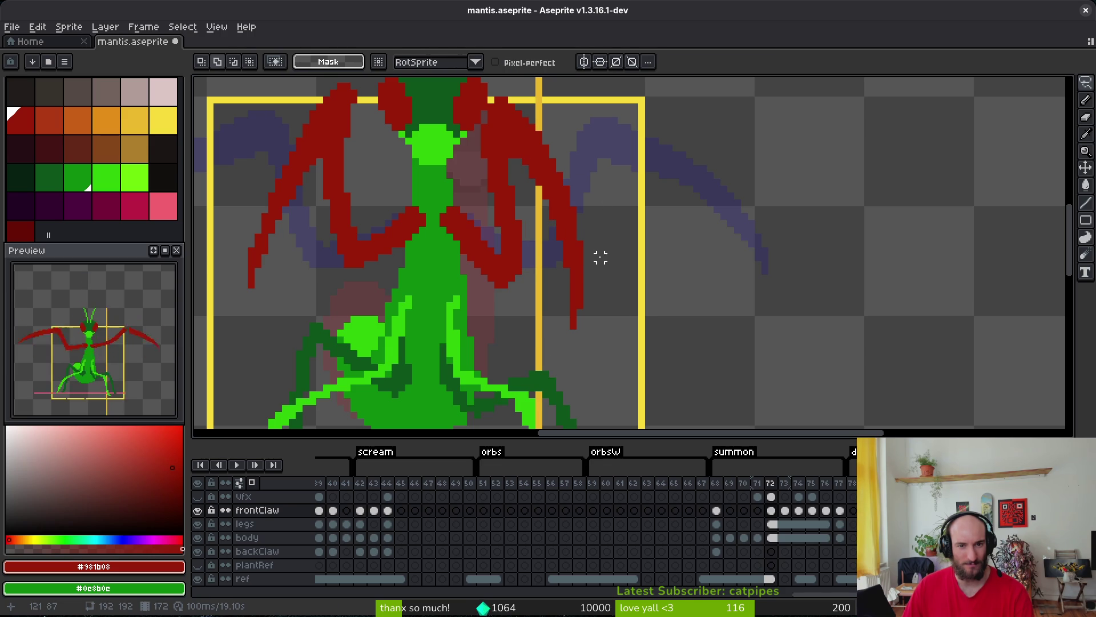
{"action": "key", "text": "Left"}
{"action": "key", "text": "Right"}
Select the area around the claw tip with the rectangular marquee and move it up.
{"action": "key", "text": "m"}
{"action": "left_click_drag", "start_coordinate": [559, 280], "coordinate": [646, 363]}
{"action": "left_click_drag", "start_coordinate": [619, 341], "coordinate": [619, 328]}
{"action": "key", "text": "ctrl+d"}
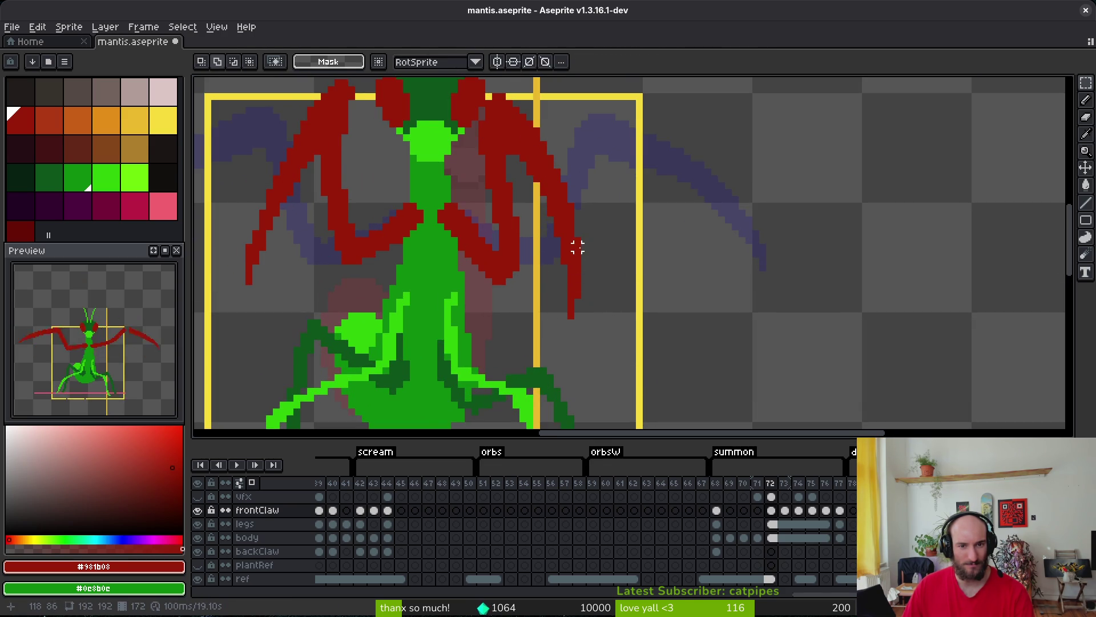
{"action": "scroll", "coordinate": [550, 221], "scroll_direction": "up", "scroll_amount": 2}
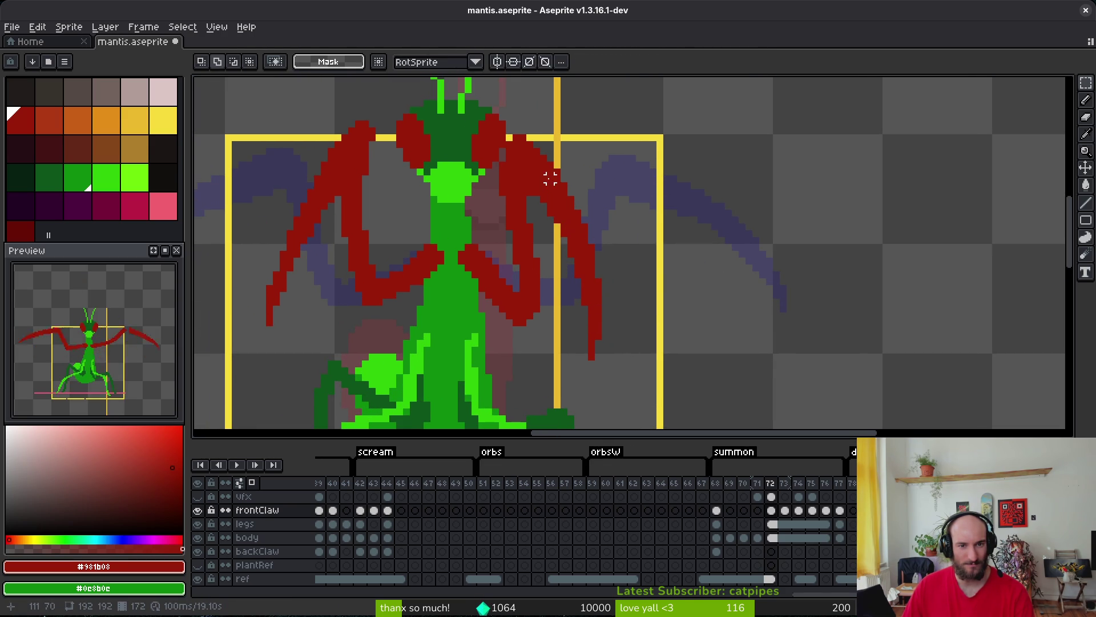
{"action": "scroll", "coordinate": [550, 212], "scroll_direction": "up", "scroll_amount": 2}
Save mantis.aseprite.
{"action": "key", "text": "b"}
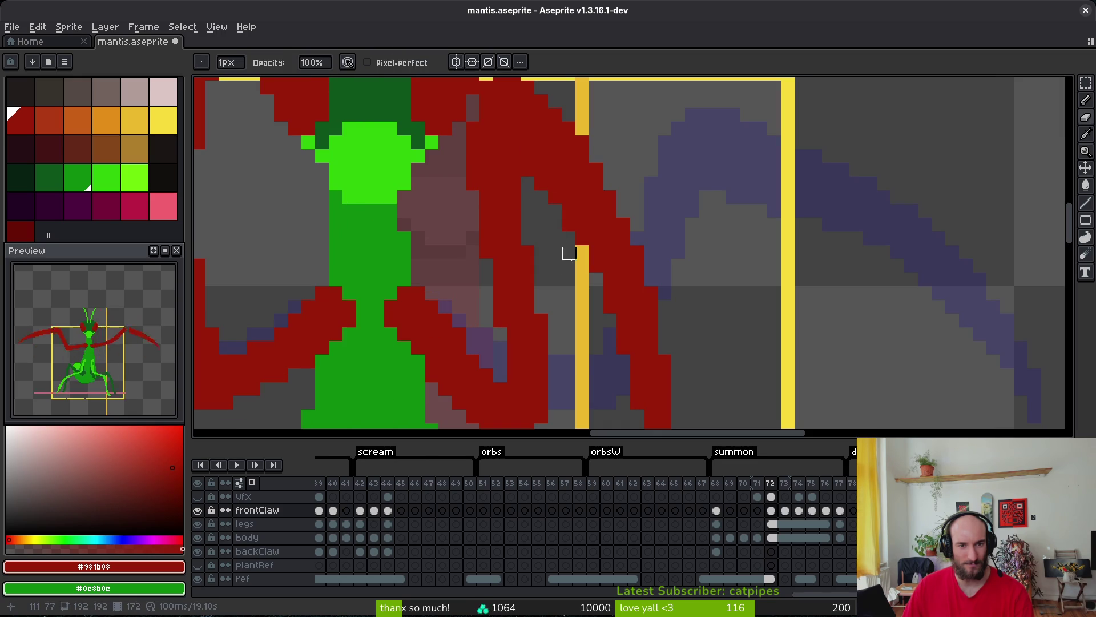
{"action": "key", "text": "ctrl+s"}
{"action": "scroll", "coordinate": [619, 282], "scroll_direction": "down", "scroll_amount": 3}
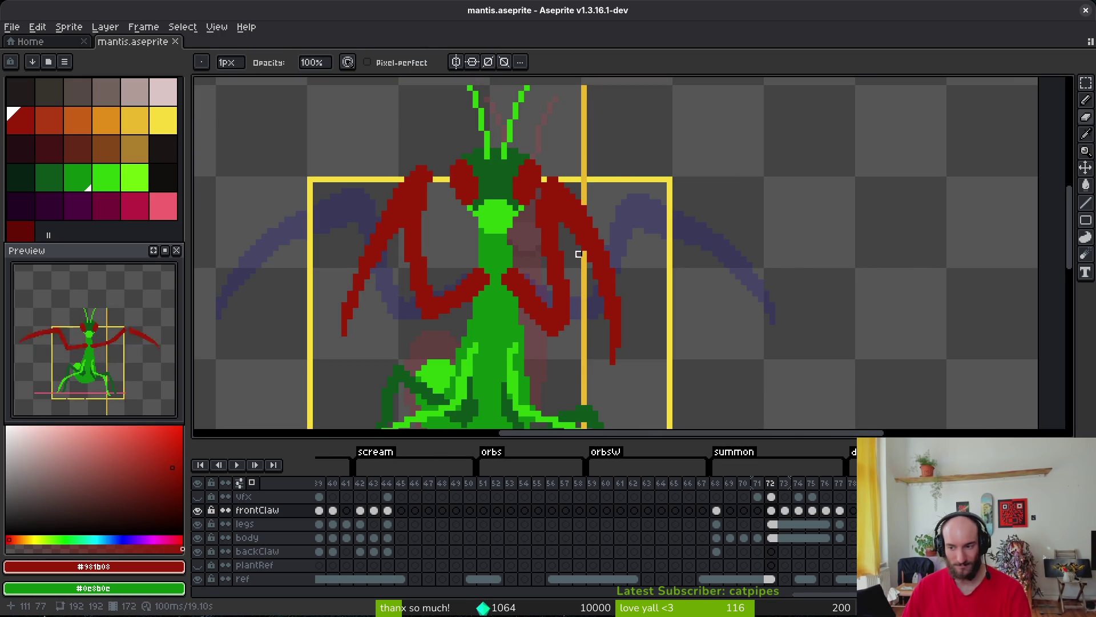
{"action": "key", "text": "ctrl+s"}
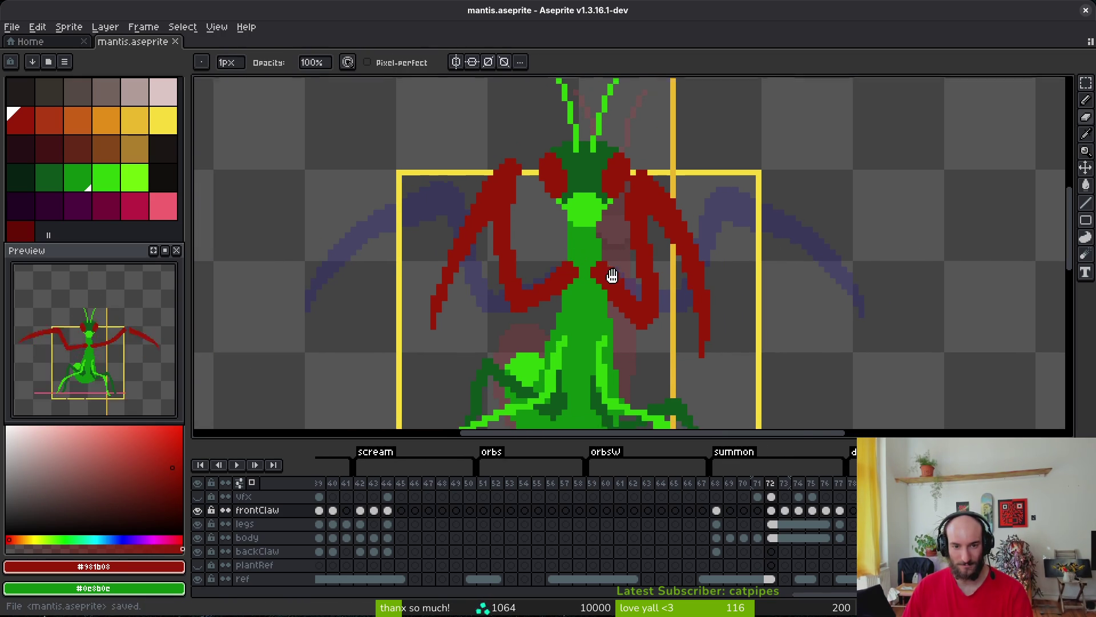
{"action": "scroll", "coordinate": [604, 284], "scroll_direction": "up", "scroll_amount": 2}
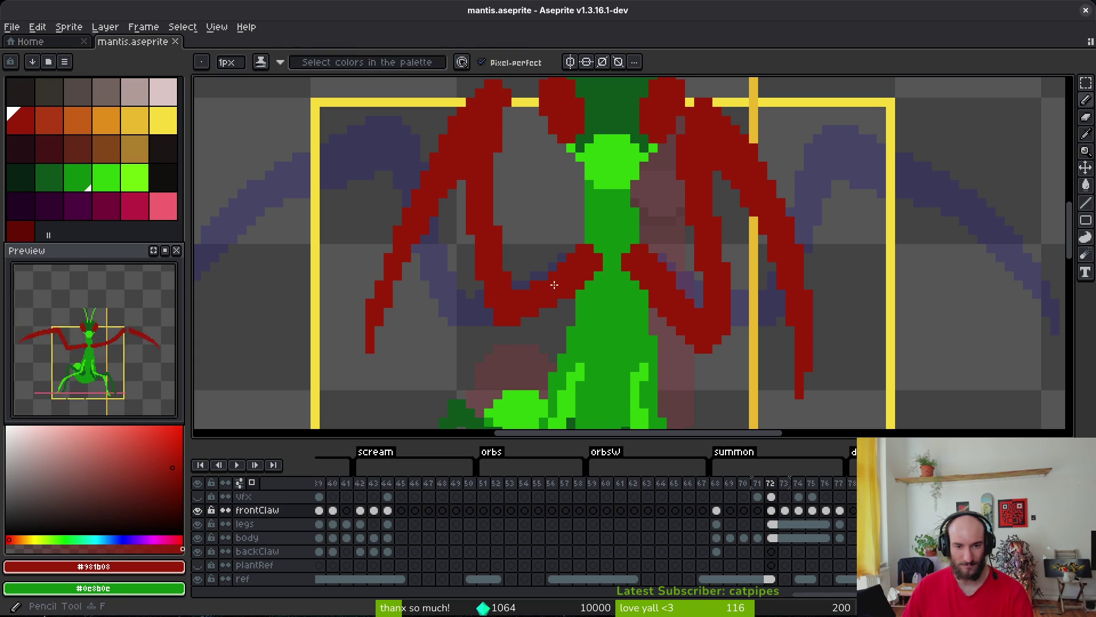
{"action": "key", "text": "b"}
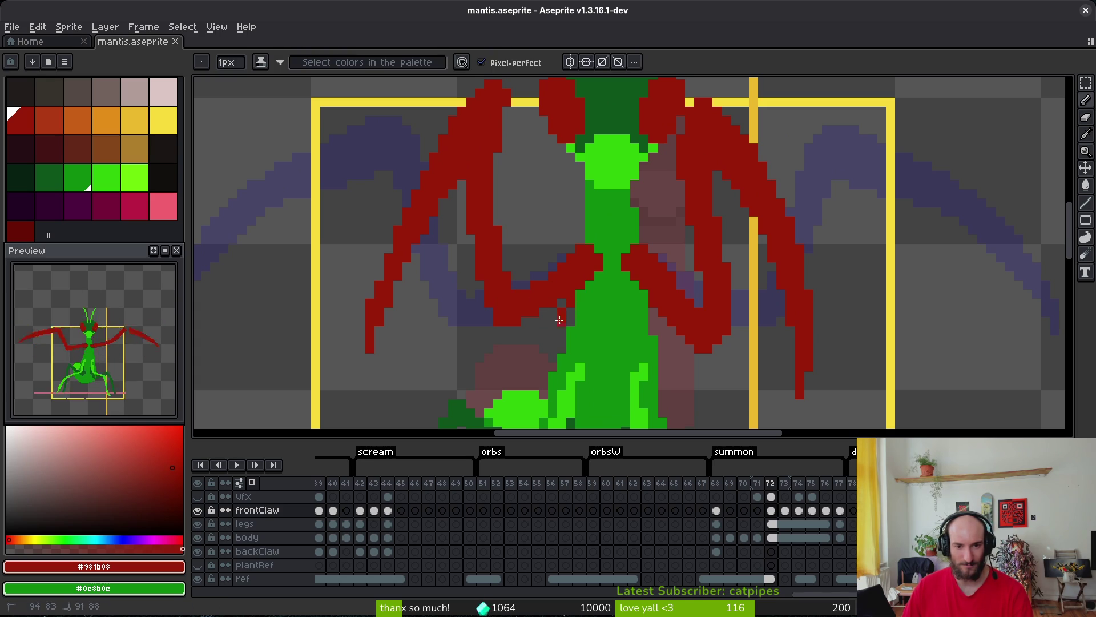
{"action": "key", "text": "e"}
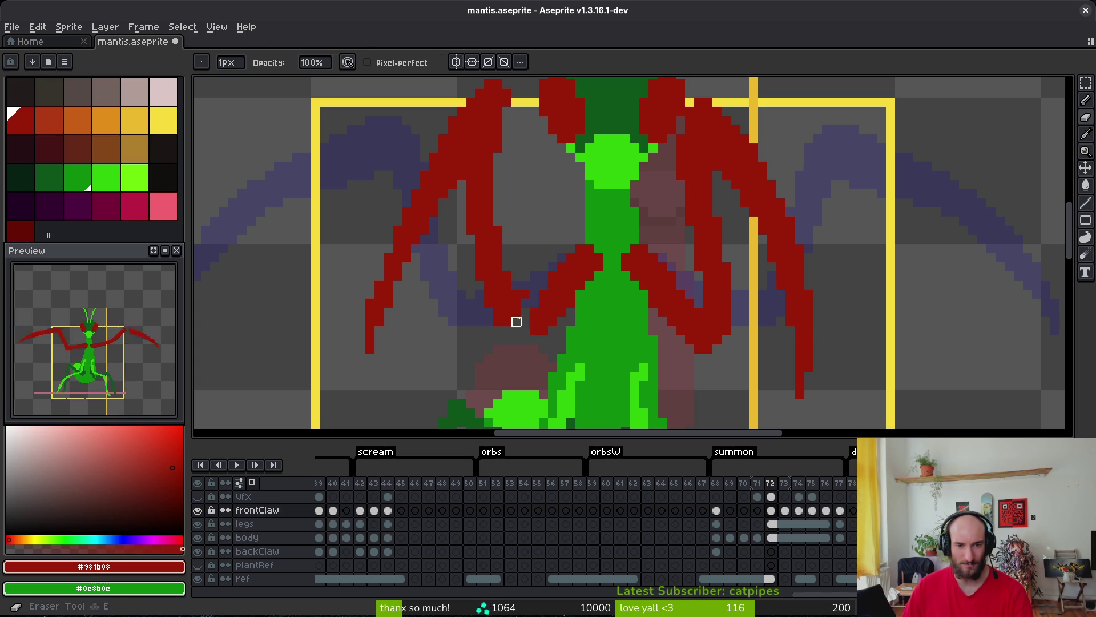
{"action": "key", "text": "b"}
{"action": "scroll", "coordinate": [540, 291], "scroll_direction": "down", "scroll_amount": 1}
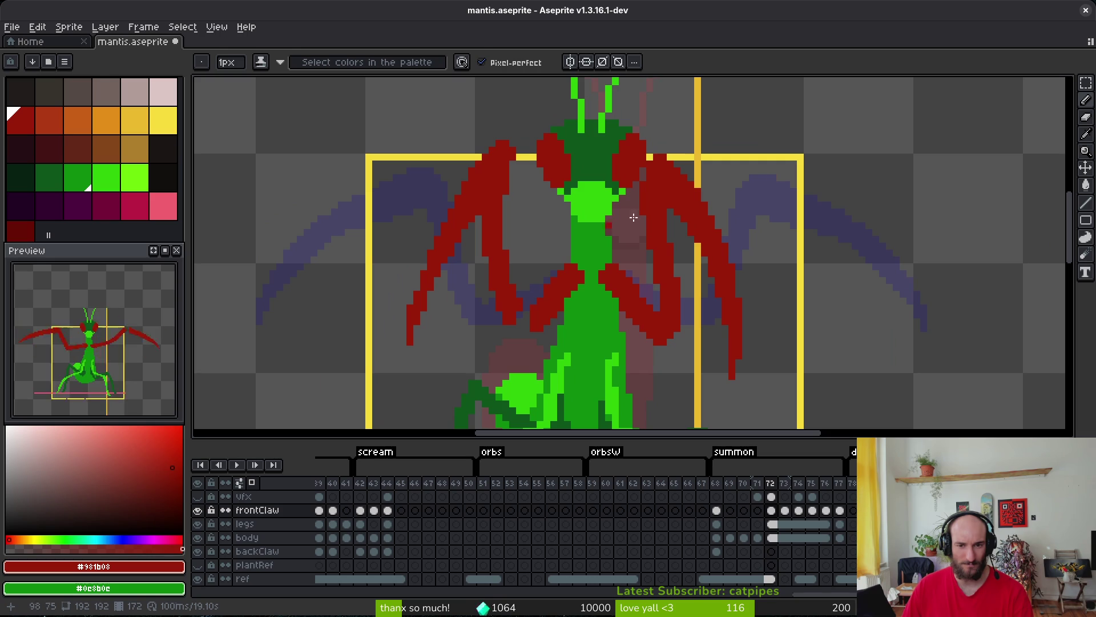
Lasso the right front claw on frame 72, flip it horizontally and place the mirrored copy on the left.
{"action": "key", "text": "q"}
{"action": "left_click_drag", "start_coordinate": [704, 163], "coordinate": [630, 195]}
{"action": "mouse_move", "coordinate": [657, 299]}
{"action": "left_mouse_down"}
{"action": "mouse_move", "coordinate": [803, 314]}
{"action": "mouse_move", "coordinate": [811, 147]}
{"action": "left_mouse_up"}
{"action": "key", "text": "shift+h"}
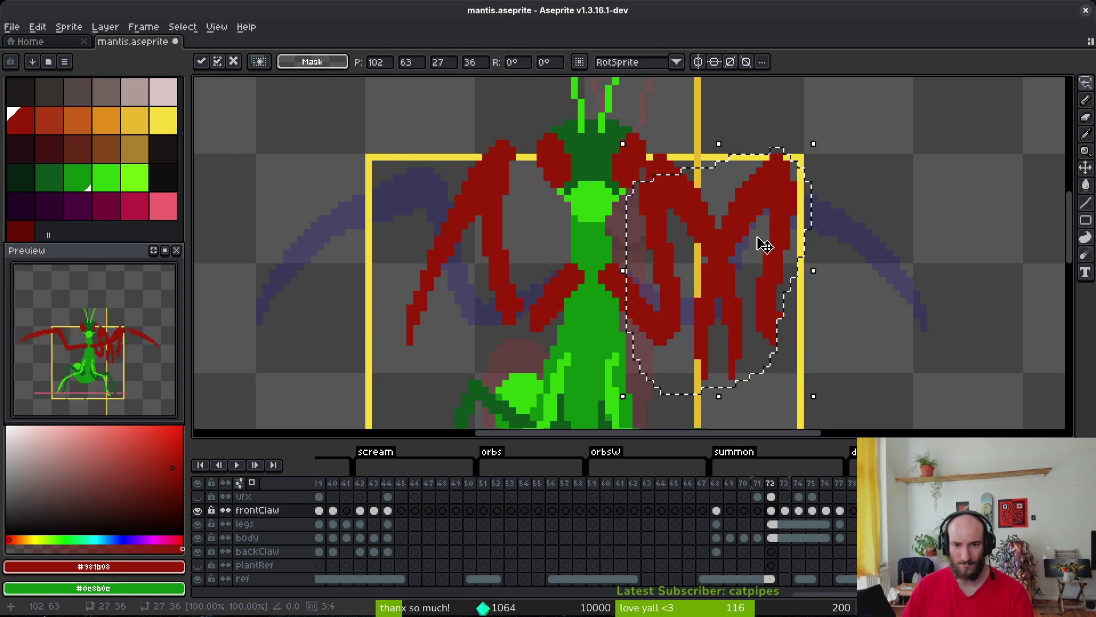
{"action": "left_click_drag", "start_coordinate": [764, 244], "coordinate": [360, 206], "text": "ctrl"}
{"action": "key", "text": "Return"}
Delete the old left claw and shift the new mirrored left claw into place.
{"action": "mouse_move", "coordinate": [521, 201]}
{"action": "left_mouse_down"}
{"action": "mouse_move", "coordinate": [381, 341]}
{"action": "mouse_move", "coordinate": [526, 317]}
{"action": "mouse_move", "coordinate": [516, 294]}
{"action": "left_mouse_up"}
{"action": "key", "text": "Delete"}
{"action": "mouse_move", "coordinate": [460, 181]}
{"action": "left_mouse_down"}
{"action": "mouse_move", "coordinate": [367, 80]}
{"action": "mouse_move", "coordinate": [416, 319]}
{"action": "mouse_move", "coordinate": [454, 277]}
{"action": "left_mouse_up"}
{"action": "mouse_move", "coordinate": [297, 250]}
{"action": "left_mouse_down"}
{"action": "mouse_move", "coordinate": [457, 268]}
{"action": "mouse_move", "coordinate": [446, 274]}
{"action": "left_mouse_up"}
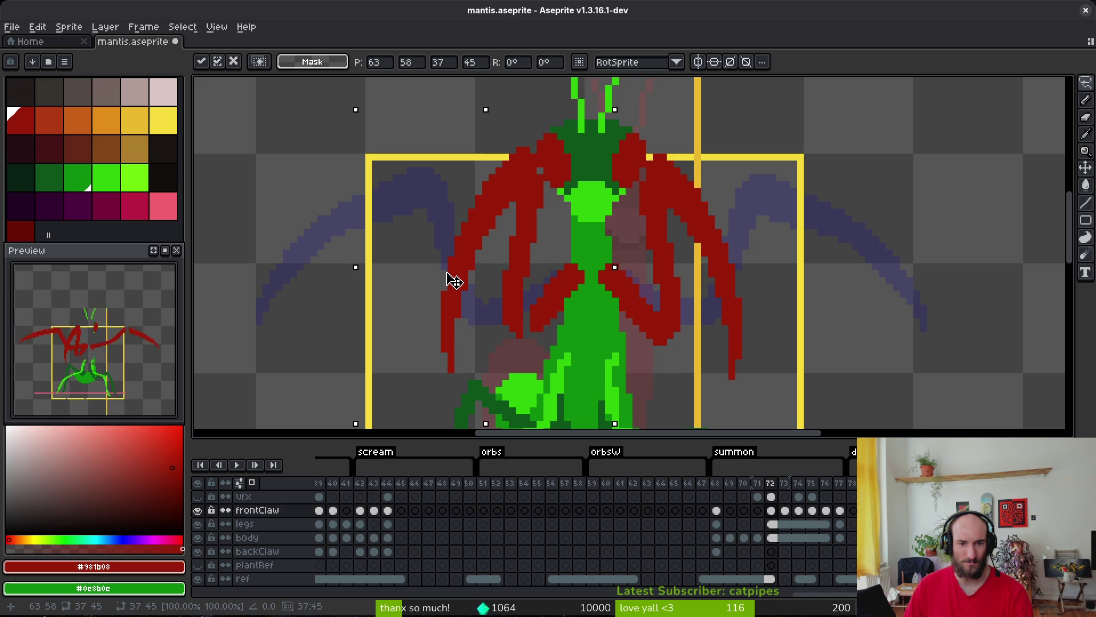
{"action": "key", "text": "Return"}
Save mantis.aseprite and compare frame 72 against frames 71 and 73.
{"action": "scroll", "coordinate": [548, 313], "scroll_direction": "up", "scroll_amount": 2}
{"action": "key", "text": "f"}
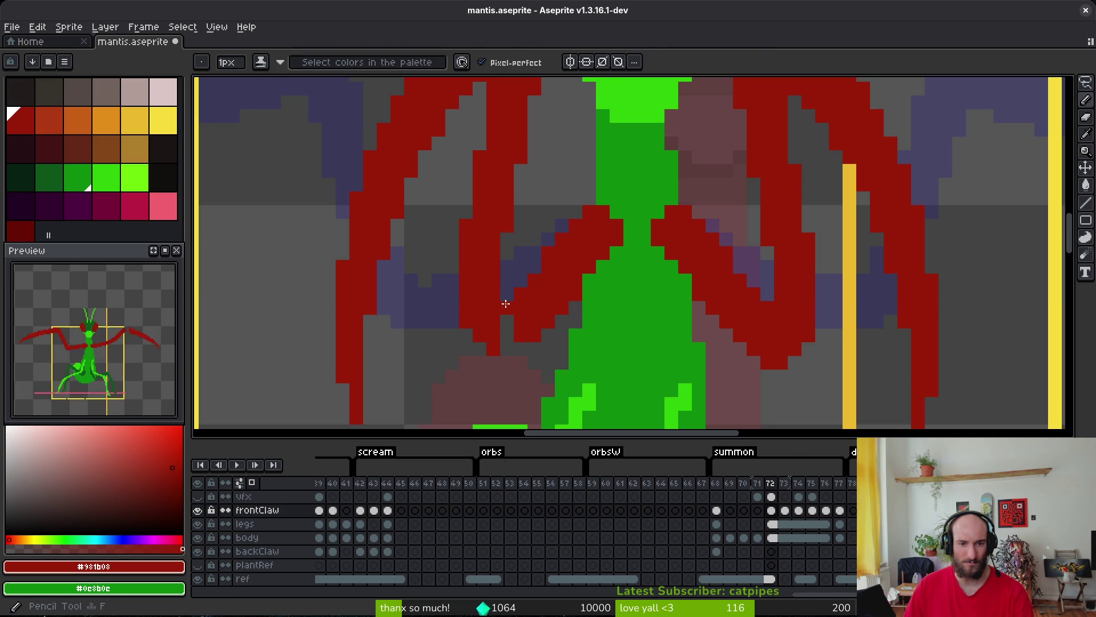
{"action": "key", "text": "ctrl+s"}
{"action": "scroll", "coordinate": [521, 345], "scroll_direction": "down", "scroll_amount": 2}
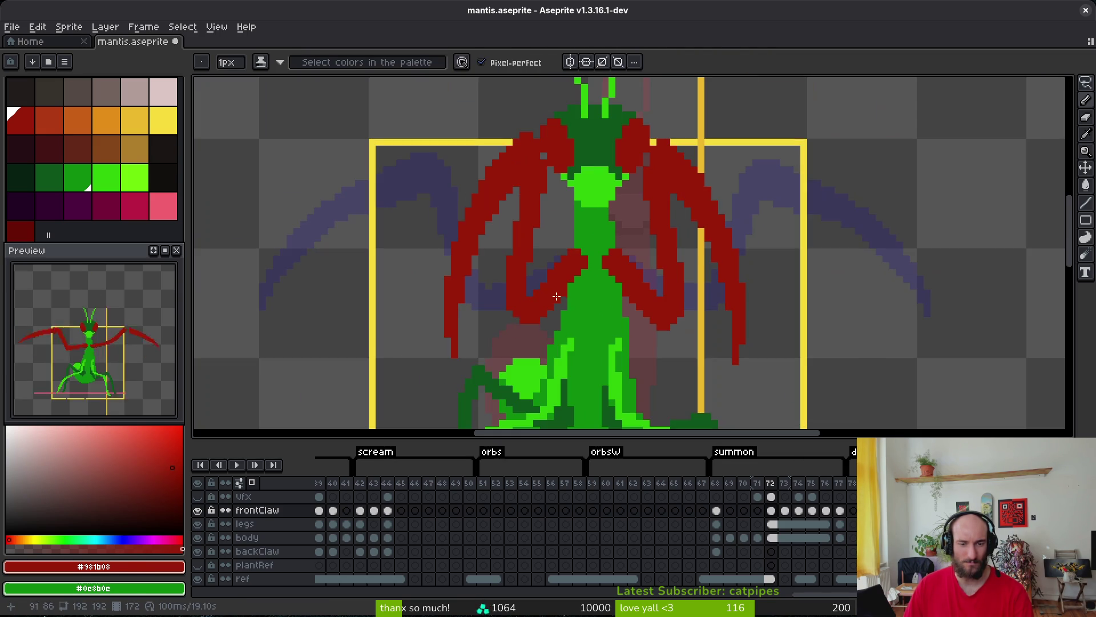
{"action": "scroll", "coordinate": [566, 301], "scroll_direction": "down", "scroll_amount": 1}
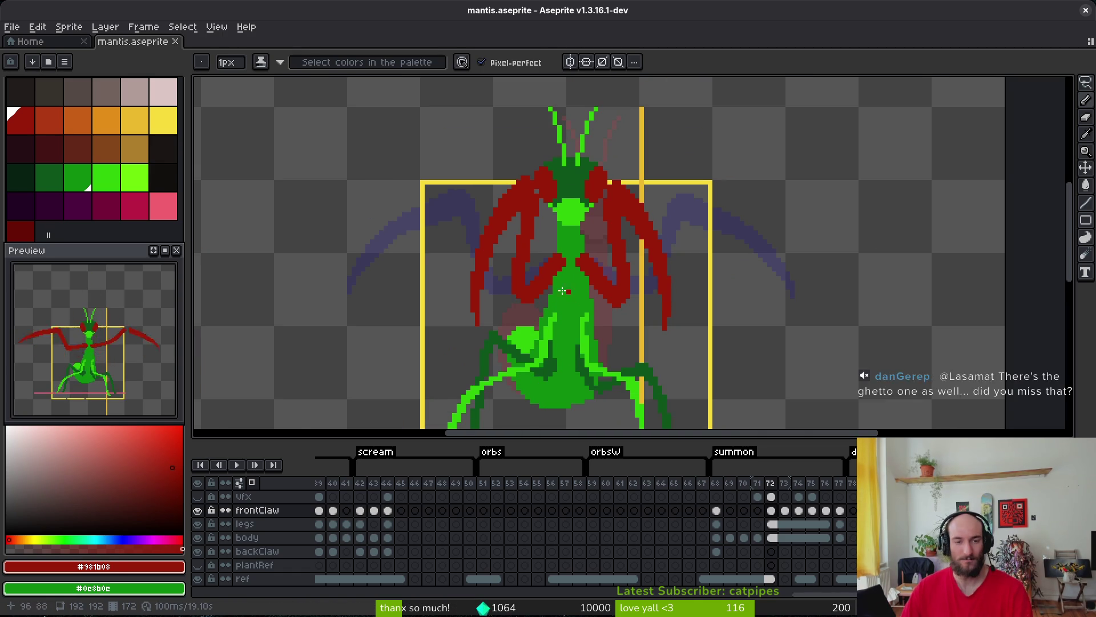
{"action": "key", "text": "Left"}
{"action": "scroll", "coordinate": [395, 239], "scroll_direction": "down", "scroll_amount": 1}
{"action": "key", "text": "alt"}
{"action": "key", "text": "Right"}
{"action": "key", "text": "Right"}
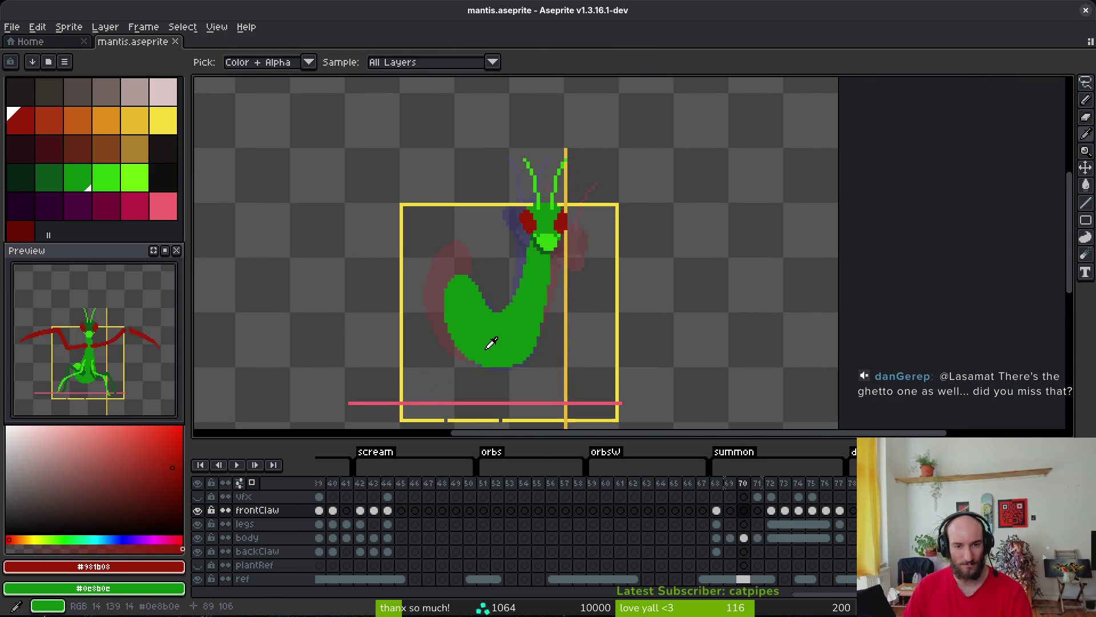
{"action": "key", "text": "Left"}
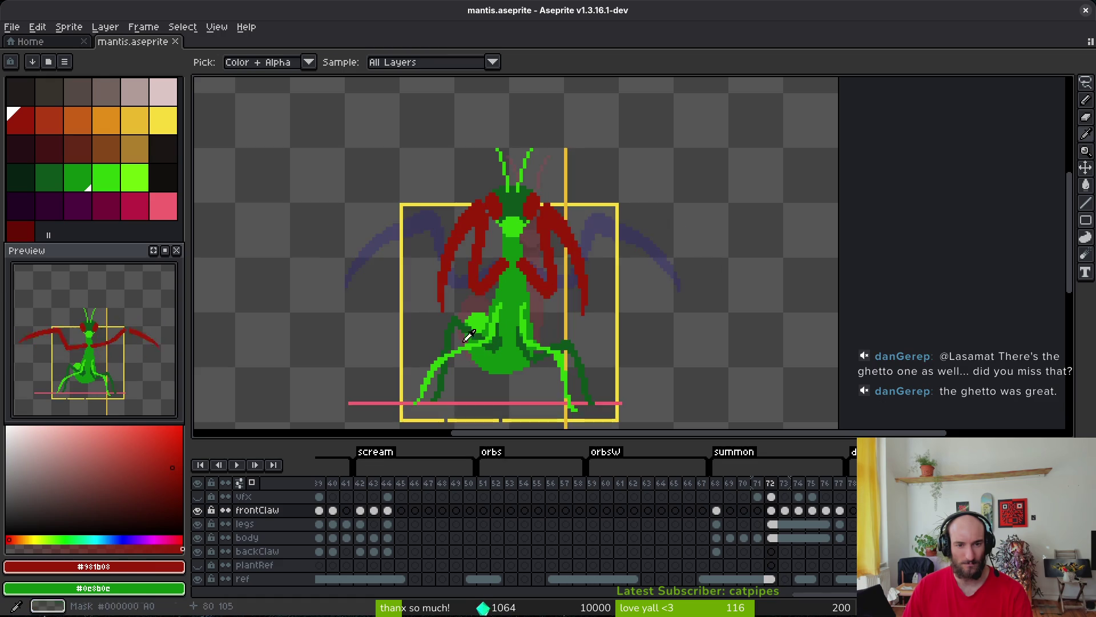
{"action": "scroll", "coordinate": [563, 245], "scroll_direction": "up", "scroll_amount": 2}
Select and nudge the lower bends of both front claws on frame 72, then save.
{"action": "key", "text": "m"}
{"action": "scroll", "coordinate": [552, 318], "scroll_direction": "up", "scroll_amount": 1}
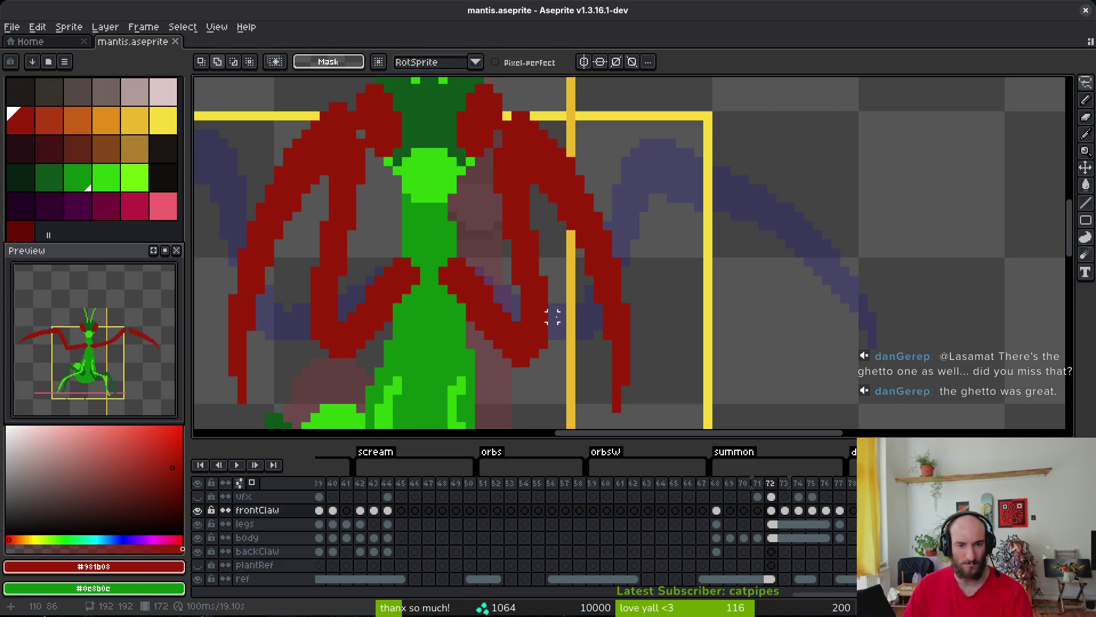
{"action": "mouse_move", "coordinate": [561, 318]}
{"action": "left_mouse_down"}
{"action": "mouse_move", "coordinate": [505, 308]}
{"action": "mouse_move", "coordinate": [570, 330]}
{"action": "left_mouse_up"}
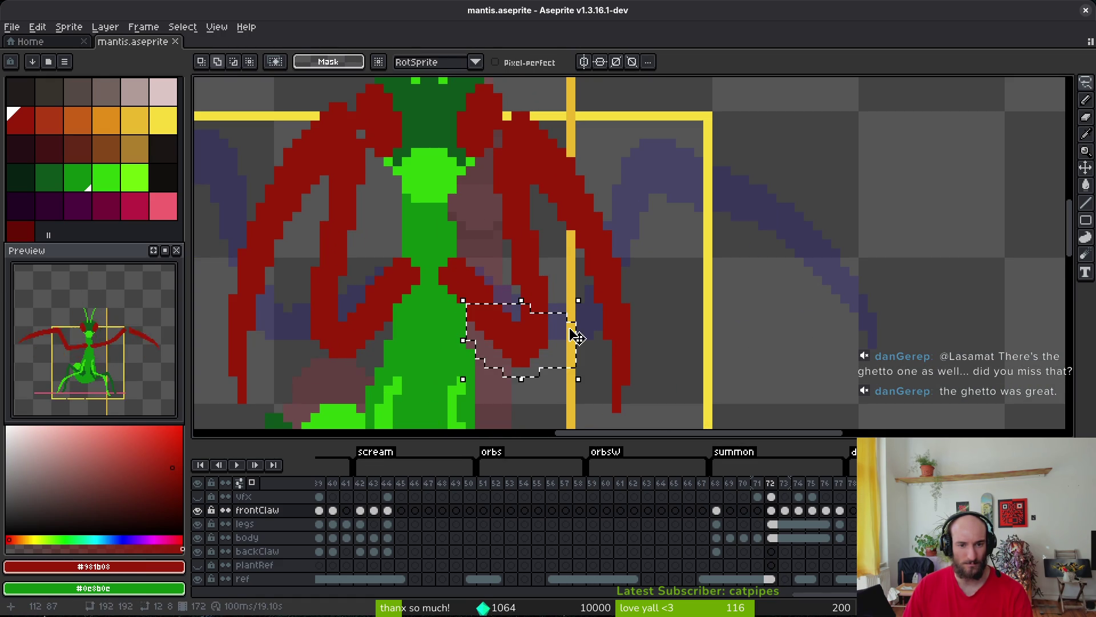
{"action": "key", "text": "ctrl+d"}
{"action": "scroll", "coordinate": [497, 326], "scroll_direction": "left", "scroll_amount": 1}
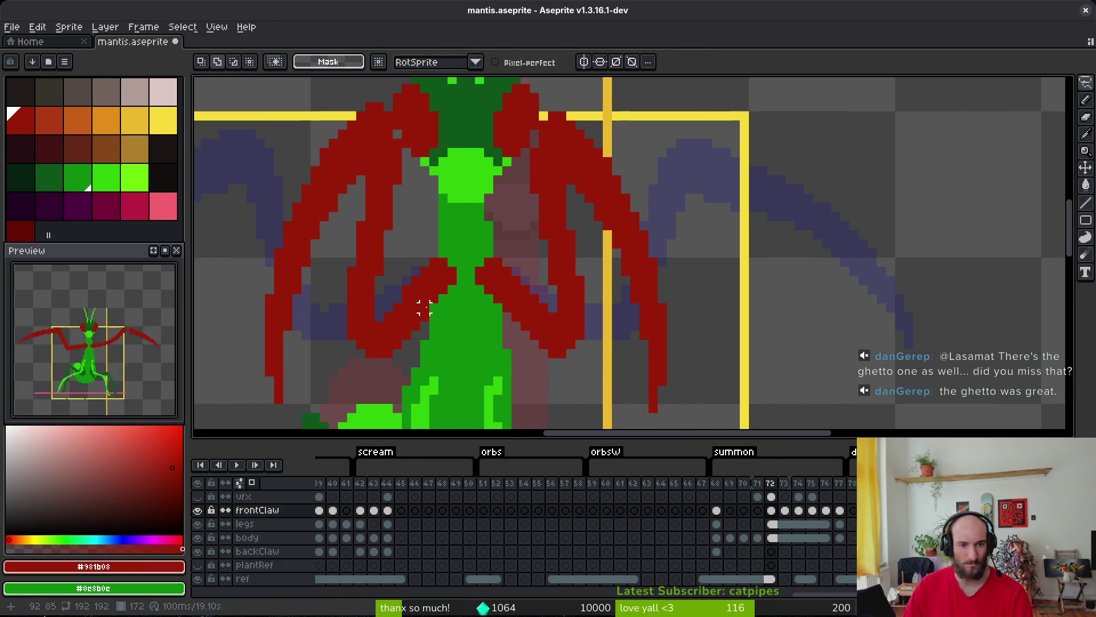
{"action": "mouse_move", "coordinate": [432, 294]}
{"action": "left_mouse_down"}
{"action": "mouse_move", "coordinate": [342, 300]}
{"action": "mouse_move", "coordinate": [431, 351]}
{"action": "mouse_move", "coordinate": [416, 326]}
{"action": "left_mouse_up"}
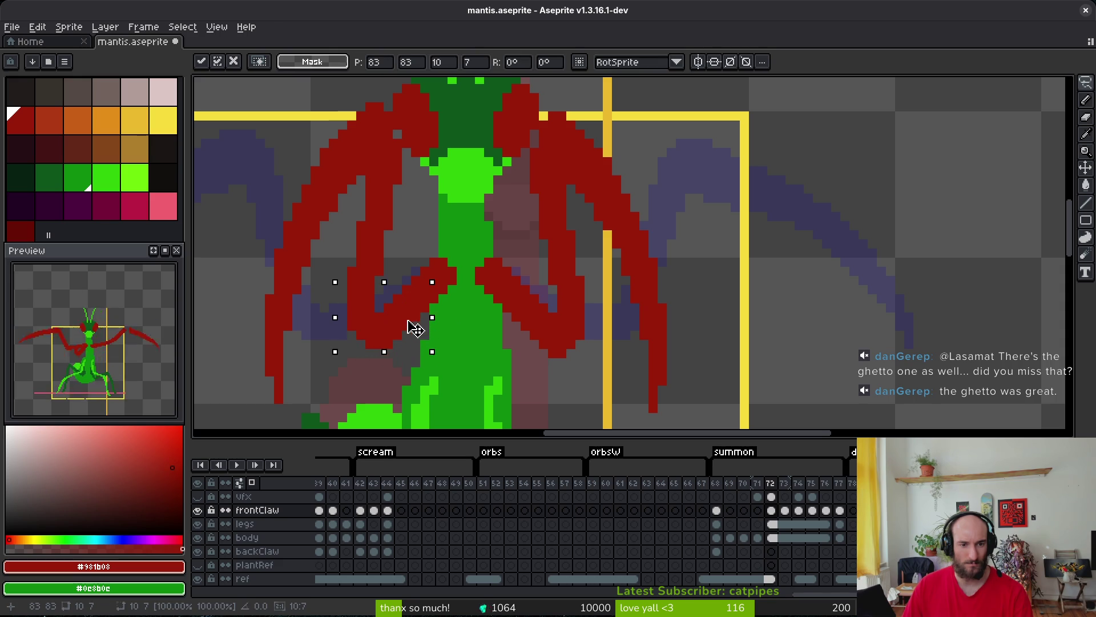
{"action": "key", "text": "ctrl+s"}
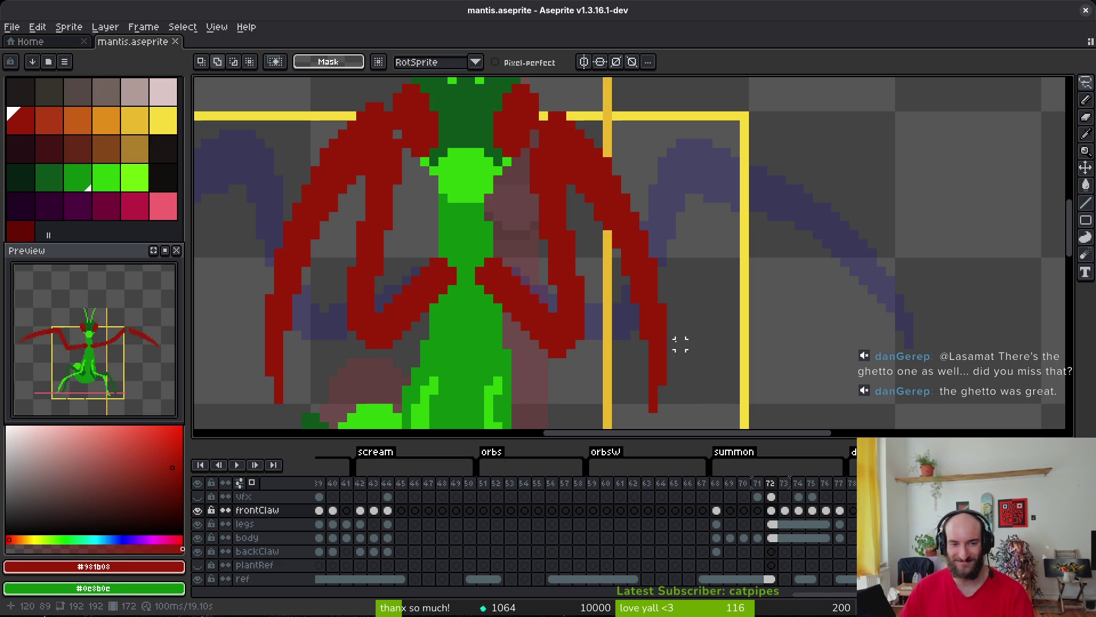
{"action": "key", "text": "ctrl+s"}
Review the claws on frame 72 and save the sprite again.
{"action": "scroll", "coordinate": [553, 296], "scroll_direction": "down", "scroll_amount": 1}
{"action": "scroll", "coordinate": [516, 260], "scroll_direction": "up", "scroll_amount": 2}
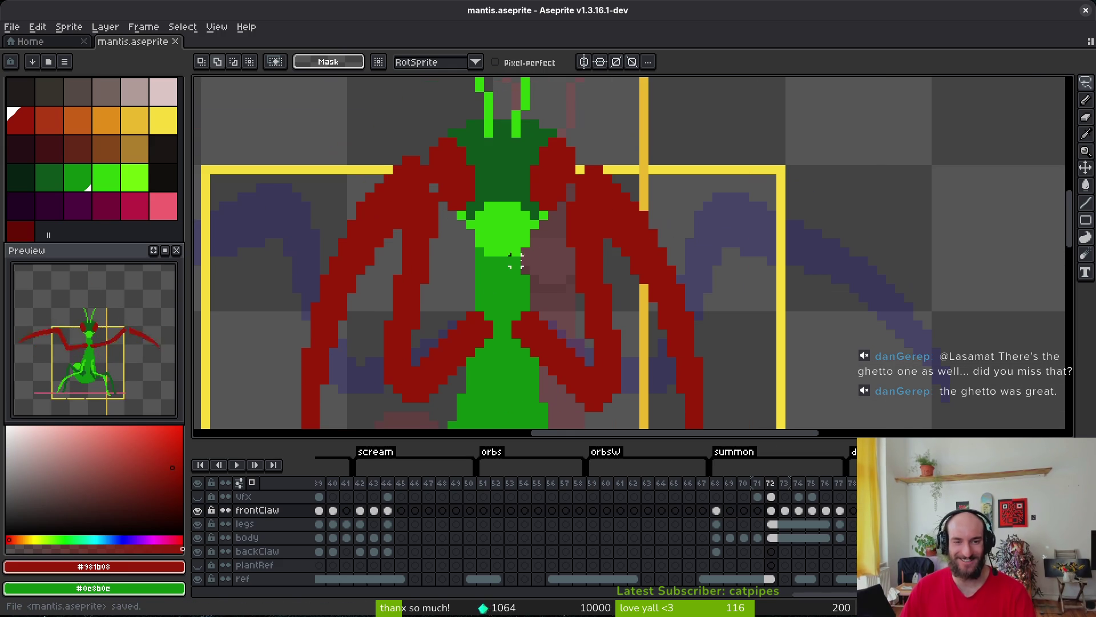
{"action": "scroll", "coordinate": [475, 281], "scroll_direction": "down", "scroll_amount": 1}
{"action": "scroll", "coordinate": [531, 242], "scroll_direction": "down", "scroll_amount": 1}
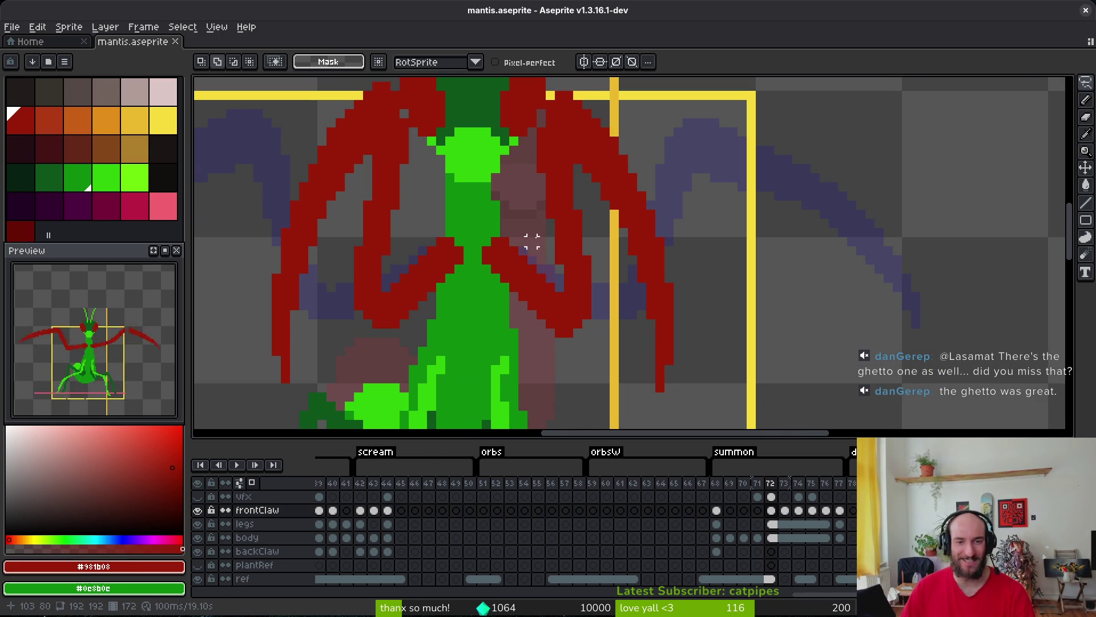
{"action": "scroll", "coordinate": [508, 228], "scroll_direction": "down", "scroll_amount": 1}
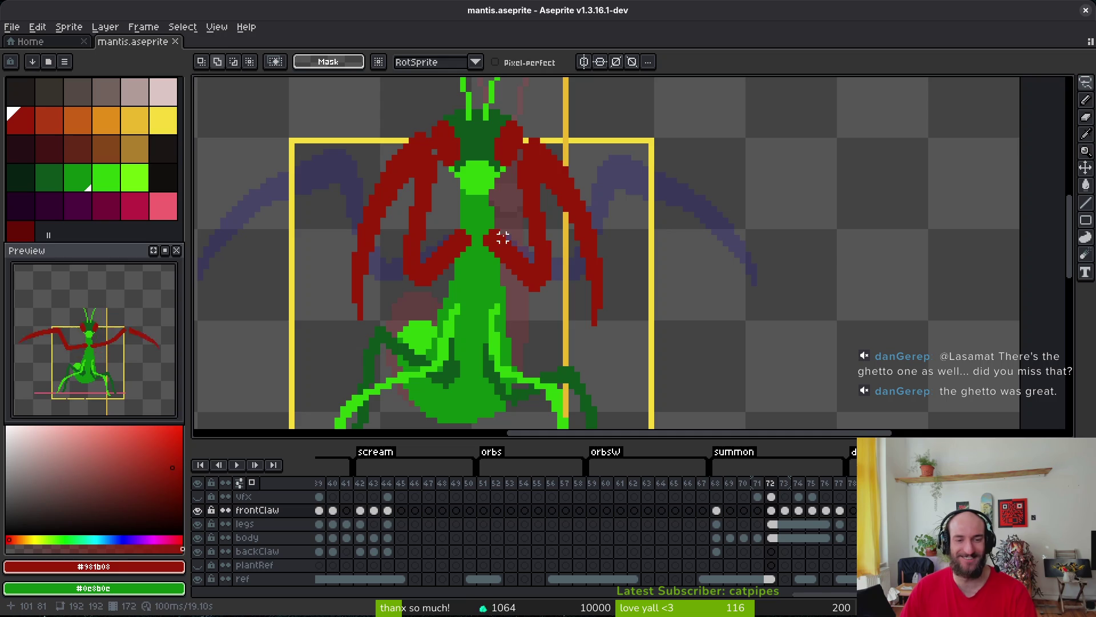
{"action": "key", "text": "ctrl+s"}
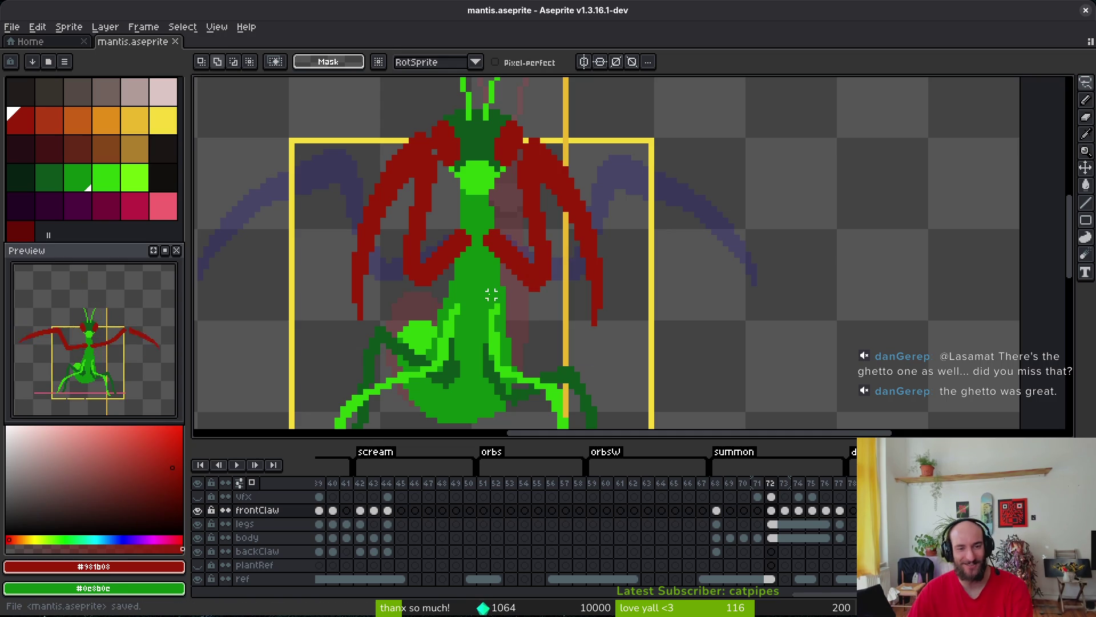
{"action": "scroll", "coordinate": [411, 305], "scroll_direction": "up", "scroll_amount": 1}
{"action": "key", "text": "b"}
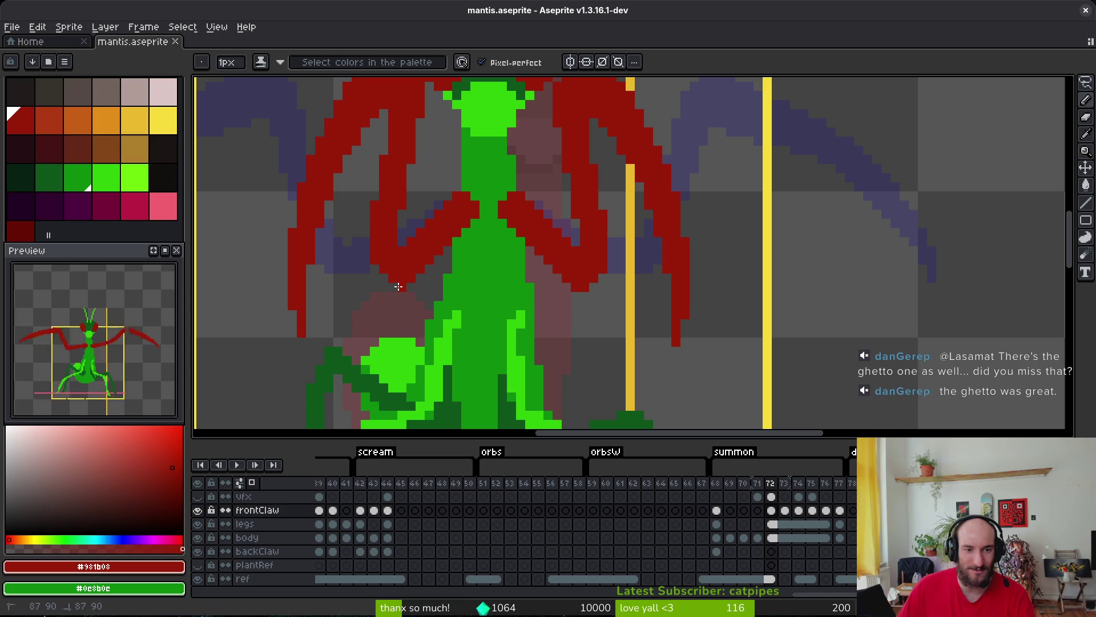
{"action": "scroll", "coordinate": [373, 267], "scroll_direction": "down", "scroll_amount": 2}
Re-lasso the left claw, commit its adjustment, save, and step back to frame 71.
{"action": "key", "text": "q"}
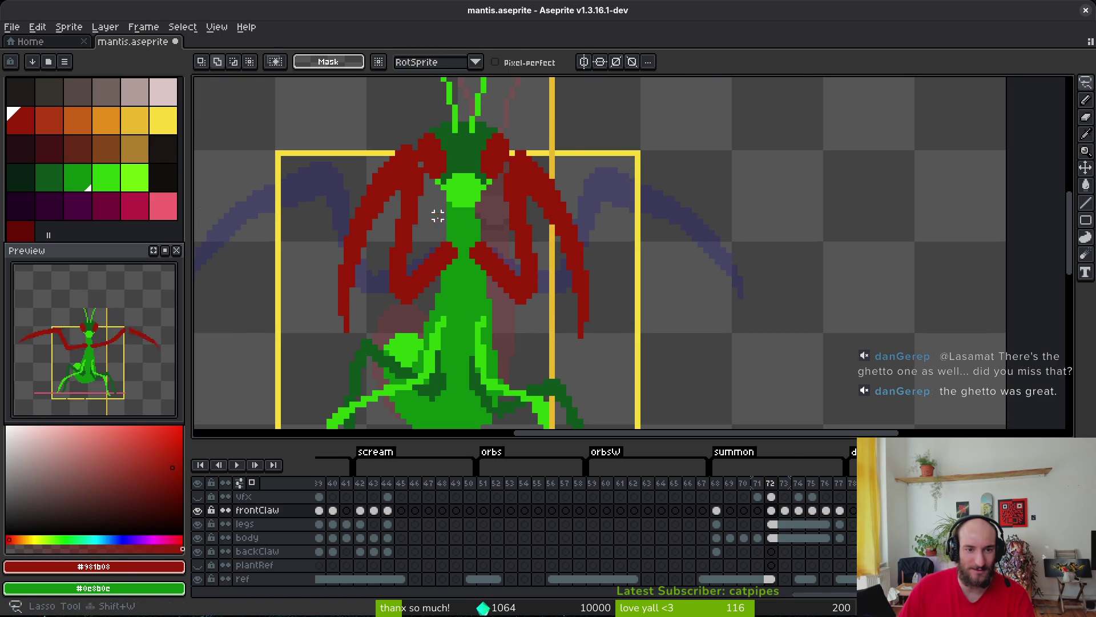
{"action": "left_click_drag", "start_coordinate": [437, 207], "coordinate": [306, 318]}
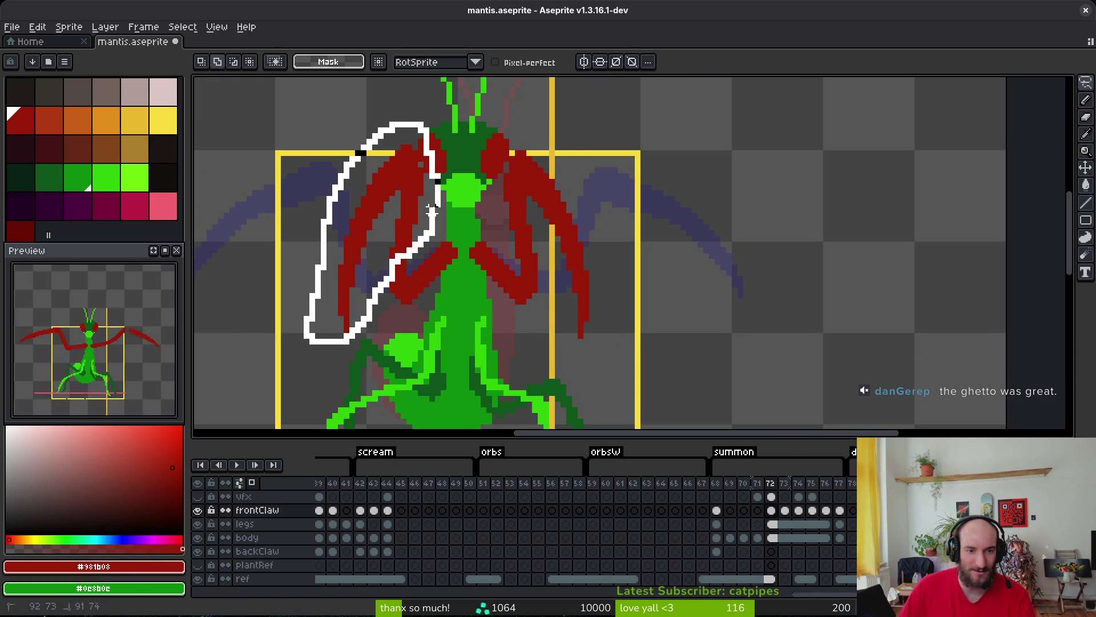
{"action": "left_click_drag", "start_coordinate": [432, 211], "coordinate": [423, 245]}
{"action": "key", "text": "ctrl+s"}
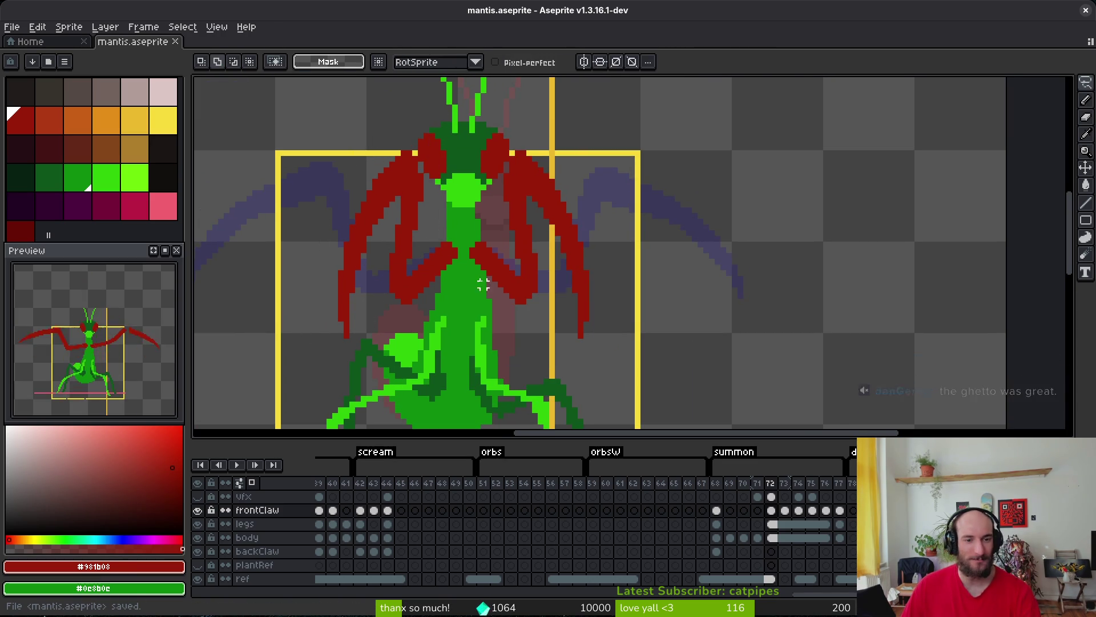
{"action": "scroll", "coordinate": [483, 283], "scroll_direction": "down", "scroll_amount": 3}
{"action": "key", "text": "comma"}
{"action": "key", "text": "ctrl+s"}
On frame 74, lasso and delete the right front claw, then save.
{"action": "key", "text": "i"}
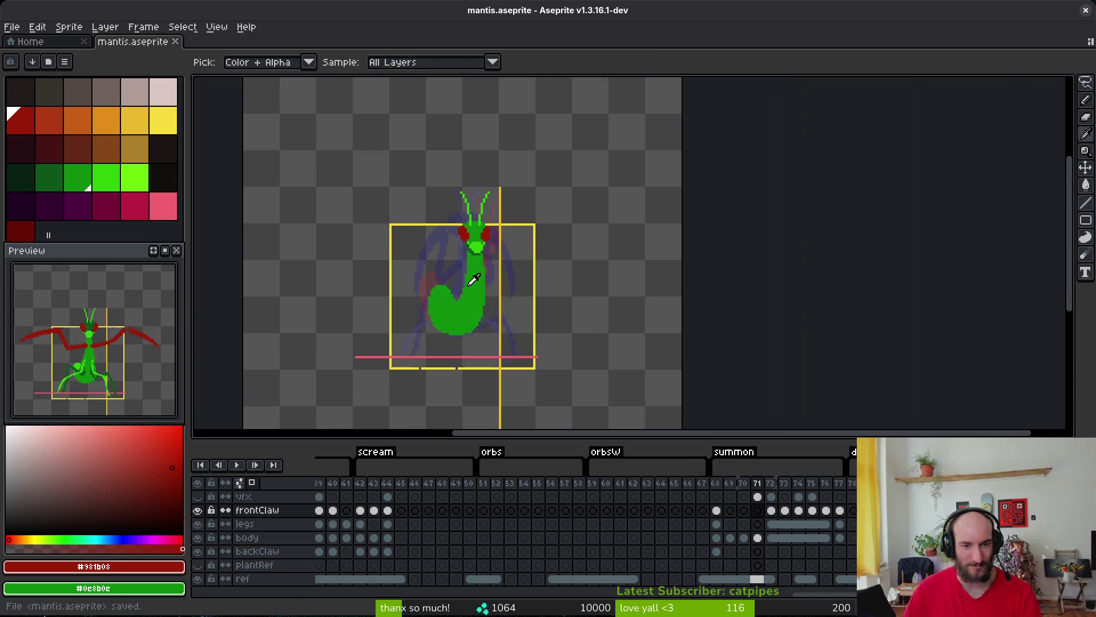
{"action": "key", "text": "period"}
{"action": "key", "text": "period"}
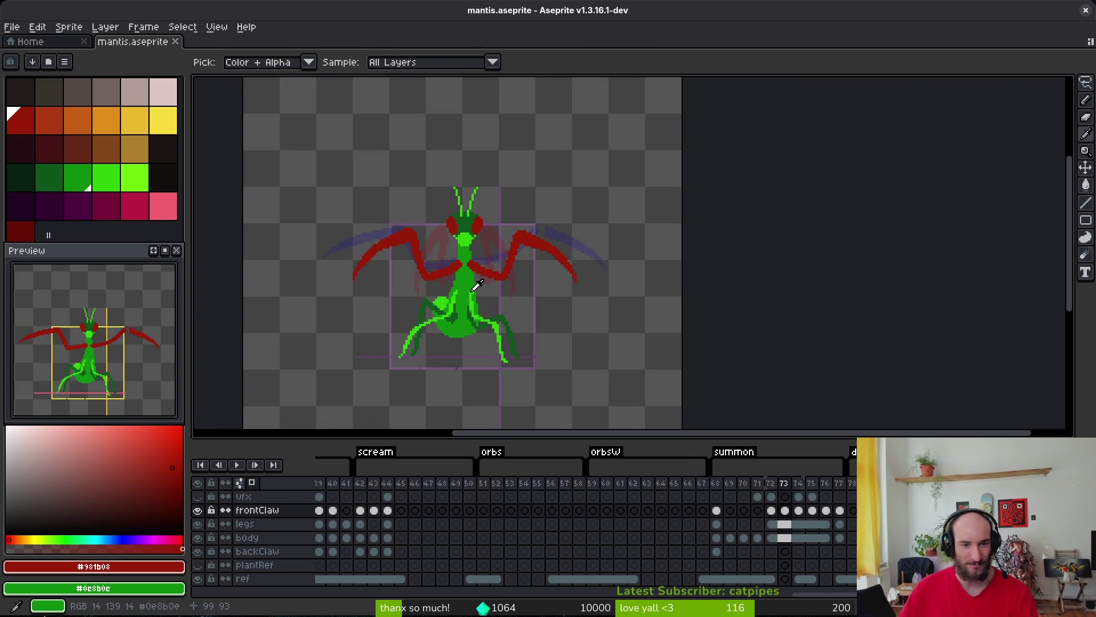
{"action": "key", "text": "period"}
{"action": "key", "text": "m"}
{"action": "scroll", "coordinate": [474, 263], "scroll_direction": "up", "scroll_amount": 2}
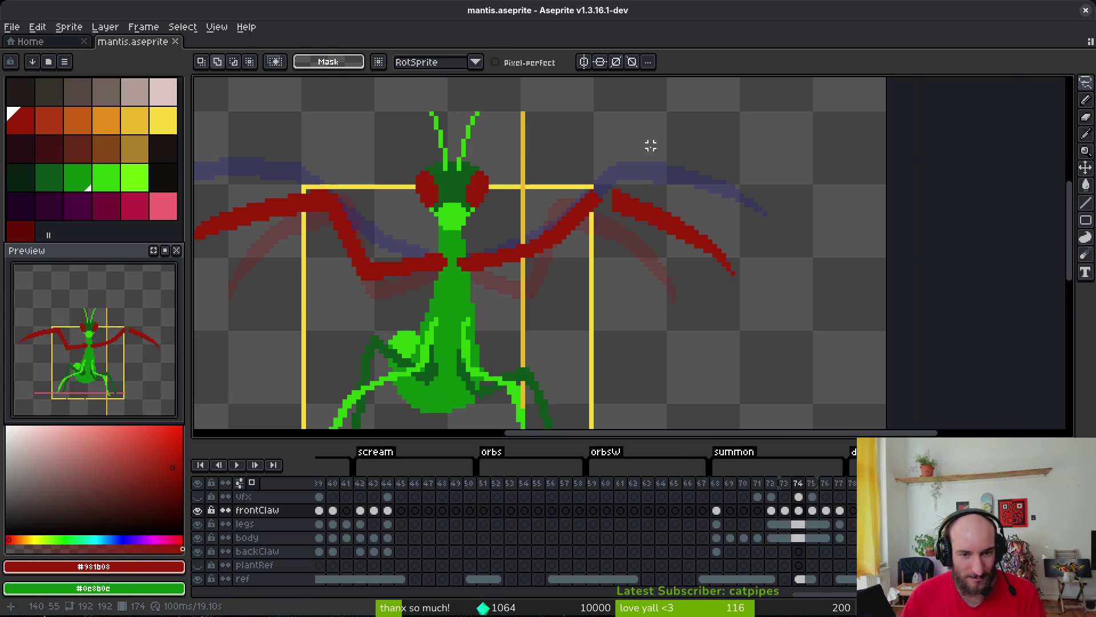
{"action": "left_click_drag", "start_coordinate": [671, 154], "coordinate": [508, 227]}
{"action": "left_click_drag", "start_coordinate": [453, 272], "coordinate": [746, 206]}
{"action": "key", "text": "Delete"}
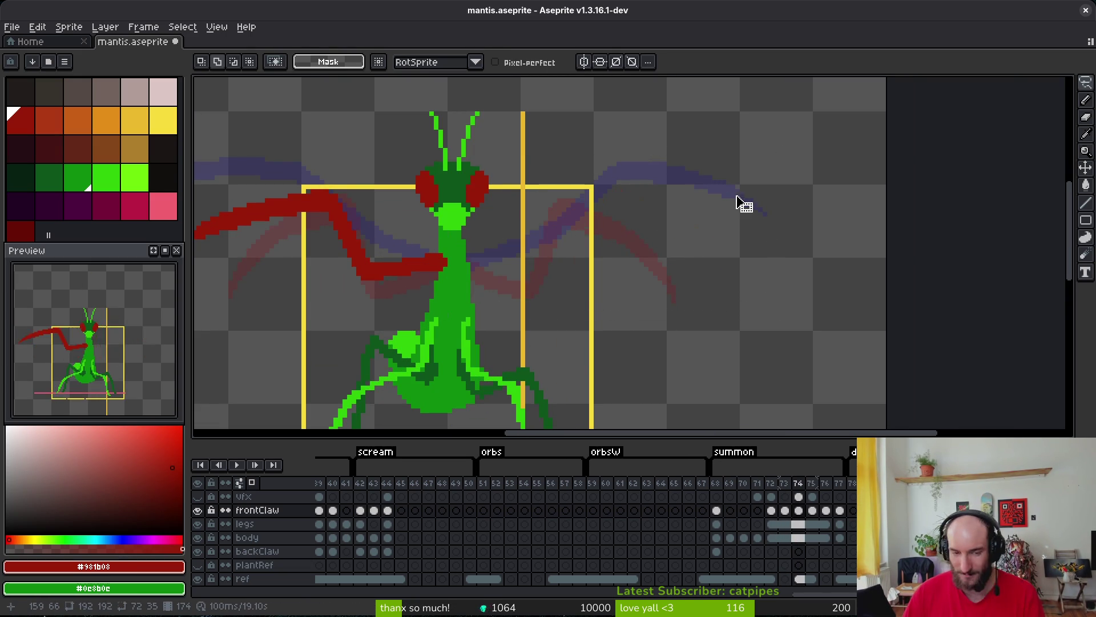
{"action": "key", "text": "ctrl+s"}
Mirror the left claw horizontally and place the copy on the right arm.
{"action": "scroll", "coordinate": [569, 263], "scroll_direction": "left", "scroll_amount": 3}
{"action": "mouse_move", "coordinate": [497, 198]}
{"action": "left_mouse_down"}
{"action": "mouse_move", "coordinate": [577, 351]}
{"action": "mouse_move", "coordinate": [625, 247]}
{"action": "left_mouse_up"}
{"action": "key", "text": "shift+h"}
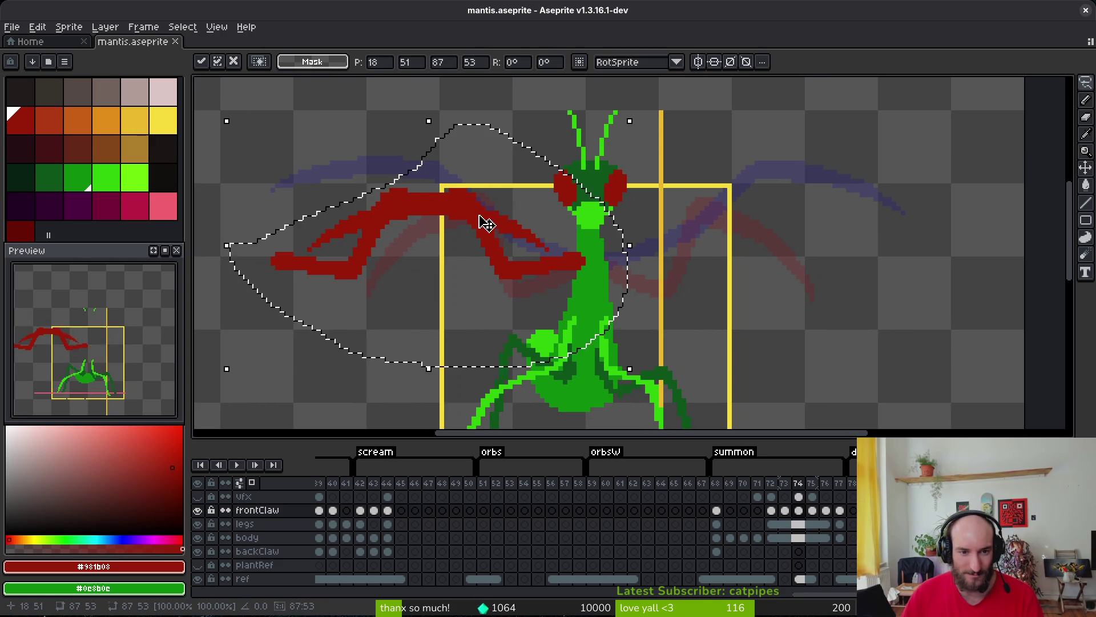
{"action": "mouse_move", "coordinate": [487, 223]}
{"action": "left_mouse_down"}
{"action": "mouse_move", "coordinate": [771, 235]}
{"action": "mouse_move", "coordinate": [722, 215]}
{"action": "mouse_move", "coordinate": [729, 222]}
{"action": "left_mouse_up"}
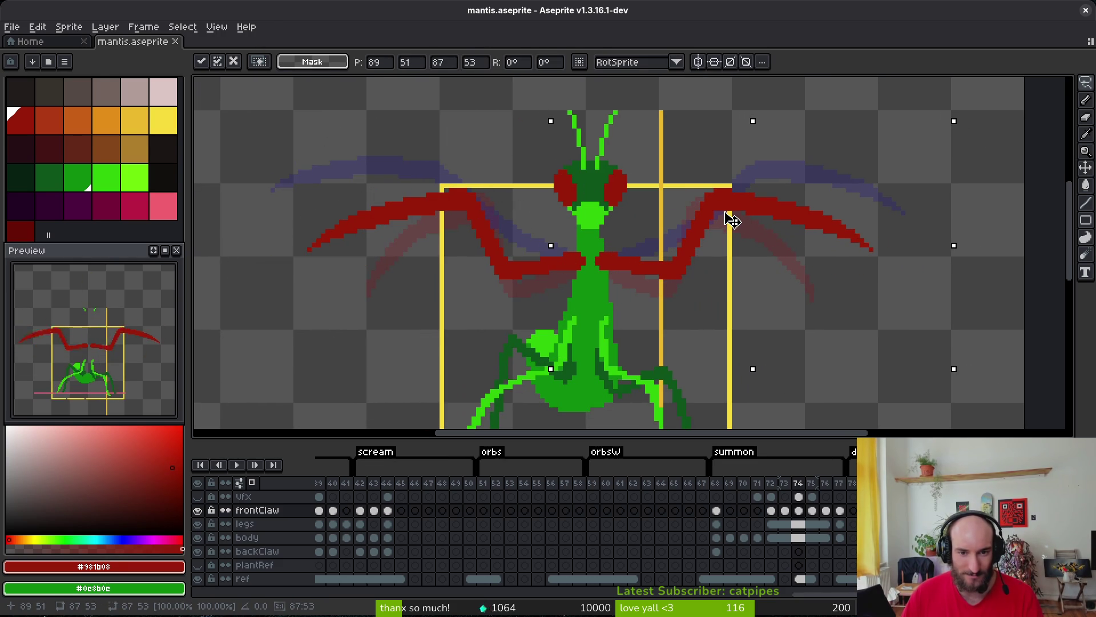
{"action": "key", "text": "Return"}
Flip between frames 73 and 74 to compare the new claws.
{"action": "key", "text": "i"}
{"action": "key", "text": "Left"}
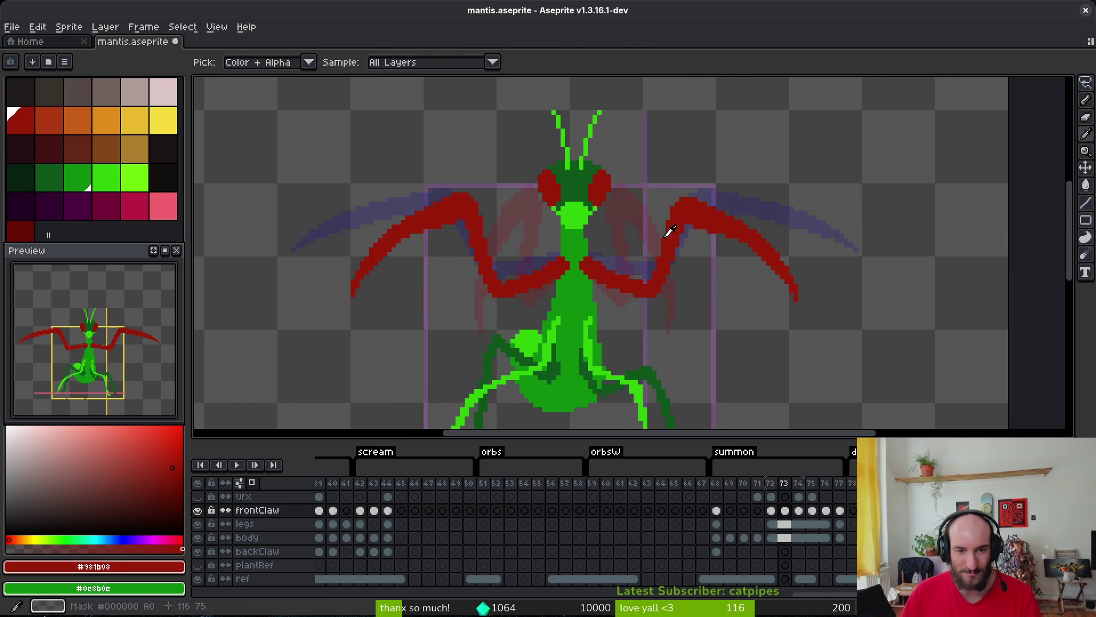
{"action": "key", "text": "Right"}
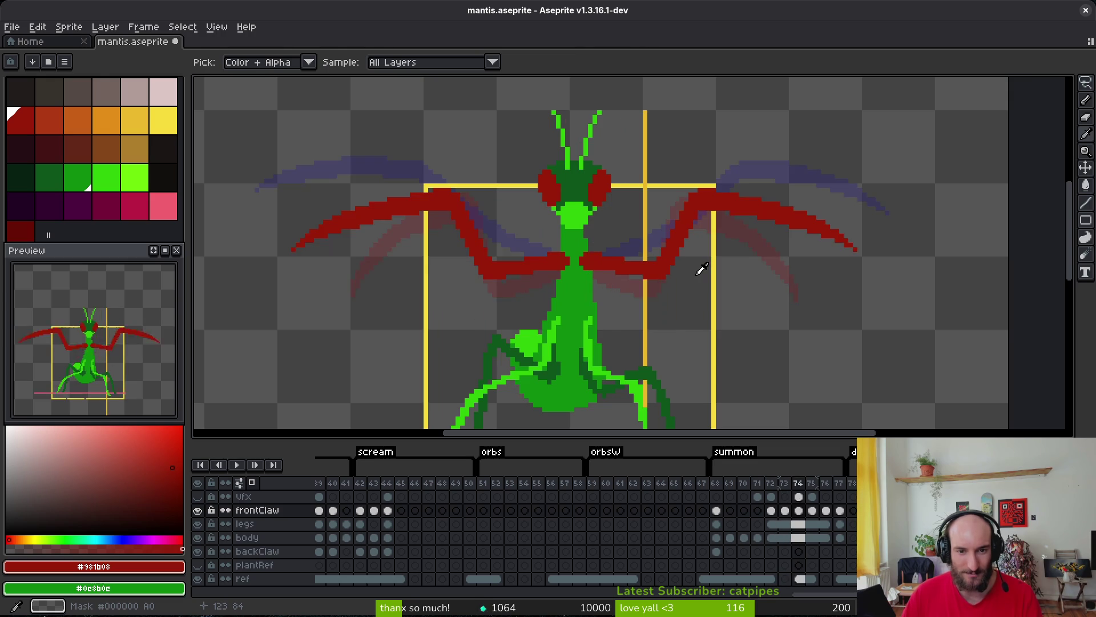
{"action": "key", "text": "m"}
{"action": "key", "text": "Left"}
{"action": "key", "text": "Right"}
{"action": "key", "text": "Left"}
{"action": "key", "text": "Right"}
Select and release the wing area, then compare frames 74 and 75.
{"action": "mouse_move", "coordinate": [663, 127]}
{"action": "left_mouse_down"}
{"action": "mouse_move", "coordinate": [281, 211]}
{"action": "mouse_move", "coordinate": [457, 304]}
{"action": "mouse_move", "coordinate": [908, 210]}
{"action": "mouse_move", "coordinate": [879, 204]}
{"action": "left_mouse_up"}
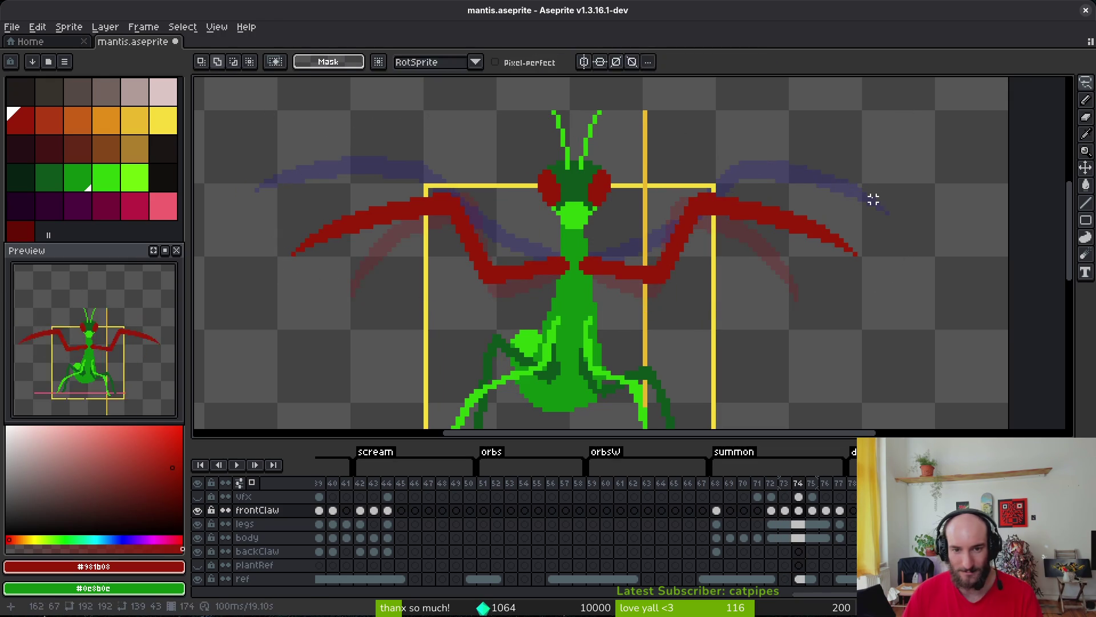
{"action": "mouse_move", "coordinate": [591, 123]}
{"action": "left_mouse_down"}
{"action": "mouse_move", "coordinate": [330, 80]}
{"action": "mouse_move", "coordinate": [305, 93]}
{"action": "left_mouse_up"}
{"action": "key", "text": "Right"}
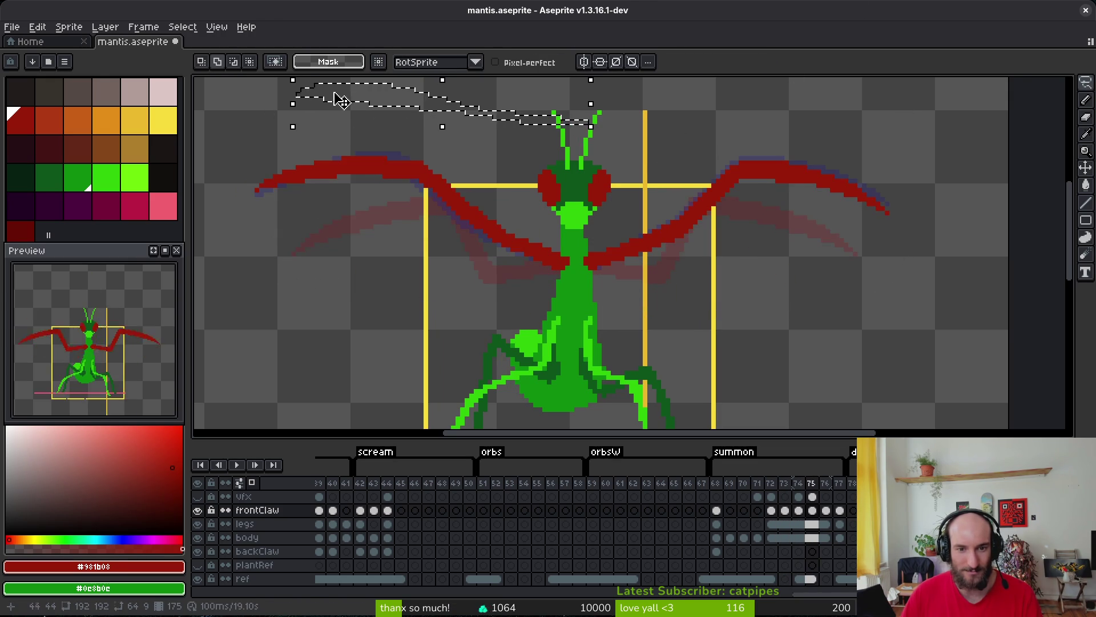
{"action": "key", "text": "ctrl+d"}
{"action": "key", "text": "Left"}
{"action": "key", "text": "Right"}
{"action": "key", "text": "Left"}
{"action": "scroll", "coordinate": [612, 251], "scroll_direction": "down", "scroll_amount": 1}
{"action": "key", "text": "i"}
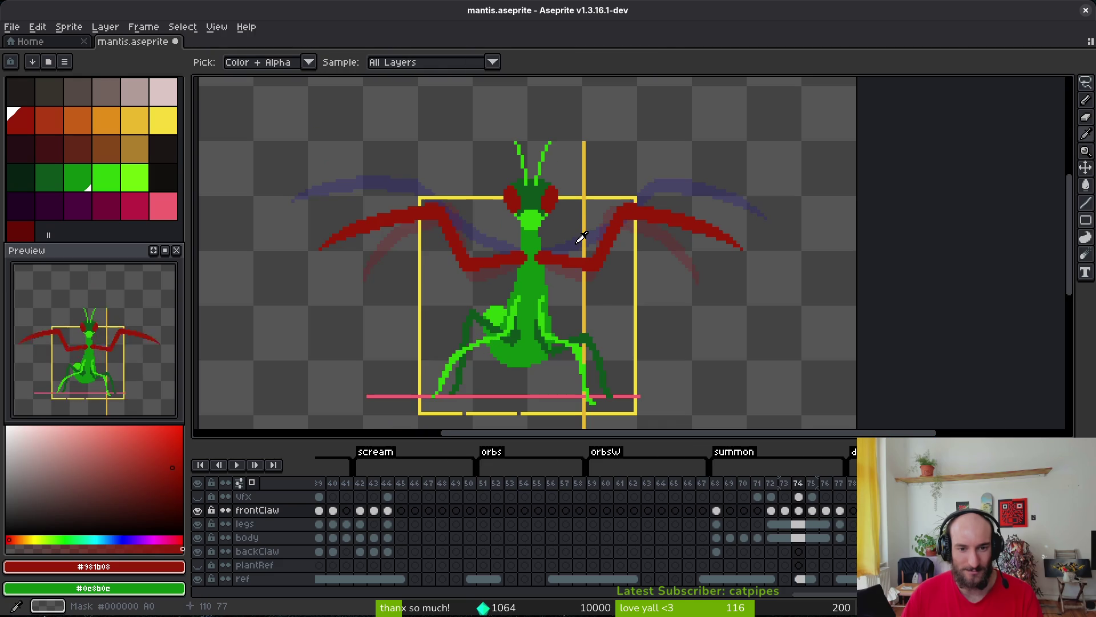
{"action": "key", "text": "m"}
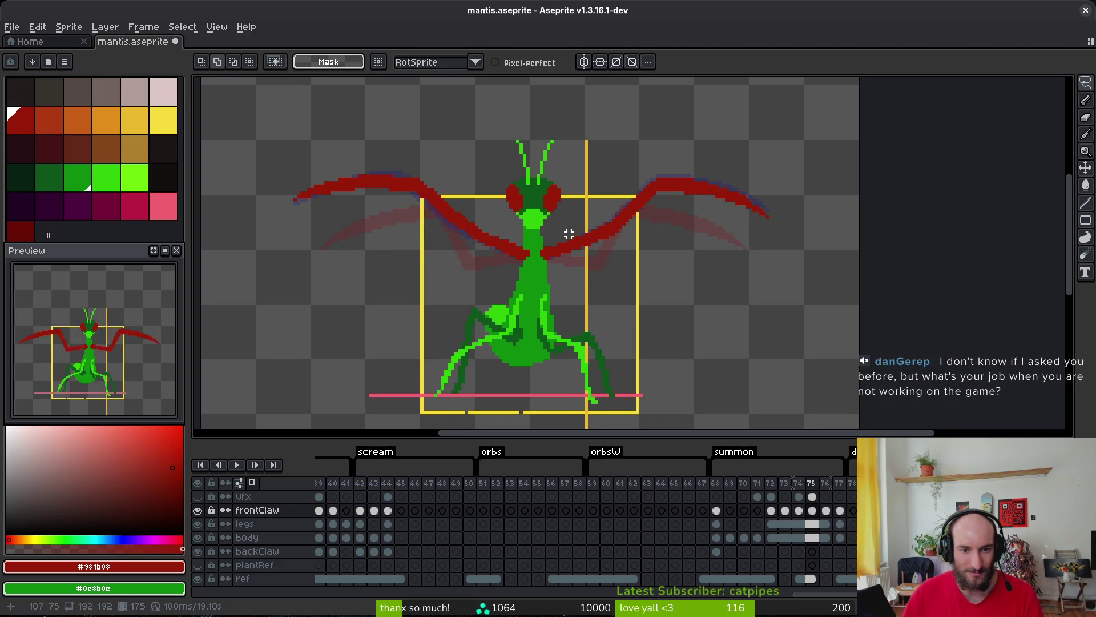
Check the right claw on frame 74 against the next frame, then move to frame 75.
{"action": "scroll", "coordinate": [565, 241], "scroll_direction": "up", "scroll_amount": 2}
{"action": "mouse_move", "coordinate": [698, 103]}
{"action": "left_mouse_down"}
{"action": "mouse_move", "coordinate": [651, 120]}
{"action": "mouse_move", "coordinate": [490, 258]}
{"action": "mouse_move", "coordinate": [989, 269]}
{"action": "left_mouse_up"}
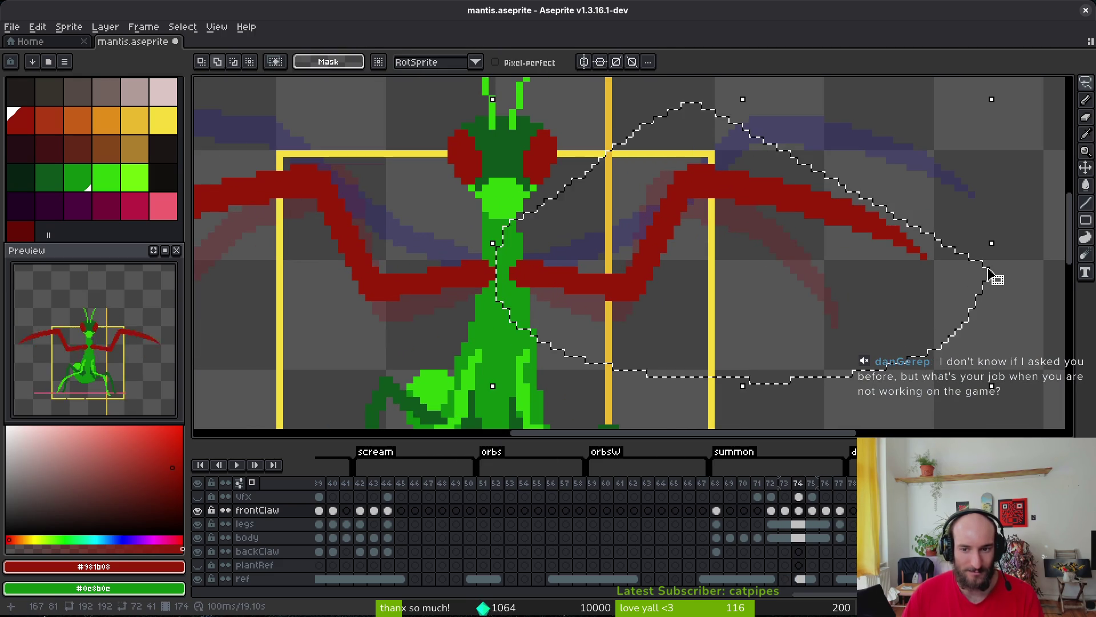
{"action": "key", "text": "ctrl+d"}
{"action": "scroll", "coordinate": [722, 303], "scroll_direction": "down", "scroll_amount": 3}
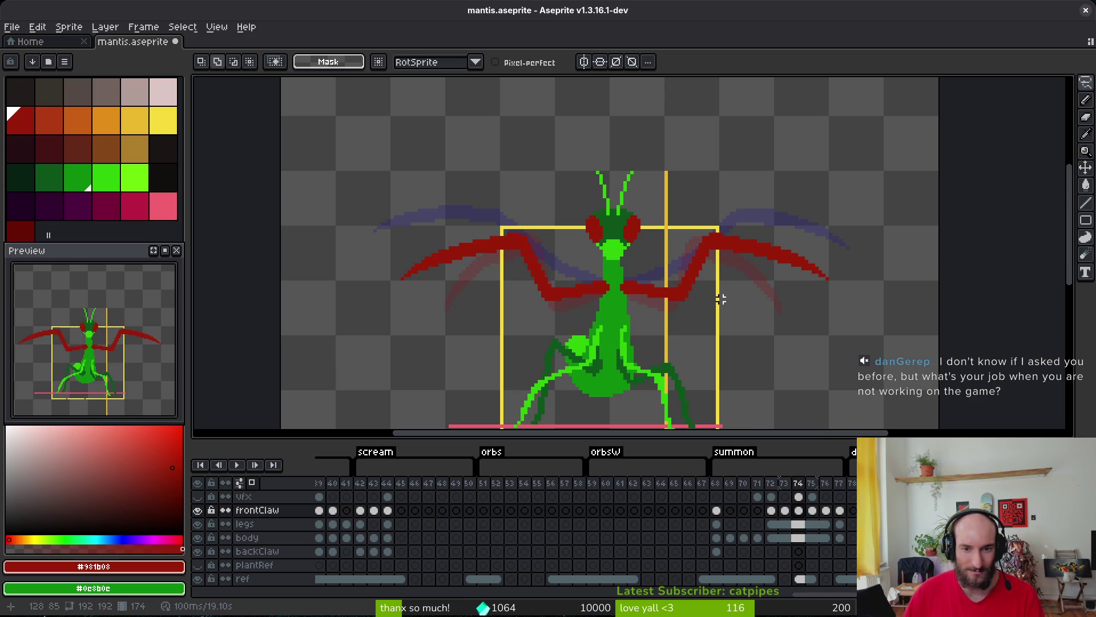
{"action": "scroll", "coordinate": [651, 205], "scroll_direction": "up", "scroll_amount": 2}
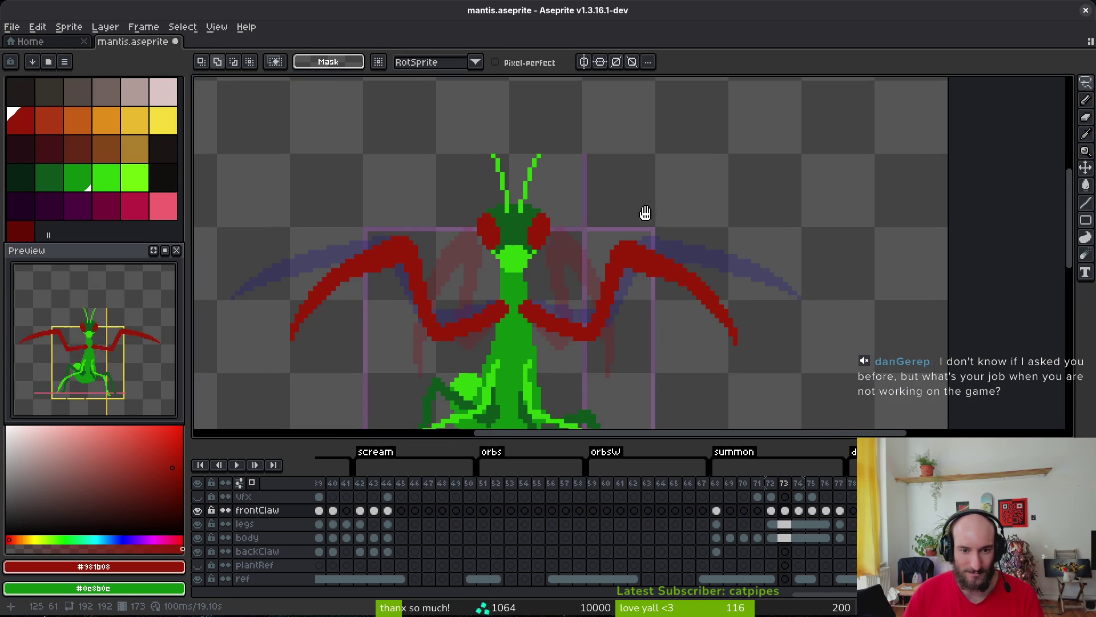
{"action": "key", "text": "Right"}
{"action": "key", "text": "Left"}
{"action": "left_click_drag", "start_coordinate": [651, 213], "coordinate": [654, 218]}
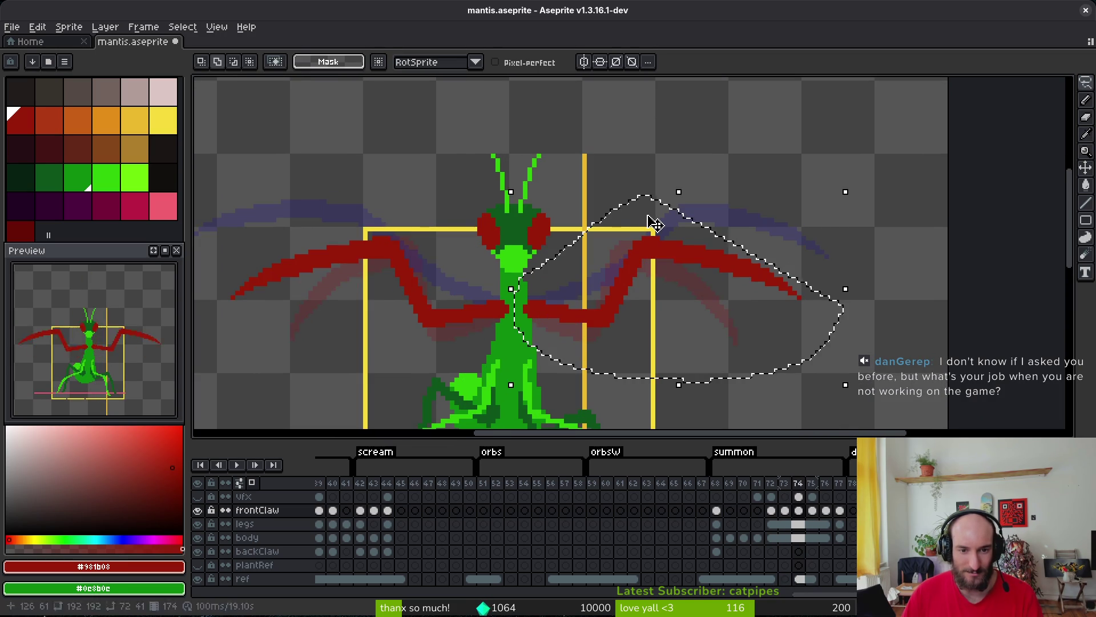
{"action": "key", "text": "Right"}
Outline the right claw on frame 75, deselect, and recheck it against frame 74.
{"action": "left_click_drag", "start_coordinate": [724, 155], "coordinate": [612, 182]}
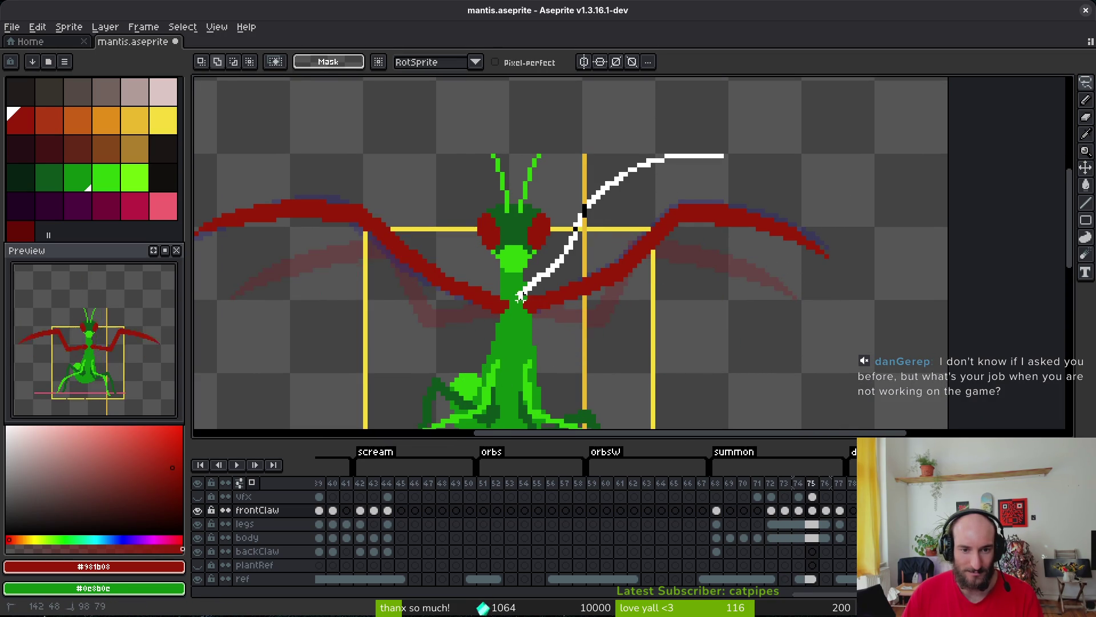
{"action": "mouse_move", "coordinate": [520, 295]}
{"action": "left_mouse_down"}
{"action": "mouse_move", "coordinate": [862, 311]}
{"action": "mouse_move", "coordinate": [862, 247]}
{"action": "left_mouse_up"}
{"action": "key", "text": "ctrl+d"}
{"action": "key", "text": "Left"}
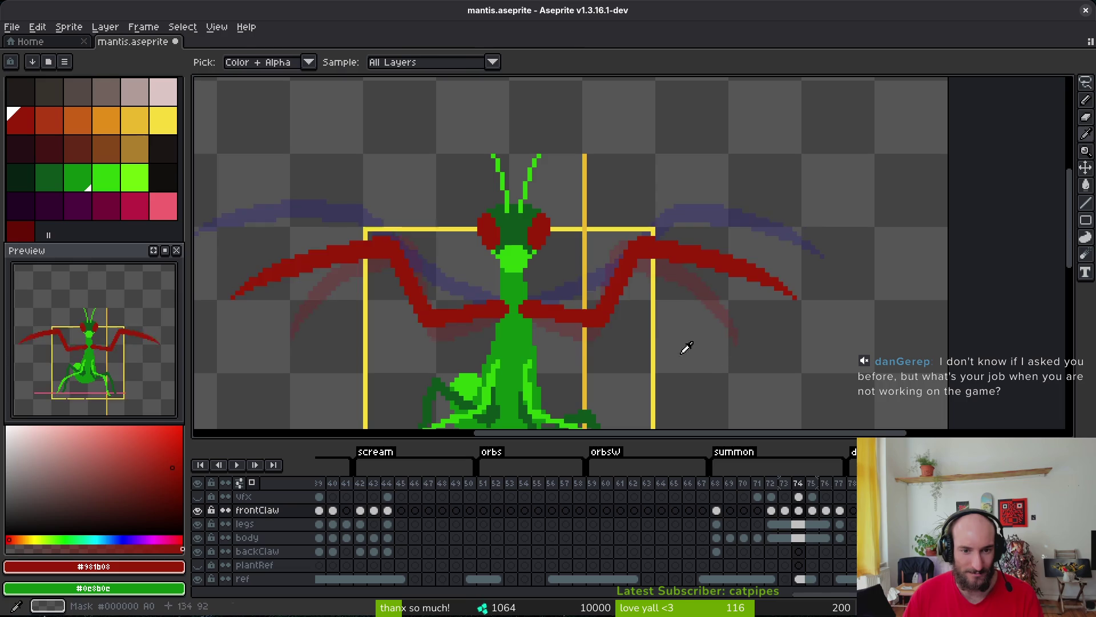
{"action": "key", "text": "q"}
{"action": "scroll", "coordinate": [592, 338], "scroll_direction": "up", "scroll_amount": 2}
{"action": "scroll", "coordinate": [543, 306], "scroll_direction": "down", "scroll_amount": 2}
{"action": "key", "text": "Right"}
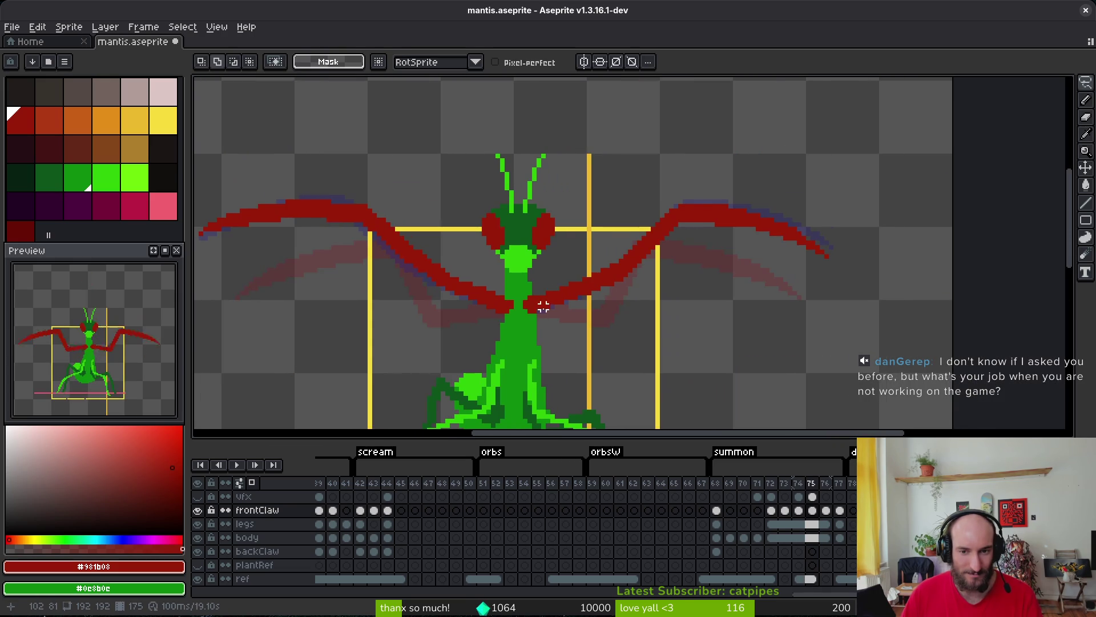
{"action": "scroll", "coordinate": [566, 310], "scroll_direction": "left", "scroll_amount": 1}
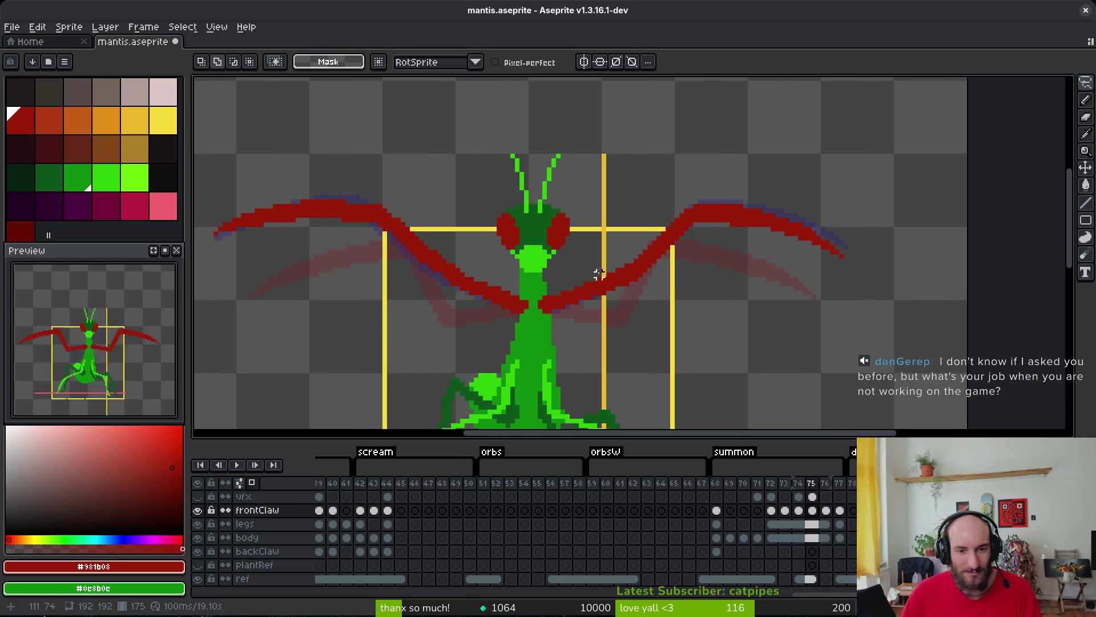
Lasso the old left claw on frame 75 and delete it.
{"action": "left_click_drag", "start_coordinate": [768, 170], "coordinate": [602, 226]}
{"action": "left_click_drag", "start_coordinate": [514, 271], "coordinate": [261, 178]}
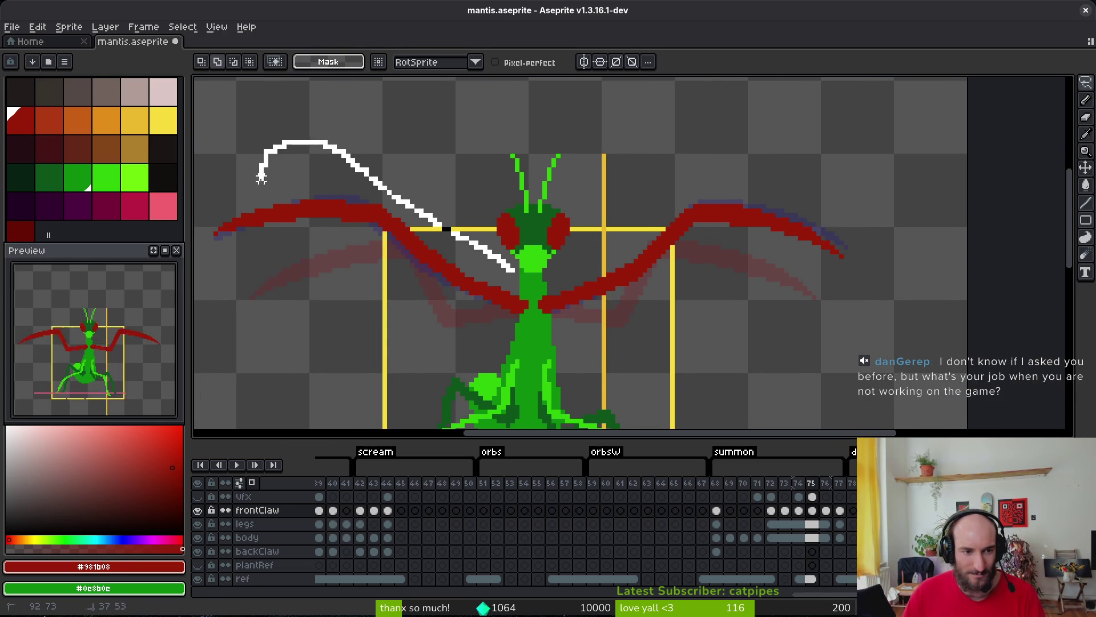
{"action": "left_click_drag", "start_coordinate": [348, 265], "coordinate": [392, 169]}
{"action": "scroll", "coordinate": [306, 238], "scroll_direction": "up", "scroll_amount": 2}
{"action": "scroll", "coordinate": [421, 211], "scroll_direction": "down", "scroll_amount": 2}
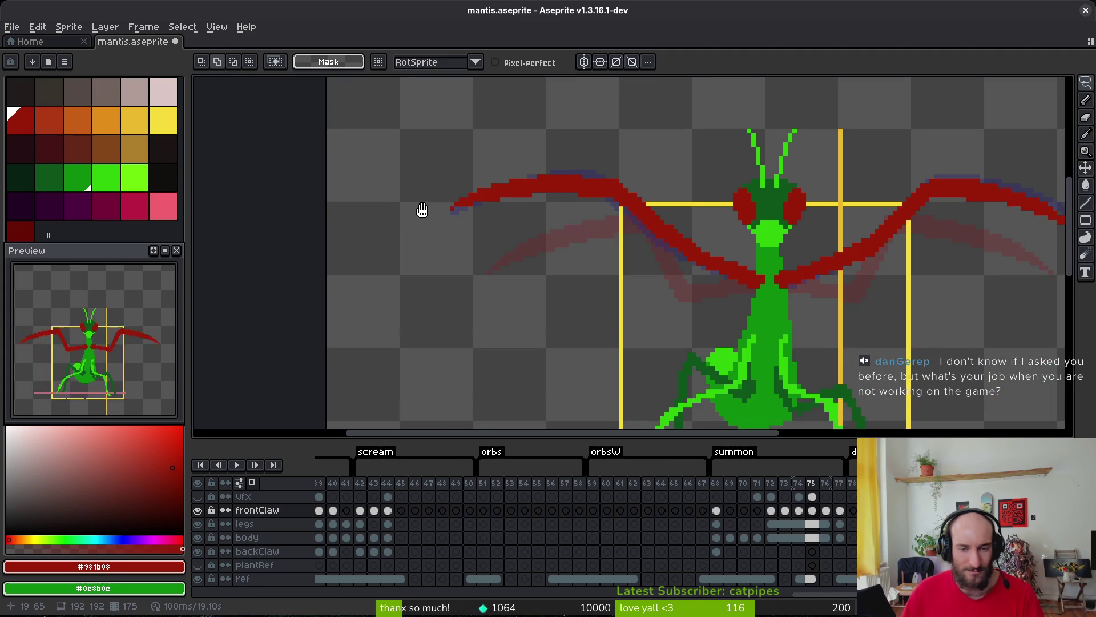
{"action": "mouse_move", "coordinate": [651, 184]}
{"action": "left_mouse_down"}
{"action": "mouse_move", "coordinate": [447, 140]}
{"action": "mouse_move", "coordinate": [712, 318]}
{"action": "left_mouse_up"}
{"action": "mouse_move", "coordinate": [763, 292]}
{"action": "left_mouse_down"}
{"action": "mouse_move", "coordinate": [632, 166]}
{"action": "mouse_move", "coordinate": [606, 159]}
{"action": "left_mouse_up"}
{"action": "key", "text": "Delete"}
Copy the right claw, flip it horizontally and place it as the new left claw.
{"action": "left_click_drag", "start_coordinate": [893, 384], "coordinate": [587, 334]}
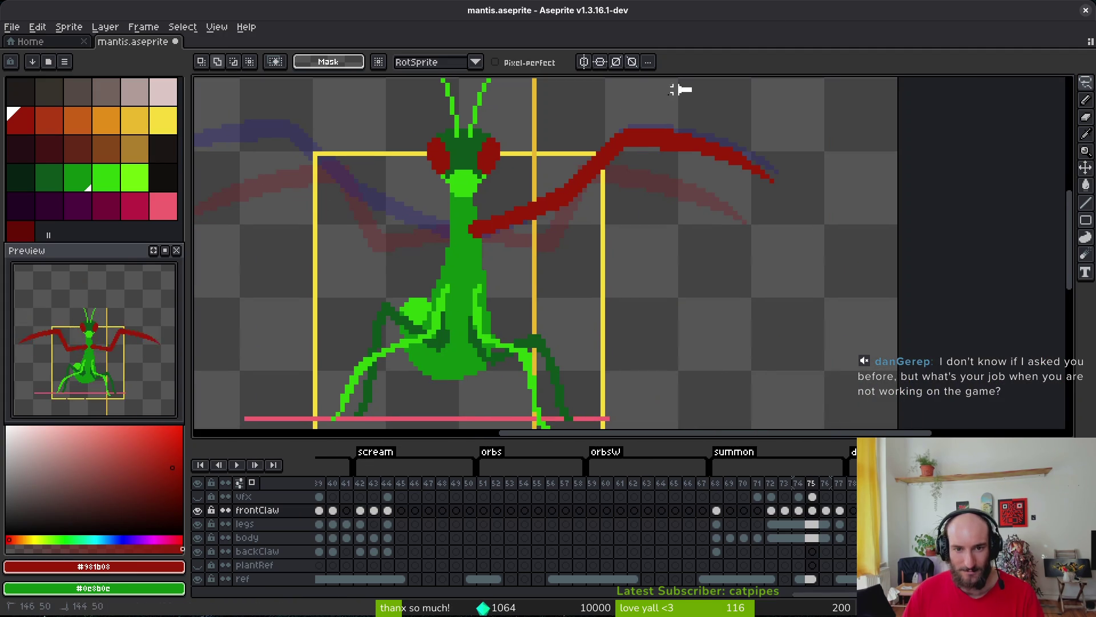
{"action": "mouse_move", "coordinate": [666, 90]}
{"action": "left_mouse_down"}
{"action": "mouse_move", "coordinate": [423, 257]}
{"action": "mouse_move", "coordinate": [763, 102]}
{"action": "left_mouse_up"}
{"action": "key", "text": "ctrl+t"}
{"action": "key", "text": "shift+h"}
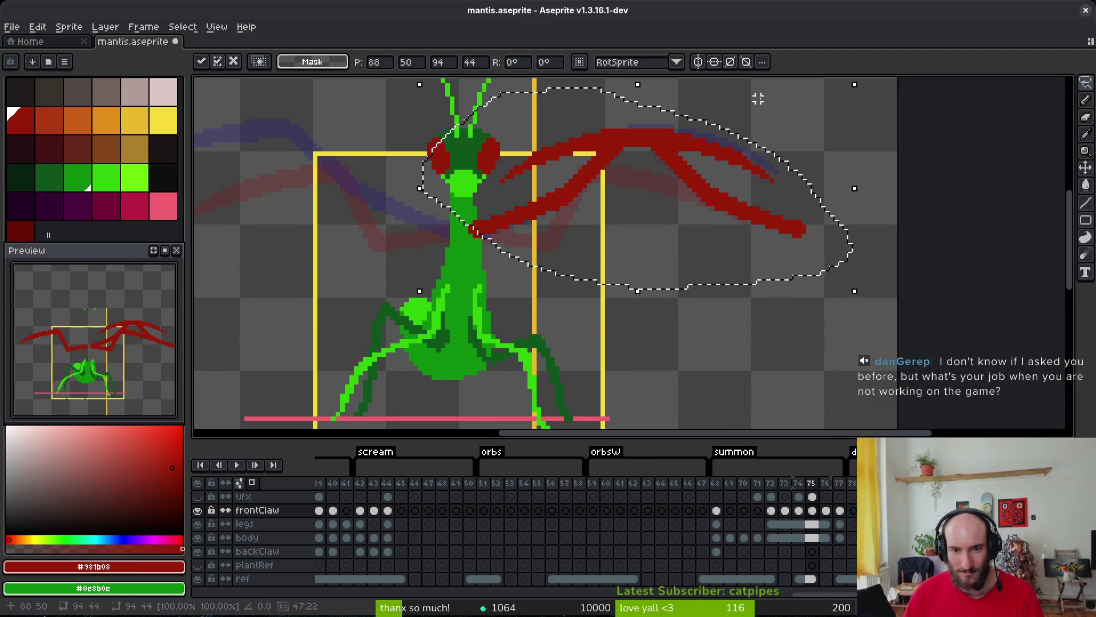
{"action": "mouse_move", "coordinate": [680, 183]}
{"action": "left_mouse_down"}
{"action": "mouse_move", "coordinate": [364, 179]}
{"action": "mouse_move", "coordinate": [411, 219]}
{"action": "left_mouse_up"}
{"action": "key", "text": "ctrl+d"}
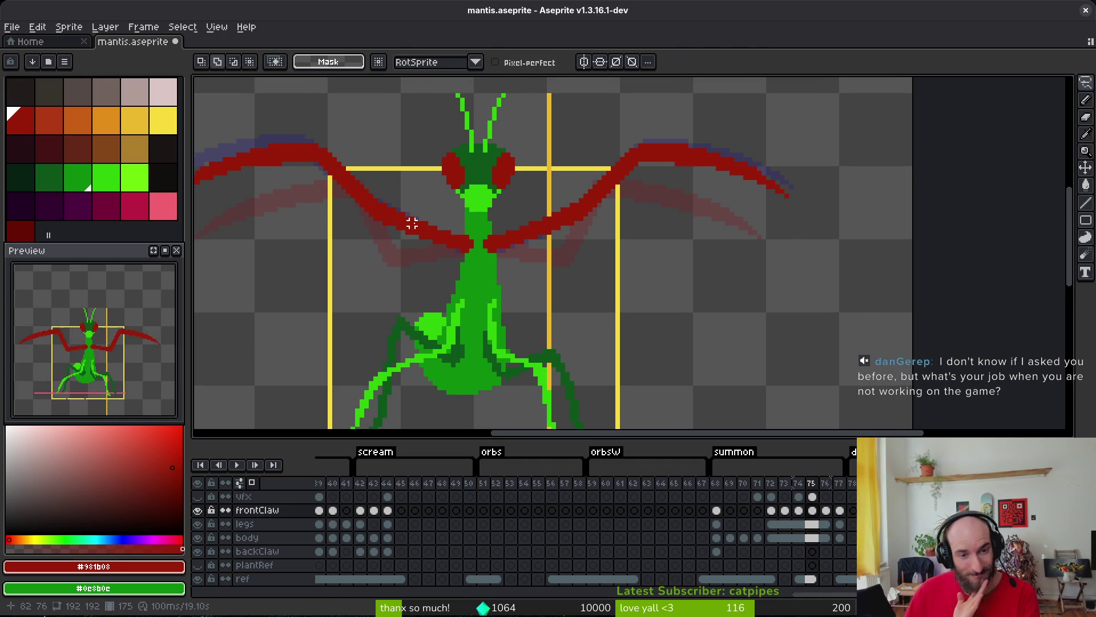
Advance to frame 76 and start lassoing its left claw.
{"action": "key", "text": "Right"}
{"action": "left_click_drag", "start_coordinate": [595, 235], "coordinate": [598, 255]}
{"action": "key", "text": "Left"}
{"action": "key", "text": "Right"}
{"action": "mouse_move", "coordinate": [764, 159]}
{"action": "left_mouse_down"}
{"action": "mouse_move", "coordinate": [350, 142]}
{"action": "mouse_move", "coordinate": [212, 162]}
{"action": "mouse_move", "coordinate": [477, 271]}
{"action": "mouse_move", "coordinate": [710, 245]}
{"action": "left_mouse_up"}
{"action": "scroll", "coordinate": [212, 161], "scroll_direction": "down", "scroll_amount": 1}
Lasso sections of the right claw and lift them upward into a raised arch.
{"action": "key", "text": "ctrl+d"}
{"action": "left_click_drag", "start_coordinate": [584, 163], "coordinate": [600, 186]}
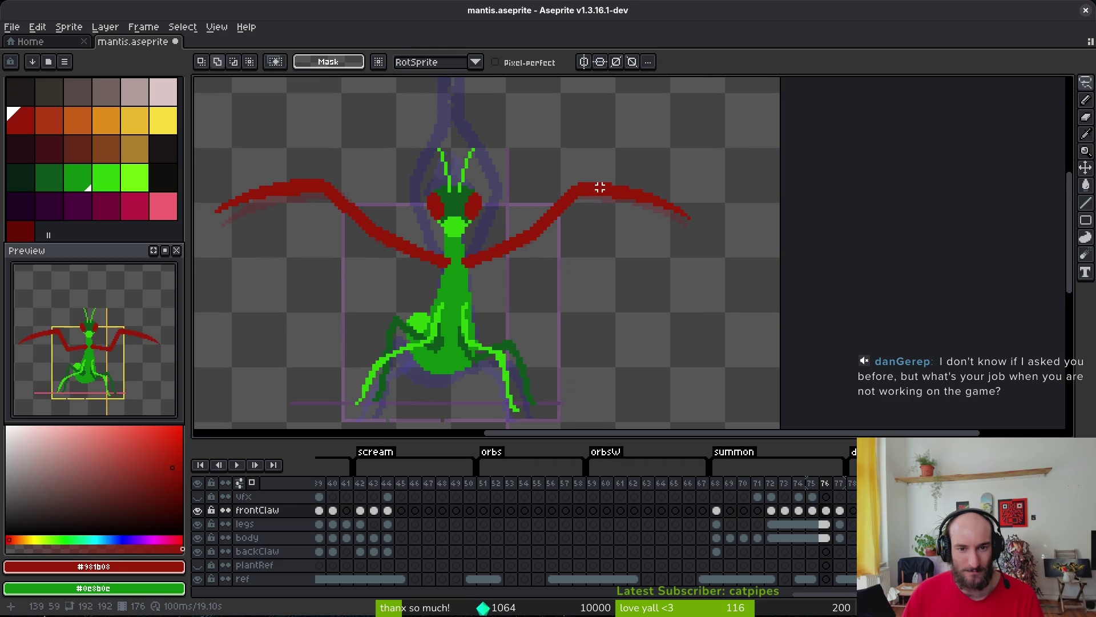
{"action": "mouse_move", "coordinate": [689, 149]}
{"action": "left_mouse_down"}
{"action": "mouse_move", "coordinate": [582, 172]}
{"action": "mouse_move", "coordinate": [772, 157]}
{"action": "left_mouse_up"}
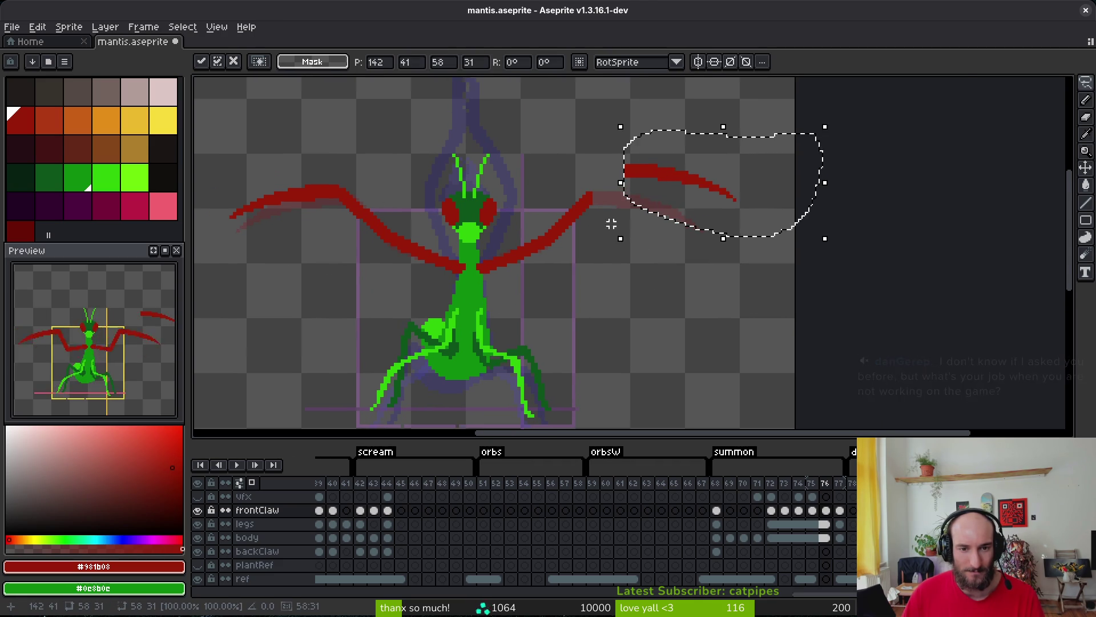
{"action": "scroll", "coordinate": [612, 225], "scroll_direction": "up", "scroll_amount": 2}
{"action": "key", "text": "ctrl+d"}
{"action": "left_click_drag", "start_coordinate": [607, 102], "coordinate": [512, 176]}
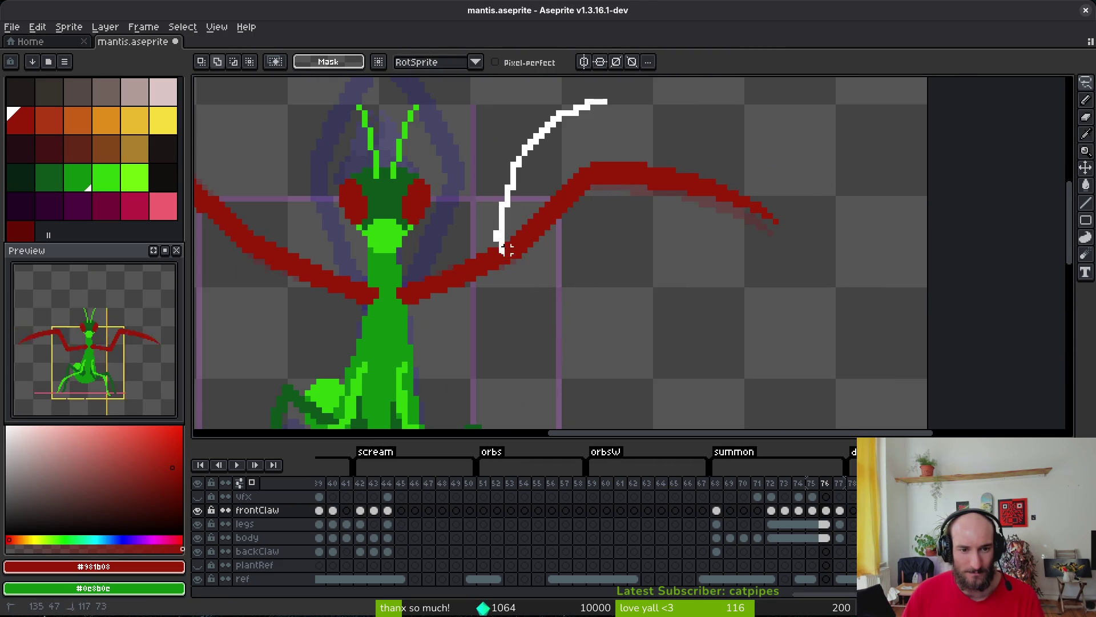
{"action": "left_click_drag", "start_coordinate": [506, 249], "coordinate": [503, 257]}
{"action": "key", "text": "ctrl+d"}
{"action": "scroll", "coordinate": [428, 281], "scroll_direction": "up", "scroll_amount": 2}
{"action": "scroll", "coordinate": [533, 179], "scroll_direction": "down", "scroll_amount": 1}
{"action": "mouse_move", "coordinate": [673, 84]}
{"action": "left_mouse_down"}
{"action": "mouse_move", "coordinate": [494, 186]}
{"action": "mouse_move", "coordinate": [417, 303]}
{"action": "mouse_move", "coordinate": [891, 150]}
{"action": "mouse_move", "coordinate": [869, 110]}
{"action": "left_mouse_up"}
{"action": "key", "text": "i"}
Erase rough red pixels along the right claw's edge, using frame 75 as reference.
{"action": "key", "text": "comma"}
{"action": "scroll", "coordinate": [607, 251], "scroll_direction": "up", "scroll_amount": 2}
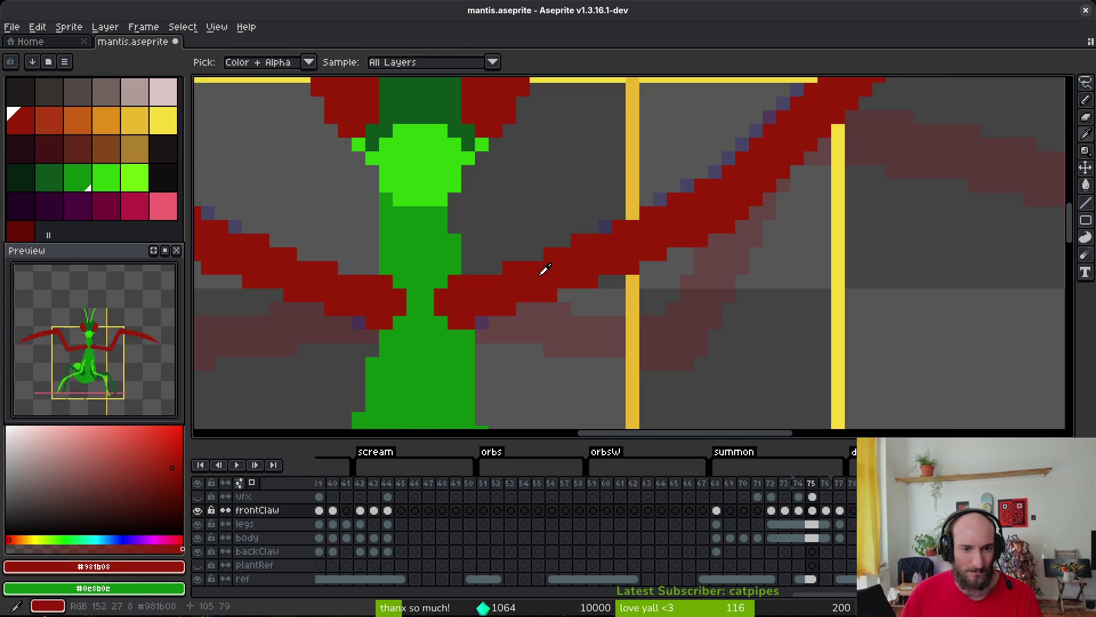
{"action": "key", "text": "f"}
{"action": "key", "text": "period"}
{"action": "left_click_drag", "start_coordinate": [484, 273], "coordinate": [477, 287]}
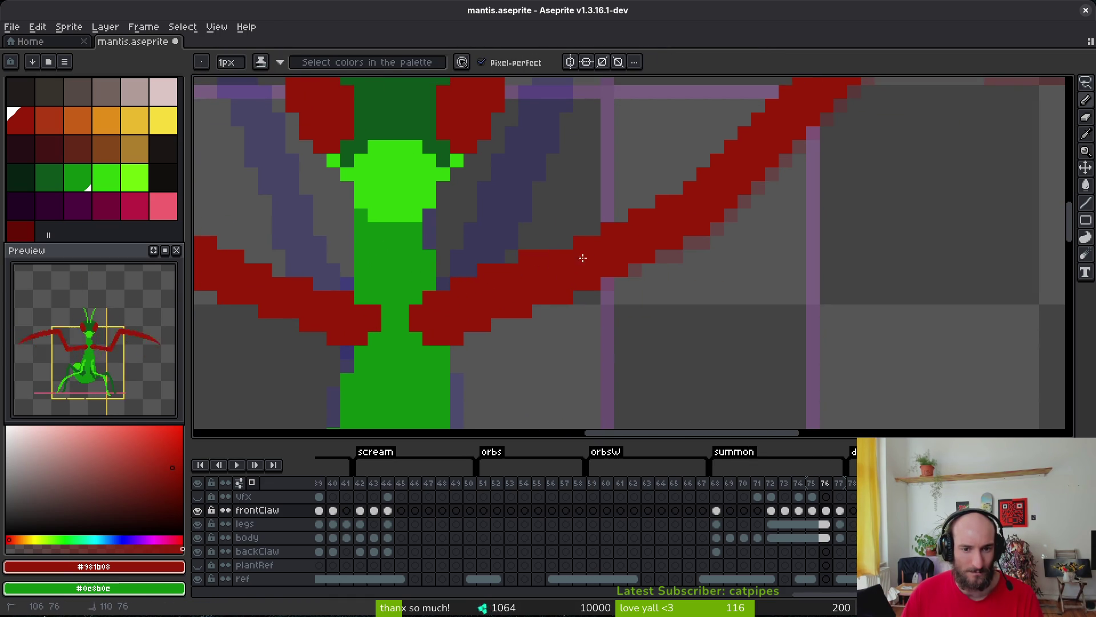
{"action": "left_click_drag", "start_coordinate": [458, 270], "coordinate": [512, 257]}
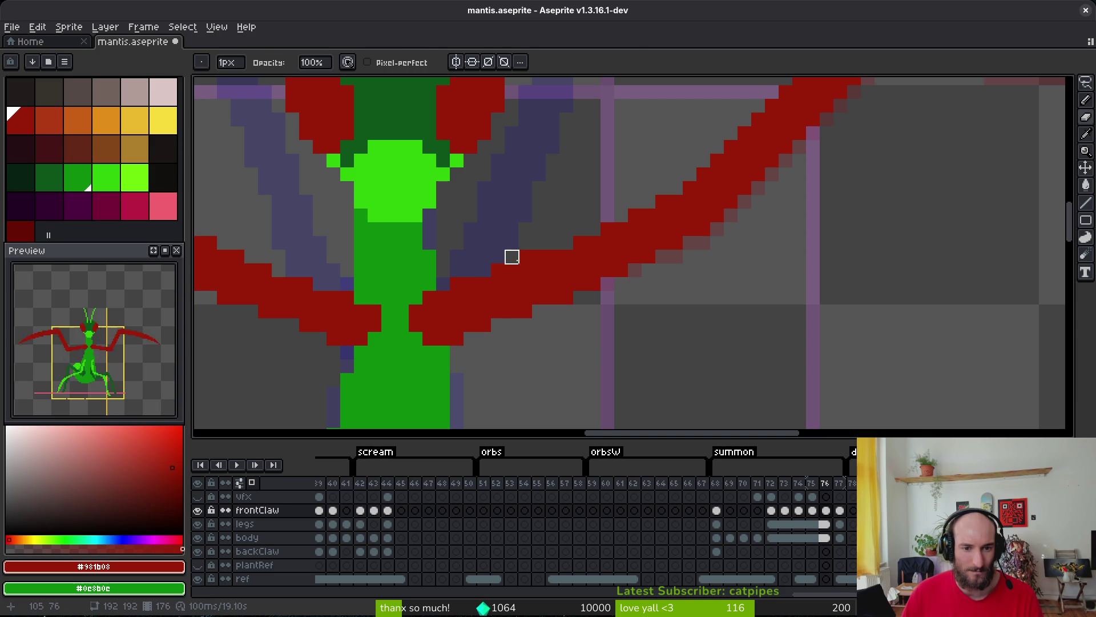
{"action": "left_click", "coordinate": [566, 296]}
{"action": "left_click", "coordinate": [525, 312]}
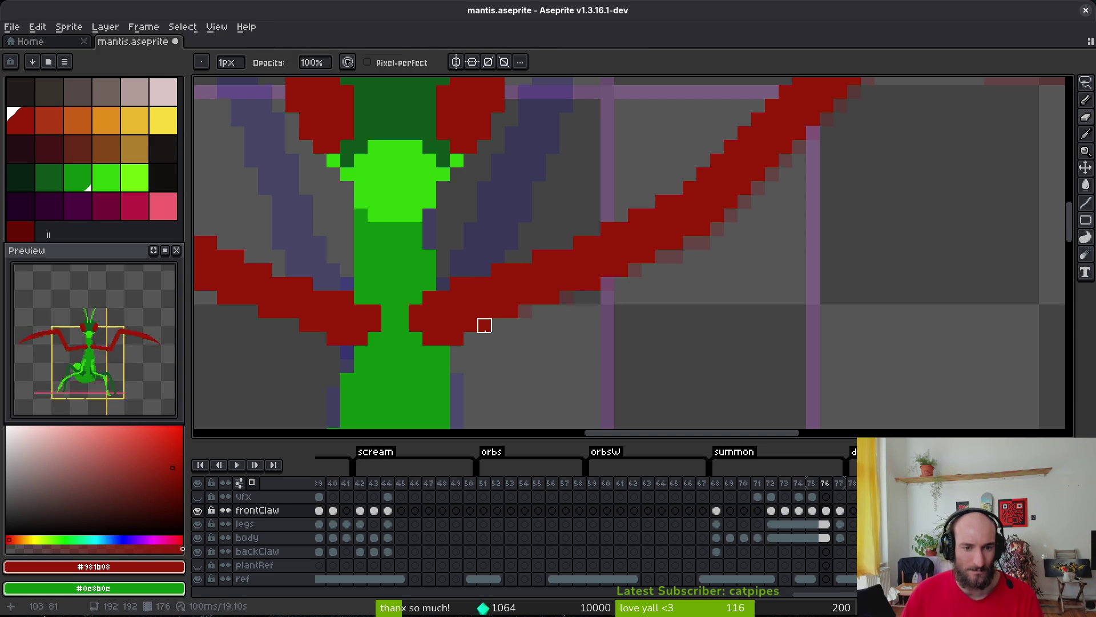
Compare the reshaped claws in frame 76 against frame 75.
{"action": "scroll", "coordinate": [484, 325], "scroll_direction": "right", "scroll_amount": 3}
{"action": "scroll", "coordinate": [615, 354], "scroll_direction": "up", "scroll_amount": 3}
{"action": "scroll", "coordinate": [615, 354], "scroll_direction": "down", "scroll_amount": 1}
{"action": "key", "text": "alt"}
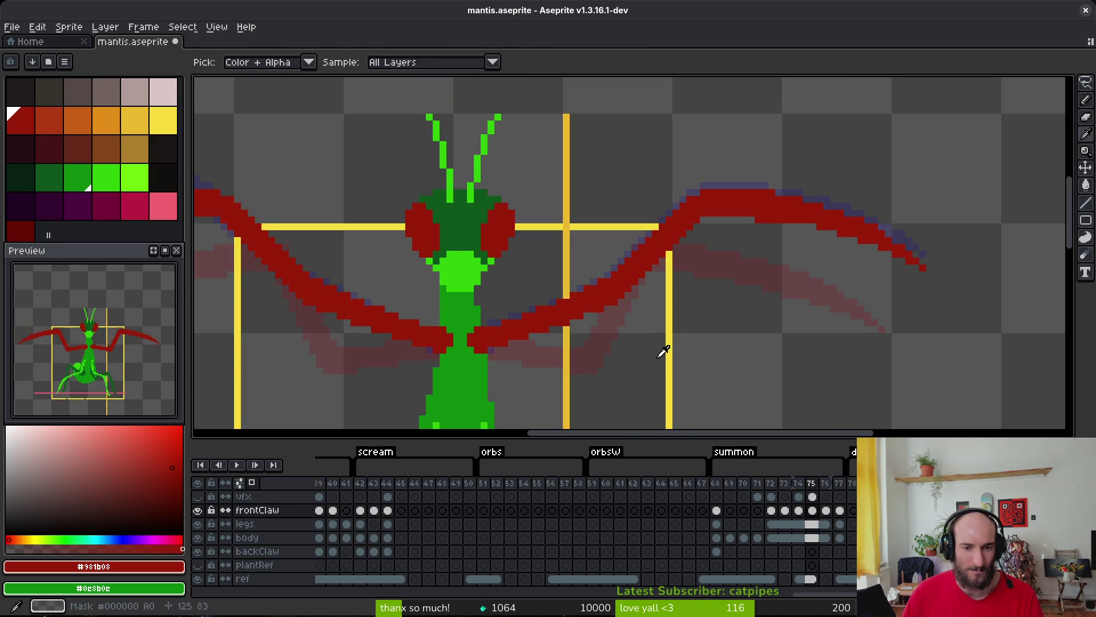
{"action": "scroll", "coordinate": [559, 240], "scroll_direction": "up", "scroll_amount": 1}
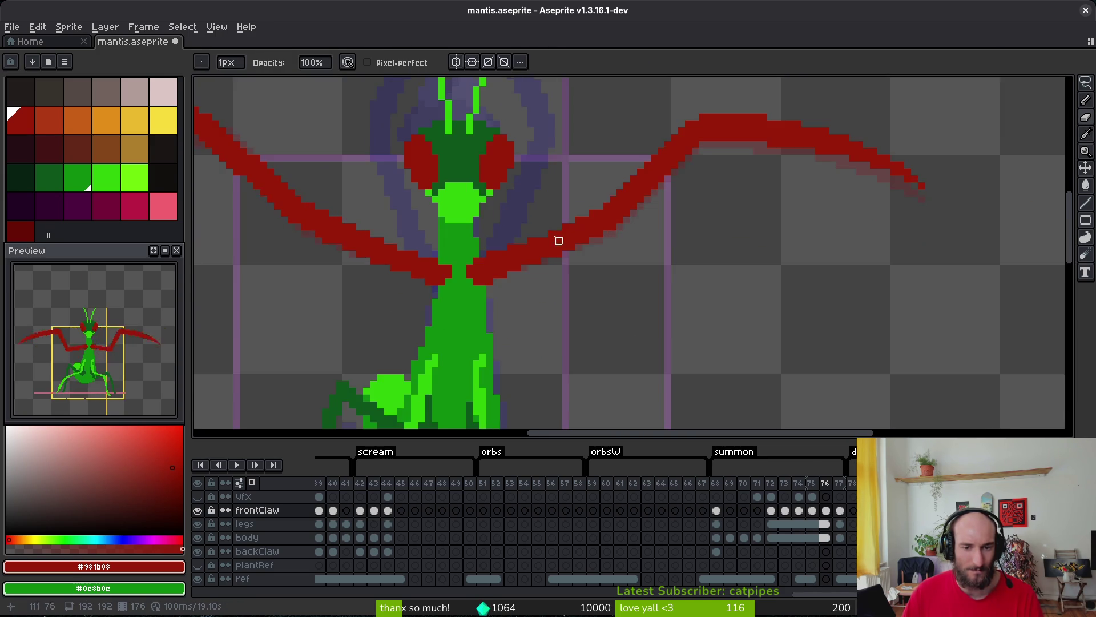
{"action": "scroll", "coordinate": [526, 303], "scroll_direction": "down", "scroll_amount": 1}
{"action": "scroll", "coordinate": [514, 310], "scroll_direction": "left", "scroll_amount": 5}
Lasso and delete the old left claw, then save the sprite.
{"action": "key", "text": "q"}
{"action": "mouse_move", "coordinate": [608, 313]}
{"action": "left_mouse_down"}
{"action": "mouse_move", "coordinate": [463, 229]}
{"action": "mouse_move", "coordinate": [226, 220]}
{"action": "mouse_move", "coordinate": [398, 318]}
{"action": "mouse_move", "coordinate": [598, 364]}
{"action": "left_mouse_up"}
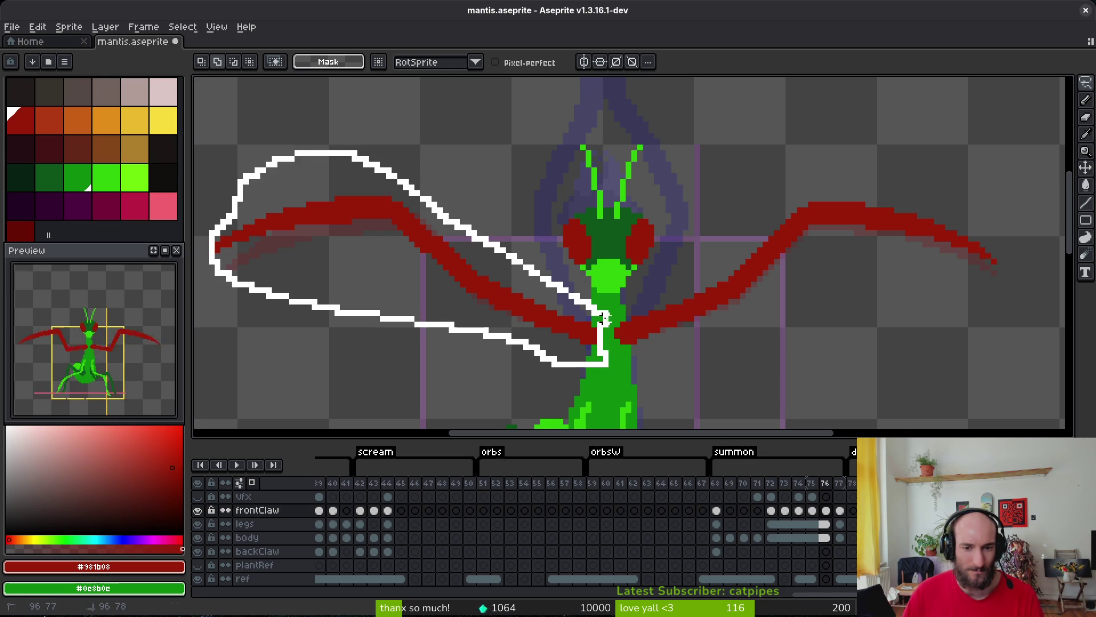
{"action": "left_click_drag", "start_coordinate": [604, 319], "coordinate": [591, 311]}
{"action": "key", "text": "Delete"}
{"action": "key", "text": "ctrl+s"}
{"action": "scroll", "coordinate": [688, 286], "scroll_direction": "right", "scroll_amount": 3}
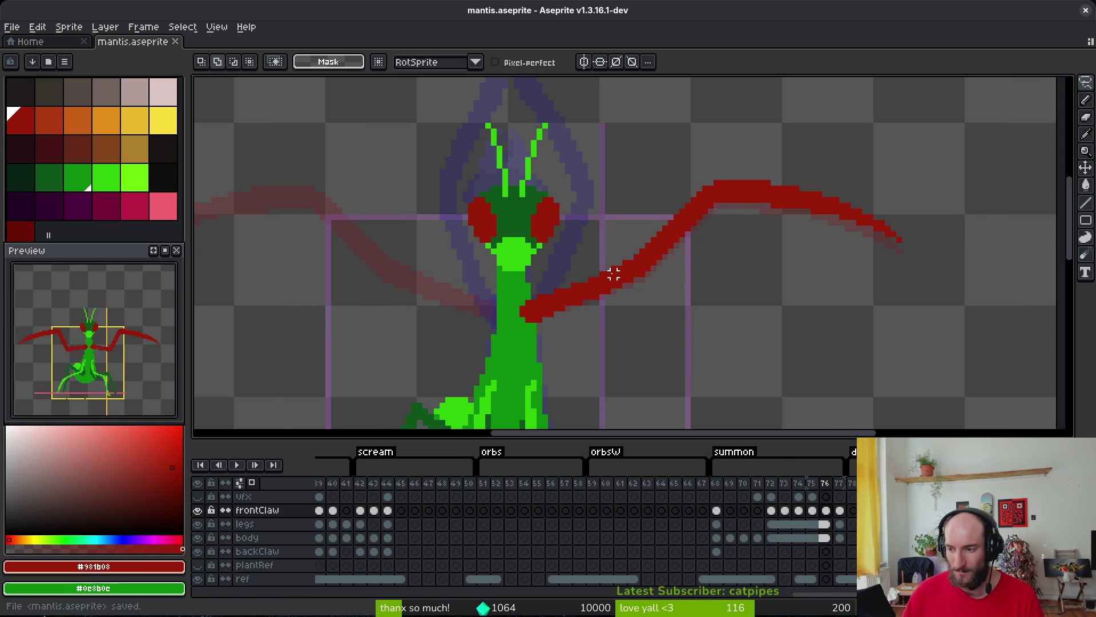
{"action": "scroll", "coordinate": [614, 257], "scroll_direction": "down", "scroll_amount": 1}
Copy the right claw, mirror it horizontally onto the left side, commit, and save mantis.aseprite.
{"action": "mouse_move", "coordinate": [771, 147]}
{"action": "left_mouse_down"}
{"action": "mouse_move", "coordinate": [594, 237]}
{"action": "mouse_move", "coordinate": [906, 190]}
{"action": "left_mouse_up"}
{"action": "key", "text": "ctrl+c"}
{"action": "key", "text": "ctrl+v"}
{"action": "key", "text": "shift+h"}
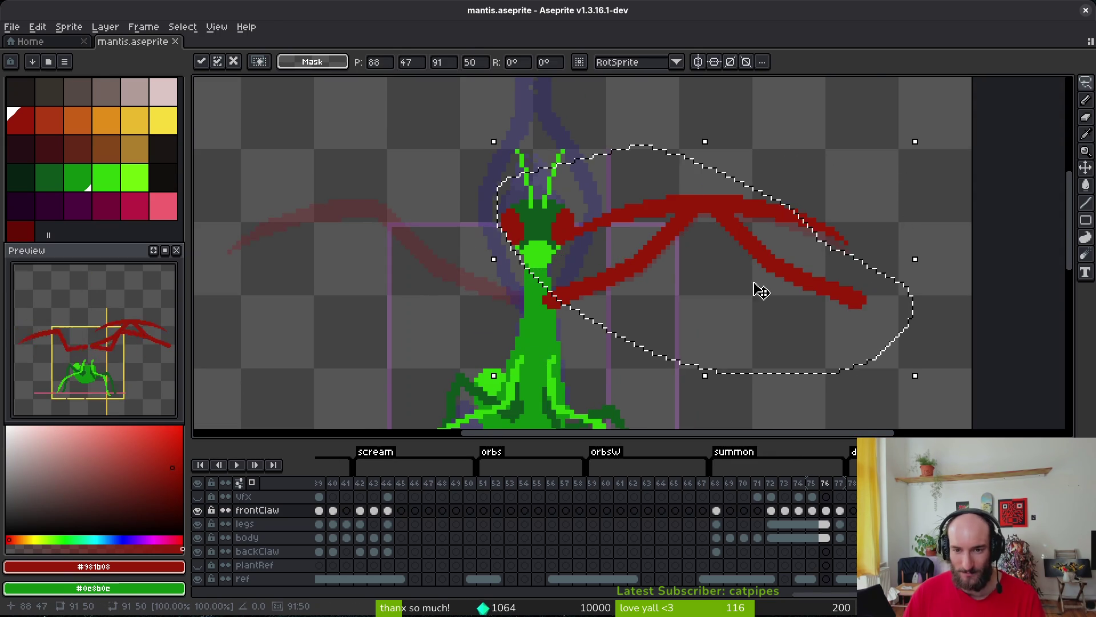
{"action": "left_click_drag", "start_coordinate": [760, 289], "coordinate": [440, 266]}
{"action": "scroll", "coordinate": [440, 266], "scroll_direction": "up", "scroll_amount": 1}
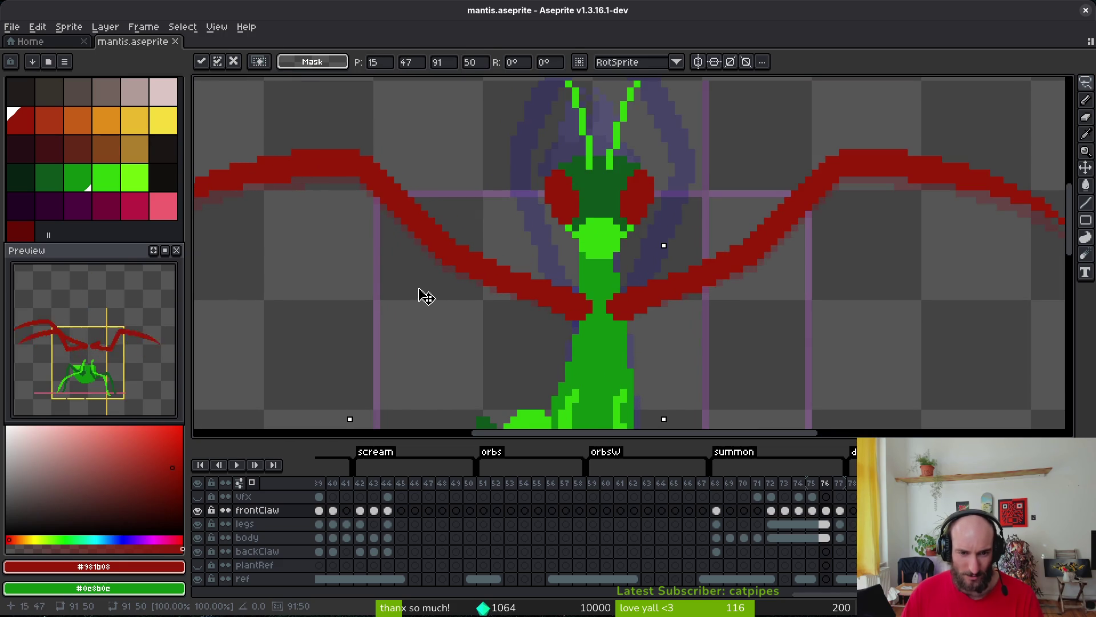
{"action": "key", "text": "Return"}
{"action": "key", "text": "ctrl+s"}
{"action": "scroll", "coordinate": [636, 311], "scroll_direction": "down", "scroll_amount": 2}
Flip between frames 75 and 76 to compare the claw poses.
{"action": "key", "text": "i"}
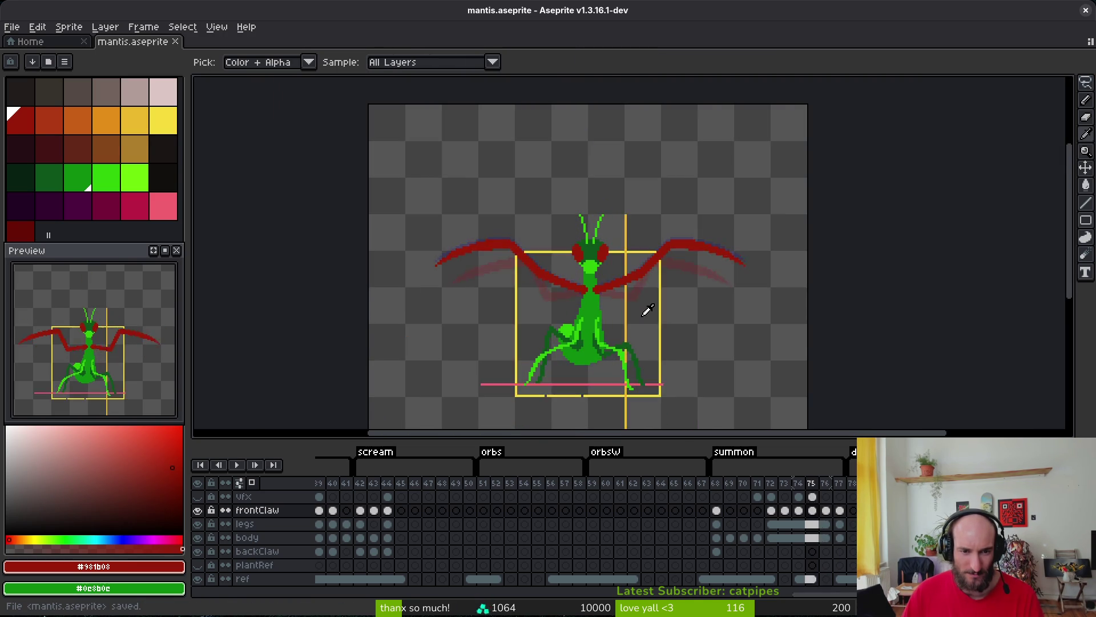
{"action": "key", "text": "Left"}
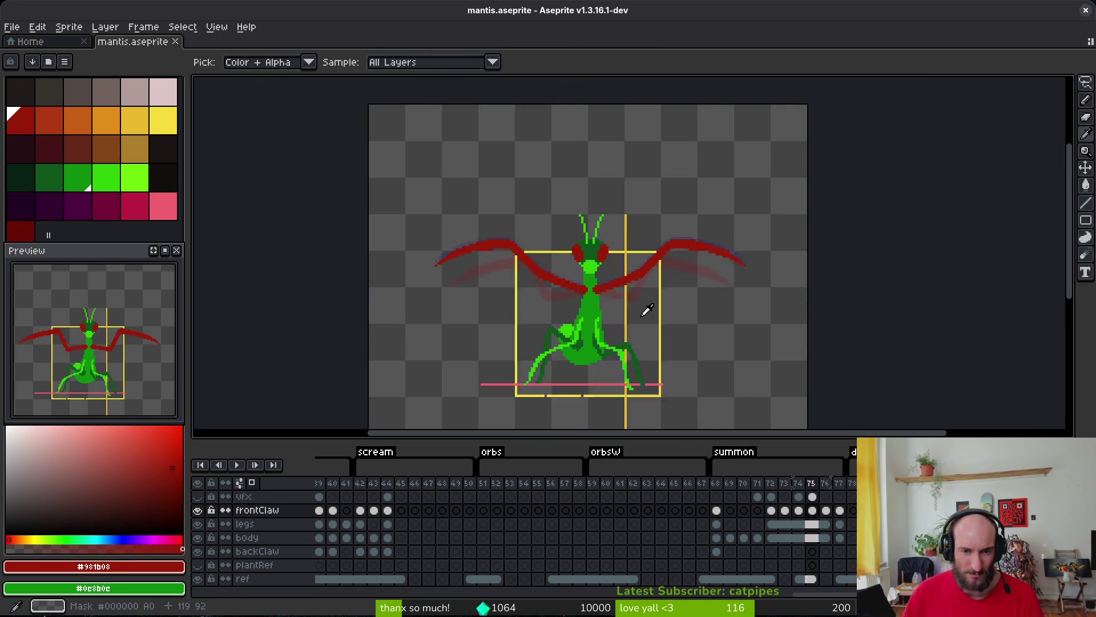
{"action": "key", "text": "Right"}
{"action": "key", "text": "Left"}
{"action": "key", "text": "Right"}
{"action": "key", "text": "Left"}
{"action": "key", "text": "Right"}
{"action": "key", "text": "Left"}
{"action": "key", "text": "Right"}
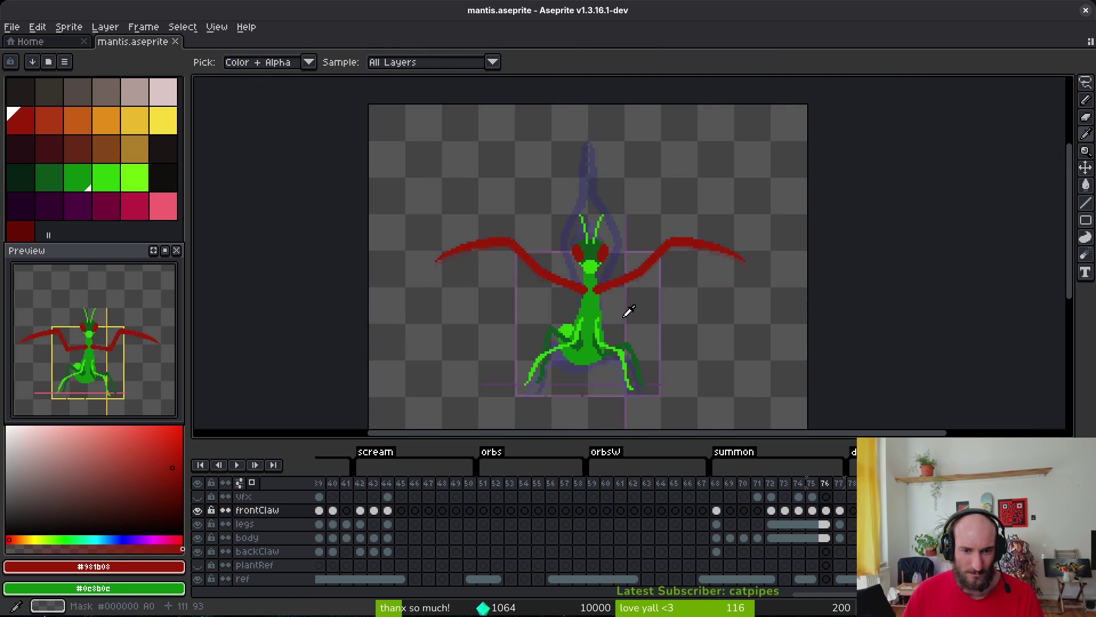
{"action": "key", "text": "Left"}
{"action": "key", "text": "Right"}
{"action": "scroll", "coordinate": [584, 288], "scroll_direction": "up", "scroll_amount": 3}
{"action": "key", "text": "Left"}
{"action": "key", "text": "Right"}
Erase the stray red pixels at both claw joints in frame 76, then restore the Pencil.
{"action": "key", "text": "e"}
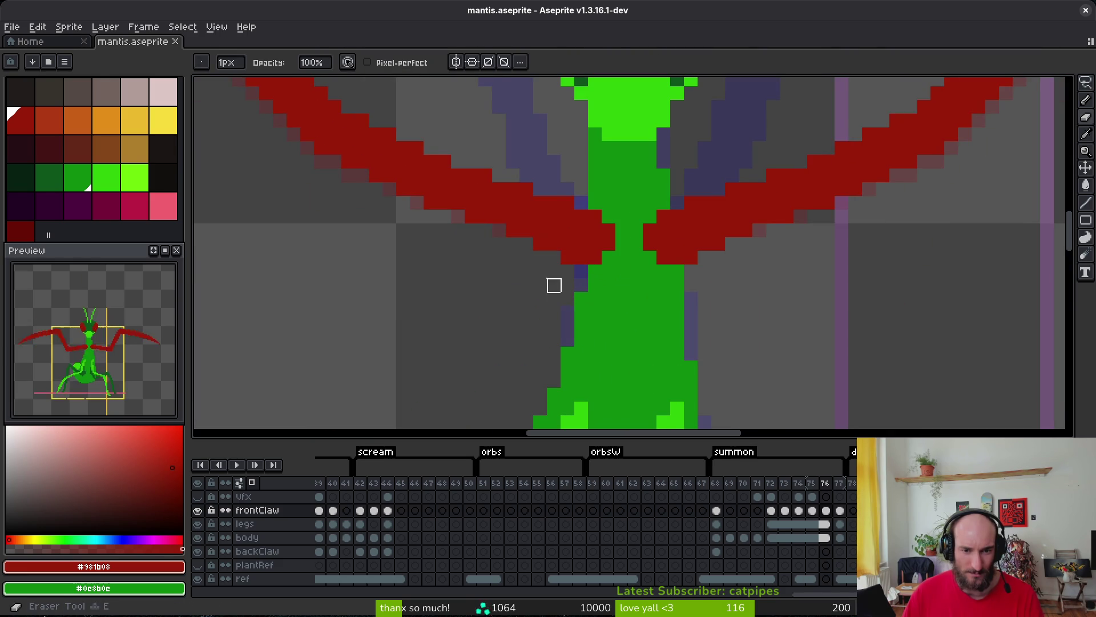
{"action": "left_click", "coordinate": [568, 257]}
{"action": "left_click", "coordinate": [691, 257]}
{"action": "key", "text": "i"}
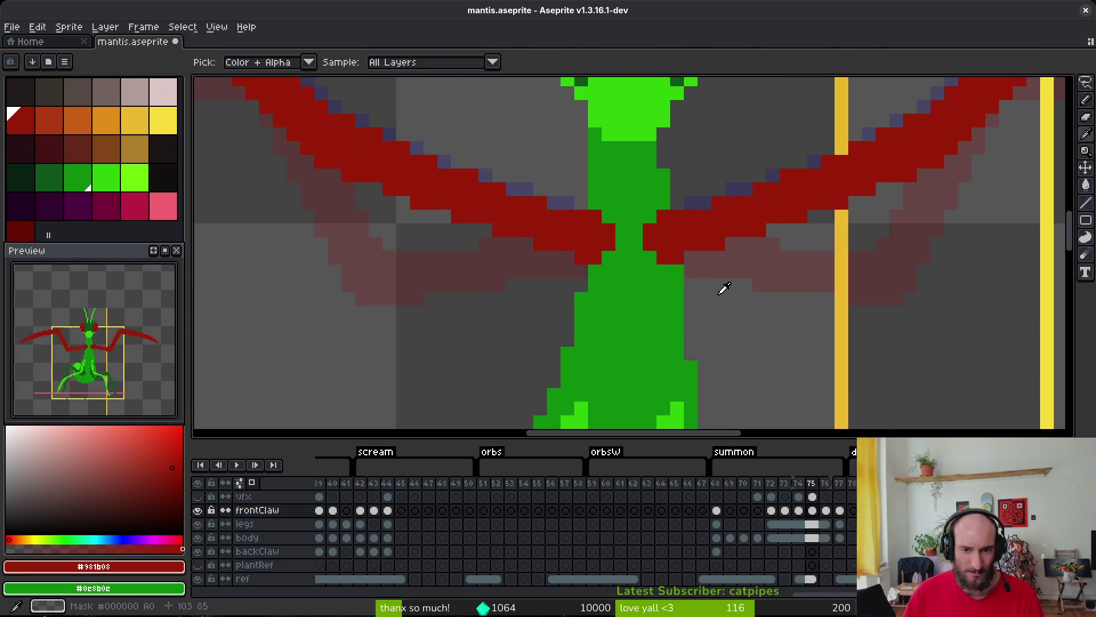
{"action": "key", "text": "Left"}
{"action": "key", "text": "Right"}
{"action": "key", "text": "Left"}
{"action": "key", "text": "Right"}
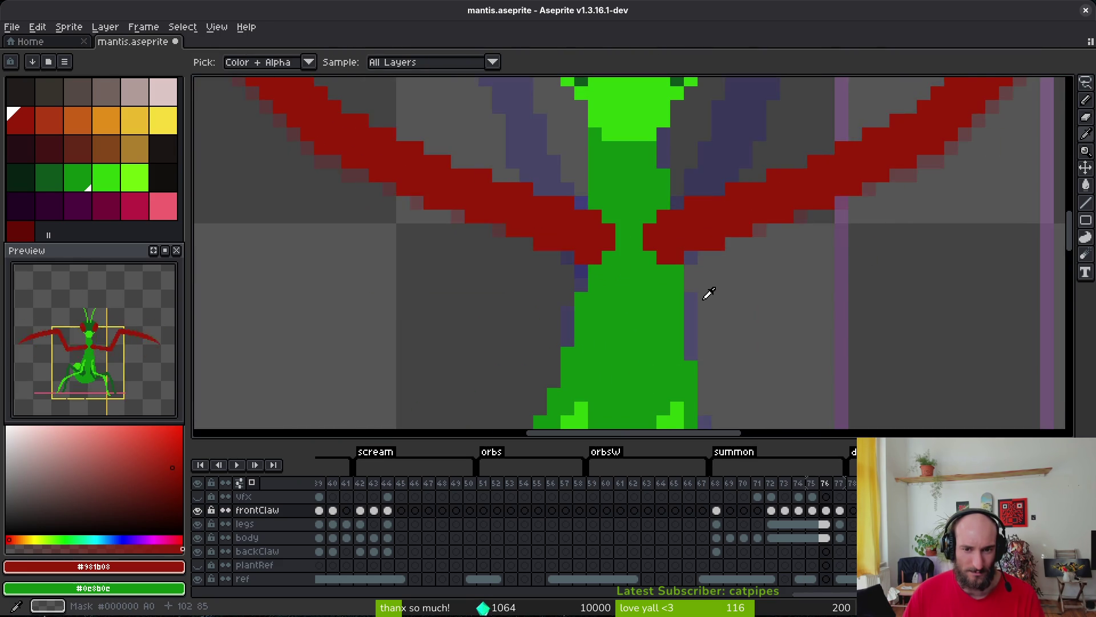
{"action": "key", "text": "b"}
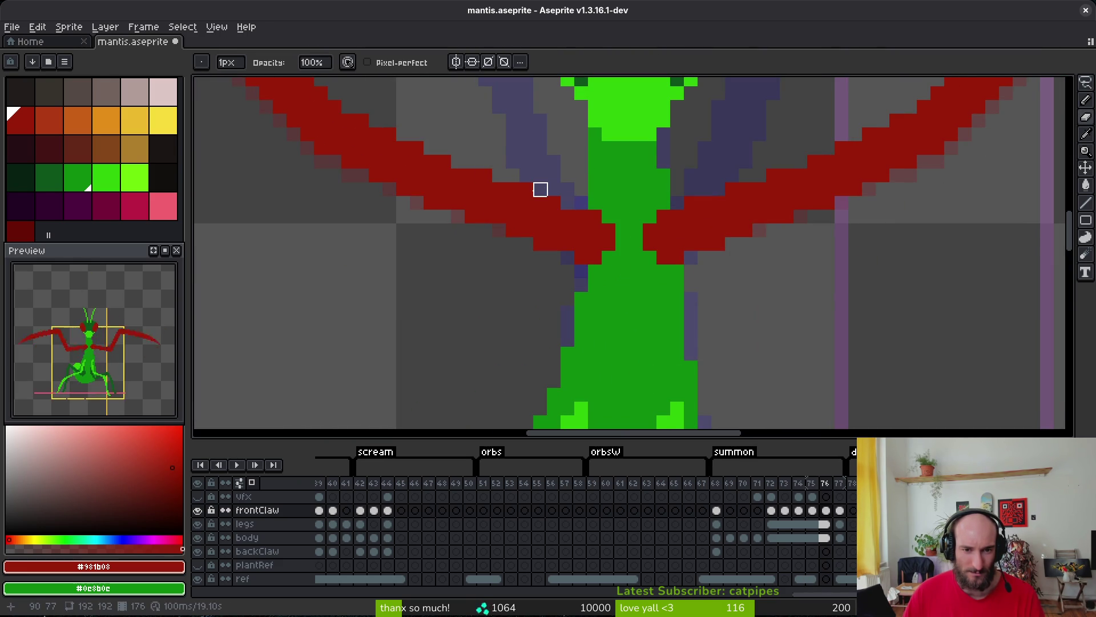
Recheck the claws across neighbouring frames and finish on frame 75 with the Pencil.
{"action": "key", "text": "Right"}
{"action": "key", "text": "i"}
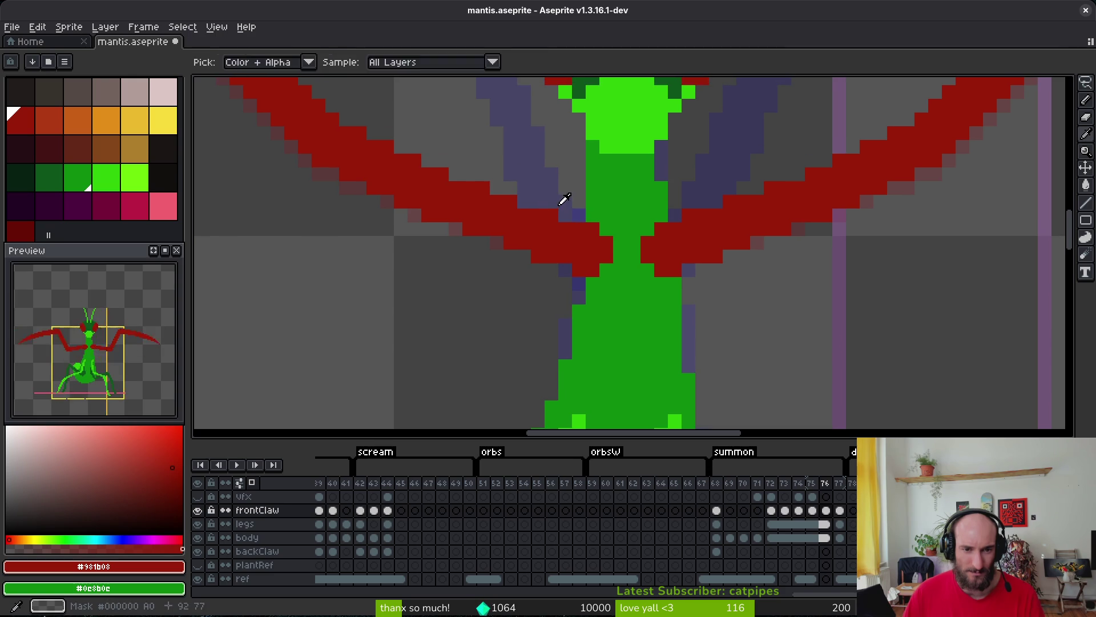
{"action": "key", "text": "Left"}
{"action": "key", "text": "Right"}
{"action": "key", "text": "Right"}
{"action": "key", "text": "b"}
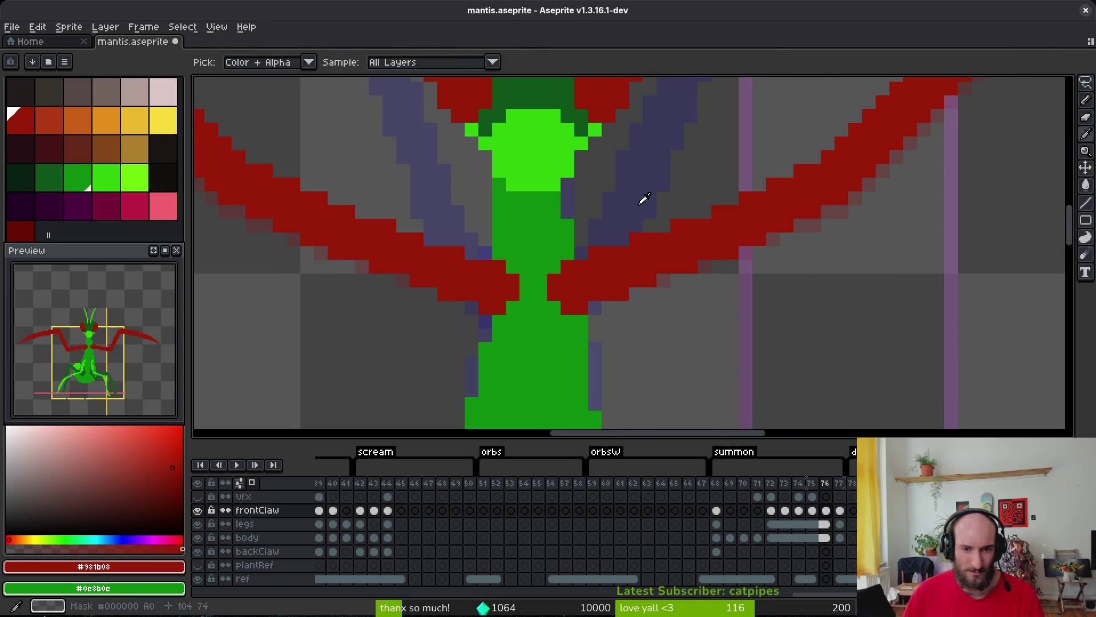
{"action": "key", "text": "i"}
{"action": "key", "text": "Left"}
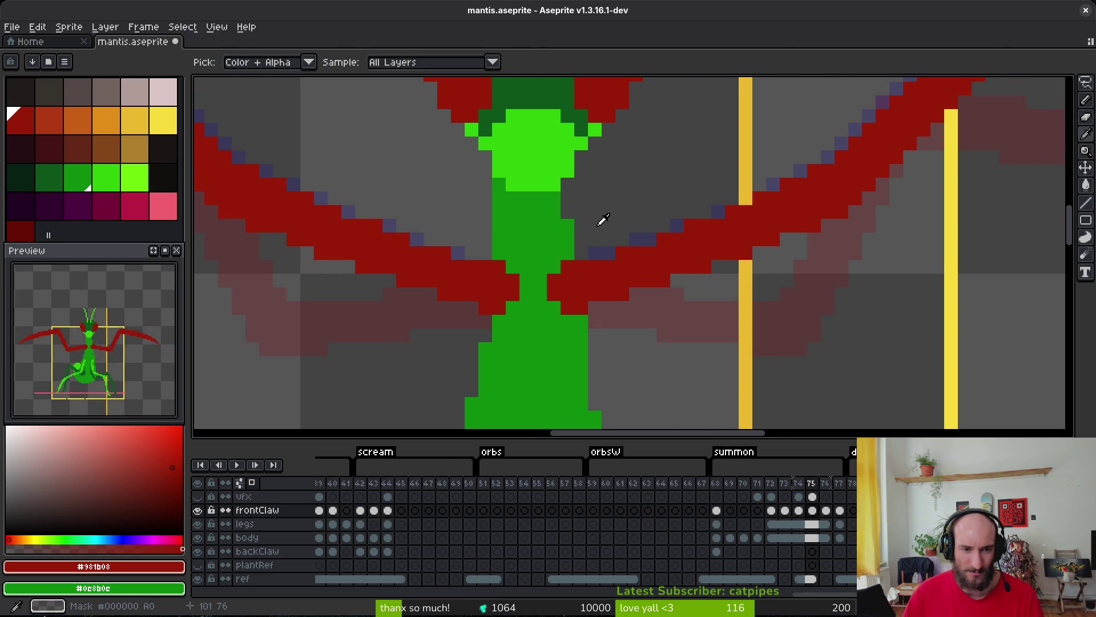
{"action": "key", "text": "b"}
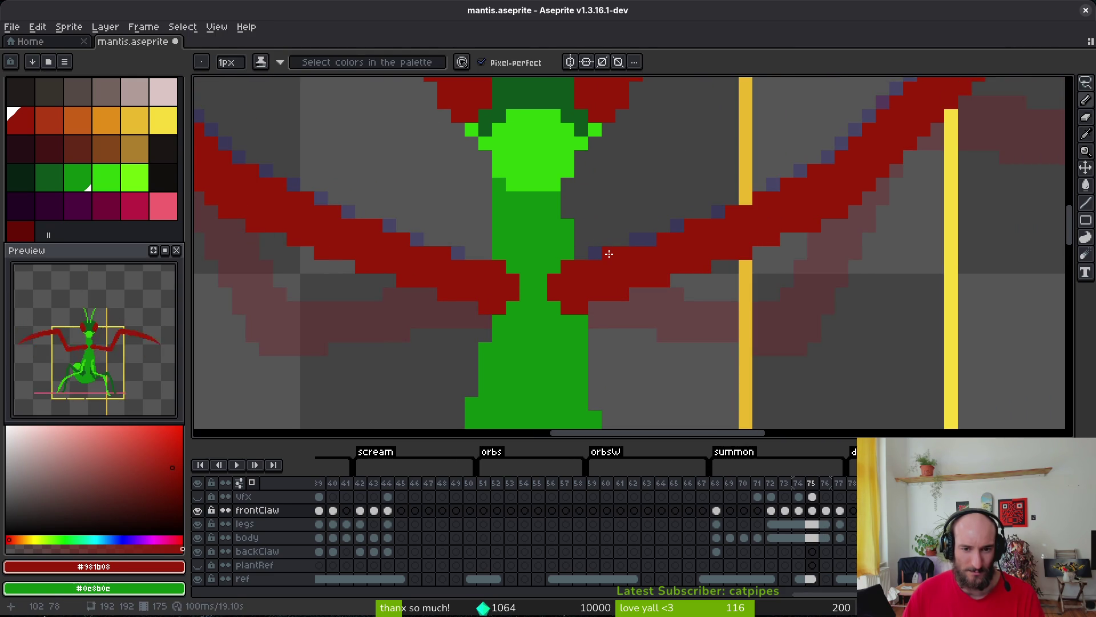
{"action": "left_click", "coordinate": [648, 238]}
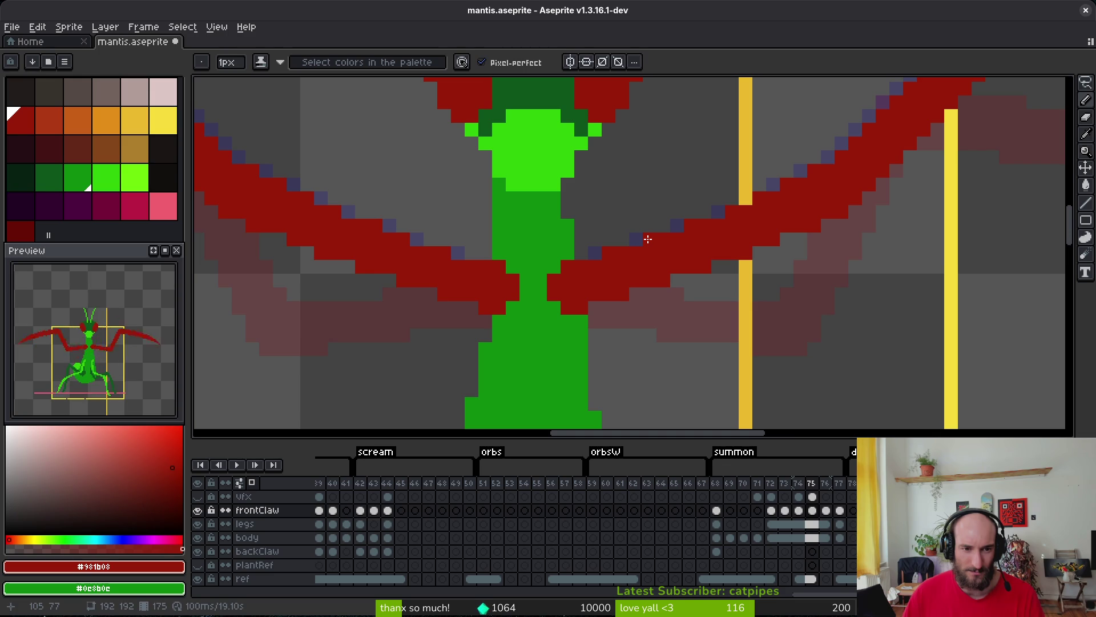
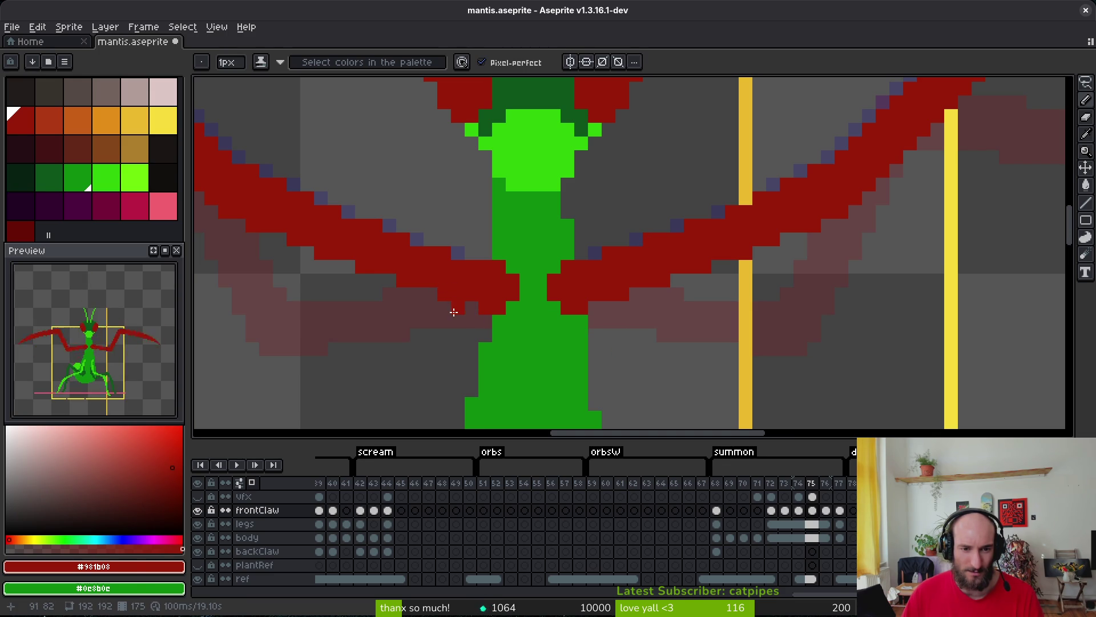
Flip between frames 74, 75 and 76 to compare the mantis claw poses.
{"action": "scroll", "coordinate": [654, 294], "scroll_direction": "down", "scroll_amount": 2}
{"action": "key", "text": "w"}
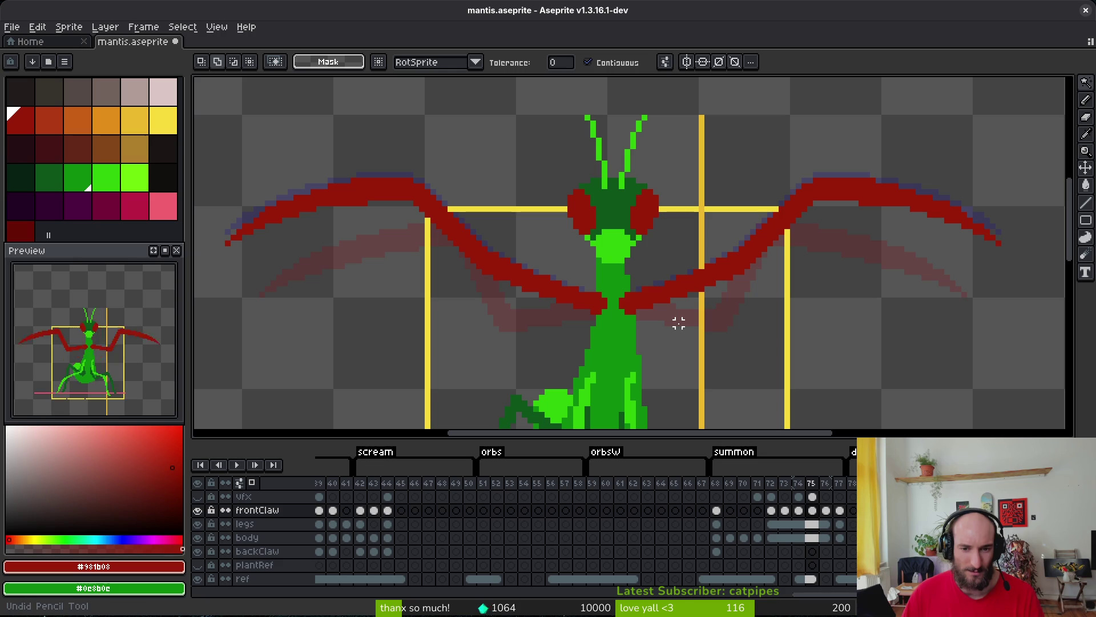
{"action": "scroll", "coordinate": [666, 285], "scroll_direction": "up", "scroll_amount": 2}
{"action": "key", "text": "i"}
{"action": "key", "text": "Left"}
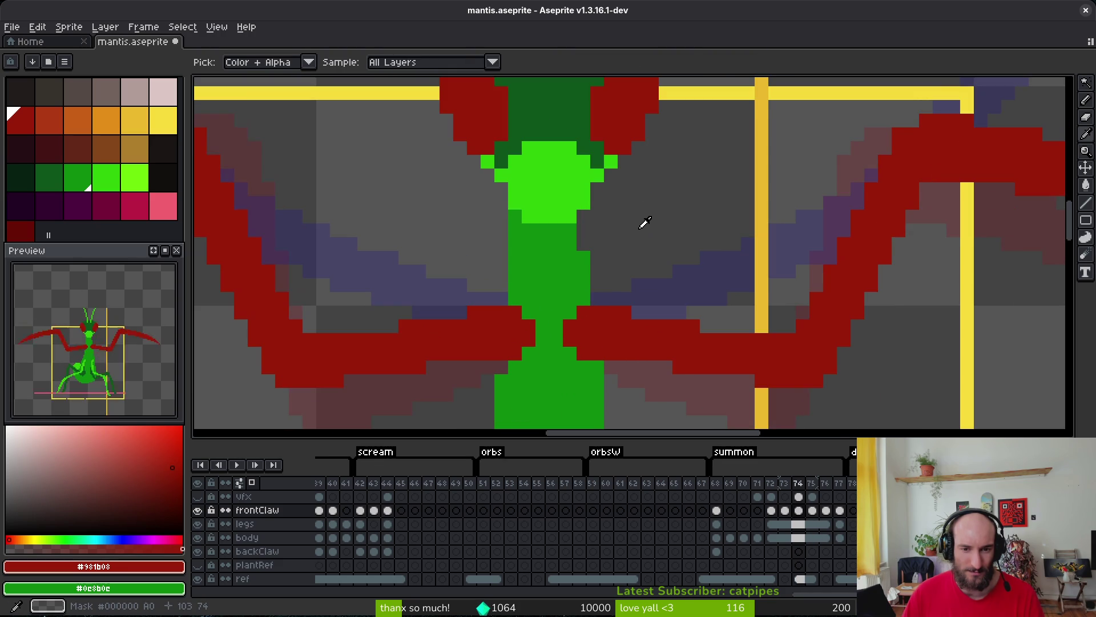
{"action": "key", "text": "Right"}
{"action": "key", "text": "Right"}
{"action": "key", "text": "b"}
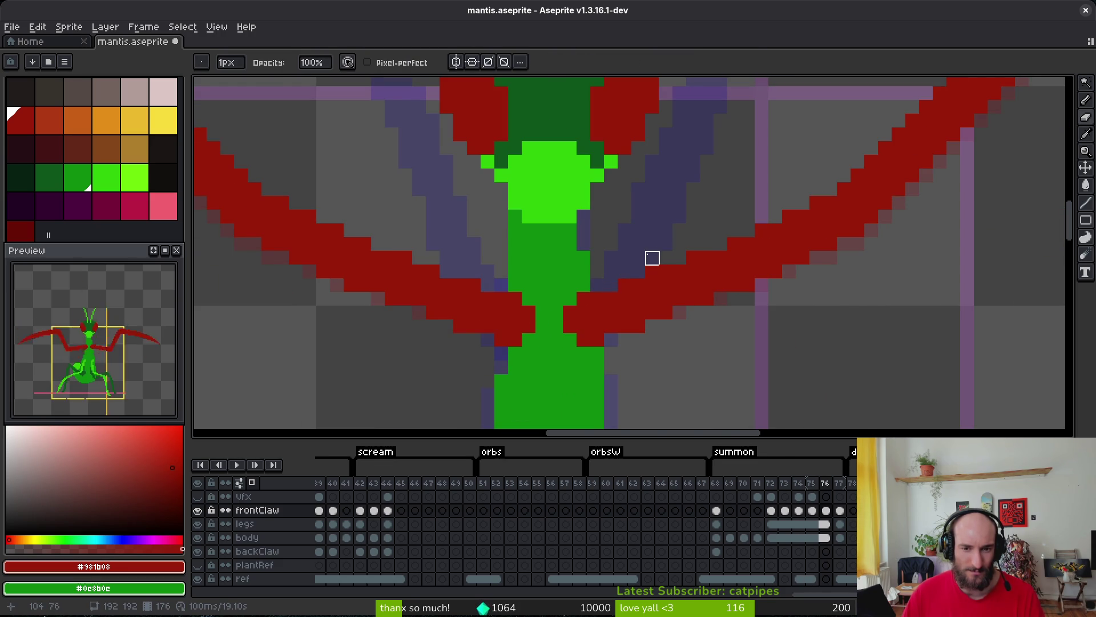
{"action": "key", "text": "i"}
{"action": "key", "text": "Left"}
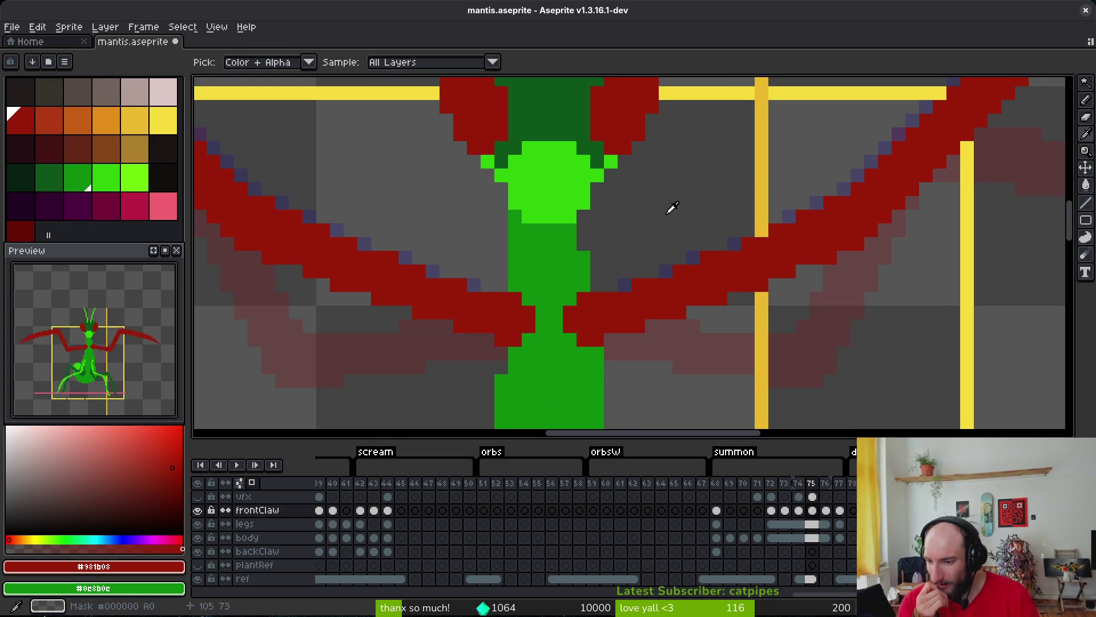
{"action": "key", "text": "Right"}
{"action": "key", "text": "Left"}
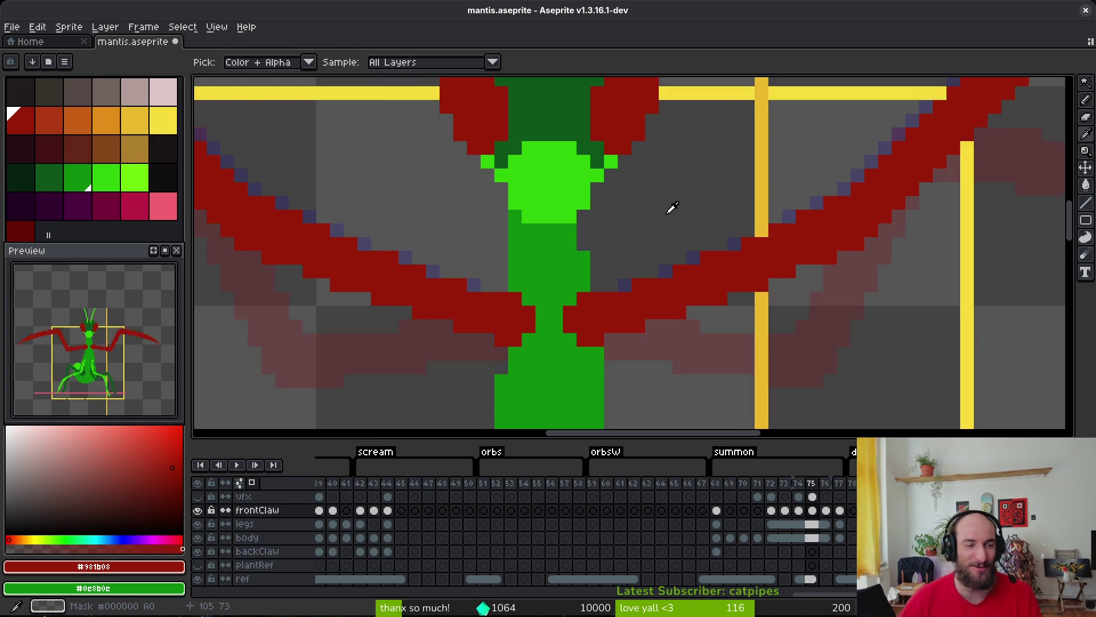
{"action": "key", "text": "Right"}
{"action": "key", "text": "Left"}
{"action": "key", "text": "Right"}
{"action": "key", "text": "Left"}
{"action": "key", "text": "Right"}
{"action": "key", "text": "Left"}
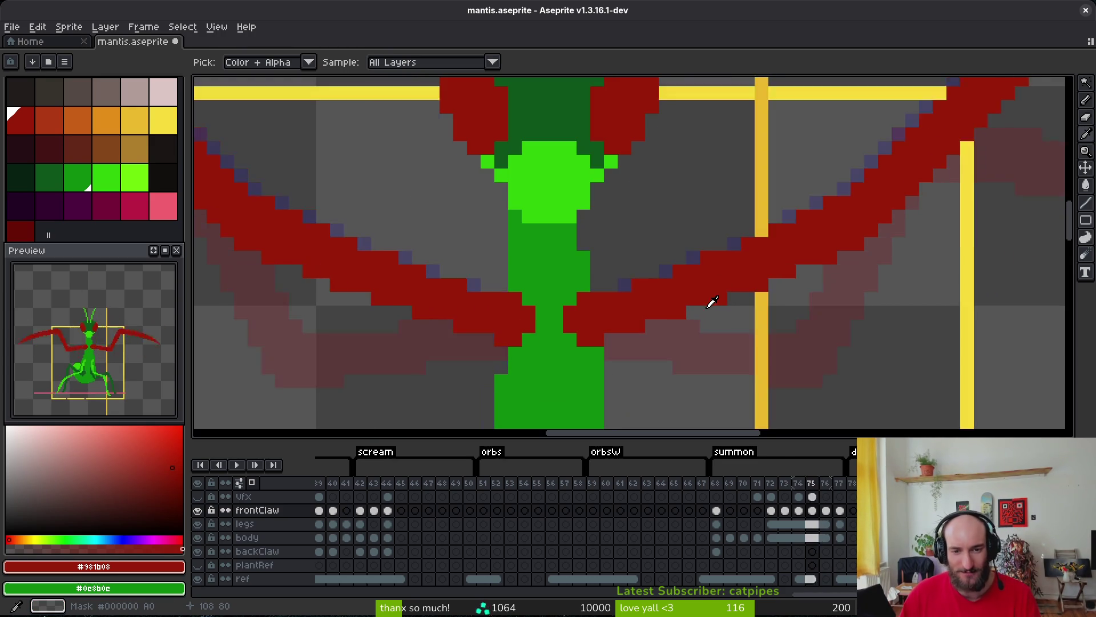
{"action": "key", "text": "Right"}
Pan across the claws, recheck frame 75 against 76, and save mantis.aseprite.
{"action": "key", "text": "b"}
{"action": "scroll", "coordinate": [669, 287], "scroll_direction": "down", "scroll_amount": 3}
{"action": "left_click_drag", "start_coordinate": [669, 288], "coordinate": [560, 311]}
{"action": "key", "text": "i"}
{"action": "key", "text": "Left"}
{"action": "key", "text": "Right"}
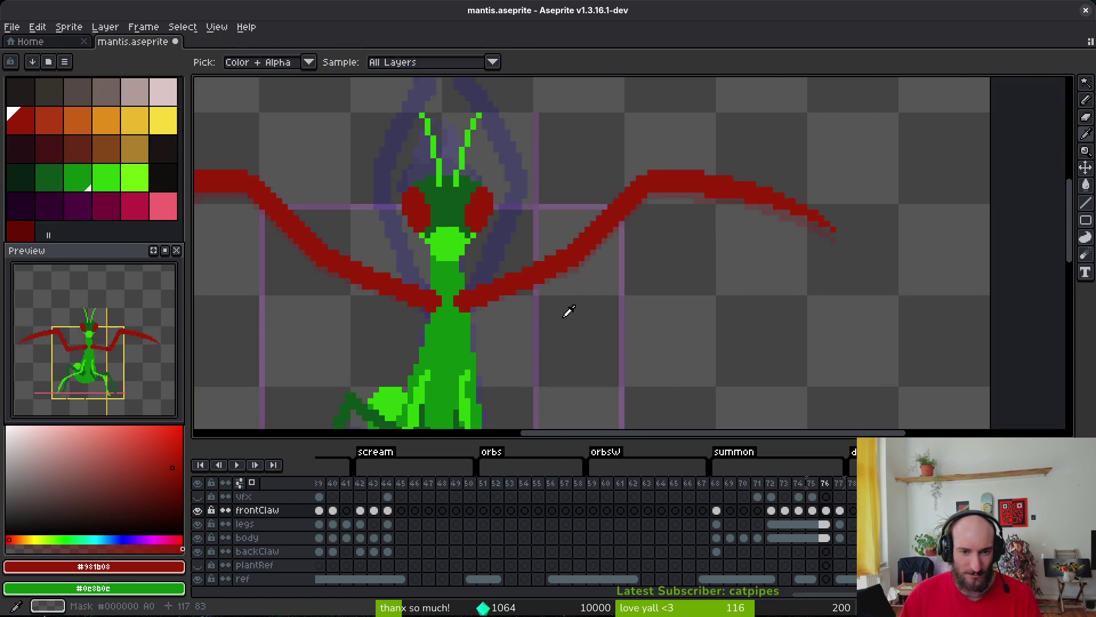
{"action": "key", "text": "Left"}
{"action": "key", "text": "Right"}
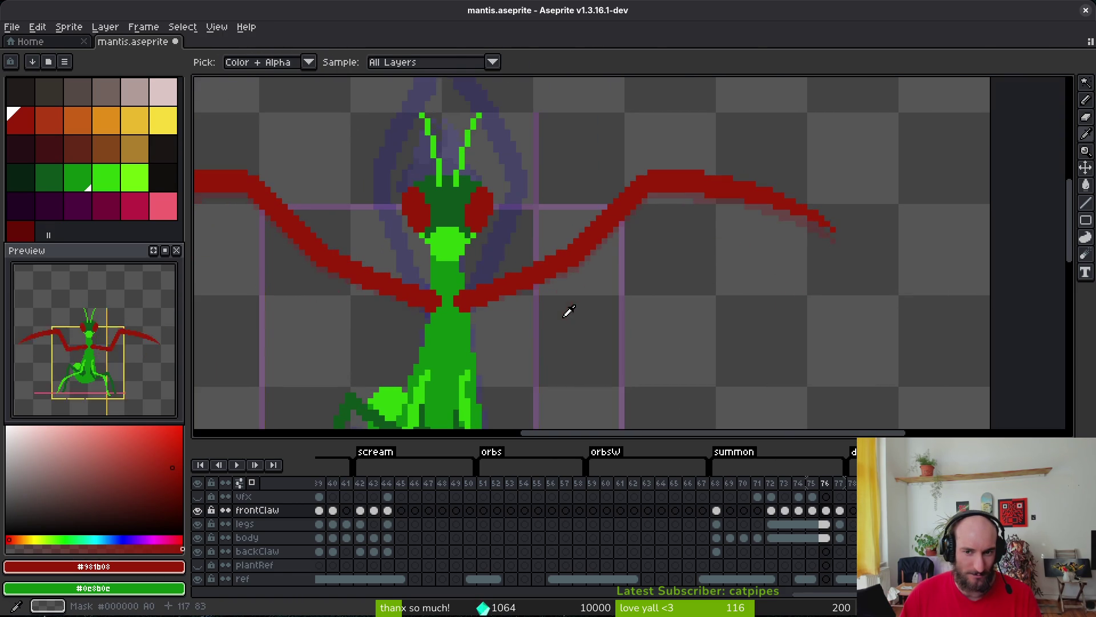
{"action": "key", "text": "ctrl+s"}
Step through frames 75–77 and settle on frame 77 with the raised claws.
{"action": "scroll", "coordinate": [549, 313], "scroll_direction": "down", "scroll_amount": 3}
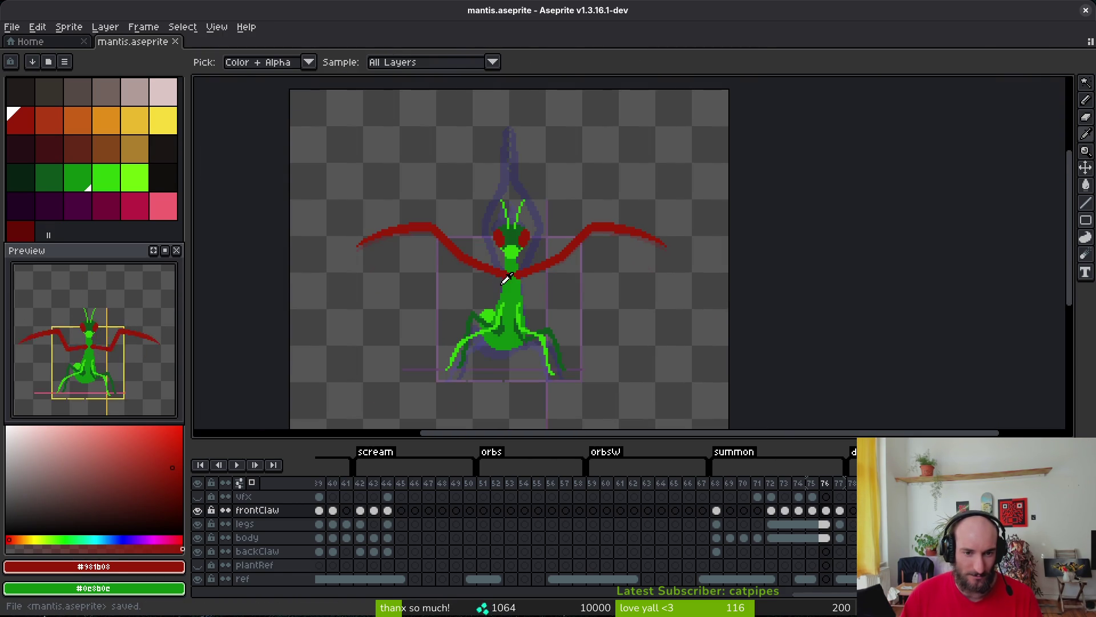
{"action": "key", "text": "Left"}
{"action": "key", "text": "Right"}
{"action": "key", "text": "Right"}
{"action": "key", "text": "Left"}
{"action": "key", "text": "Left"}
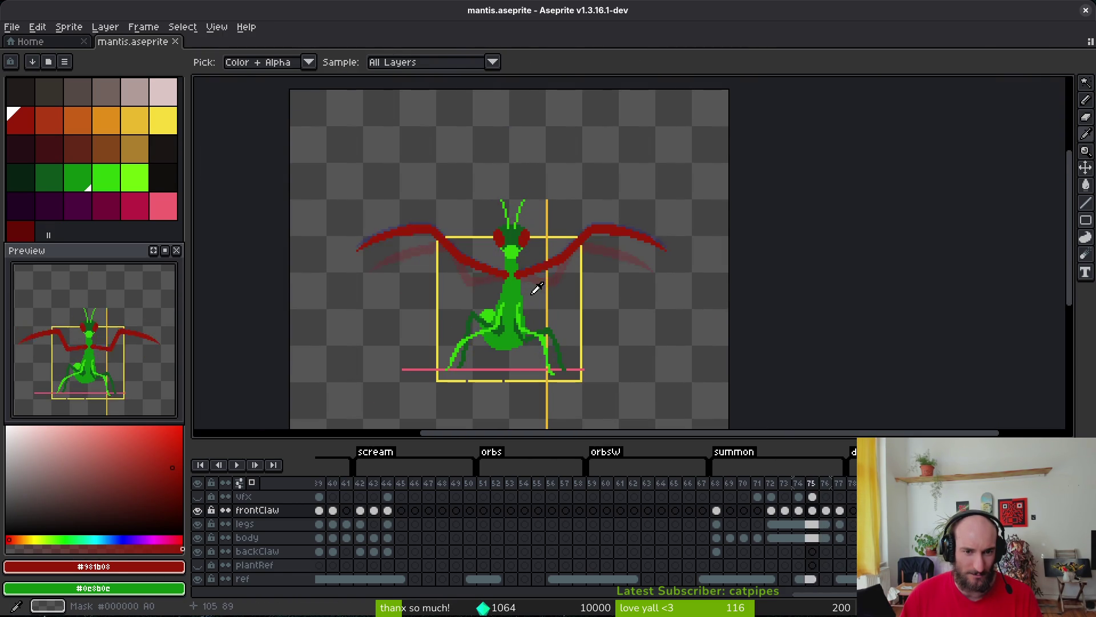
{"action": "key", "text": "Right"}
{"action": "key", "text": "Right"}
{"action": "key", "text": "w"}
{"action": "scroll", "coordinate": [514, 188], "scroll_direction": "up", "scroll_amount": 2}
Erase the stray red pixels at the base of frame 77's claws and save.
{"action": "scroll", "coordinate": [522, 199], "scroll_direction": "down", "scroll_amount": 2}
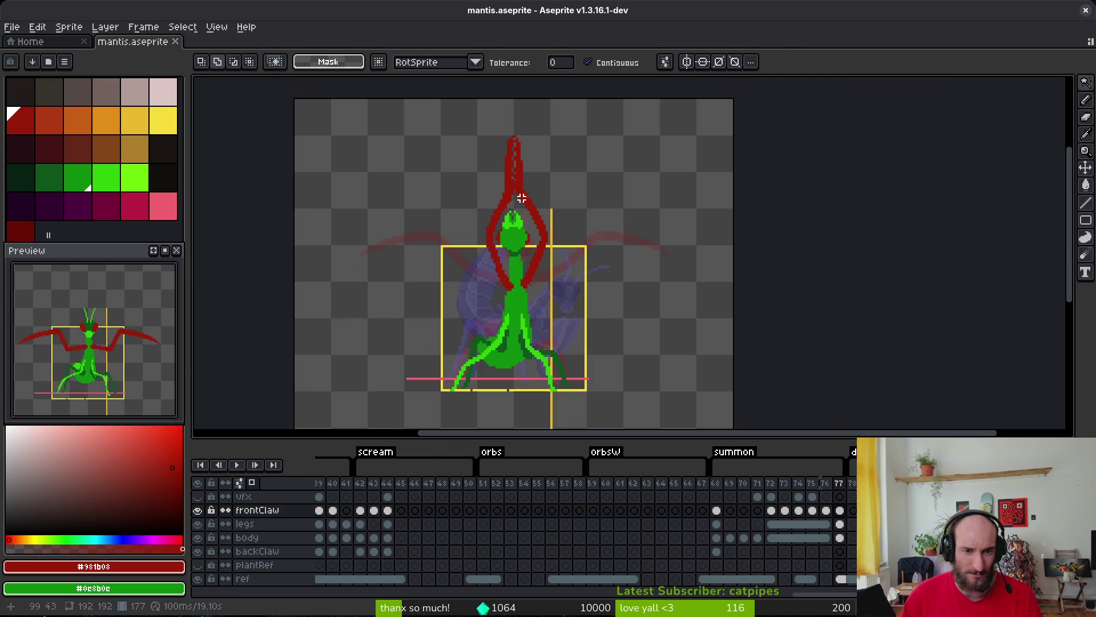
{"action": "scroll", "coordinate": [521, 198], "scroll_direction": "up", "scroll_amount": 1}
{"action": "scroll", "coordinate": [528, 311], "scroll_direction": "up", "scroll_amount": 1}
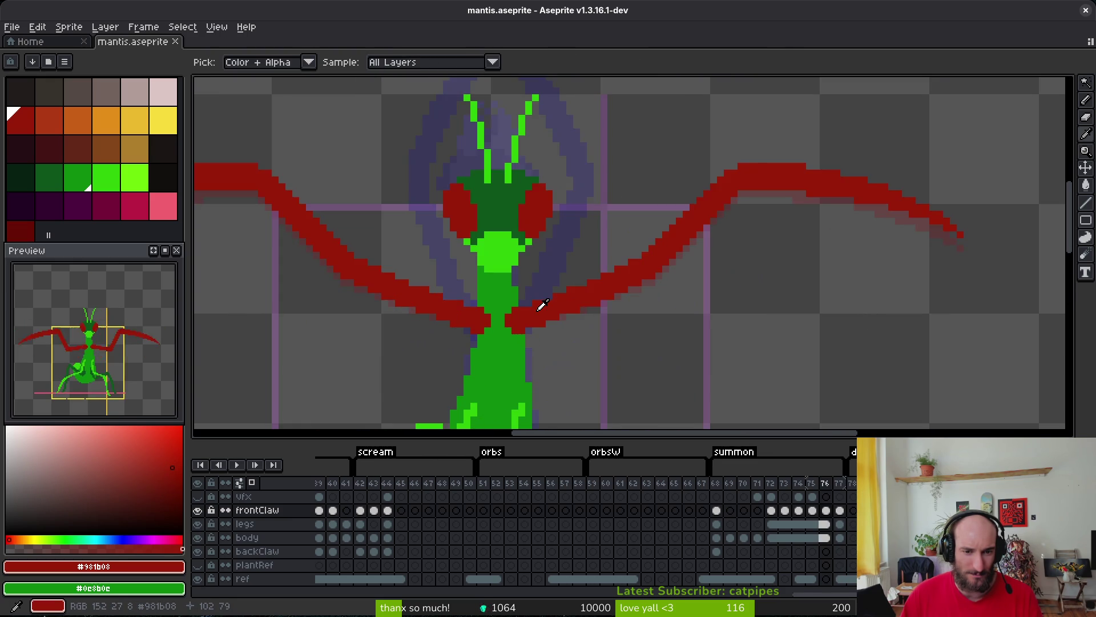
{"action": "scroll", "coordinate": [515, 296], "scroll_direction": "up", "scroll_amount": 1}
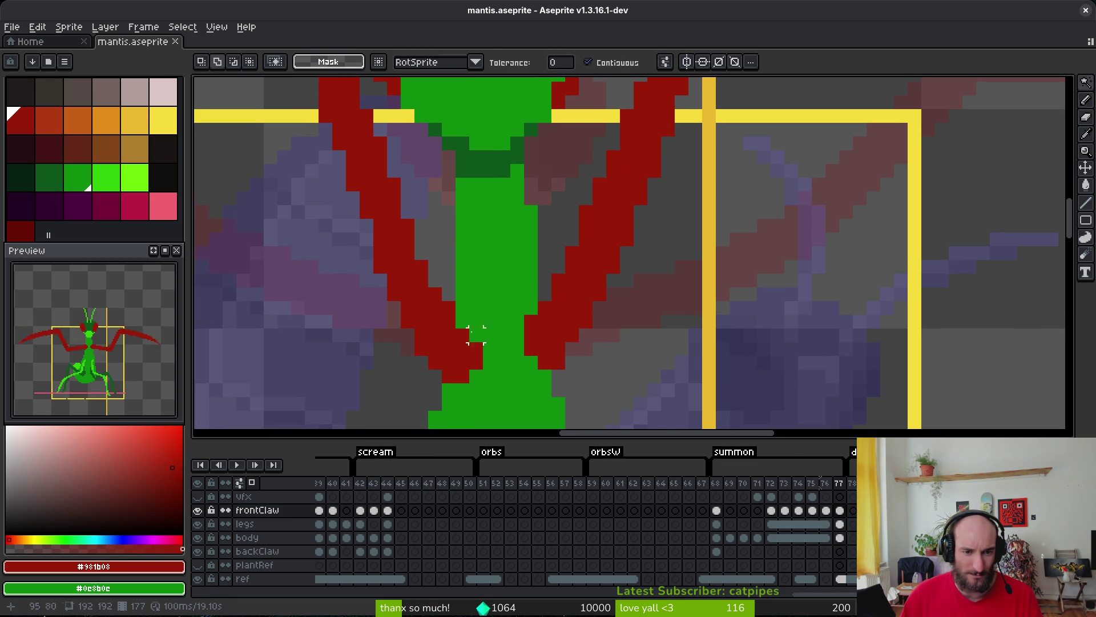
{"action": "key", "text": "b"}
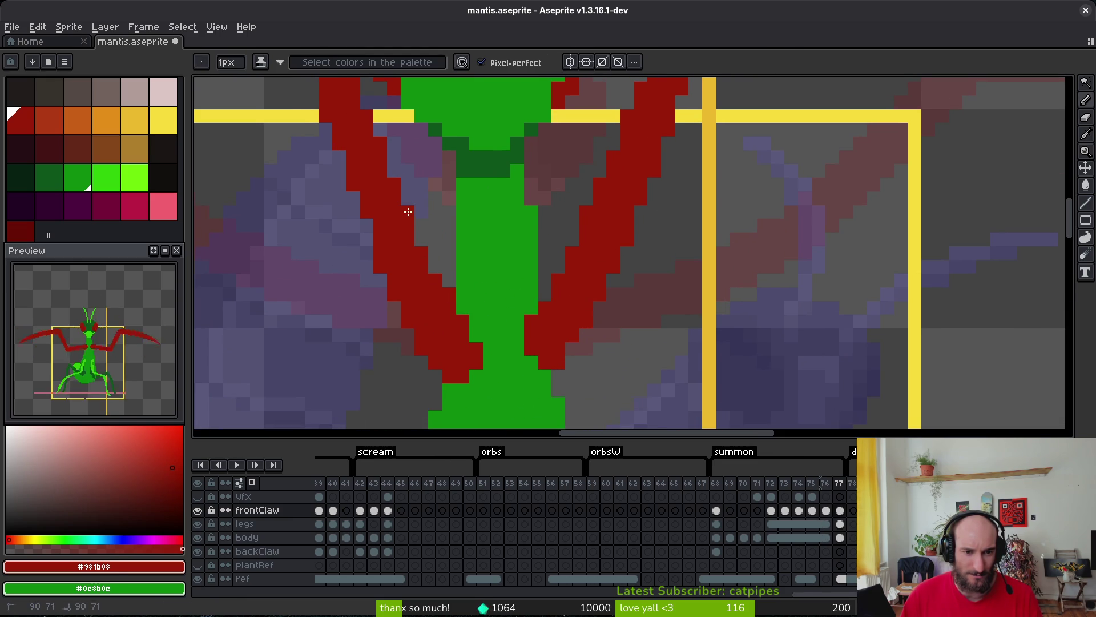
{"action": "key", "text": "e"}
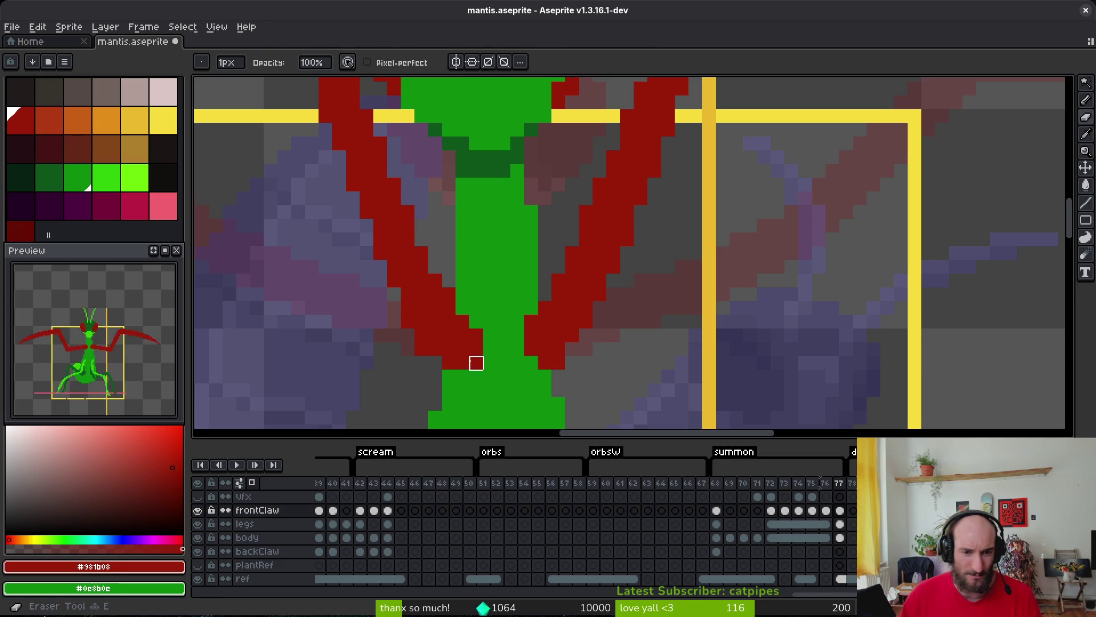
{"action": "left_click", "coordinate": [476, 363]}
{"action": "left_click", "coordinate": [421, 350]}
{"action": "key", "text": "ctrl+s"}
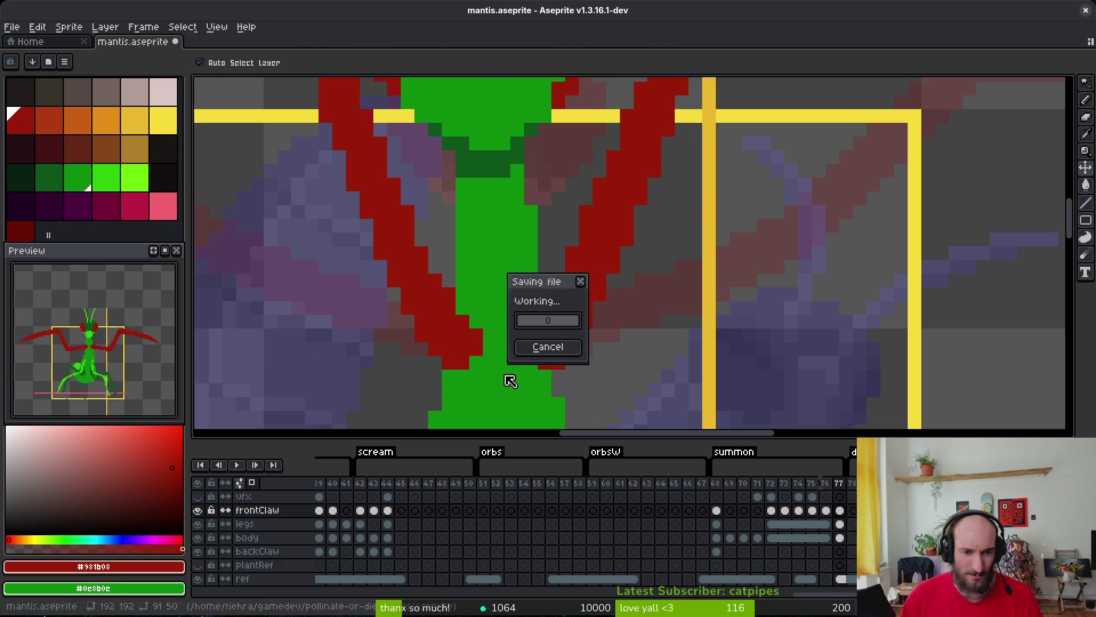
{"action": "key", "text": "Left"}
{"action": "key", "text": "i"}
Add a red pixel at the right claw base and erase the claw's bottom-right pixel.
{"action": "key", "text": "Right"}
{"action": "key", "text": "b"}
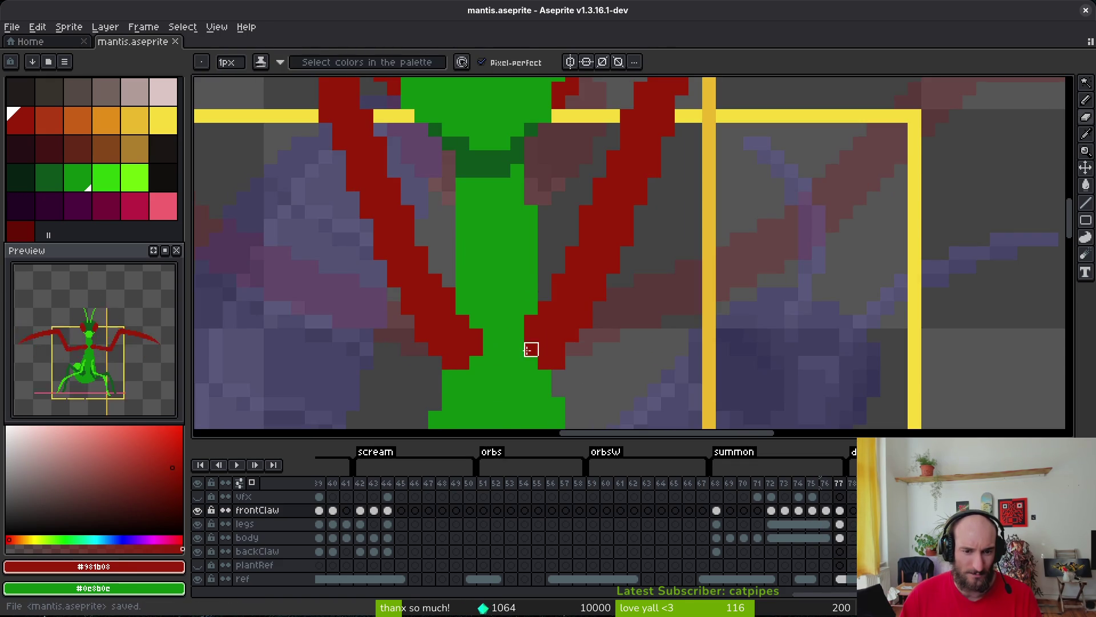
{"action": "left_click", "coordinate": [520, 337]}
{"action": "key", "text": "e"}
{"action": "left_click", "coordinate": [559, 364]}
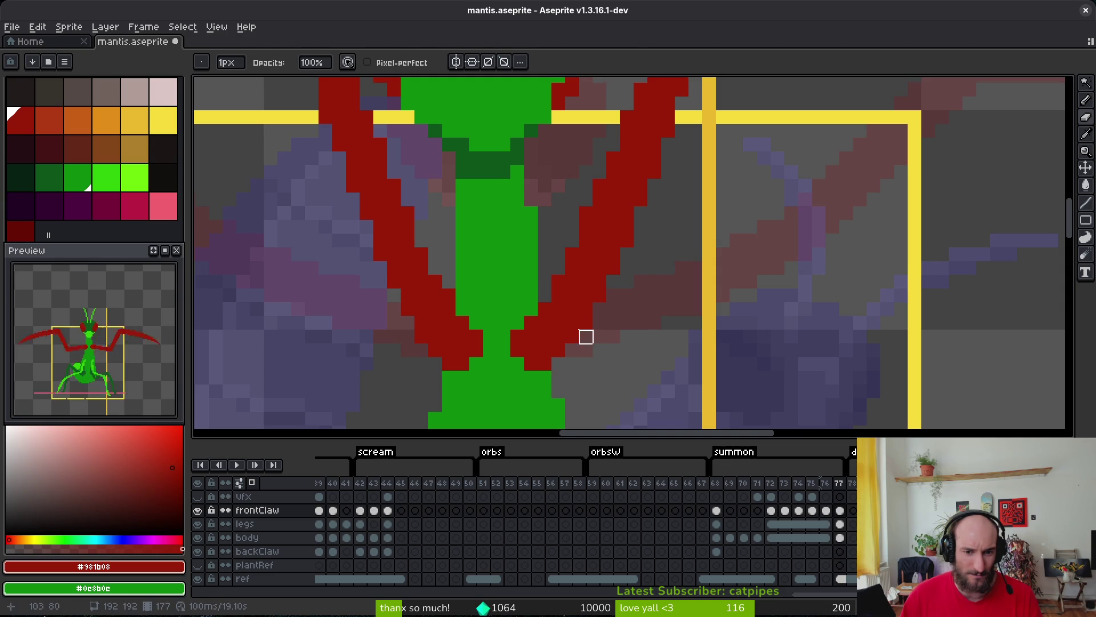
{"action": "key", "text": "b"}
{"action": "key", "text": "e"}
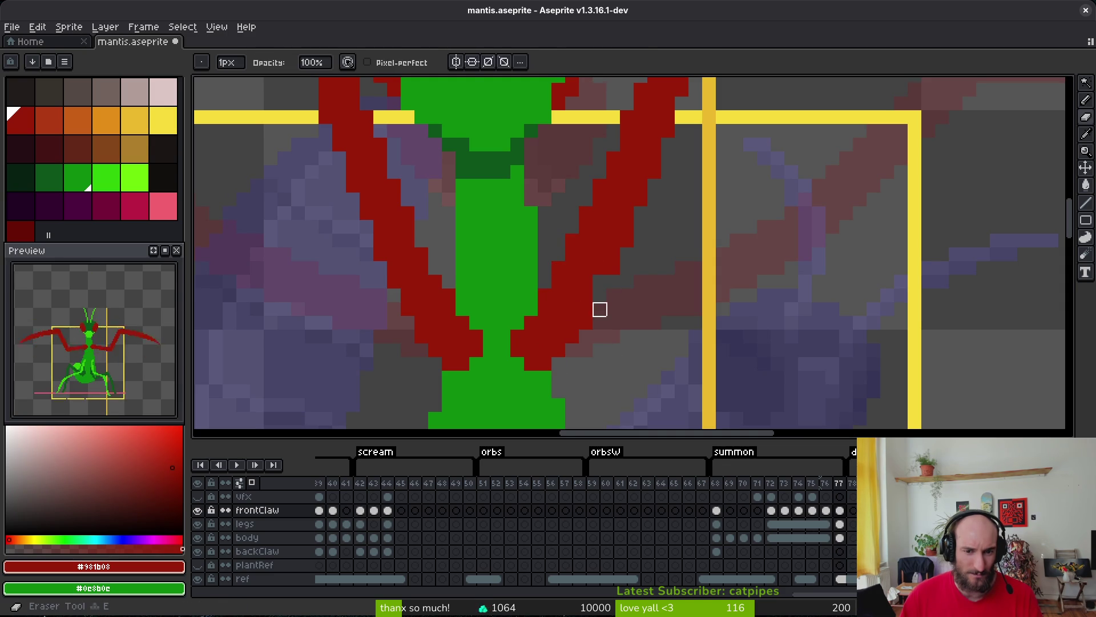
{"action": "left_click_drag", "start_coordinate": [602, 289], "coordinate": [582, 362]}
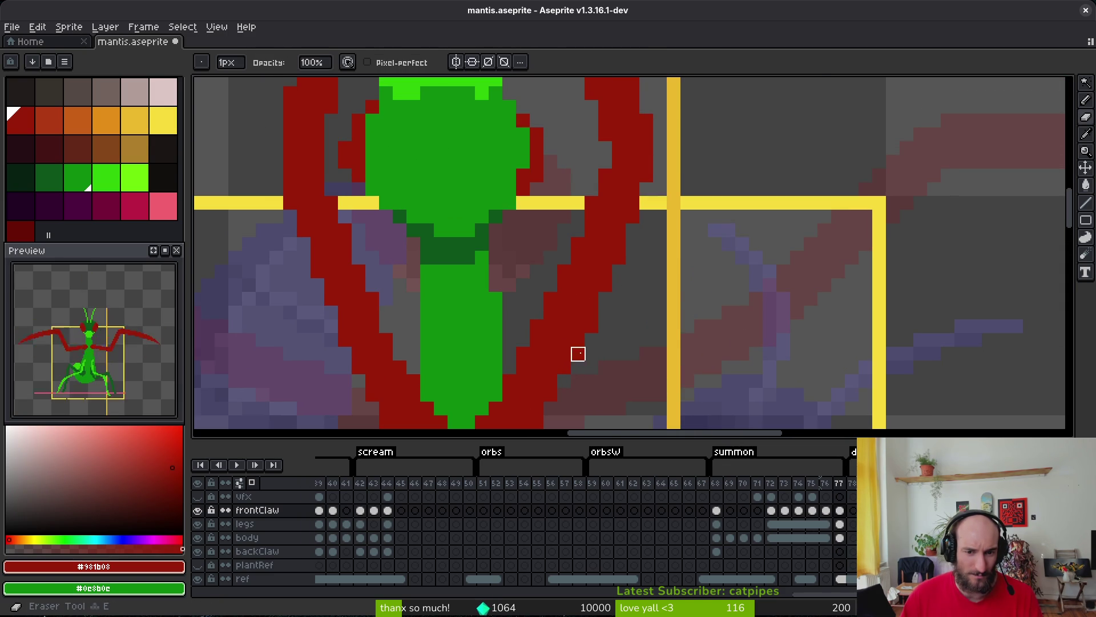
Paint a short red column left of the claw on frame 77 and save.
{"action": "scroll", "coordinate": [656, 243], "scroll_direction": "down", "scroll_amount": 3}
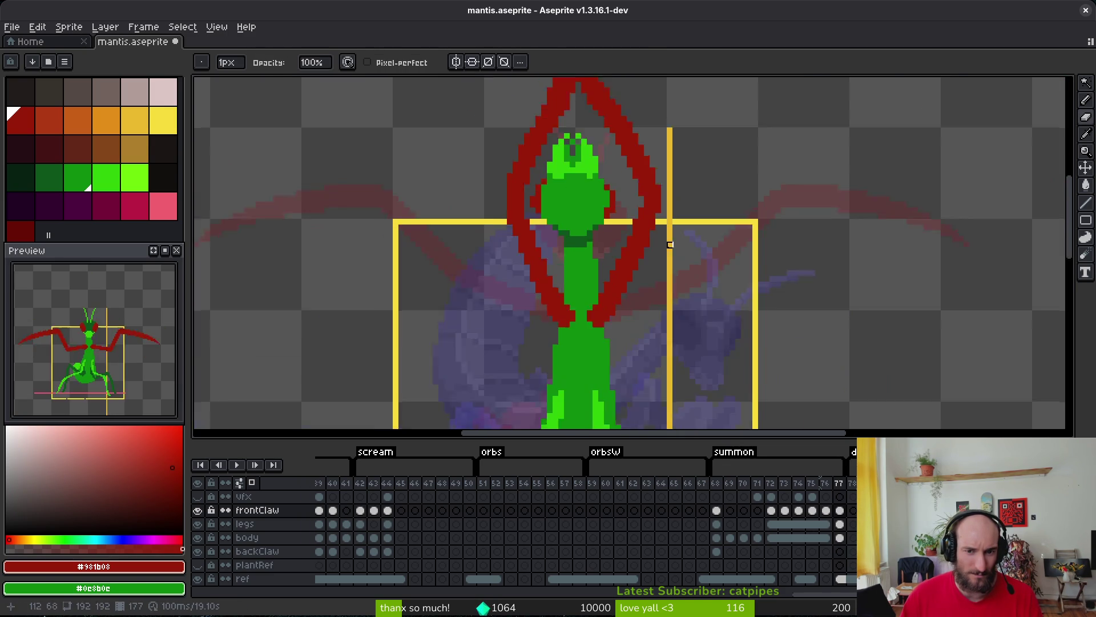
{"action": "key", "text": "i"}
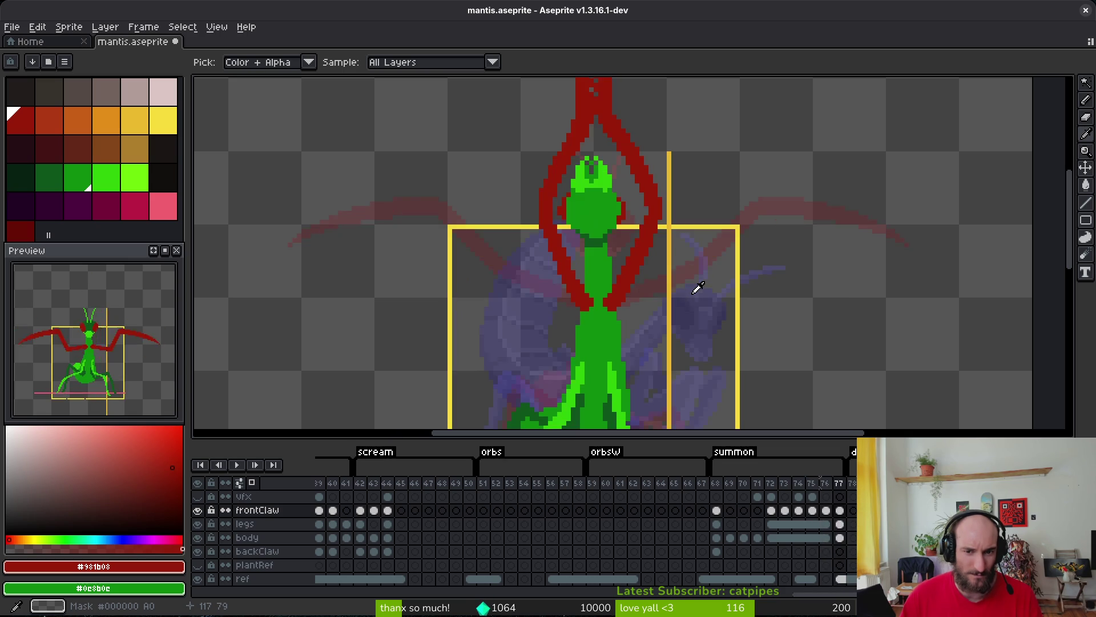
{"action": "key", "text": "b"}
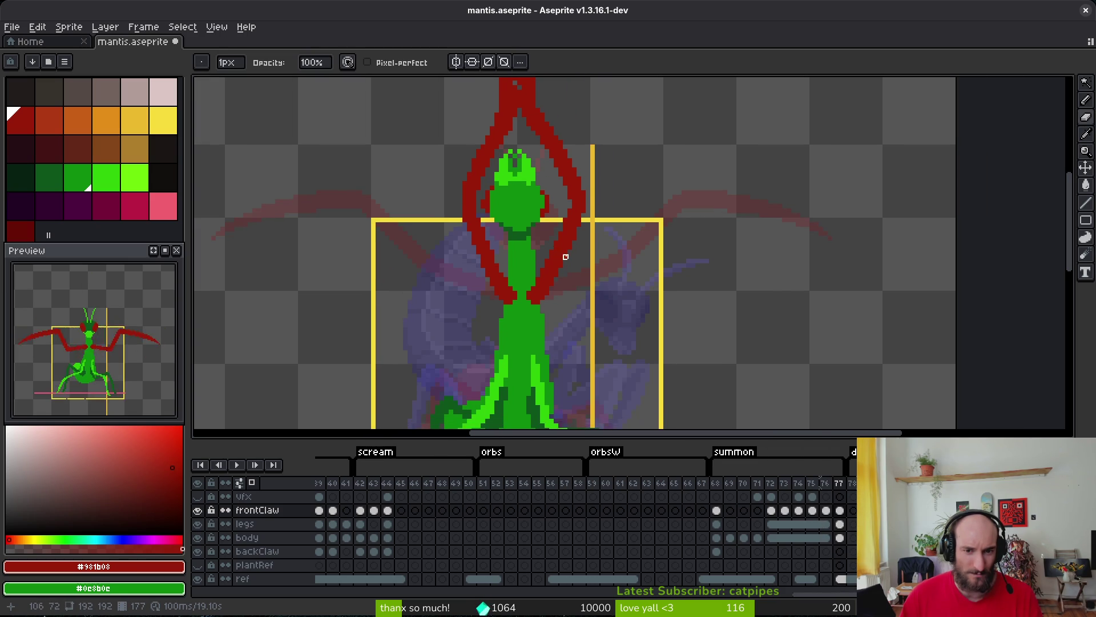
{"action": "scroll", "coordinate": [495, 201], "scroll_direction": "up", "scroll_amount": 1}
{"action": "scroll", "coordinate": [496, 201], "scroll_direction": "up", "scroll_amount": 3}
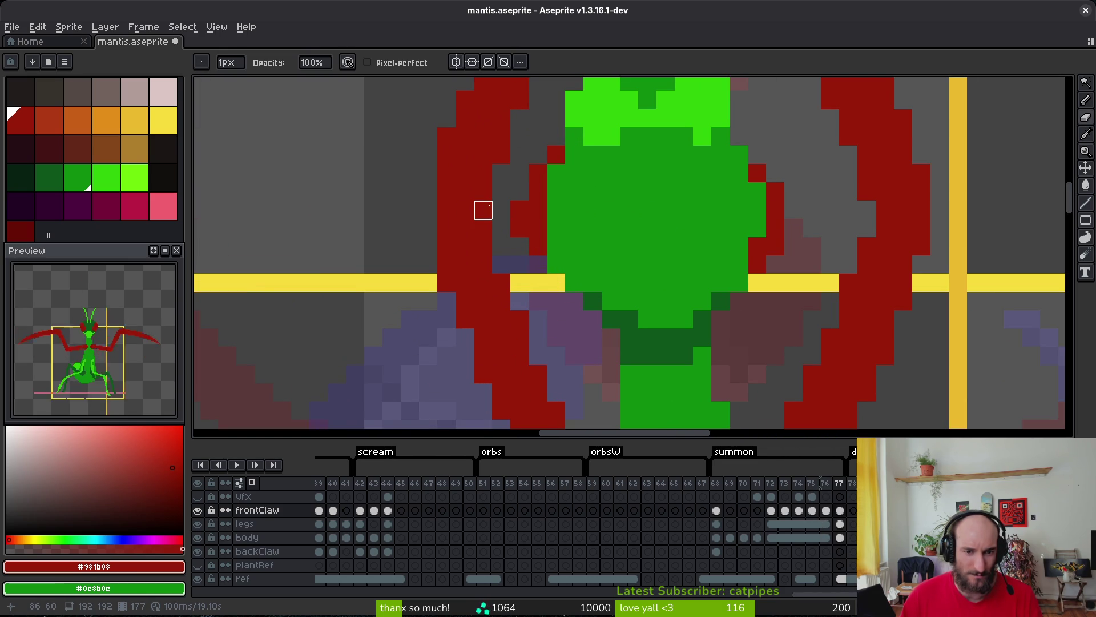
{"action": "scroll", "coordinate": [567, 293], "scroll_direction": "right", "scroll_amount": 5}
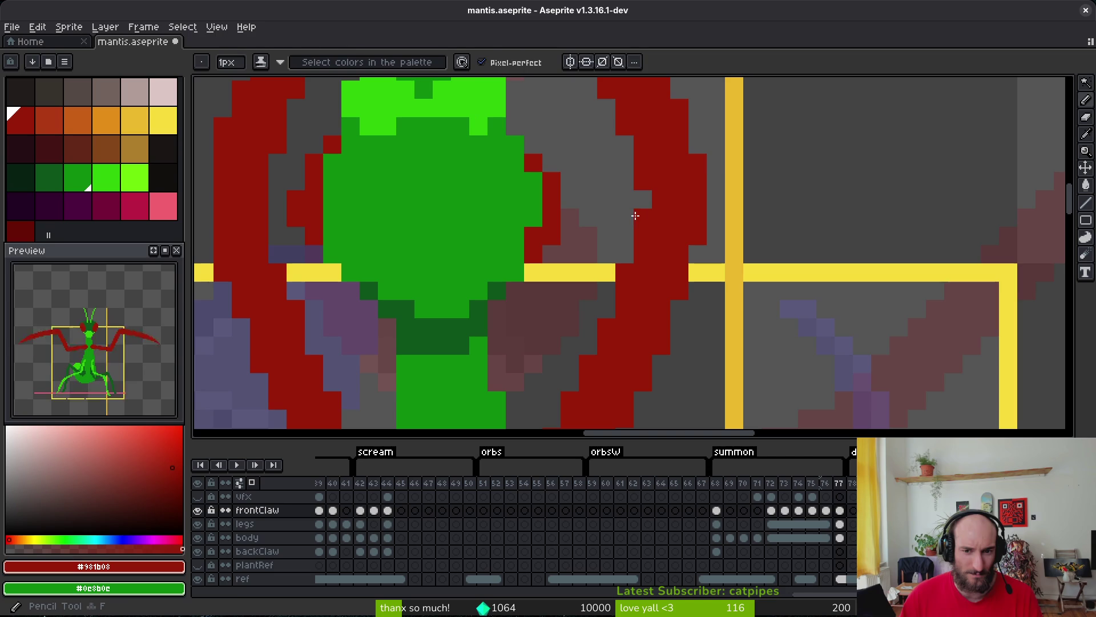
{"action": "scroll", "coordinate": [731, 271], "scroll_direction": "down", "scroll_amount": 3}
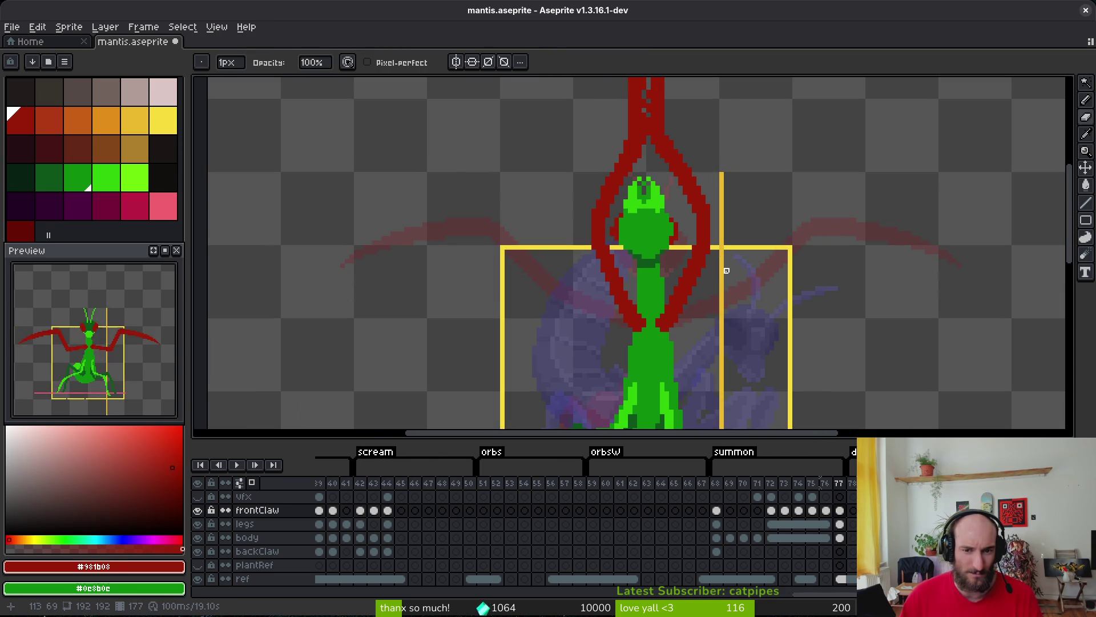
{"action": "scroll", "coordinate": [637, 240], "scroll_direction": "up", "scroll_amount": 2}
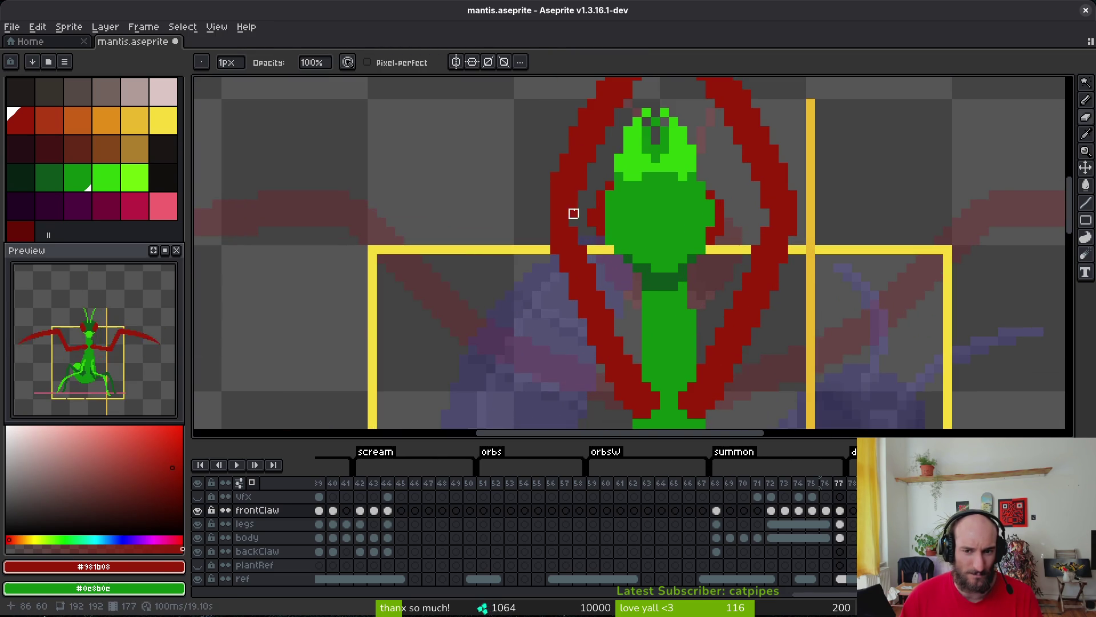
{"action": "key", "text": "b"}
{"action": "left_click_drag", "start_coordinate": [546, 202], "coordinate": [545, 219]}
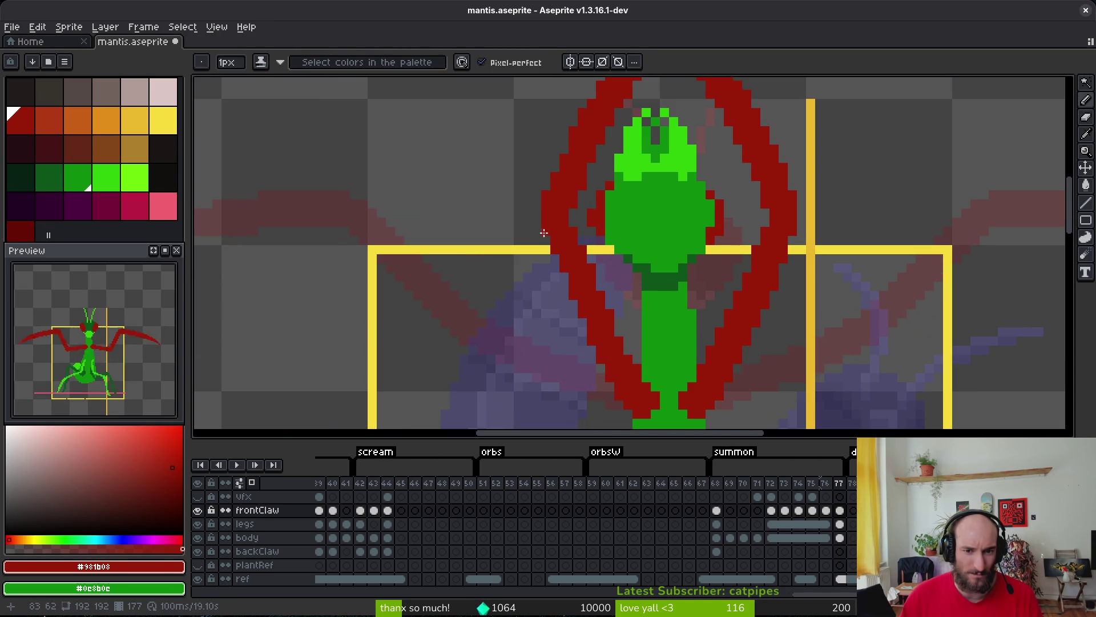
{"action": "key", "text": "ctrl+s"}
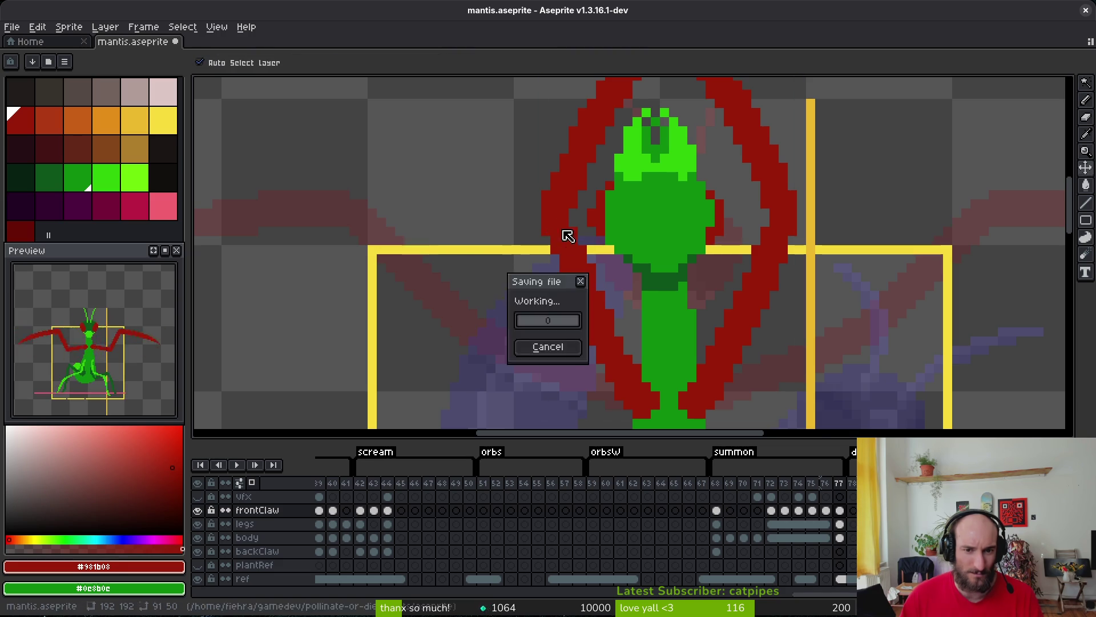
Eyedrop the mantis body's green #0c8b0c as the drawing colour.
{"action": "scroll", "coordinate": [537, 268], "scroll_direction": "down", "scroll_amount": 2}
{"action": "scroll", "coordinate": [653, 269], "scroll_direction": "down", "scroll_amount": 2}
{"action": "scroll", "coordinate": [628, 274], "scroll_direction": "up", "scroll_amount": 4}
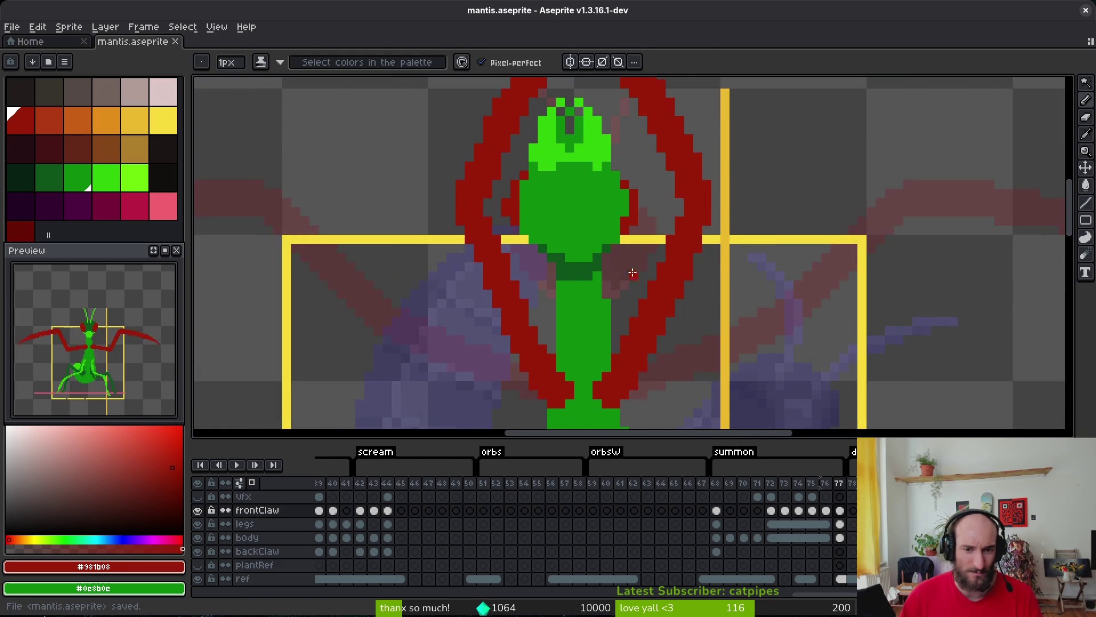
{"action": "scroll", "coordinate": [574, 162], "scroll_direction": "up", "scroll_amount": 1}
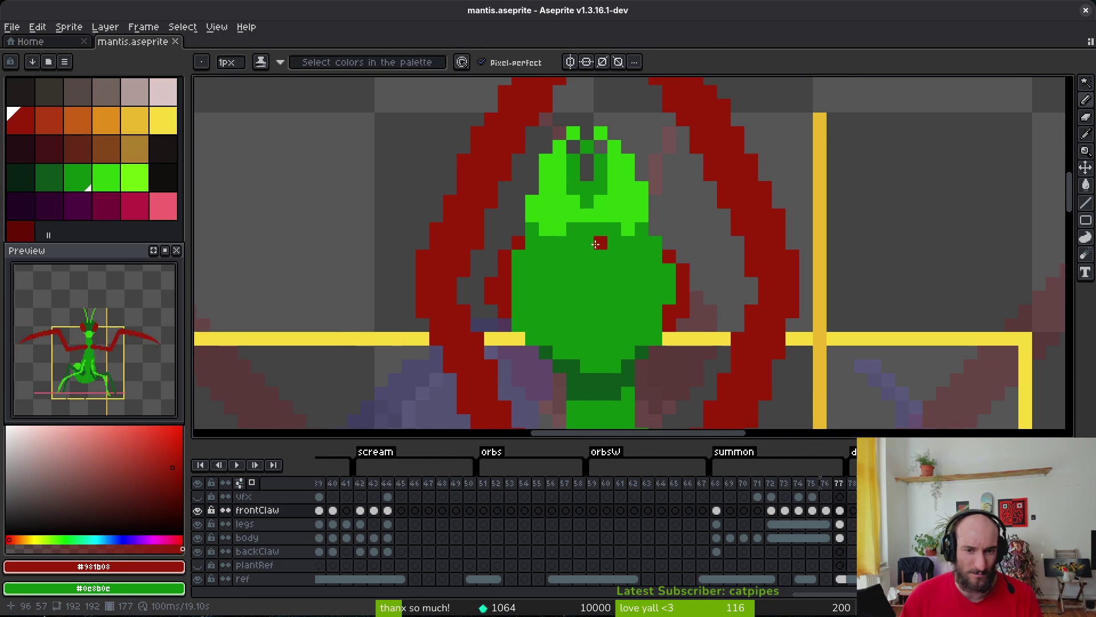
{"action": "scroll", "coordinate": [563, 274], "scroll_direction": "down", "scroll_amount": 2}
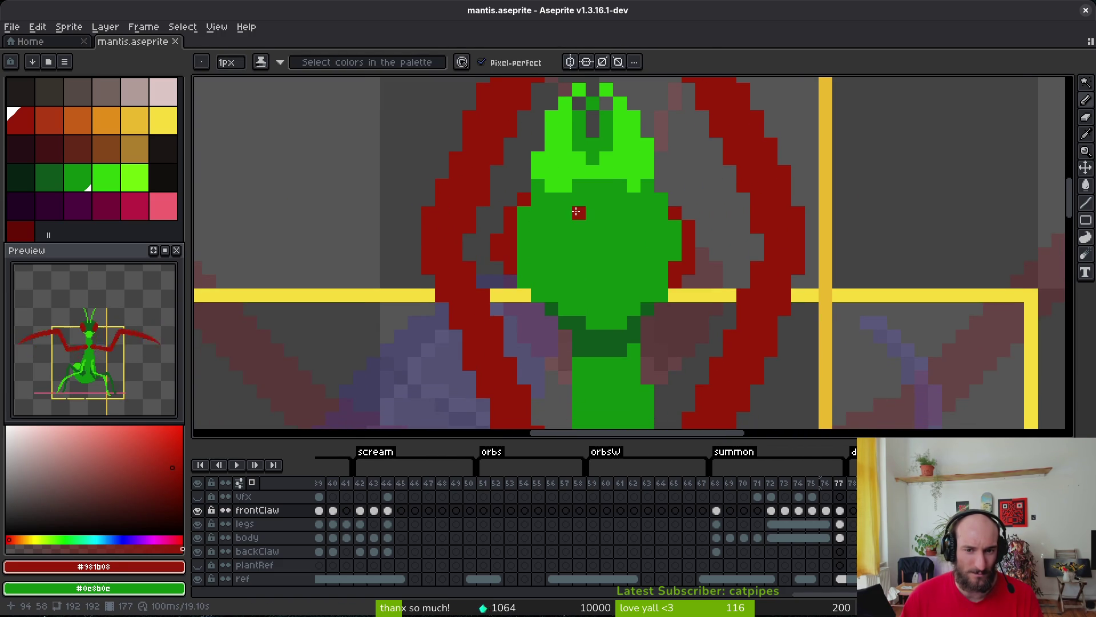
{"action": "left_click", "coordinate": [566, 310], "text": "alt"}
{"action": "scroll", "coordinate": [590, 289], "scroll_direction": "down", "scroll_amount": 3}
{"action": "scroll", "coordinate": [601, 260], "scroll_direction": "up", "scroll_amount": 3}
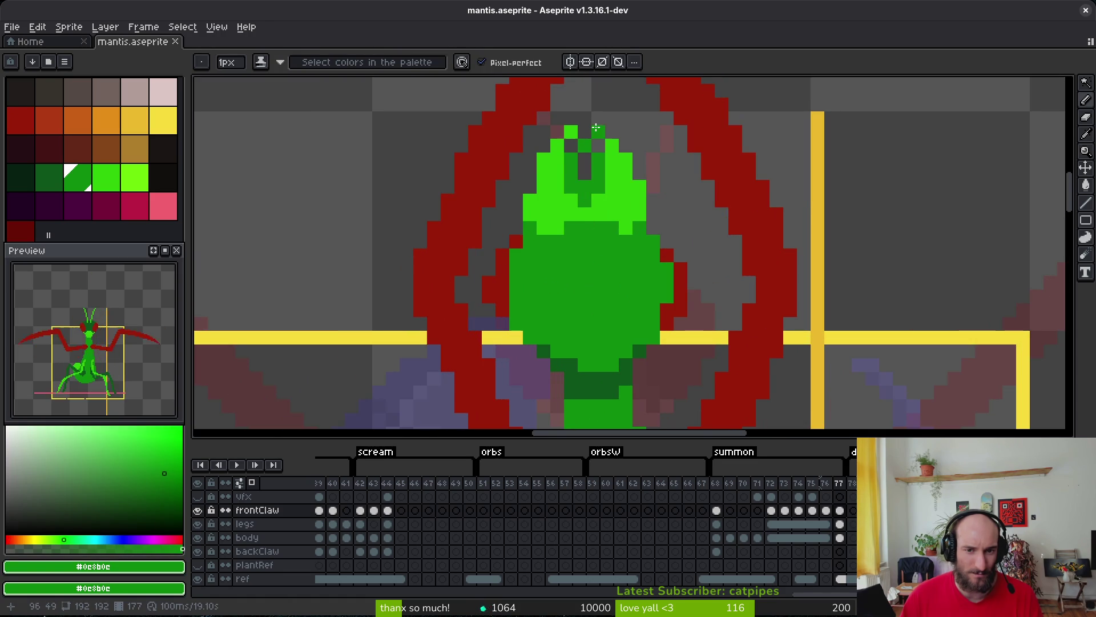
Lasso-select the mantis head and body on frame 77's body layer.
{"action": "key", "text": "shift+w"}
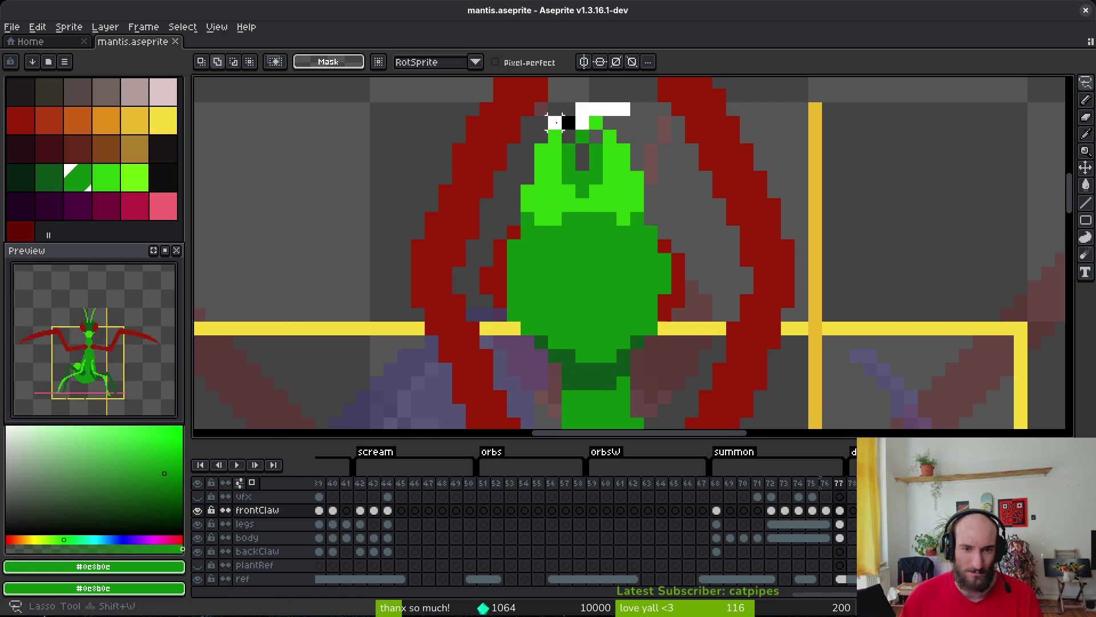
{"action": "left_click_drag", "start_coordinate": [555, 121], "coordinate": [512, 204]}
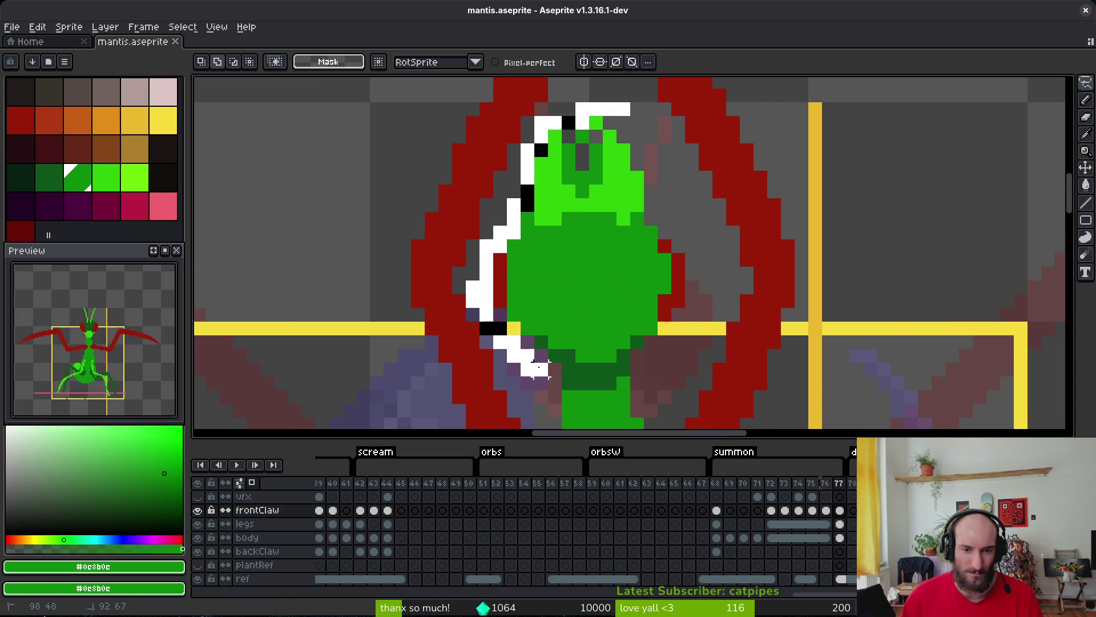
{"action": "left_click_drag", "start_coordinate": [537, 367], "coordinate": [582, 301]}
{"action": "left_click_drag", "start_coordinate": [651, 232], "coordinate": [651, 123]}
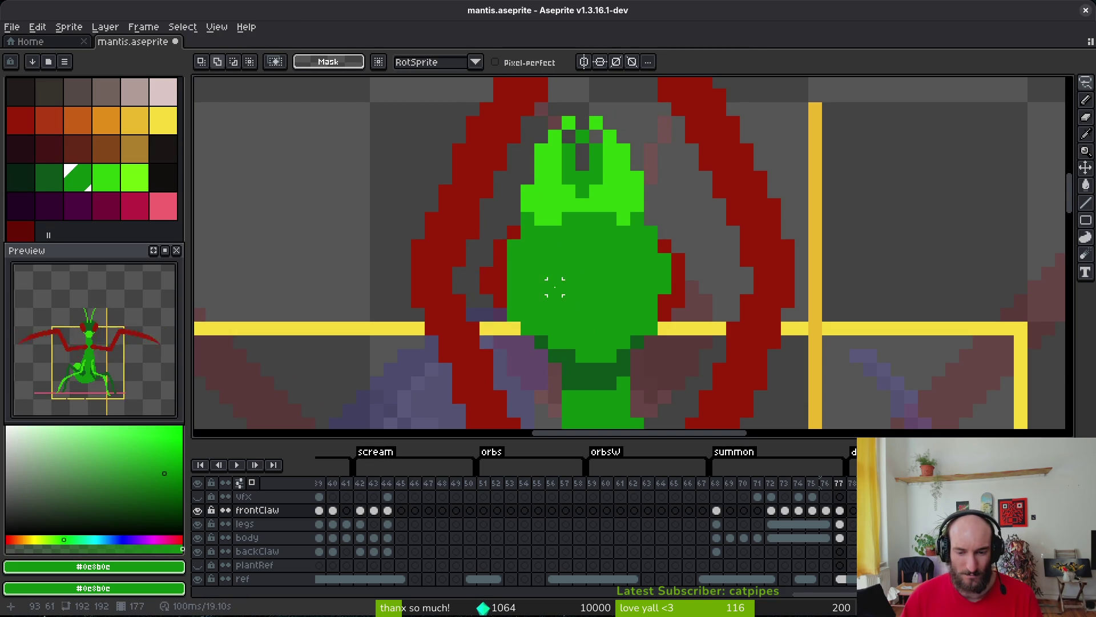
{"action": "left_click", "coordinate": [839, 538]}
{"action": "mouse_move", "coordinate": [595, 106]}
{"action": "left_mouse_down"}
{"action": "mouse_move", "coordinate": [608, 110]}
{"action": "mouse_move", "coordinate": [534, 151]}
{"action": "left_mouse_up"}
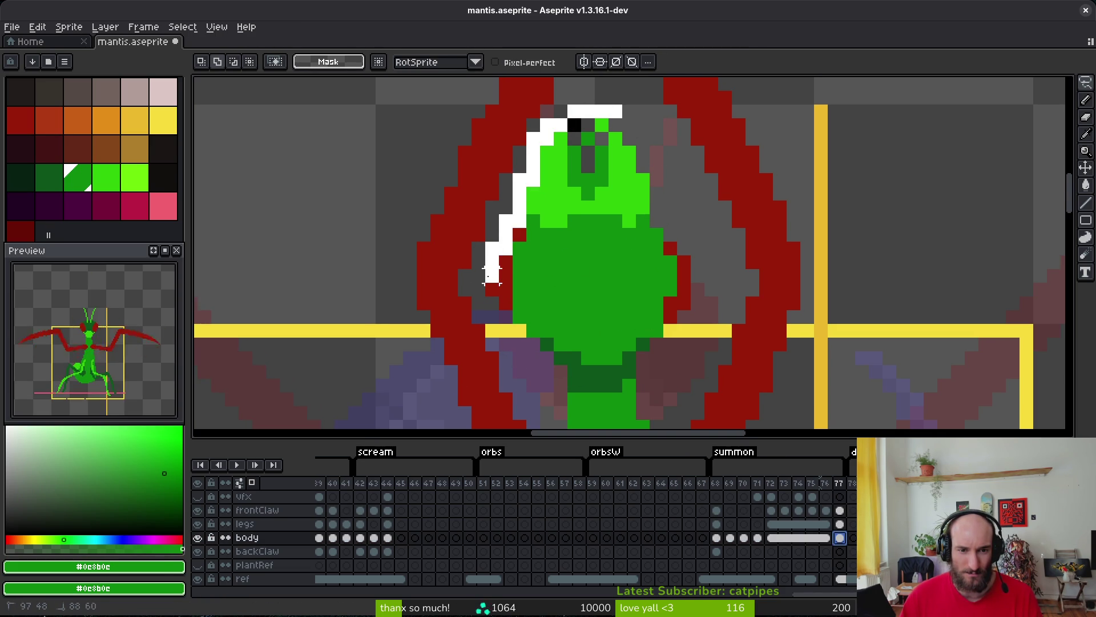
{"action": "left_click_drag", "start_coordinate": [492, 276], "coordinate": [520, 346]}
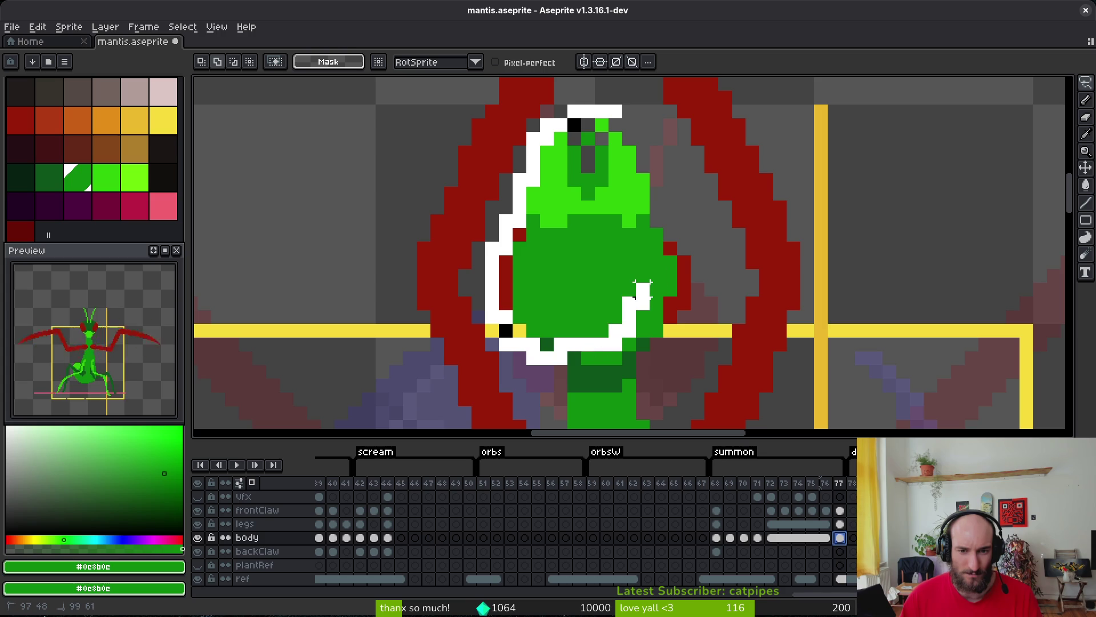
{"action": "left_click_drag", "start_coordinate": [665, 245], "coordinate": [625, 117]}
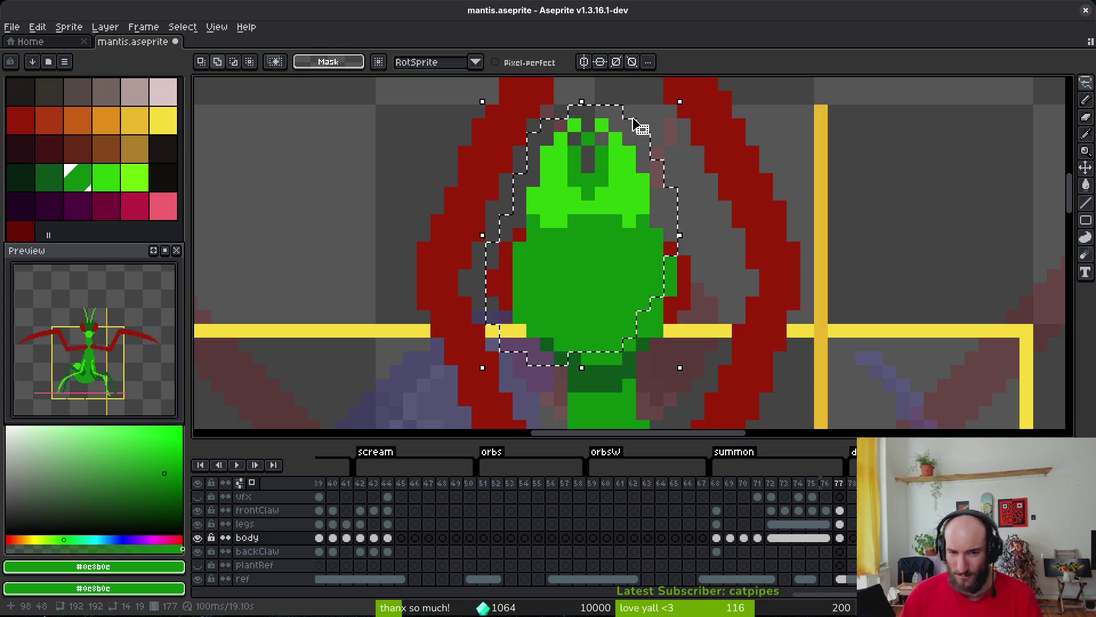
Undo and redo the recent edits, then paint a body edge pixel in the claw red.
{"action": "key", "text": "b"}
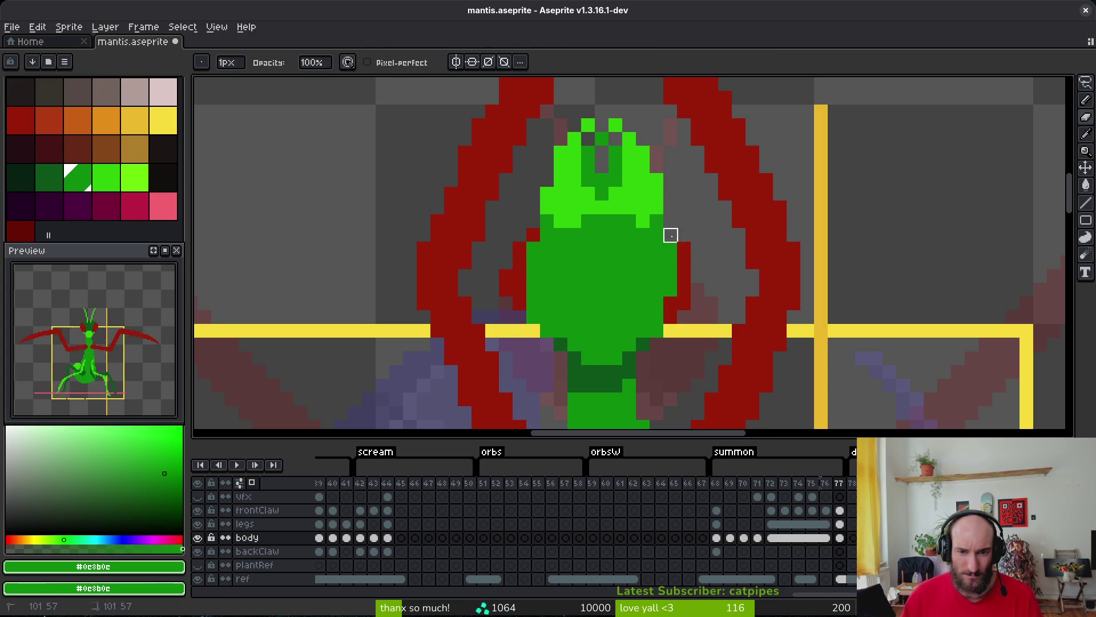
{"action": "key", "text": "ctrl+z"}
{"action": "key", "text": "ctrl+z"}
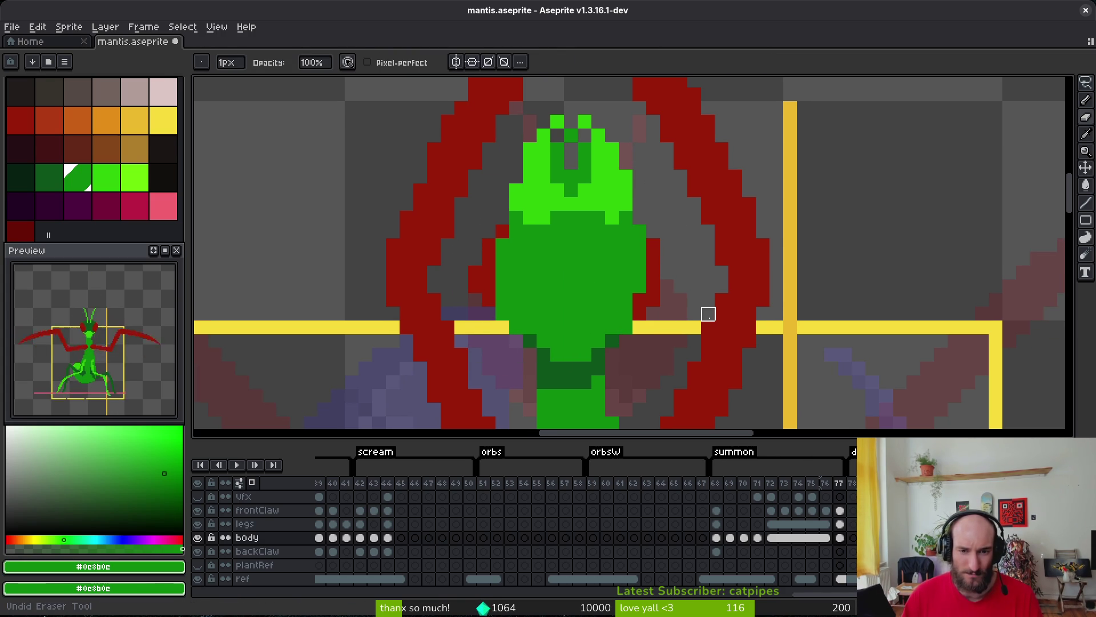
{"action": "key", "text": "ctrl+z"}
{"action": "key", "text": "ctrl+z"}
{"action": "key", "text": "ctrl+y"}
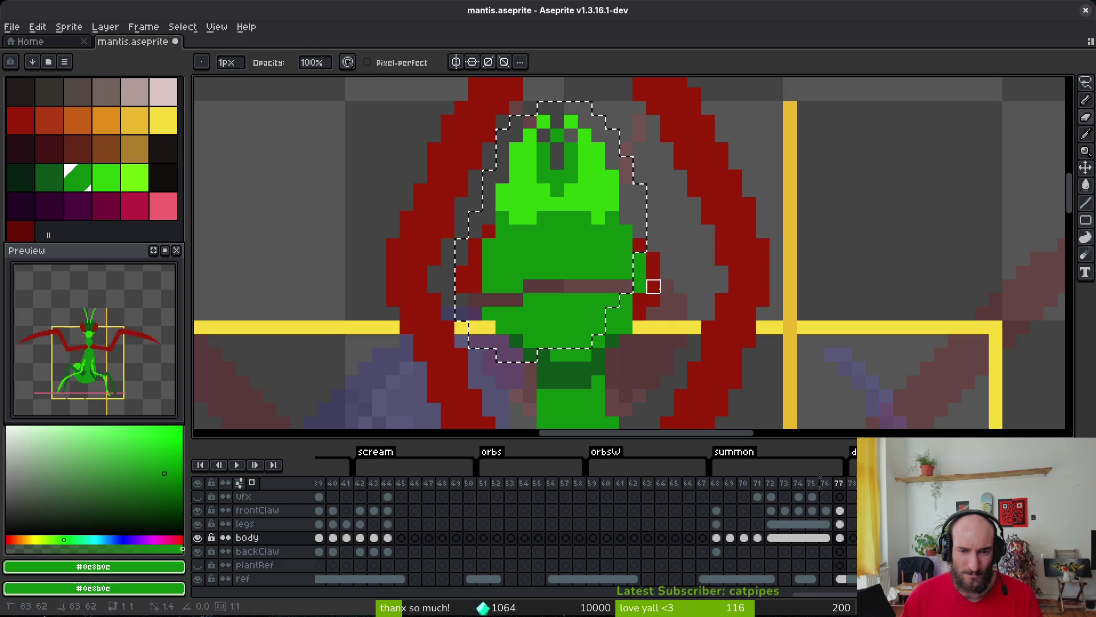
{"action": "key", "text": "ctrl+y"}
{"action": "left_click", "coordinate": [656, 257], "text": "alt"}
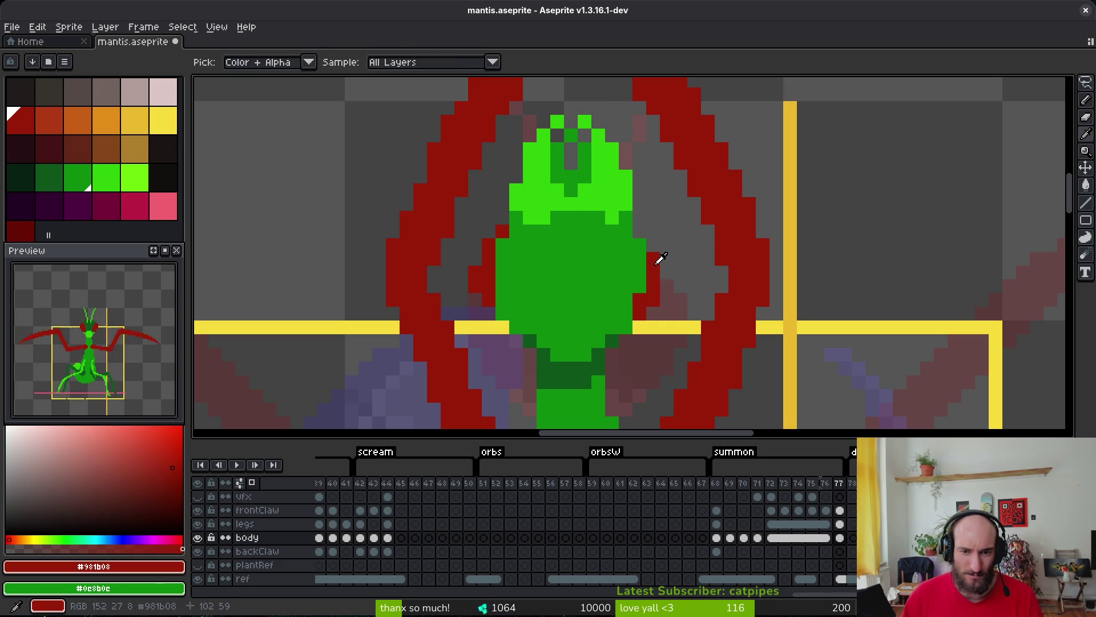
{"action": "left_click", "coordinate": [640, 243]}
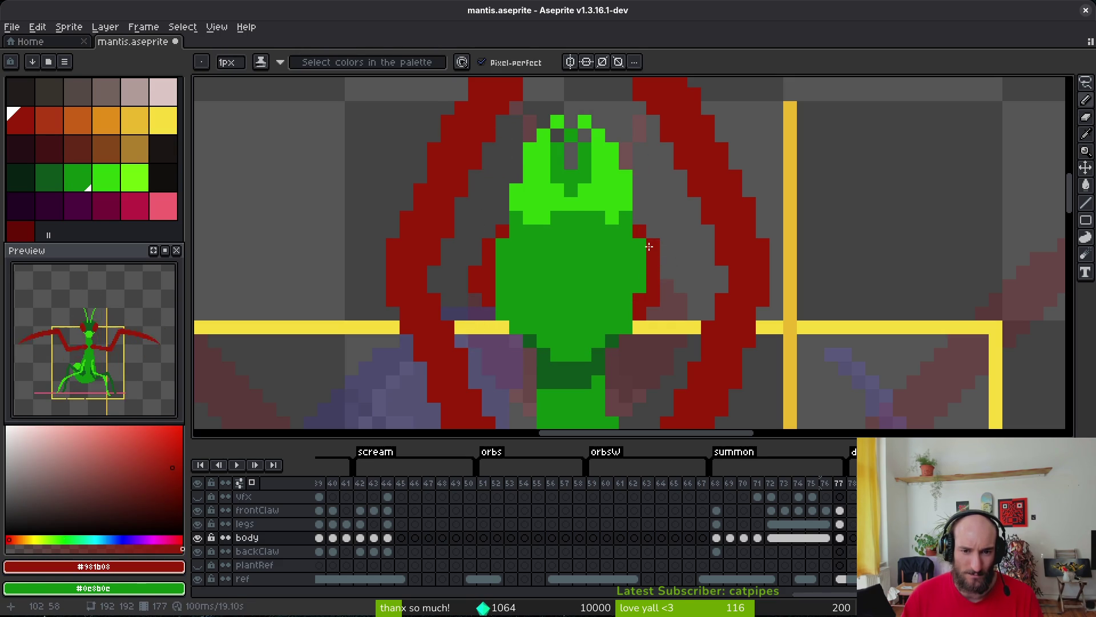
Sample the body green, paint a body pixel green, and save.
{"action": "scroll", "coordinate": [688, 318], "scroll_direction": "down", "scroll_amount": 4}
{"action": "scroll", "coordinate": [674, 321], "scroll_direction": "up", "scroll_amount": 3}
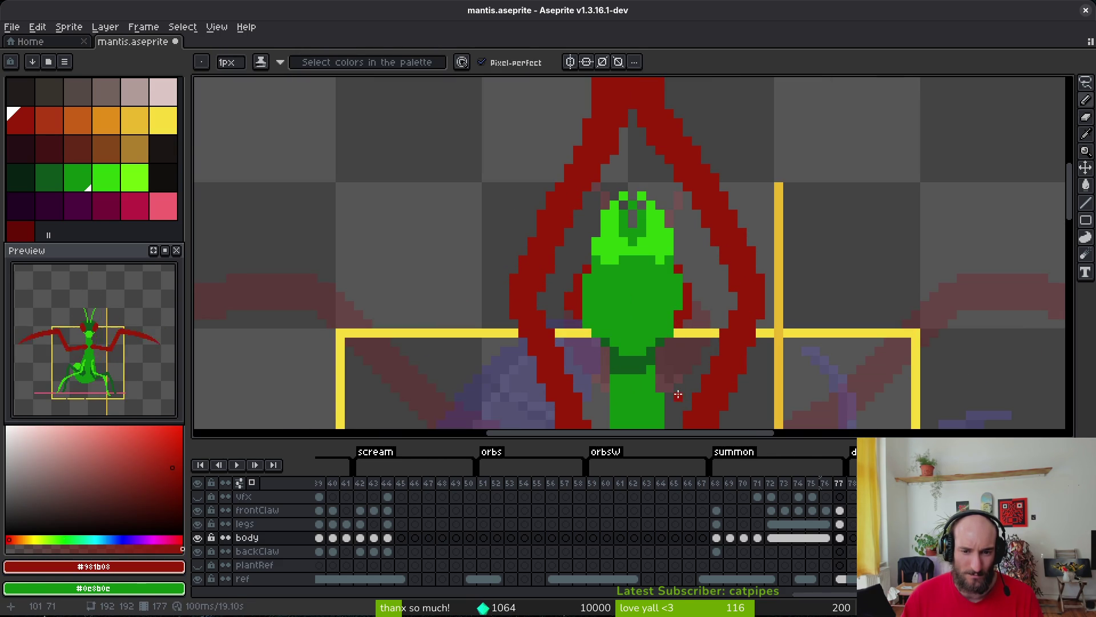
{"action": "scroll", "coordinate": [642, 387], "scroll_direction": "up", "scroll_amount": 3}
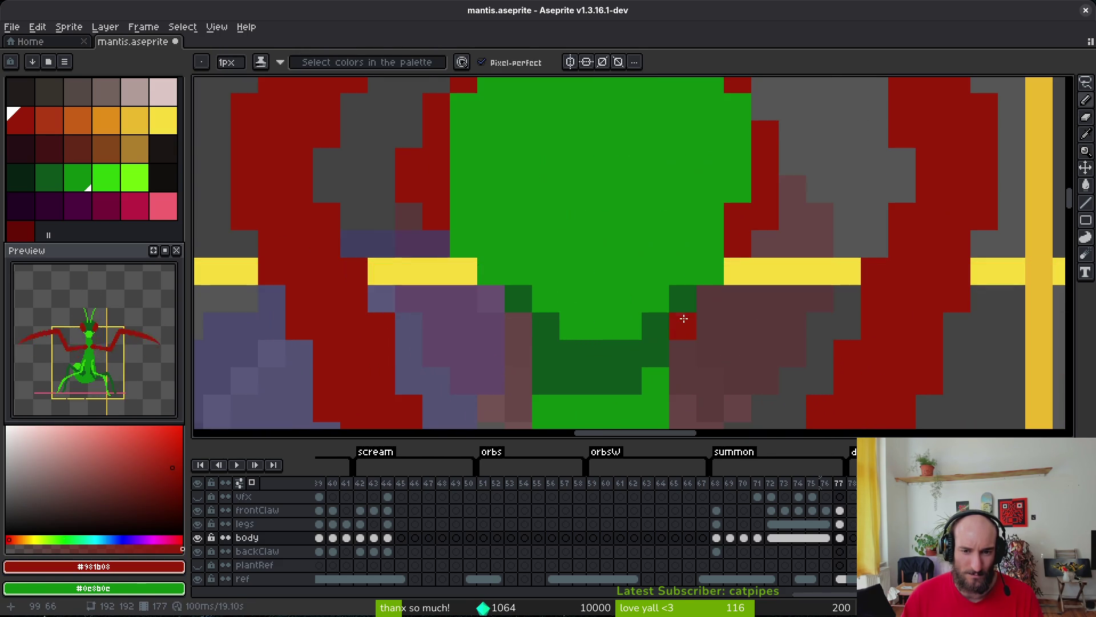
{"action": "left_click", "coordinate": [682, 279], "text": "alt"}
{"action": "scroll", "coordinate": [533, 290], "scroll_direction": "down", "scroll_amount": 3}
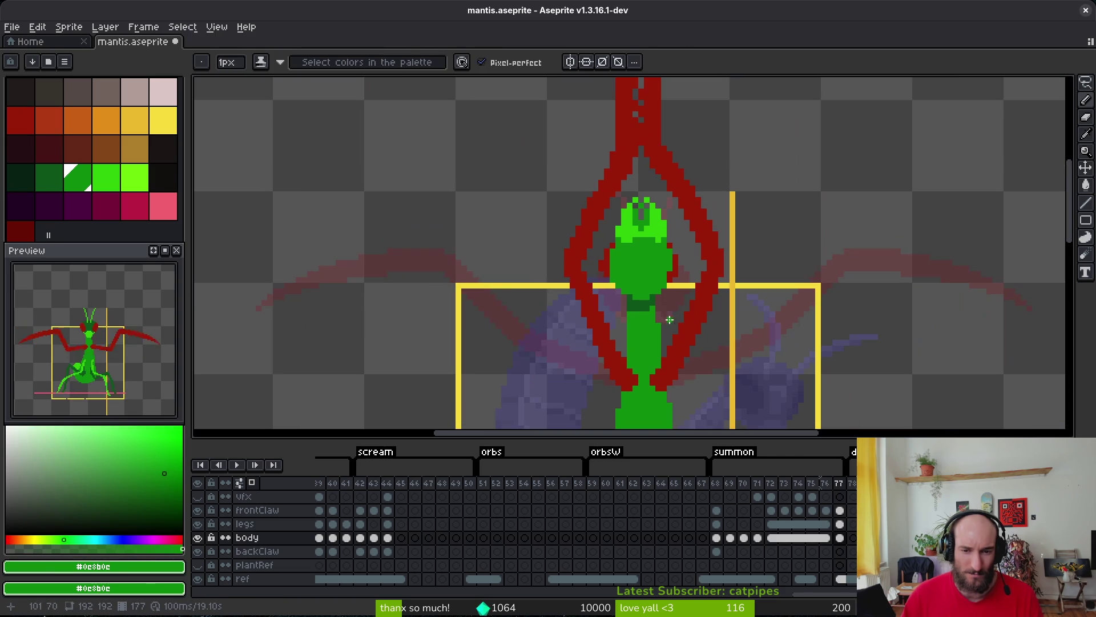
{"action": "key", "text": "ctrl+s"}
{"action": "left_click", "coordinate": [621, 291]}
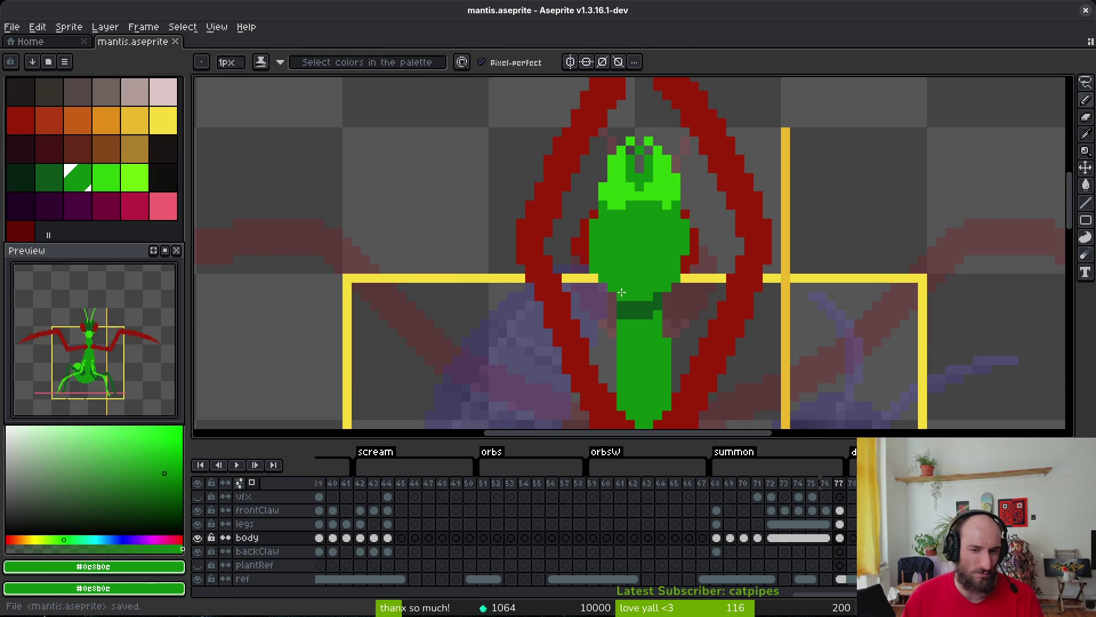
{"action": "scroll", "coordinate": [639, 251], "scroll_direction": "down", "scroll_amount": 3}
{"action": "scroll", "coordinate": [680, 298], "scroll_direction": "up", "scroll_amount": 1}
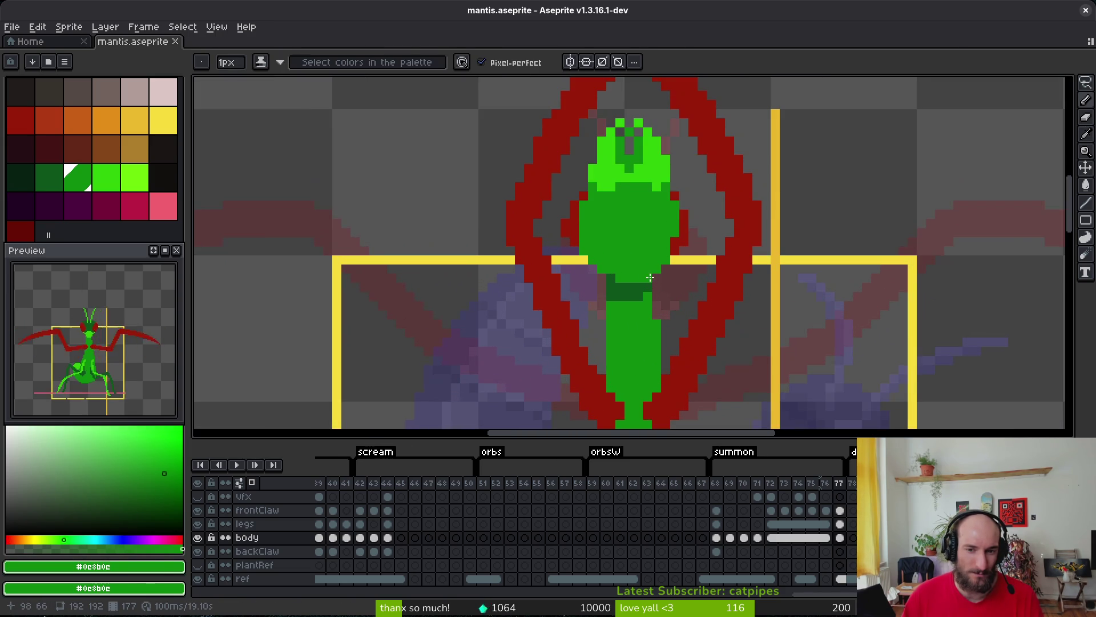
{"action": "scroll", "coordinate": [680, 294], "scroll_direction": "down", "scroll_amount": 2}
{"action": "key", "text": "ctrl+s"}
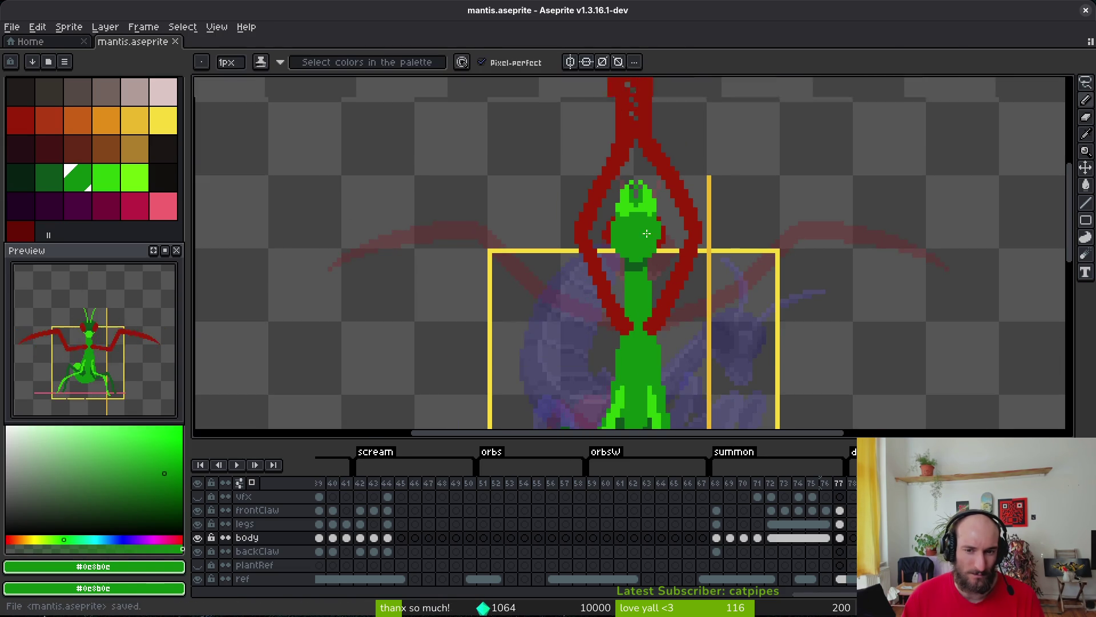
Paint a pixel in the light head green, undo and redo it, pick the claw red, and save.
{"action": "scroll", "coordinate": [656, 172], "scroll_direction": "up", "scroll_amount": 3}
{"action": "left_click", "coordinate": [648, 147], "text": "alt"}
{"action": "left_click", "coordinate": [670, 224]}
{"action": "key", "text": "ctrl+s"}
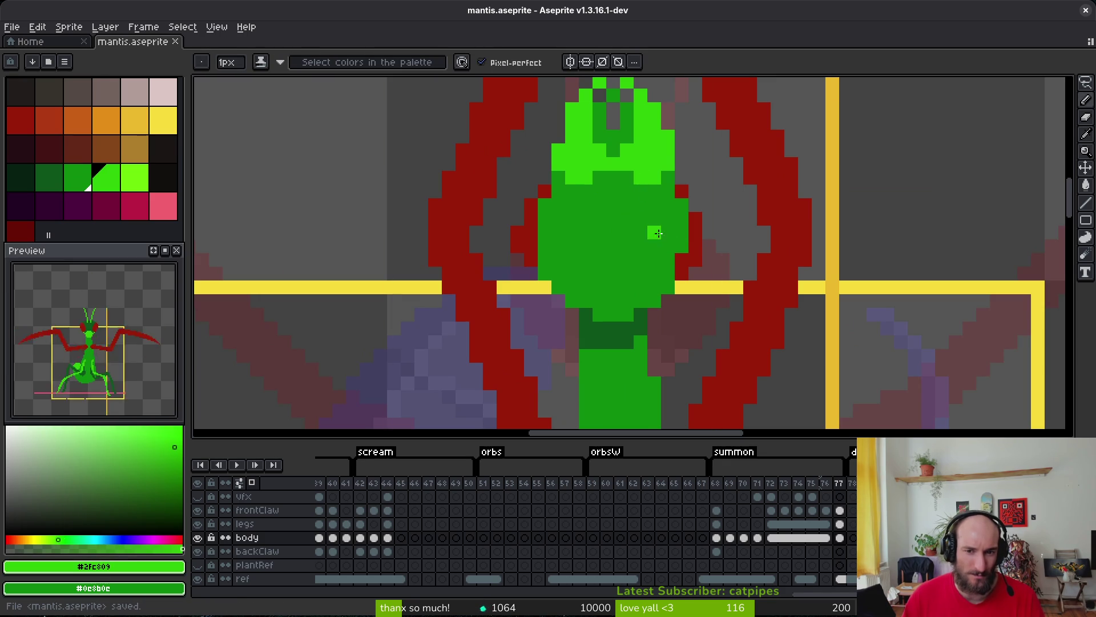
{"action": "scroll", "coordinate": [643, 262], "scroll_direction": "down", "scroll_amount": 3}
{"action": "scroll", "coordinate": [615, 264], "scroll_direction": "up", "scroll_amount": 2}
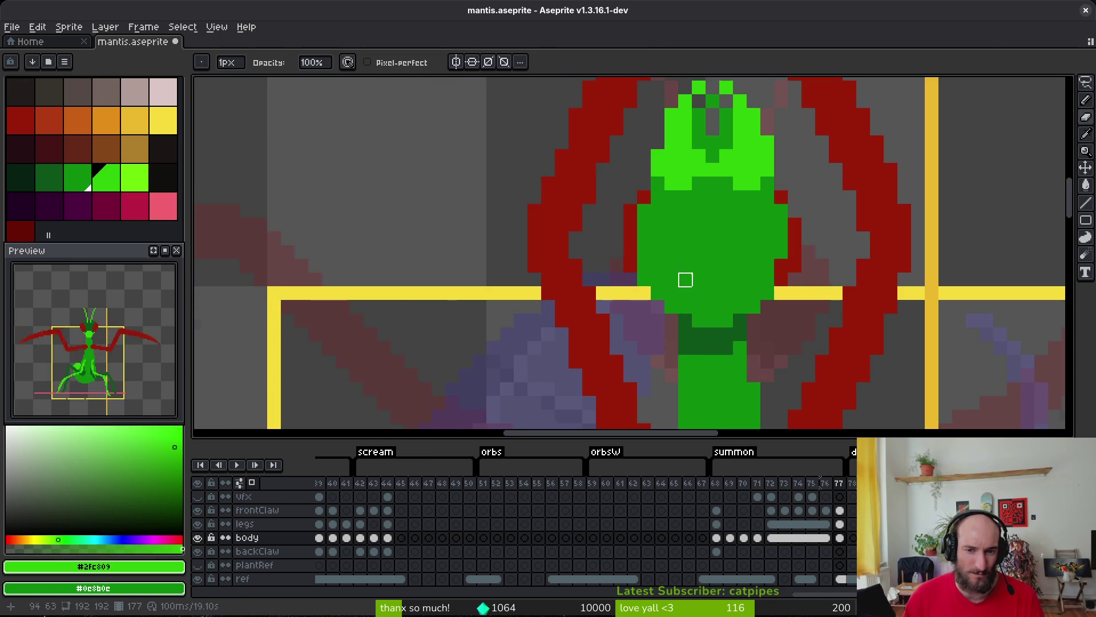
{"action": "scroll", "coordinate": [685, 279], "scroll_direction": "up", "scroll_amount": 1}
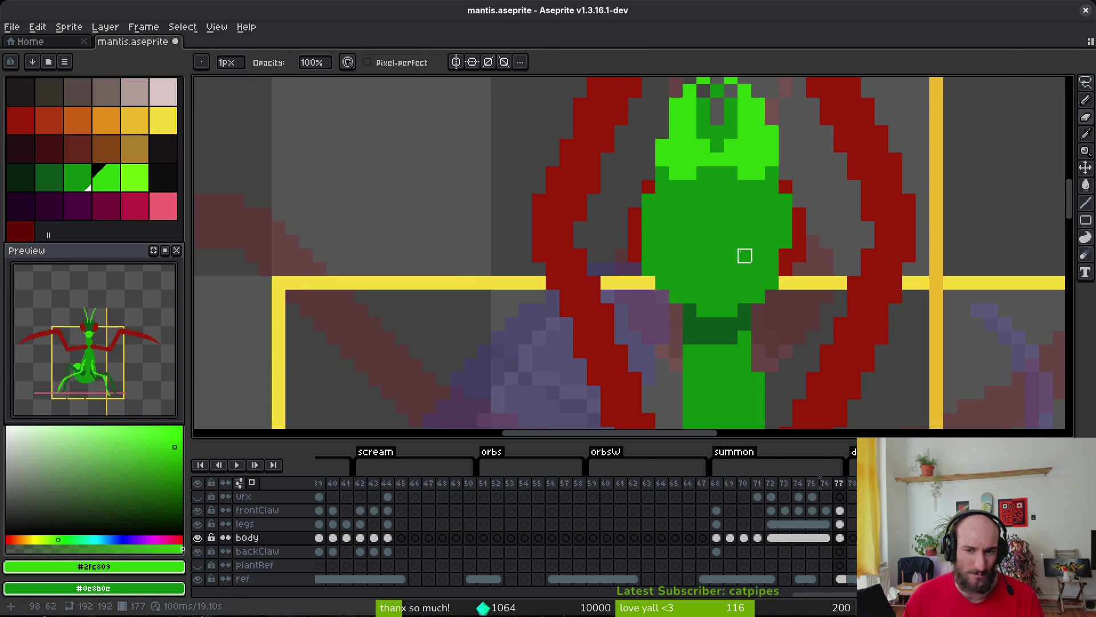
{"action": "scroll", "coordinate": [743, 257], "scroll_direction": "up", "scroll_amount": 1}
{"action": "key", "text": "ctrl+z"}
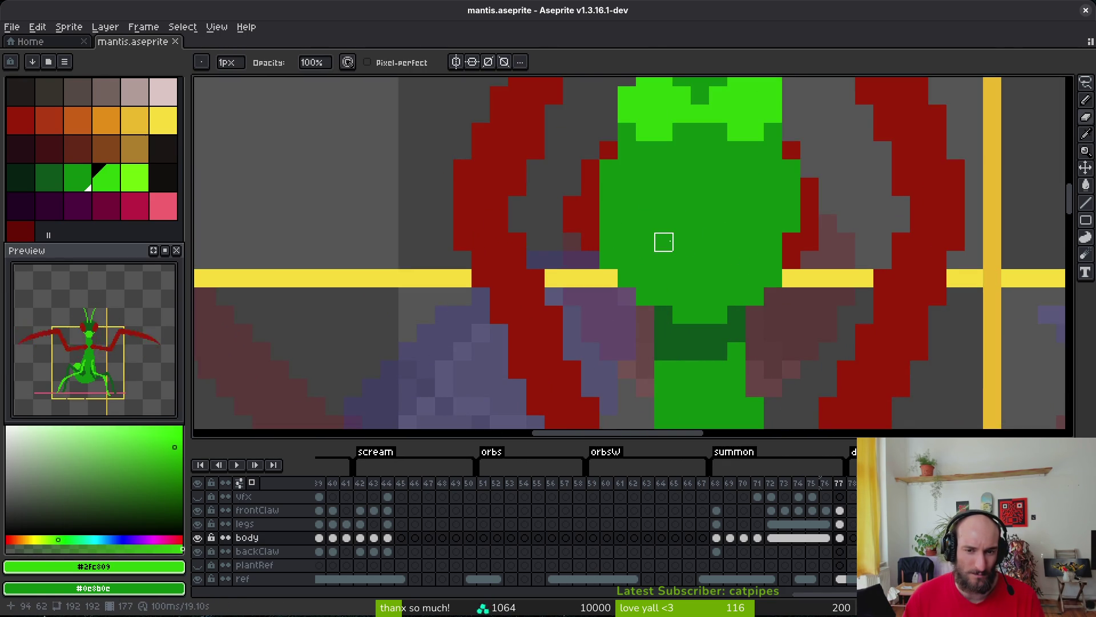
{"action": "scroll", "coordinate": [701, 224], "scroll_direction": "down", "scroll_amount": 5}
{"action": "scroll", "coordinate": [687, 240], "scroll_direction": "up", "scroll_amount": 4}
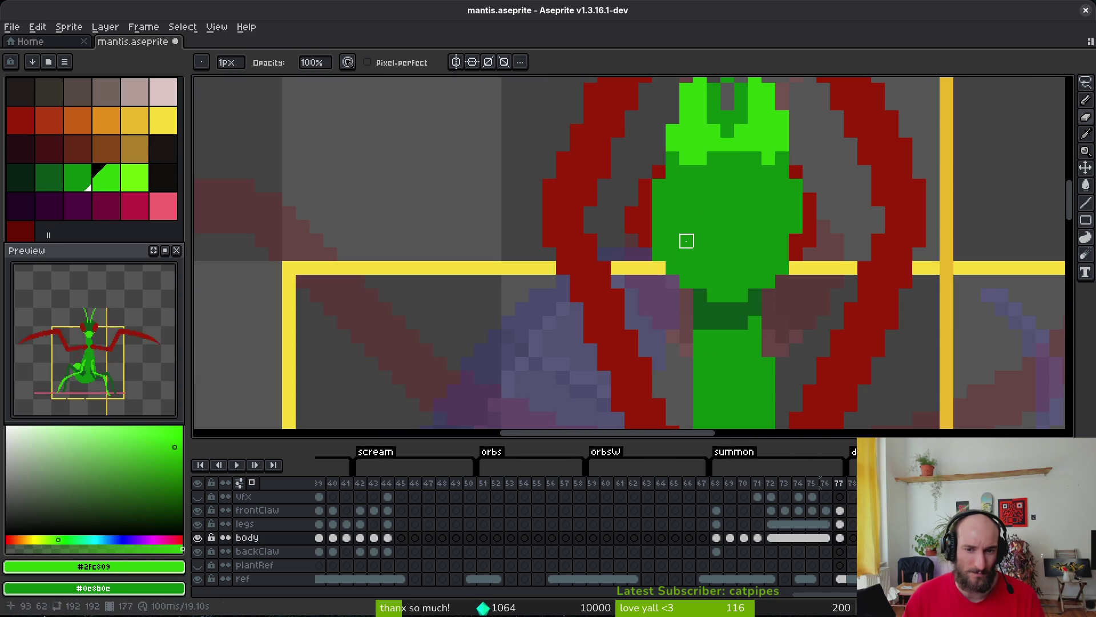
{"action": "key", "text": "ctrl+y"}
{"action": "left_click", "coordinate": [648, 216], "text": "alt"}
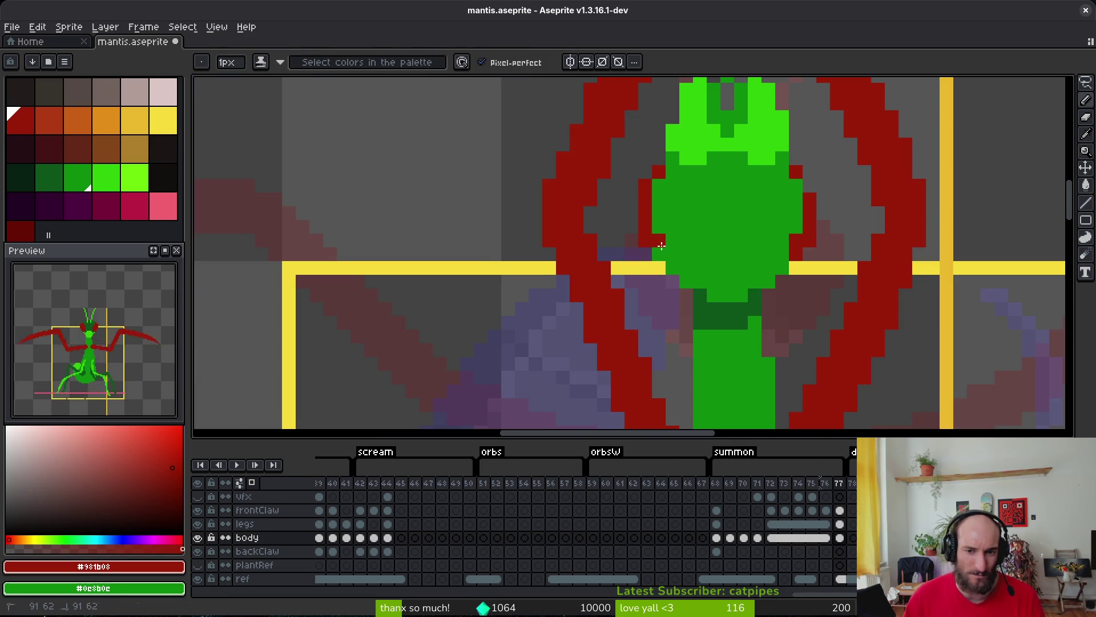
{"action": "scroll", "coordinate": [657, 253], "scroll_direction": "down", "scroll_amount": 3}
{"action": "key", "text": "ctrl+s"}
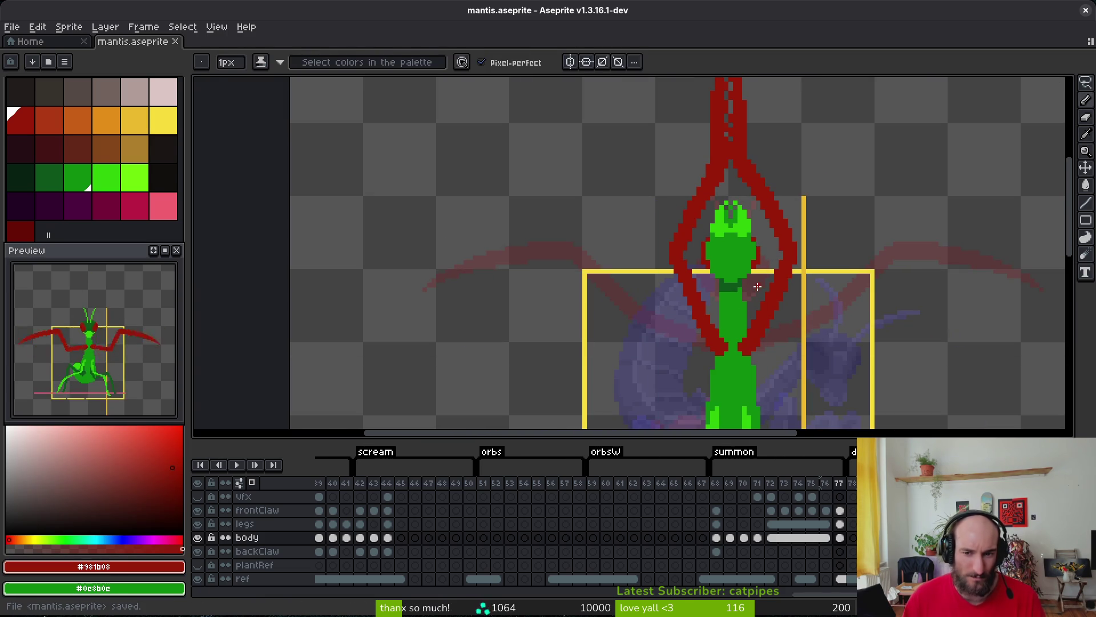
Draw red lines down the right and left edges of the mantis head.
{"action": "left_click_drag", "start_coordinate": [758, 284], "coordinate": [656, 288]}
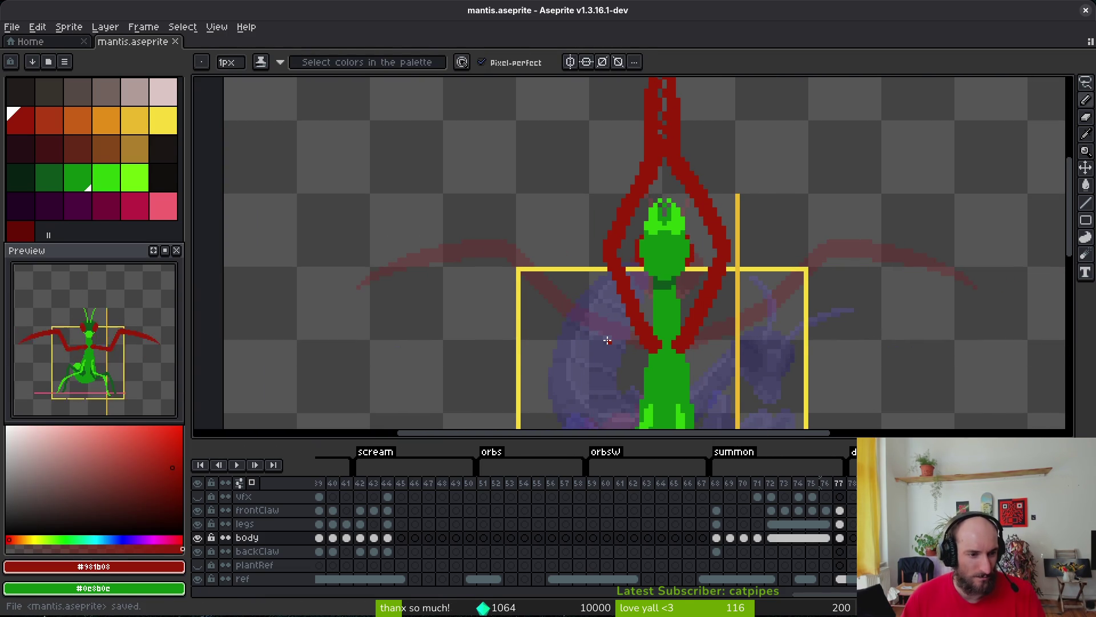
{"action": "scroll", "coordinate": [734, 306], "scroll_direction": "up", "scroll_amount": 2}
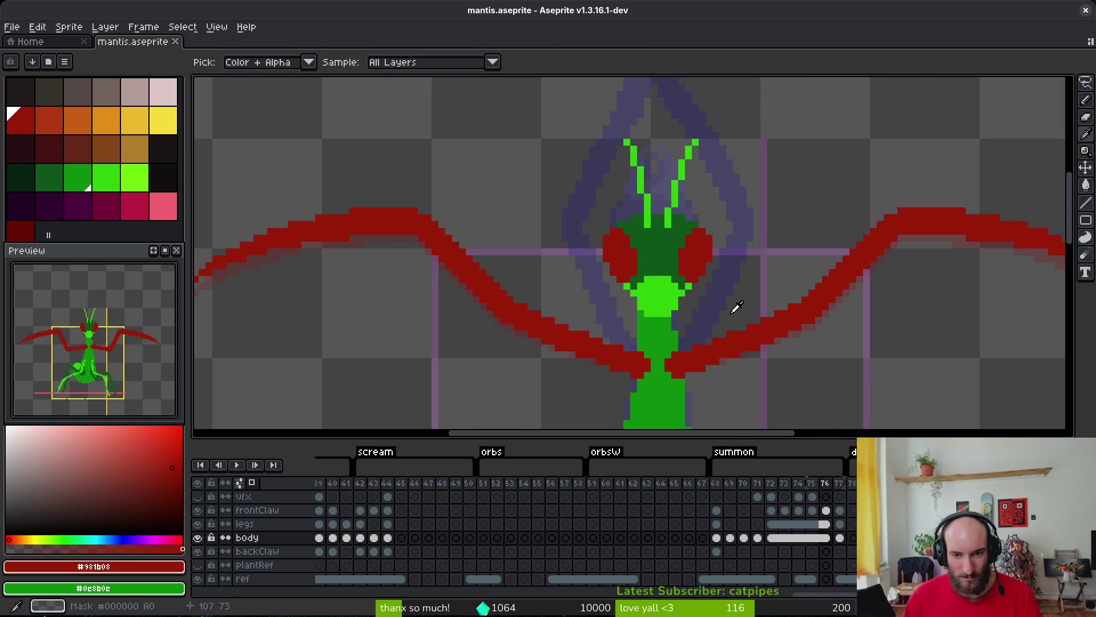
{"action": "scroll", "coordinate": [700, 219], "scroll_direction": "up", "scroll_amount": 2}
{"action": "left_click_drag", "start_coordinate": [717, 222], "coordinate": [680, 295]}
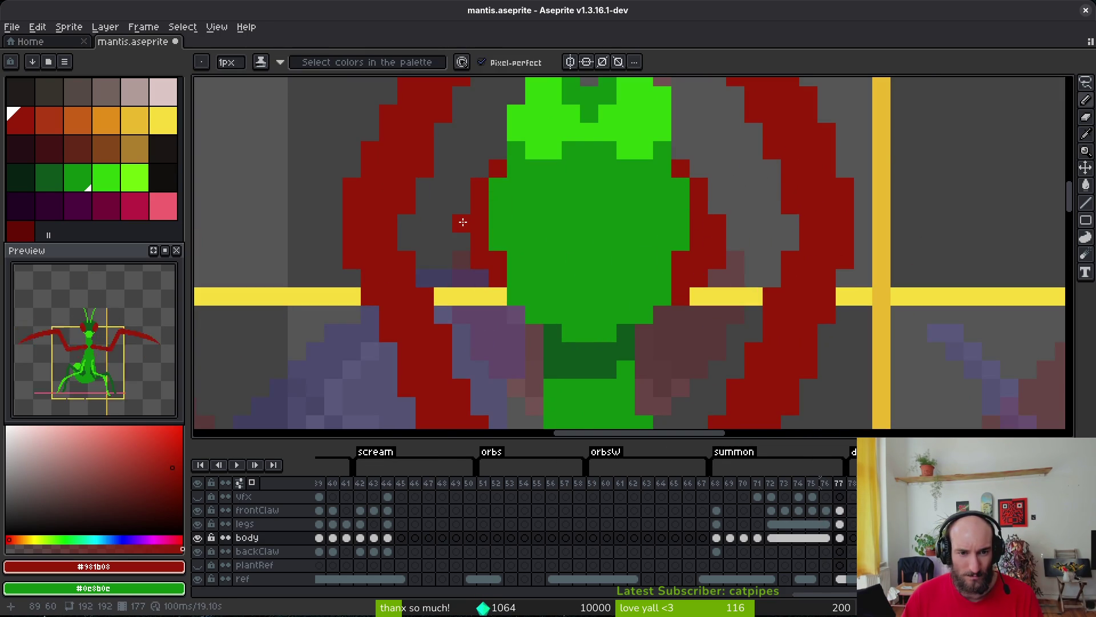
{"action": "left_click_drag", "start_coordinate": [462, 221], "coordinate": [478, 278]}
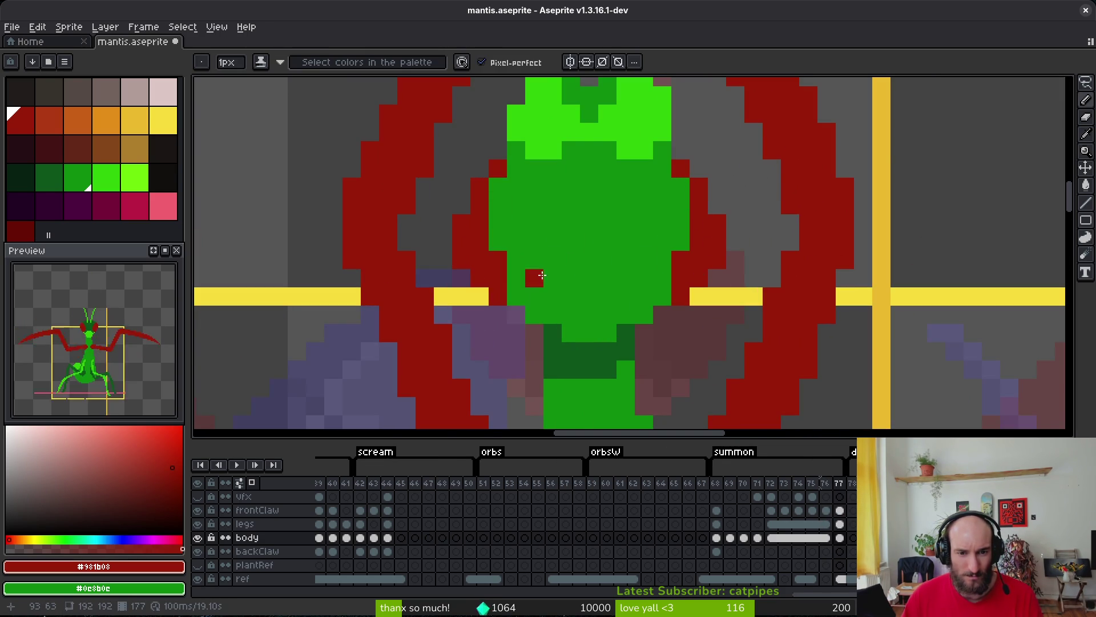
Paint the stray red pixels on the body back to green, undo the last pencil stroke, and save.
{"action": "right_click", "coordinate": [542, 275]}
{"action": "scroll", "coordinate": [541, 276], "scroll_direction": "down", "scroll_amount": 3}
{"action": "scroll", "coordinate": [513, 253], "scroll_direction": "up", "scroll_amount": 2}
{"action": "left_click", "coordinate": [513, 253]}
{"action": "scroll", "coordinate": [630, 256], "scroll_direction": "down", "scroll_amount": 3}
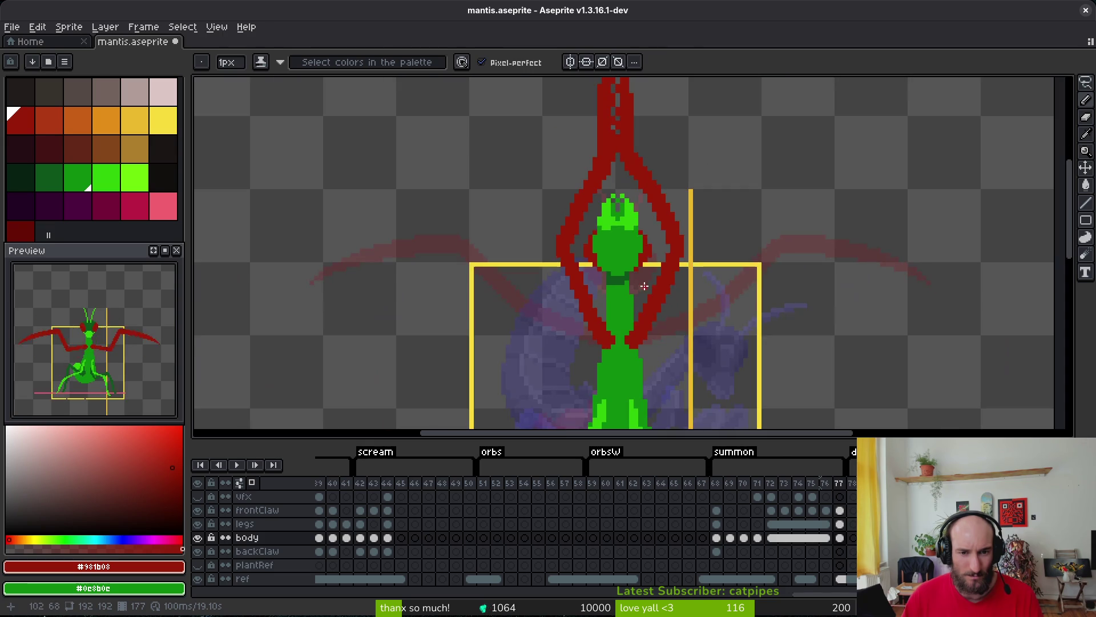
{"action": "key", "text": "comma"}
{"action": "key", "text": "alt"}
{"action": "key", "text": "period"}
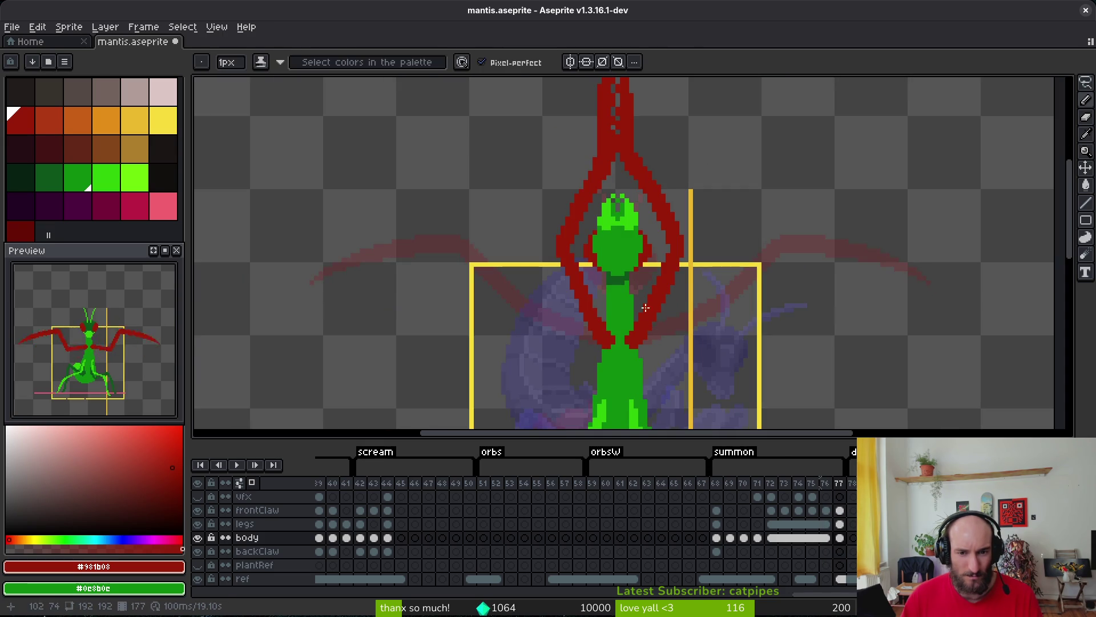
{"action": "scroll", "coordinate": [656, 317], "scroll_direction": "up", "scroll_amount": 3}
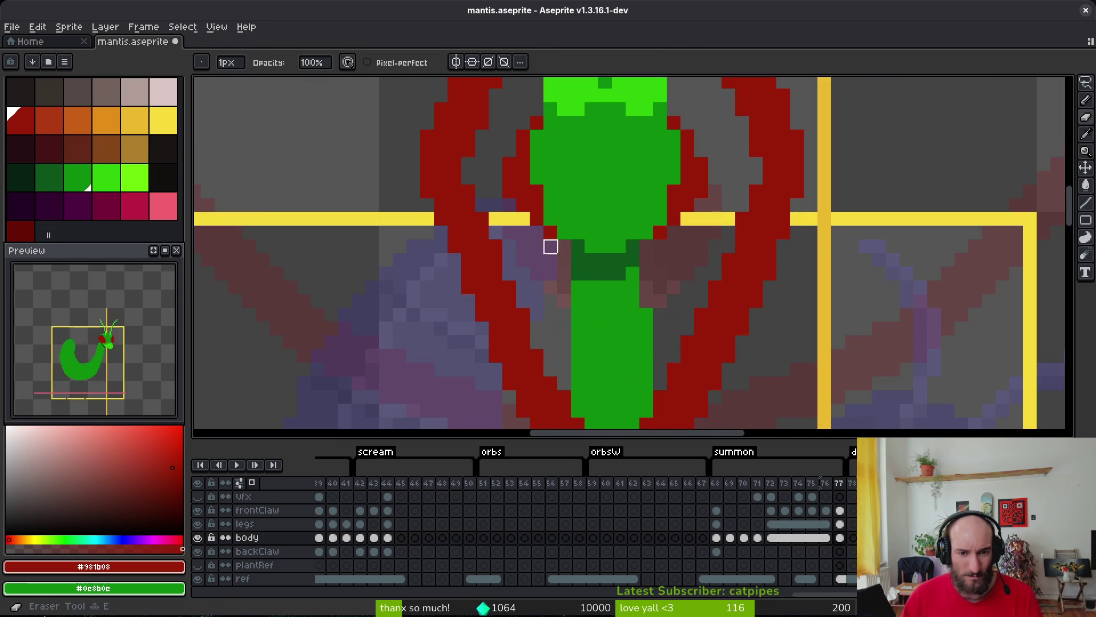
{"action": "left_click", "coordinate": [651, 191], "text": "alt"}
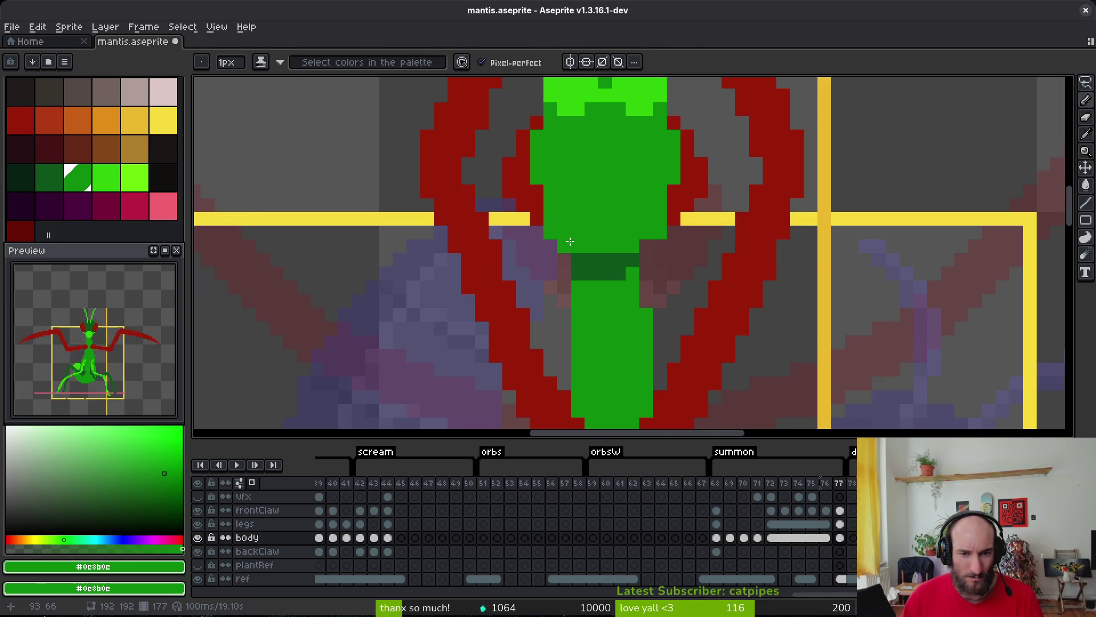
{"action": "scroll", "coordinate": [570, 241], "scroll_direction": "down", "scroll_amount": 3}
{"action": "scroll", "coordinate": [649, 273], "scroll_direction": "up", "scroll_amount": 2}
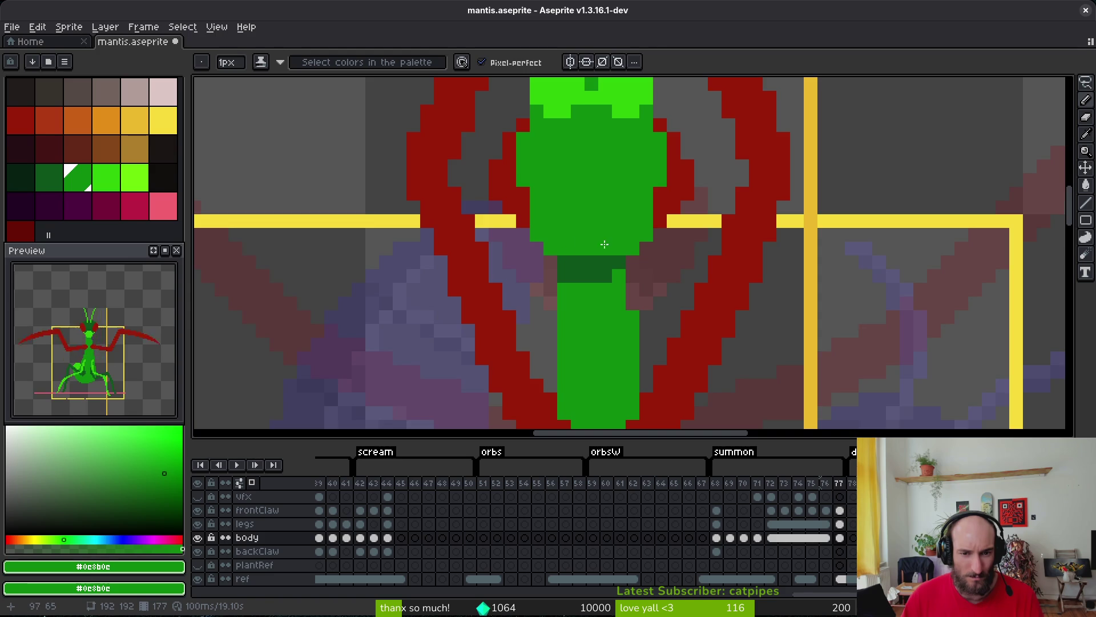
{"action": "scroll", "coordinate": [604, 244], "scroll_direction": "down", "scroll_amount": 5}
{"action": "key", "text": "ctrl+z"}
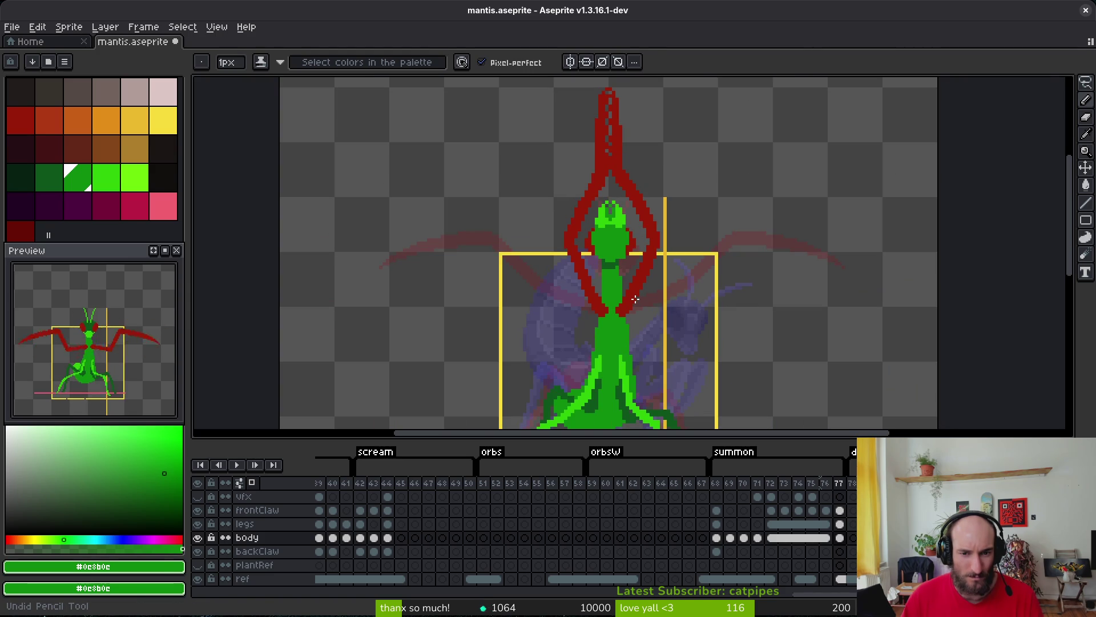
{"action": "key", "text": "ctrl+s"}
Flip back and forth through summon frames 71–77 to compare the neighbouring mantis poses.
{"action": "scroll", "coordinate": [610, 262], "scroll_direction": "down", "scroll_amount": 3}
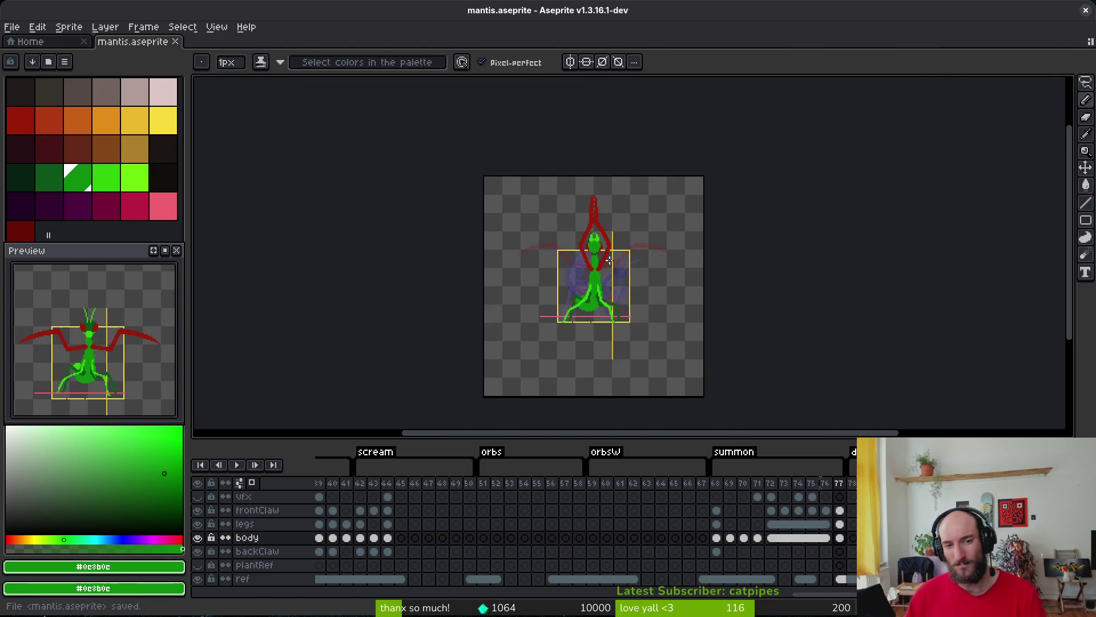
{"action": "scroll", "coordinate": [609, 261], "scroll_direction": "up", "scroll_amount": 2}
{"action": "key", "text": "Left"}
{"action": "key", "text": "Right"}
{"action": "key", "text": "Left"}
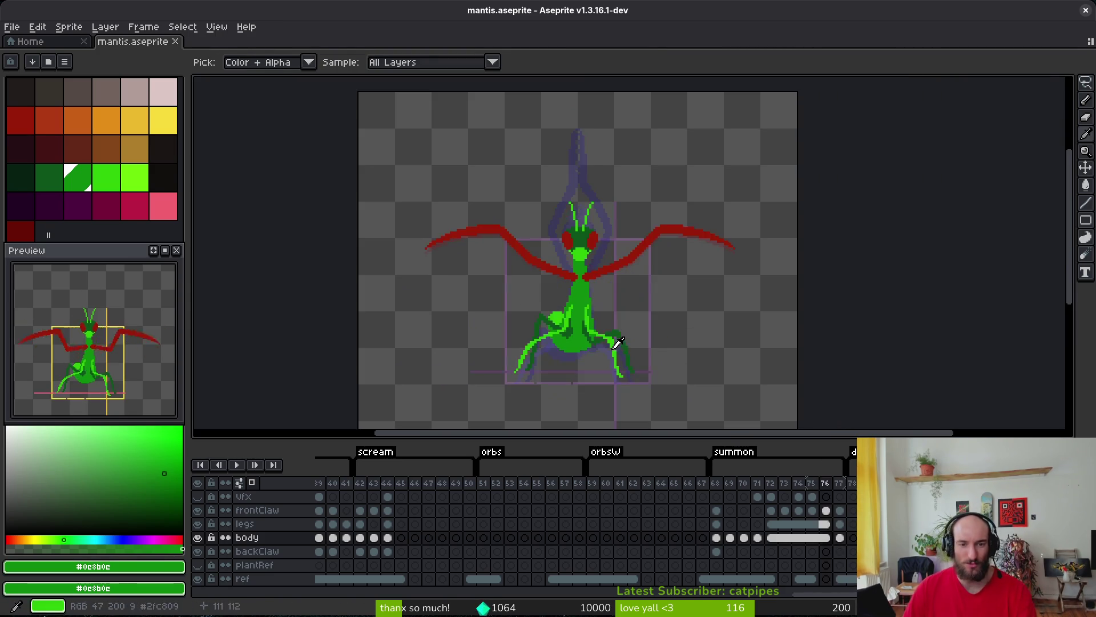
{"action": "key", "text": "Right"}
{"action": "key", "text": "Left"}
{"action": "key", "text": "Right"}
{"action": "key", "text": "Right"}
{"action": "key", "text": "Left"}
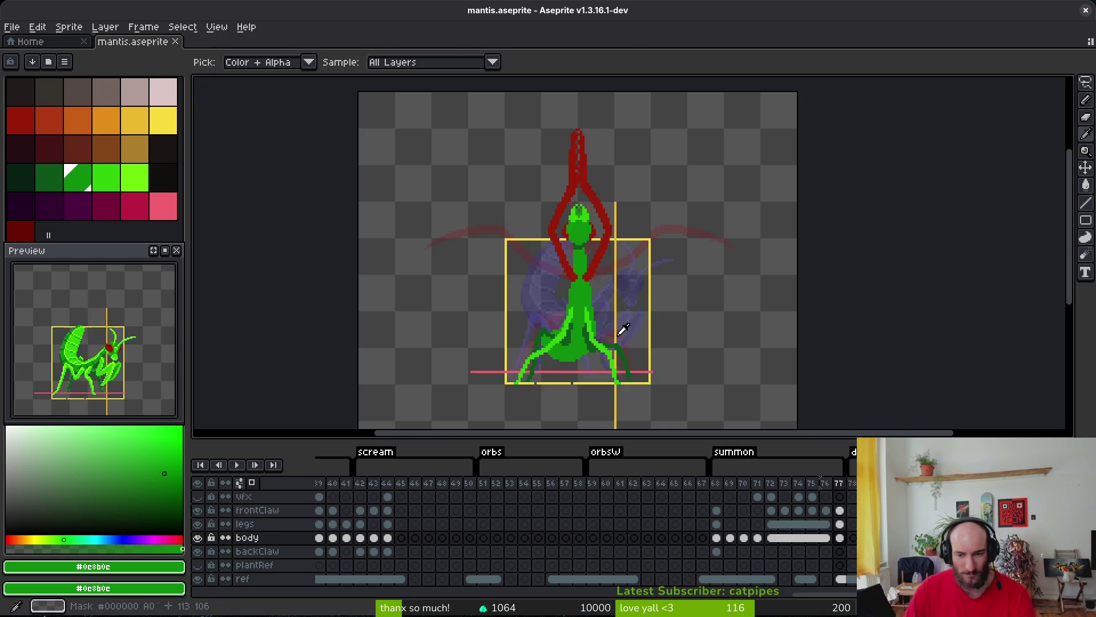
{"action": "key", "text": "Left"}
{"action": "key", "text": "Left"}
{"action": "key", "text": "Left"}
{"action": "key", "text": "Left"}
{"action": "key", "text": "Left"}
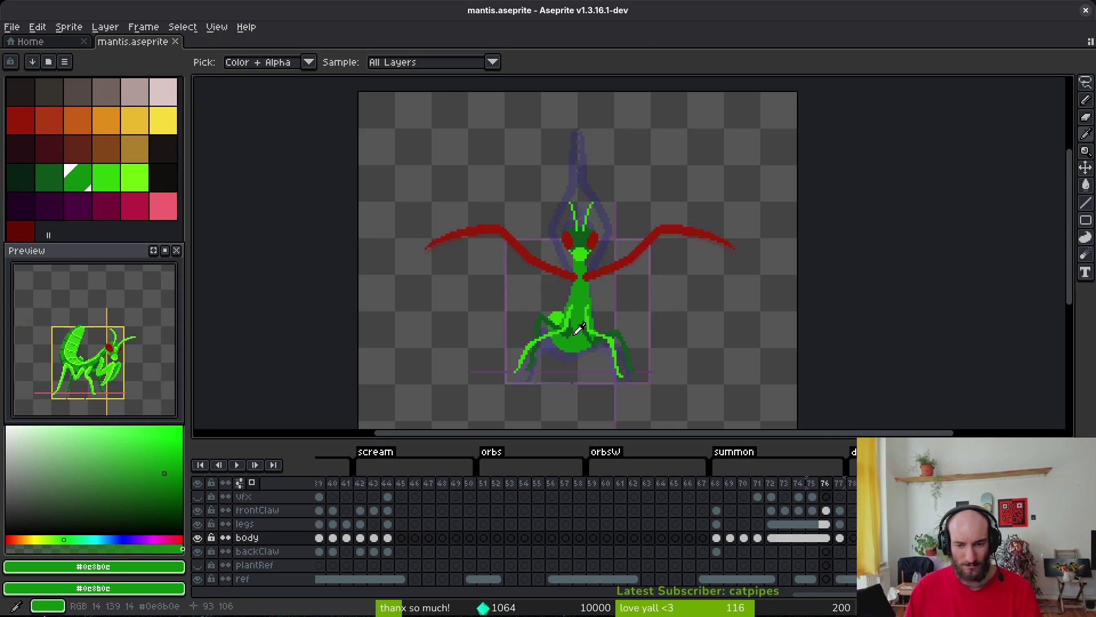
{"action": "key", "text": "Right"}
{"action": "key", "text": "Right"}
{"action": "key", "text": "Right"}
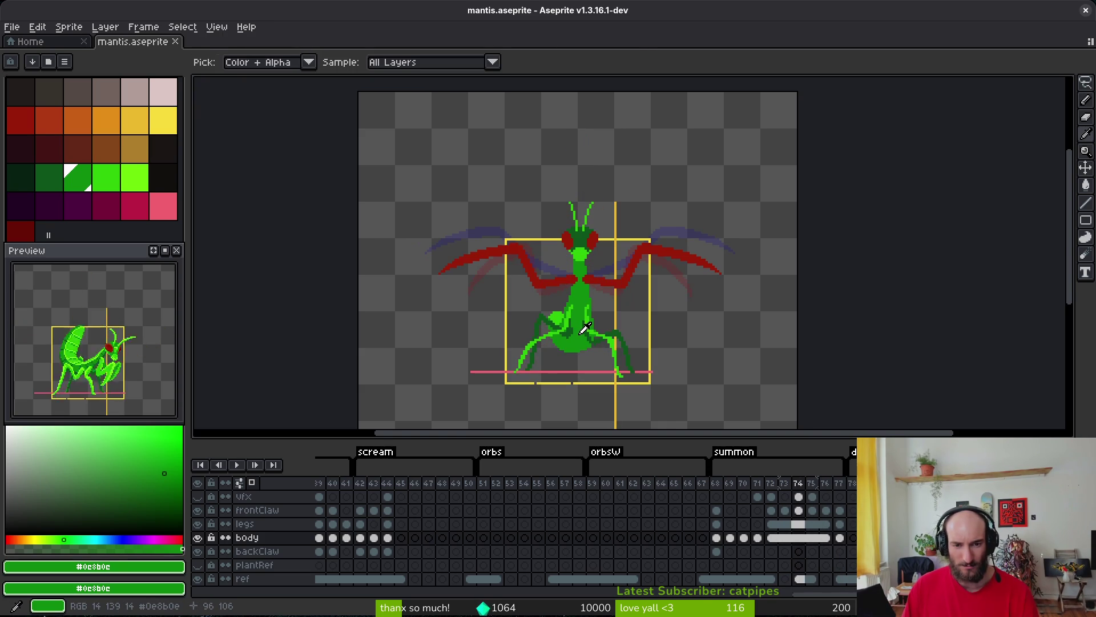
{"action": "key", "text": "Left"}
{"action": "key", "text": "Left"}
{"action": "key", "text": "Left"}
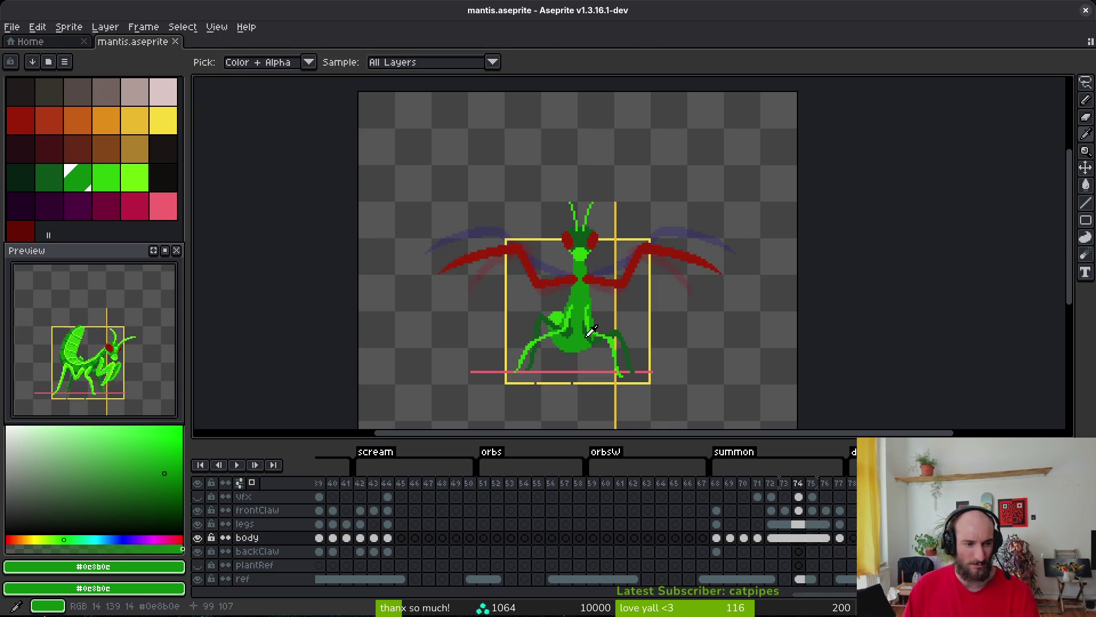
Toggle between Pencil and Eyedropper while stepping forward from frame 71, settling on frame 75.
{"action": "key", "text": "b"}
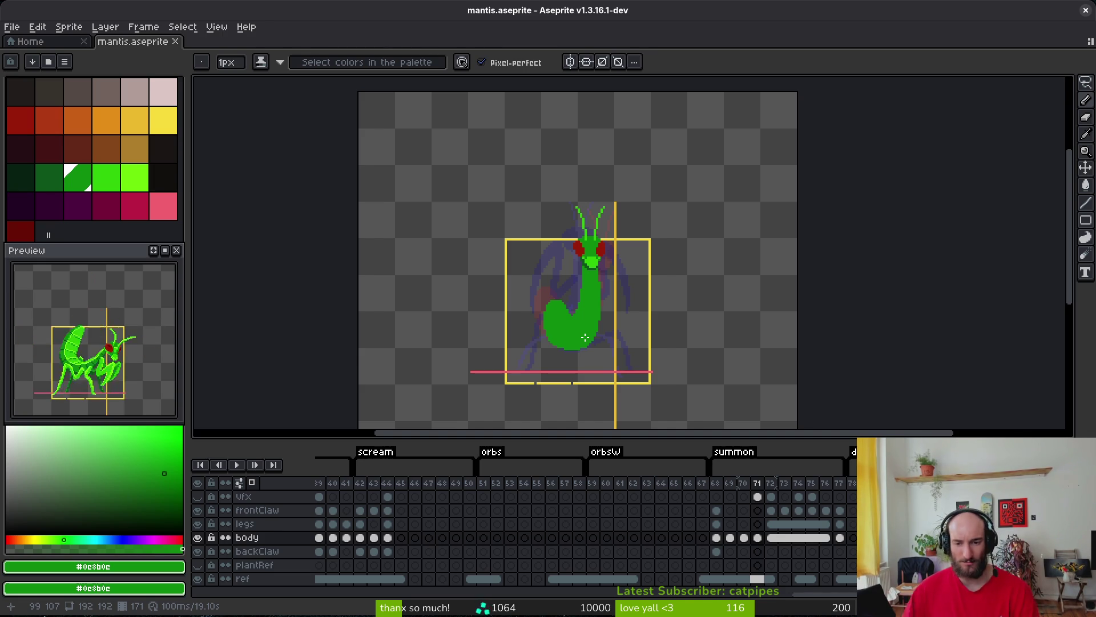
{"action": "key", "text": "i"}
{"action": "key", "text": "Right"}
{"action": "key", "text": "Right"}
{"action": "key", "text": "Right"}
{"action": "key", "text": "Right"}
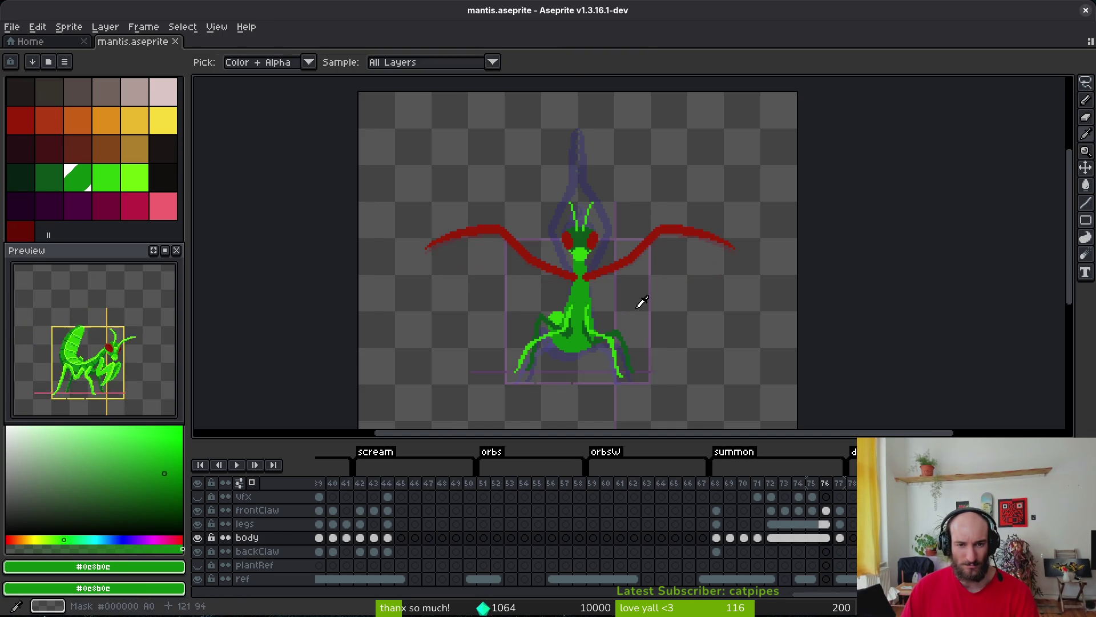
{"action": "key", "text": "Left"}
{"action": "key", "text": "Left"}
{"action": "key", "text": "Right"}
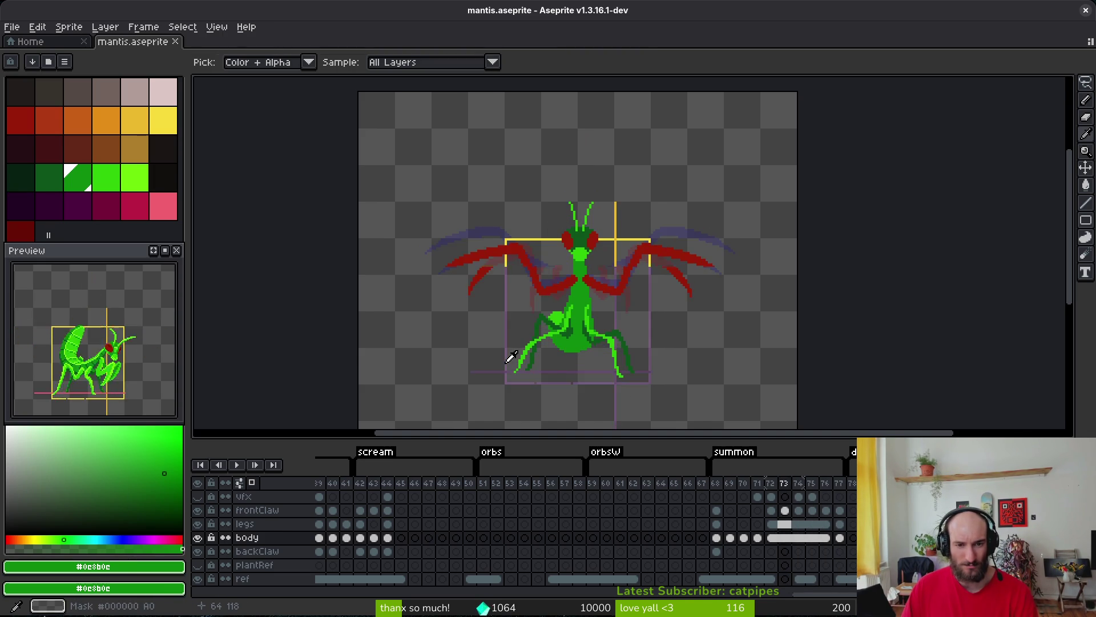
{"action": "key", "text": "Right"}
{"action": "key", "text": "b"}
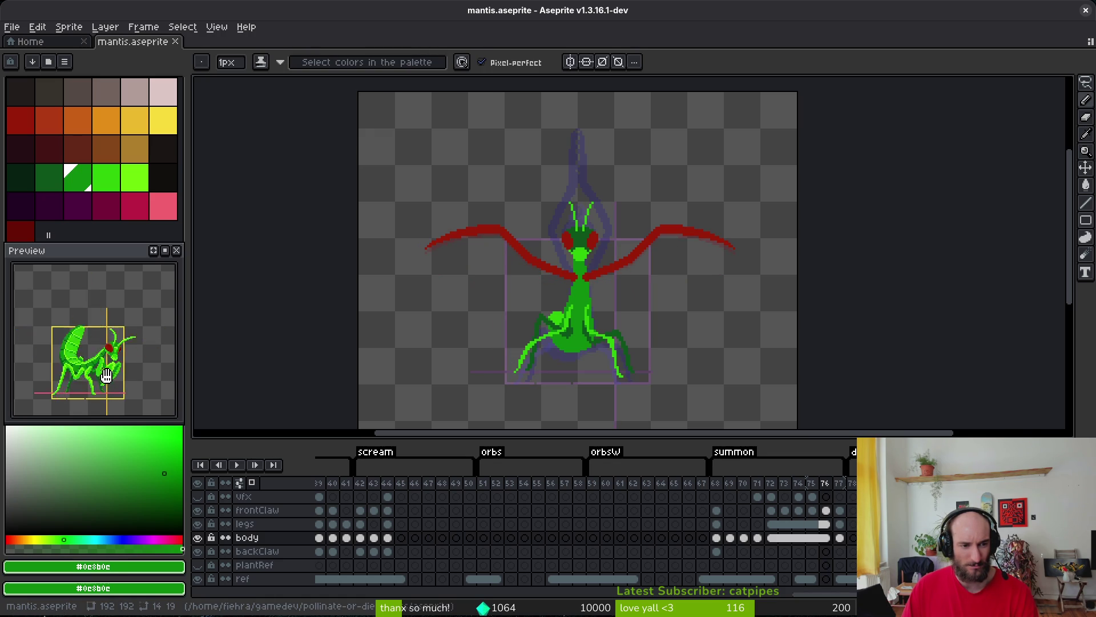
Compare frames 75 and 76, then switch back to the Pencil on frame 76.
{"action": "key", "text": "Left"}
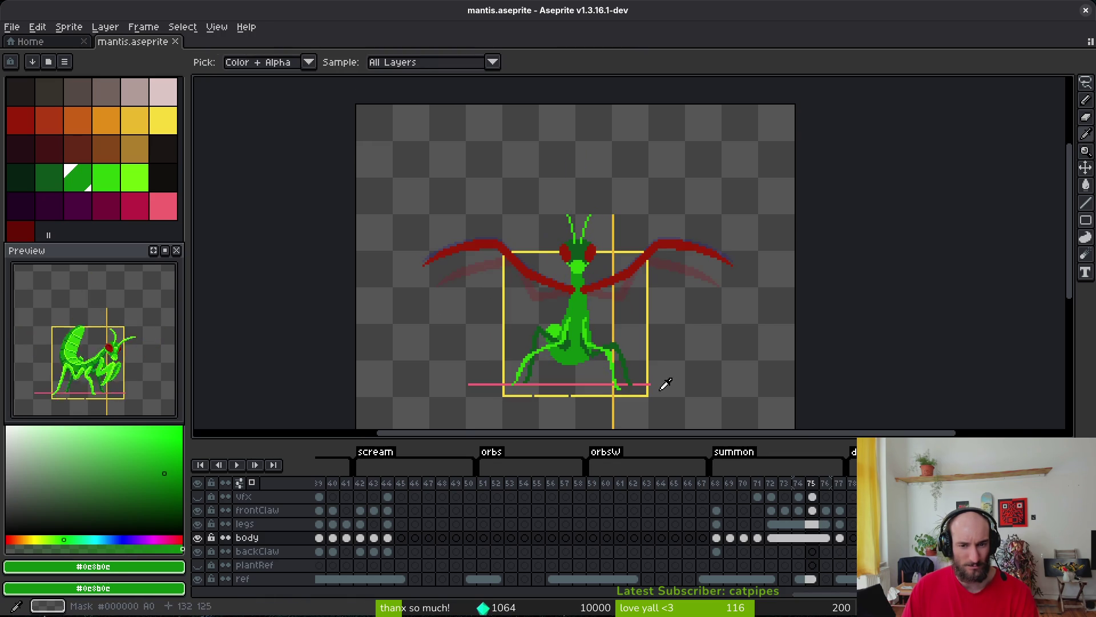
{"action": "scroll", "coordinate": [587, 268], "scroll_direction": "up", "scroll_amount": 3}
{"action": "key", "text": "Right"}
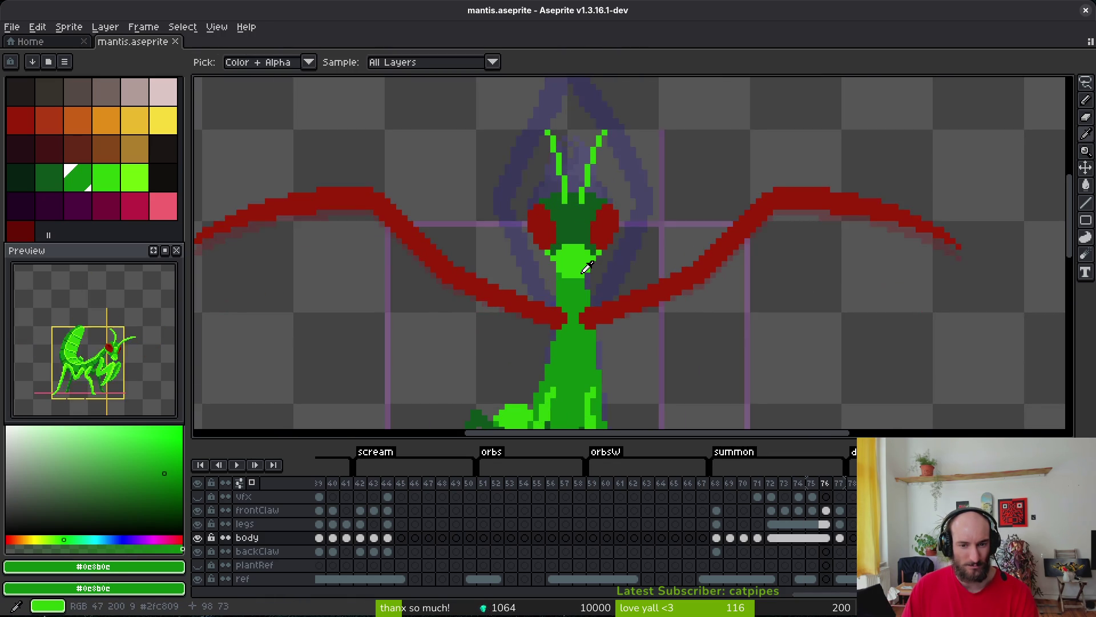
{"action": "key", "text": "Left"}
{"action": "key", "text": "Right"}
{"action": "key", "text": "b"}
Sample the dark red claw colour, add pixels along the right claw's upper edge, and save.
{"action": "scroll", "coordinate": [651, 316], "scroll_direction": "up", "scroll_amount": 2}
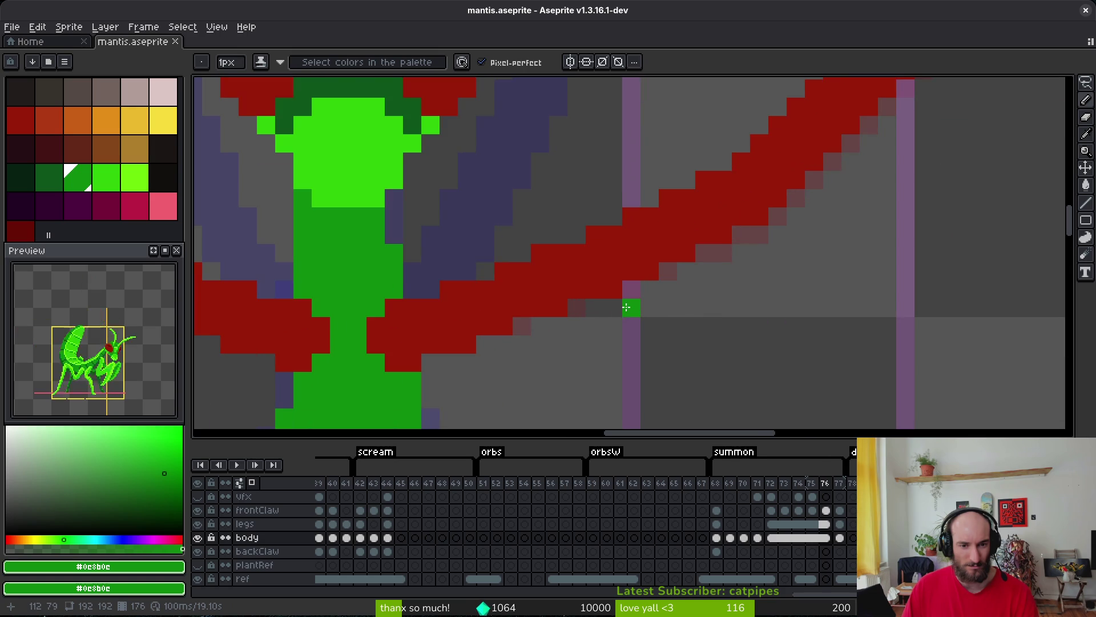
{"action": "scroll", "coordinate": [627, 307], "scroll_direction": "down", "scroll_amount": 2}
{"action": "scroll", "coordinate": [584, 323], "scroll_direction": "up", "scroll_amount": 3}
{"action": "left_click", "coordinate": [553, 277], "text": "alt"}
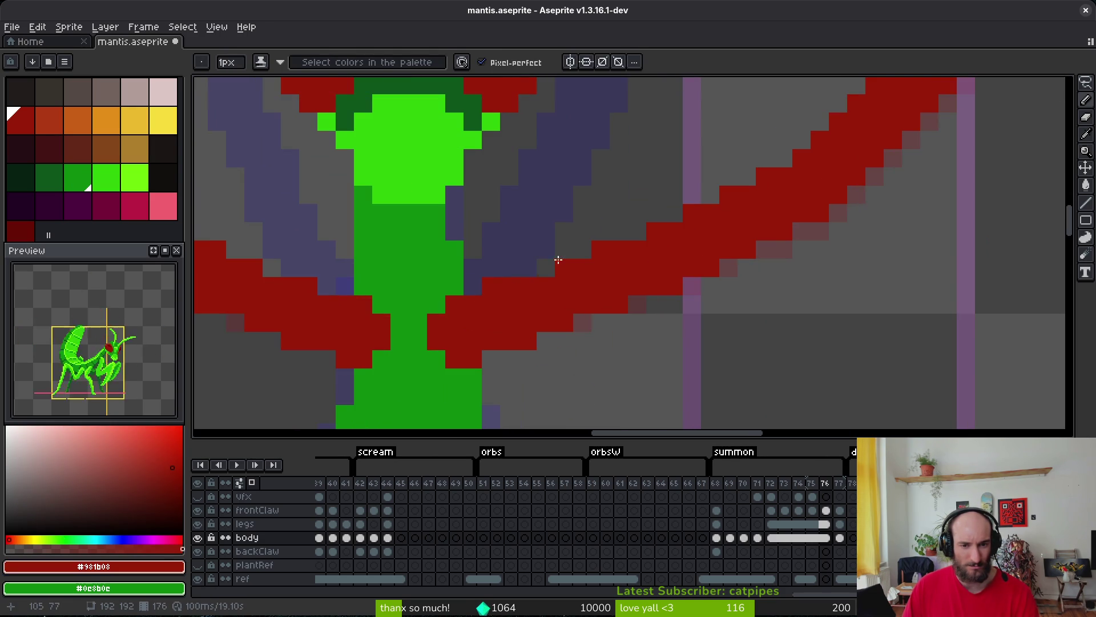
{"action": "left_click_drag", "start_coordinate": [558, 259], "coordinate": [575, 253]}
{"action": "scroll", "coordinate": [603, 296], "scroll_direction": "down", "scroll_amount": 2}
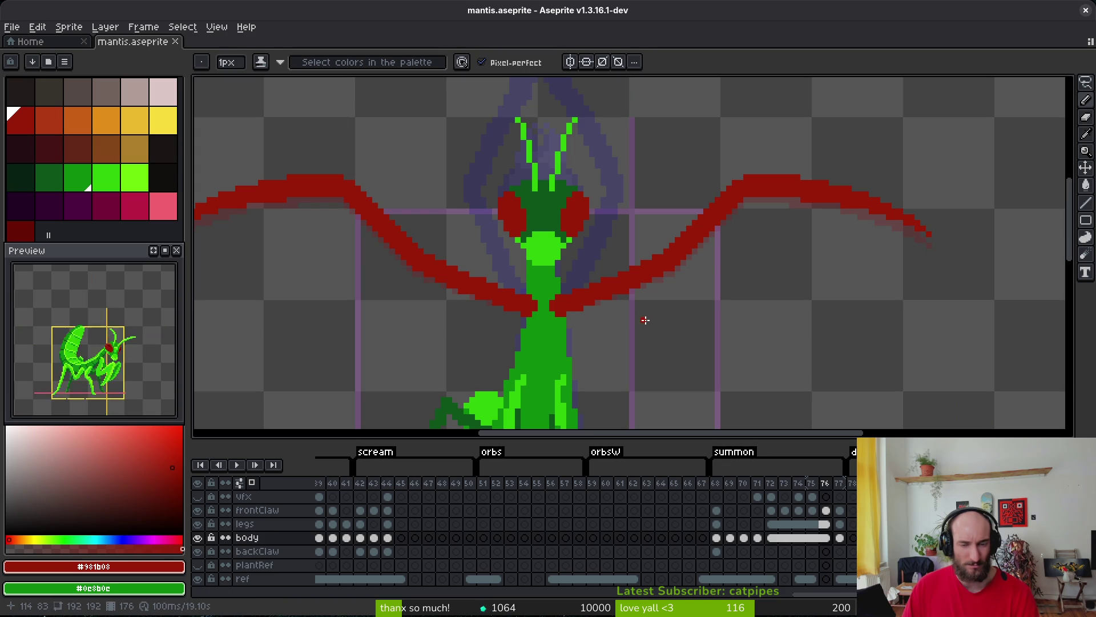
{"action": "key", "text": "ctrl+s"}
Turn mirror symmetry around the body centre on, then off again.
{"action": "scroll", "coordinate": [643, 285], "scroll_direction": "down", "scroll_amount": 1}
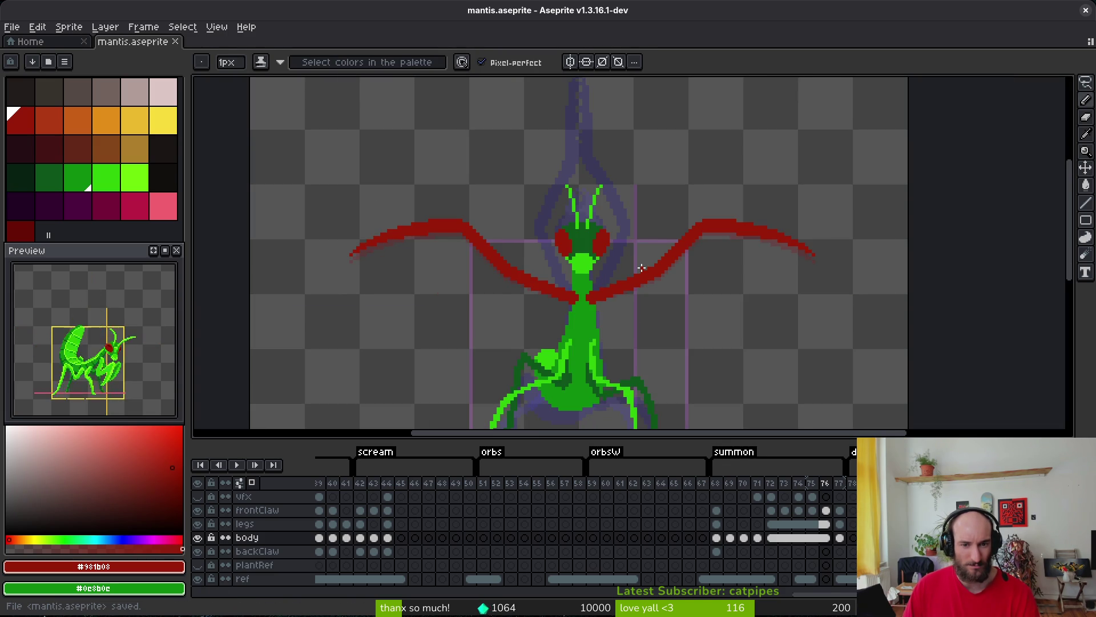
{"action": "left_click", "coordinate": [570, 61]}
{"action": "scroll", "coordinate": [582, 251], "scroll_direction": "up", "scroll_amount": 1}
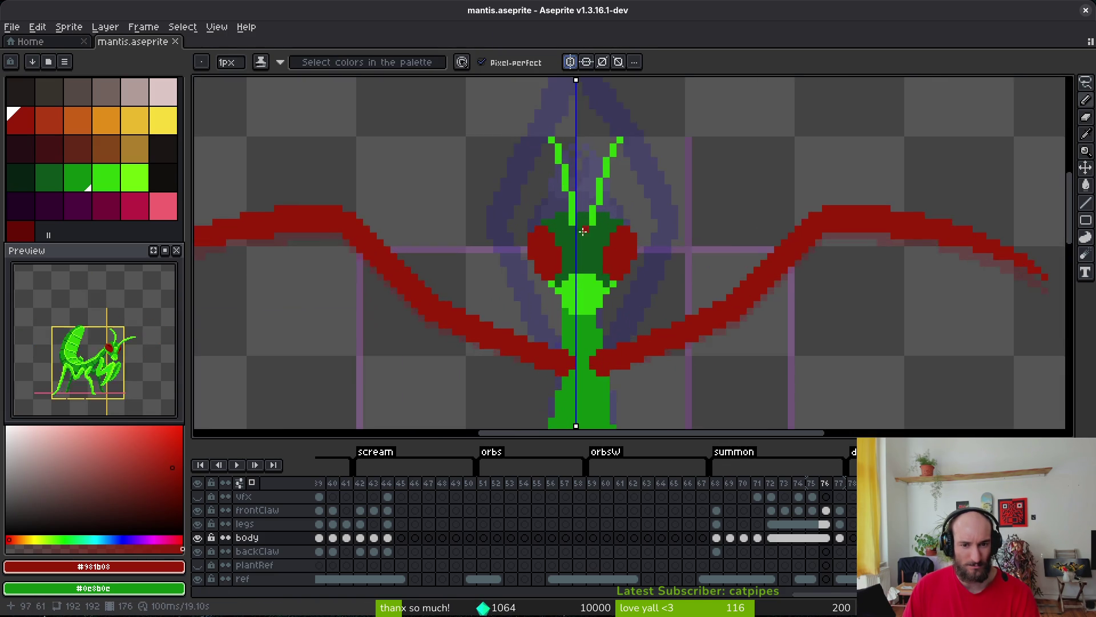
{"action": "scroll", "coordinate": [583, 251], "scroll_direction": "down", "scroll_amount": 1}
{"action": "left_click", "coordinate": [570, 62]}
Lasso-select the left claw, deselect, re-enable mirror symmetry, and undo/redo the selection changes.
{"action": "key", "text": "q"}
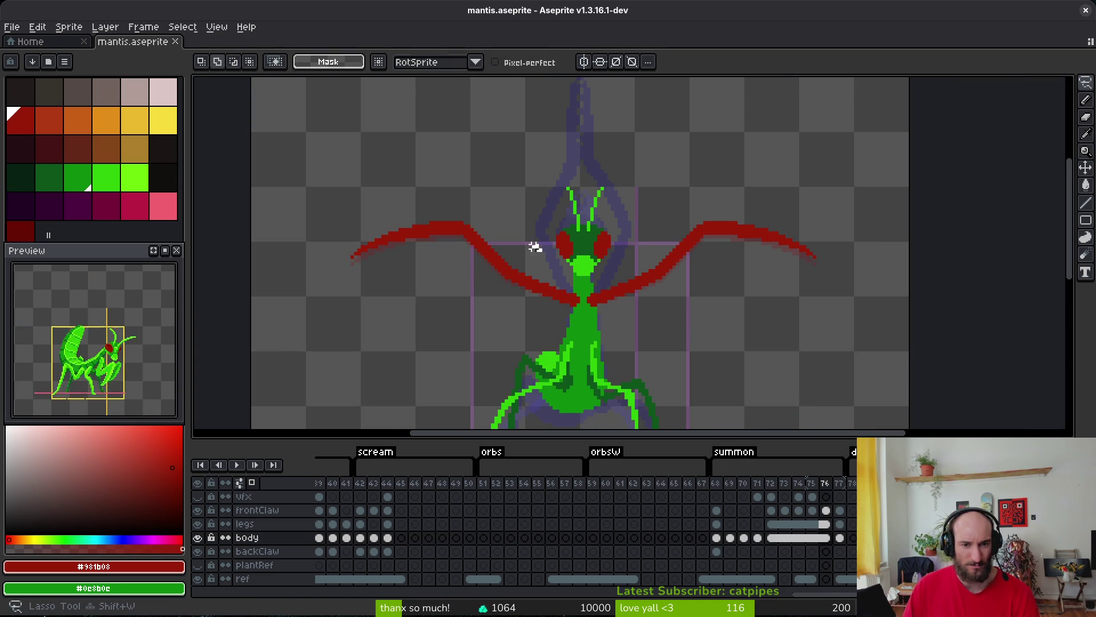
{"action": "left_click_drag", "start_coordinate": [542, 250], "coordinate": [335, 304]}
{"action": "left_click_drag", "start_coordinate": [578, 283], "coordinate": [578, 283]}
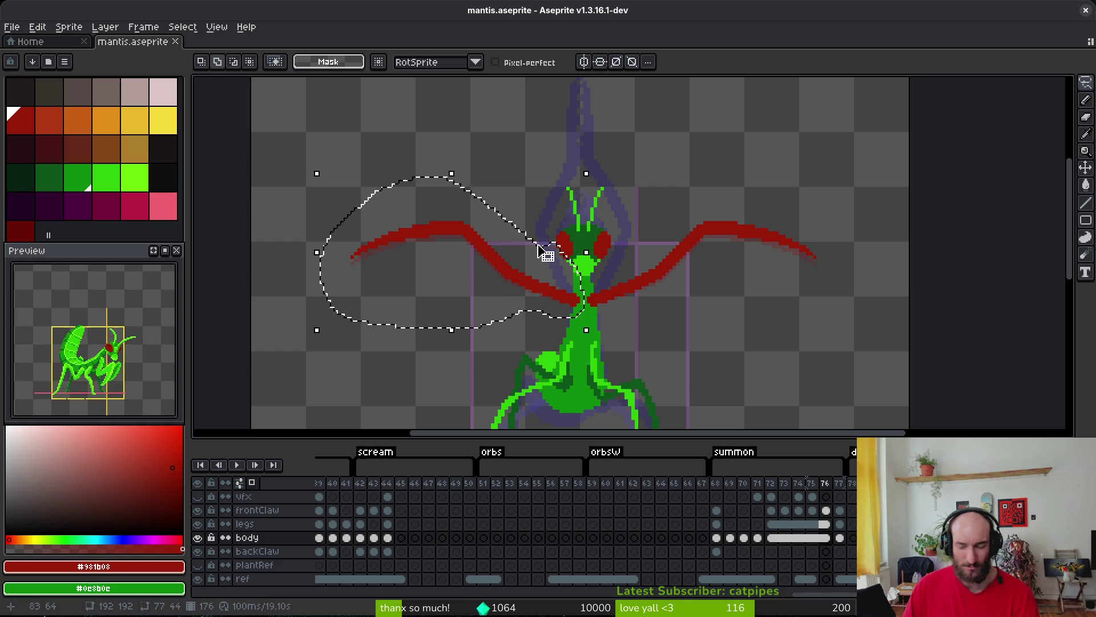
{"action": "key", "text": "ctrl+d"}
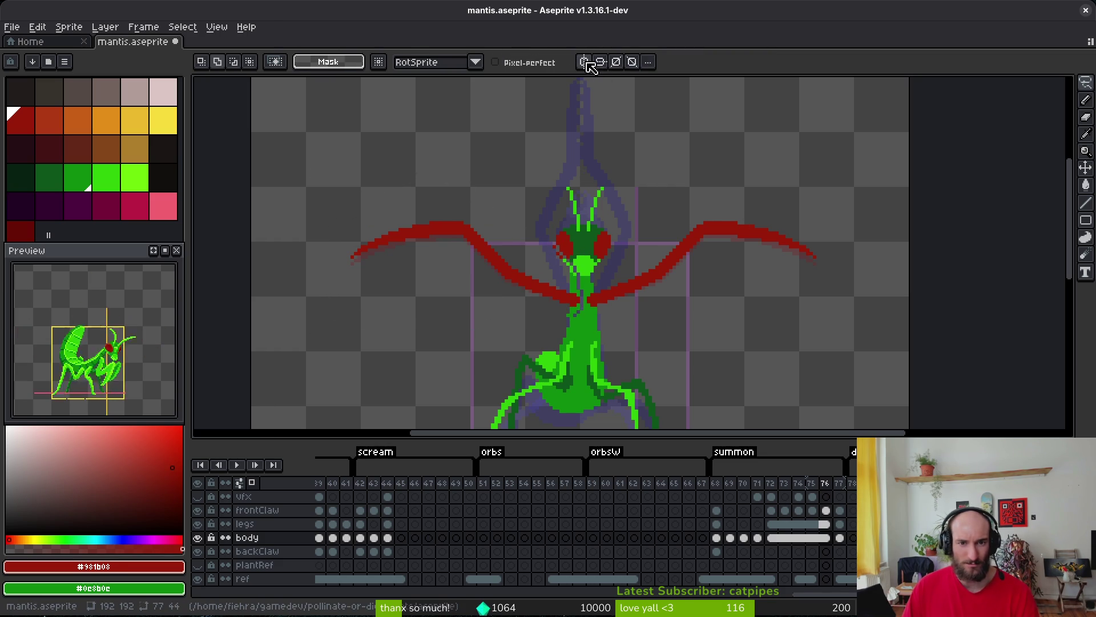
{"action": "left_click", "coordinate": [586, 63]}
{"action": "key", "text": "ctrl+z"}
{"action": "key", "text": "ctrl+z"}
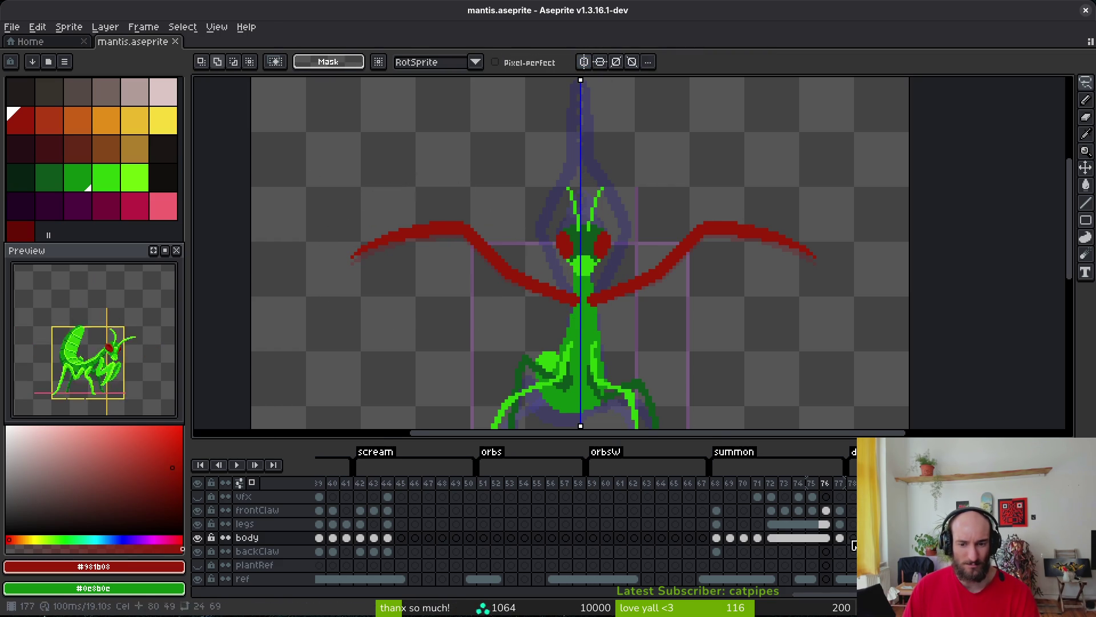
{"action": "key", "text": "ctrl+z"}
{"action": "key", "text": "ctrl+z"}
{"action": "key", "text": "ctrl+z"}
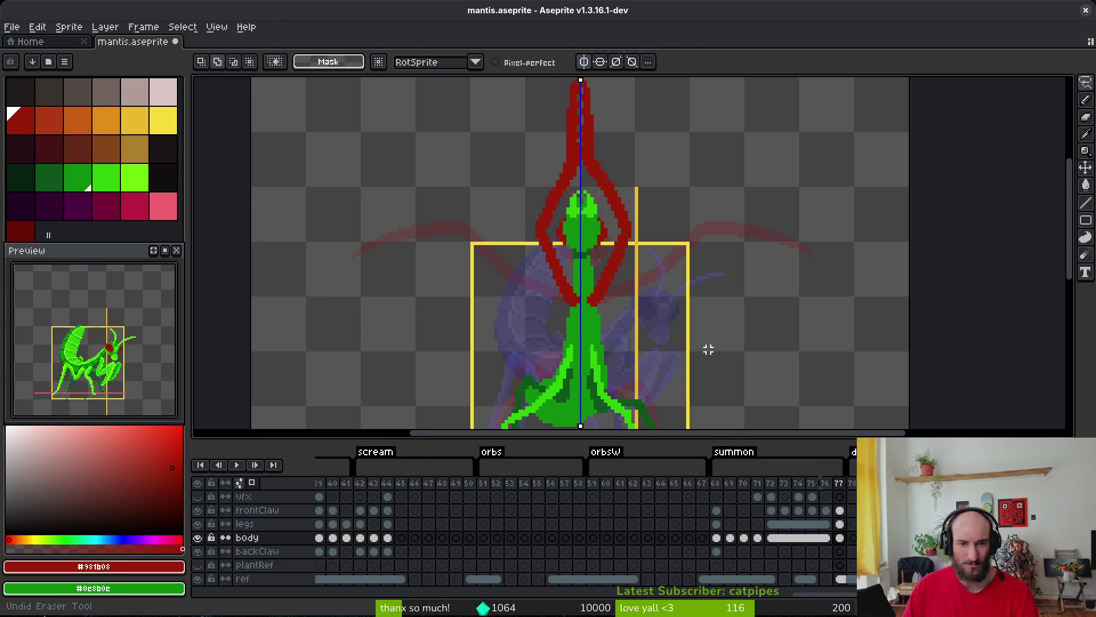
{"action": "key", "text": "ctrl+y"}
{"action": "key", "text": "ctrl+y"}
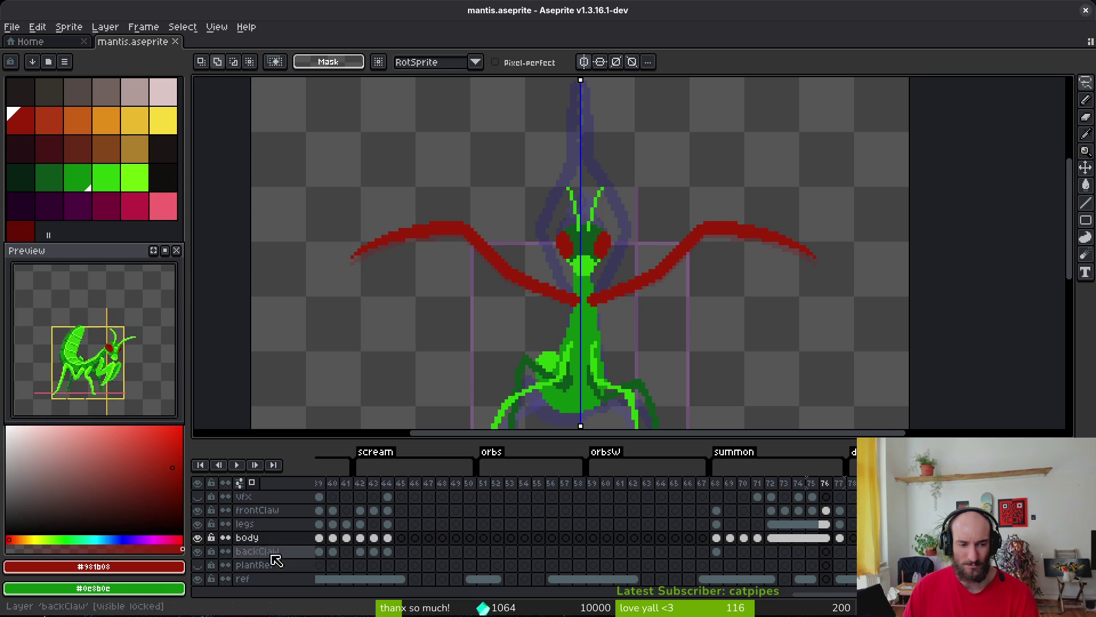
Hide the legs and frontClaw layers and step from frame 69 to frame 77.
{"action": "left_click", "coordinate": [198, 524]}
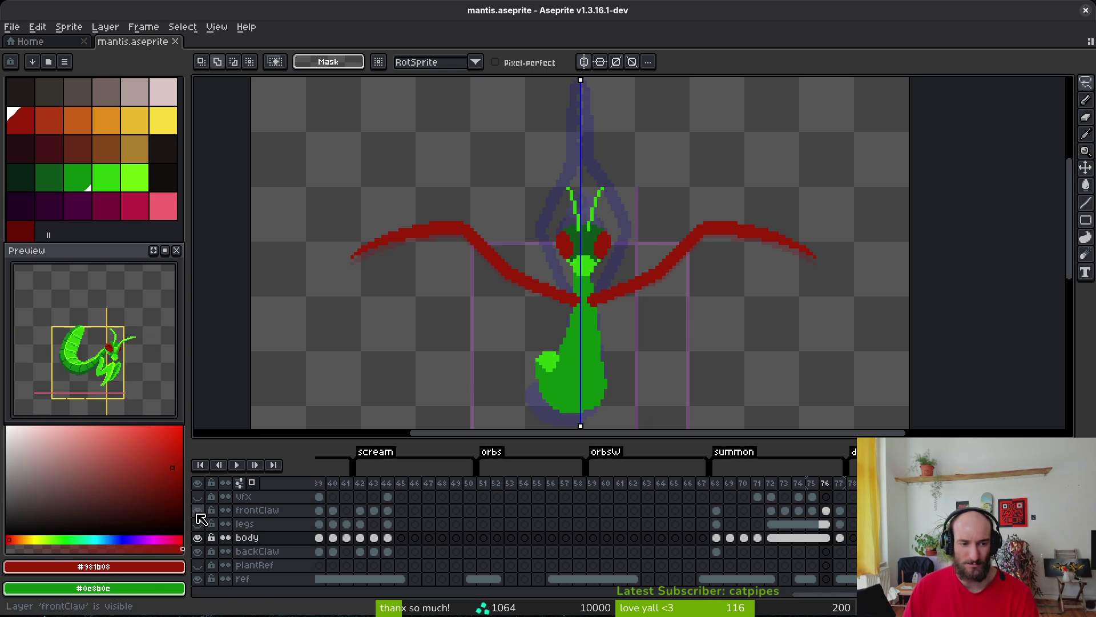
{"action": "left_click", "coordinate": [198, 511]}
{"action": "key", "text": "i"}
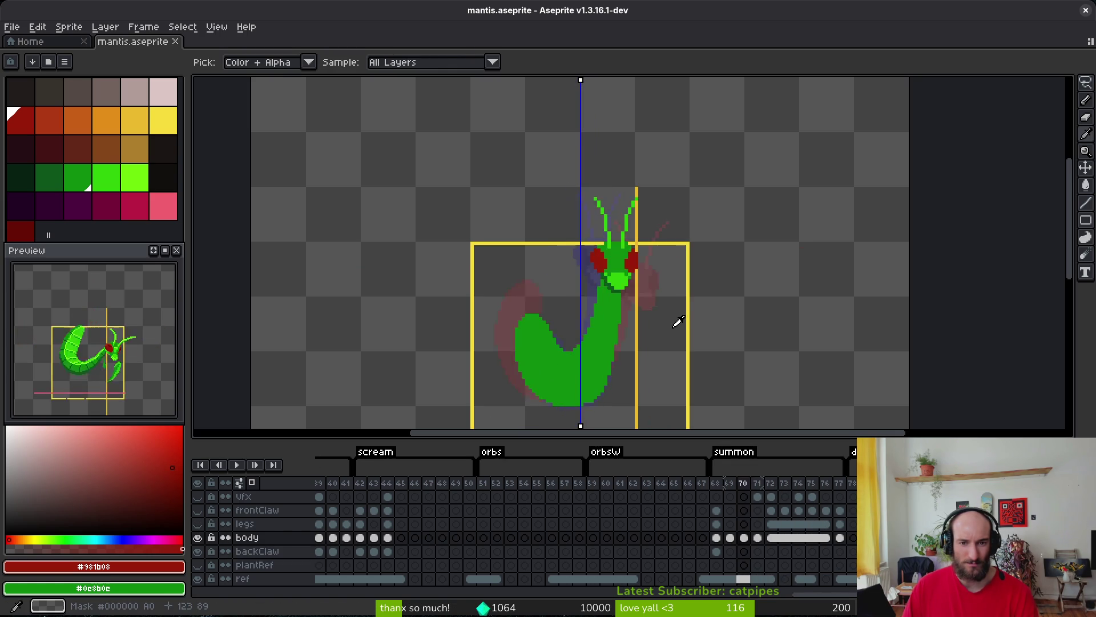
{"action": "key", "text": "Right"}
{"action": "key", "text": "Right"}
{"action": "key", "text": "Right"}
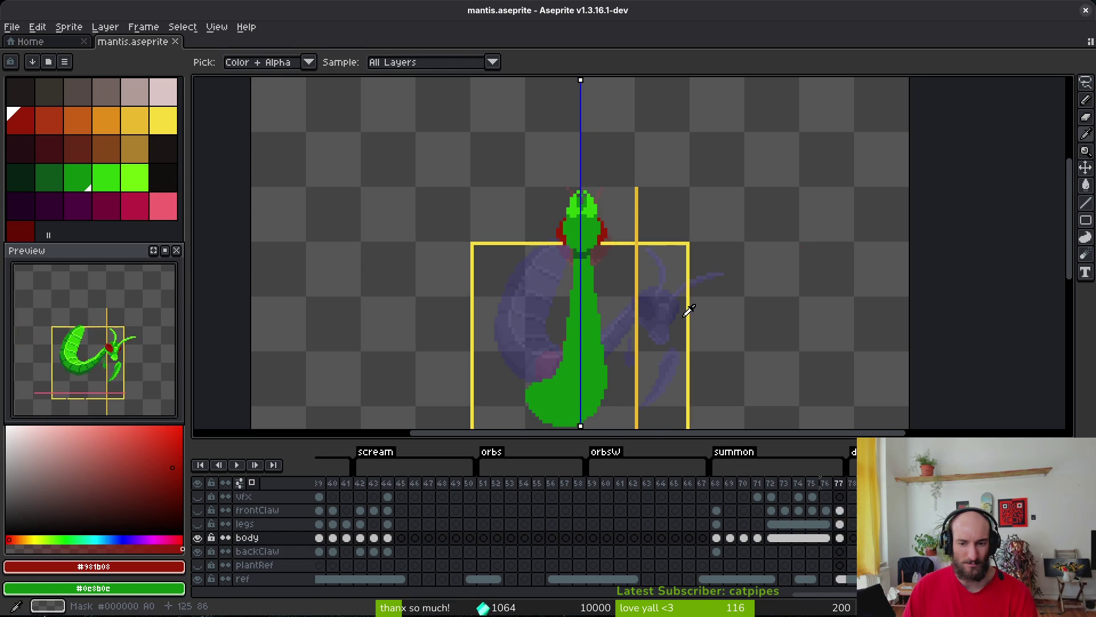
{"action": "key", "text": "Right"}
{"action": "key", "text": "Right"}
Switch to rectangular selection and make the frontClaw layer visible again.
{"action": "key", "text": "m"}
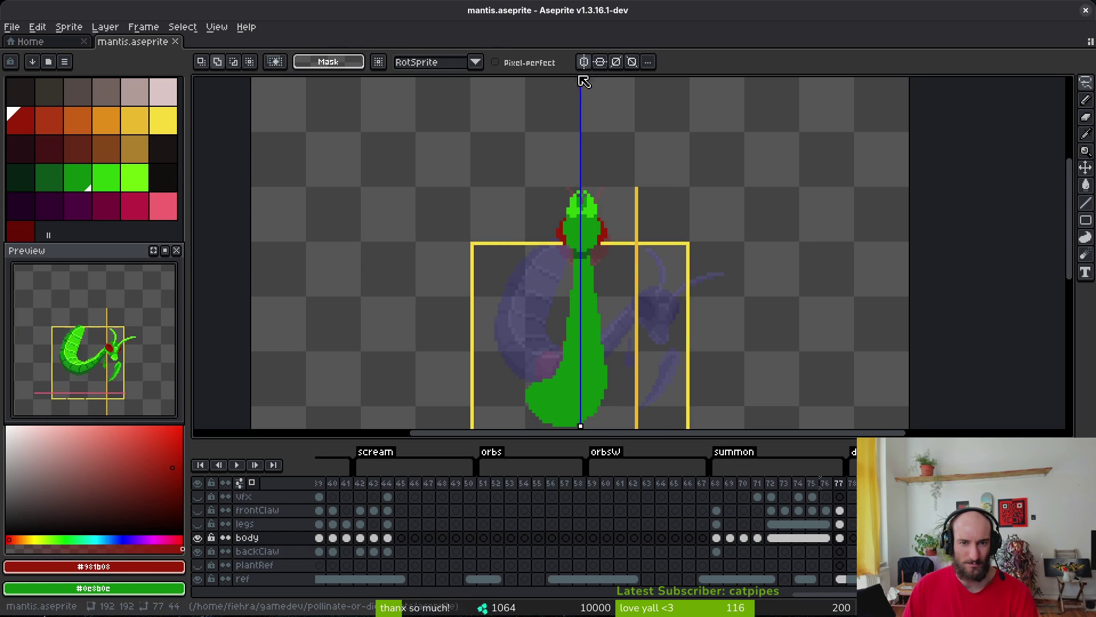
{"action": "left_click", "coordinate": [589, 66]}
{"action": "left_click", "coordinate": [785, 510]}
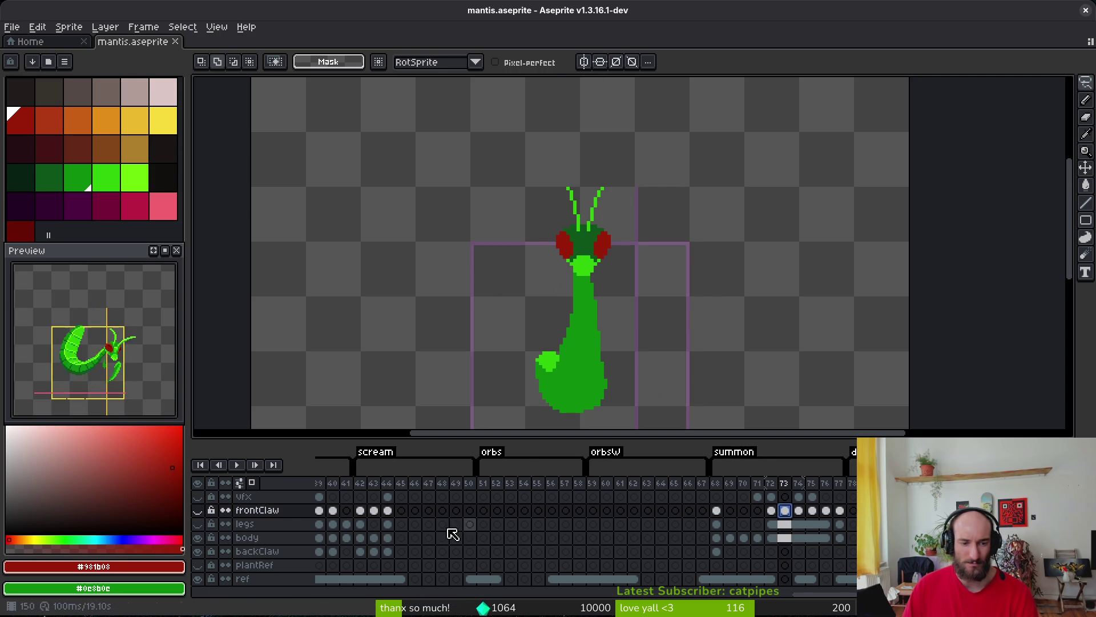
{"action": "left_click", "coordinate": [204, 511]}
Step forward to frame 74 and flip between frames 75 and 76 to compare claws.
{"action": "key", "text": "i"}
{"action": "key", "text": "Right"}
{"action": "key", "text": "Right"}
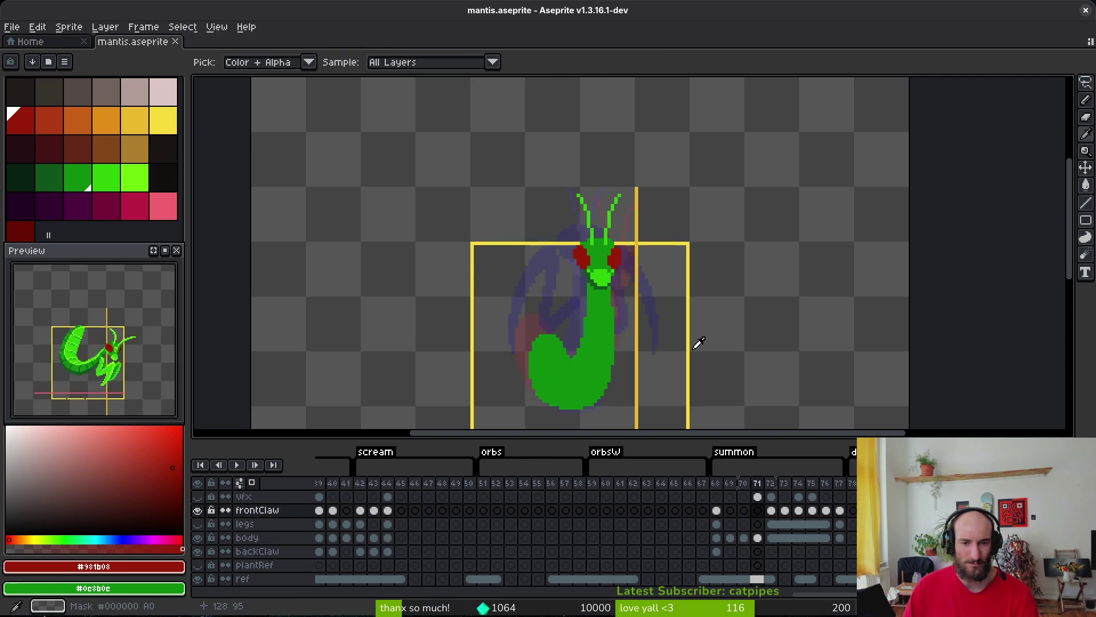
{"action": "key", "text": "Left"}
{"action": "key", "text": "Right"}
{"action": "key", "text": "Right"}
{"action": "key", "text": "Left"}
{"action": "key", "text": "Right"}
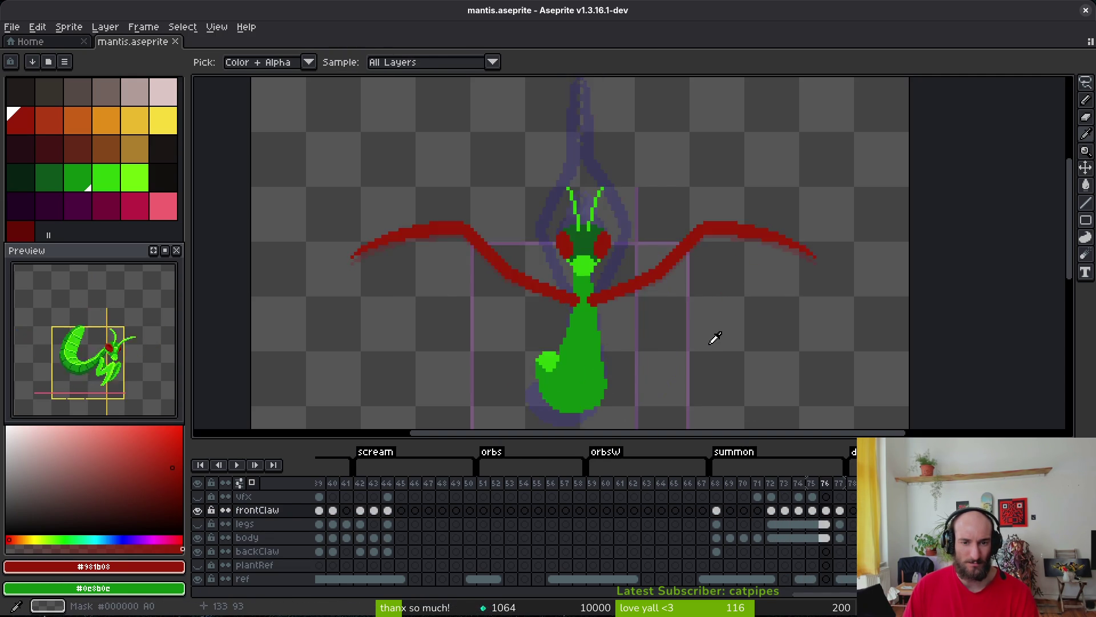
{"action": "key", "text": "Left"}
Flip repeatedly between frames 76 and 77 to compare spread and raised claw poses, ending on 77.
{"action": "key", "text": "Right"}
{"action": "key", "text": "Right"}
{"action": "key", "text": "Left"}
{"action": "key", "text": "Right"}
{"action": "key", "text": "Left"}
{"action": "key", "text": "Right"}
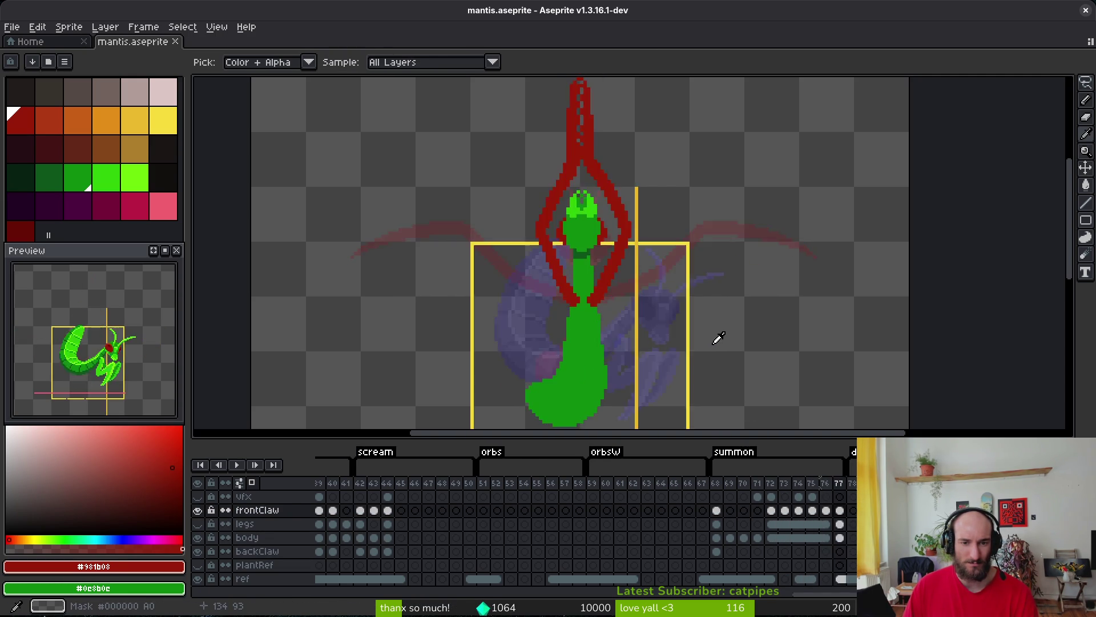
{"action": "key", "text": "Left"}
{"action": "key", "text": "Right"}
{"action": "key", "text": "Left"}
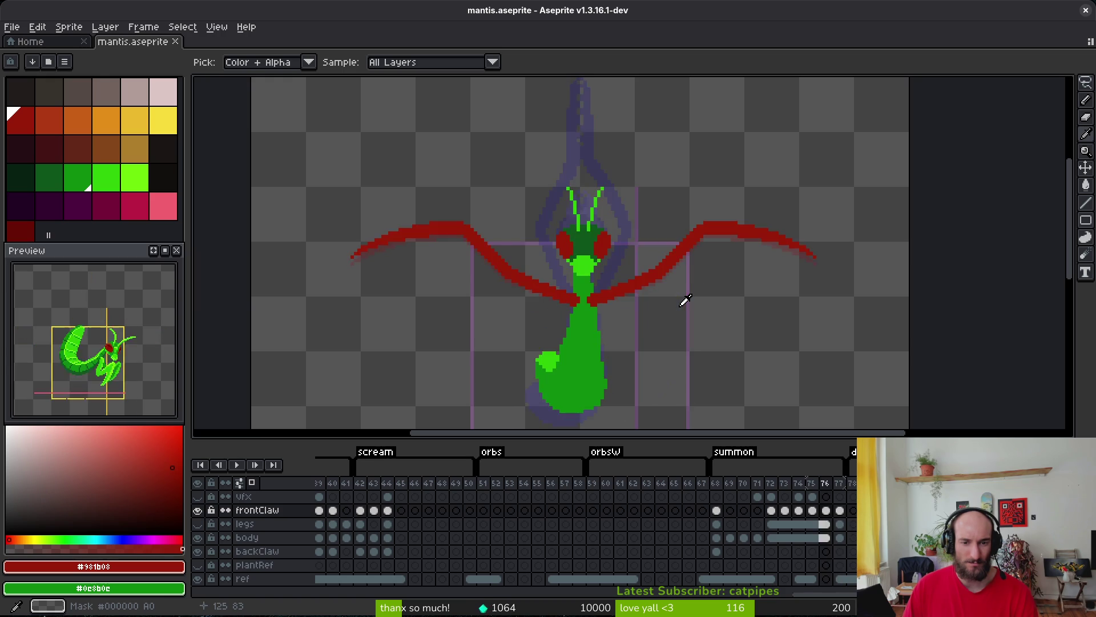
{"action": "key", "text": "Right"}
{"action": "key", "text": "Left"}
{"action": "key", "text": "Right"}
{"action": "key", "text": "Left"}
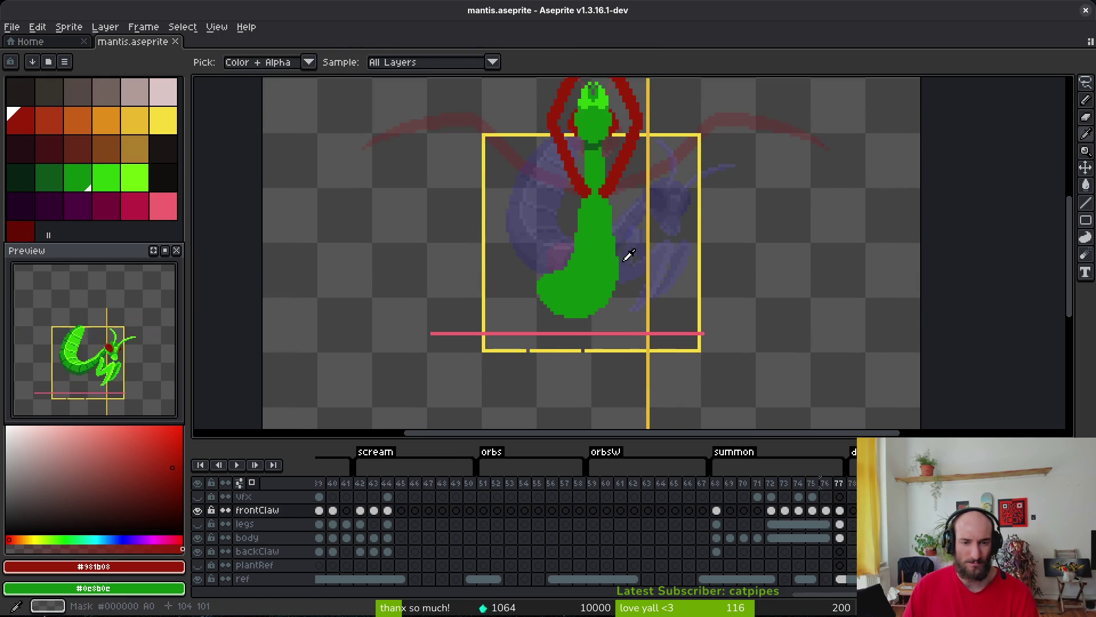
{"action": "key", "text": "Left"}
{"action": "key", "text": "Right"}
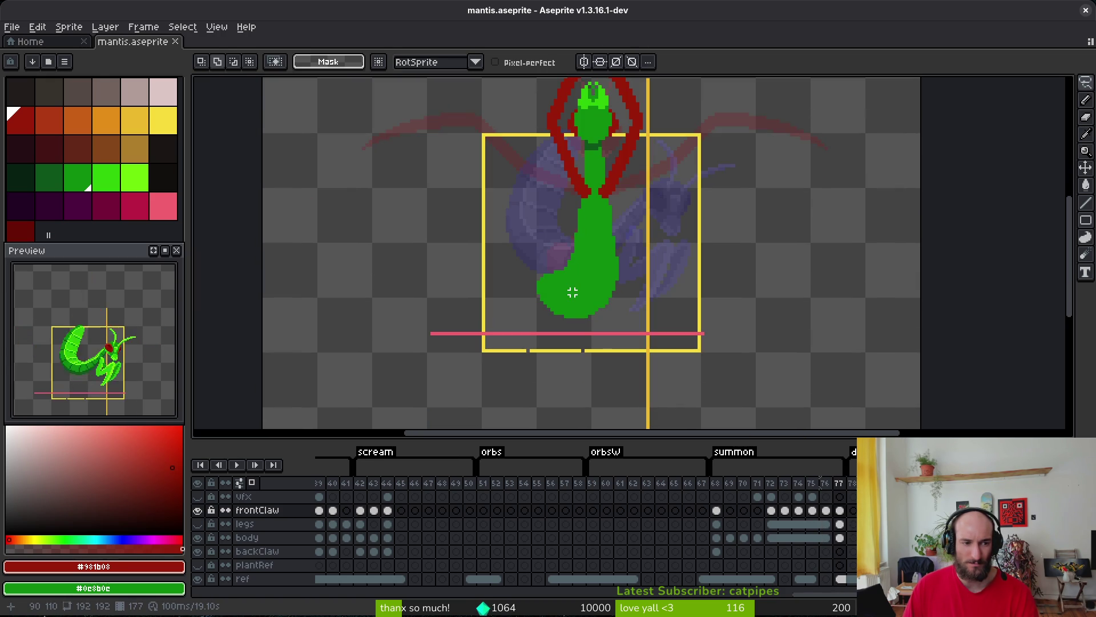
Insert new frames after frame 77 with Alt+N and add an empty frame with Alt+B.
{"action": "scroll", "coordinate": [685, 289], "scroll_direction": "right", "scroll_amount": 3}
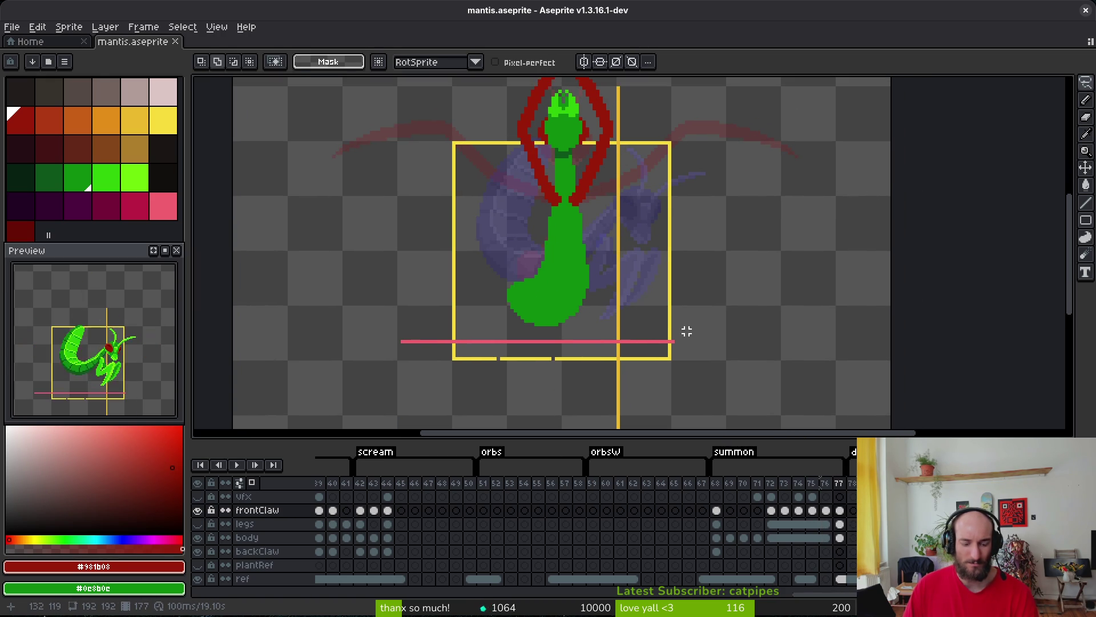
{"action": "key", "text": "i"}
{"action": "key", "text": "alt+n"}
{"action": "key", "text": "Left"}
{"action": "key", "text": "Right"}
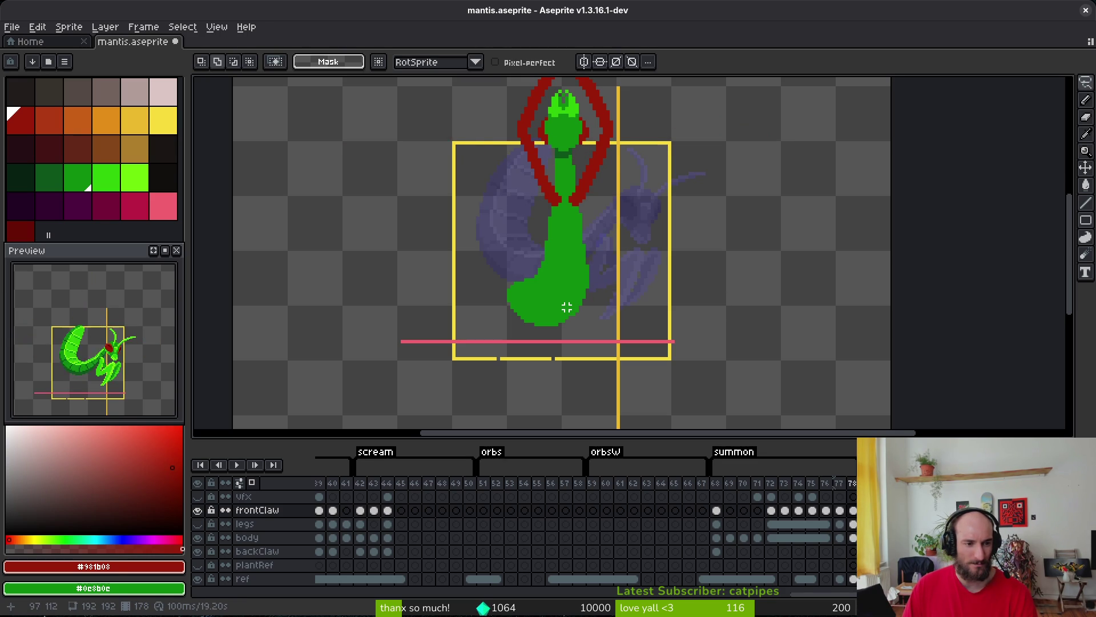
{"action": "key", "text": "Left"}
{"action": "key", "text": "i"}
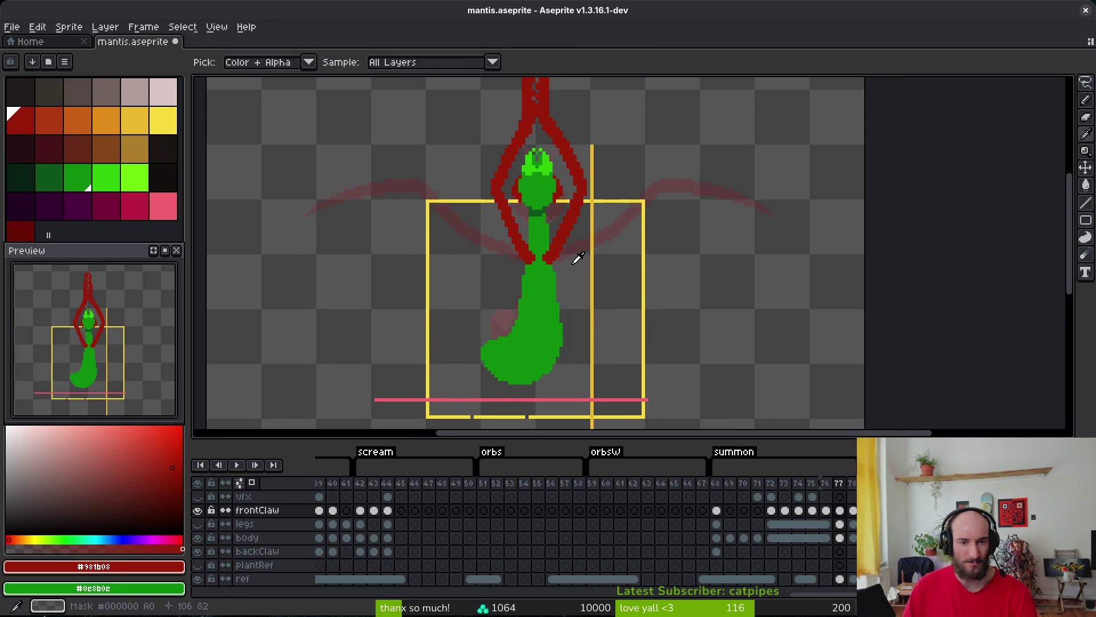
{"action": "key", "text": "m"}
{"action": "key", "text": "Right"}
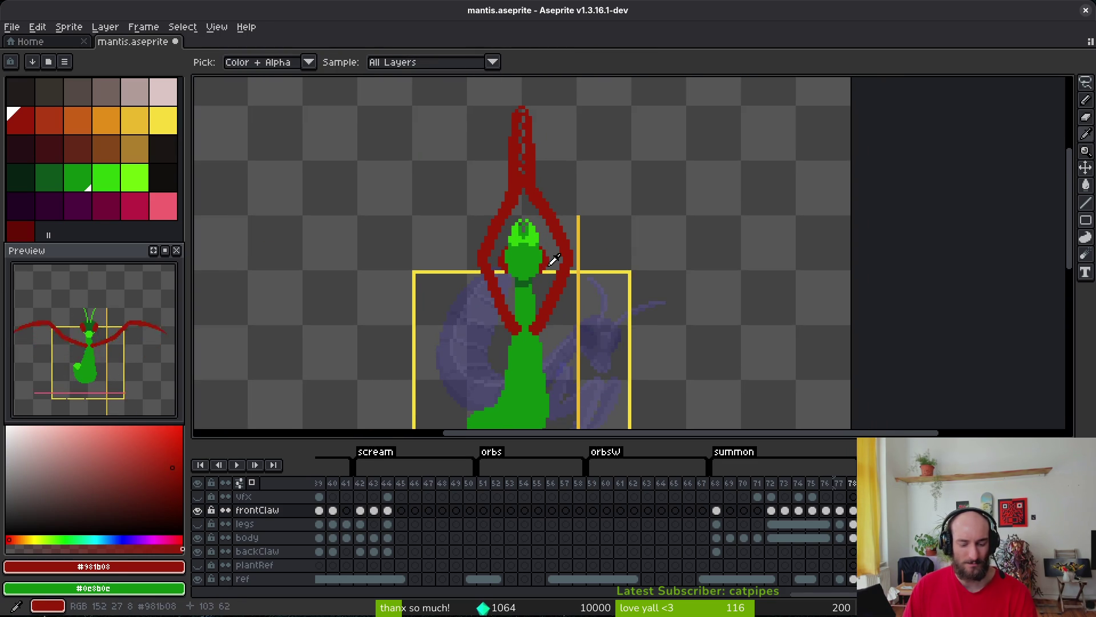
{"action": "key", "text": "alt+b"}
Copy the frontClaw cels from frames 76, 75 and 74 into frames 80, 81 and 82.
{"action": "scroll", "coordinate": [772, 531], "scroll_direction": "right", "scroll_amount": 5}
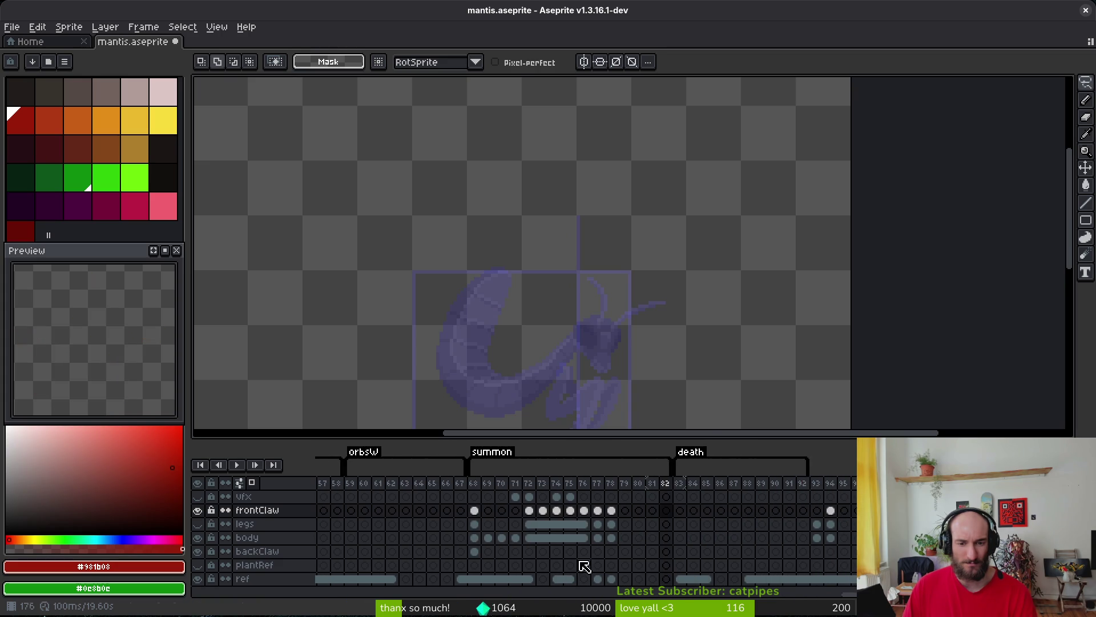
{"action": "key", "text": "i"}
{"action": "key", "text": "Left"}
{"action": "key", "text": "Left"}
{"action": "key", "text": "Left"}
{"action": "key", "text": "Left"}
{"action": "key", "text": "Left"}
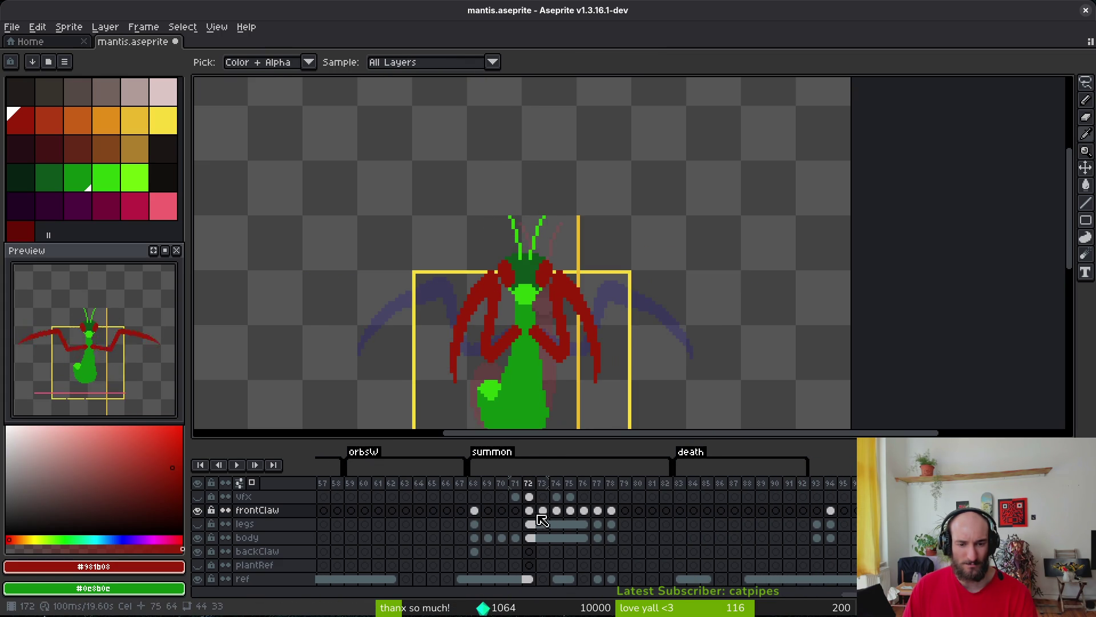
{"action": "left_click", "coordinate": [587, 512]}
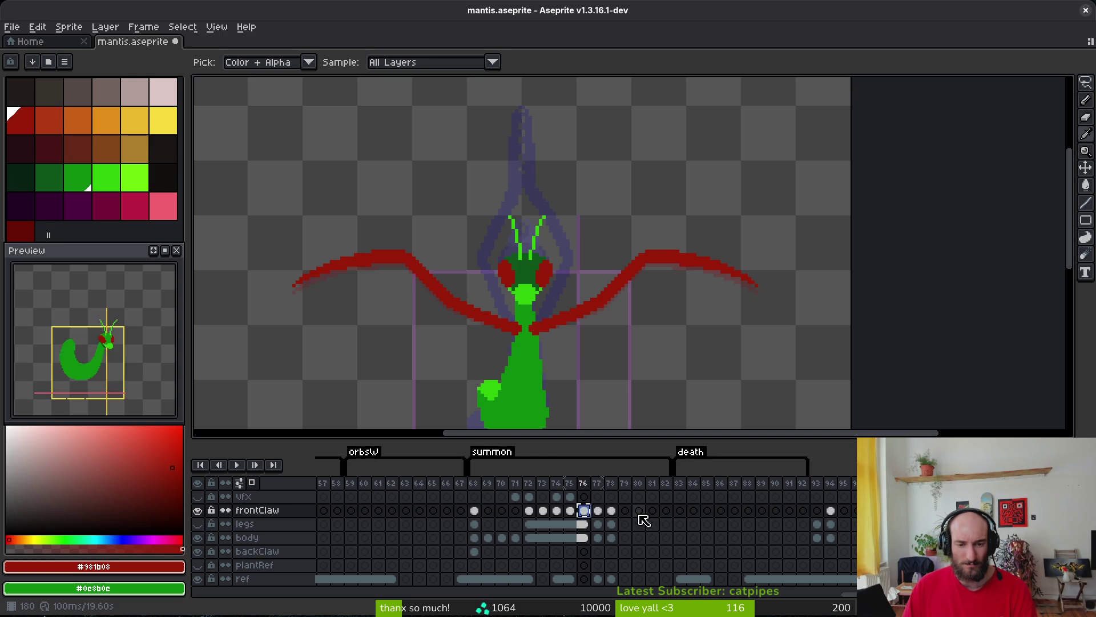
{"action": "left_click", "coordinate": [639, 510]}
{"action": "left_click", "coordinate": [571, 510]}
{"action": "left_click", "coordinate": [654, 511]}
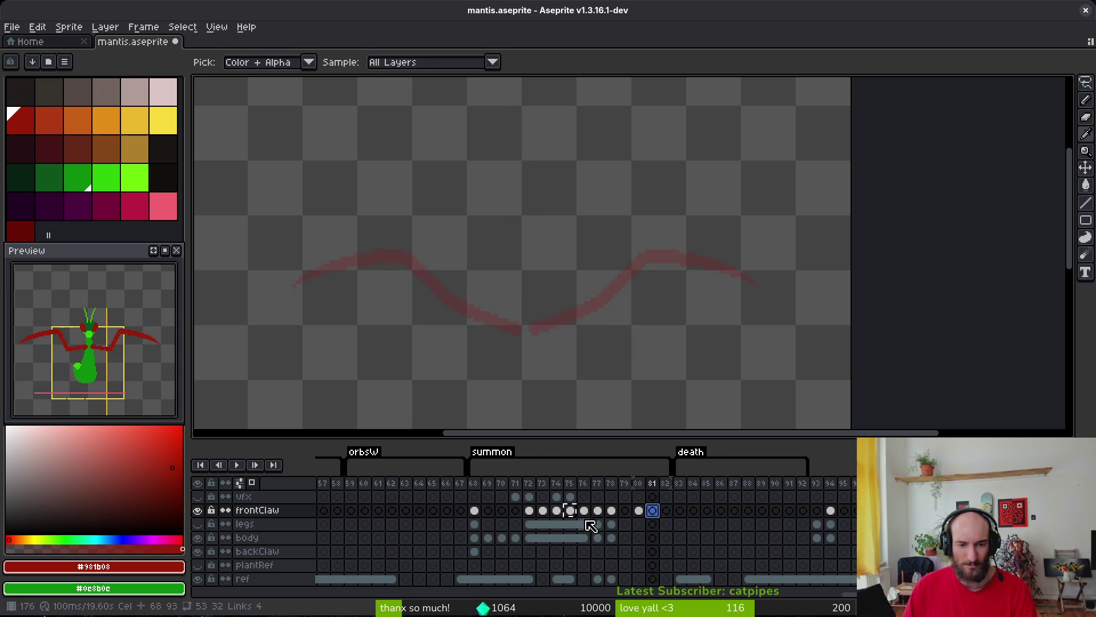
{"action": "left_click", "coordinate": [557, 510]}
{"action": "left_click", "coordinate": [668, 511]}
Paste frame 73 and 72 claw cels into frames 83 and 84, extending the summon tag through 84.
{"action": "left_click", "coordinate": [543, 510]}
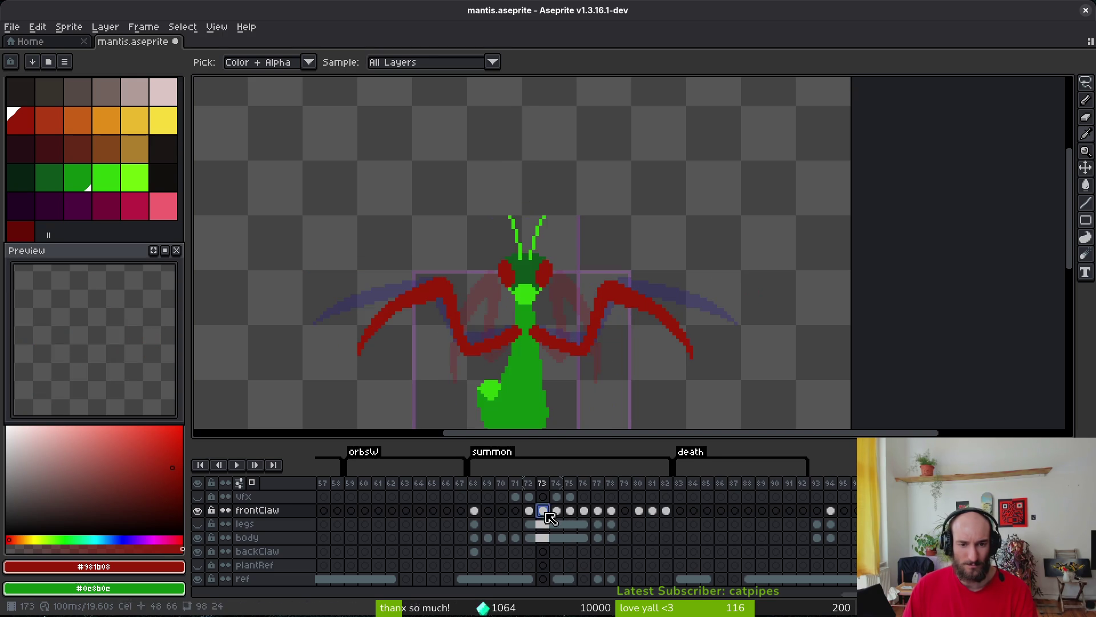
{"action": "left_click", "coordinate": [680, 510]}
{"action": "key", "text": "ctrl+v"}
{"action": "left_click", "coordinate": [530, 511]}
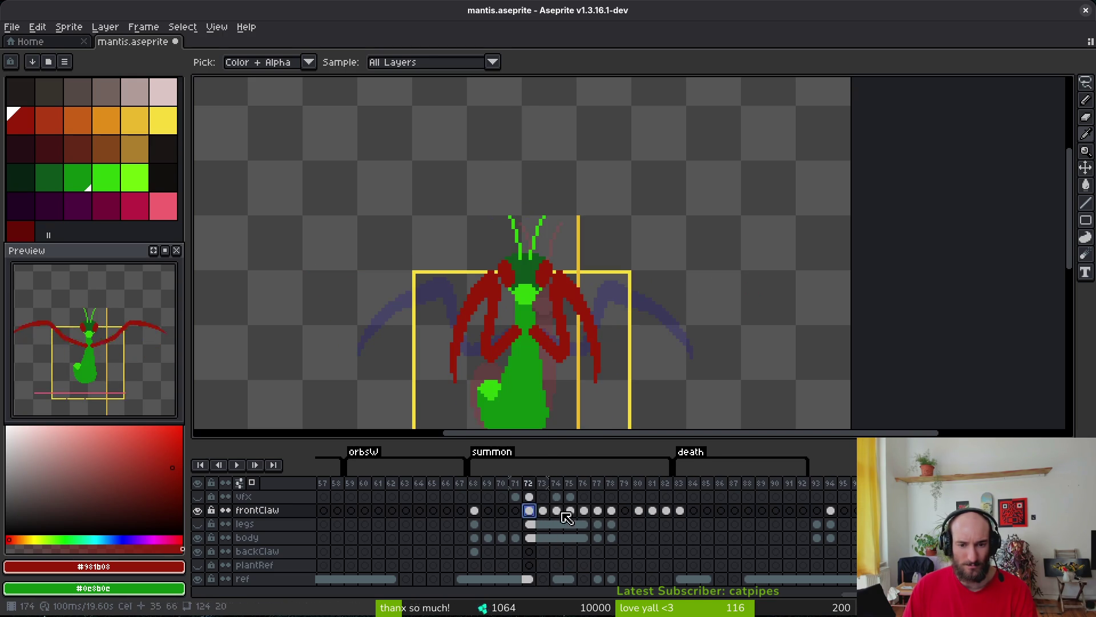
{"action": "left_click", "coordinate": [693, 510]}
{"action": "key", "text": "ctrl+v"}
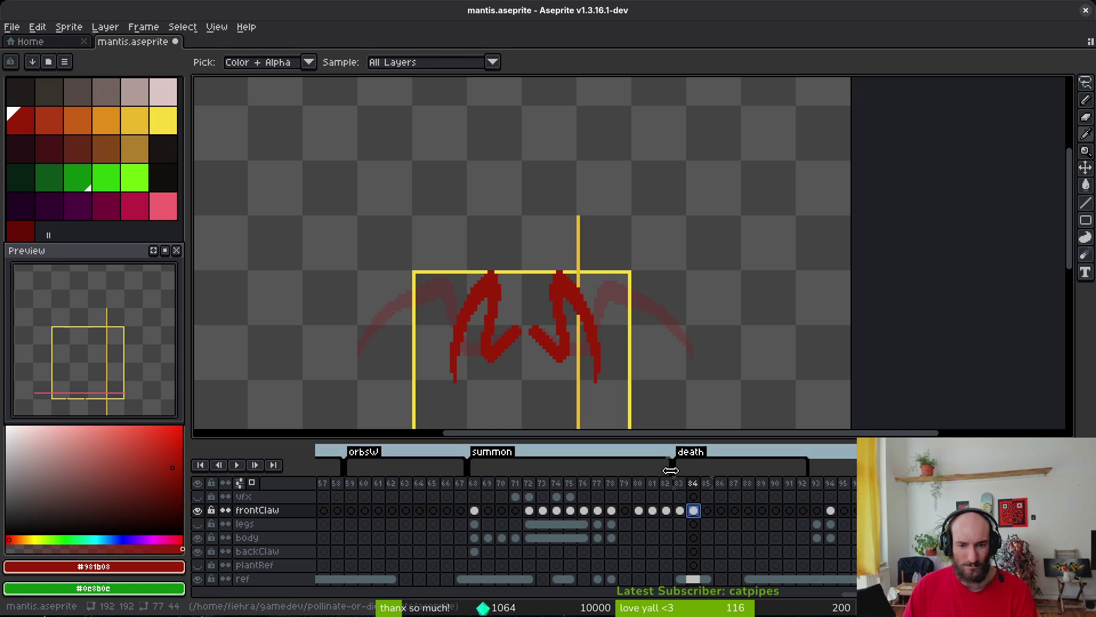
{"action": "left_click_drag", "start_coordinate": [691, 470], "coordinate": [697, 470]}
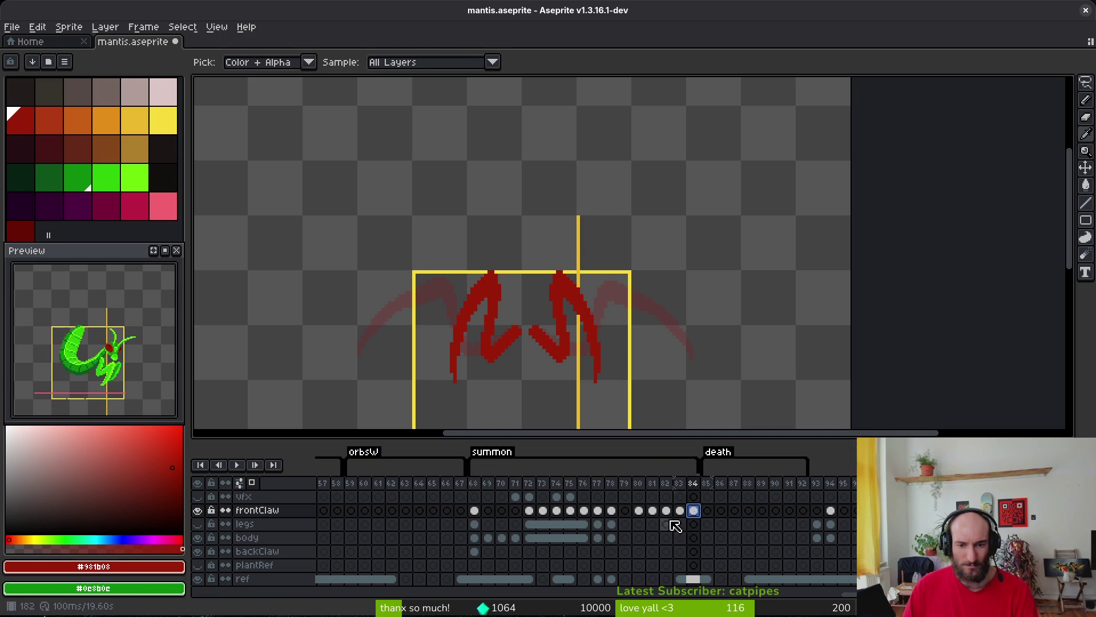
Review the claw poses across frames 76–83, toggling Pencil and Eyedropper, and return to frame 77.
{"action": "left_click", "coordinate": [624, 511]}
{"action": "key", "text": "m"}
{"action": "scroll", "coordinate": [607, 335], "scroll_direction": "up", "scroll_amount": 2}
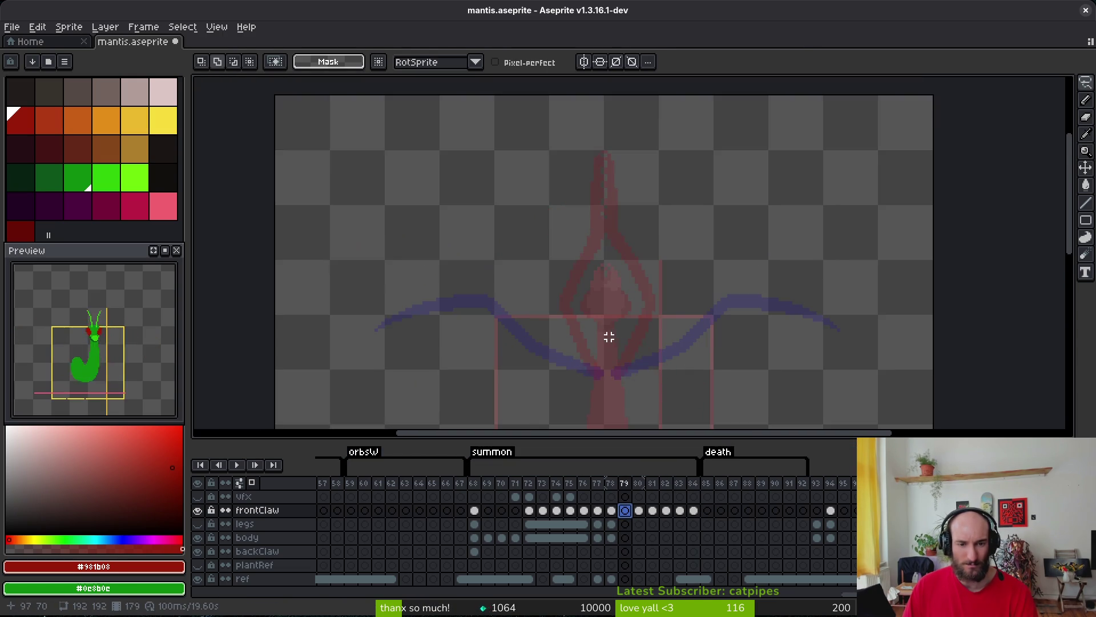
{"action": "key", "text": "b"}
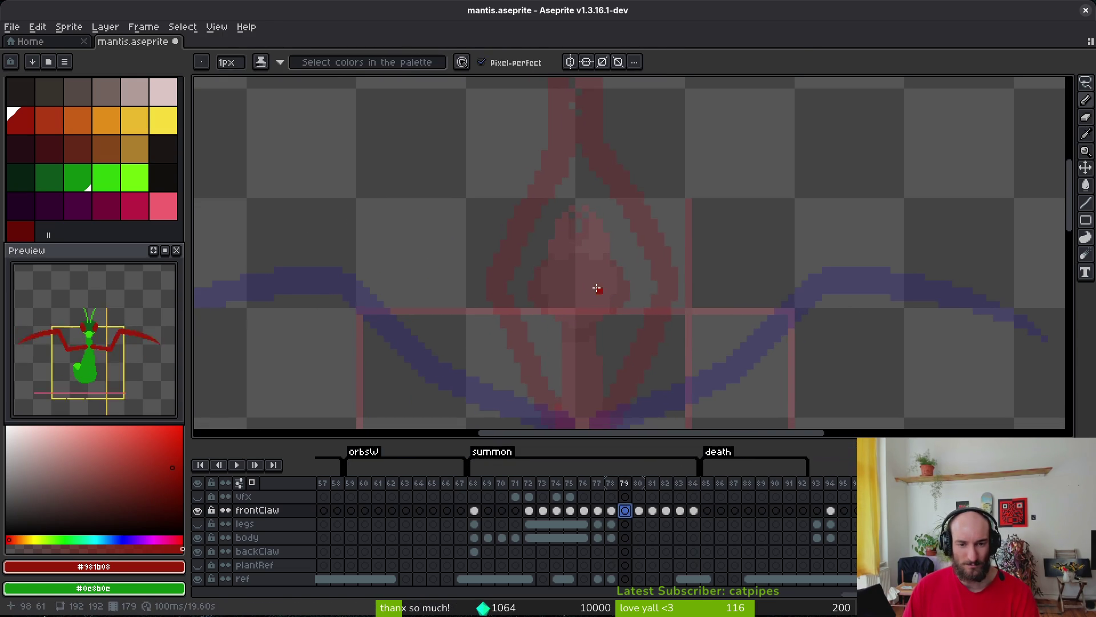
{"action": "key", "text": "Left"}
{"action": "key", "text": "Left"}
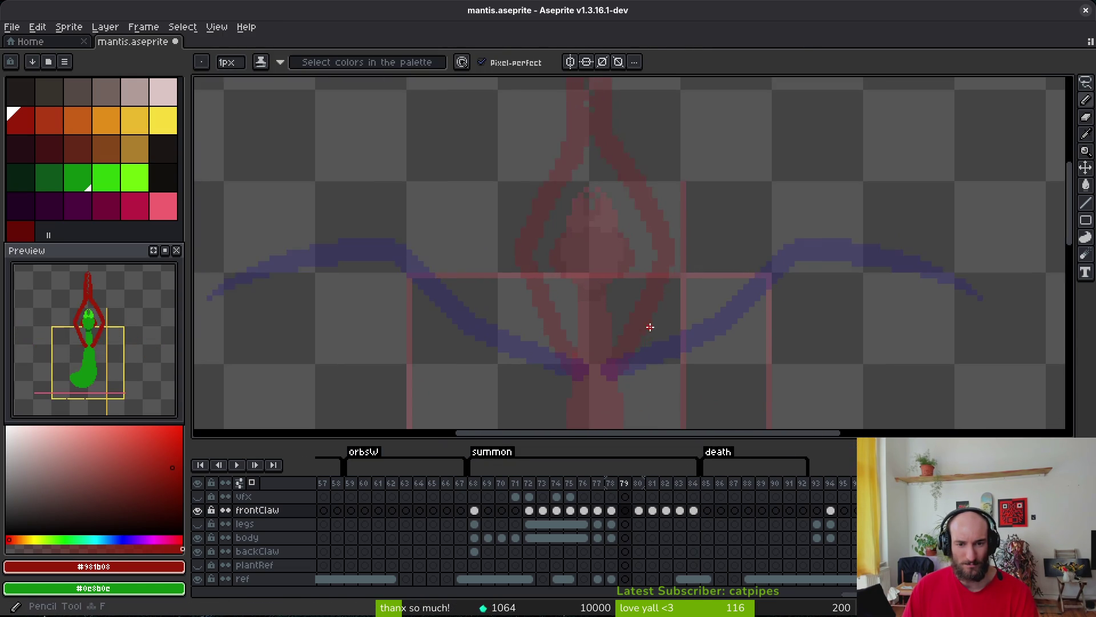
{"action": "scroll", "coordinate": [663, 285], "scroll_direction": "down", "scroll_amount": 2}
{"action": "key", "text": "i"}
{"action": "key", "text": "Right"}
{"action": "key", "text": "Right"}
{"action": "key", "text": "Right"}
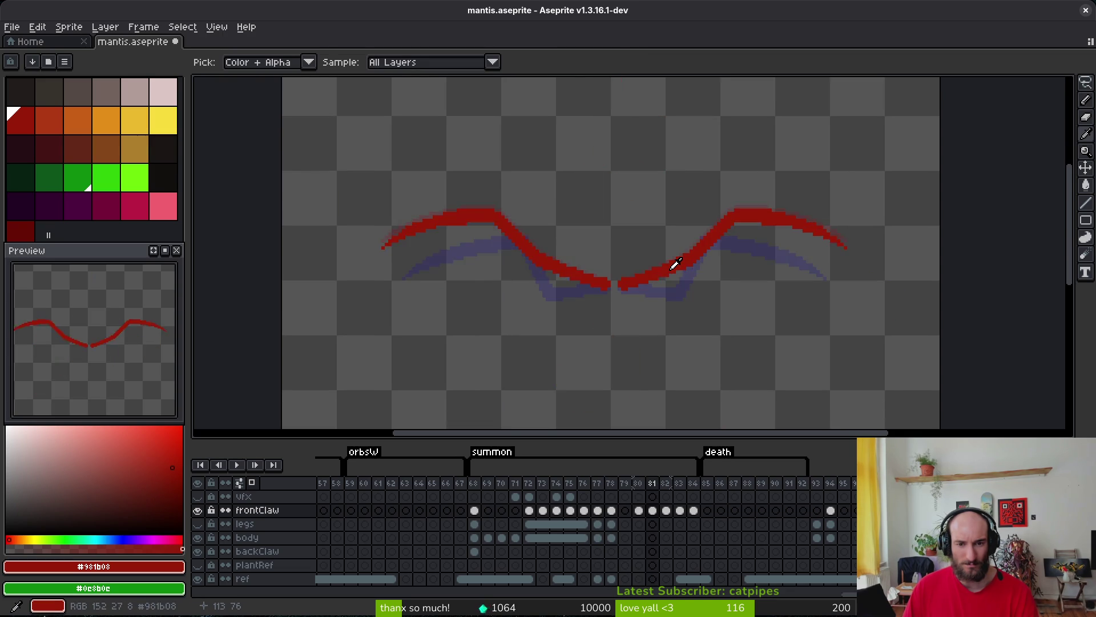
{"action": "key", "text": "Left"}
{"action": "key", "text": "Left"}
{"action": "key", "text": "Left"}
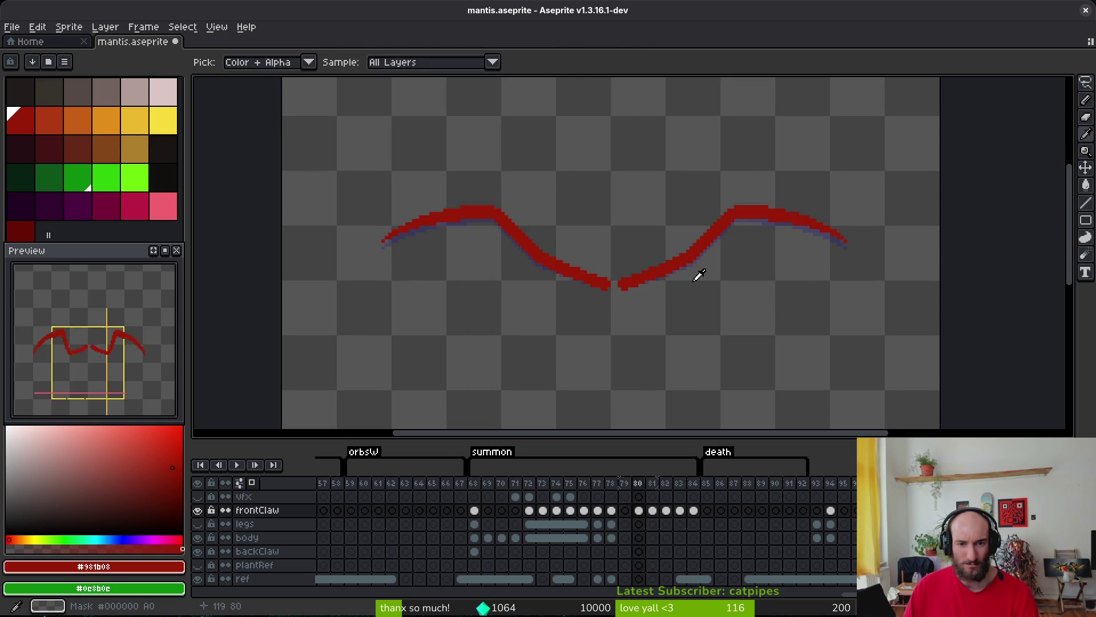
{"action": "key", "text": "b"}
{"action": "key", "text": "Left"}
{"action": "key", "text": "Left"}
{"action": "key", "text": "Left"}
{"action": "key", "text": "i"}
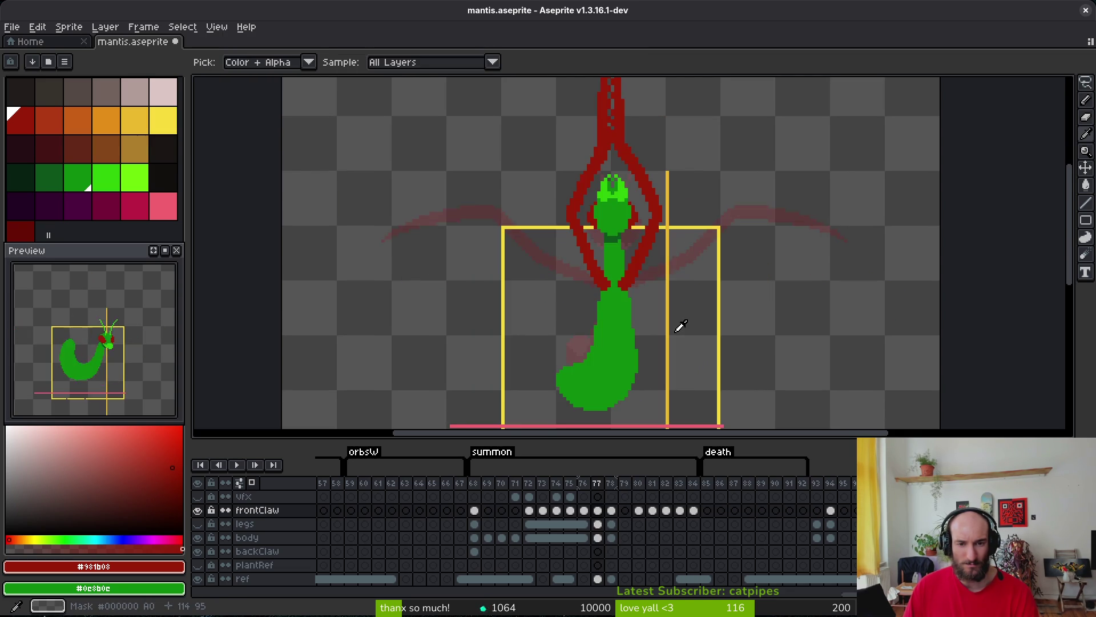
{"action": "key", "text": "Right"}
Lasso the raised claws and head on frame 77, deselect, then select the frame 77–78 cels.
{"action": "key", "text": "shift+q"}
{"action": "scroll", "coordinate": [677, 329], "scroll_direction": "down", "scroll_amount": 2}
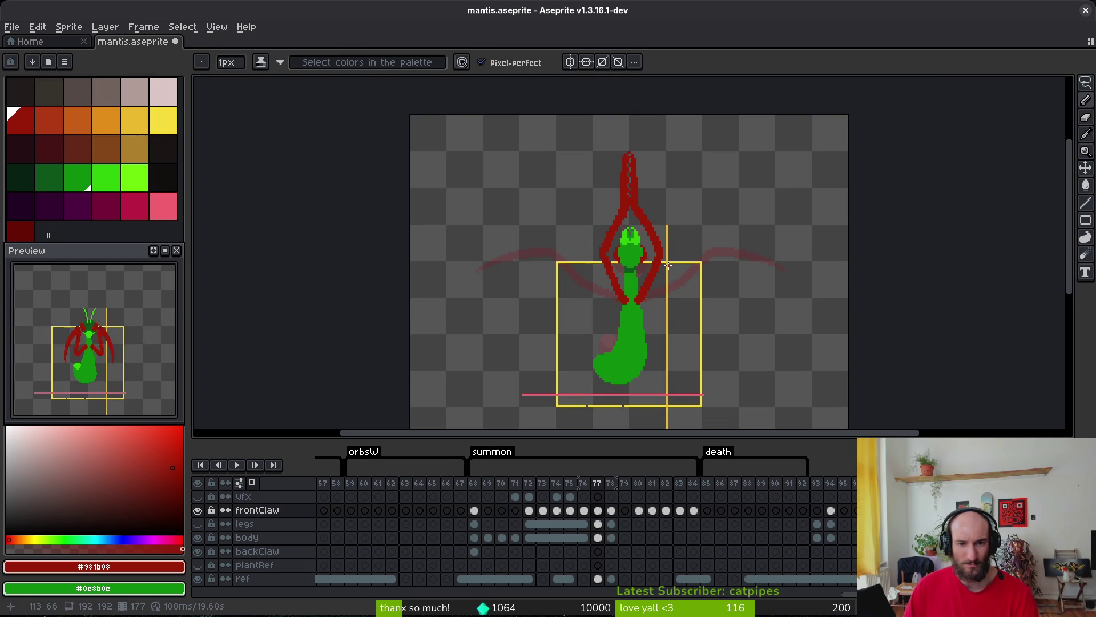
{"action": "left_click_drag", "start_coordinate": [618, 305], "coordinate": [734, 166]}
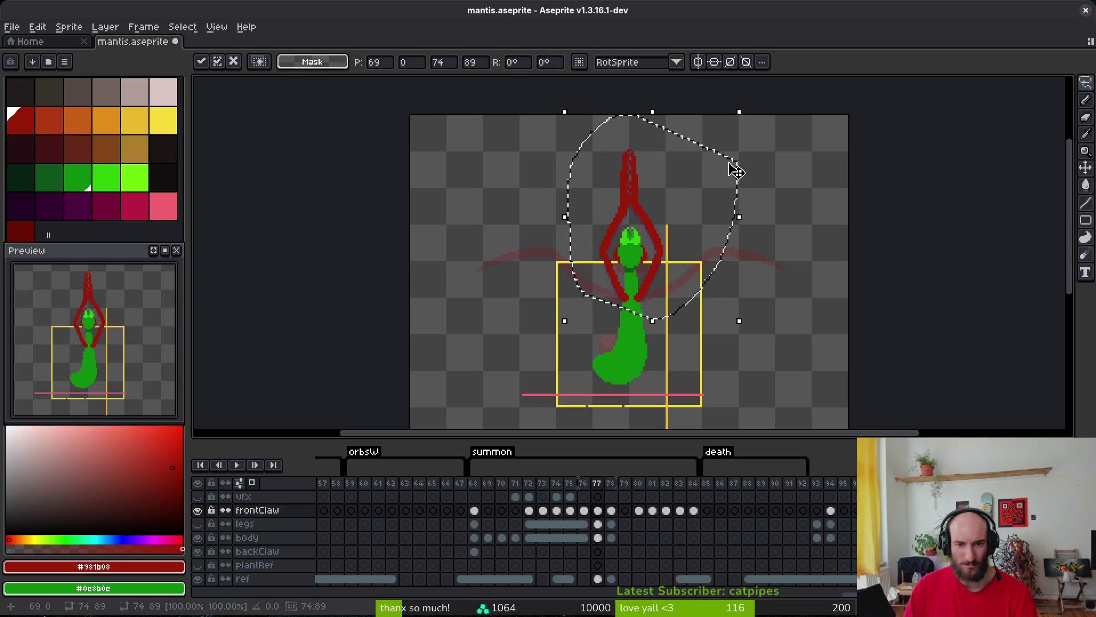
{"action": "key", "text": "ctrl+d"}
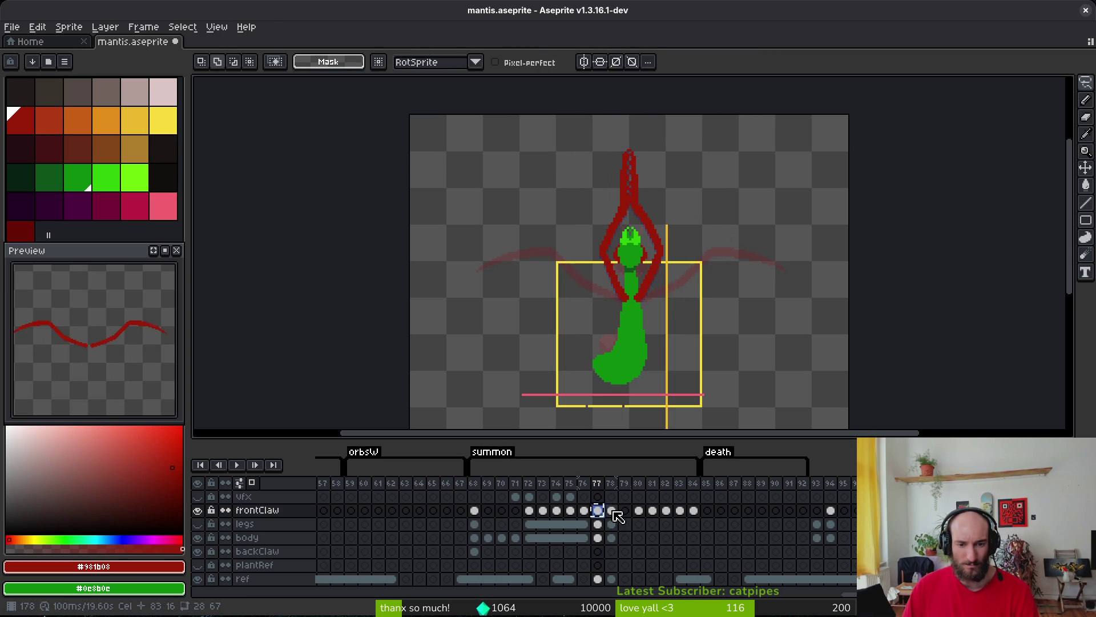
{"action": "left_click_drag", "start_coordinate": [618, 516], "coordinate": [610, 537]}
Link the frame 77 and 78 cels on the frontClaw, legs and body layers.
{"action": "right_click", "coordinate": [598, 526]}
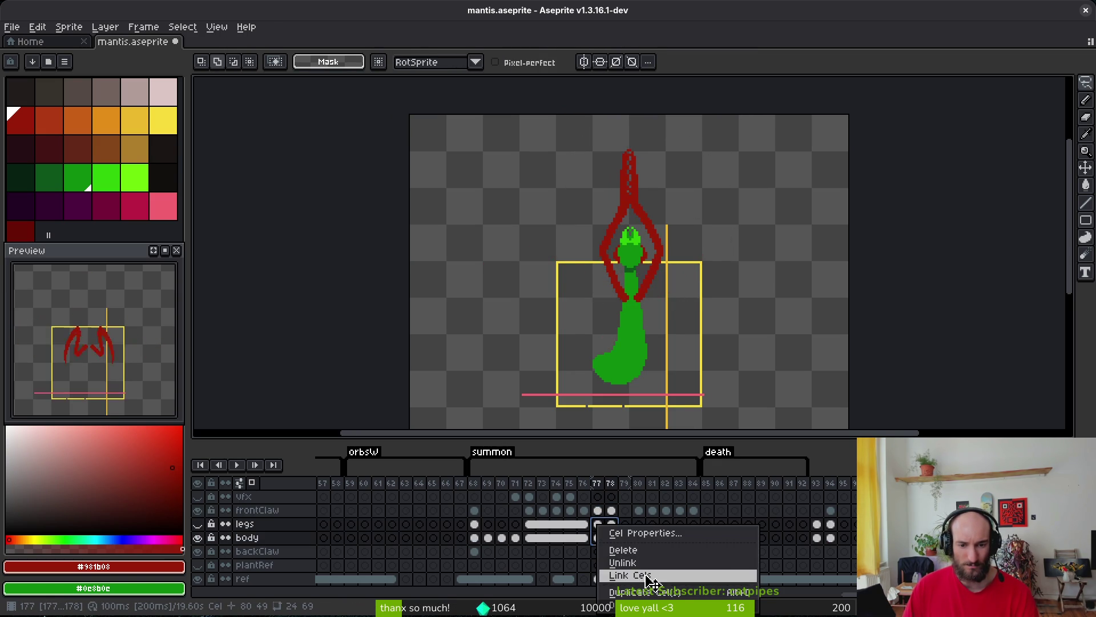
{"action": "left_click", "coordinate": [631, 575]}
{"action": "right_click", "coordinate": [598, 513]}
{"action": "left_click", "coordinate": [629, 563]}
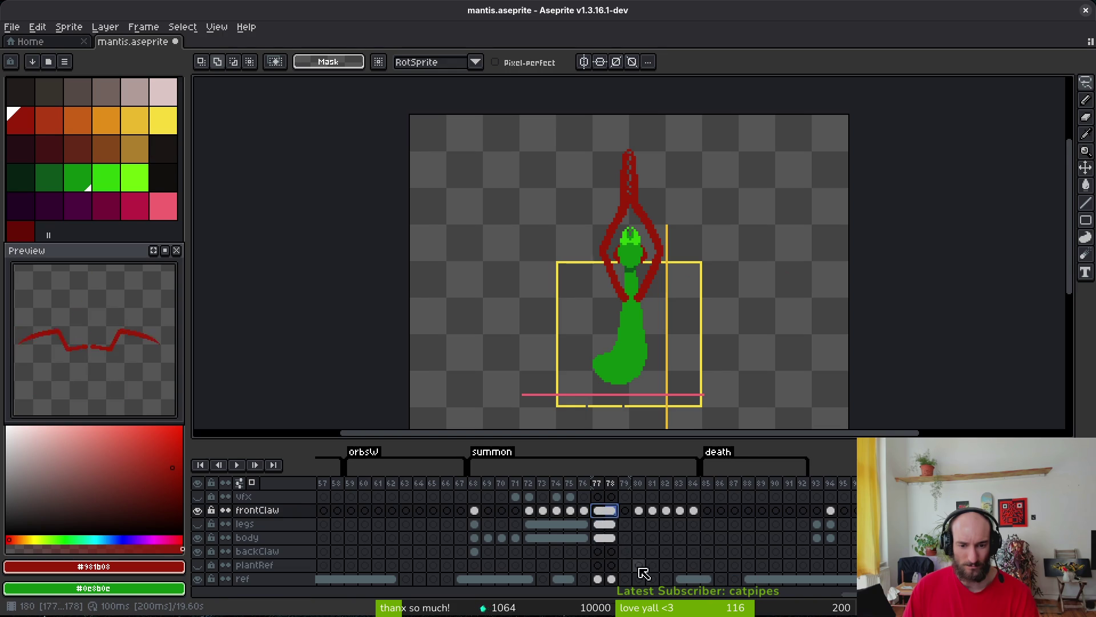
{"action": "left_click", "coordinate": [602, 516]}
Flip between frames 76 and 77 to compare claw poses, ending on frame 77.
{"action": "scroll", "coordinate": [625, 314], "scroll_direction": "up", "scroll_amount": 2}
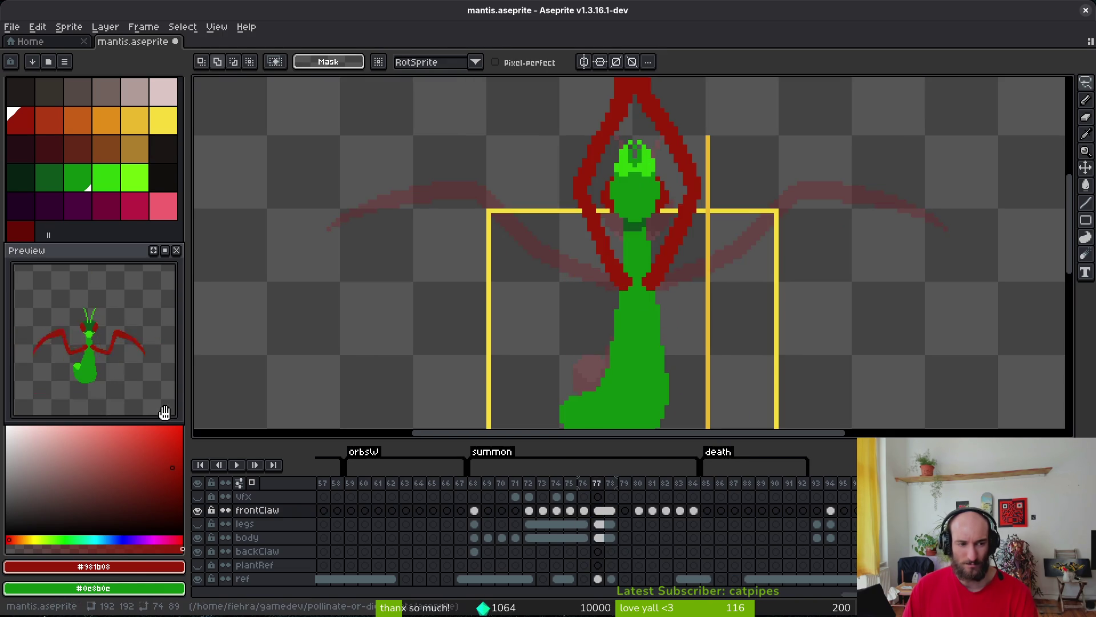
{"action": "scroll", "coordinate": [619, 330], "scroll_direction": "down", "scroll_amount": 1}
{"action": "key", "text": "i"}
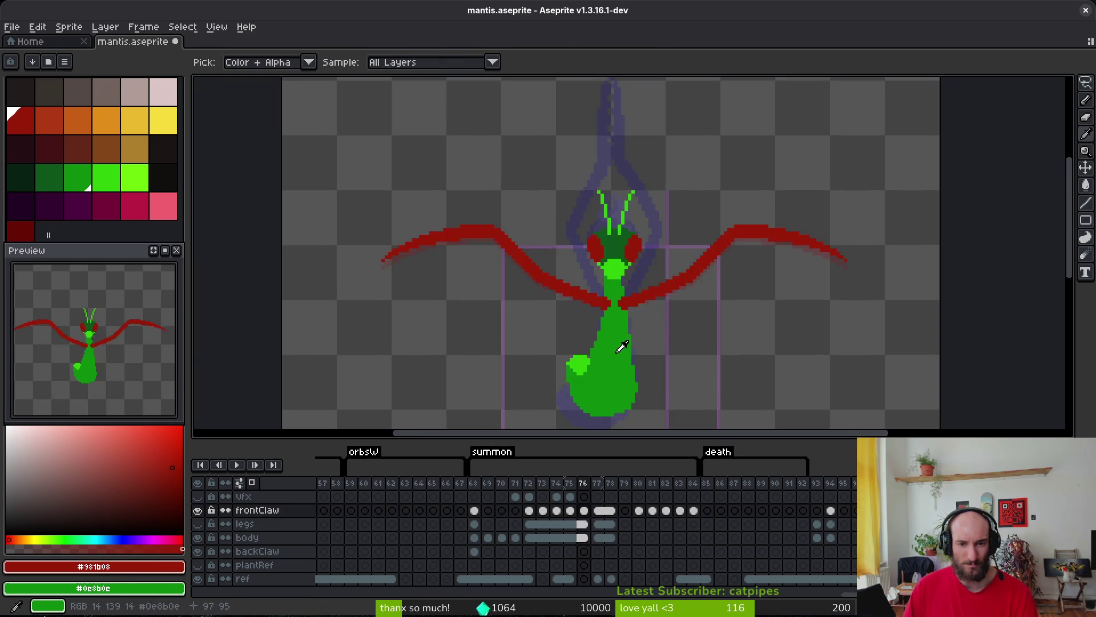
{"action": "scroll", "coordinate": [636, 349], "scroll_direction": "down", "scroll_amount": 1}
{"action": "key", "text": "Left"}
{"action": "key", "text": "Right"}
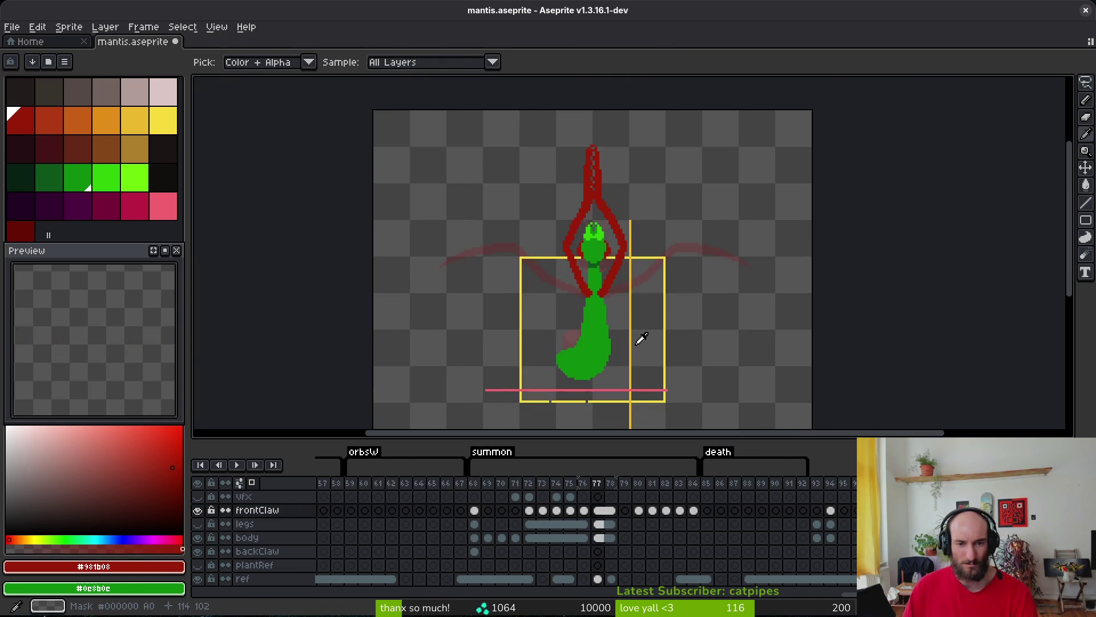
{"action": "key", "text": "Left"}
{"action": "key", "text": "Right"}
{"action": "scroll", "coordinate": [588, 362], "scroll_direction": "up", "scroll_amount": 2}
{"action": "key", "text": "Left"}
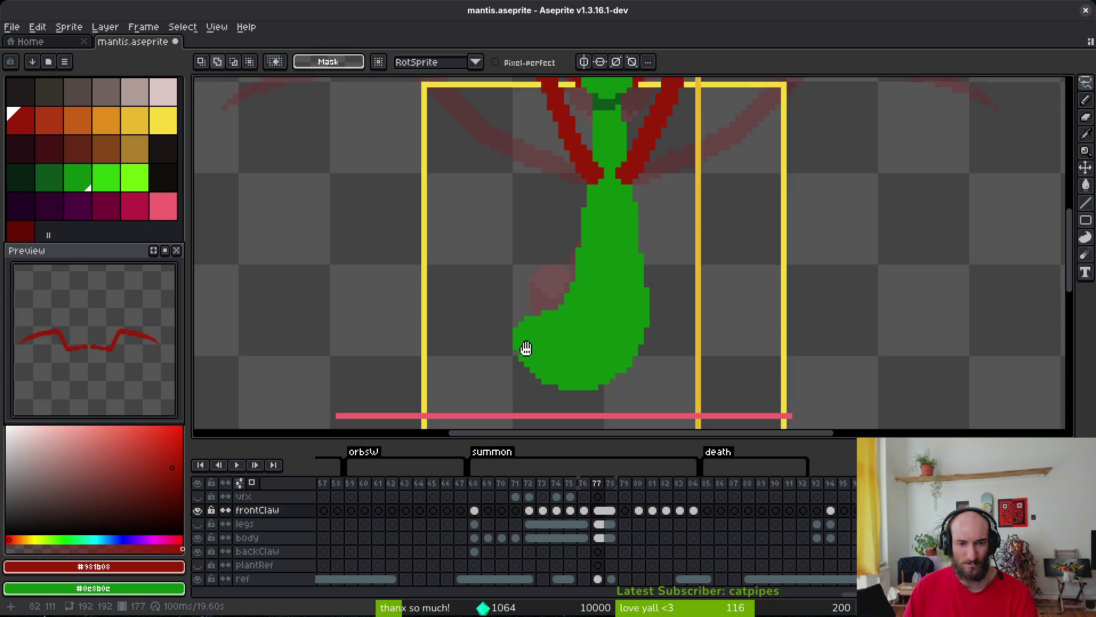
{"action": "key", "text": "Right"}
Sample the body's green and lasso an area beside the body's lower curve on frame 77.
{"action": "scroll", "coordinate": [548, 330], "scroll_direction": "up", "scroll_amount": 1}
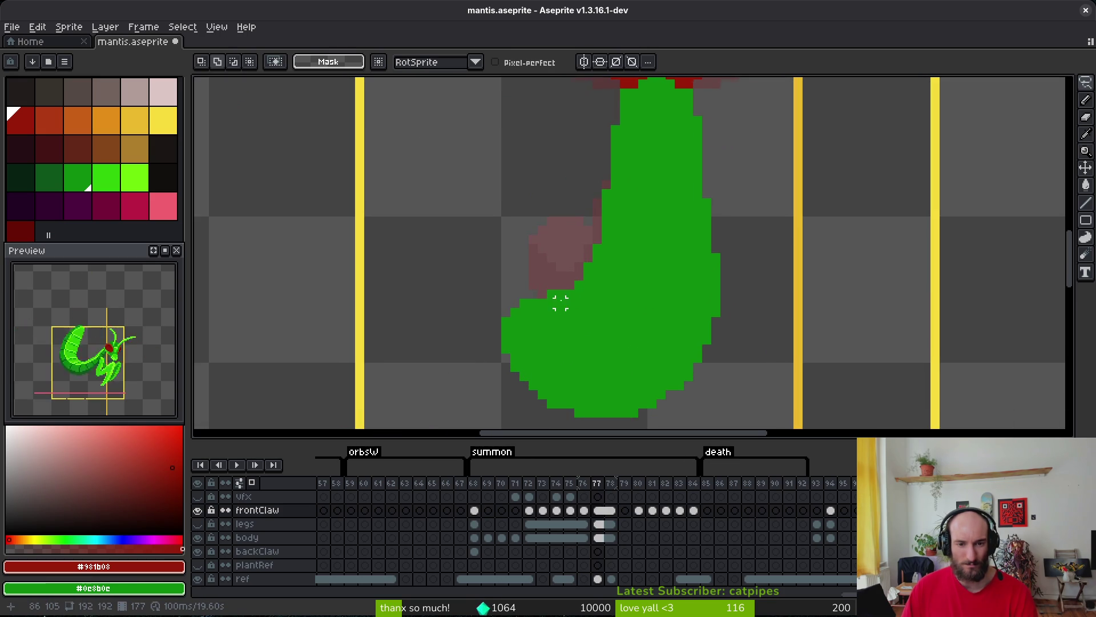
{"action": "left_click", "coordinate": [588, 306], "text": "alt"}
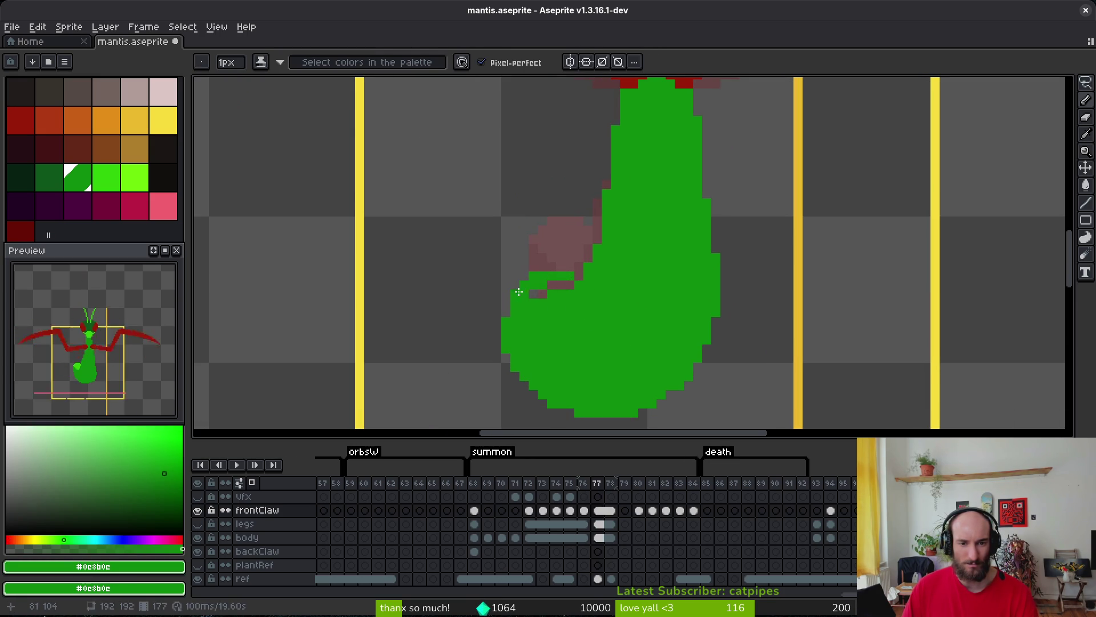
{"action": "scroll", "coordinate": [573, 283], "scroll_direction": "down", "scroll_amount": 3}
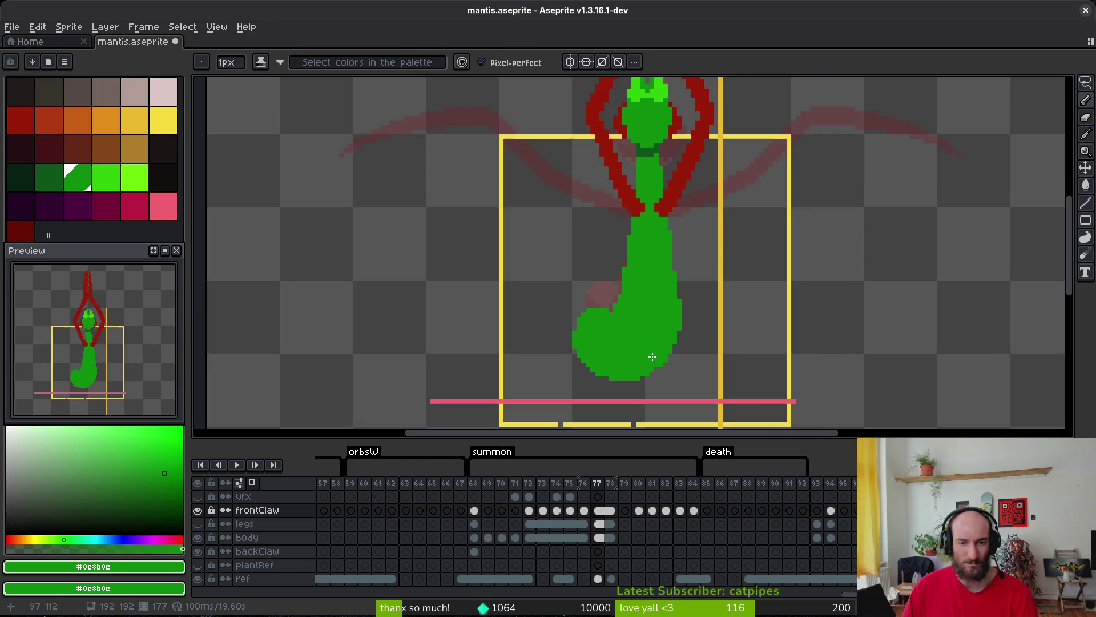
{"action": "scroll", "coordinate": [574, 347], "scroll_direction": "up", "scroll_amount": 4}
{"action": "scroll", "coordinate": [692, 350], "scroll_direction": "down", "scroll_amount": 3}
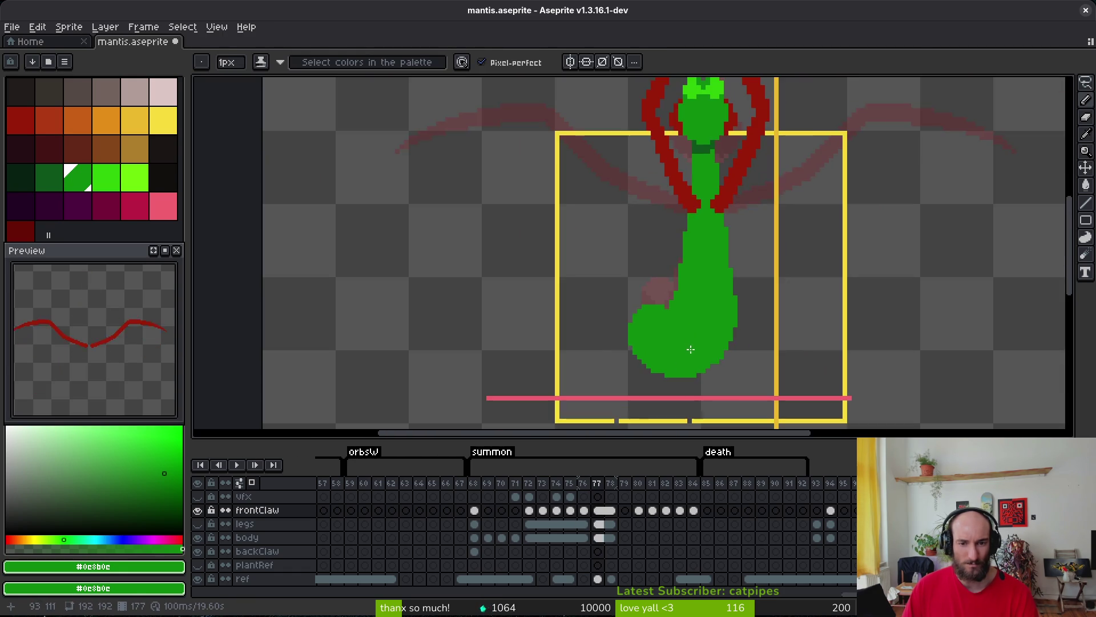
{"action": "scroll", "coordinate": [693, 326], "scroll_direction": "up", "scroll_amount": 3}
{"action": "key", "text": "b"}
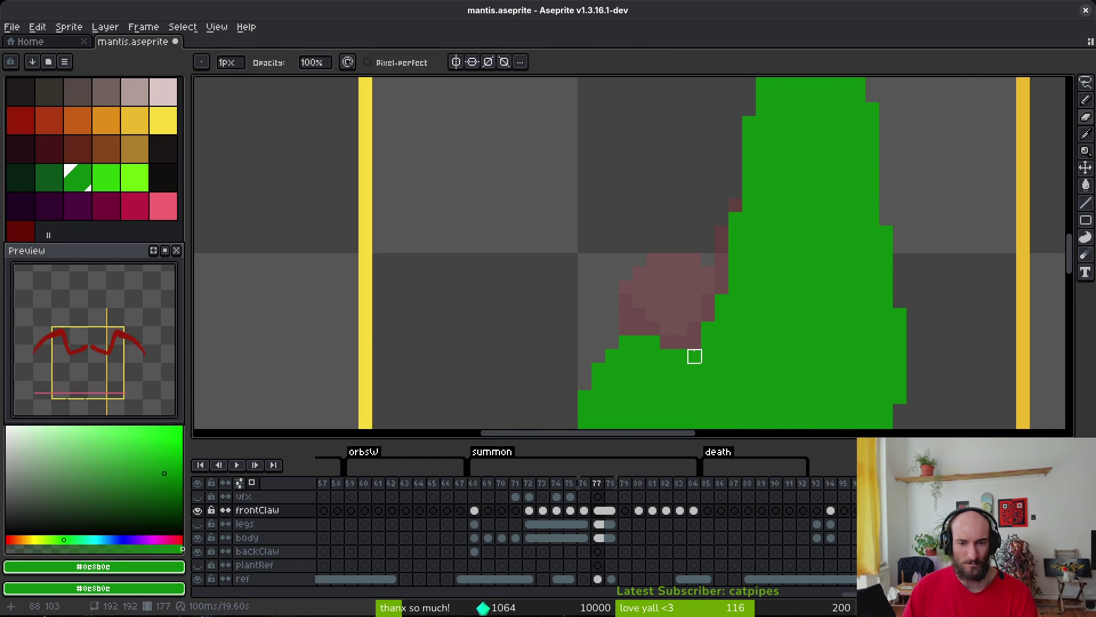
{"action": "scroll", "coordinate": [721, 342], "scroll_direction": "down", "scroll_amount": 3}
{"action": "scroll", "coordinate": [680, 335], "scroll_direction": "up", "scroll_amount": 2}
{"action": "key", "text": "shift+w"}
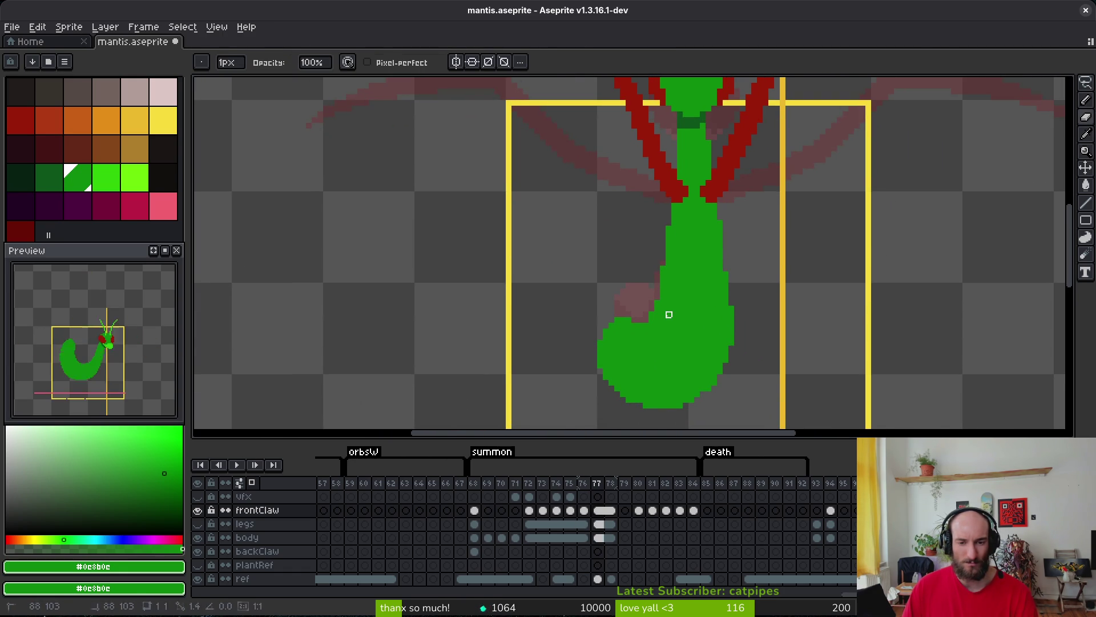
{"action": "left_click_drag", "start_coordinate": [654, 286], "coordinate": [581, 424]}
{"action": "scroll", "coordinate": [746, 321], "scroll_direction": "down", "scroll_amount": 2}
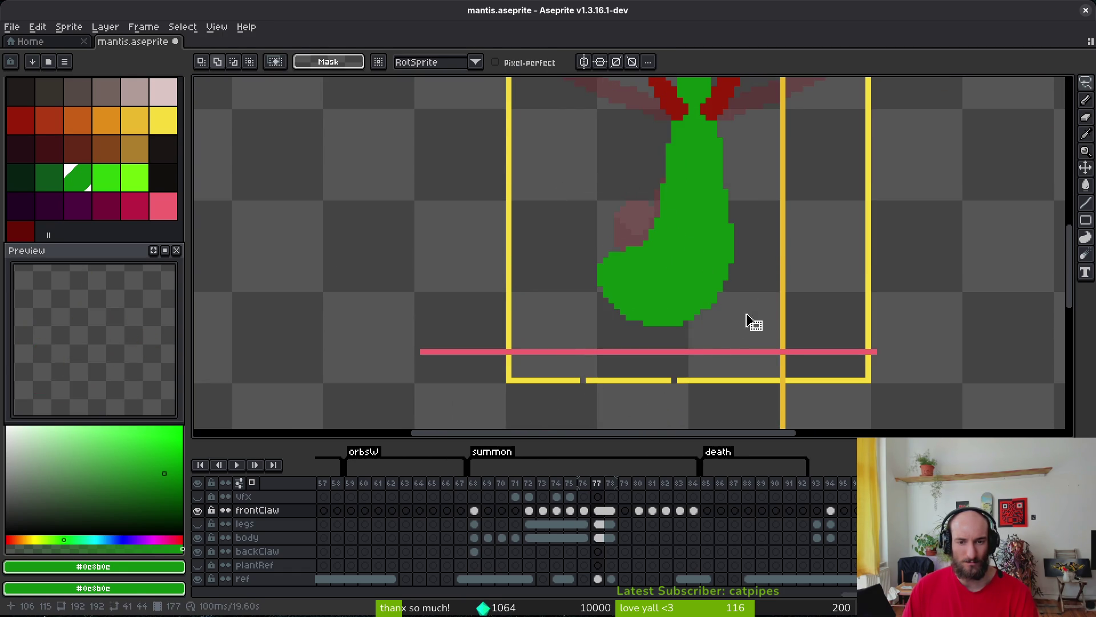
{"action": "left_click", "coordinate": [606, 536]}
Erase a stray green pixel at the body's edge and save mantis.aseprite.
{"action": "key", "text": "ctrl+s"}
{"action": "scroll", "coordinate": [643, 237], "scroll_direction": "up", "scroll_amount": 3}
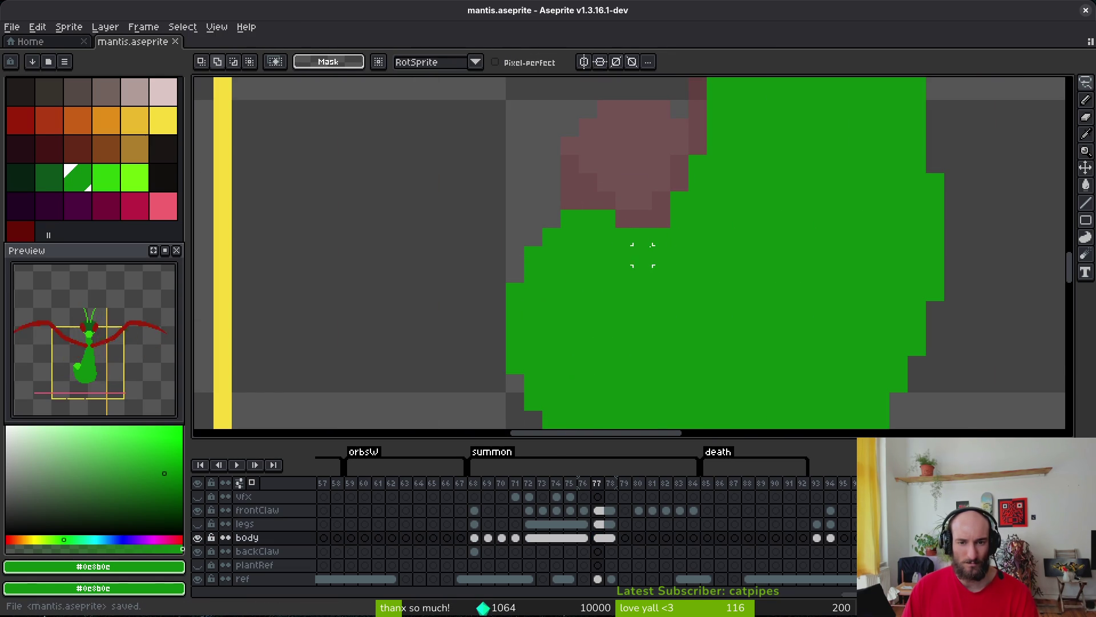
{"action": "key", "text": "e"}
{"action": "left_click", "coordinate": [644, 237]}
{"action": "key", "text": "b"}
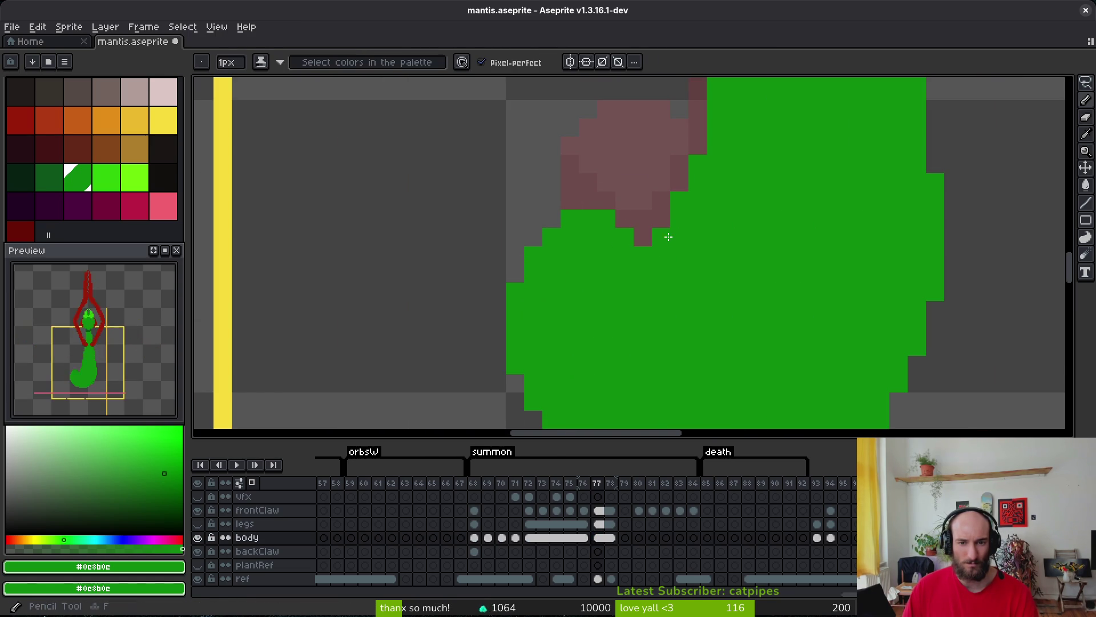
{"action": "key", "text": "ctrl+s"}
{"action": "scroll", "coordinate": [668, 236], "scroll_direction": "down", "scroll_amount": 3}
{"action": "scroll", "coordinate": [668, 236], "scroll_direction": "up", "scroll_amount": 3}
On frontClaw frame 79, place the first red claw pixels and enable vertical symmetry.
{"action": "scroll", "coordinate": [669, 237], "scroll_direction": "down", "scroll_amount": 2}
{"action": "left_click", "coordinate": [626, 510]}
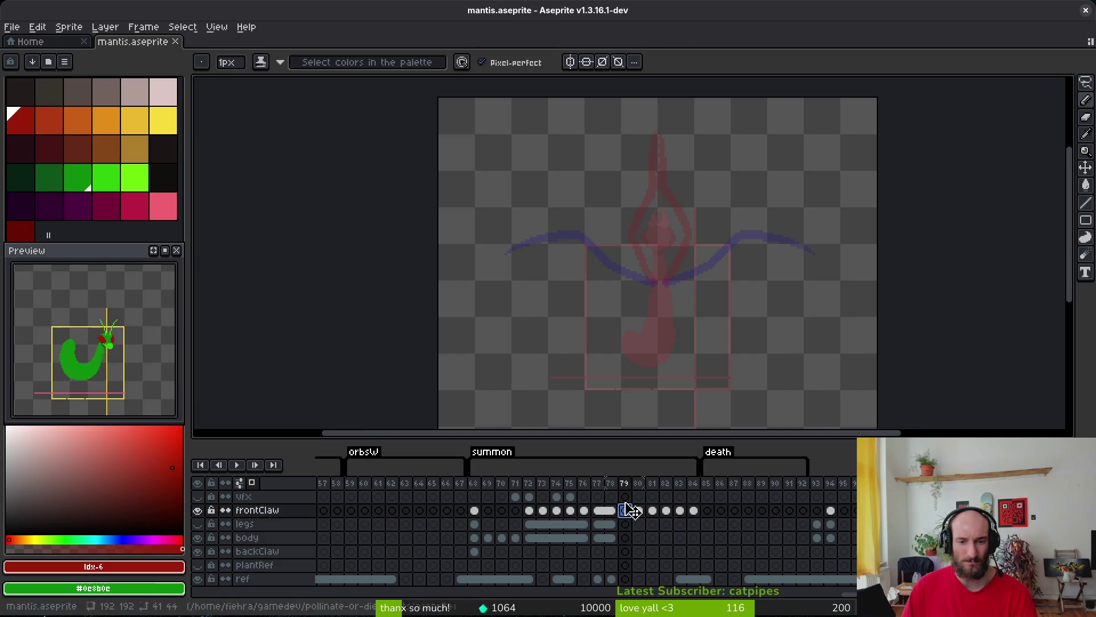
{"action": "scroll", "coordinate": [674, 292], "scroll_direction": "up", "scroll_amount": 3}
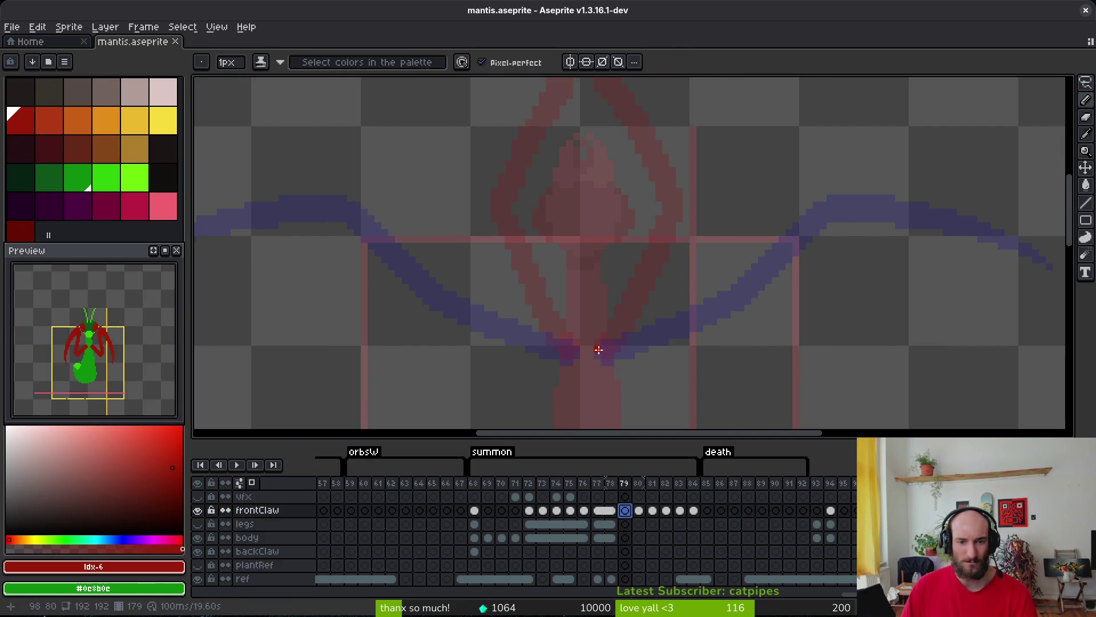
{"action": "left_click", "coordinate": [603, 357]}
{"action": "key", "text": "alt+shift+s"}
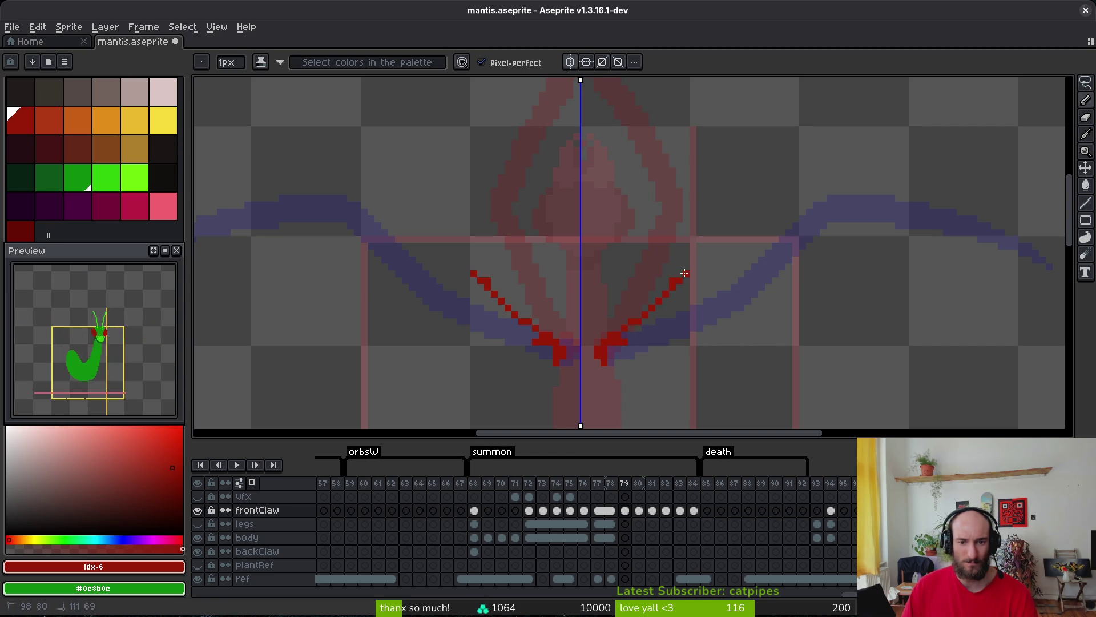
Draw mirrored diagonal claw arms angling outward from the centre, discarding a straight-line attempt.
{"action": "key", "text": "l"}
{"action": "mouse_move", "coordinate": [598, 347]}
{"action": "left_mouse_down"}
{"action": "mouse_move", "coordinate": [688, 267]}
{"action": "mouse_move", "coordinate": [656, 334]}
{"action": "left_mouse_up"}
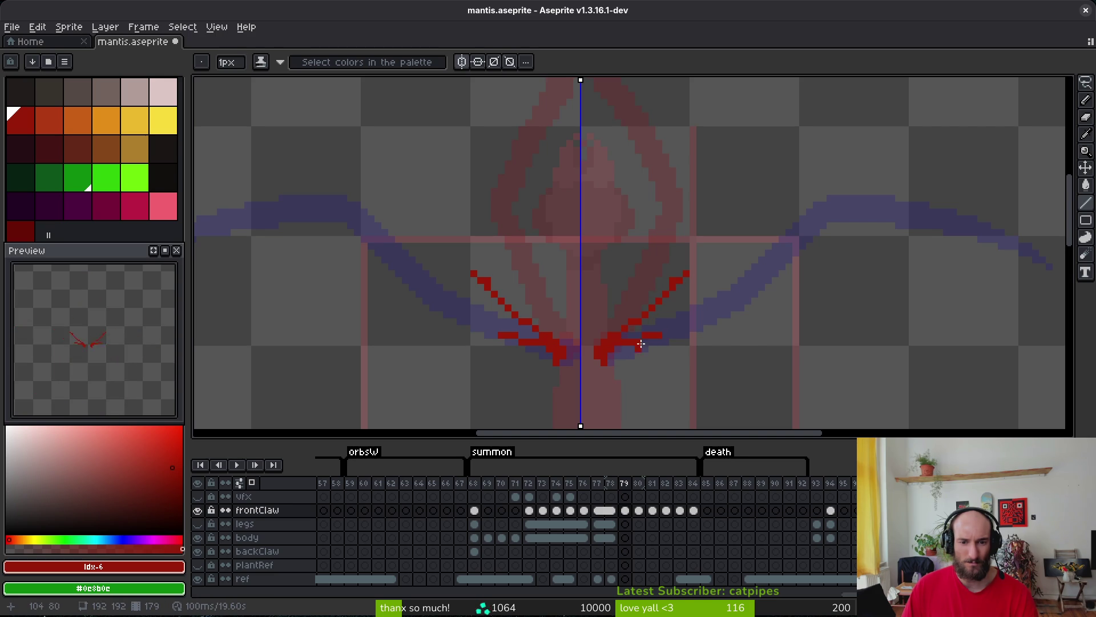
{"action": "key", "text": "ctrl+z"}
{"action": "key", "text": "b"}
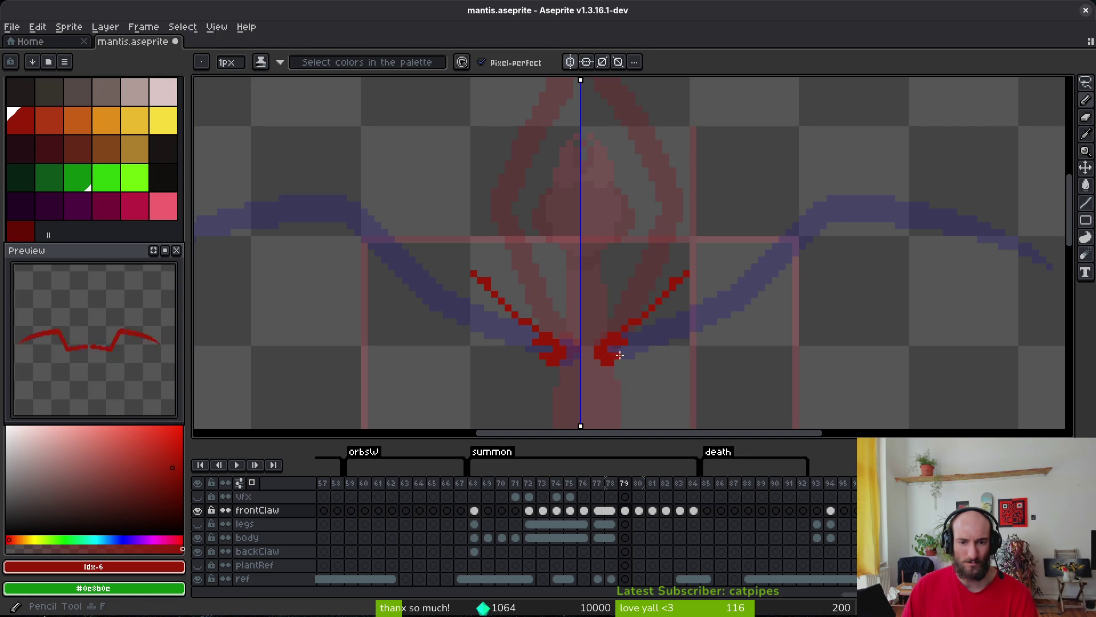
{"action": "left_click_drag", "start_coordinate": [699, 286], "coordinate": [628, 335]}
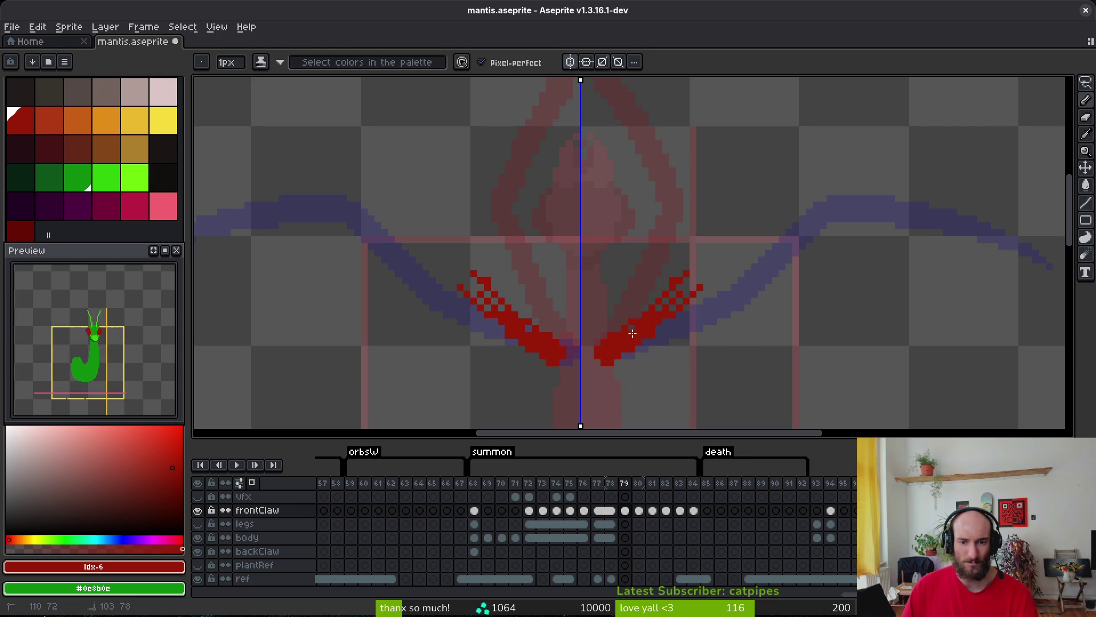
Reshape the pixels at the mirrored claw tips.
{"action": "key", "text": "e"}
{"action": "key", "text": "f"}
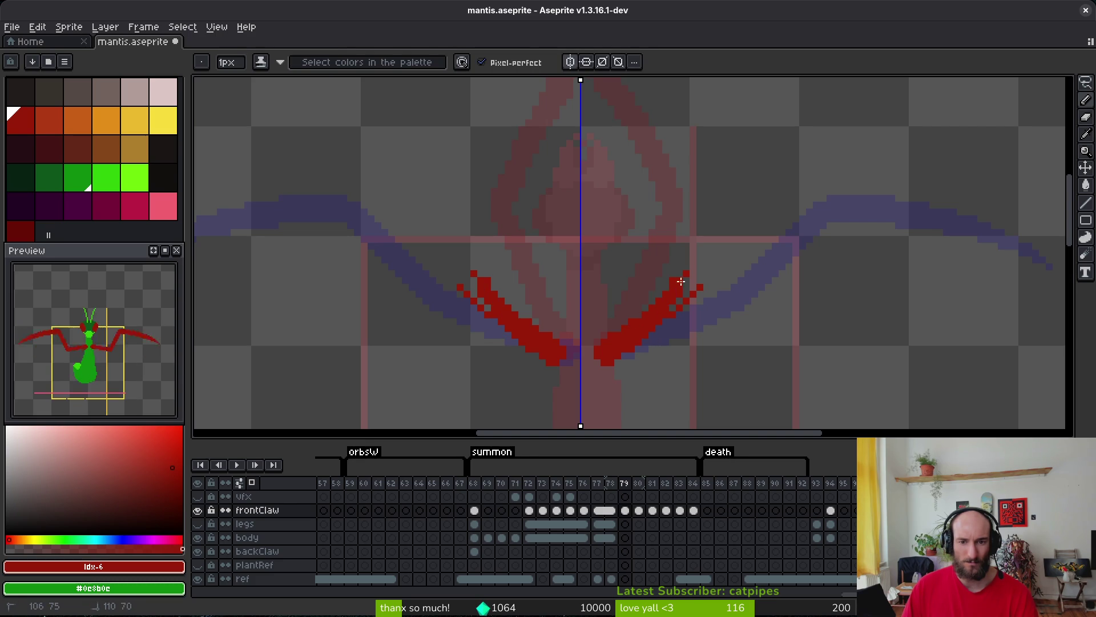
{"action": "key", "text": "e"}
{"action": "left_click", "coordinate": [679, 281]}
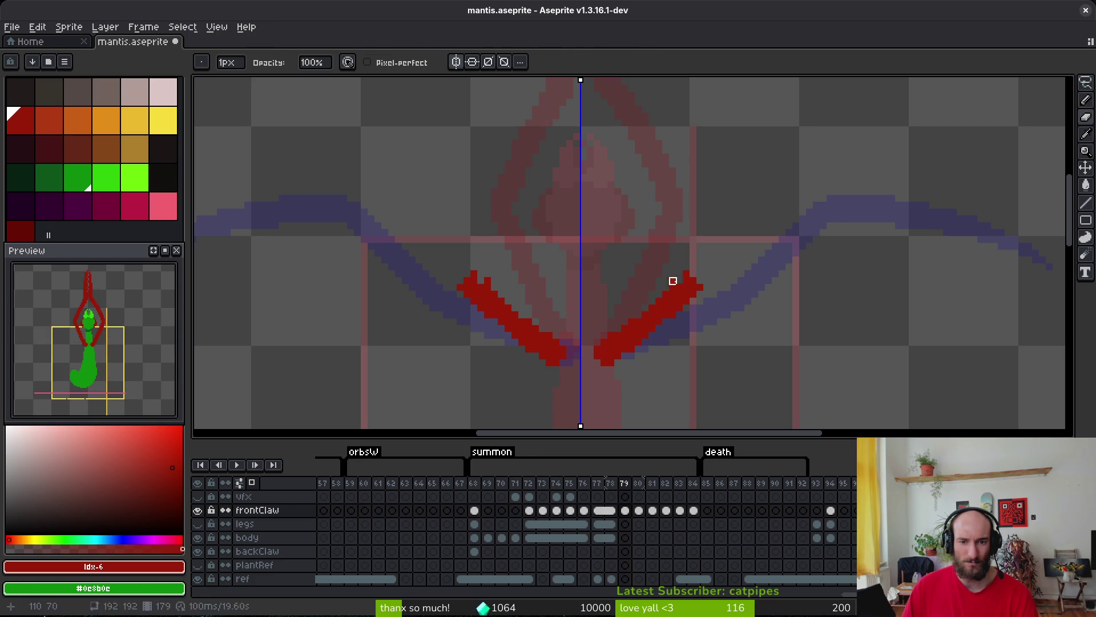
{"action": "key", "text": "f"}
{"action": "left_click", "coordinate": [682, 280]}
{"action": "scroll", "coordinate": [723, 301], "scroll_direction": "up", "scroll_amount": 3}
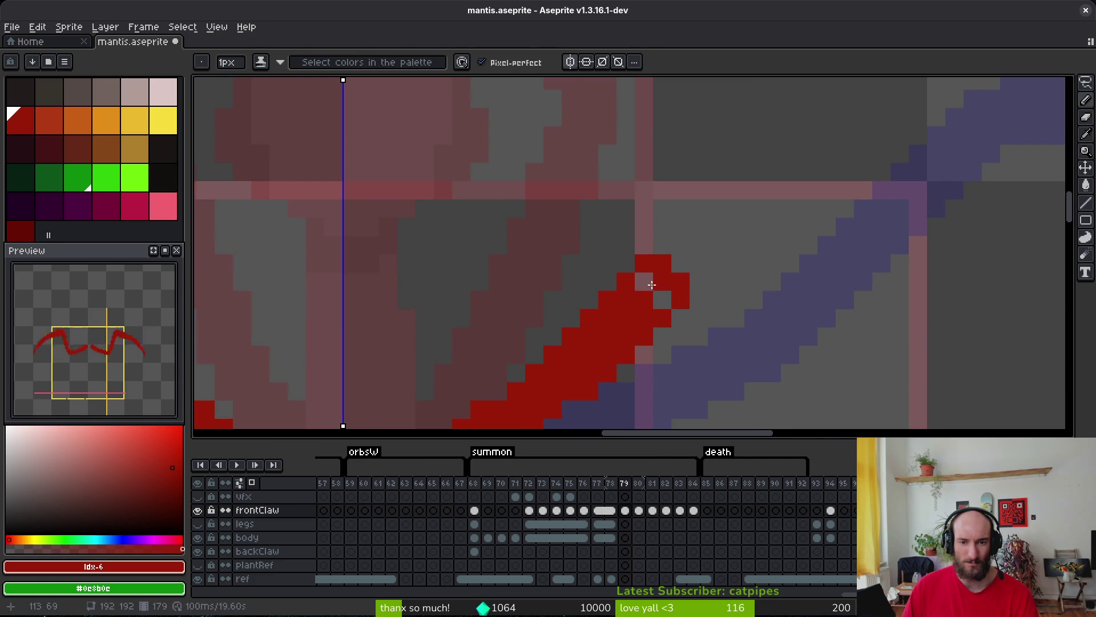
{"action": "scroll", "coordinate": [714, 283], "scroll_direction": "down", "scroll_amount": 4}
Extend both mirrored claw tips steeply upward, replacing a shallower first attempt.
{"action": "scroll", "coordinate": [657, 306], "scroll_direction": "up", "scroll_amount": 1}
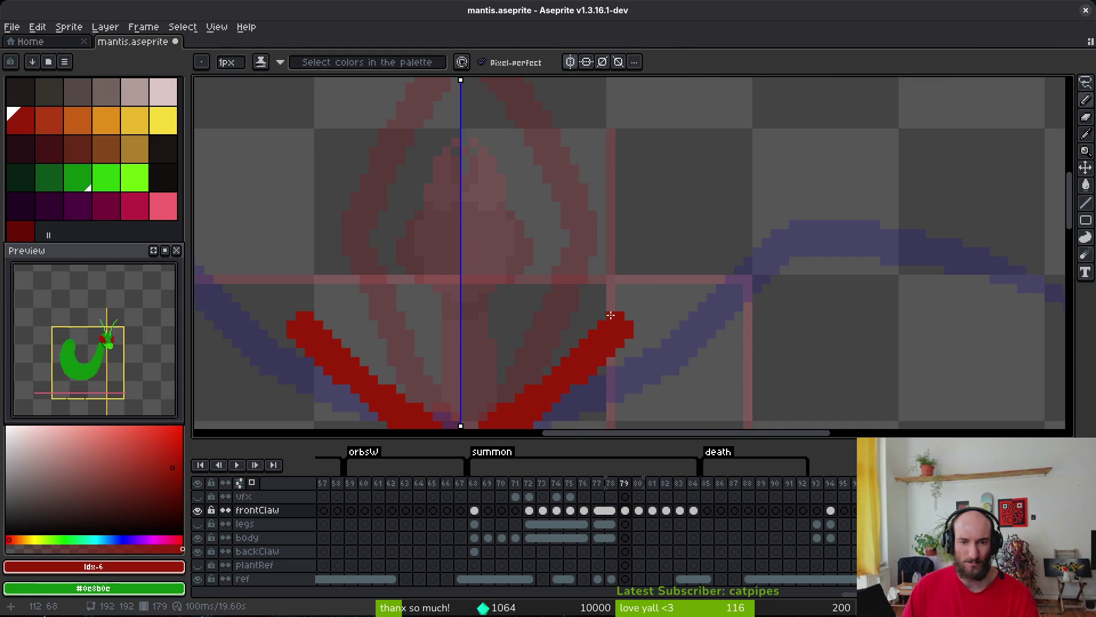
{"action": "left_click_drag", "start_coordinate": [633, 314], "coordinate": [647, 248]}
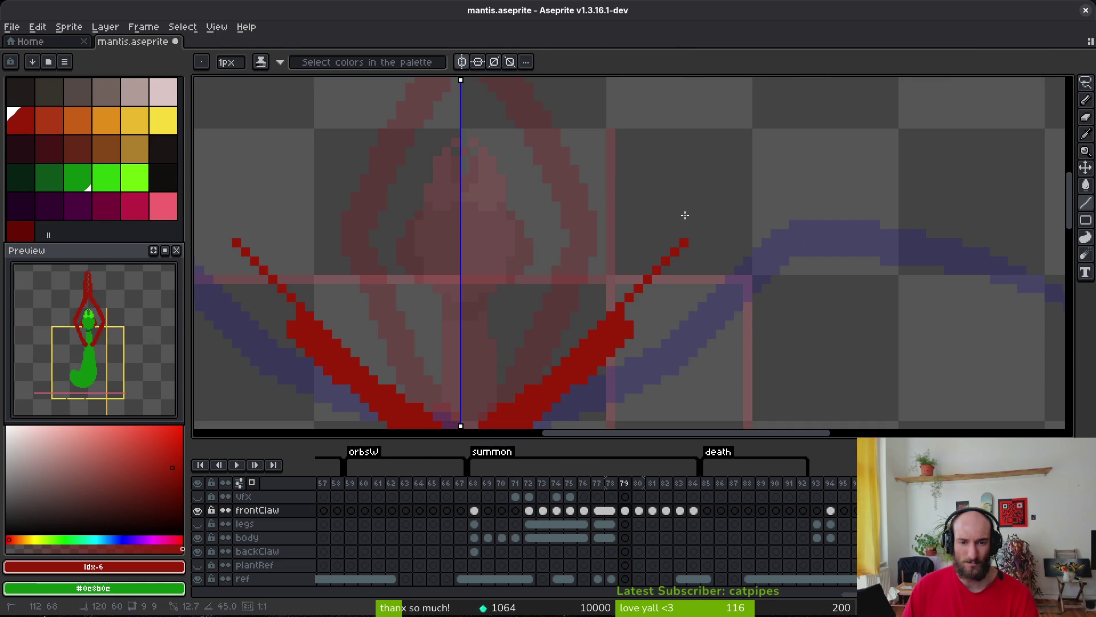
{"action": "left_click", "coordinate": [706, 205], "text": "shift"}
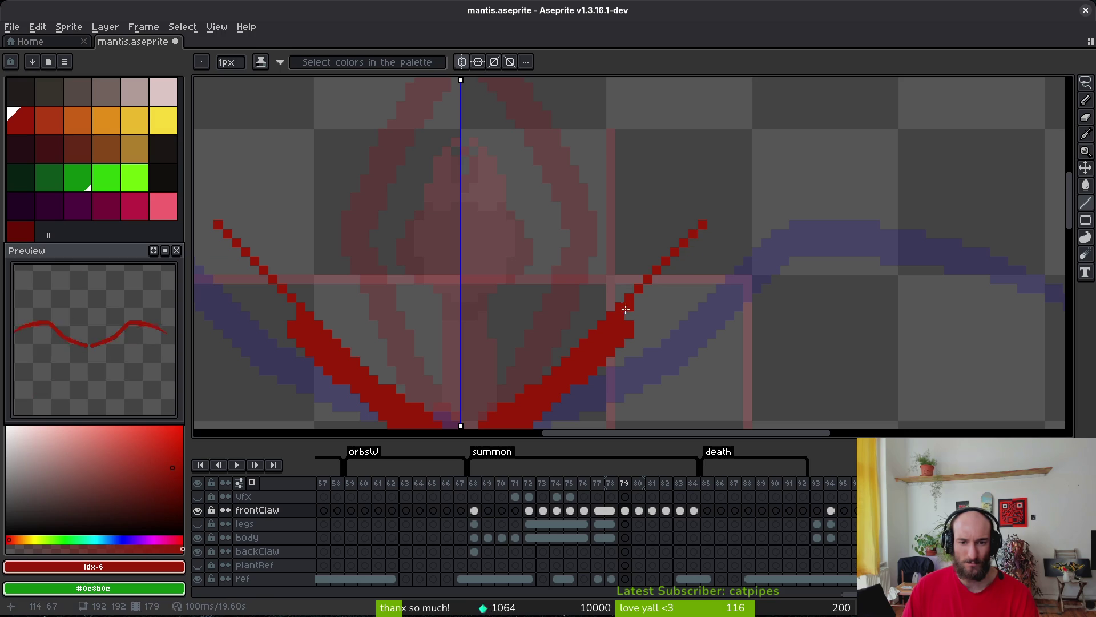
{"action": "key", "text": "ctrl+z"}
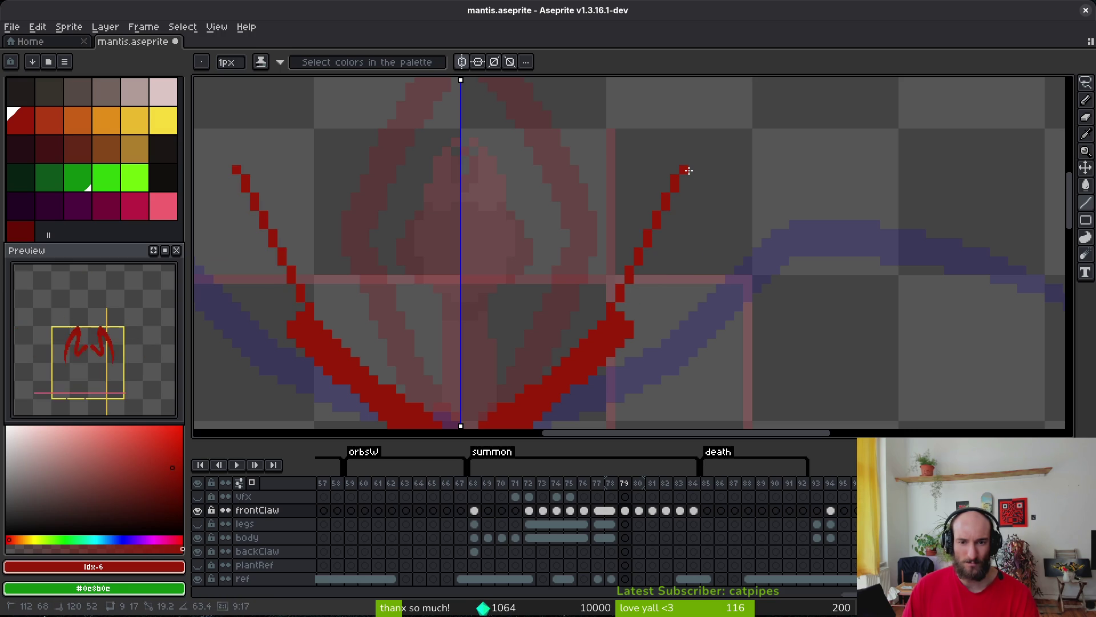
{"action": "left_click", "coordinate": [689, 170], "text": "shift"}
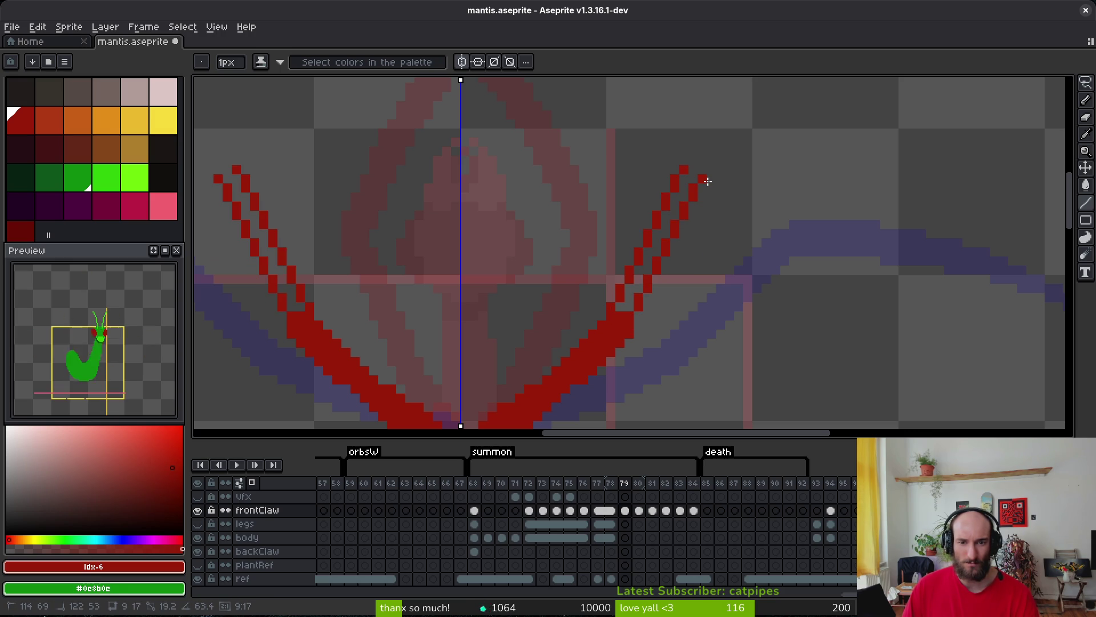
Thicken the raised claws with parallel lines and compare them against neighbouring frames.
{"action": "left_click", "coordinate": [708, 181], "text": "shift"}
{"action": "left_click", "coordinate": [625, 311], "text": "shift"}
{"action": "left_click", "coordinate": [699, 181], "text": "shift"}
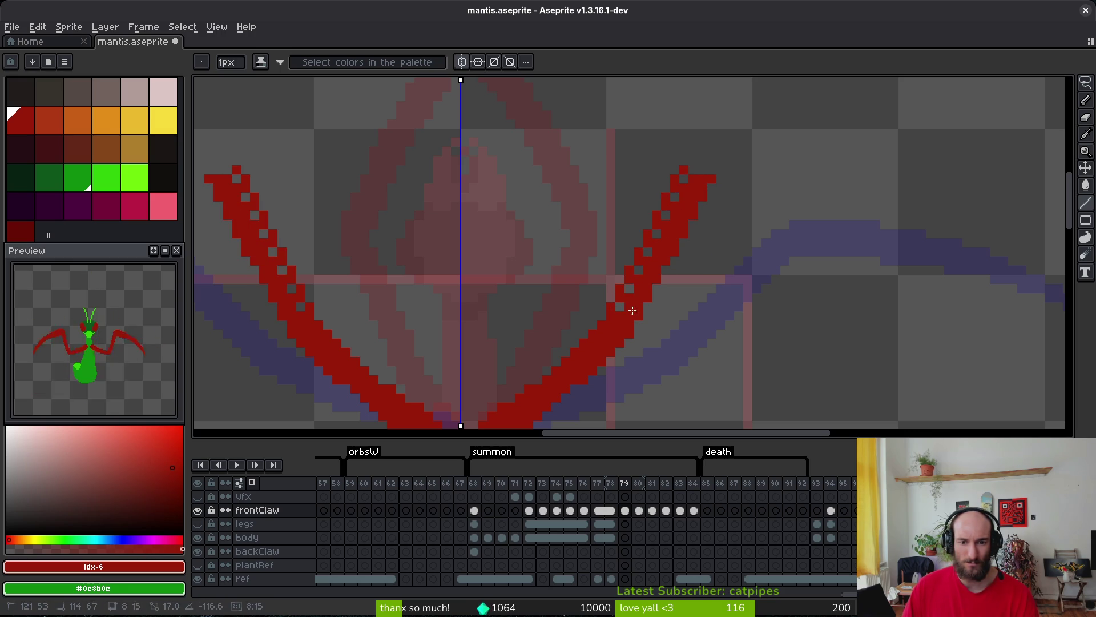
{"action": "key", "text": "e"}
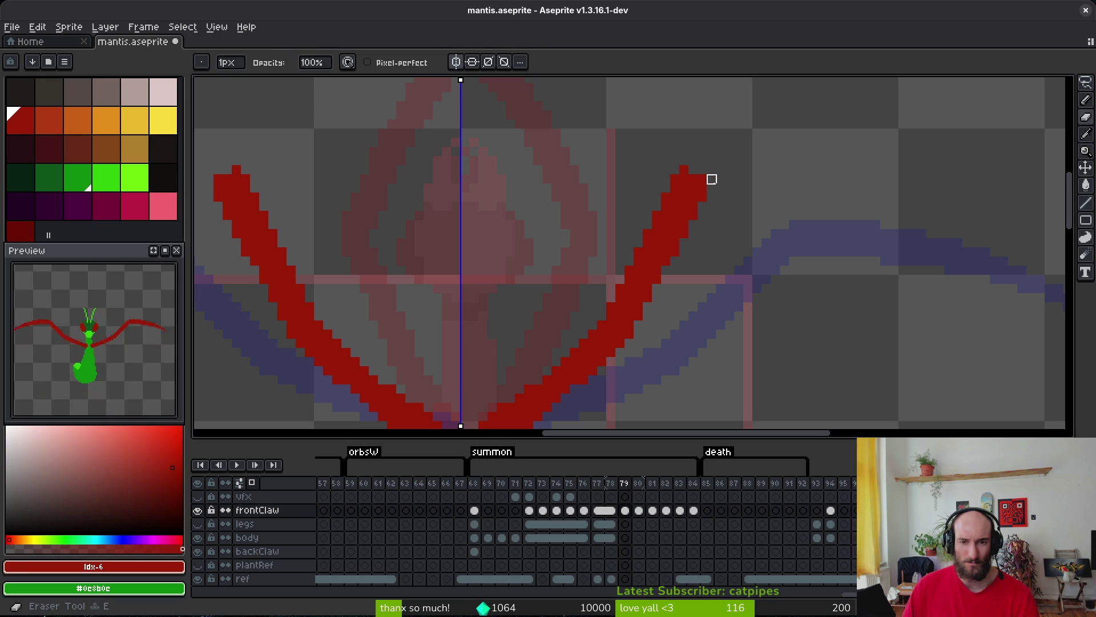
{"action": "scroll", "coordinate": [697, 208], "scroll_direction": "down", "scroll_amount": 2}
{"action": "key", "text": "i"}
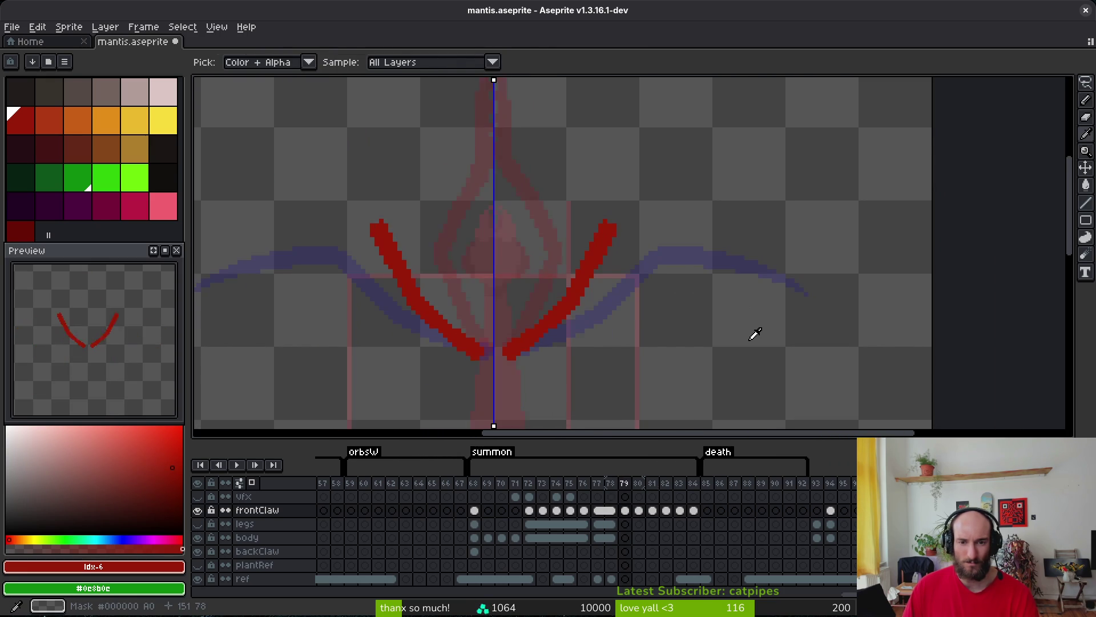
{"action": "key", "text": "Return"}
{"action": "key", "text": "Return"}
Redraw the right claw tip curving upward and out to the right, undoing stray strokes.
{"action": "key", "text": "b"}
{"action": "scroll", "coordinate": [547, 293], "scroll_direction": "up", "scroll_amount": 1}
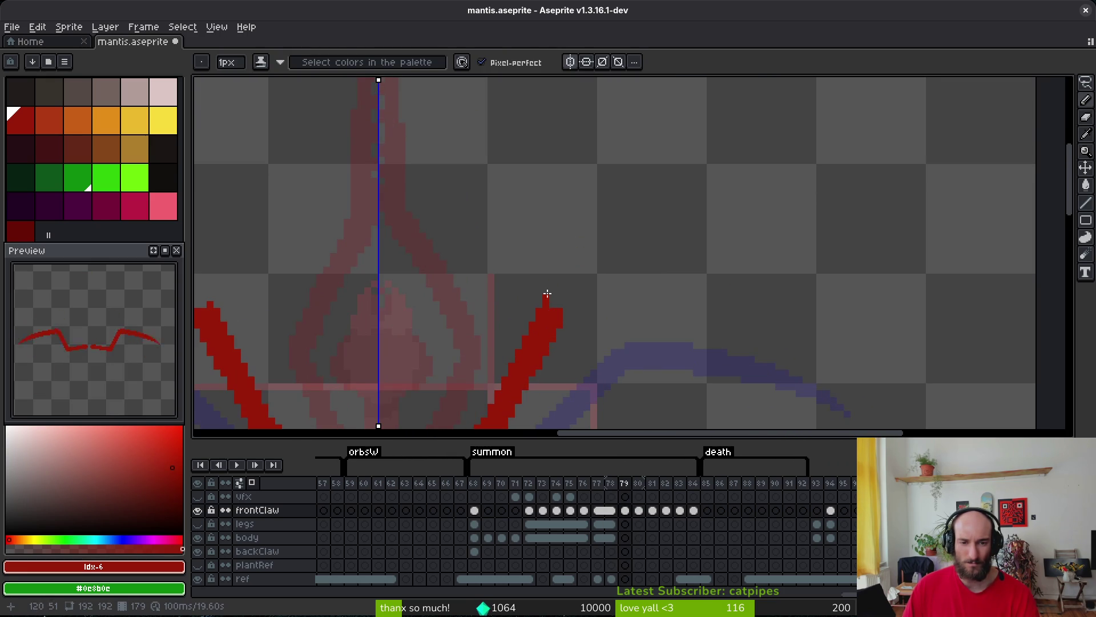
{"action": "left_click_drag", "start_coordinate": [547, 306], "coordinate": [589, 267]}
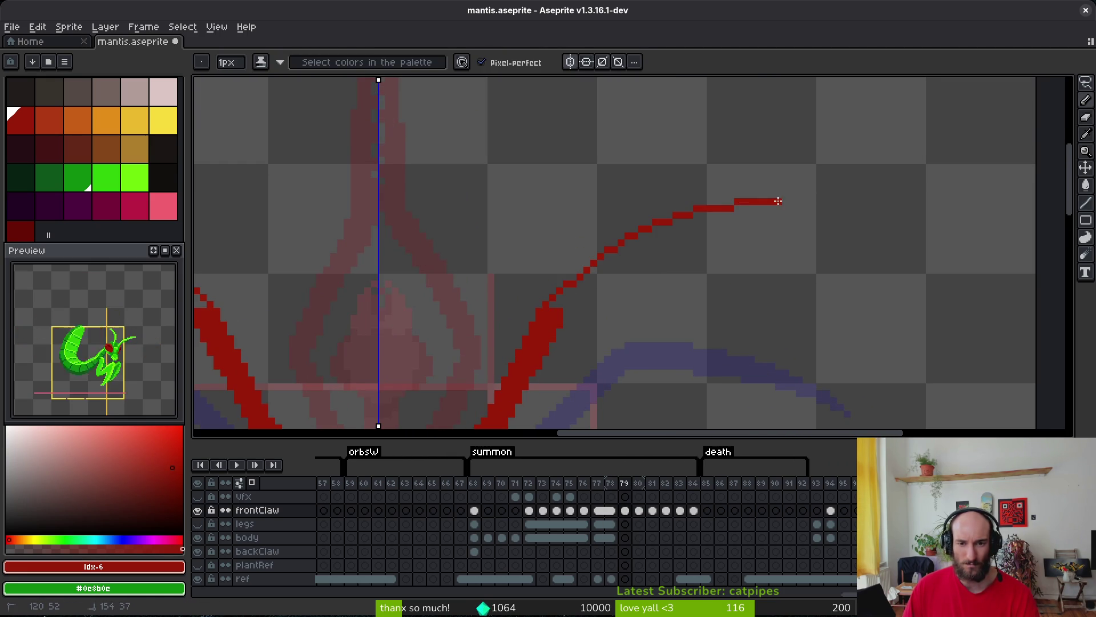
{"action": "key", "text": "ctrl+z"}
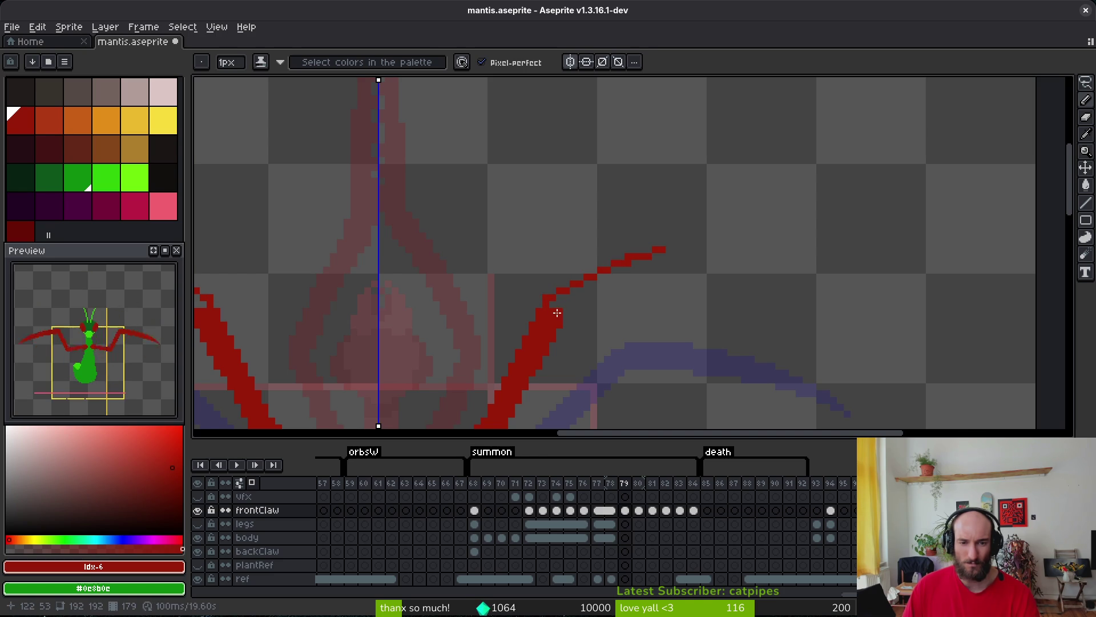
{"action": "key", "text": "b"}
{"action": "left_click_drag", "start_coordinate": [646, 259], "coordinate": [648, 258]}
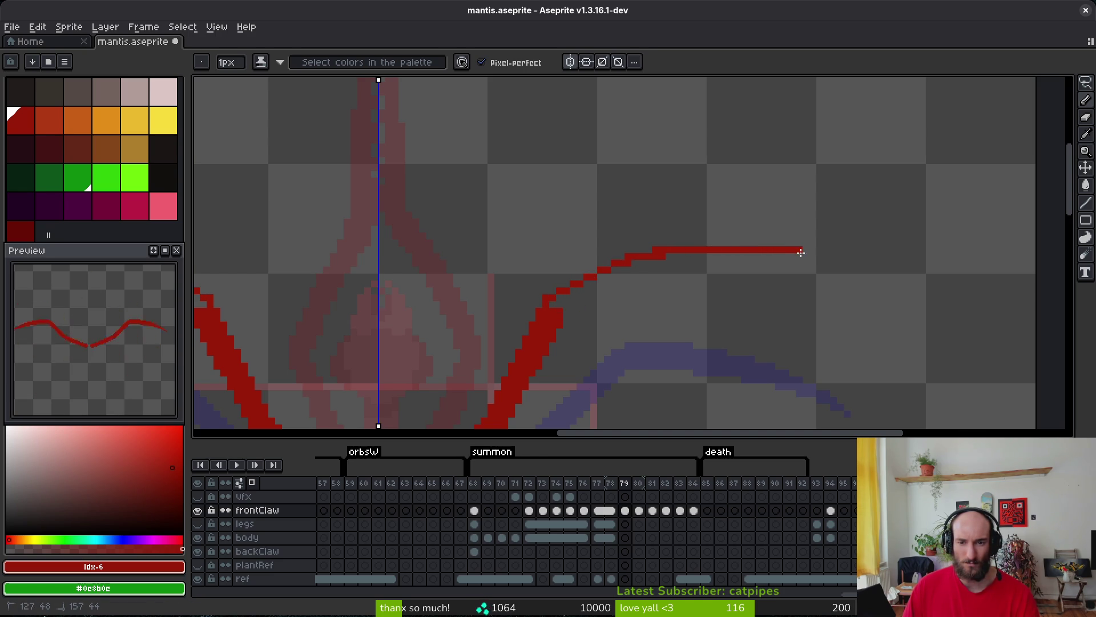
{"action": "left_click_drag", "start_coordinate": [801, 253], "coordinate": [801, 253]}
{"action": "mouse_move", "coordinate": [736, 250]}
{"action": "left_mouse_down"}
{"action": "mouse_move", "coordinate": [826, 262]}
{"action": "mouse_move", "coordinate": [704, 254]}
{"action": "mouse_move", "coordinate": [723, 256]}
{"action": "mouse_move", "coordinate": [658, 265]}
{"action": "left_mouse_up"}
{"action": "key", "text": "ctrl+z"}
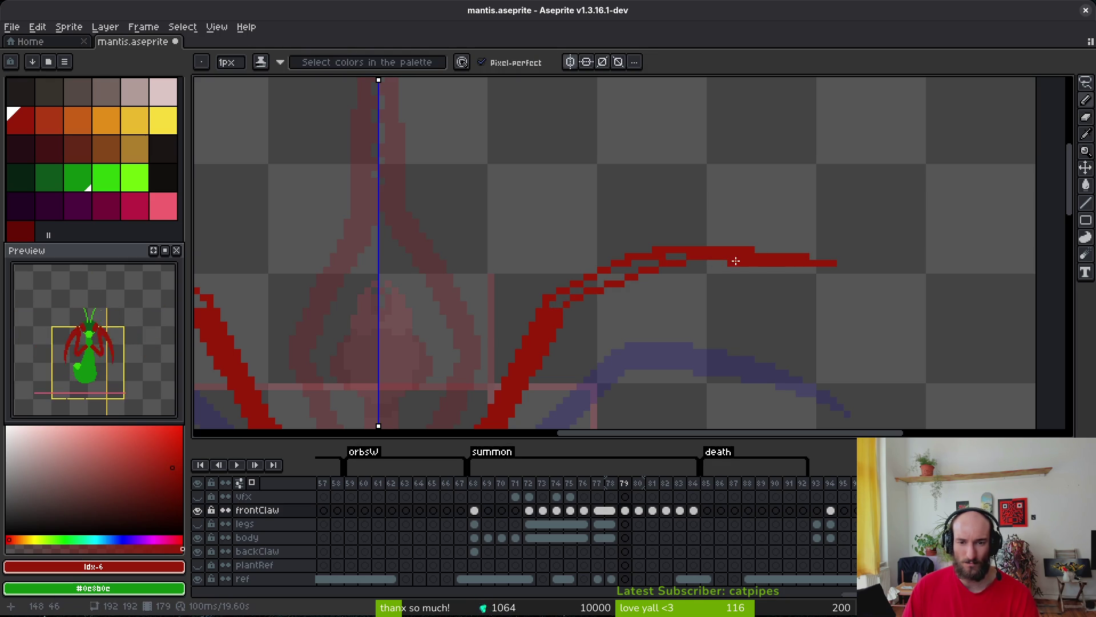
Thicken the right claw along its curve and fill the gaps in the stroke.
{"action": "mouse_move", "coordinate": [736, 261]}
{"action": "left_mouse_down"}
{"action": "mouse_move", "coordinate": [610, 280]}
{"action": "mouse_move", "coordinate": [573, 307]}
{"action": "mouse_move", "coordinate": [607, 279]}
{"action": "left_mouse_up"}
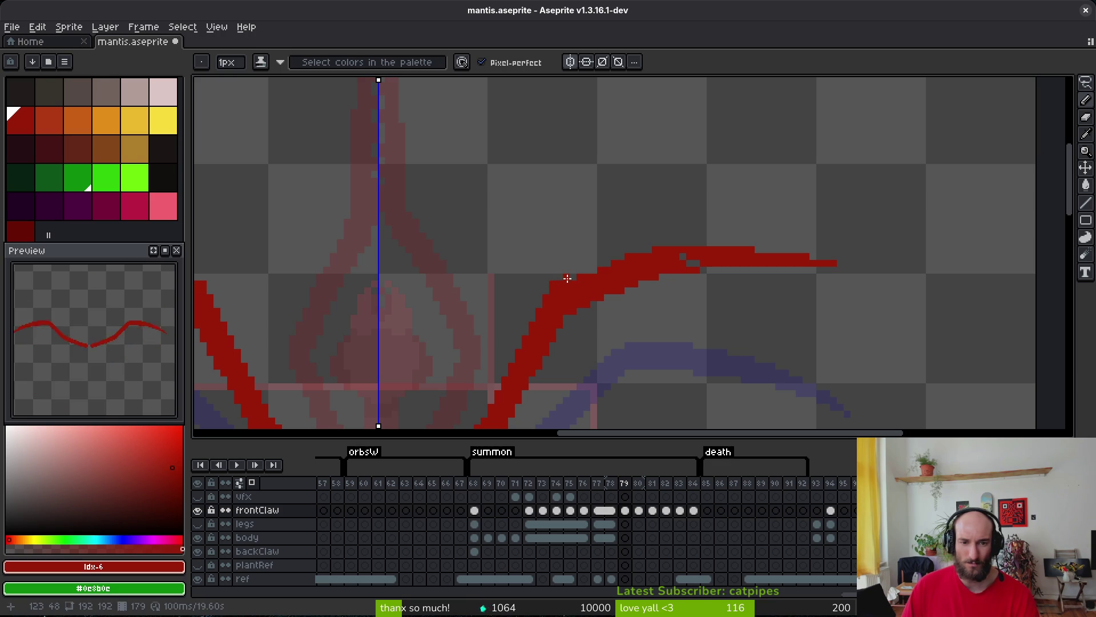
{"action": "left_click_drag", "start_coordinate": [573, 280], "coordinate": [623, 266]}
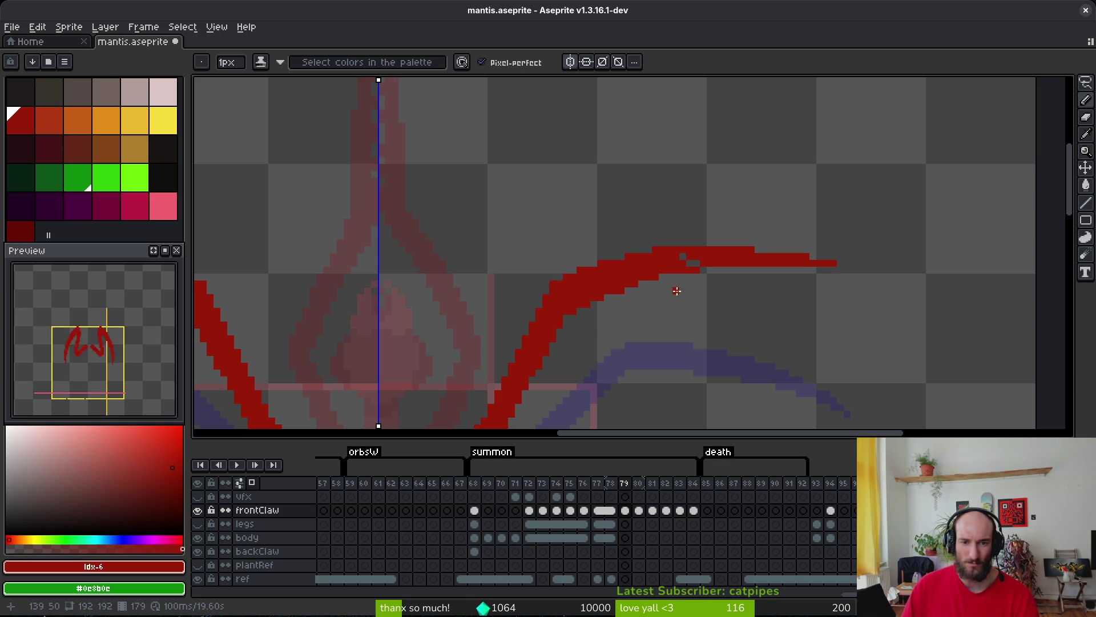
{"action": "left_click_drag", "start_coordinate": [700, 261], "coordinate": [683, 253]}
{"action": "scroll", "coordinate": [697, 294], "scroll_direction": "up", "scroll_amount": 2}
Shift the selected claw tip one pixel left and save mantis.aseprite.
{"action": "key", "text": "m"}
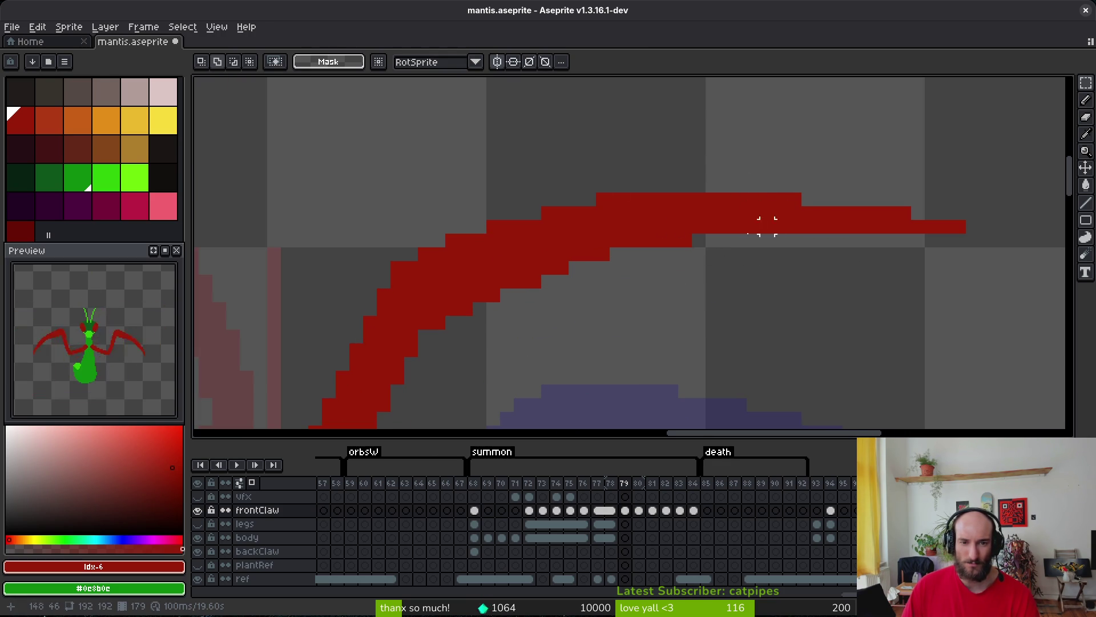
{"action": "mouse_move", "coordinate": [668, 154]}
{"action": "left_mouse_down"}
{"action": "mouse_move", "coordinate": [954, 264]}
{"action": "mouse_move", "coordinate": [1000, 268]}
{"action": "left_mouse_up"}
{"action": "key", "text": "Left"}
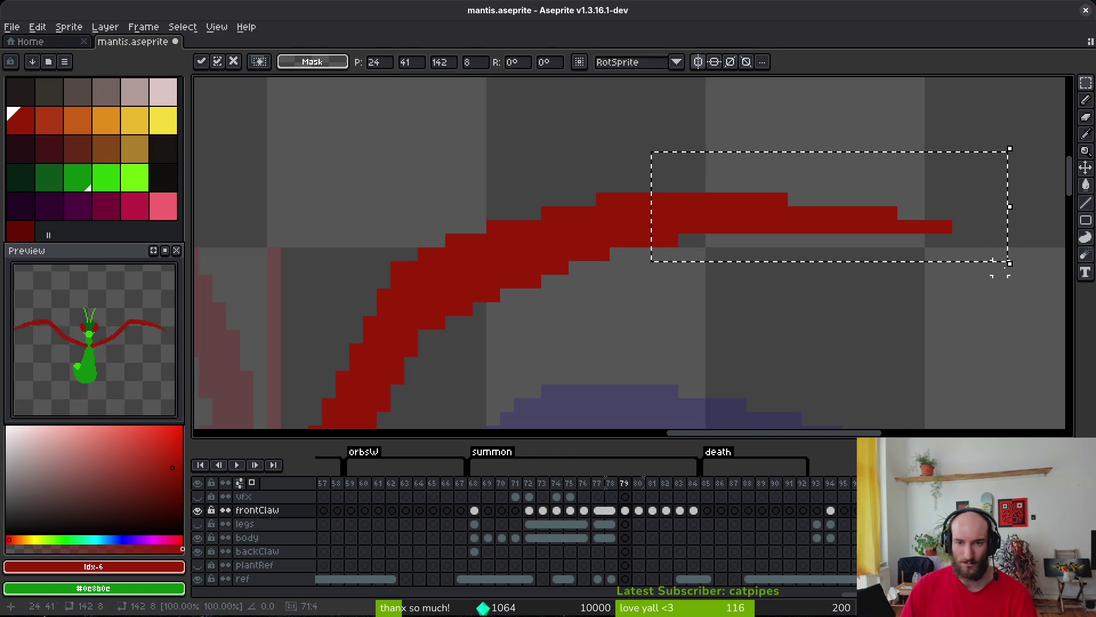
{"action": "key", "text": "ctrl+d"}
{"action": "key", "text": "b"}
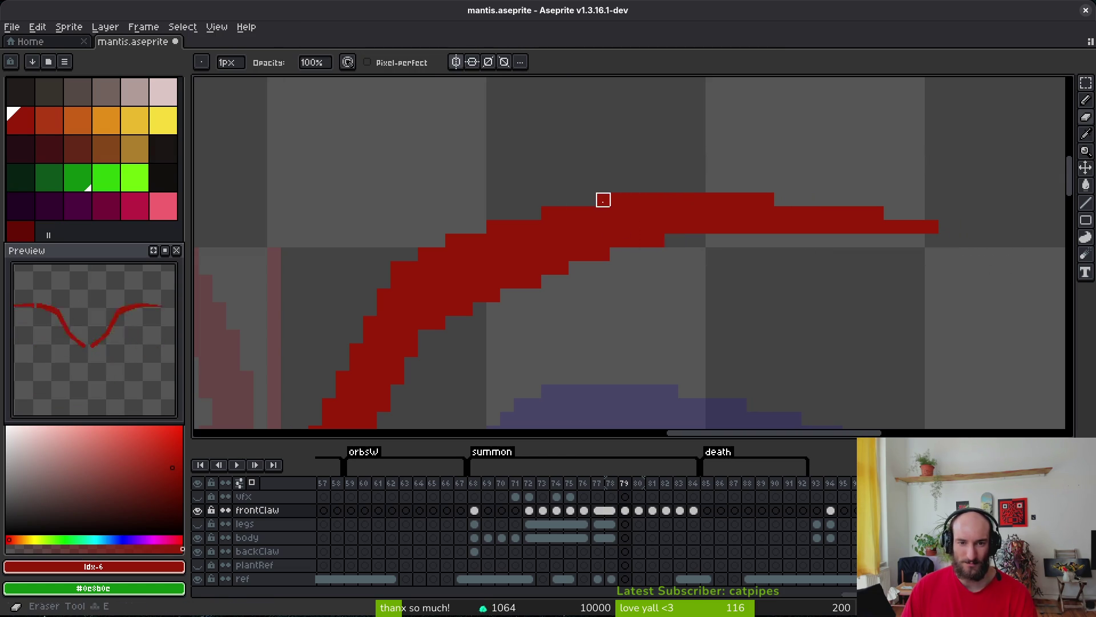
{"action": "key", "text": "v"}
{"action": "key", "text": "ctrl+s"}
{"action": "key", "text": "b"}
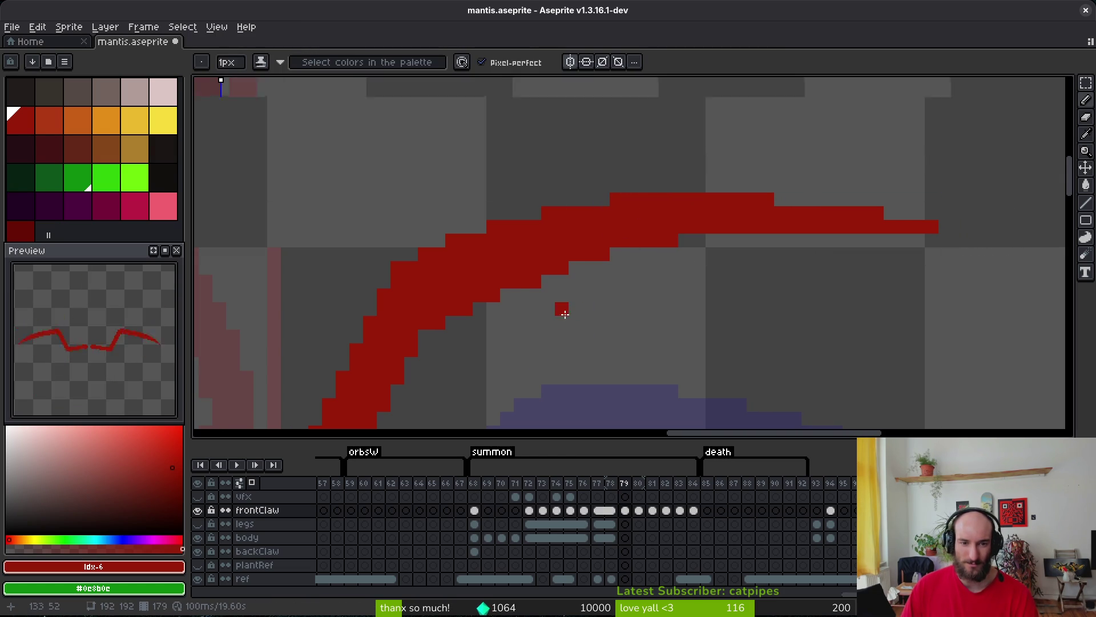
{"action": "scroll", "coordinate": [498, 341], "scroll_direction": "up", "scroll_amount": 1}
{"action": "key", "text": "e"}
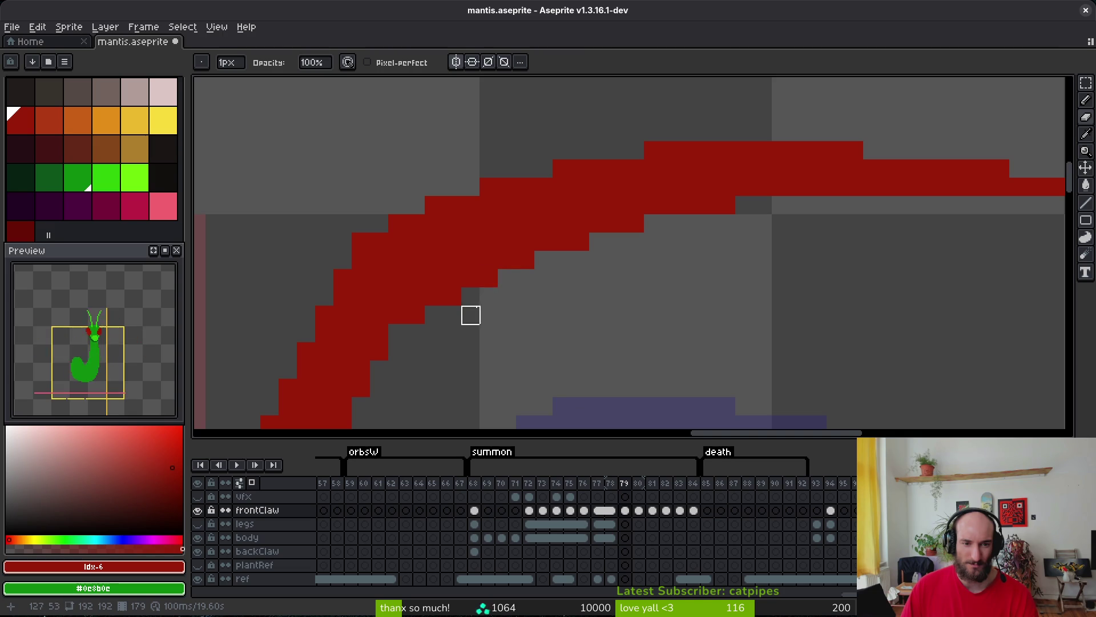
{"action": "scroll", "coordinate": [485, 285], "scroll_direction": "down", "scroll_amount": 2}
{"action": "scroll", "coordinate": [571, 257], "scroll_direction": "down", "scroll_amount": 2}
Lasso-select and delete the old left claw, then save.
{"action": "key", "text": "v"}
{"action": "key", "text": "ctrl+s"}
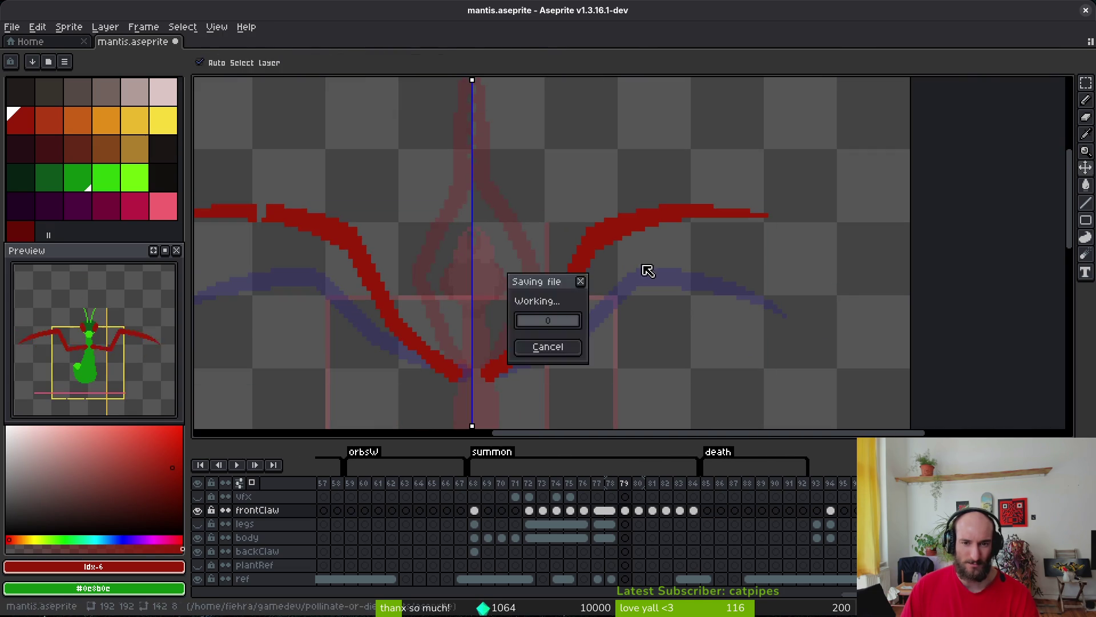
{"action": "scroll", "coordinate": [648, 270], "scroll_direction": "down", "scroll_amount": 2}
{"action": "key", "text": "b"}
{"action": "scroll", "coordinate": [505, 259], "scroll_direction": "up", "scroll_amount": 3}
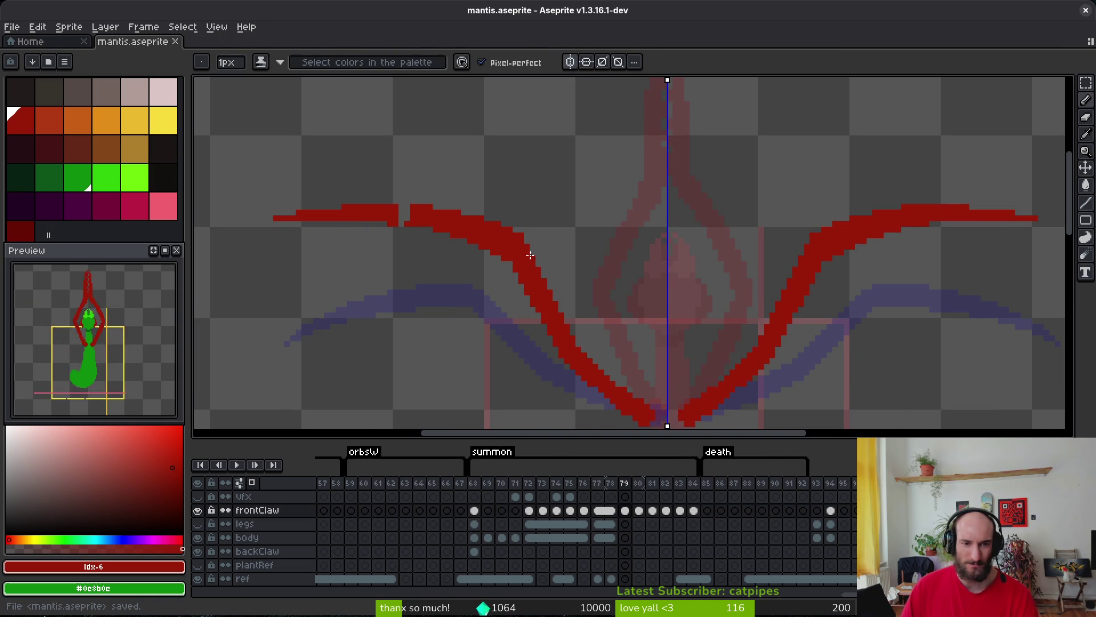
{"action": "scroll", "coordinate": [511, 260], "scroll_direction": "down", "scroll_amount": 1}
{"action": "key", "text": "m"}
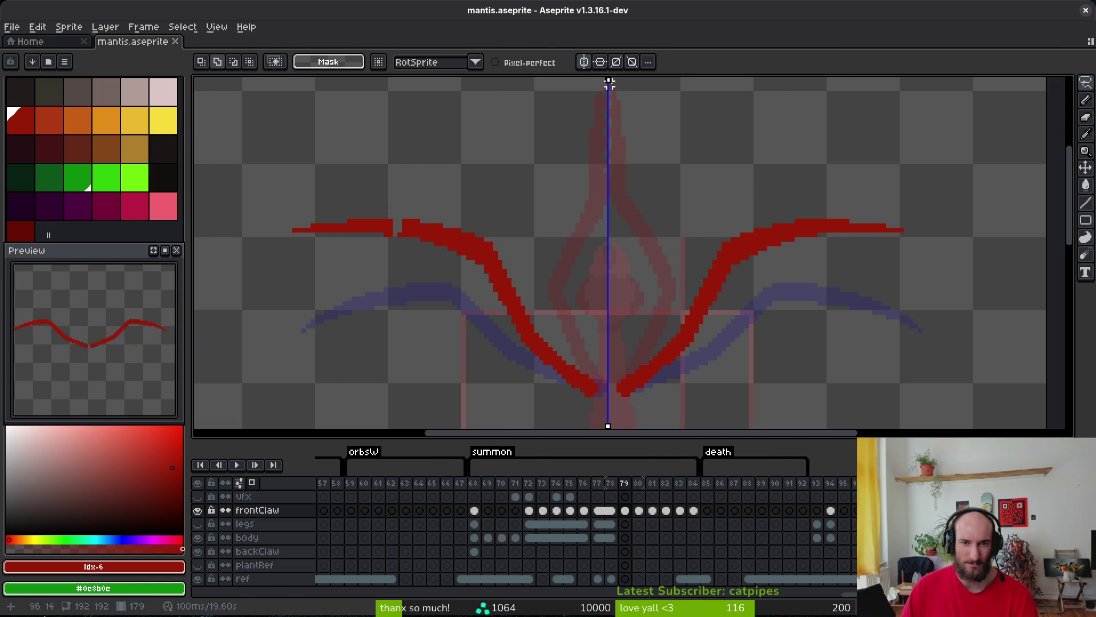
{"action": "mouse_move", "coordinate": [291, 211]}
{"action": "left_mouse_down"}
{"action": "mouse_move", "coordinate": [345, 332]}
{"action": "mouse_move", "coordinate": [604, 339]}
{"action": "mouse_move", "coordinate": [590, 429]}
{"action": "mouse_move", "coordinate": [588, 289]}
{"action": "mouse_move", "coordinate": [598, 302]}
{"action": "mouse_move", "coordinate": [588, 320]}
{"action": "left_mouse_up"}
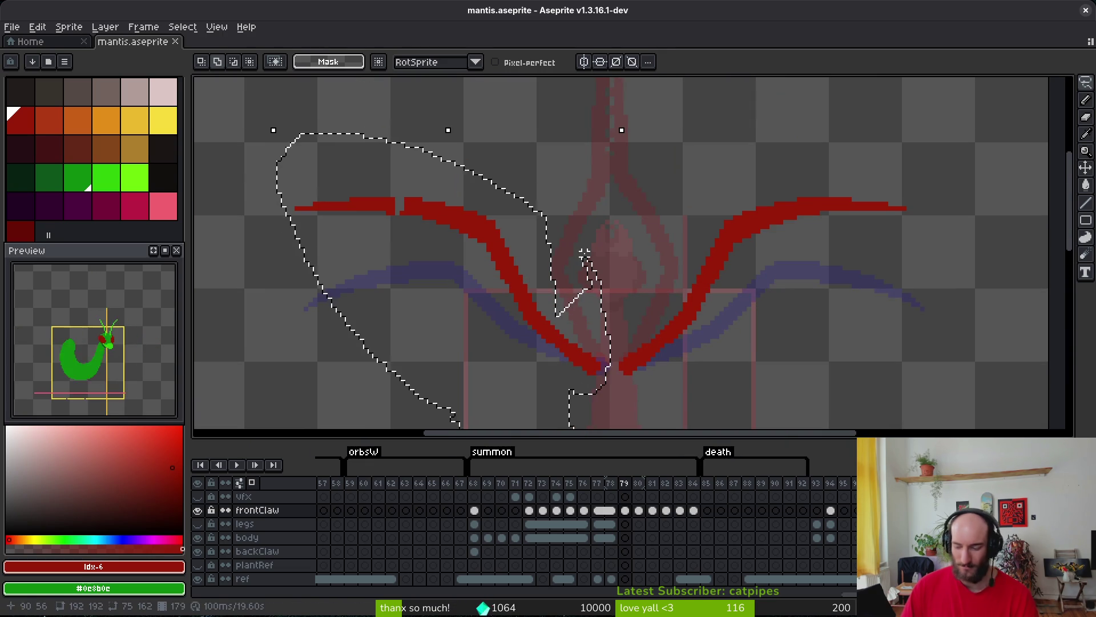
{"action": "key", "text": "Delete"}
{"action": "key", "text": "ctrl+s"}
Touch up the claw edge, adding one red pixel and erasing two strays, then save.
{"action": "scroll", "coordinate": [657, 217], "scroll_direction": "right", "scroll_amount": 3}
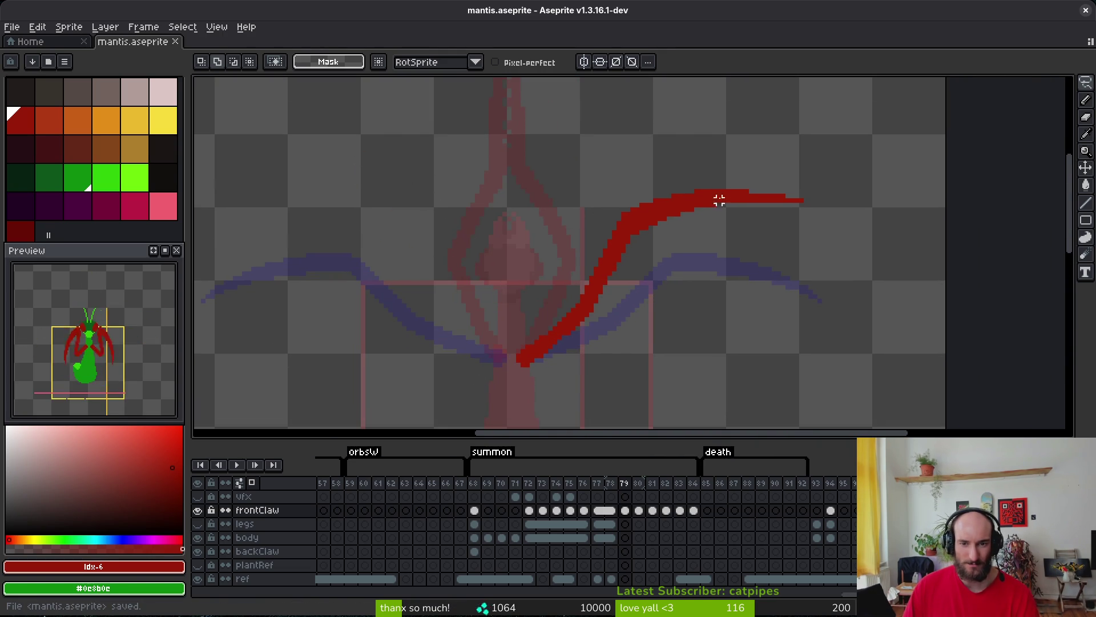
{"action": "scroll", "coordinate": [719, 200], "scroll_direction": "up", "scroll_amount": 5}
{"action": "key", "text": "b"}
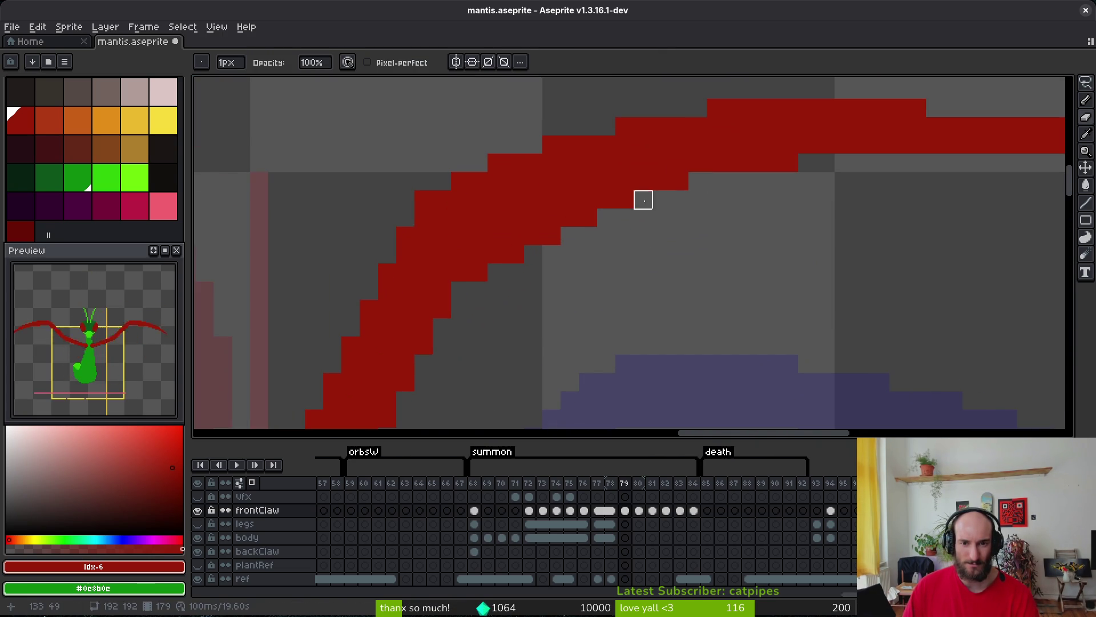
{"action": "left_click", "coordinate": [570, 217]}
{"action": "right_click", "coordinate": [551, 236]}
{"action": "right_click", "coordinate": [515, 254]}
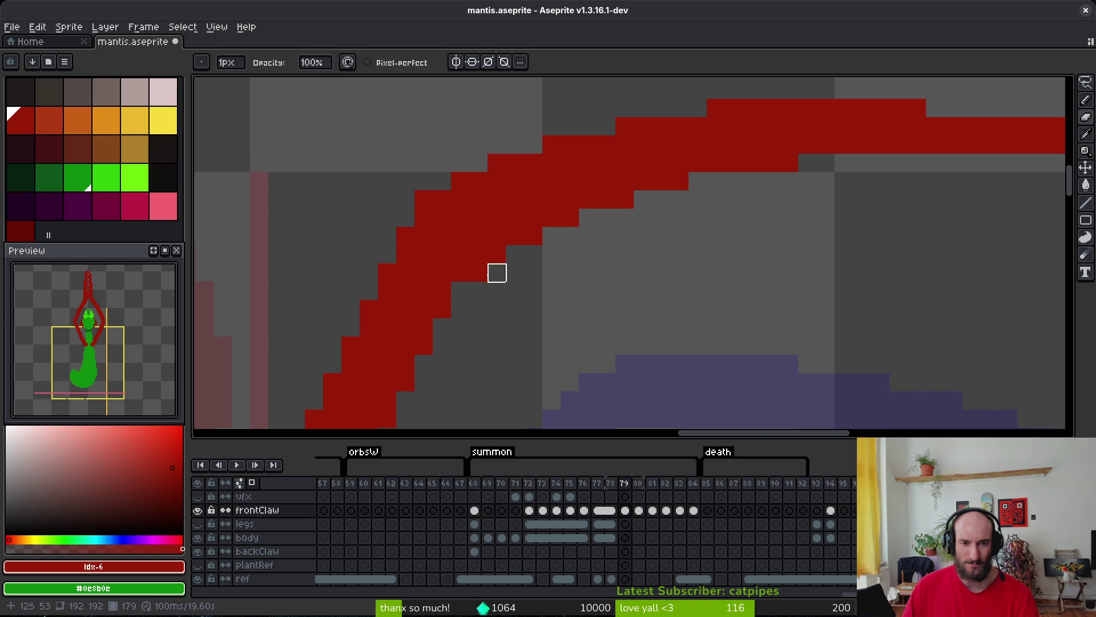
{"action": "scroll", "coordinate": [552, 309], "scroll_direction": "down", "scroll_amount": 3}
{"action": "key", "text": "ctrl+s"}
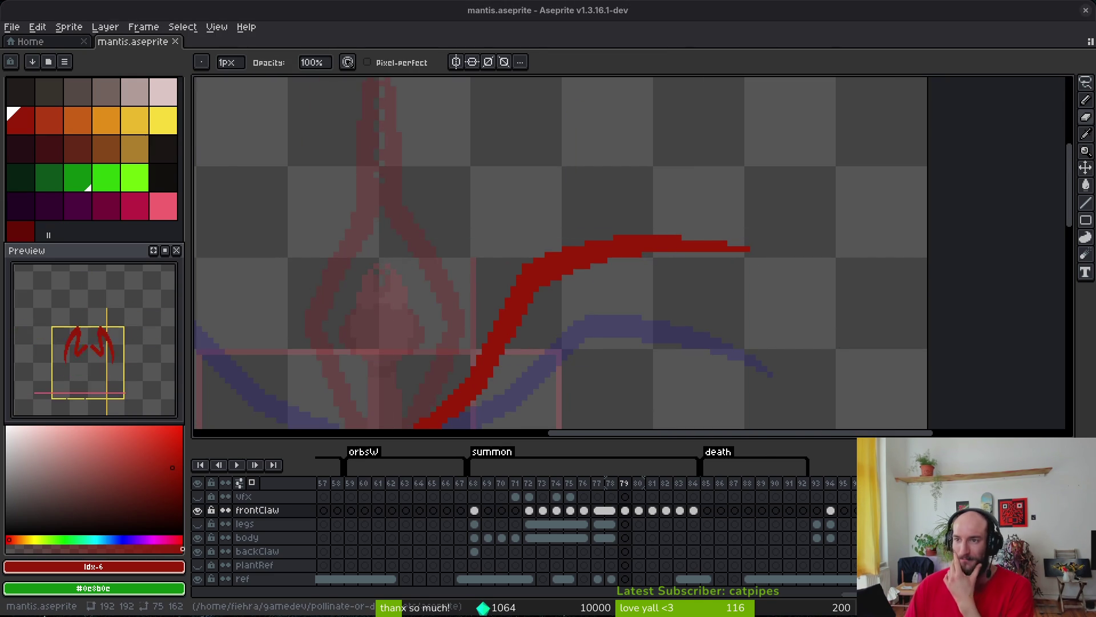
Copy the right claw, flip it horizontally, place it on the left side, and save.
{"action": "scroll", "coordinate": [636, 196], "scroll_direction": "down", "scroll_amount": 3}
{"action": "scroll", "coordinate": [636, 196], "scroll_direction": "left", "scroll_amount": 3}
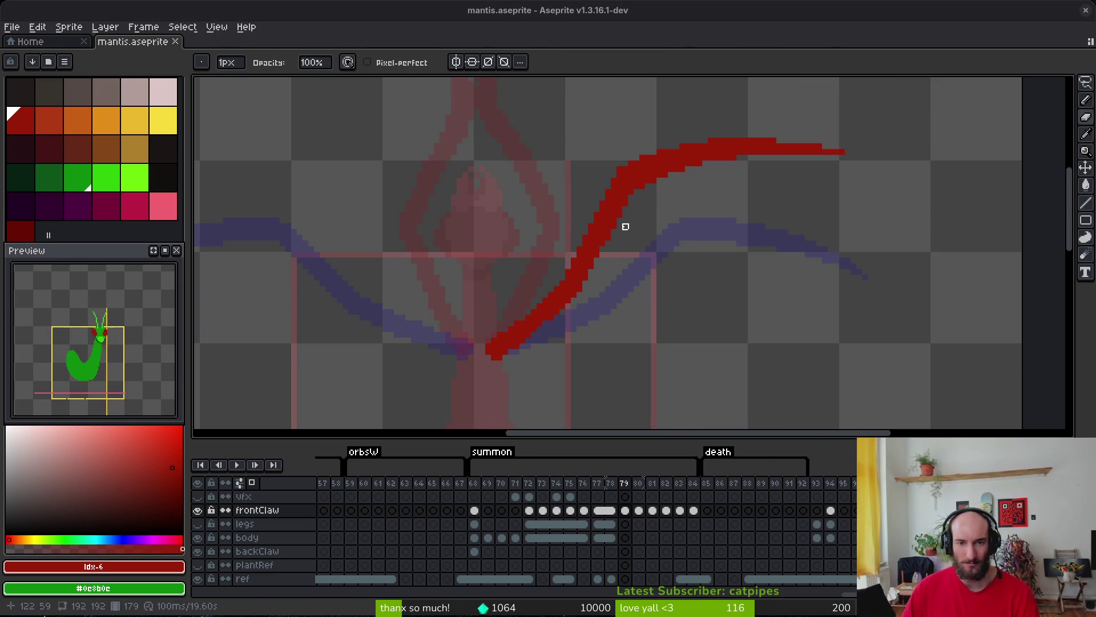
{"action": "scroll", "coordinate": [711, 307], "scroll_direction": "down", "scroll_amount": 2}
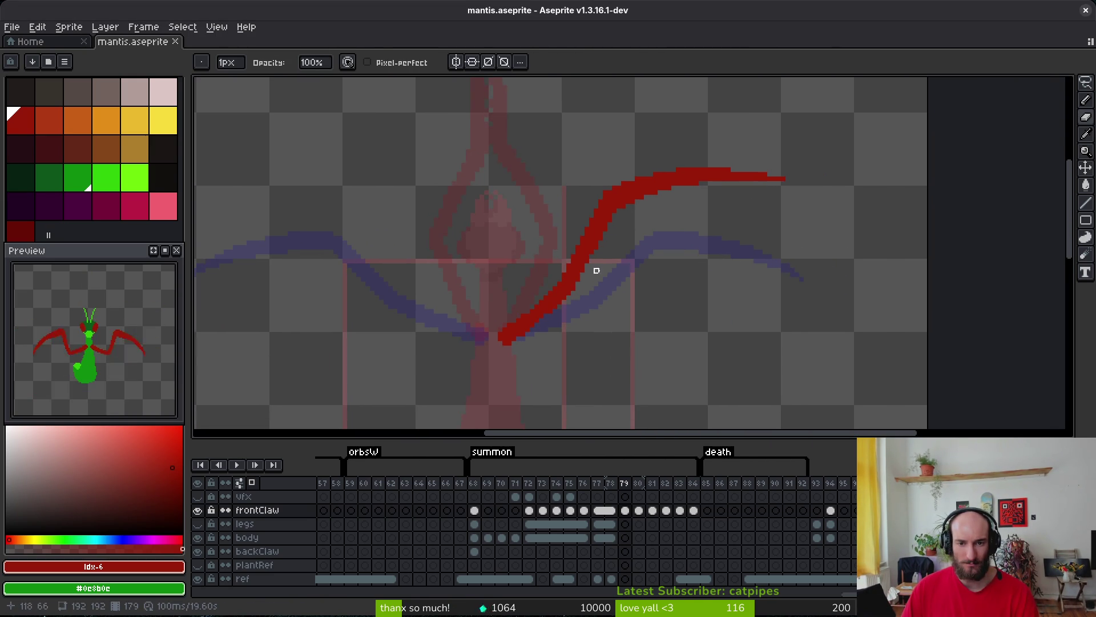
{"action": "key", "text": "shift+w"}
{"action": "mouse_move", "coordinate": [777, 119]}
{"action": "left_mouse_down"}
{"action": "mouse_move", "coordinate": [633, 124]}
{"action": "mouse_move", "coordinate": [455, 343]}
{"action": "mouse_move", "coordinate": [873, 166]}
{"action": "left_mouse_up"}
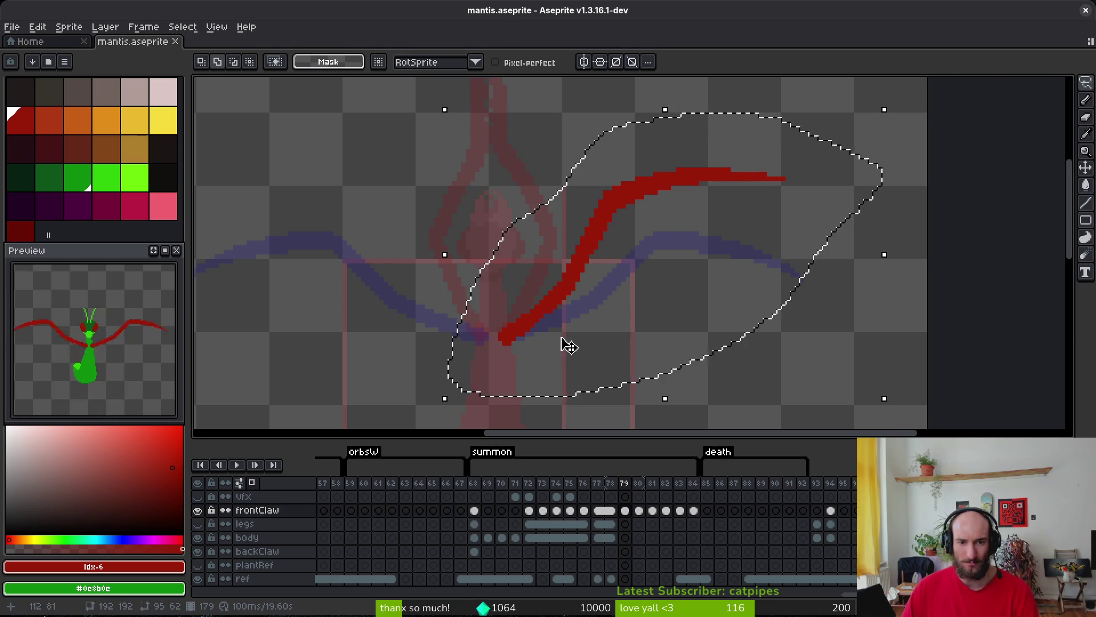
{"action": "left_click_drag", "start_coordinate": [565, 342], "coordinate": [632, 339]}
{"action": "key", "text": "ctrl+c"}
{"action": "key", "text": "ctrl+v"}
{"action": "key", "text": "shift+h"}
{"action": "mouse_move", "coordinate": [914, 300]}
{"action": "left_mouse_down"}
{"action": "mouse_move", "coordinate": [482, 293]}
{"action": "mouse_move", "coordinate": [560, 293]}
{"action": "left_mouse_up"}
{"action": "key", "text": "Return"}
{"action": "key", "text": "ctrl+s"}
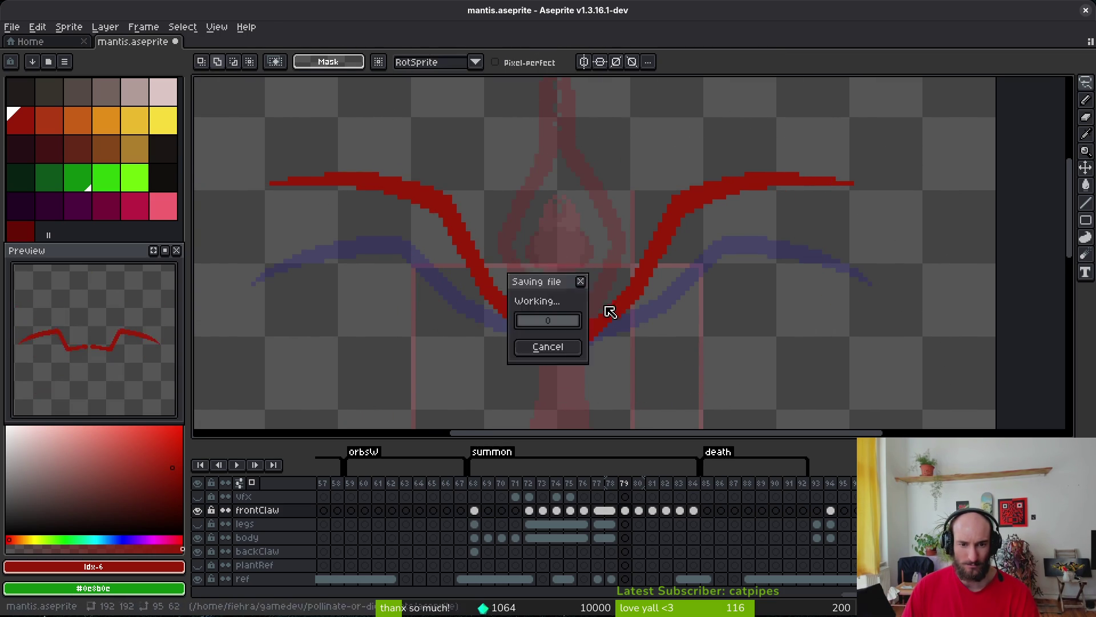
{"action": "scroll", "coordinate": [607, 309], "scroll_direction": "down", "scroll_amount": 3}
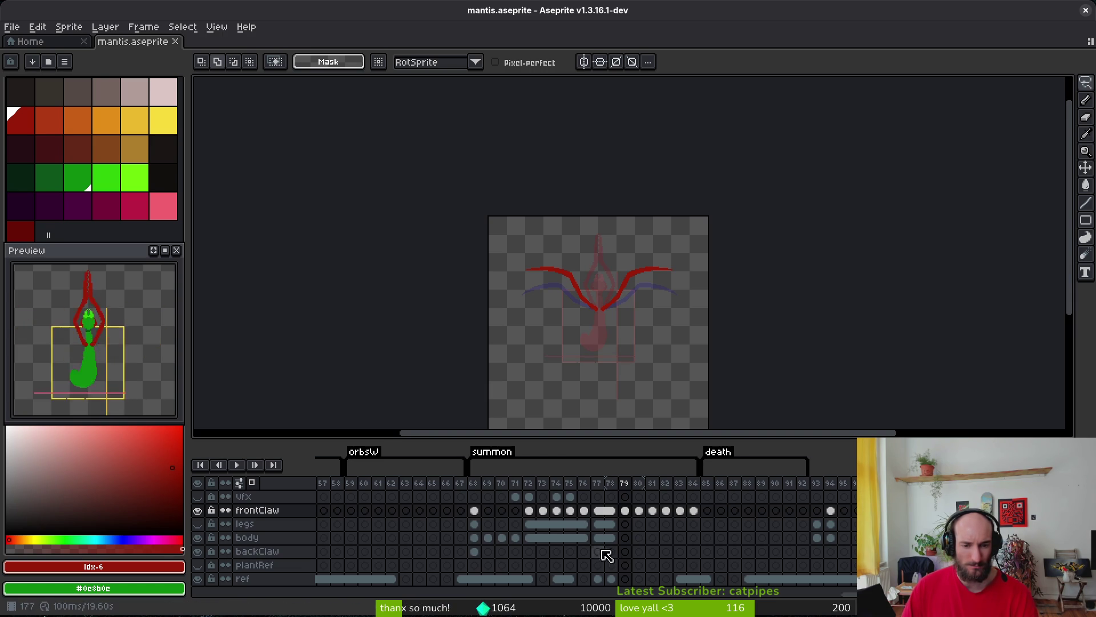
Copy the legs and body cels from frames 72–76 into frames 79–83.
{"action": "left_click_drag", "start_coordinate": [540, 542], "coordinate": [692, 542]}
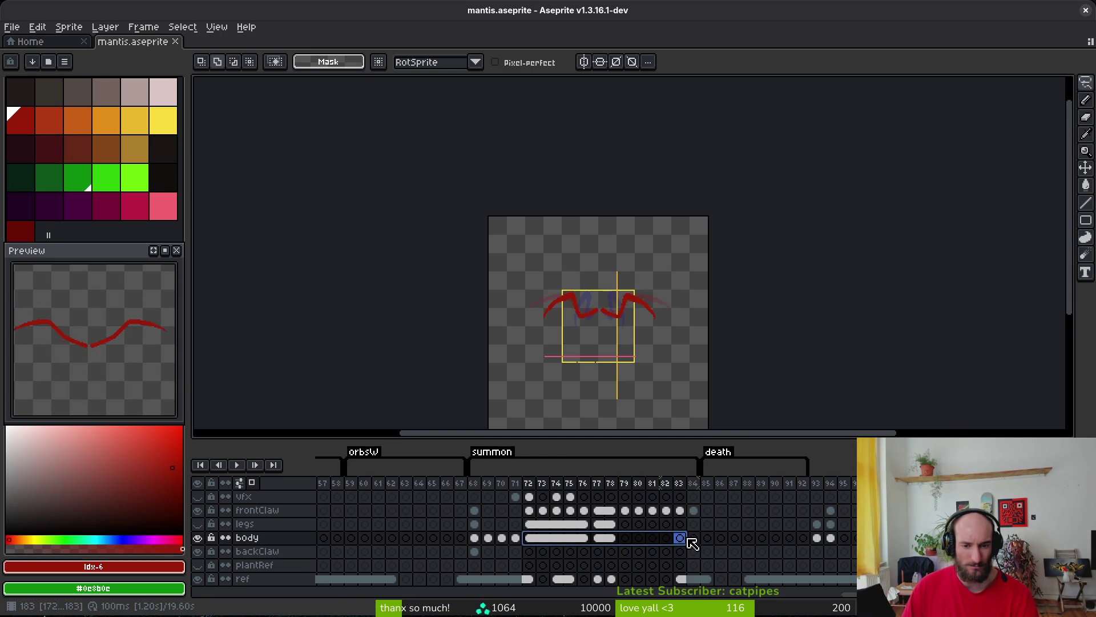
{"action": "left_click_drag", "start_coordinate": [531, 524], "coordinate": [694, 538]}
{"action": "left_click", "coordinate": [534, 525]}
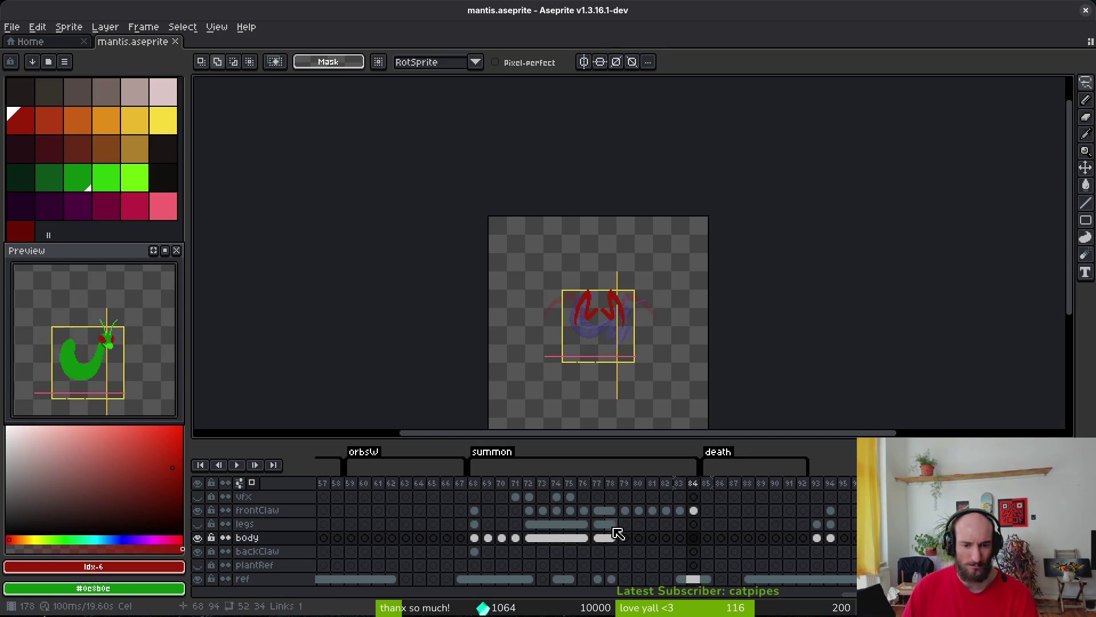
{"action": "left_click", "coordinate": [599, 523]}
{"action": "left_click", "coordinate": [604, 524]}
{"action": "left_click", "coordinate": [602, 536]}
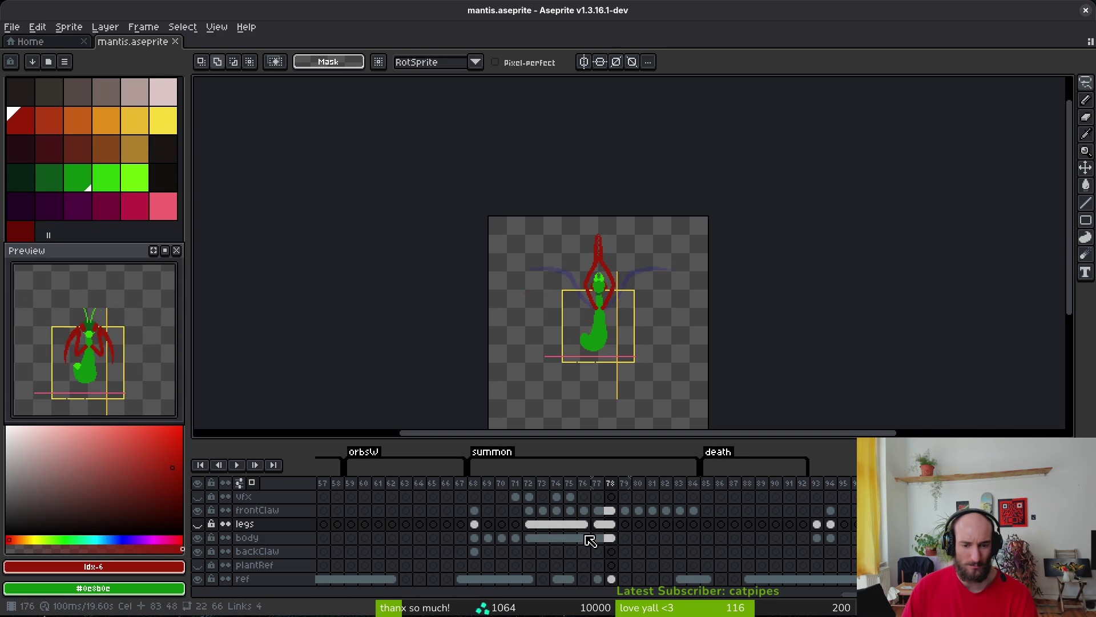
{"action": "mouse_move", "coordinate": [528, 524]}
{"action": "left_mouse_down"}
{"action": "mouse_move", "coordinate": [591, 541]}
{"action": "mouse_move", "coordinate": [680, 538]}
{"action": "left_mouse_up"}
{"action": "key", "text": "ctrl+c"}
{"action": "left_click", "coordinate": [631, 525]}
{"action": "key", "text": "ctrl+v"}
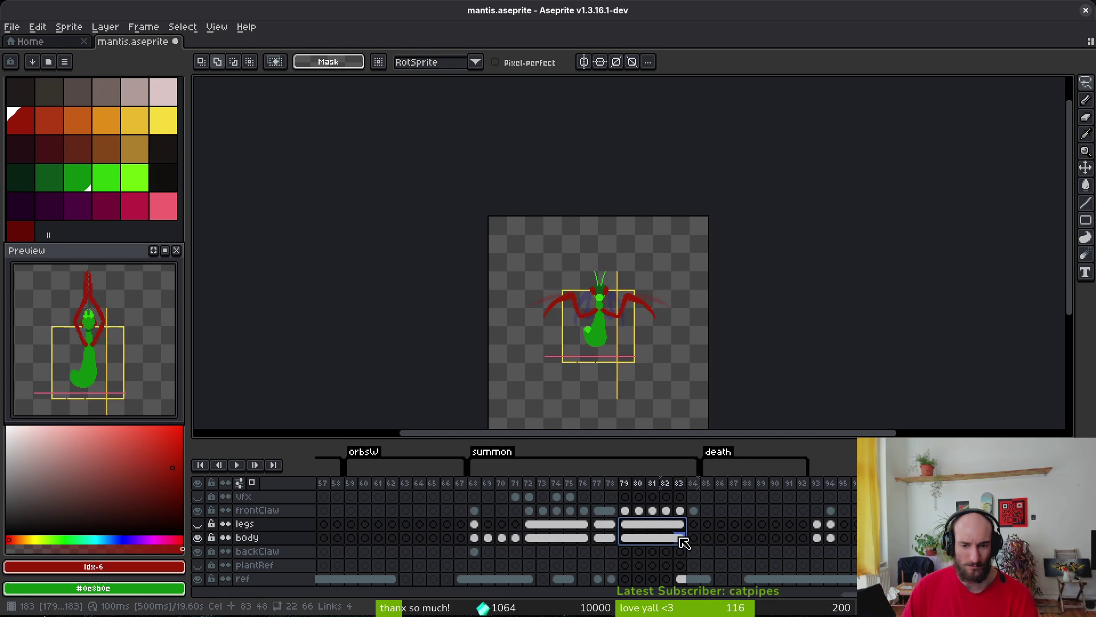
{"action": "left_click", "coordinate": [686, 543]}
Link the legs and body cels across frames 83–84, save, and show frontClaw frame 79.
{"action": "left_click_drag", "start_coordinate": [529, 523], "coordinate": [578, 541]}
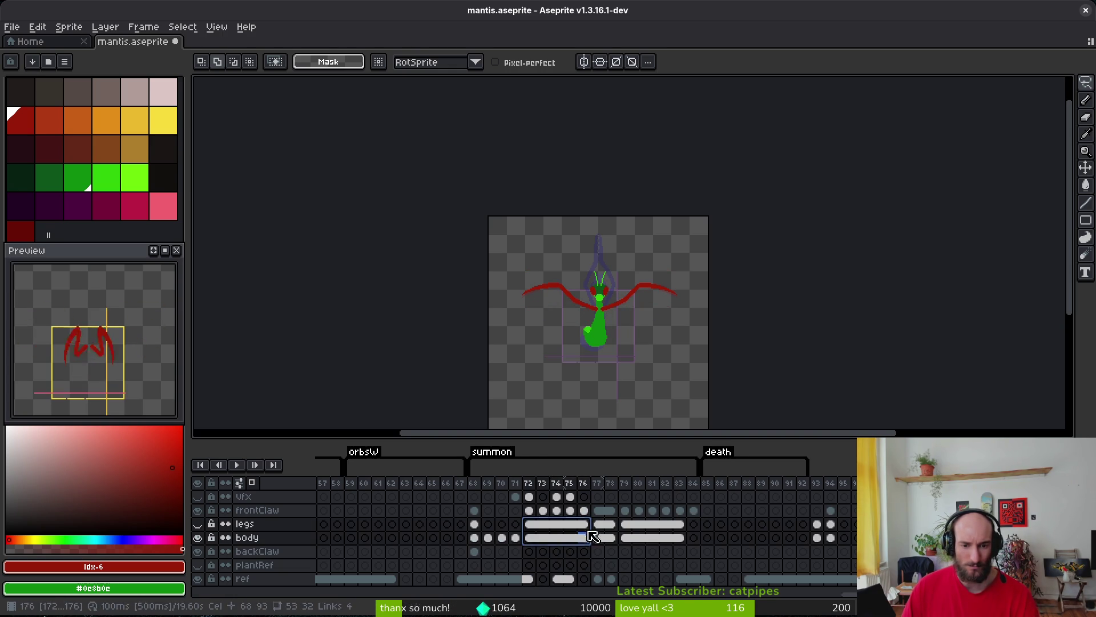
{"action": "mouse_move", "coordinate": [693, 537]}
{"action": "left_mouse_down"}
{"action": "mouse_move", "coordinate": [668, 540]}
{"action": "mouse_move", "coordinate": [682, 545]}
{"action": "left_mouse_up"}
{"action": "right_click", "coordinate": [683, 546]}
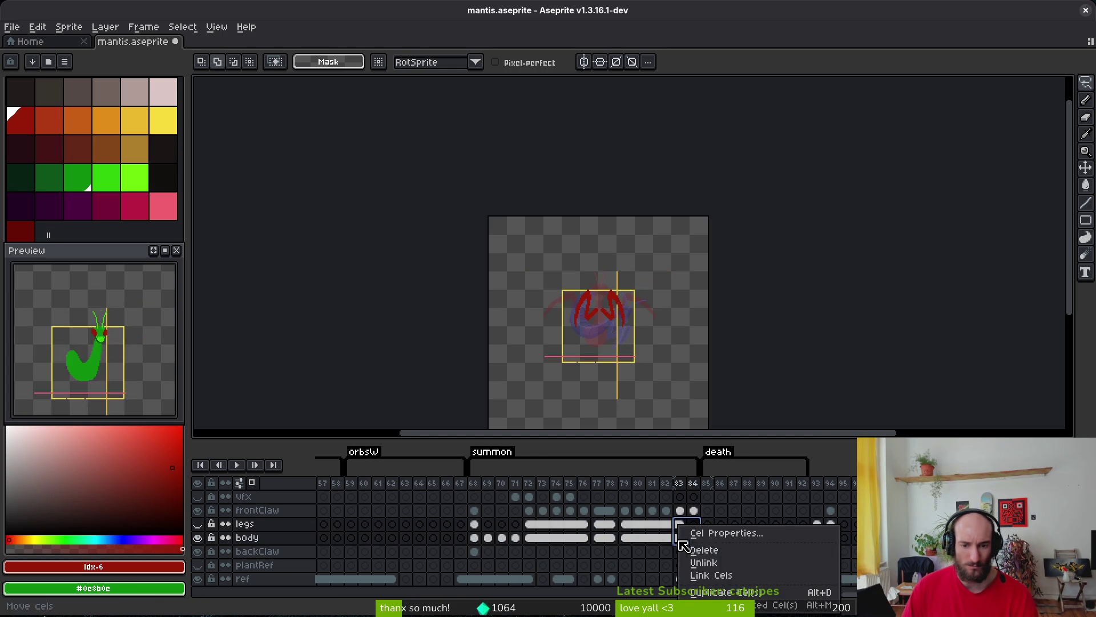
{"action": "left_click", "coordinate": [708, 578]}
{"action": "key", "text": "ctrl+s"}
{"action": "left_click", "coordinate": [543, 525]}
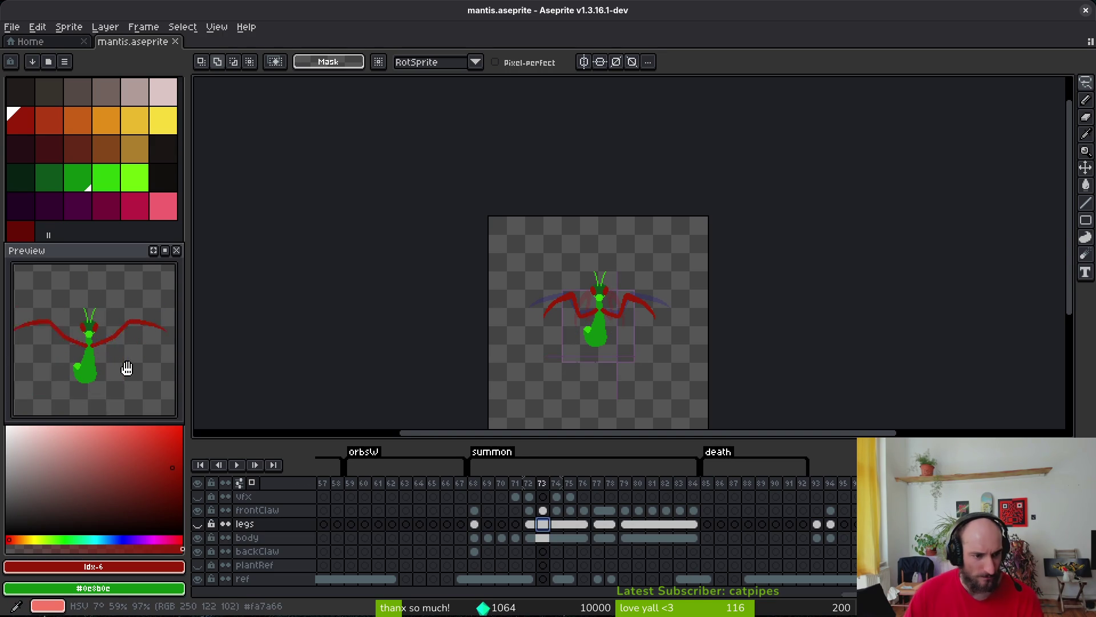
{"action": "left_click", "coordinate": [625, 510]}
Delete frame 81 from the summon animation timeline.
{"action": "scroll", "coordinate": [617, 328], "scroll_direction": "down", "scroll_amount": 3}
{"action": "scroll", "coordinate": [620, 327], "scroll_direction": "up", "scroll_amount": 3}
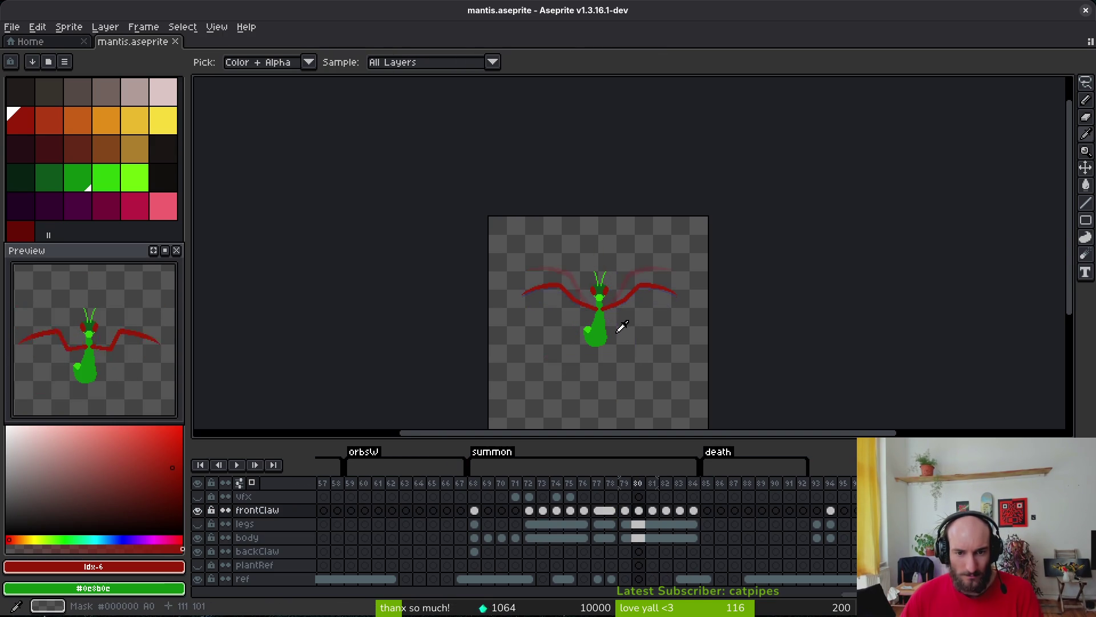
{"action": "scroll", "coordinate": [621, 326], "scroll_direction": "down", "scroll_amount": 1}
{"action": "scroll", "coordinate": [618, 331], "scroll_direction": "up", "scroll_amount": 4}
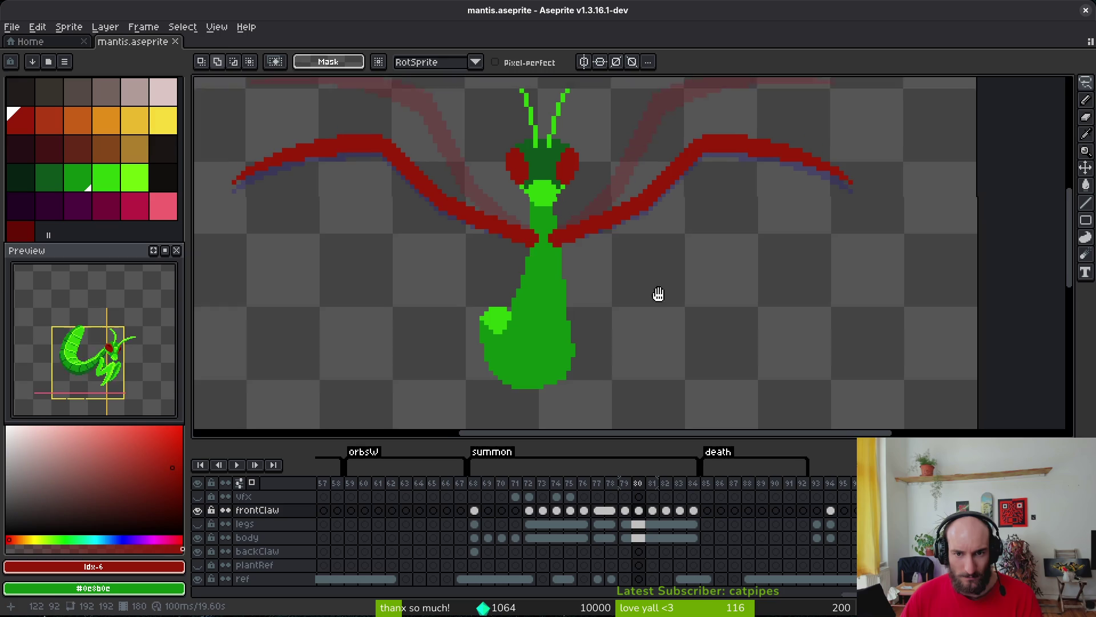
{"action": "scroll", "coordinate": [659, 330], "scroll_direction": "down", "scroll_amount": 1}
{"action": "scroll", "coordinate": [659, 329], "scroll_direction": "up", "scroll_amount": 2}
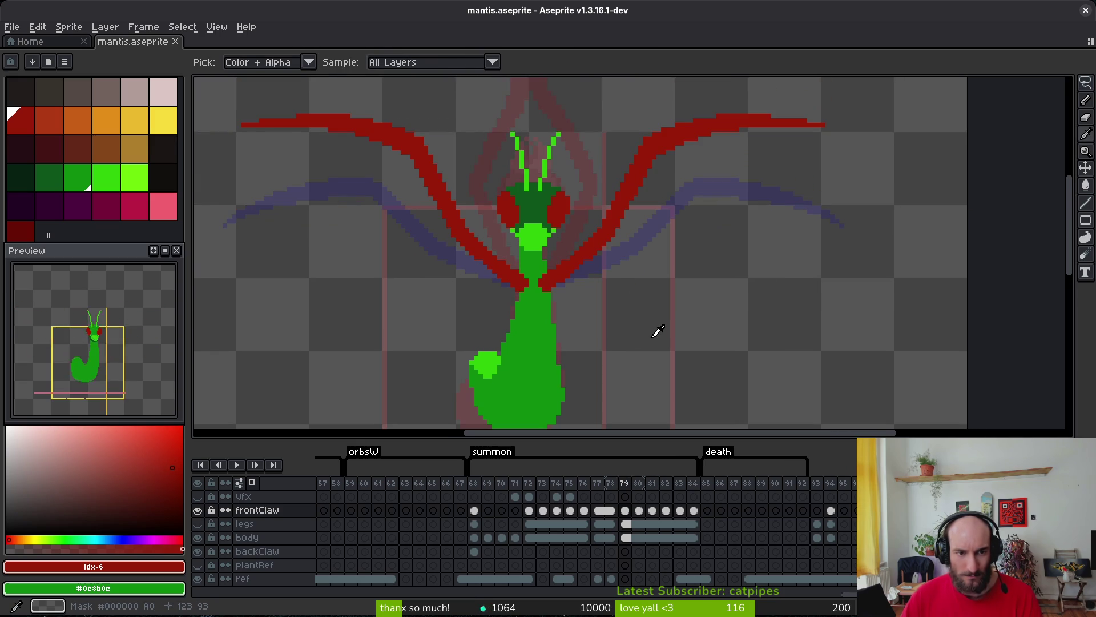
{"action": "scroll", "coordinate": [658, 332], "scroll_direction": "down", "scroll_amount": 2}
{"action": "scroll", "coordinate": [656, 330], "scroll_direction": "down", "scroll_amount": 4}
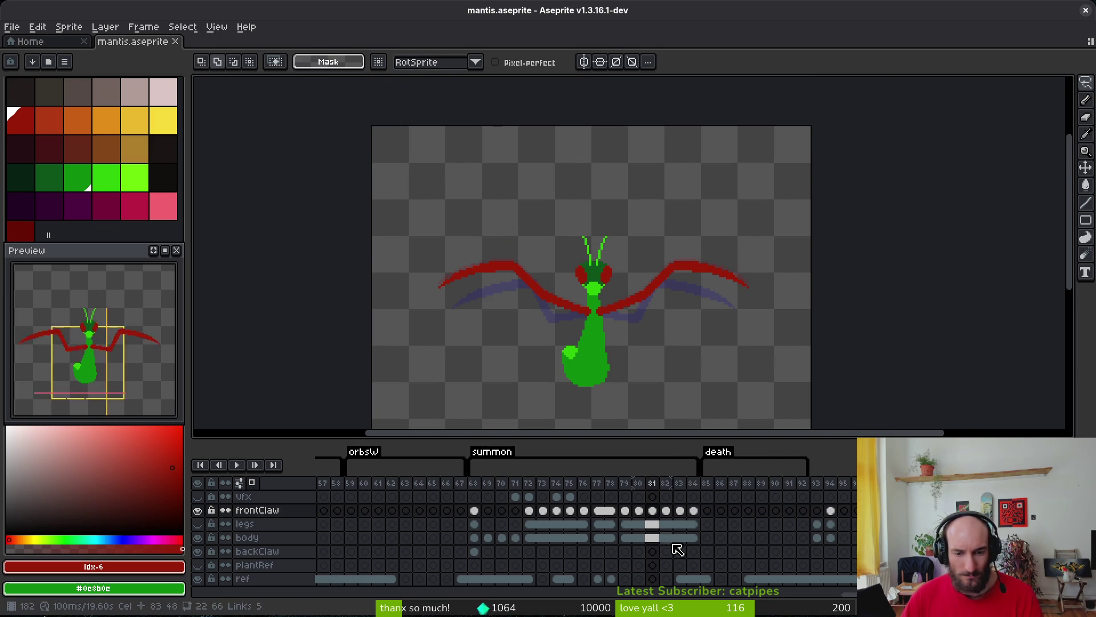
{"action": "left_click", "coordinate": [652, 484]}
{"action": "key", "text": "Delete"}
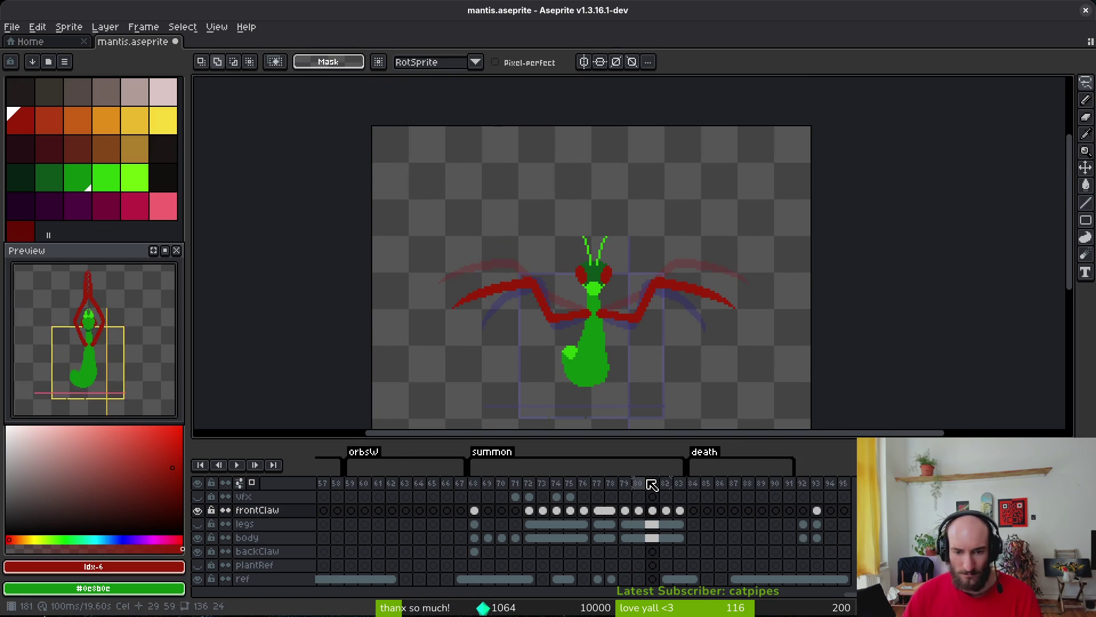
Go back to frame 79 on the frontClaw layer and compare it against frame 78.
{"action": "left_click", "coordinate": [625, 511]}
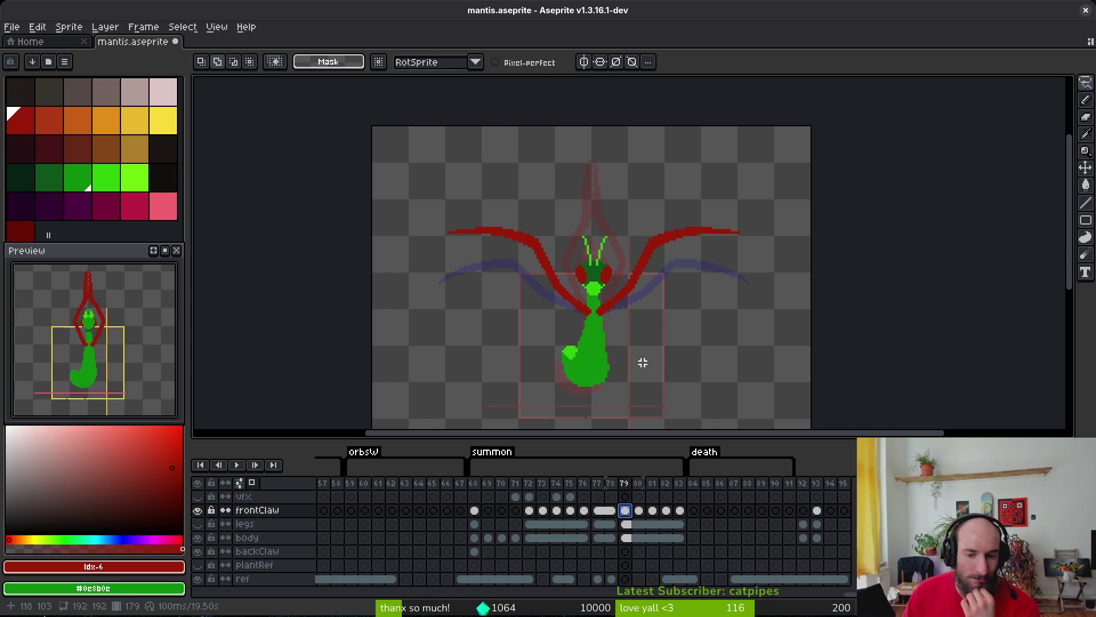
{"action": "key", "text": "i"}
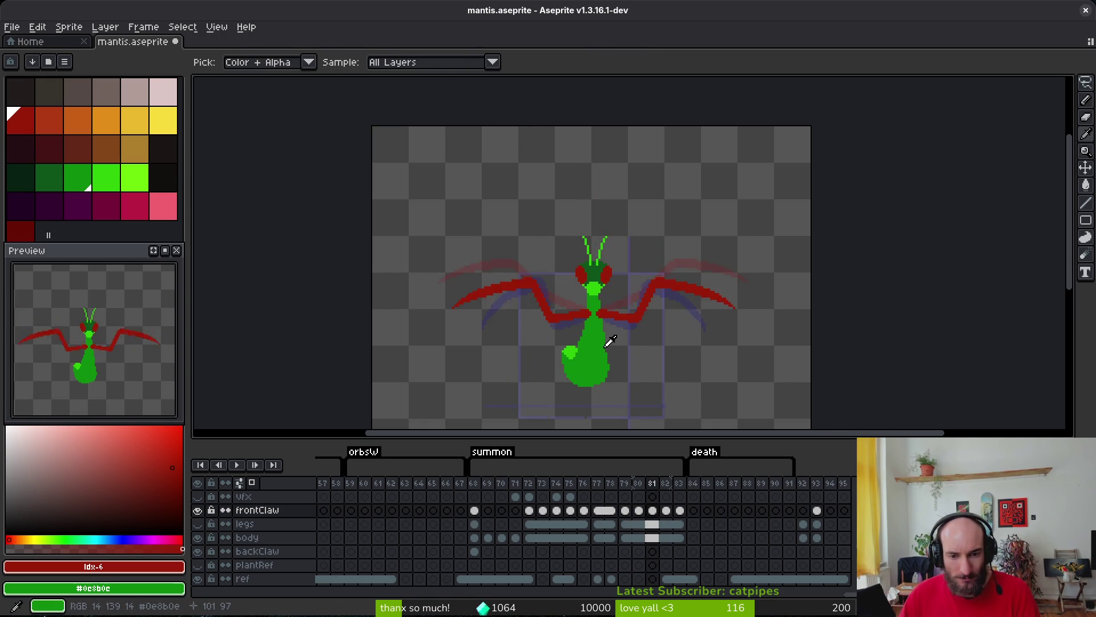
{"action": "key", "text": "m"}
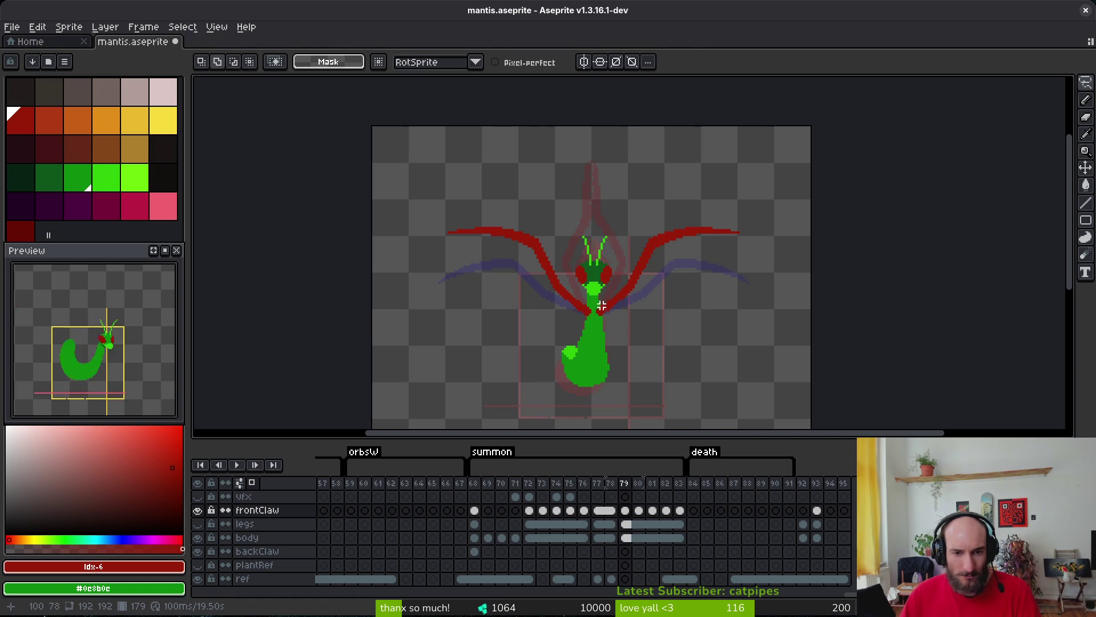
{"action": "scroll", "coordinate": [598, 276], "scroll_direction": "up", "scroll_amount": 3}
{"action": "key", "text": "Left"}
{"action": "key", "text": "Right"}
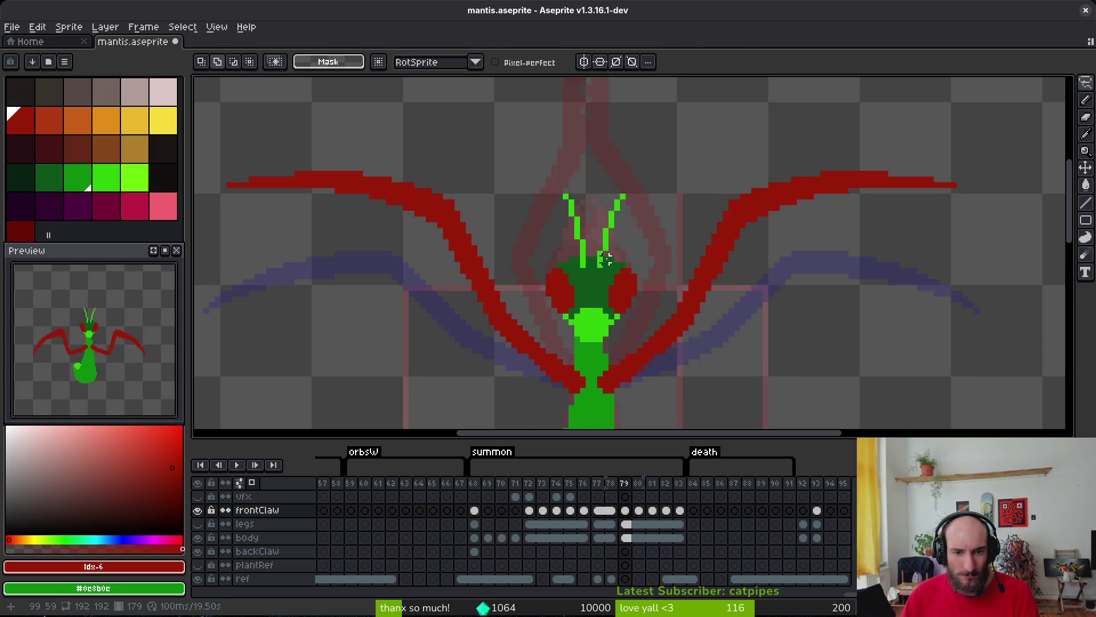
{"action": "scroll", "coordinate": [577, 312], "scroll_direction": "up", "scroll_amount": 2}
Marquee the mantis head and chest, then unlink the frame 79 and frame 80 cels.
{"action": "left_click_drag", "start_coordinate": [529, 301], "coordinate": [644, 362]}
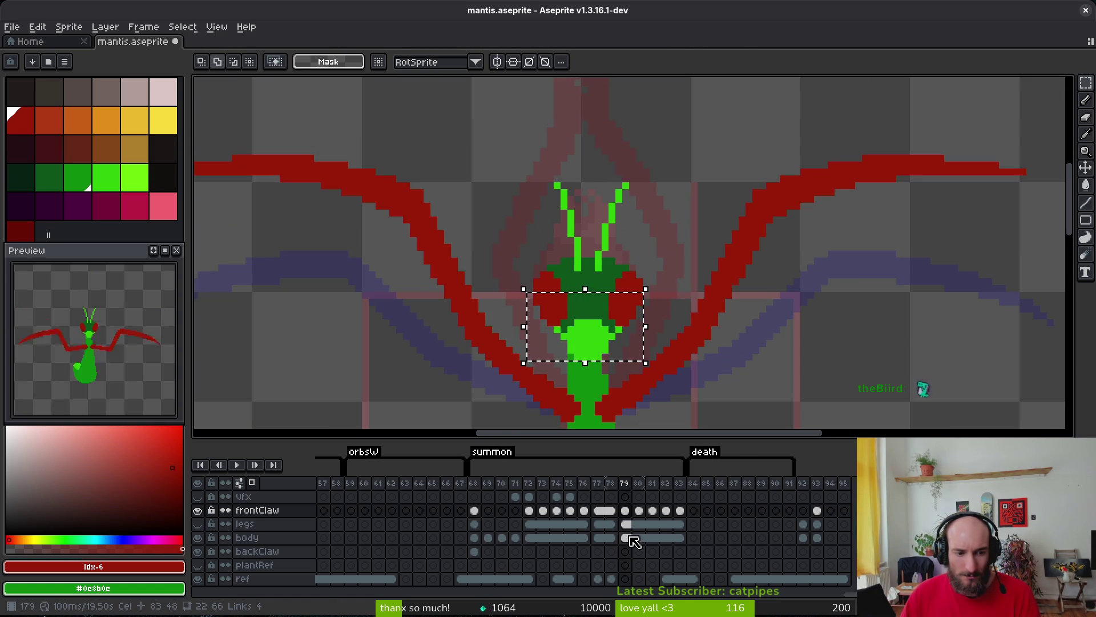
{"action": "mouse_move", "coordinate": [633, 540]}
{"action": "left_mouse_down"}
{"action": "mouse_move", "coordinate": [624, 512]}
{"action": "mouse_move", "coordinate": [639, 524]}
{"action": "left_mouse_up"}
{"action": "right_click", "coordinate": [624, 525]}
{"action": "left_click", "coordinate": [677, 565]}
{"action": "right_click", "coordinate": [641, 525]}
{"action": "left_click", "coordinate": [655, 560]}
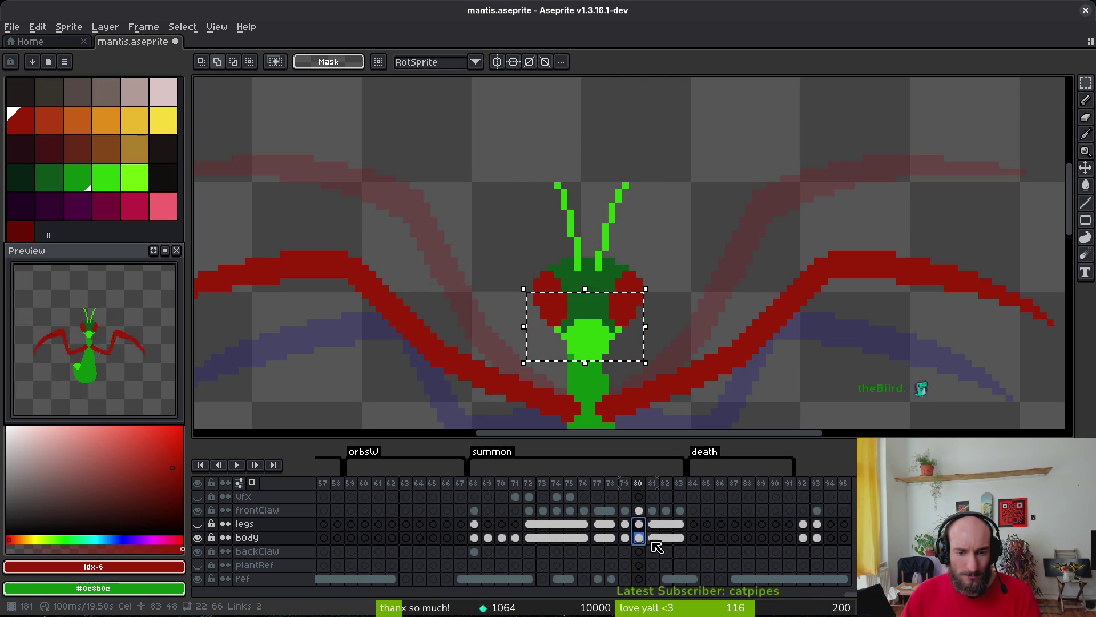
Move the selected head slightly upward on frame 79's body cel.
{"action": "left_click", "coordinate": [627, 511]}
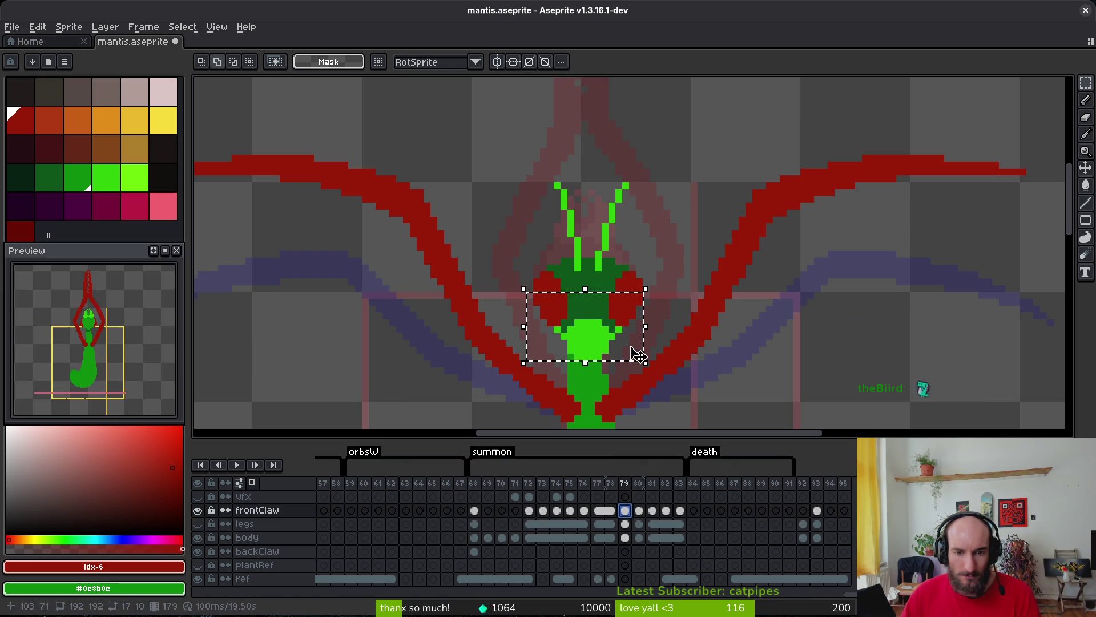
{"action": "double_click", "coordinate": [625, 524]}
{"action": "key", "text": "Escape"}
{"action": "left_click", "coordinate": [626, 538]}
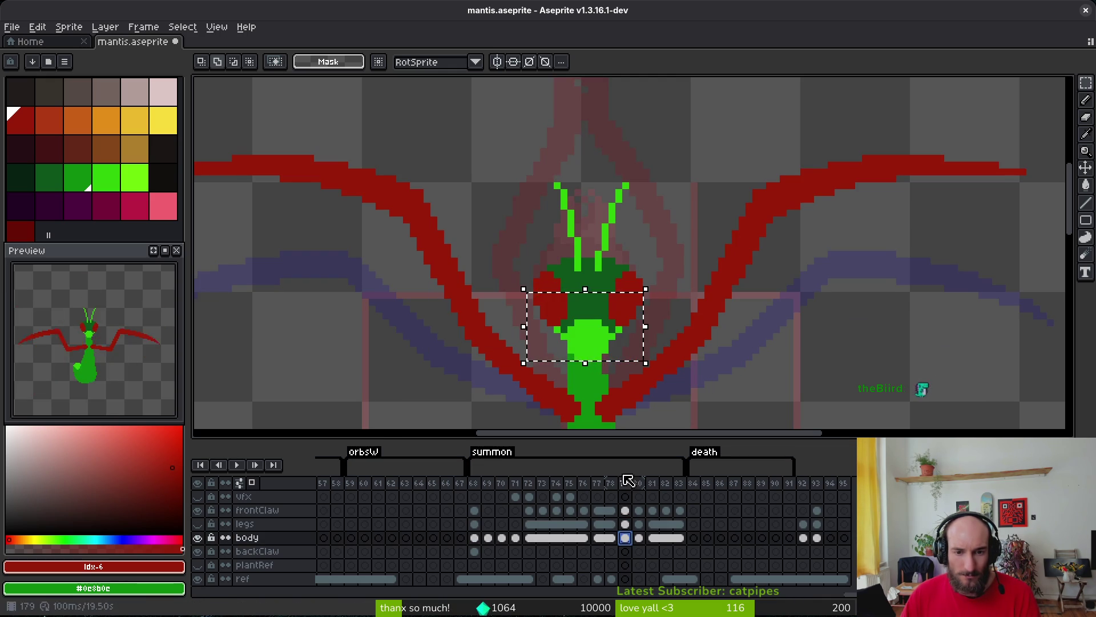
{"action": "left_click", "coordinate": [600, 334]}
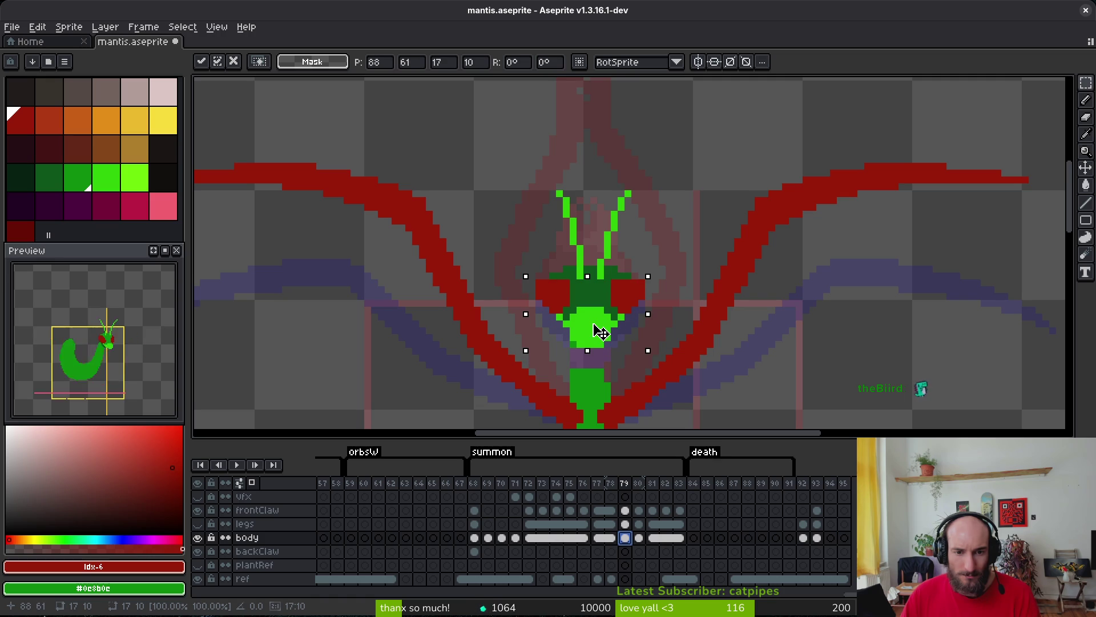
{"action": "key", "text": "Return"}
{"action": "scroll", "coordinate": [573, 314], "scroll_direction": "up", "scroll_amount": 1}
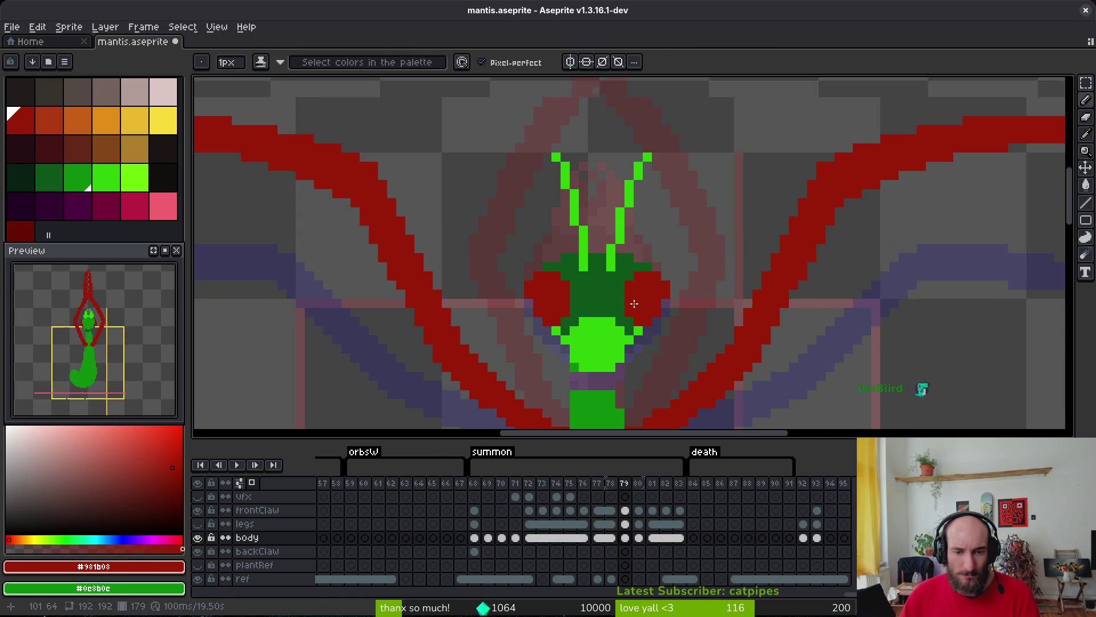
Select the antennae and move them down one pixel.
{"action": "scroll", "coordinate": [643, 355], "scroll_direction": "up", "scroll_amount": 1}
{"action": "key", "text": "m"}
{"action": "left_click_drag", "start_coordinate": [518, 349], "coordinate": [640, 389]}
{"action": "key", "text": "ctrl+d"}
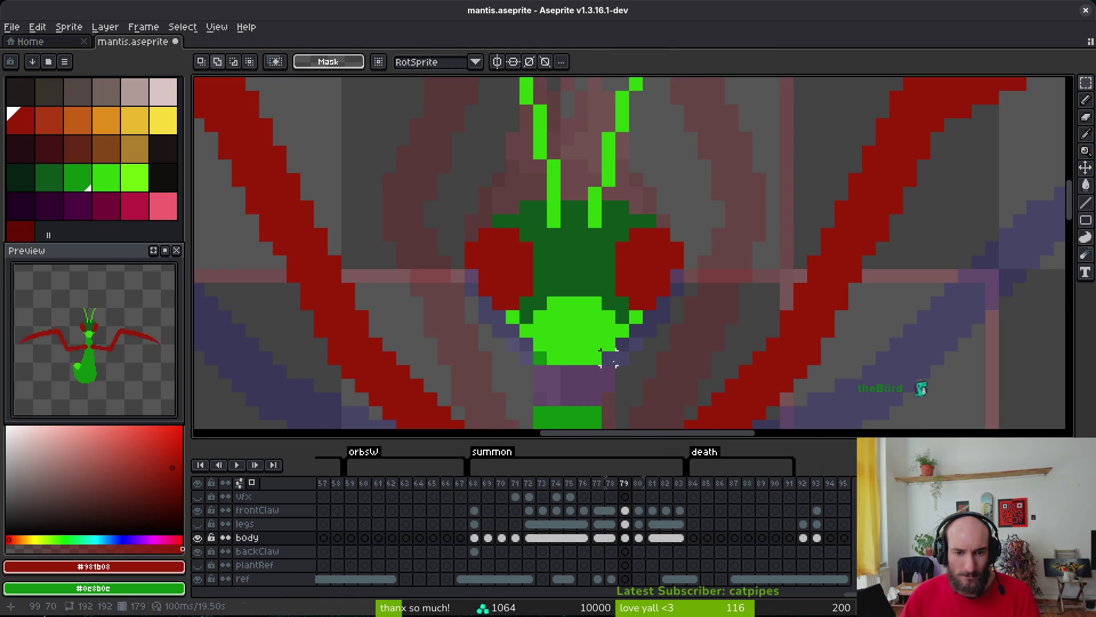
{"action": "scroll", "coordinate": [633, 369], "scroll_direction": "down", "scroll_amount": 5}
{"action": "scroll", "coordinate": [629, 326], "scroll_direction": "up", "scroll_amount": 4}
{"action": "mouse_move", "coordinate": [482, 109]}
{"action": "left_mouse_down"}
{"action": "mouse_move", "coordinate": [632, 184]}
{"action": "mouse_move", "coordinate": [687, 252]}
{"action": "left_mouse_up"}
{"action": "key", "text": "Down"}
{"action": "key", "text": "ctrl+d"}
{"action": "key", "text": "e"}
Add one bright green pixel to the right antenna and save mantis.aseprite.
{"action": "key", "text": "b"}
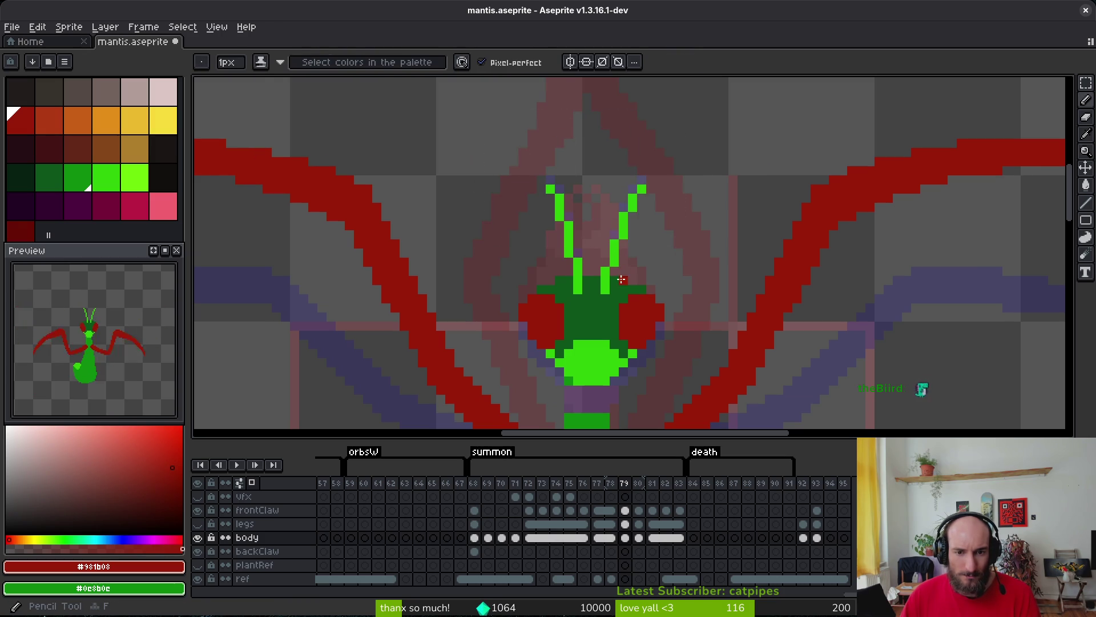
{"action": "left_click", "coordinate": [617, 262], "text": "alt"}
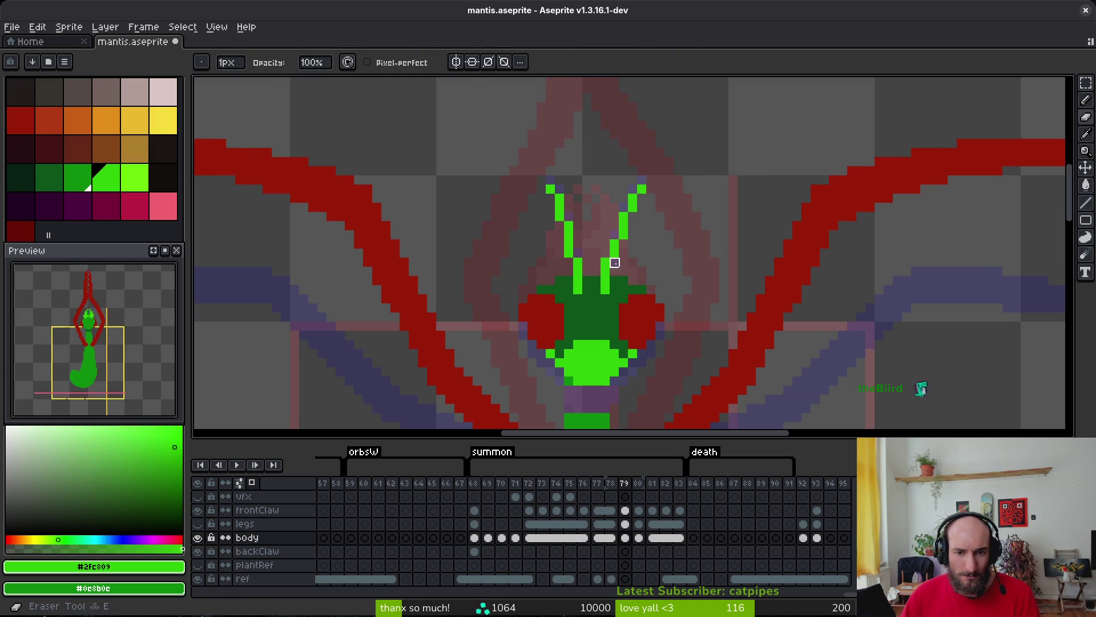
{"action": "left_click", "coordinate": [615, 235]}
{"action": "key", "text": "e"}
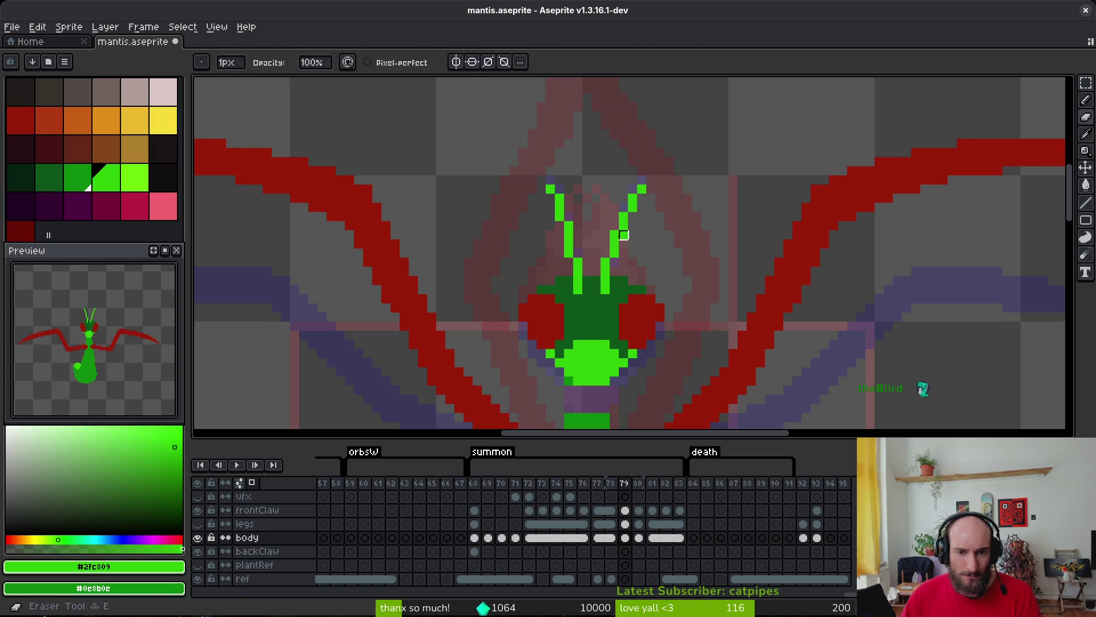
{"action": "key", "text": "ctrl+s"}
Flip back and forth between frames 79, 80 and neighbouring frames to check the pose.
{"action": "scroll", "coordinate": [656, 257], "scroll_direction": "down", "scroll_amount": 2}
{"action": "scroll", "coordinate": [649, 279], "scroll_direction": "down", "scroll_amount": 2}
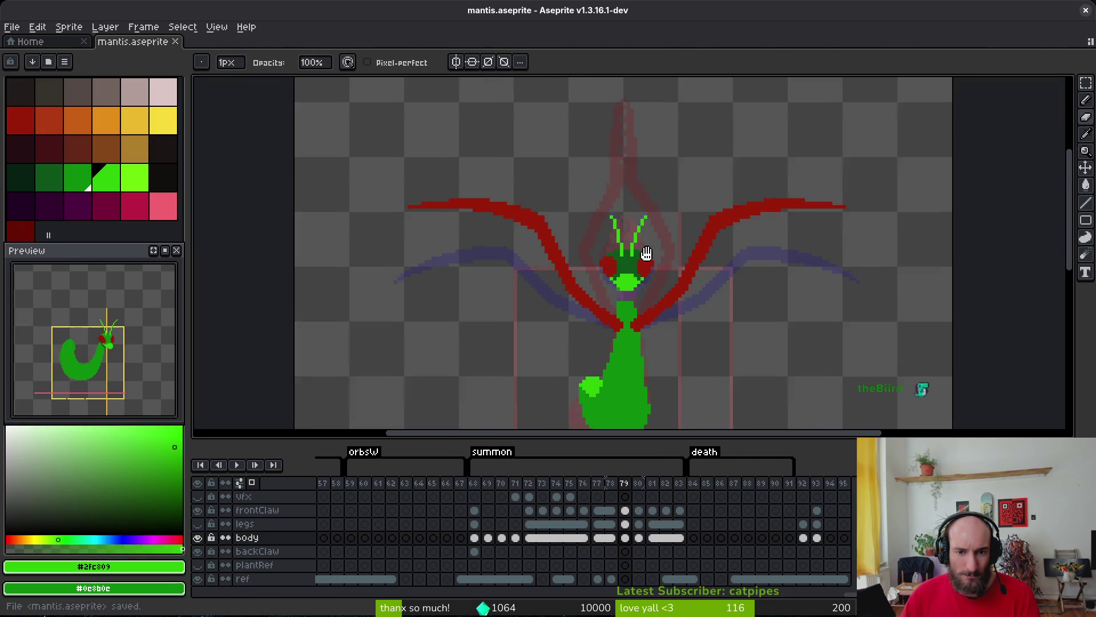
{"action": "key", "text": "Right"}
{"action": "key", "text": "Right"}
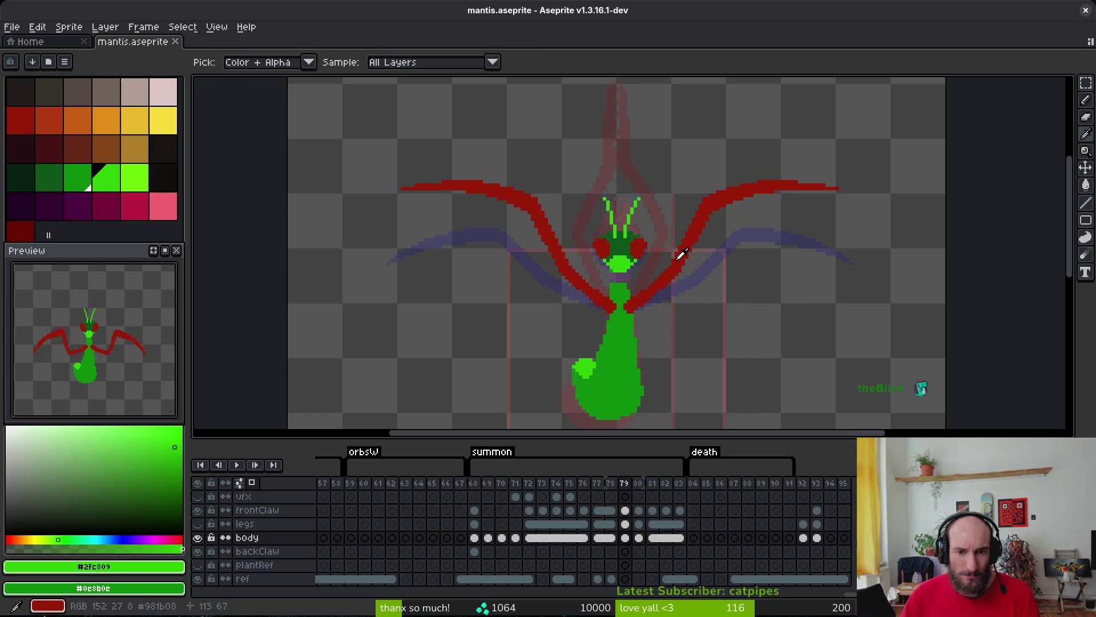
{"action": "key", "text": "Right"}
{"action": "key", "text": "Left"}
{"action": "key", "text": "Left"}
{"action": "key", "text": "Left"}
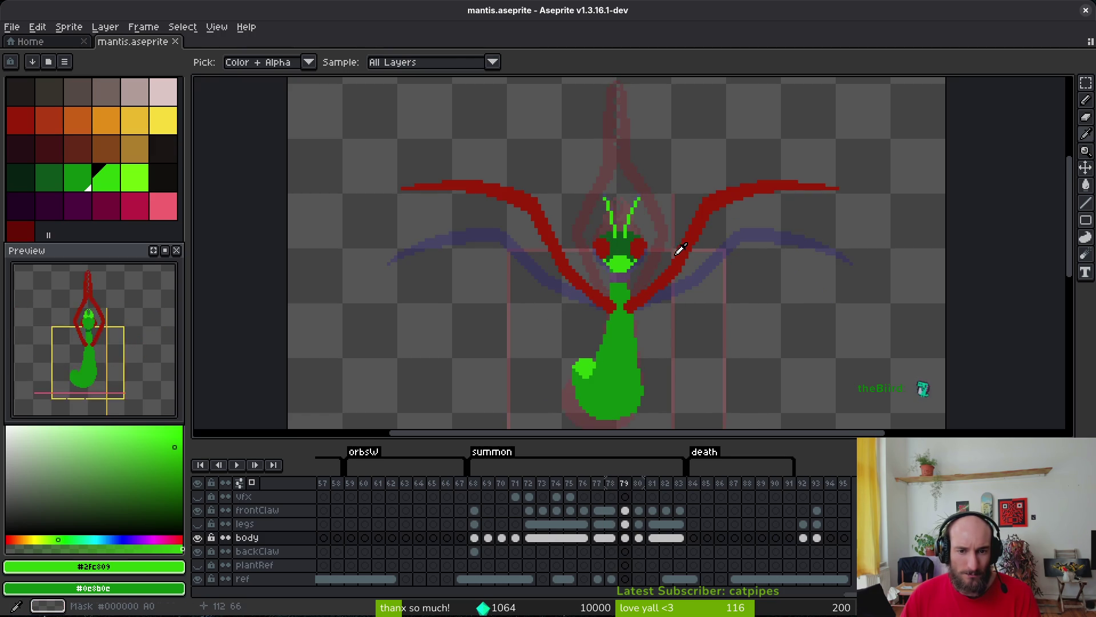
{"action": "key", "text": "b"}
{"action": "key", "text": "Left"}
{"action": "key", "text": "Right"}
{"action": "scroll", "coordinate": [634, 218], "scroll_direction": "up", "scroll_amount": 1}
{"action": "key", "text": "i"}
{"action": "key", "text": "Right"}
{"action": "key", "text": "Right"}
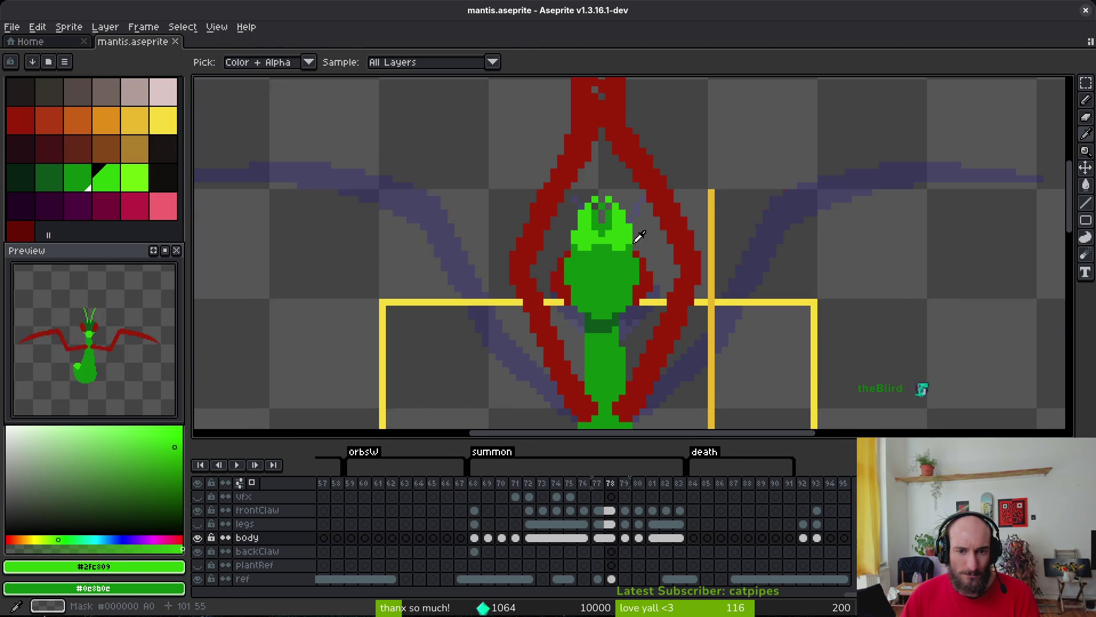
{"action": "key", "text": "Left"}
{"action": "key", "text": "Left"}
{"action": "key", "text": "Right"}
{"action": "key", "text": "Right"}
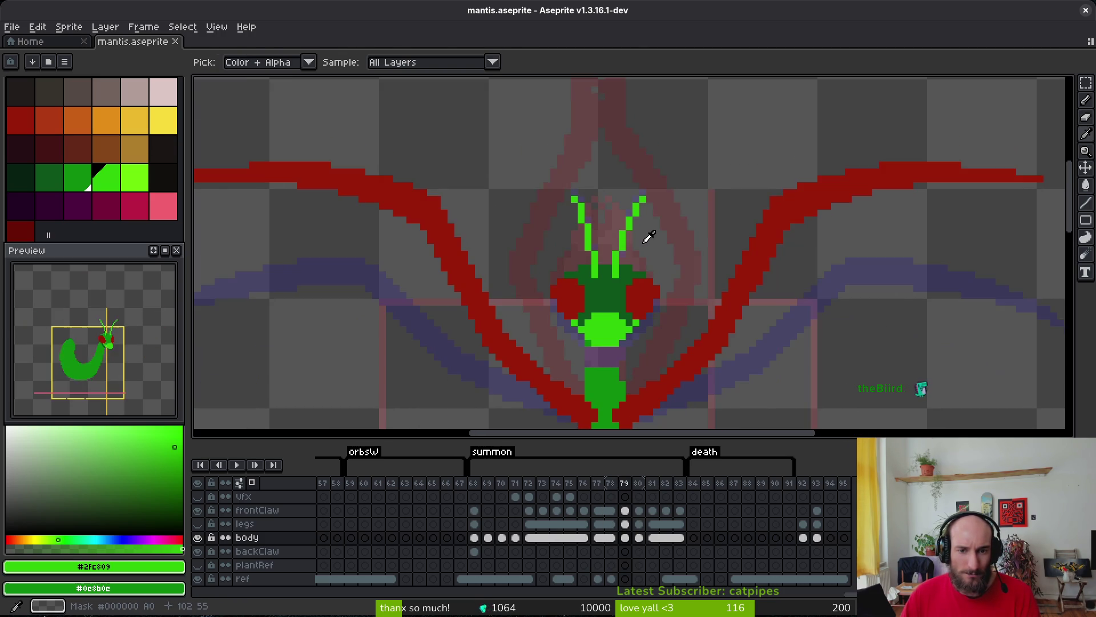
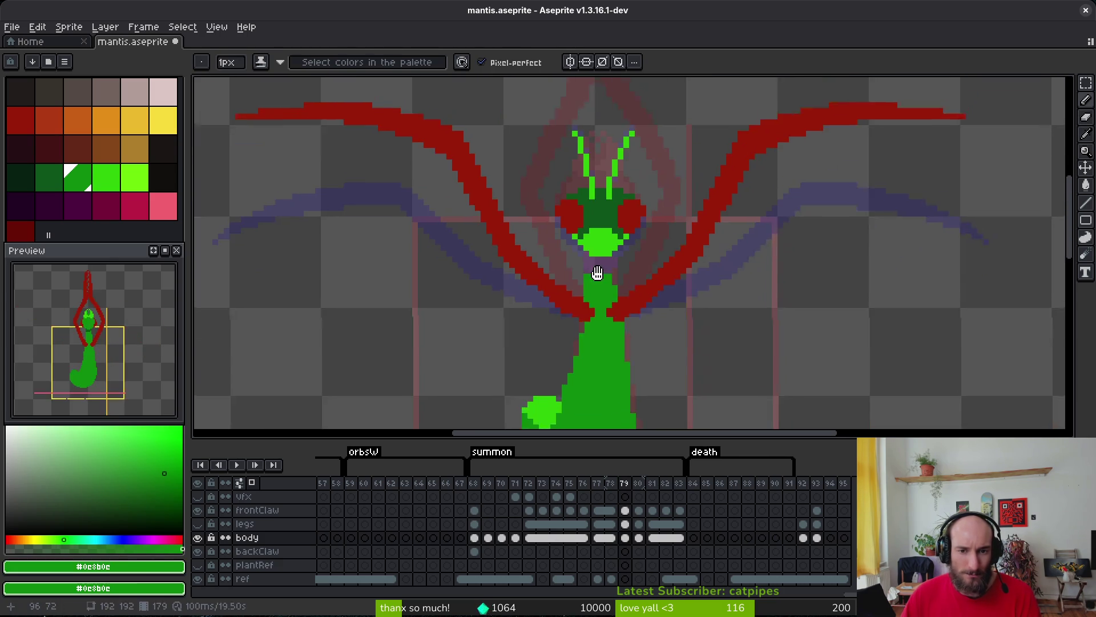
Lasso the mantis head, move it down, and draw a green row beneath it.
{"action": "key", "text": "q"}
{"action": "left_click_drag", "start_coordinate": [609, 139], "coordinate": [532, 240]}
{"action": "left_click_drag", "start_coordinate": [627, 296], "coordinate": [628, 298]}
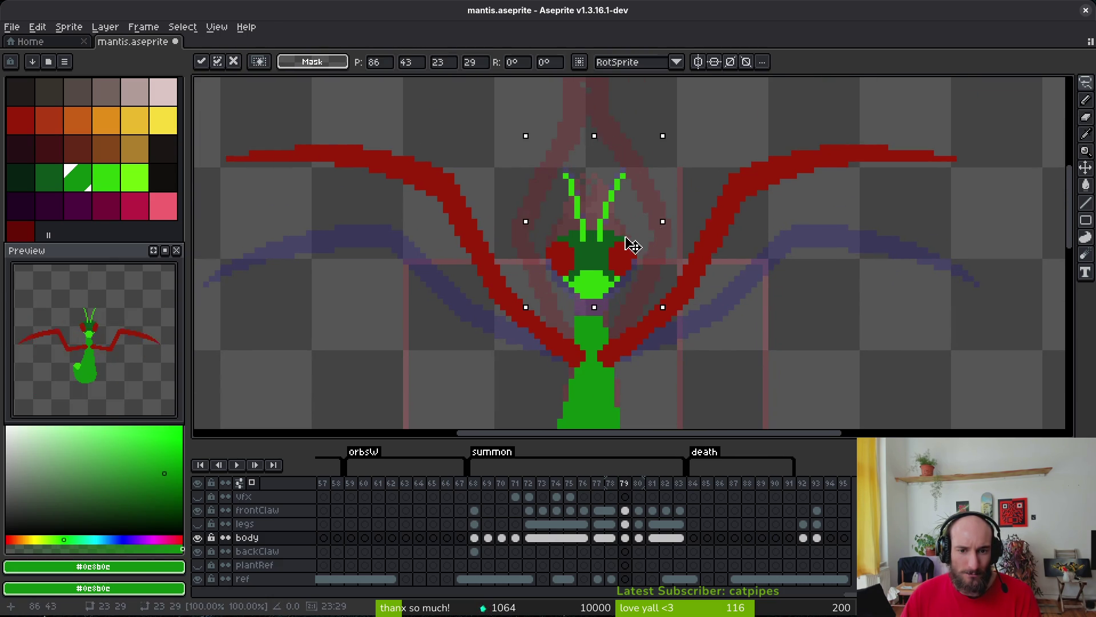
{"action": "left_click_drag", "start_coordinate": [632, 245], "coordinate": [626, 255]}
{"action": "key", "text": "b"}
{"action": "scroll", "coordinate": [582, 318], "scroll_direction": "up", "scroll_amount": 2}
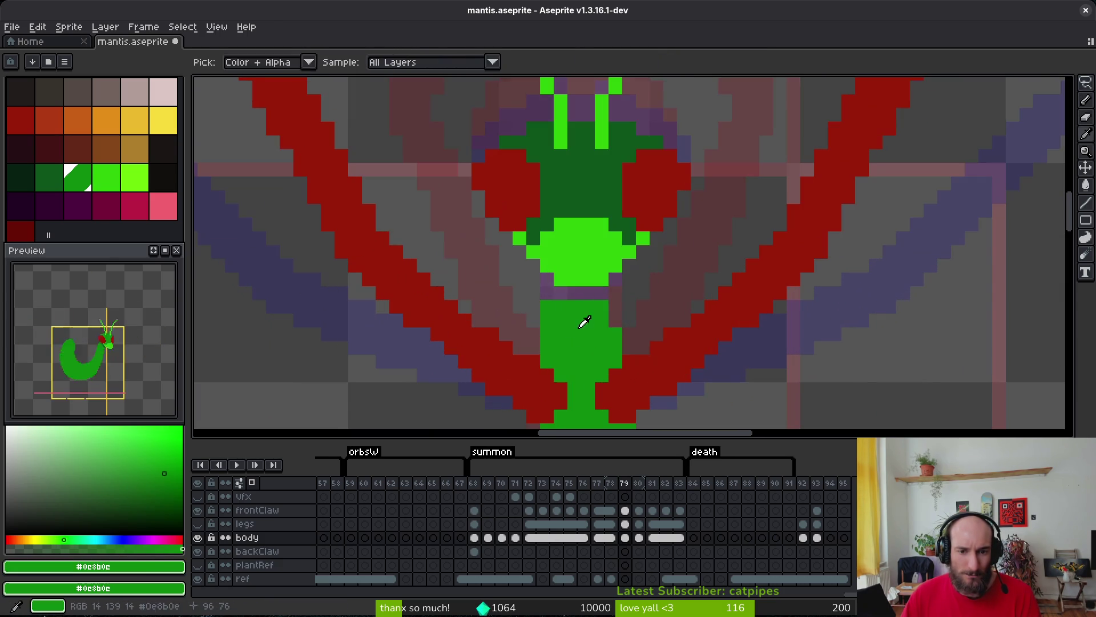
{"action": "left_click", "coordinate": [557, 188], "text": "alt"}
{"action": "mouse_move", "coordinate": [546, 279]}
{"action": "left_mouse_down"}
{"action": "mouse_move", "coordinate": [562, 293]}
{"action": "mouse_move", "coordinate": [604, 293]}
{"action": "left_mouse_up"}
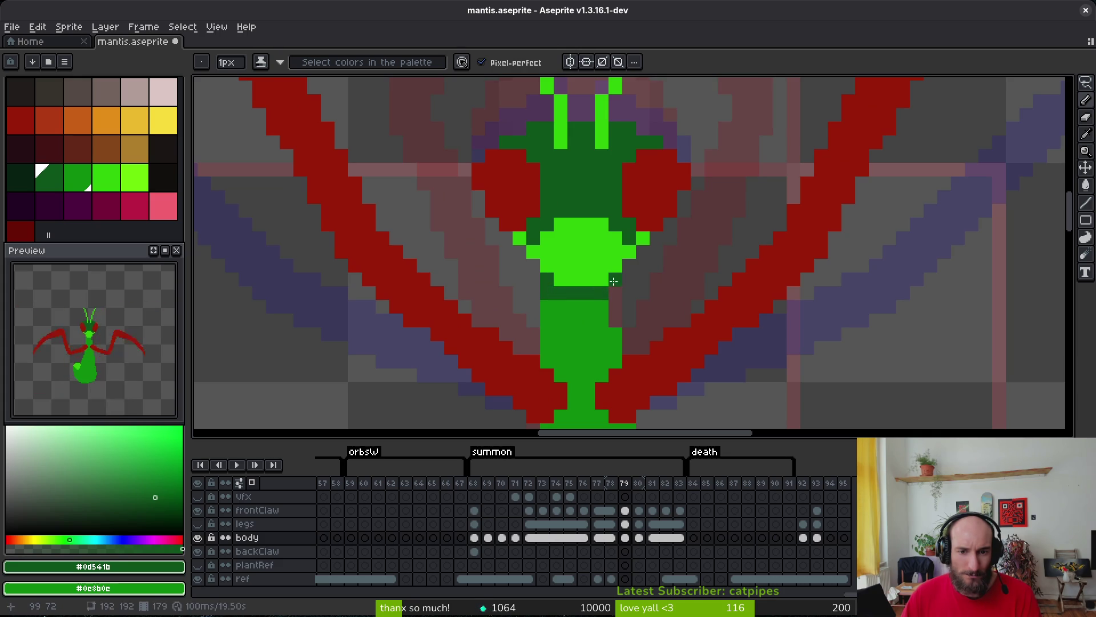
Sample the darker head green, save, and compare frame 79 against frame 78.
{"action": "key", "text": "alt"}
{"action": "scroll", "coordinate": [571, 292], "scroll_direction": "down", "scroll_amount": 1}
{"action": "left_click", "coordinate": [569, 286], "text": "alt"}
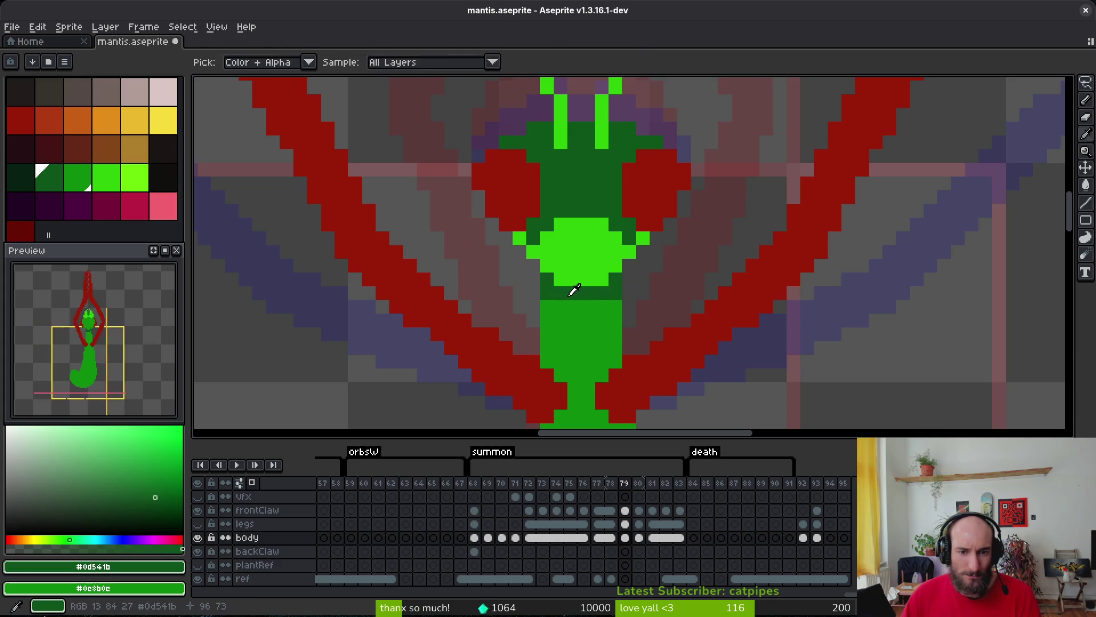
{"action": "scroll", "coordinate": [668, 362], "scroll_direction": "down", "scroll_amount": 3}
{"action": "key", "text": "ctrl"}
{"action": "key", "text": "ctrl+s"}
{"action": "key", "text": "comma"}
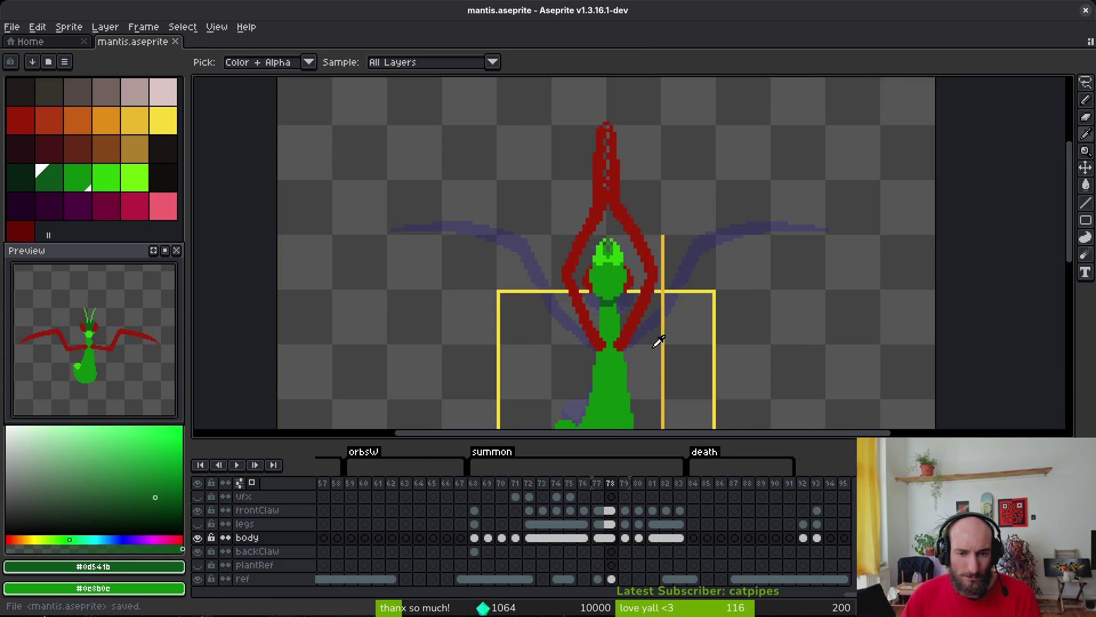
{"action": "key", "text": "period"}
{"action": "key", "text": "comma"}
{"action": "key", "text": "period"}
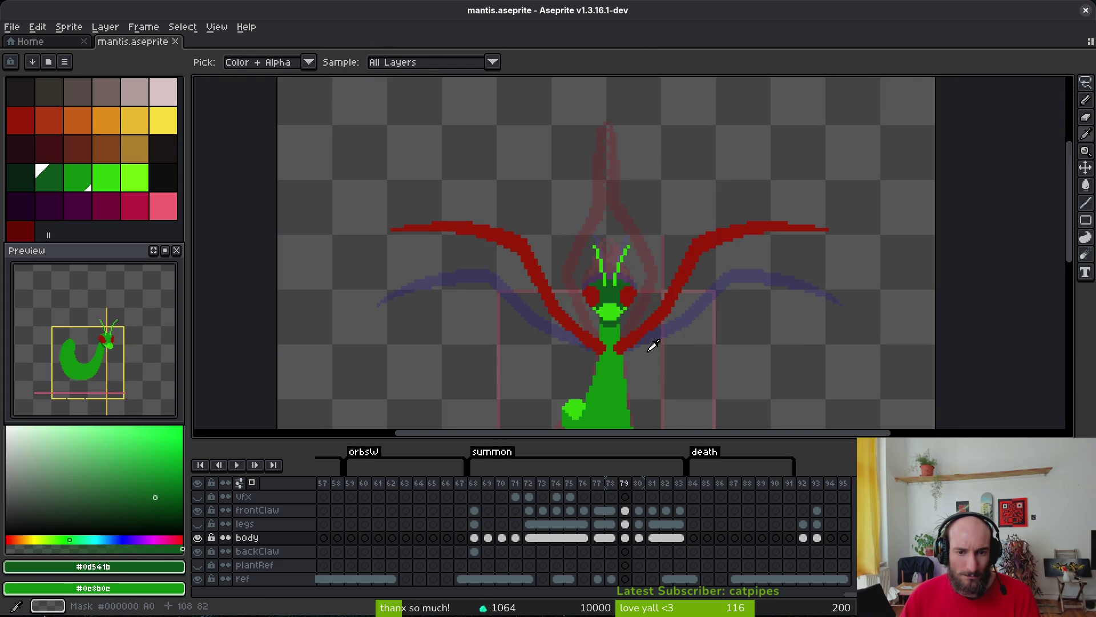
Move the head back up and shift its lower part up two pixels.
{"action": "scroll", "coordinate": [653, 344], "scroll_direction": "up", "scroll_amount": 3}
{"action": "key", "text": "q"}
{"action": "mouse_move", "coordinate": [637, 147]}
{"action": "left_mouse_down"}
{"action": "mouse_move", "coordinate": [533, 196]}
{"action": "mouse_move", "coordinate": [548, 301]}
{"action": "left_mouse_up"}
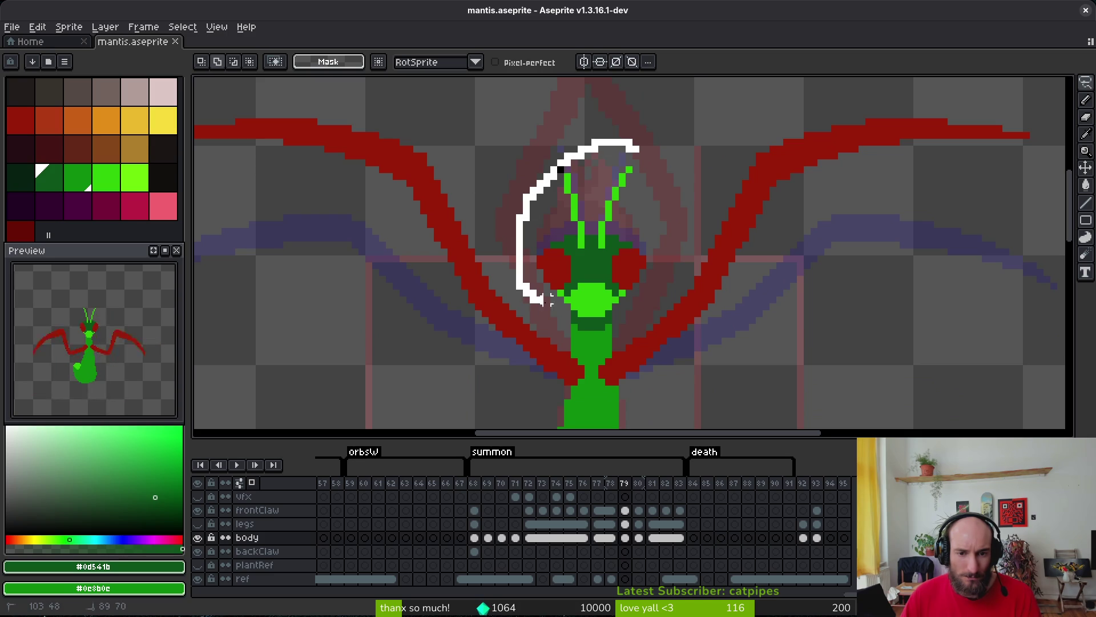
{"action": "left_click_drag", "start_coordinate": [599, 327], "coordinate": [649, 230]}
{"action": "left_click_drag", "start_coordinate": [610, 300], "coordinate": [610, 273]}
{"action": "scroll", "coordinate": [609, 273], "scroll_direction": "up", "scroll_amount": 2}
{"action": "left_click", "coordinate": [554, 274], "text": "alt"}
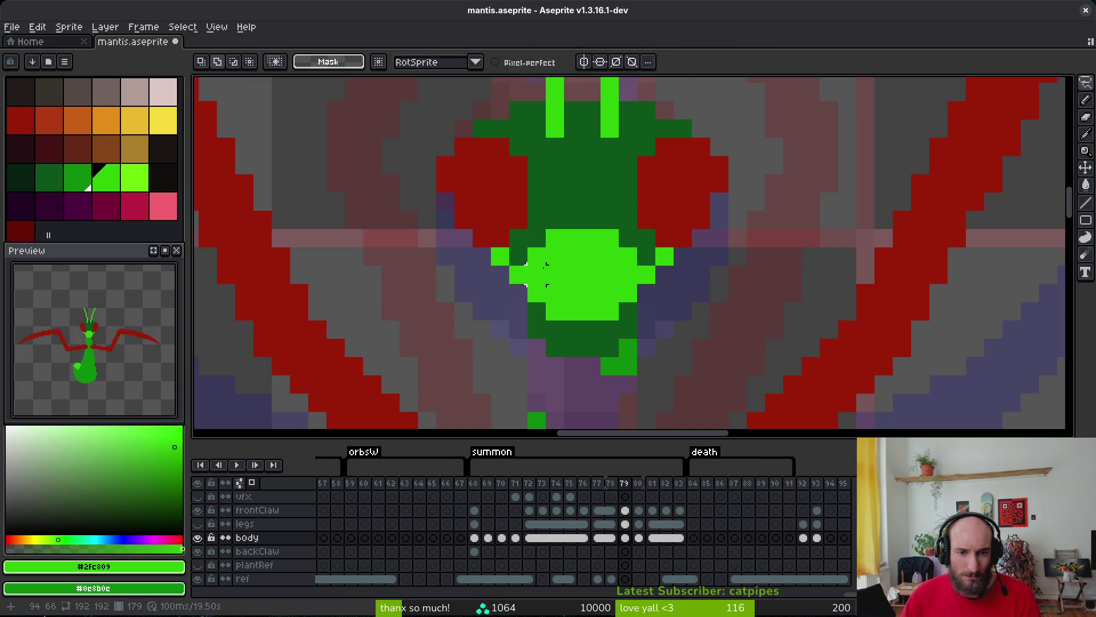
{"action": "key", "text": "m"}
{"action": "left_click_drag", "start_coordinate": [701, 239], "coordinate": [470, 343]}
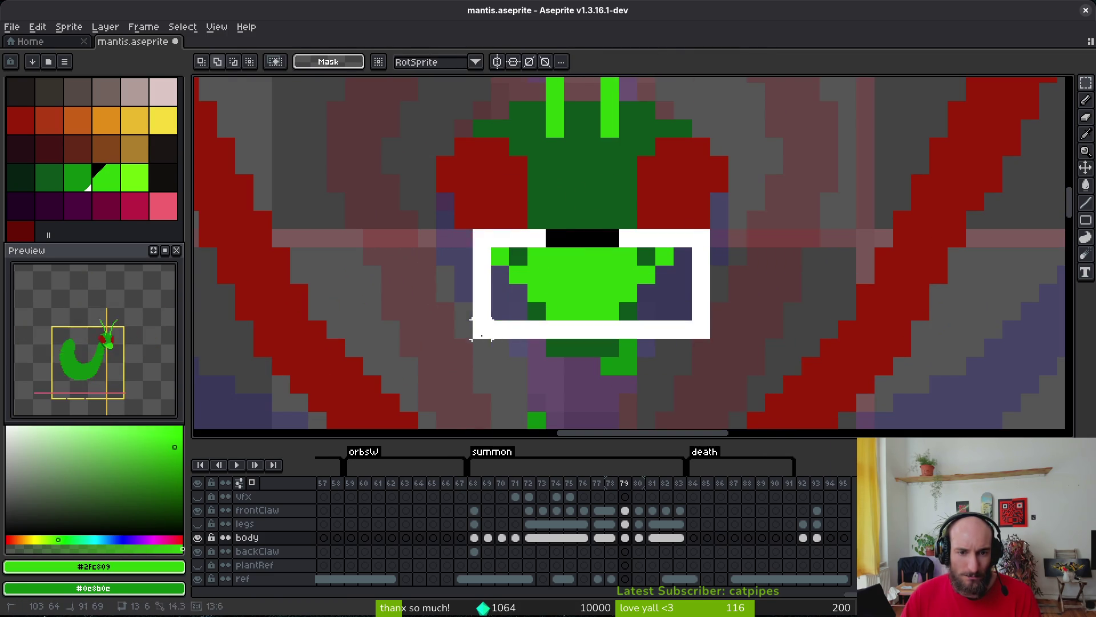
{"action": "left_click_drag", "start_coordinate": [599, 311], "coordinate": [600, 274]}
{"action": "key", "text": "Return"}
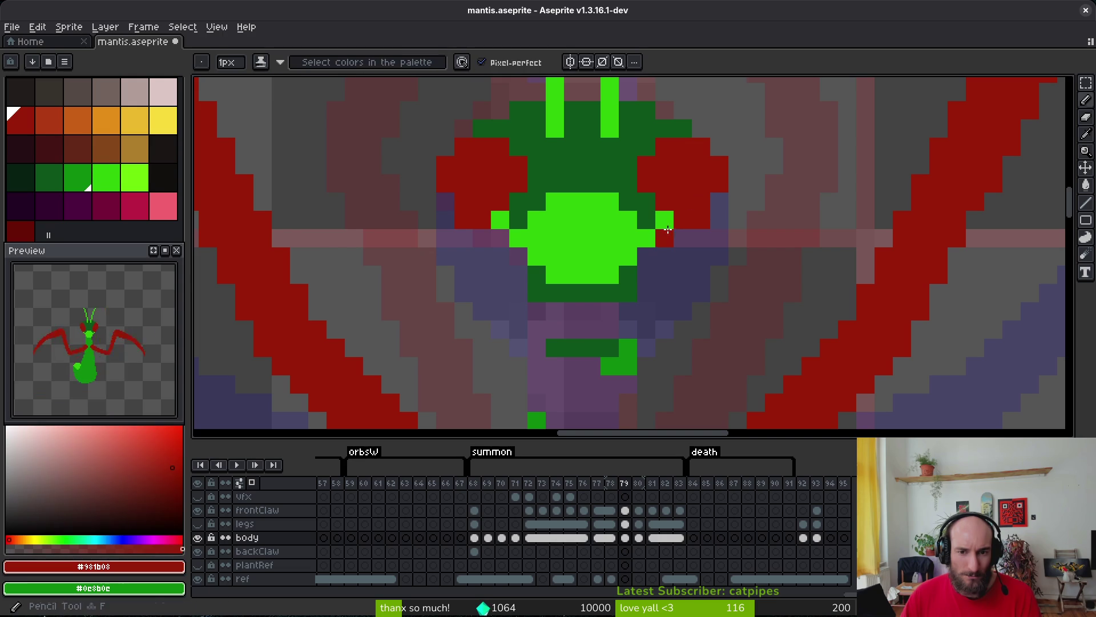
Add dark-red pixels on both sides of the head, then undo those edits.
{"action": "key", "text": "b"}
{"action": "left_click", "coordinate": [682, 212], "text": "alt"}
{"action": "left_click_drag", "start_coordinate": [683, 237], "coordinate": [657, 255]}
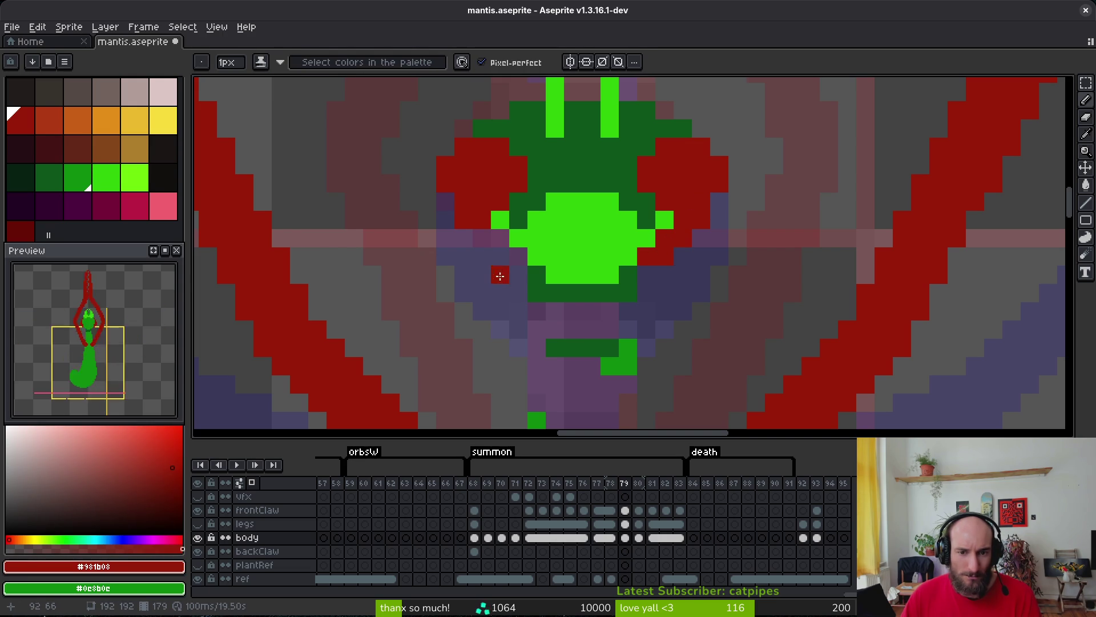
{"action": "left_click_drag", "start_coordinate": [500, 238], "coordinate": [509, 255]}
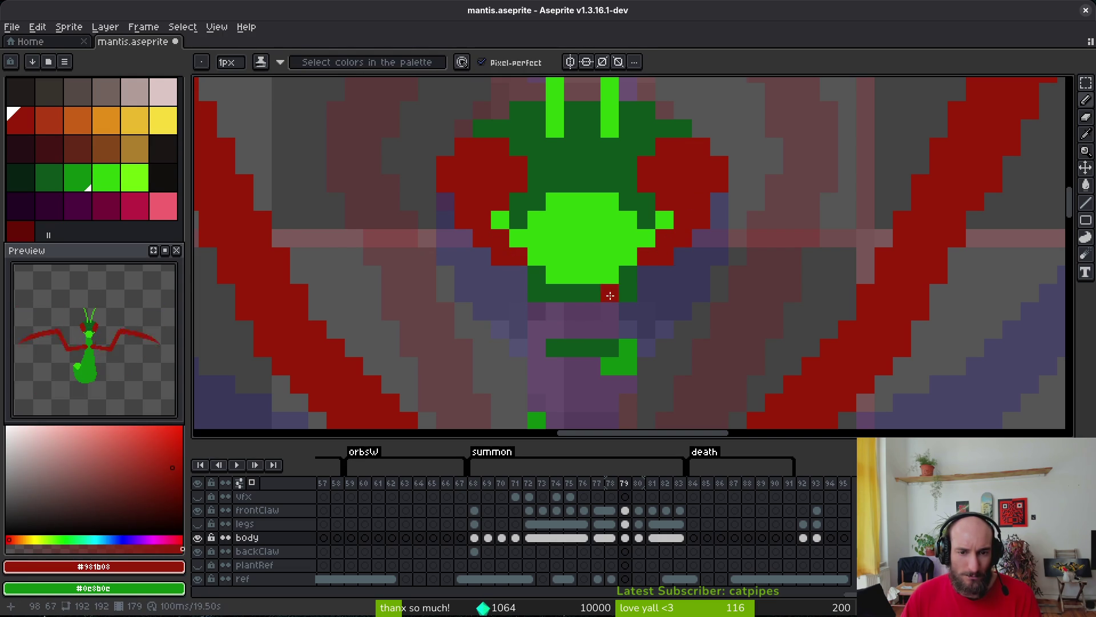
{"action": "scroll", "coordinate": [610, 295], "scroll_direction": "down", "scroll_amount": 4}
{"action": "scroll", "coordinate": [626, 314], "scroll_direction": "up", "scroll_amount": 3}
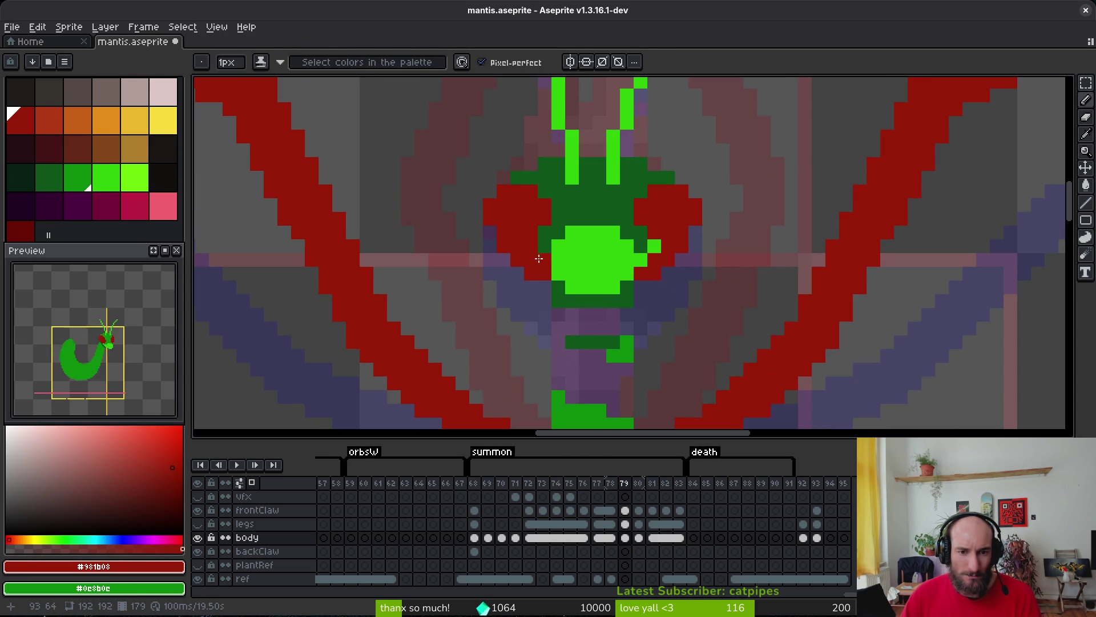
{"action": "left_click", "coordinate": [614, 250]}
{"action": "scroll", "coordinate": [643, 294], "scroll_direction": "down", "scroll_amount": 1}
{"action": "scroll", "coordinate": [568, 249], "scroll_direction": "up", "scroll_amount": 1}
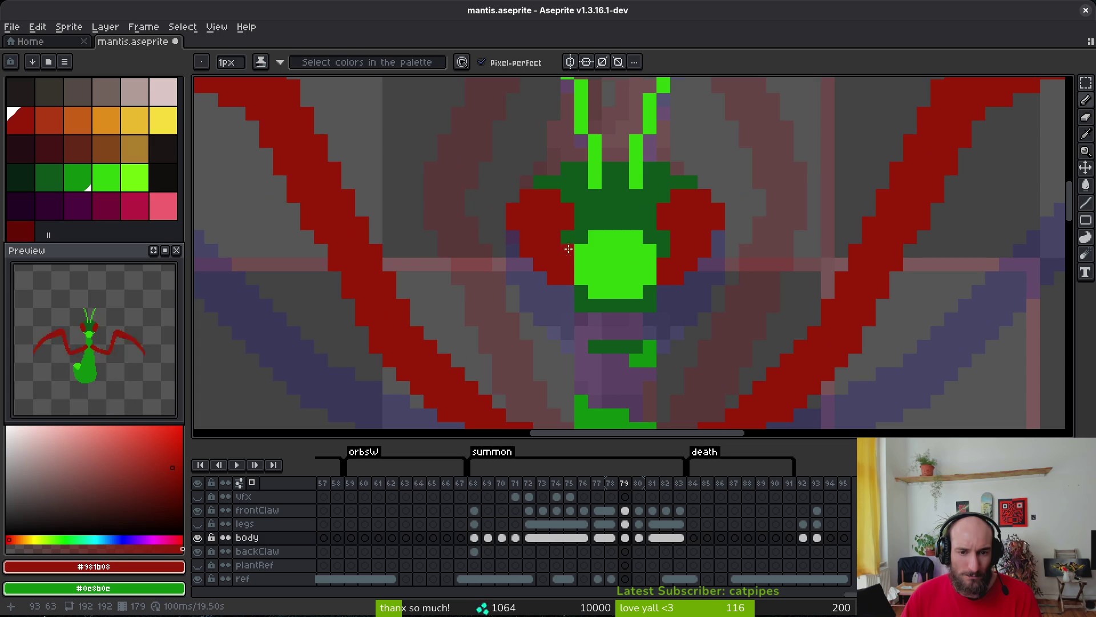
{"action": "key", "text": "ctrl+z"}
{"action": "key", "text": "ctrl+z"}
{"action": "key", "text": "ctrl+z"}
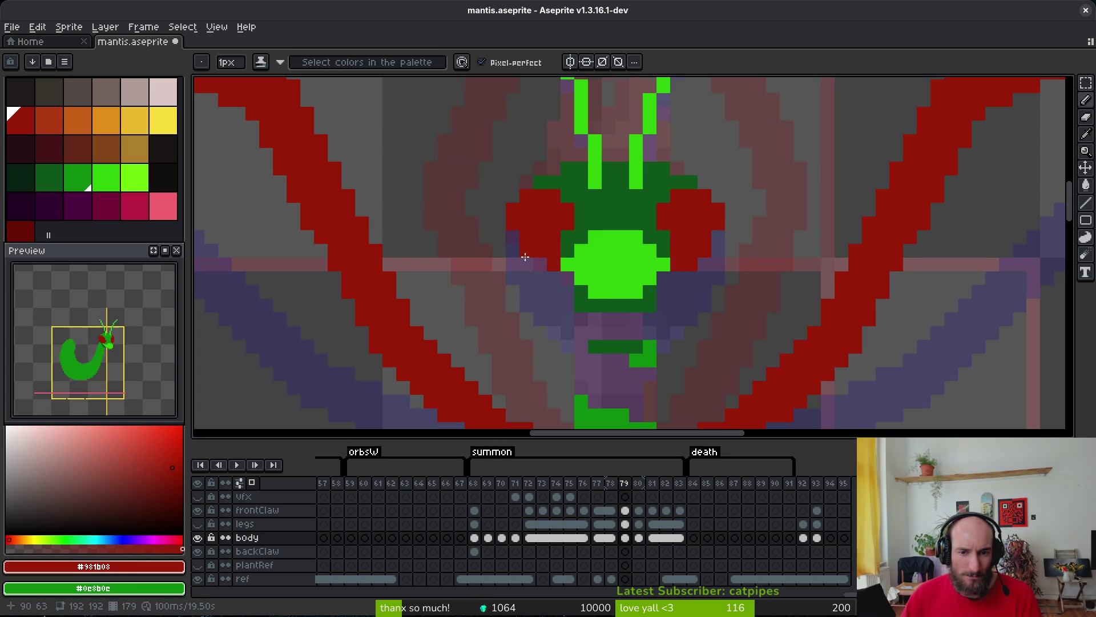
Extend the red eyes outward on the right and left of the head.
{"action": "scroll", "coordinate": [719, 308], "scroll_direction": "down", "scroll_amount": 4}
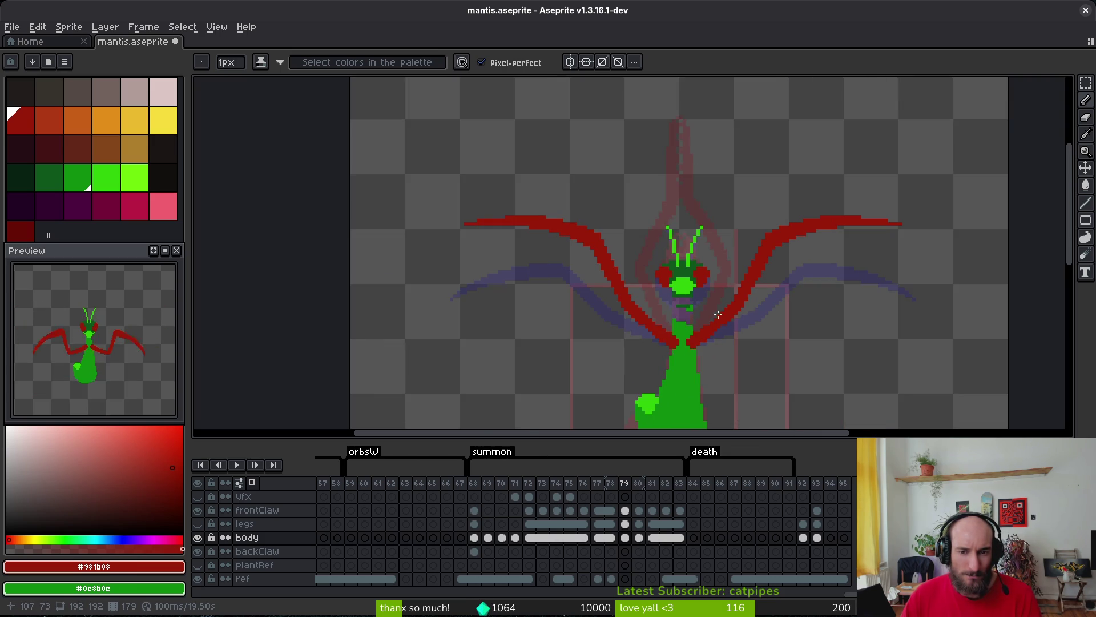
{"action": "scroll", "coordinate": [718, 314], "scroll_direction": "up", "scroll_amount": 4}
{"action": "left_click_drag", "start_coordinate": [663, 150], "coordinate": [710, 157]}
{"action": "mouse_move", "coordinate": [569, 166]}
{"action": "left_mouse_down"}
{"action": "mouse_move", "coordinate": [543, 150]}
{"action": "mouse_move", "coordinate": [509, 164]}
{"action": "left_mouse_up"}
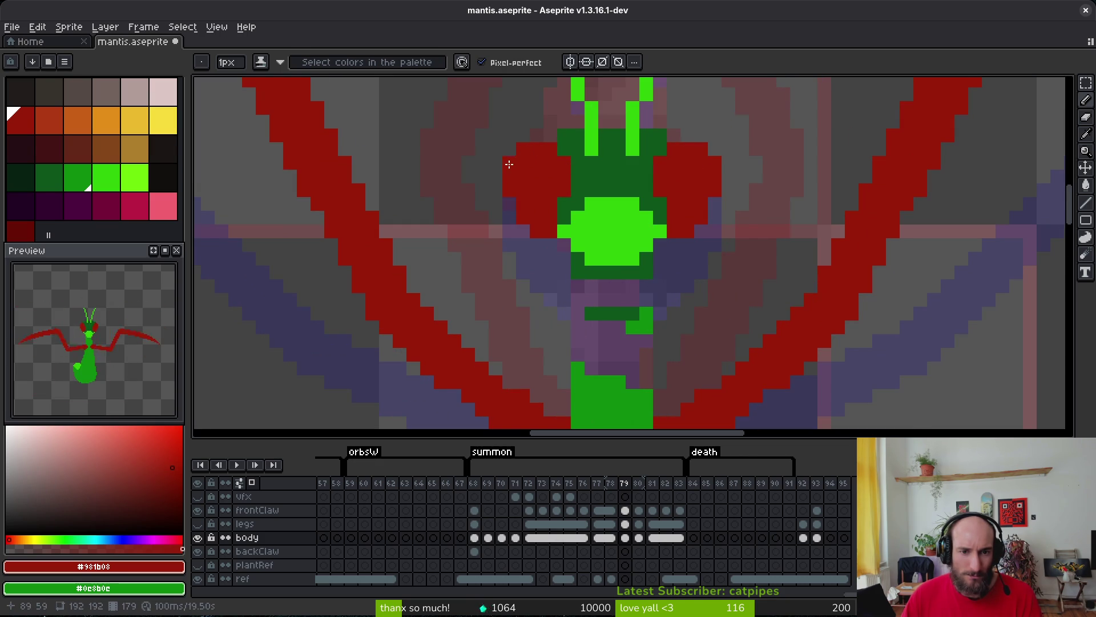
{"action": "scroll", "coordinate": [651, 206], "scroll_direction": "down", "scroll_amount": 1}
{"action": "scroll", "coordinate": [628, 205], "scroll_direction": "up", "scroll_amount": 3}
Erase a stray red pixel beside the mantis head.
{"action": "key", "text": "e"}
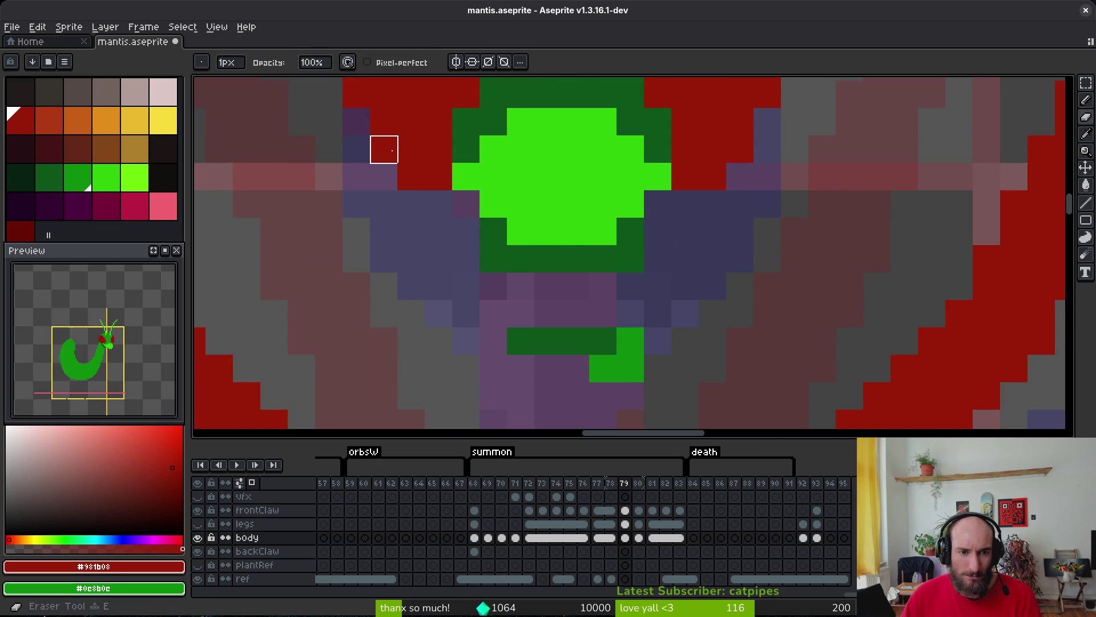
{"action": "left_click", "coordinate": [710, 177]}
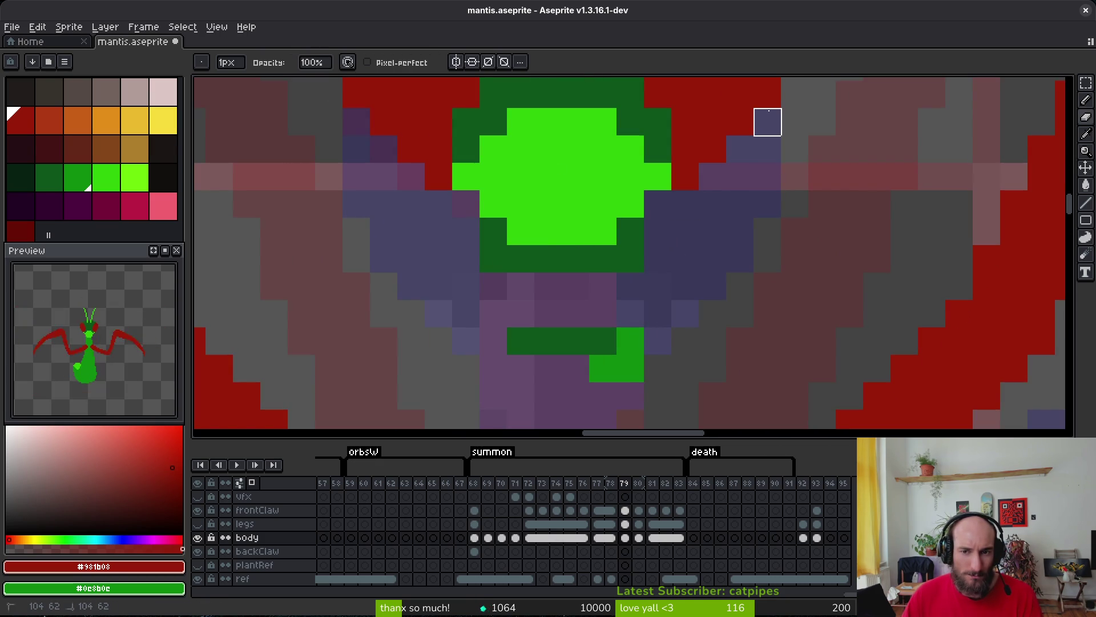
{"action": "left_click_drag", "start_coordinate": [680, 250], "coordinate": [665, 360]}
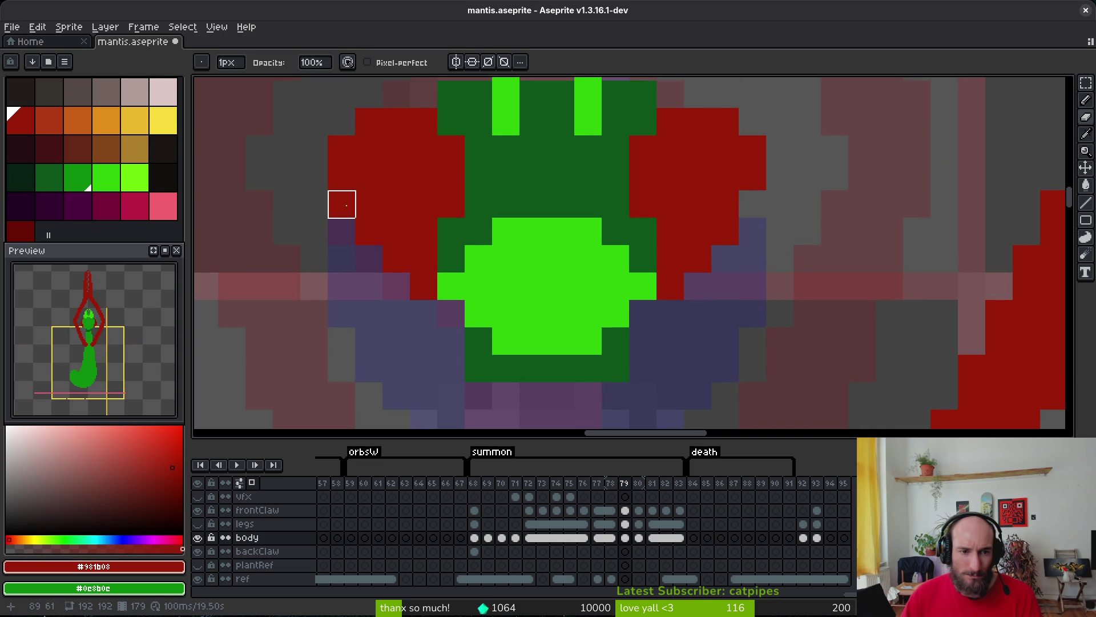
{"action": "scroll", "coordinate": [641, 306], "scroll_direction": "down", "scroll_amount": 3}
{"action": "scroll", "coordinate": [640, 309], "scroll_direction": "down", "scroll_amount": 2}
Check frames 78 and 80, box-select the neck on frame 79, and play the animation.
{"action": "key", "text": "i"}
{"action": "key", "text": "Left"}
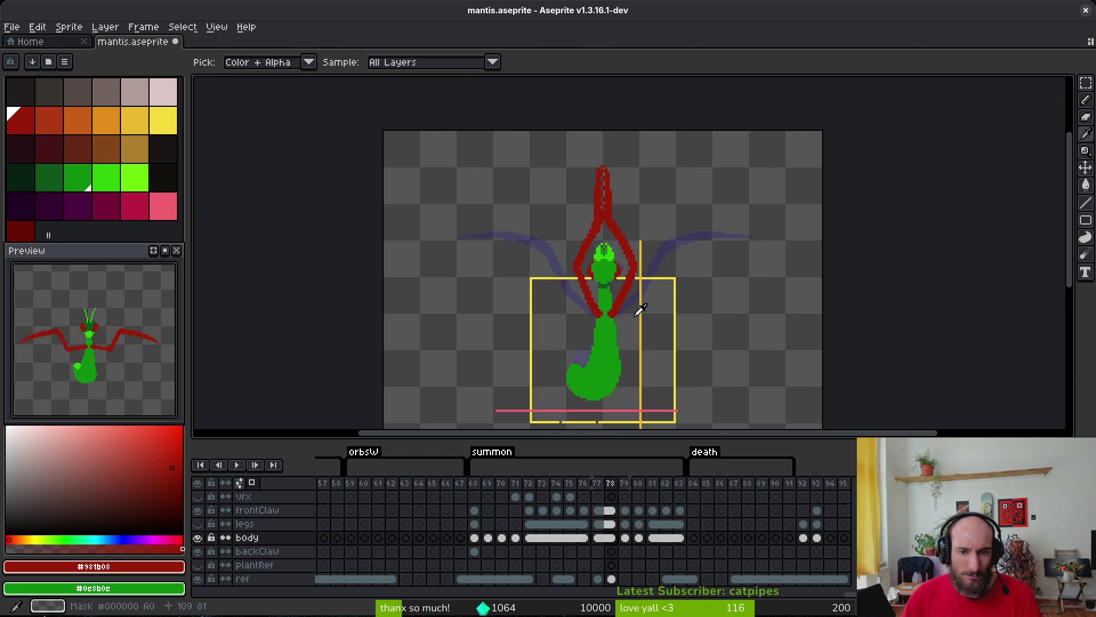
{"action": "key", "text": "Right"}
{"action": "key", "text": "Right"}
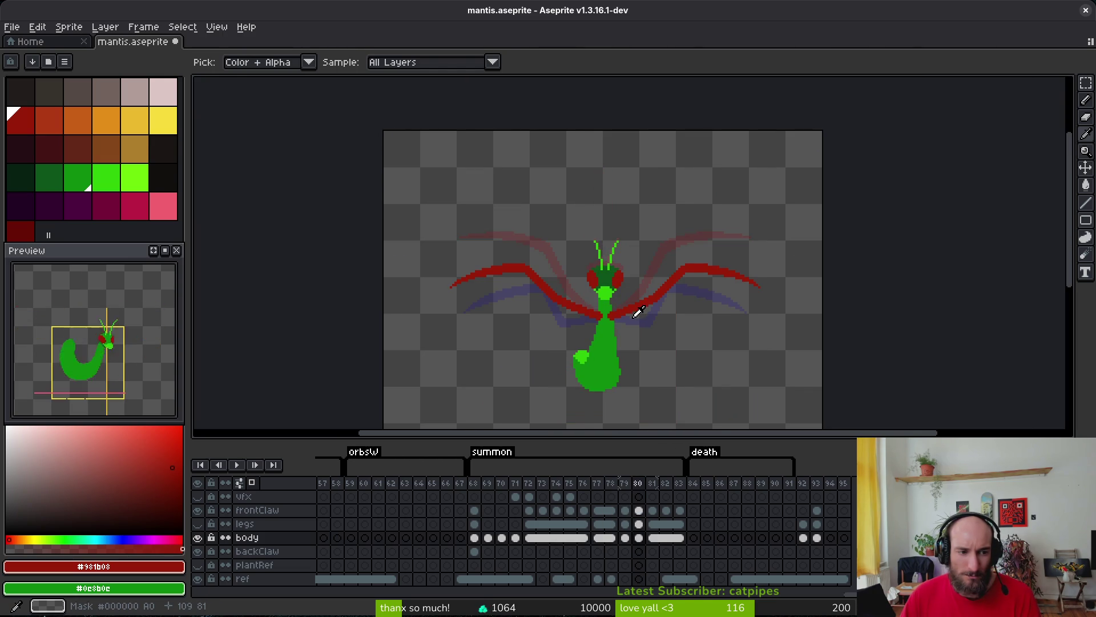
{"action": "scroll", "coordinate": [654, 287], "scroll_direction": "up", "scroll_amount": 6}
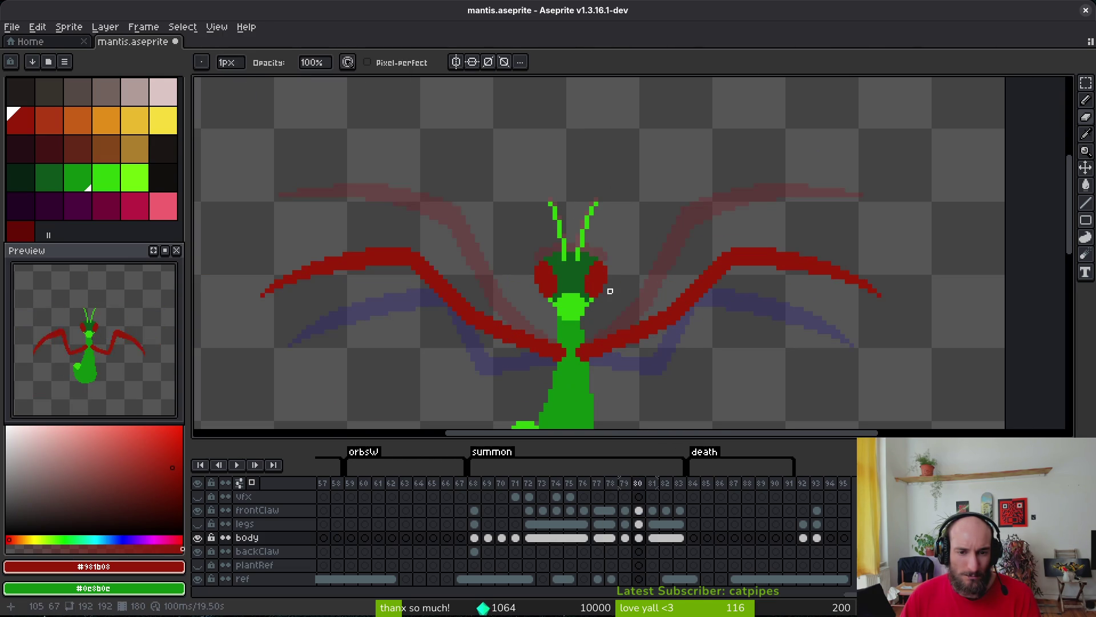
{"action": "key", "text": "Left"}
{"action": "key", "text": "b"}
{"action": "key", "text": "m"}
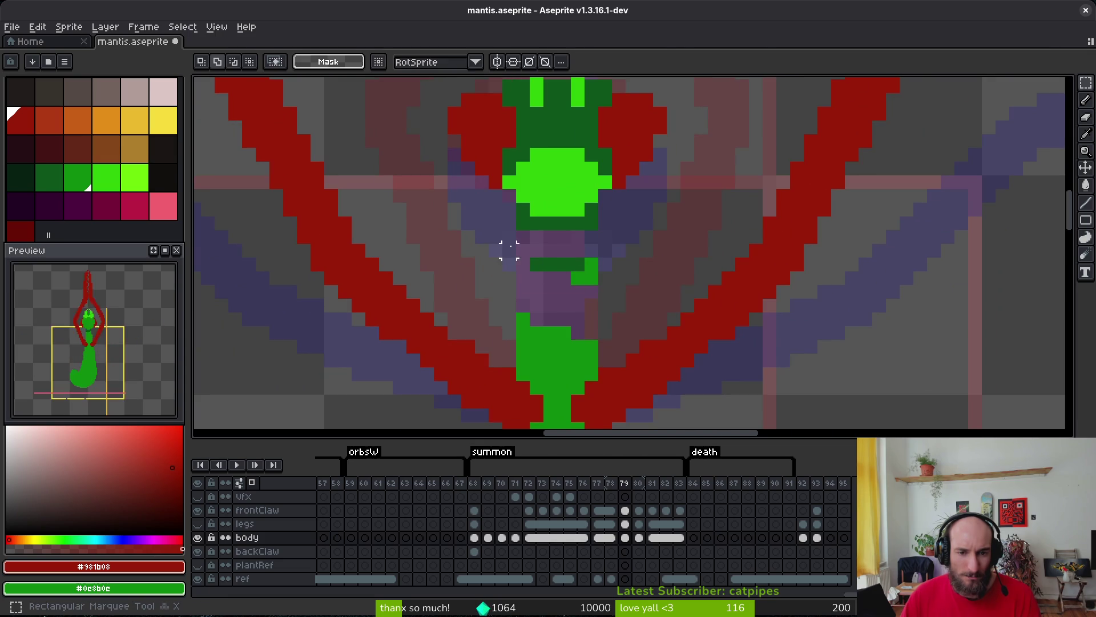
{"action": "left_click_drag", "start_coordinate": [509, 245], "coordinate": [595, 247]}
{"action": "scroll", "coordinate": [581, 257], "scroll_direction": "down", "scroll_amount": 3}
{"action": "key", "text": "i"}
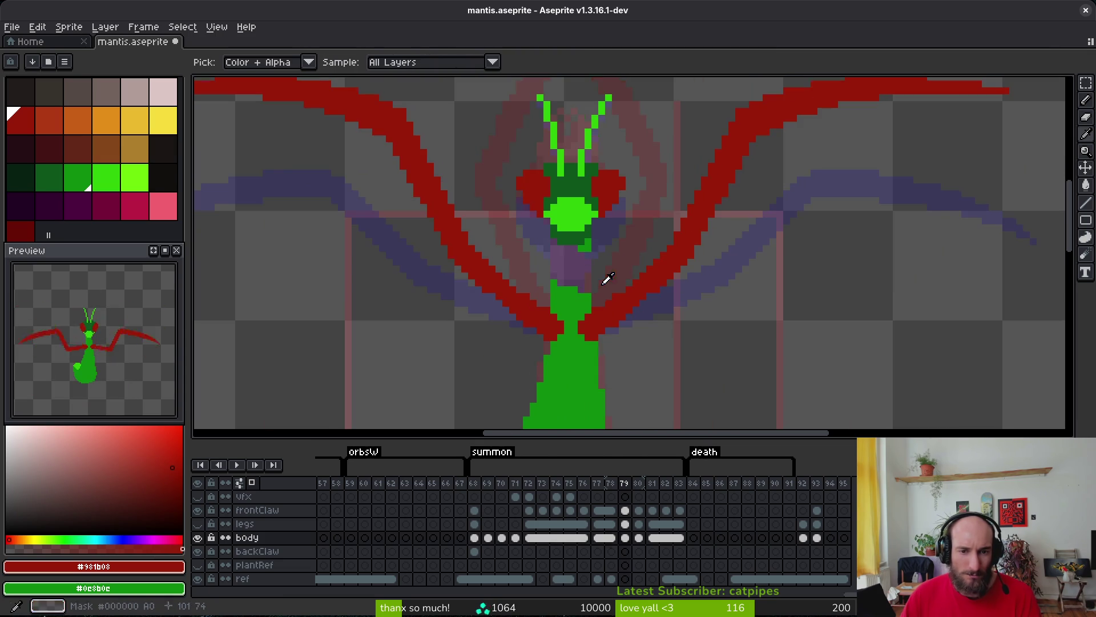
{"action": "scroll", "coordinate": [607, 276], "scroll_direction": "down", "scroll_amount": 6}
{"action": "key", "text": "Return"}
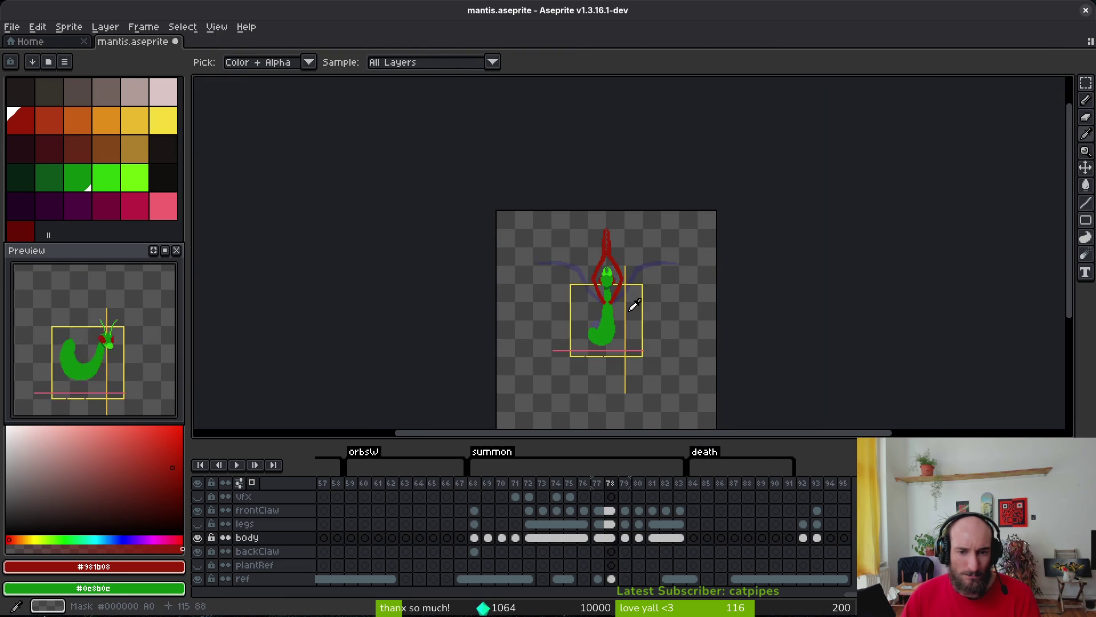
Widen and fill the neck with the sampled body green.
{"action": "key", "text": "m"}
{"action": "scroll", "coordinate": [623, 307], "scroll_direction": "up", "scroll_amount": 5}
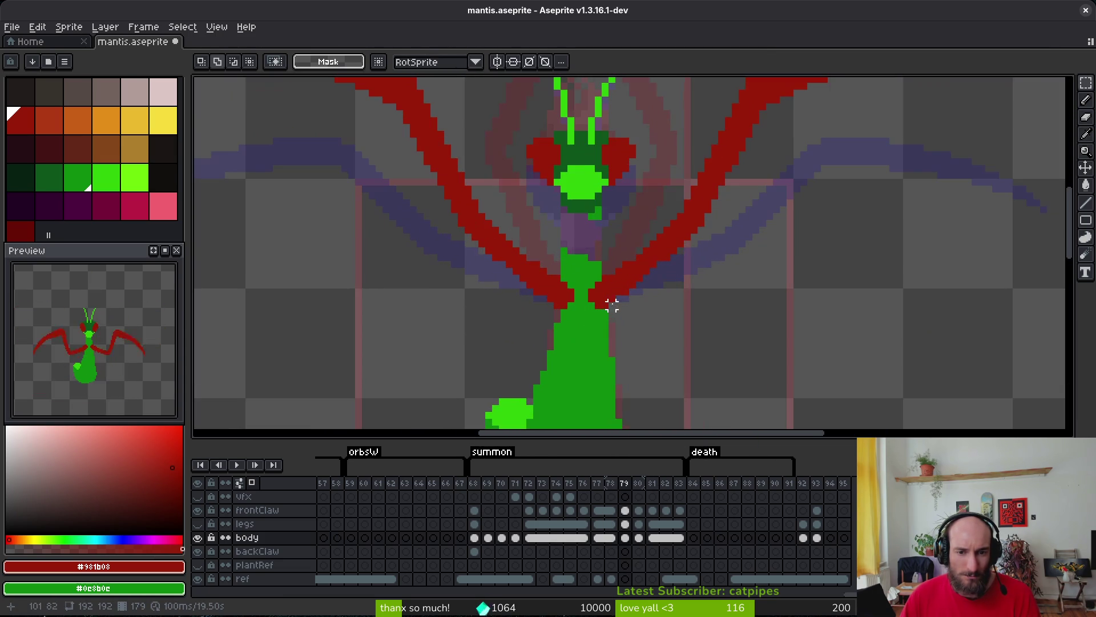
{"action": "key", "text": "i"}
{"action": "left_click", "coordinate": [571, 264]}
{"action": "scroll", "coordinate": [587, 225], "scroll_direction": "up", "scroll_amount": 4}
{"action": "key", "text": "b"}
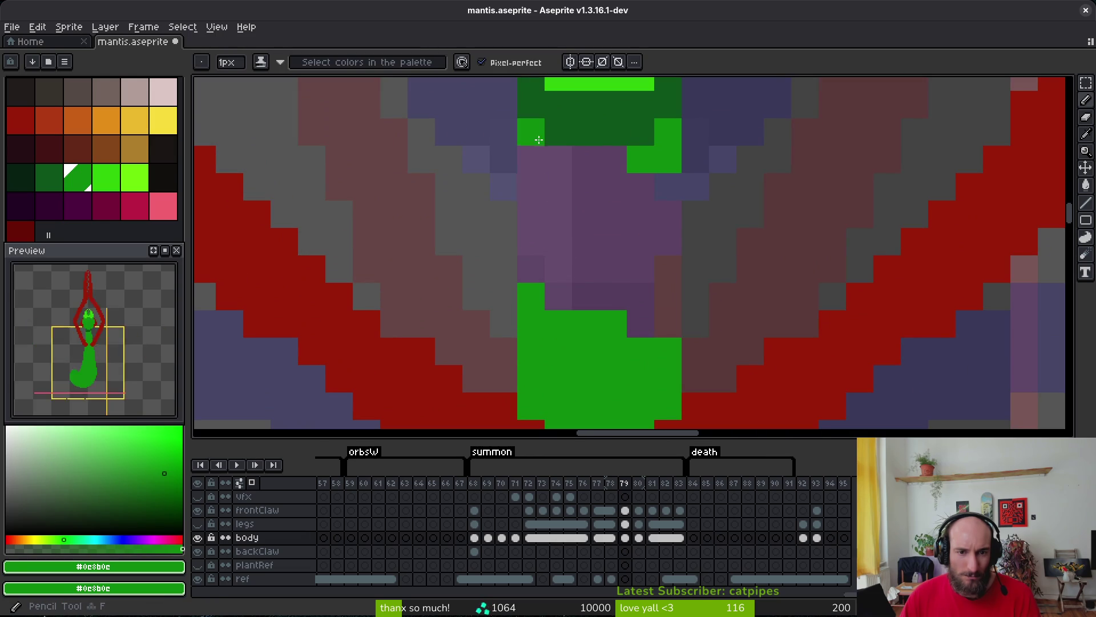
{"action": "left_click_drag", "start_coordinate": [531, 148], "coordinate": [531, 280]}
{"action": "left_click", "coordinate": [559, 212]}
{"action": "mouse_move", "coordinate": [572, 196]}
{"action": "left_mouse_down"}
{"action": "mouse_move", "coordinate": [560, 298]}
{"action": "mouse_move", "coordinate": [588, 163]}
{"action": "mouse_move", "coordinate": [619, 166]}
{"action": "mouse_move", "coordinate": [678, 213]}
{"action": "mouse_move", "coordinate": [668, 396]}
{"action": "left_mouse_up"}
{"action": "scroll", "coordinate": [685, 377], "scroll_direction": "down", "scroll_amount": 8}
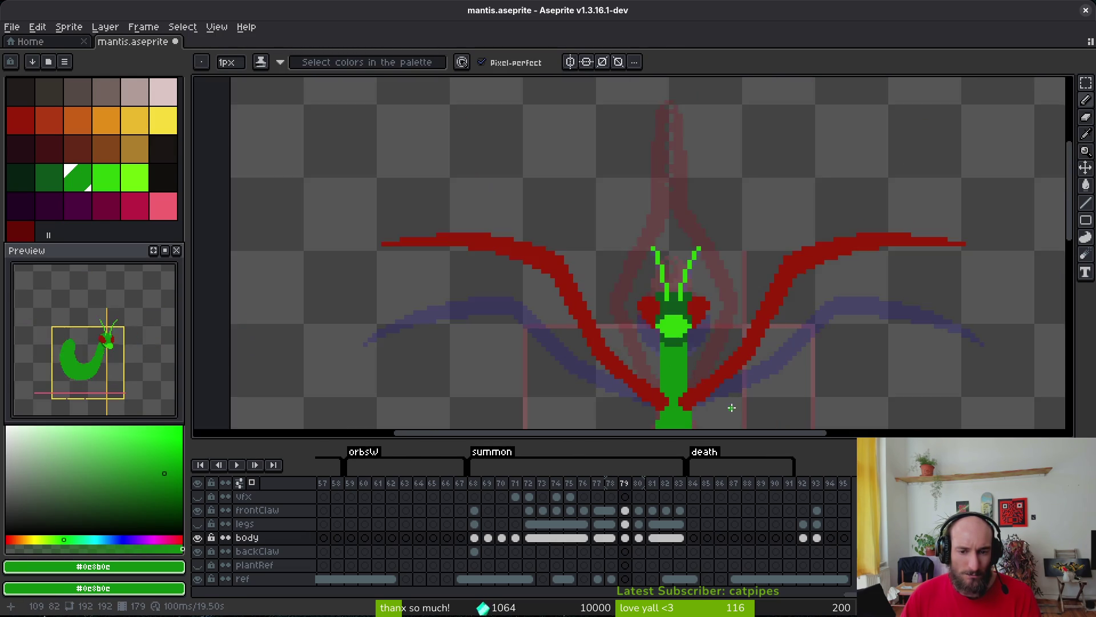
Step back from frame 79 to frame 75, comparing the summon poses.
{"action": "key", "text": "comma"}
{"action": "key", "text": "period"}
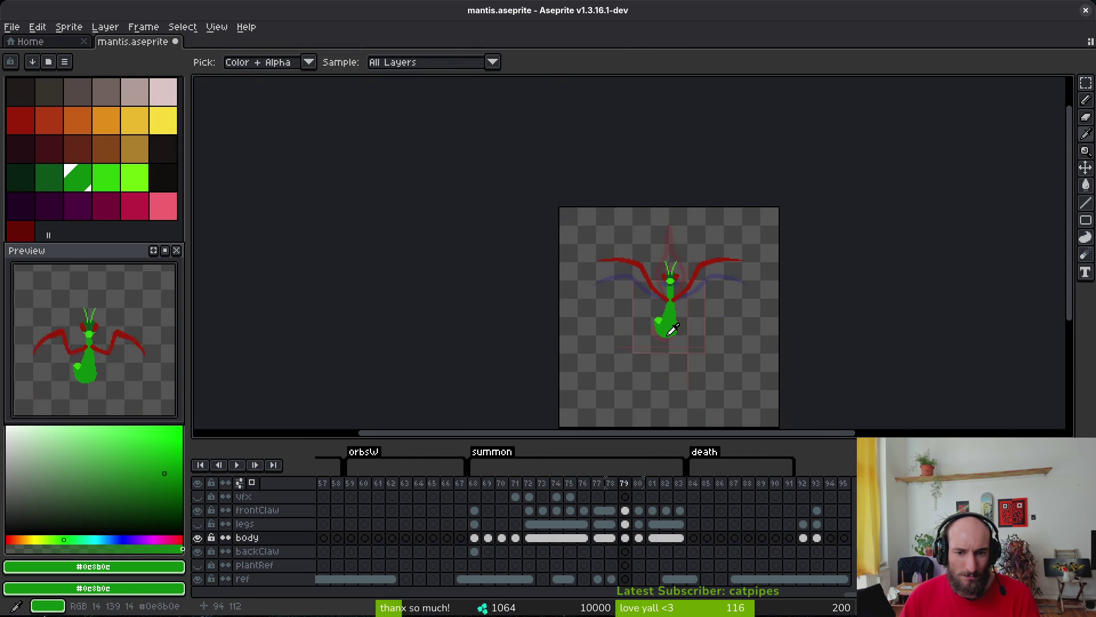
{"action": "key", "text": "comma"}
{"action": "scroll", "coordinate": [685, 294], "scroll_direction": "up", "scroll_amount": 5}
{"action": "key", "text": "comma"}
{"action": "key", "text": "comma"}
{"action": "key", "text": "alt"}
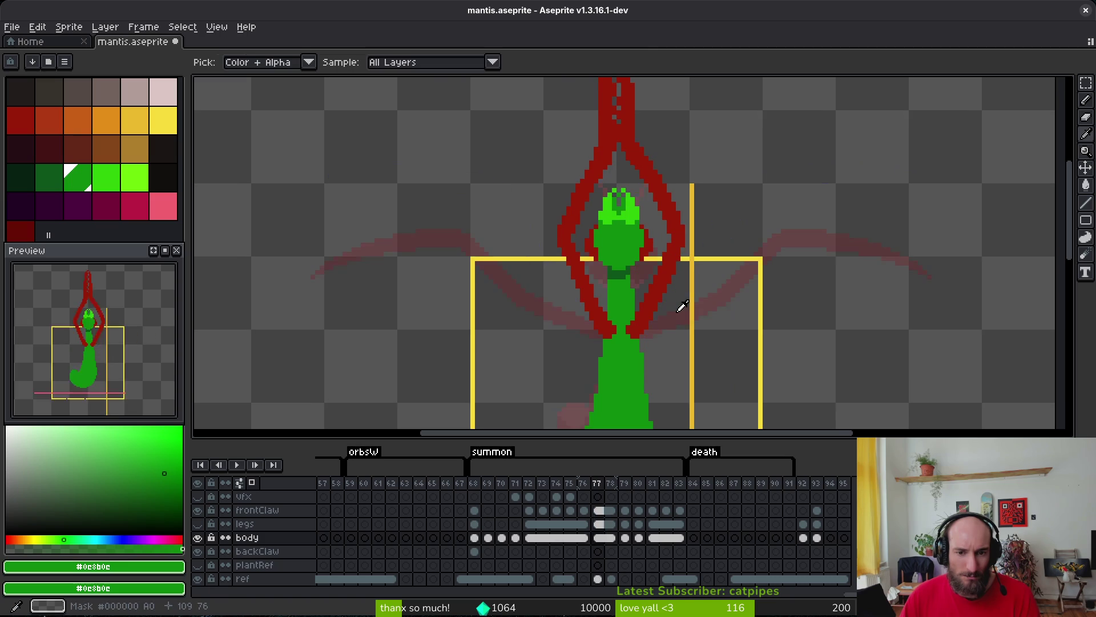
{"action": "key", "text": "period"}
{"action": "key", "text": "comma"}
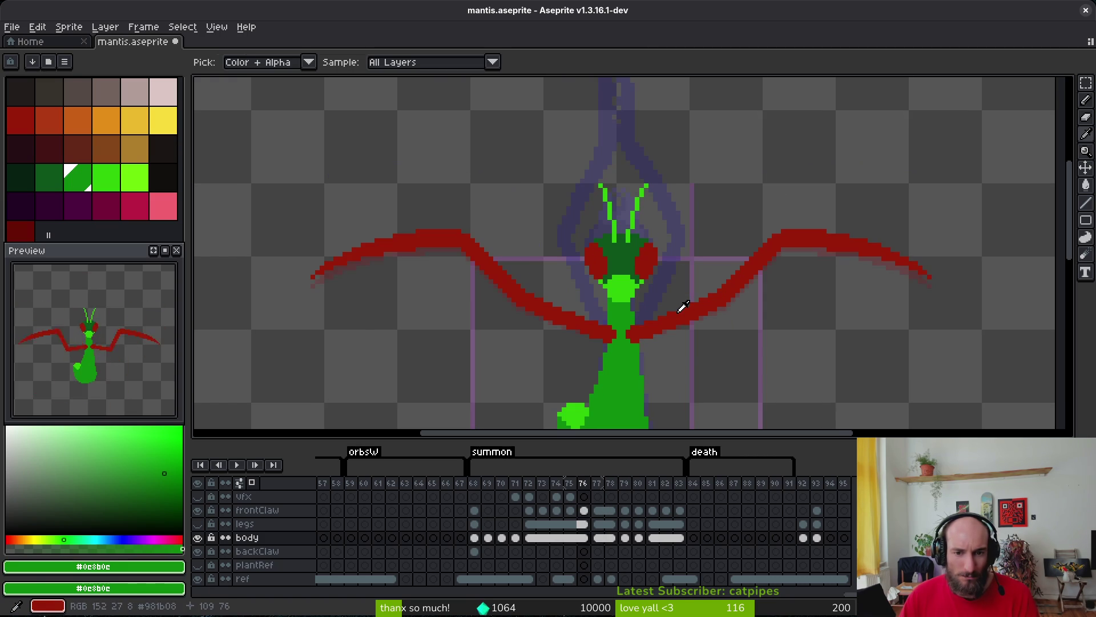
{"action": "key", "text": "comma"}
{"action": "key", "text": "comma"}
Advance through frames 76–80 comparing raised and spread claws, returning to frame 79.
{"action": "key", "text": "period"}
{"action": "key", "text": "period"}
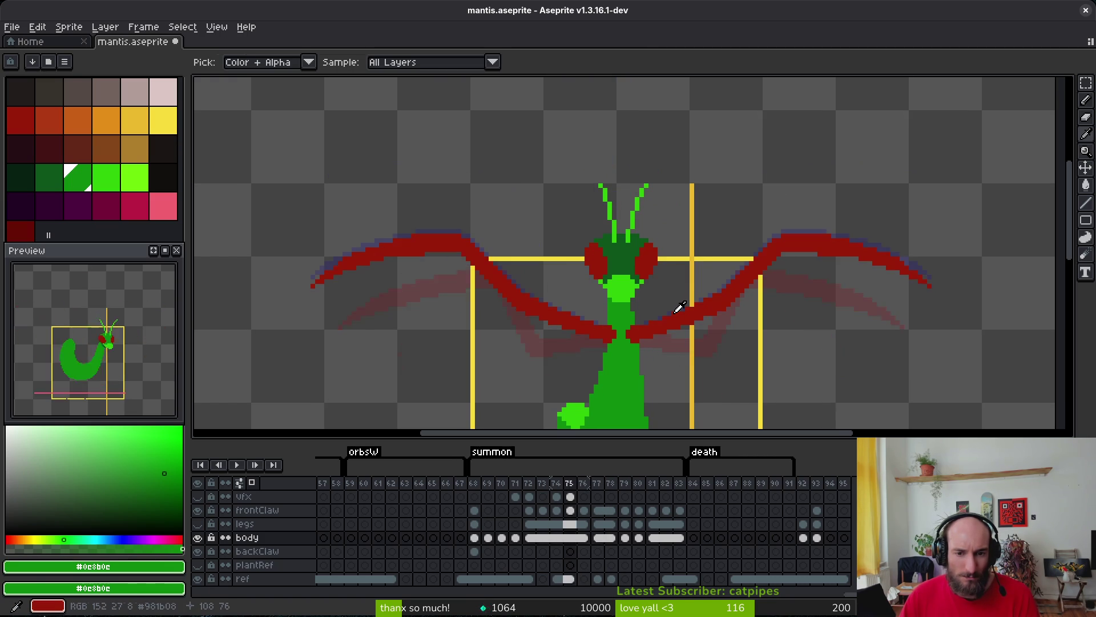
{"action": "key", "text": "period"}
{"action": "key", "text": "period"}
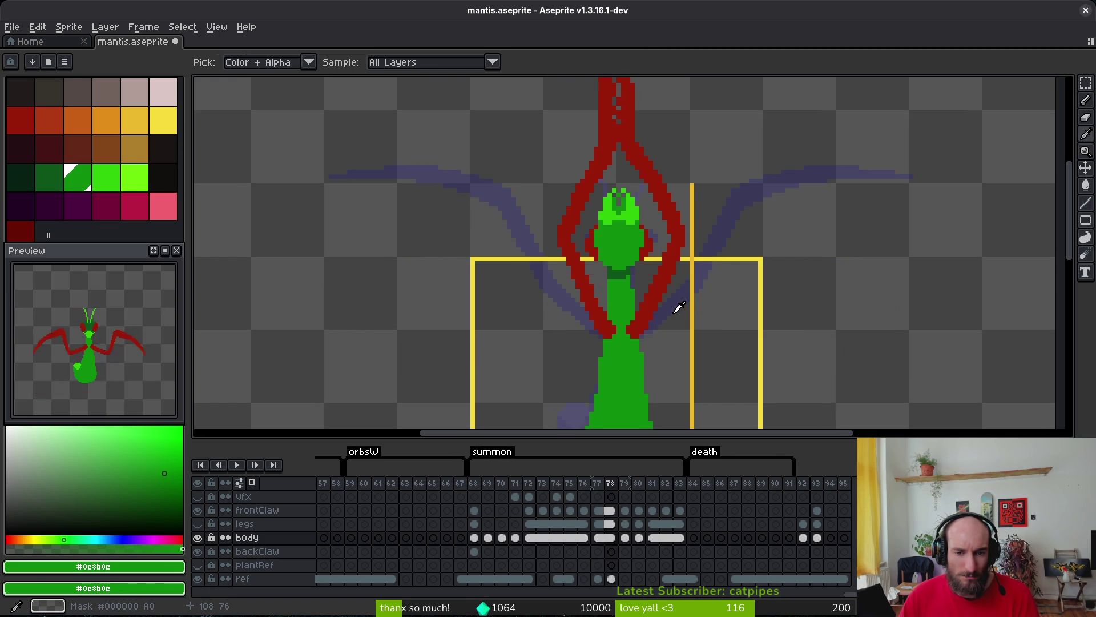
{"action": "key", "text": "period"}
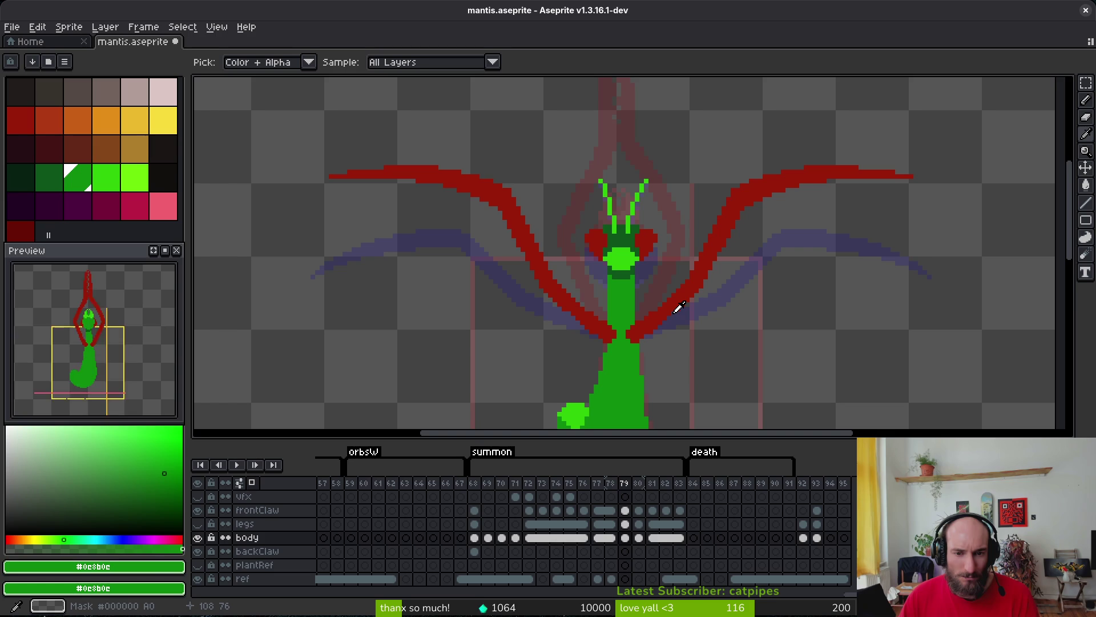
{"action": "key", "text": "period"}
{"action": "key", "text": "comma"}
{"action": "key", "text": "period"}
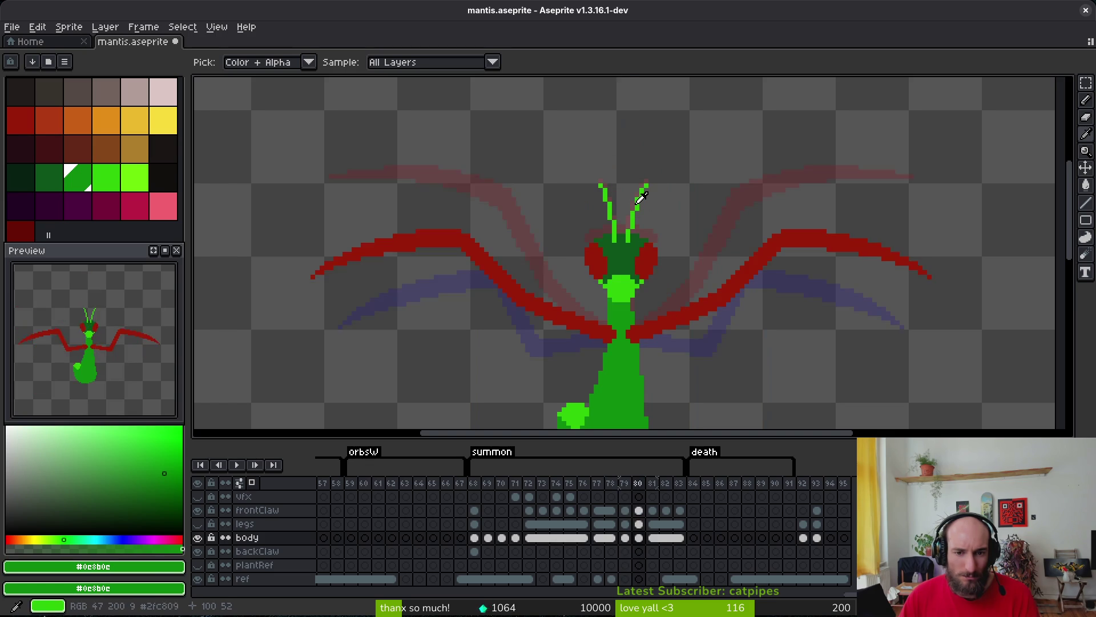
{"action": "key", "text": "comma"}
{"action": "key", "text": "comma"}
{"action": "key", "text": "period"}
Loop a selection around the head, deselect it, and save the sprite.
{"action": "key", "text": "q"}
{"action": "mouse_move", "coordinate": [631, 125]}
{"action": "left_mouse_down"}
{"action": "mouse_move", "coordinate": [579, 135]}
{"action": "mouse_move", "coordinate": [588, 275]}
{"action": "mouse_move", "coordinate": [668, 173]}
{"action": "left_mouse_up"}
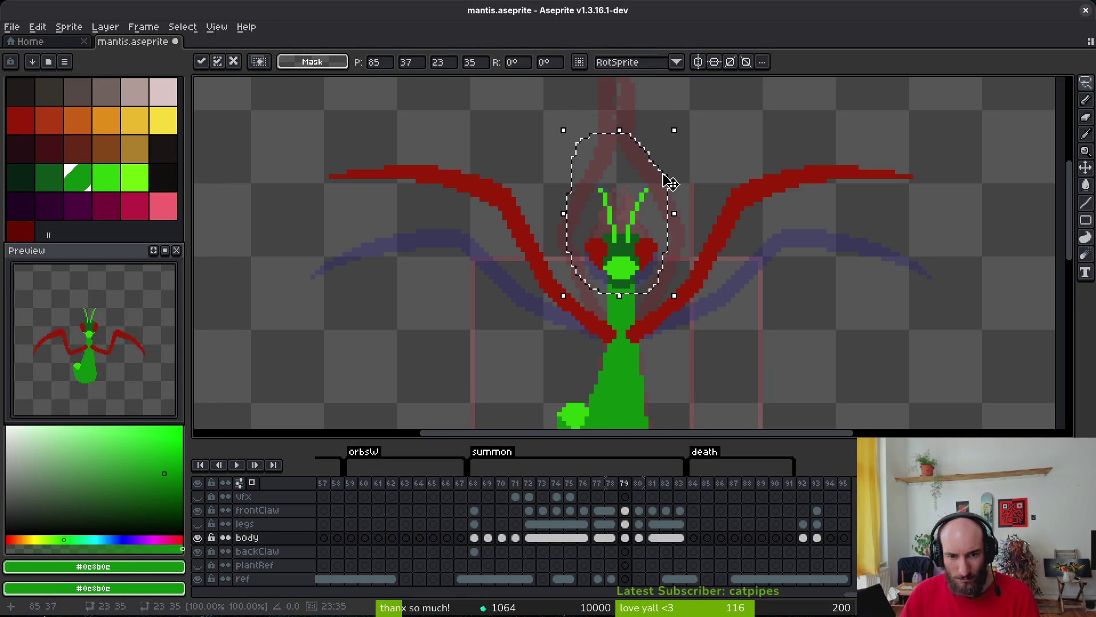
{"action": "key", "text": "ctrl+d"}
{"action": "key", "text": "ctrl+s"}
Flip between frames 78–80 to compare poses, ending on frame 79.
{"action": "key", "text": "i"}
{"action": "key", "text": "comma"}
{"action": "key", "text": "period"}
{"action": "key", "text": "period"}
{"action": "key", "text": "comma"}
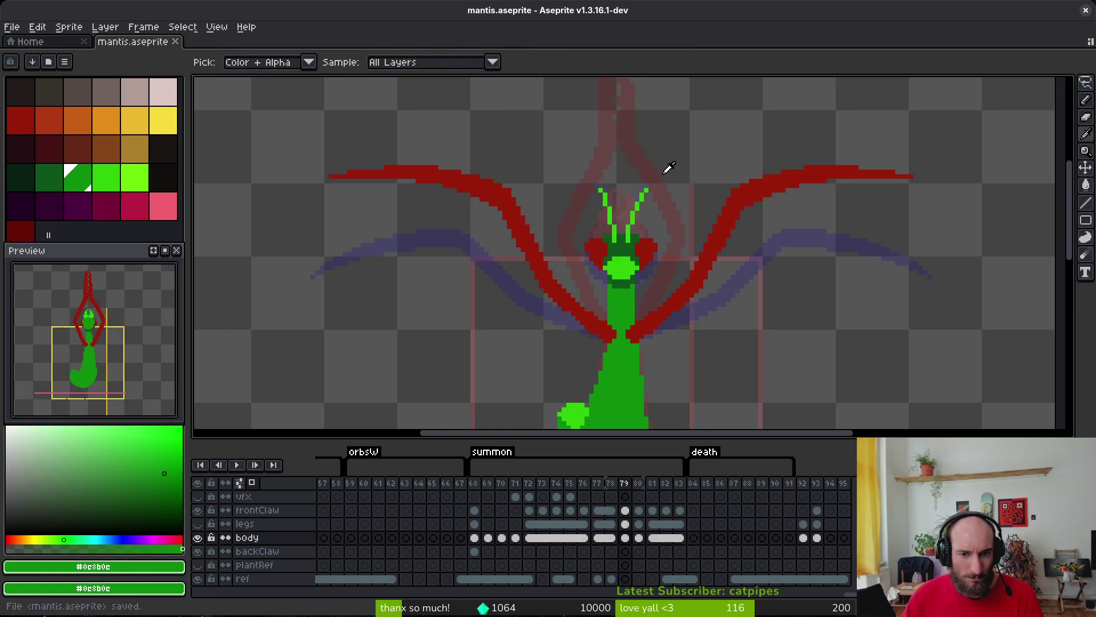
{"action": "key", "text": "period"}
{"action": "key", "text": "comma"}
{"action": "key", "text": "period"}
{"action": "key", "text": "comma"}
{"action": "key", "text": "q"}
{"action": "scroll", "coordinate": [626, 183], "scroll_direction": "up", "scroll_amount": 2}
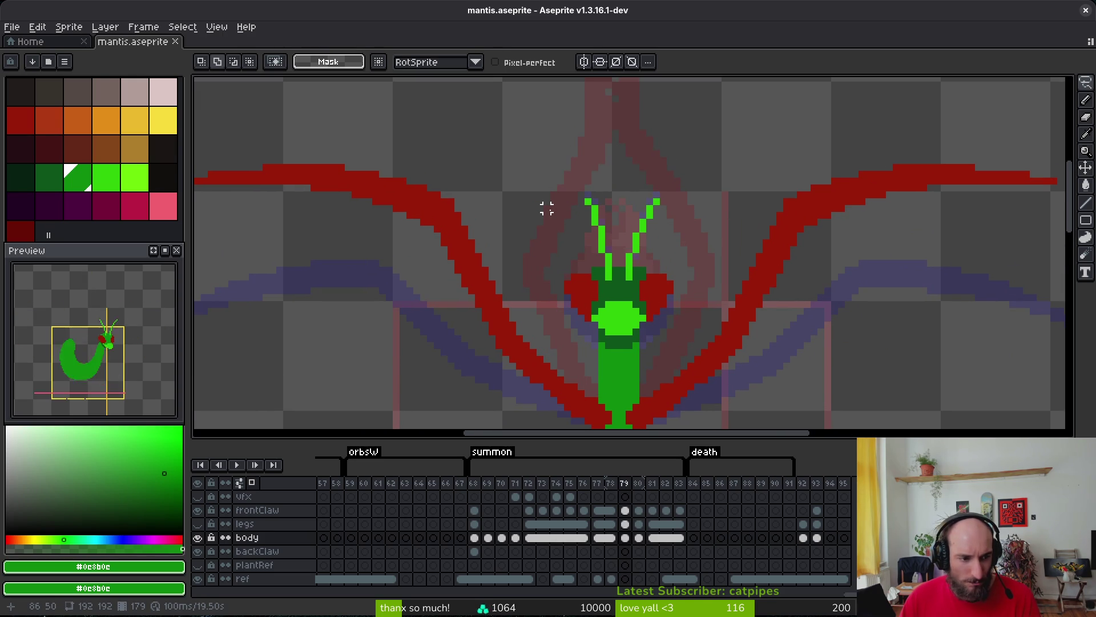
Try lasso and box selections around the antenna tips, deselect, and save.
{"action": "scroll", "coordinate": [547, 209], "scroll_direction": "up", "scroll_amount": 2}
{"action": "mouse_move", "coordinate": [491, 137]}
{"action": "left_mouse_down"}
{"action": "mouse_move", "coordinate": [636, 220]}
{"action": "mouse_move", "coordinate": [759, 262]}
{"action": "left_mouse_up"}
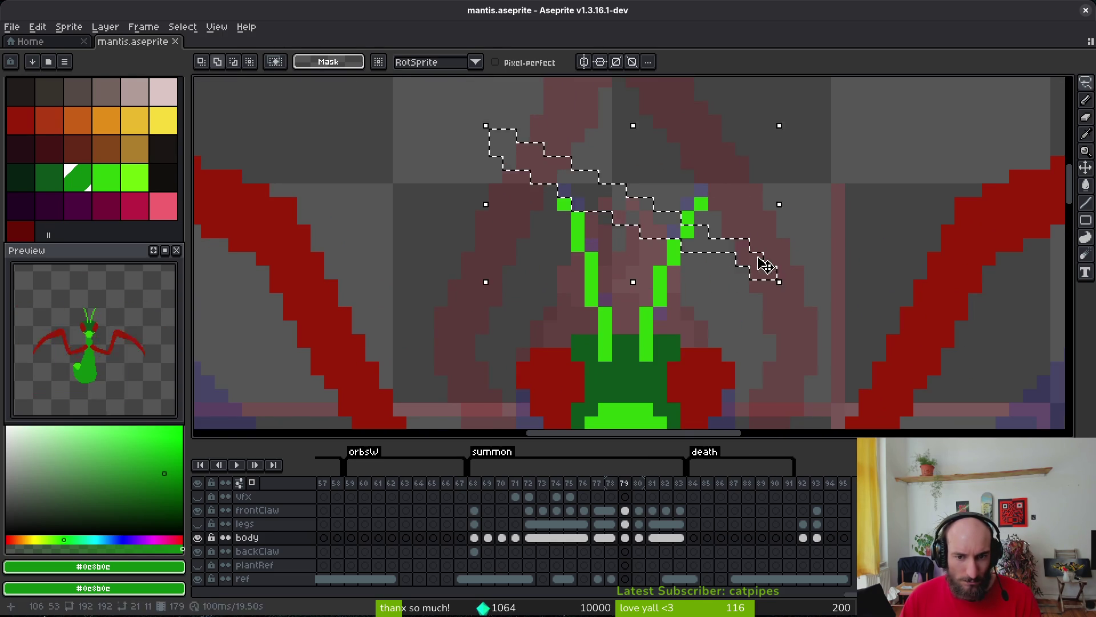
{"action": "mouse_move", "coordinate": [707, 122]}
{"action": "left_mouse_down"}
{"action": "mouse_move", "coordinate": [536, 245]}
{"action": "mouse_move", "coordinate": [832, 189]}
{"action": "mouse_move", "coordinate": [845, 215]}
{"action": "left_mouse_up"}
{"action": "key", "text": "ctrl+d"}
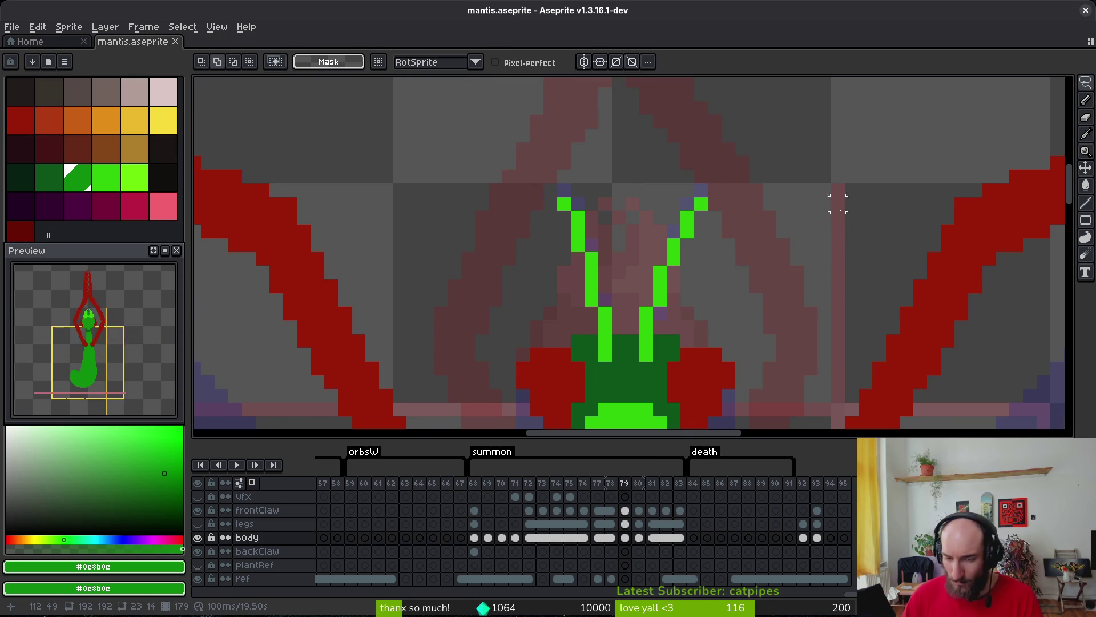
{"action": "key", "text": "m"}
{"action": "left_click_drag", "start_coordinate": [448, 105], "coordinate": [733, 273]}
{"action": "key", "text": "ctrl+d"}
{"action": "key", "text": "ctrl+s"}
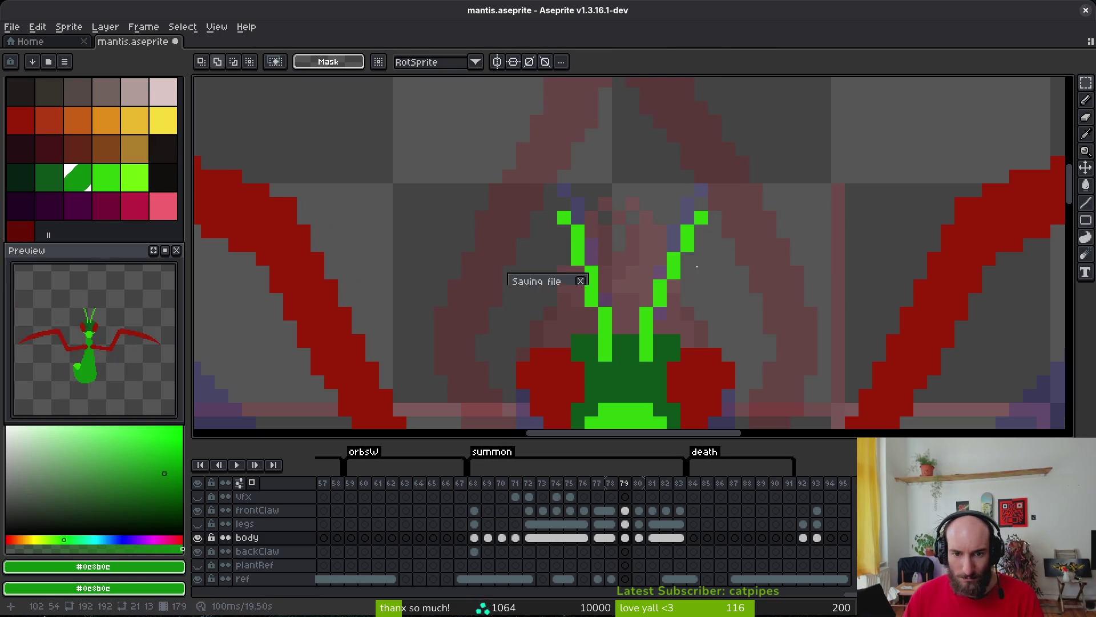
Nudge the right antenna's upper part down one pixel and save.
{"action": "left_click_drag", "start_coordinate": [394, 130], "coordinate": [736, 318]}
{"action": "key", "text": "Down"}
{"action": "key", "text": "ctrl+d"}
{"action": "key", "text": "ctrl+s"}
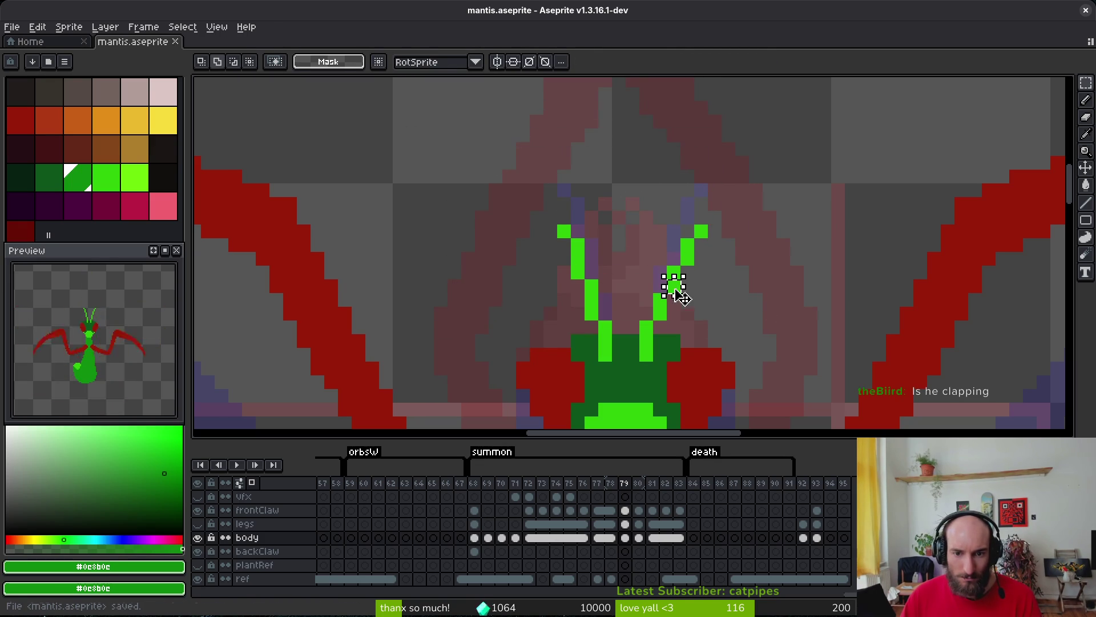
{"action": "left_click_drag", "start_coordinate": [680, 296], "coordinate": [656, 289]}
Delete a stray antenna pixel, paint a bright green pixel at the tip, and save.
{"action": "mouse_move", "coordinate": [665, 251]}
{"action": "left_mouse_down"}
{"action": "mouse_move", "coordinate": [695, 260]}
{"action": "mouse_move", "coordinate": [666, 264]}
{"action": "left_mouse_up"}
{"action": "scroll", "coordinate": [695, 261], "scroll_direction": "up", "scroll_amount": 1}
{"action": "scroll", "coordinate": [666, 264], "scroll_direction": "down", "scroll_amount": 3}
{"action": "scroll", "coordinate": [744, 213], "scroll_direction": "up", "scroll_amount": 4}
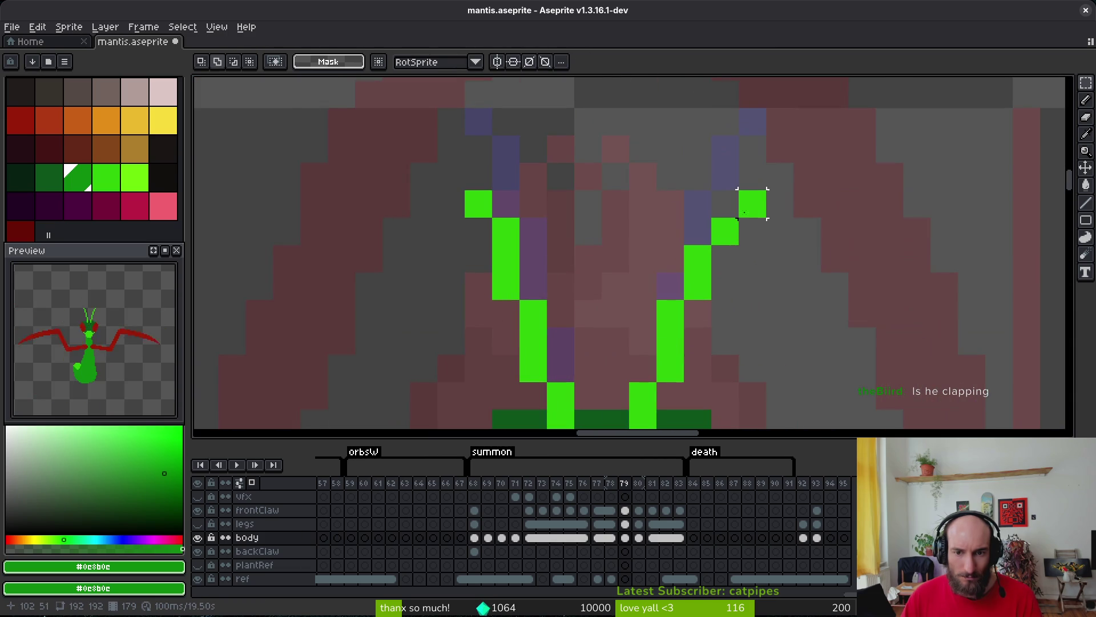
{"action": "key", "text": "Delete"}
{"action": "left_click", "coordinate": [725, 231], "text": "alt"}
{"action": "left_click", "coordinate": [725, 204]}
{"action": "key", "text": "e"}
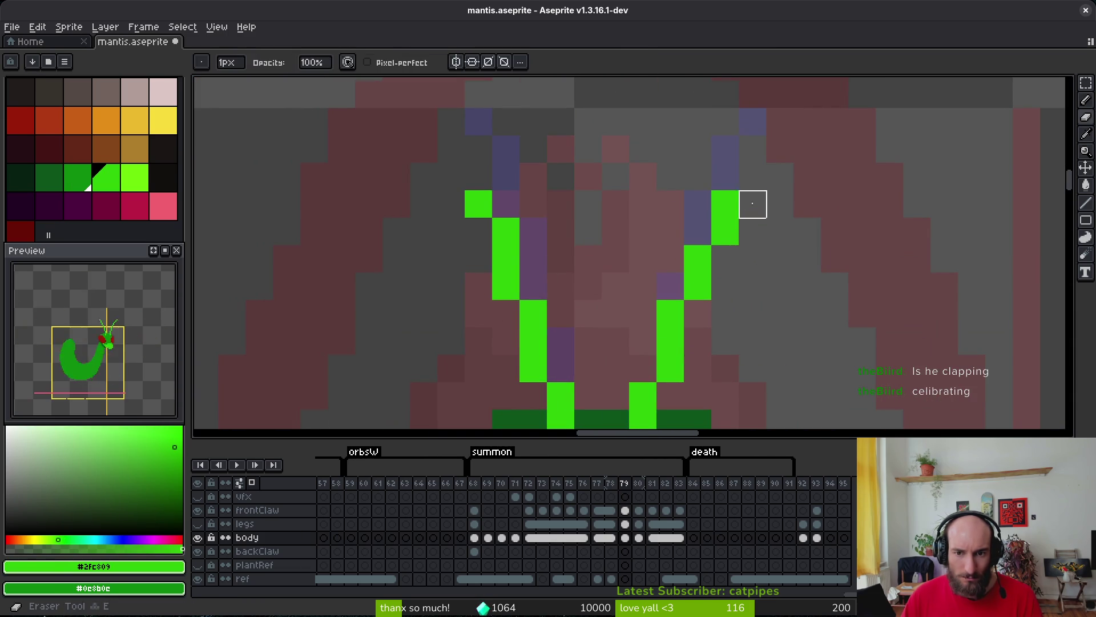
{"action": "key", "text": "ctrl+s"}
Add outward-bent pixels at the right and left antenna tips and save.
{"action": "scroll", "coordinate": [534, 213], "scroll_direction": "down", "scroll_amount": 2}
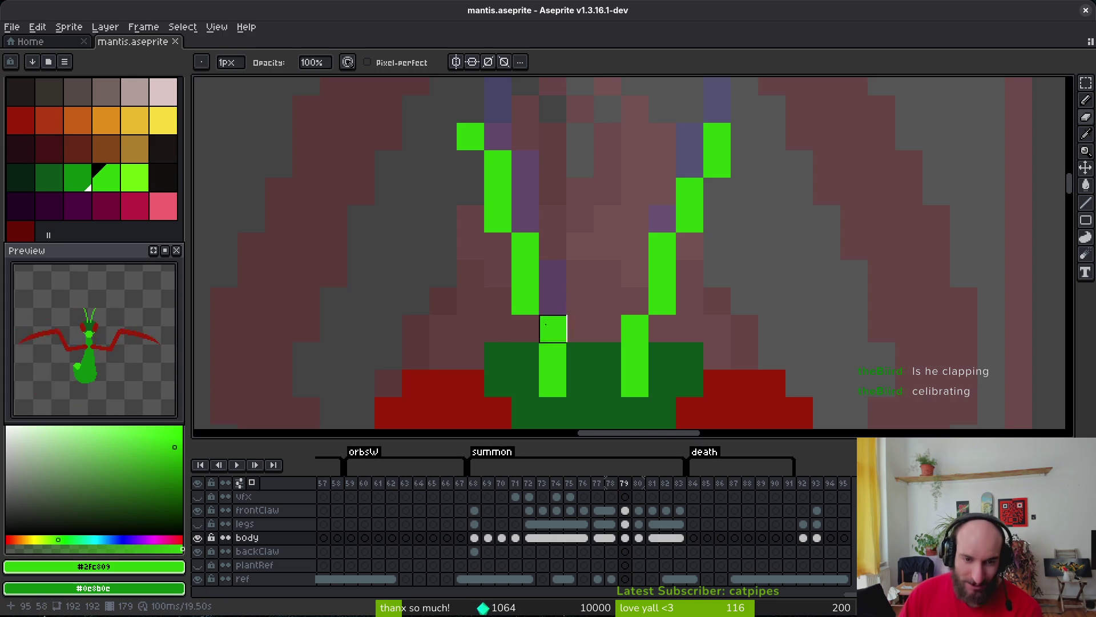
{"action": "scroll", "coordinate": [545, 325], "scroll_direction": "down", "scroll_amount": 3}
{"action": "key", "text": "f"}
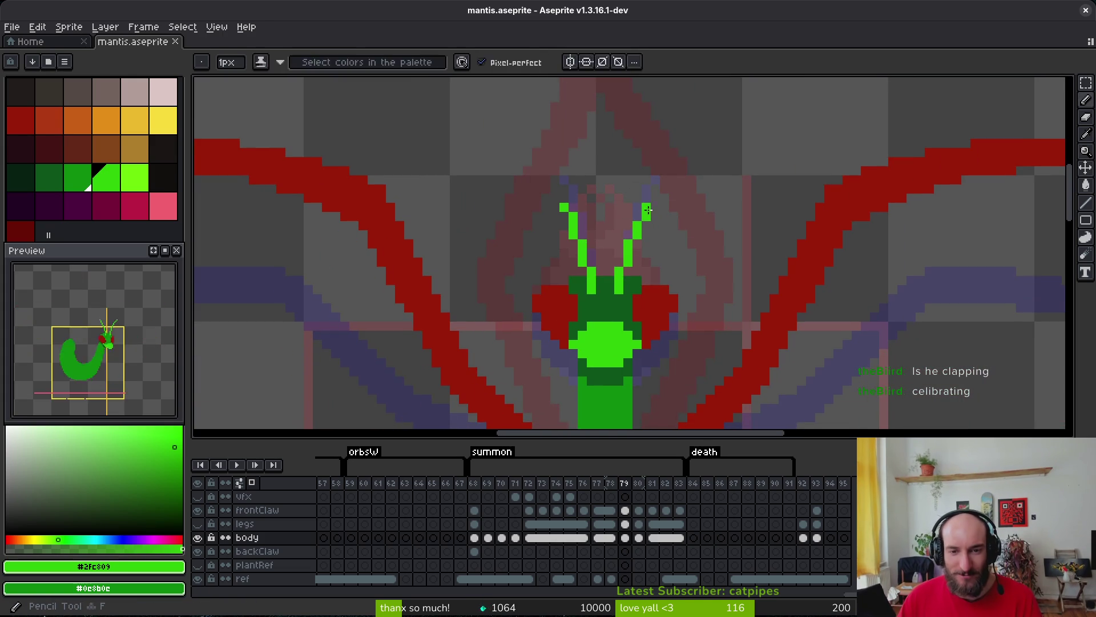
{"action": "left_click_drag", "start_coordinate": [648, 210], "coordinate": [652, 196]}
{"action": "left_click", "coordinate": [565, 197]}
{"action": "key", "text": "ctrl+s"}
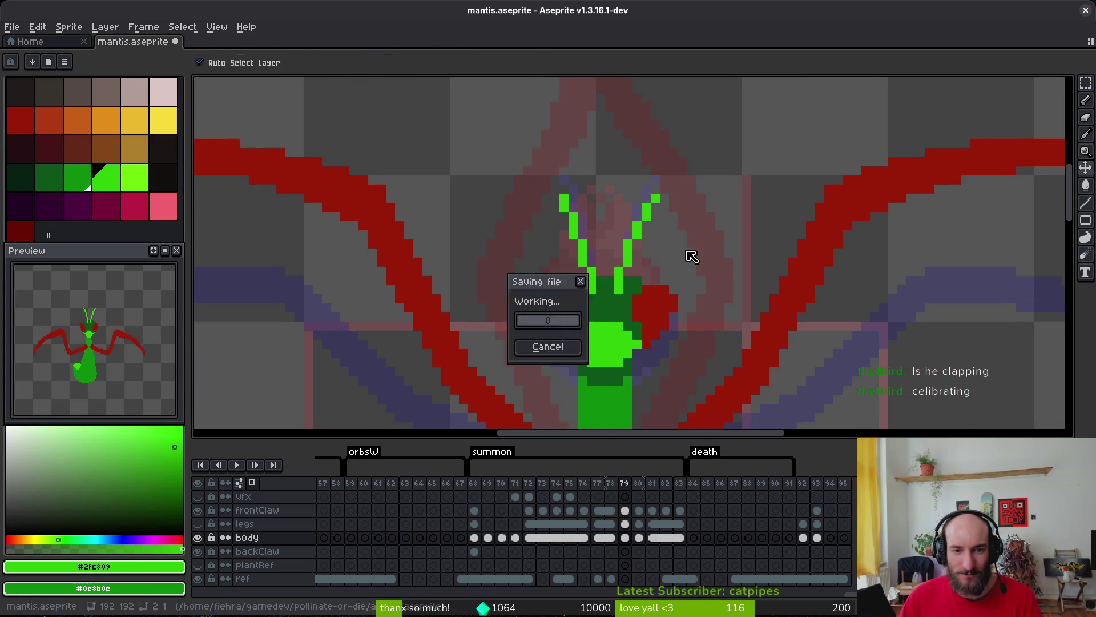
Review the head, save the sprite again, and step back to frame 78.
{"action": "left_click_drag", "start_coordinate": [570, 202], "coordinate": [623, 222]}
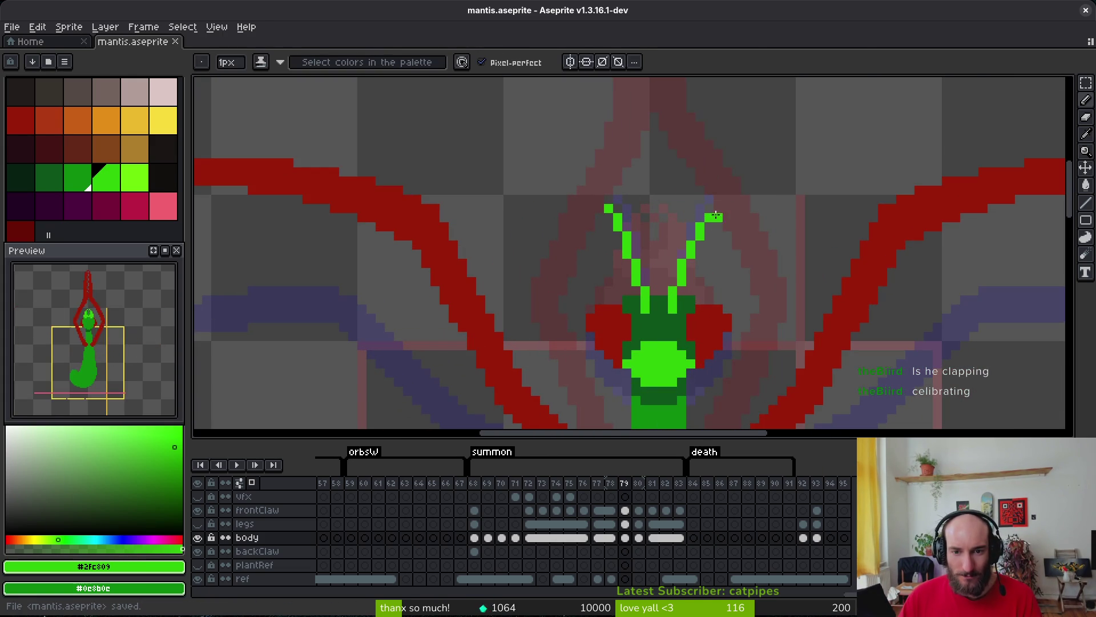
{"action": "key", "text": "e"}
{"action": "key", "text": "b"}
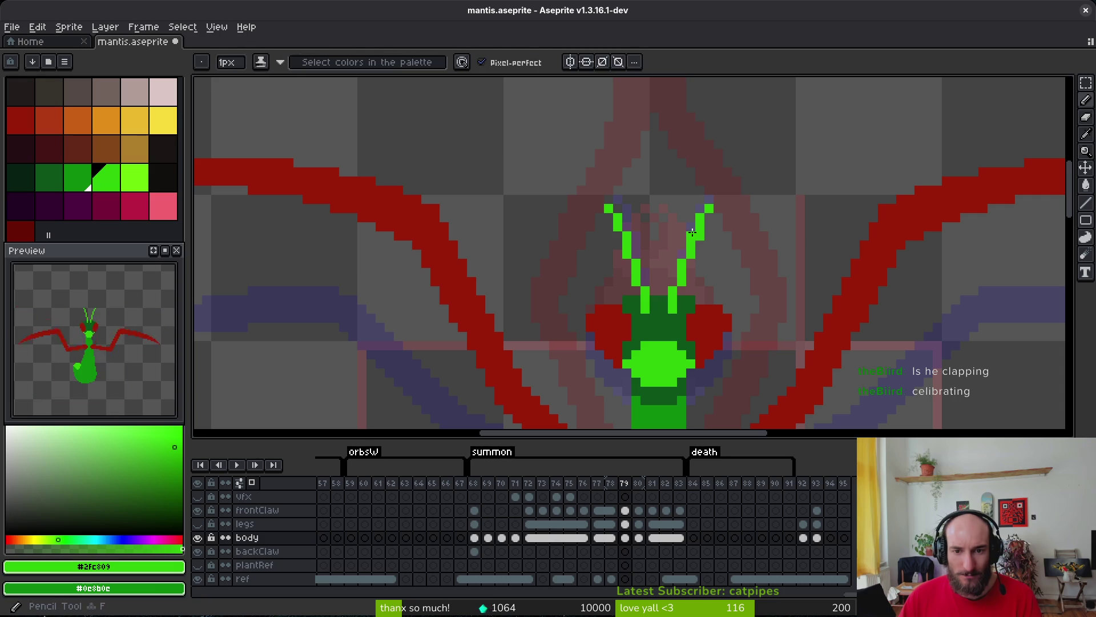
{"action": "key", "text": "e"}
{"action": "key", "text": "ctrl+s"}
{"action": "scroll", "coordinate": [722, 277], "scroll_direction": "down", "scroll_amount": 4}
{"action": "key", "text": "ctrl+s"}
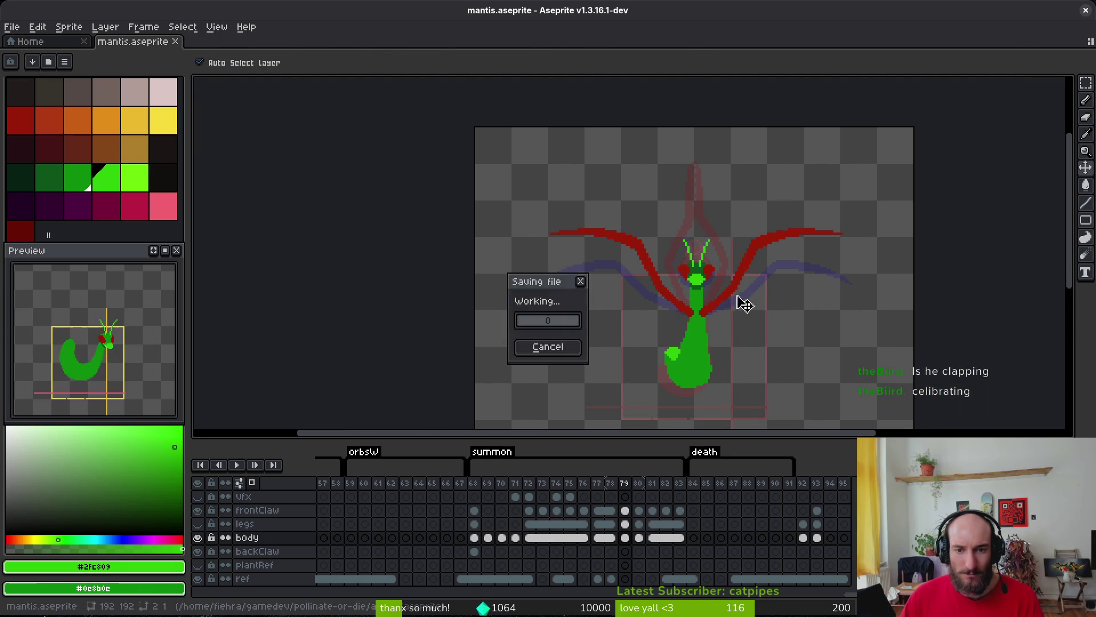
{"action": "scroll", "coordinate": [714, 287], "scroll_direction": "up", "scroll_amount": 3}
{"action": "key", "text": "Left"}
Move to frame 77 and pan the preview to show the mantis.
{"action": "scroll", "coordinate": [708, 267], "scroll_direction": "down", "scroll_amount": 2}
{"action": "key", "text": "alt"}
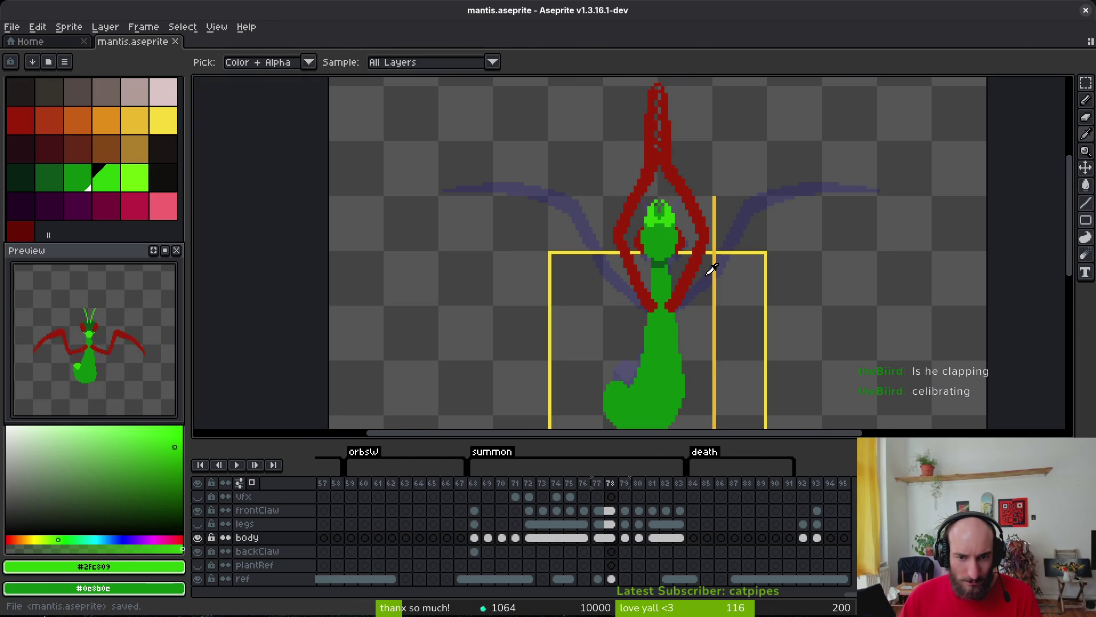
{"action": "key", "text": "Right"}
{"action": "key", "text": "Left"}
{"action": "key", "text": "Left"}
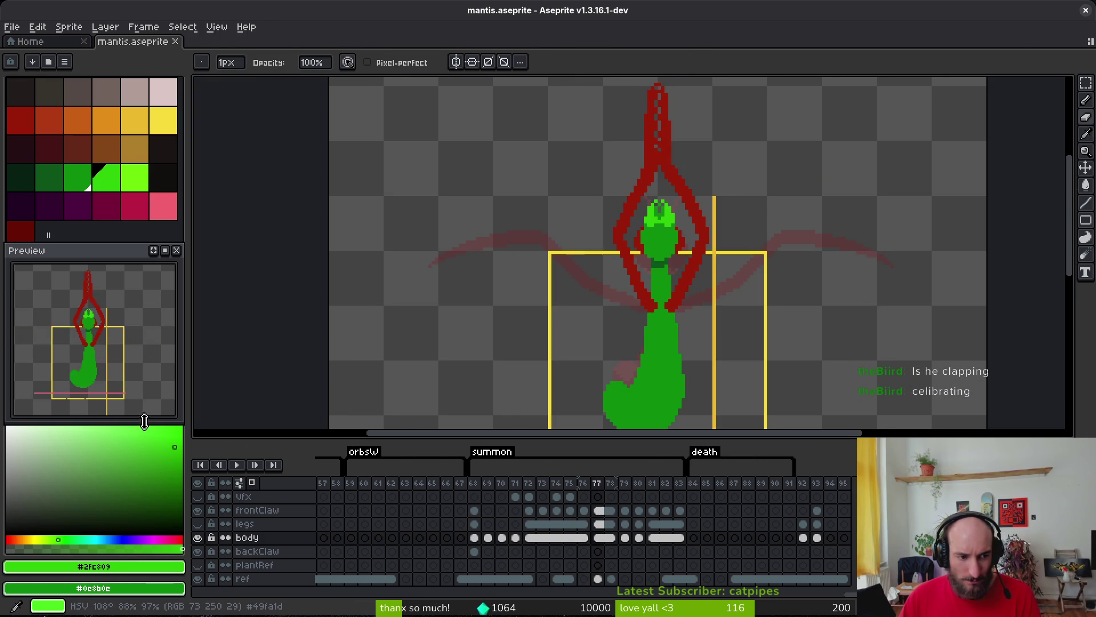
{"action": "mouse_move", "coordinate": [123, 369]}
{"action": "left_mouse_down"}
{"action": "mouse_move", "coordinate": [96, 389]}
{"action": "mouse_move", "coordinate": [116, 388]}
{"action": "left_mouse_up"}
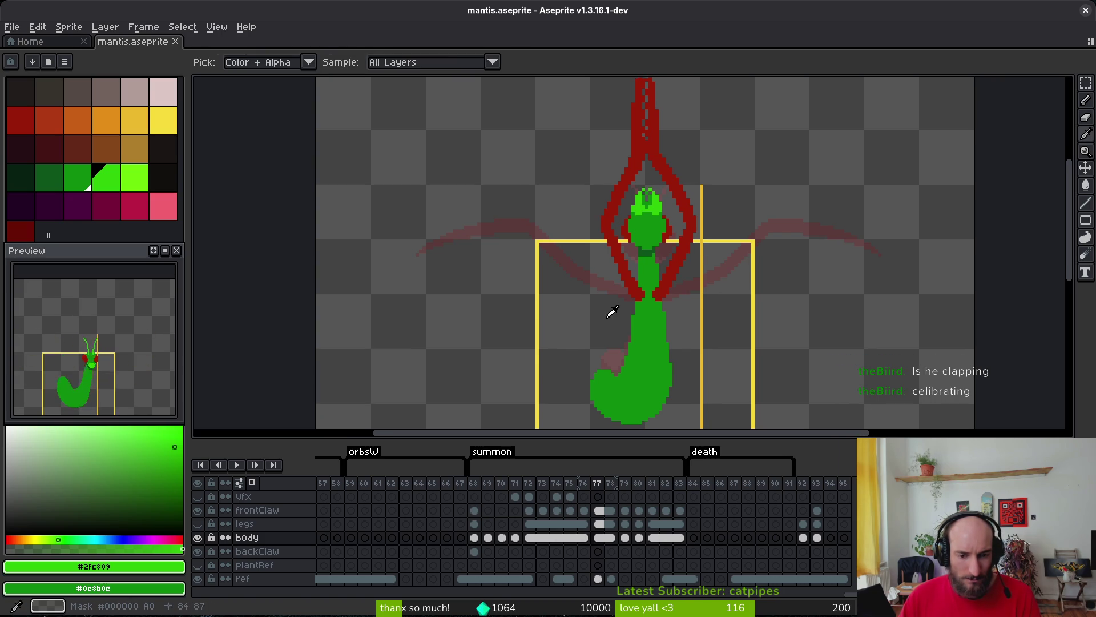
{"action": "key", "text": "alt"}
{"action": "scroll", "coordinate": [614, 276], "scroll_direction": "down", "scroll_amount": 4}
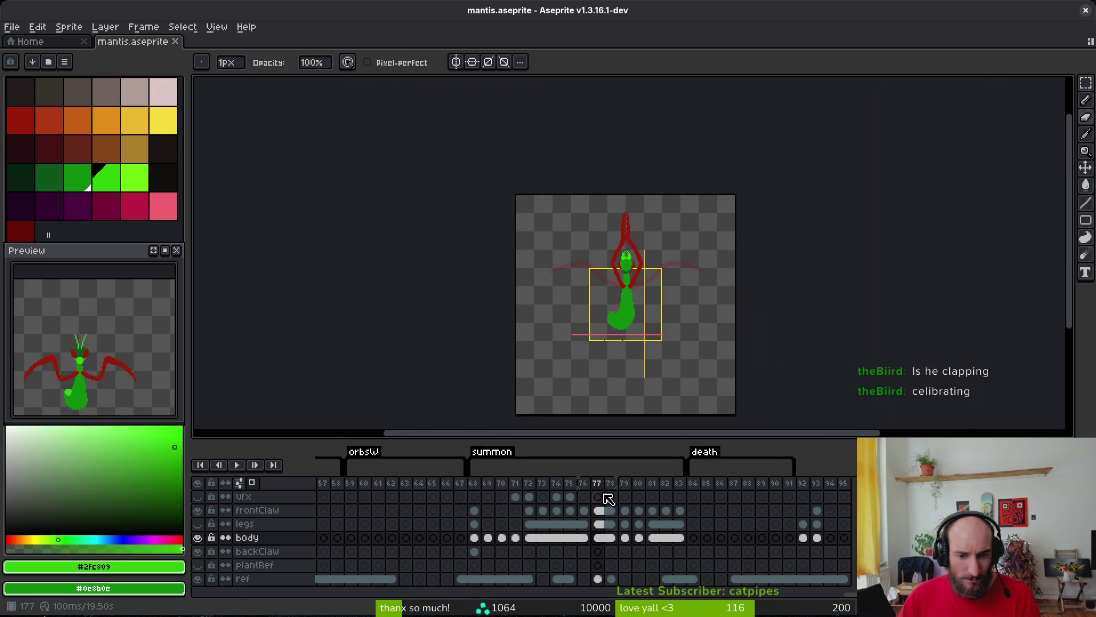
Make frame 77's vfx cel active with palette yellow and the Pencil, and unhide the vfx layer.
{"action": "left_click", "coordinate": [600, 298], "text": "ctrl"}
{"action": "scroll", "coordinate": [599, 298], "scroll_direction": "up", "scroll_amount": 3}
{"action": "left_click", "coordinate": [164, 120]}
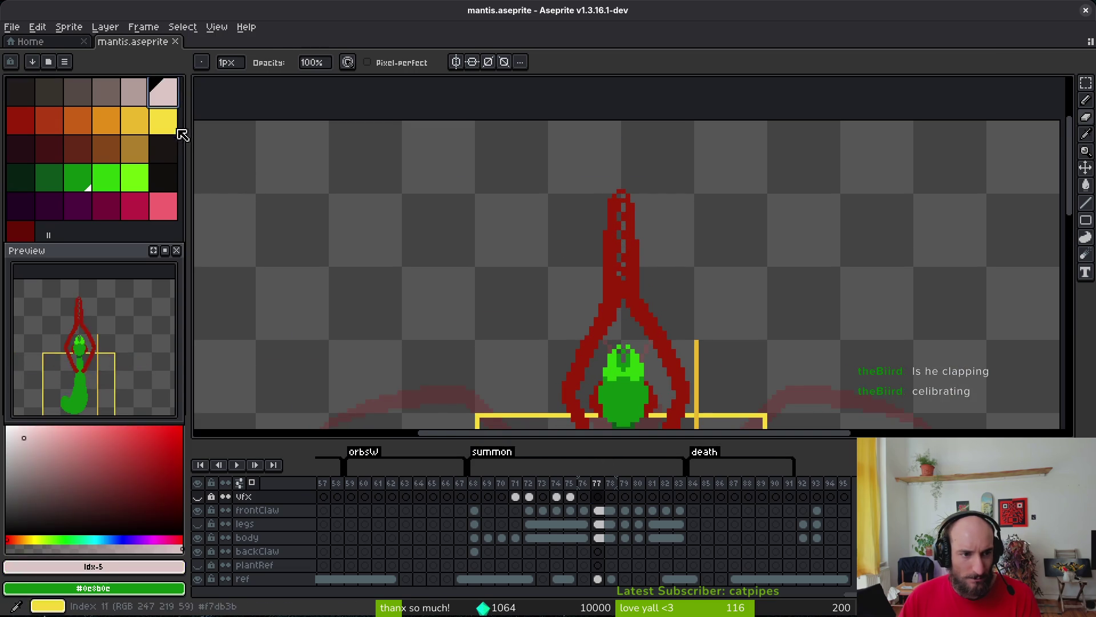
{"action": "key", "text": "b"}
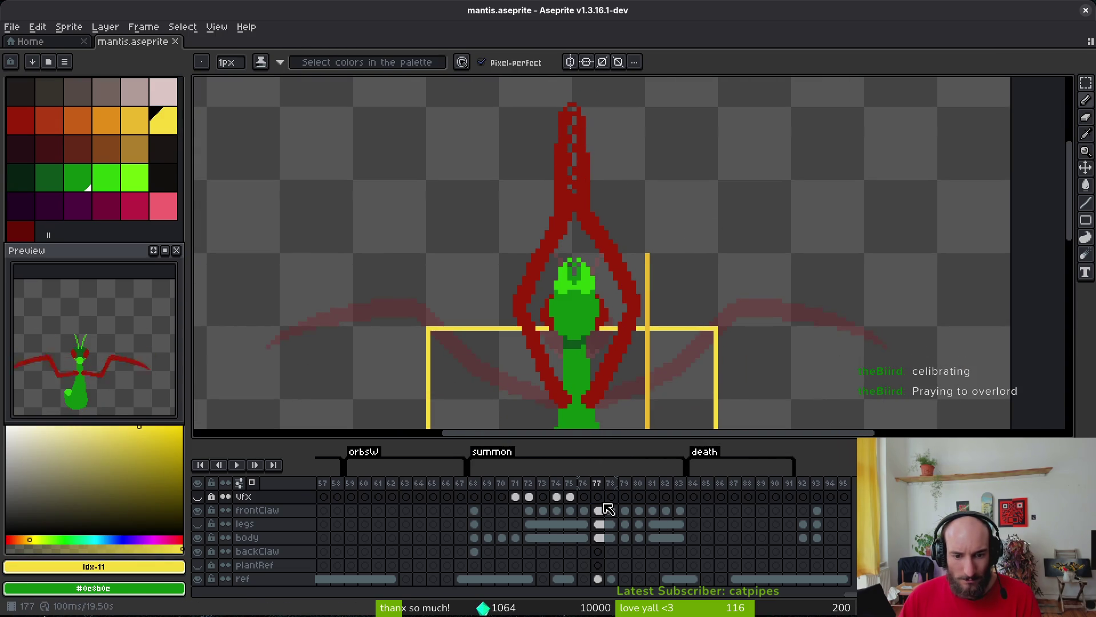
{"action": "left_click", "coordinate": [599, 497]}
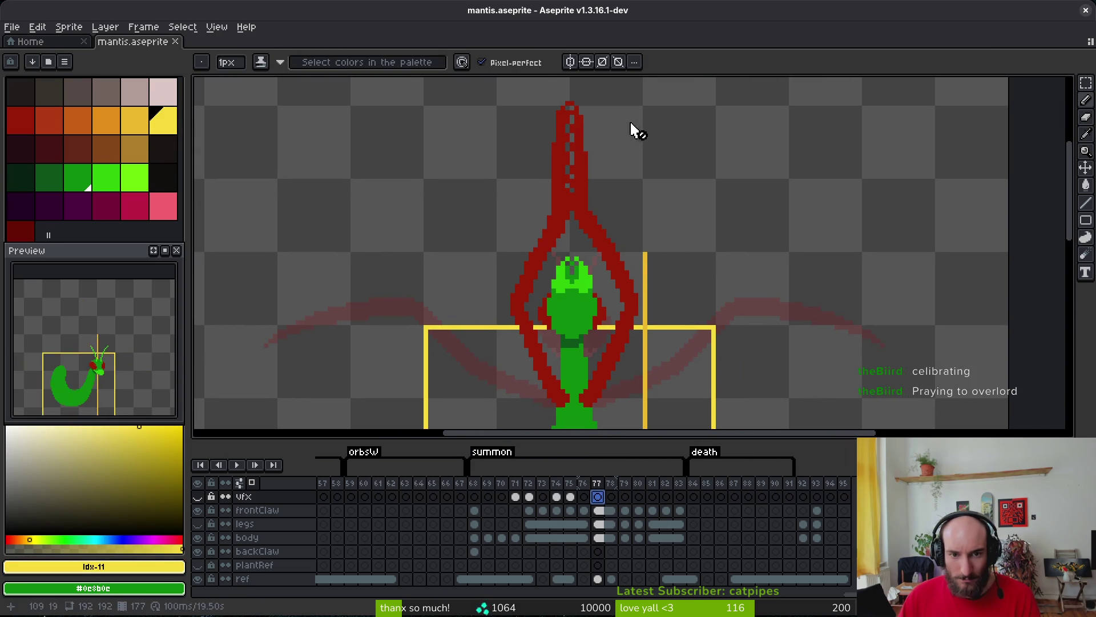
{"action": "scroll", "coordinate": [631, 140], "scroll_direction": "up", "scroll_amount": 1}
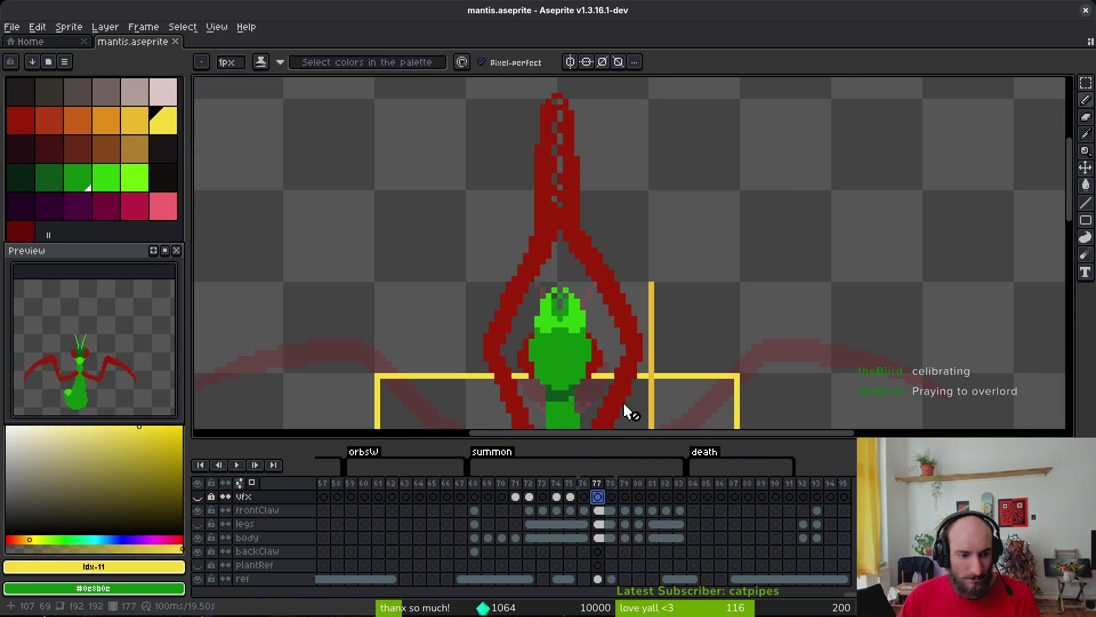
{"action": "left_click", "coordinate": [197, 496]}
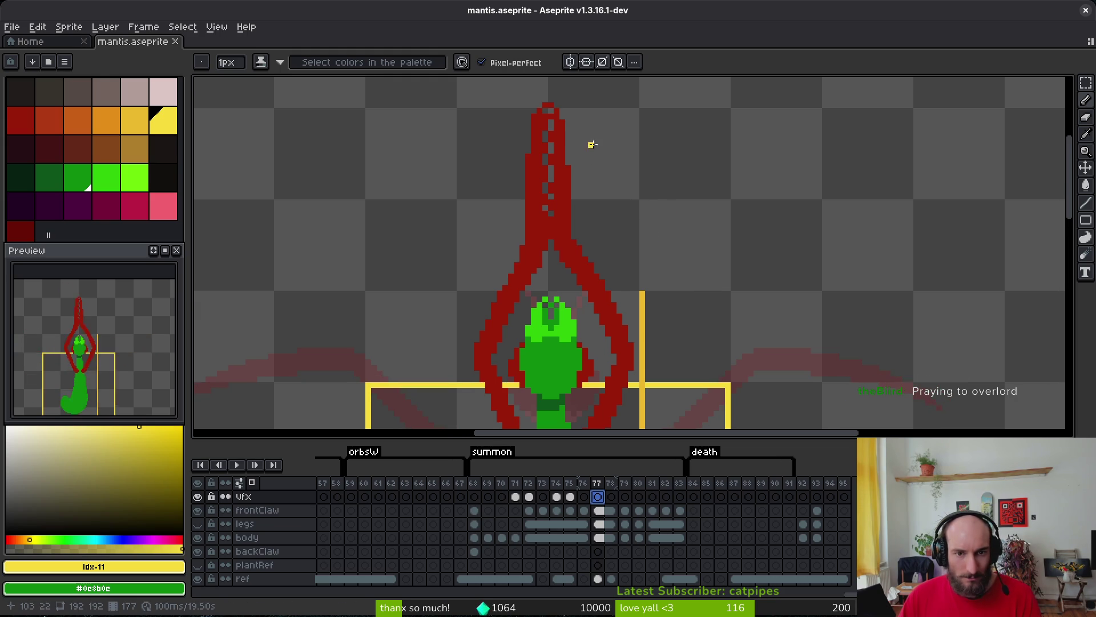
{"action": "scroll", "coordinate": [688, 157], "scroll_direction": "right", "scroll_amount": 2}
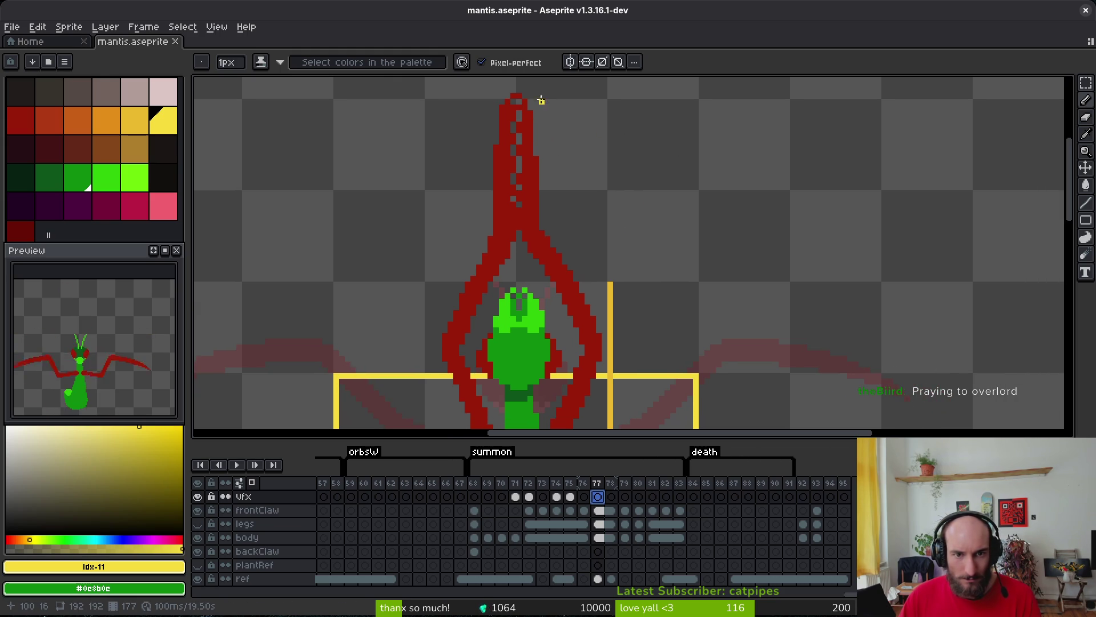
Draw the big yellow slash arc reaching down-right and thicken its upper section.
{"action": "left_click_drag", "start_coordinate": [541, 101], "coordinate": [634, 129]}
{"action": "key", "text": "ctrl+z"}
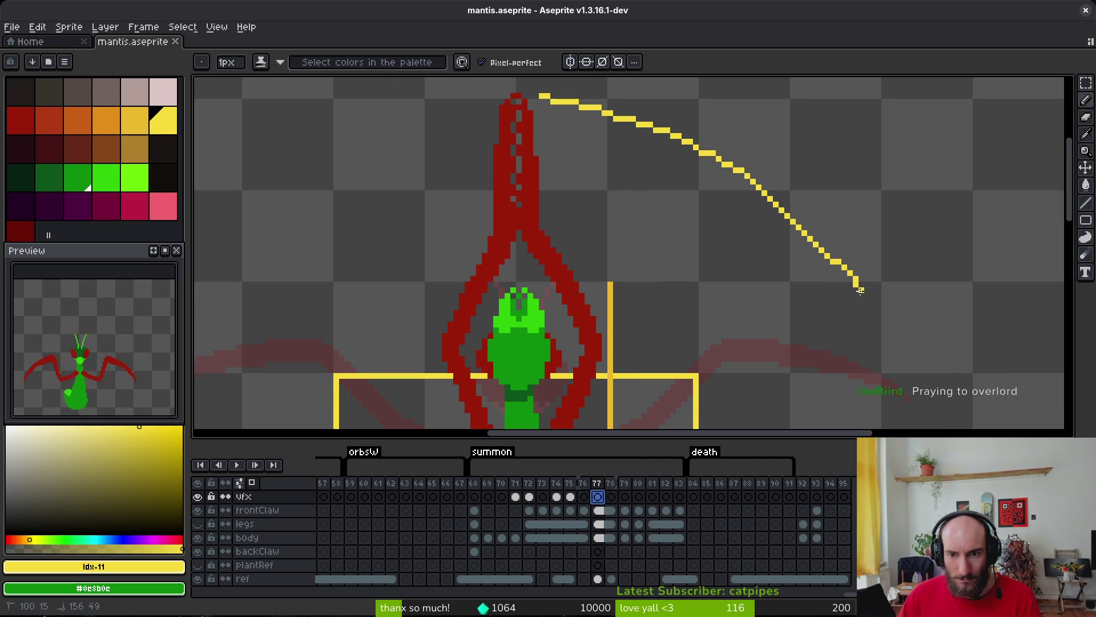
{"action": "mouse_move", "coordinate": [889, 358]}
{"action": "left_mouse_down"}
{"action": "mouse_move", "coordinate": [892, 368]}
{"action": "mouse_move", "coordinate": [887, 317]}
{"action": "left_mouse_up"}
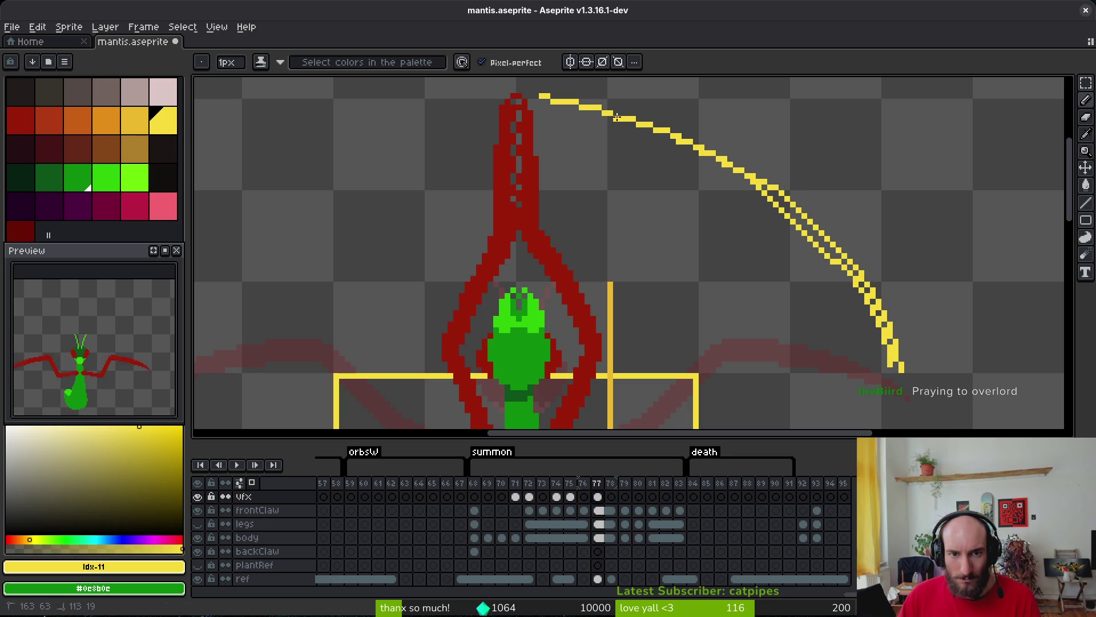
{"action": "left_click", "coordinate": [536, 96]}
{"action": "left_click_drag", "start_coordinate": [537, 96], "coordinate": [649, 118]}
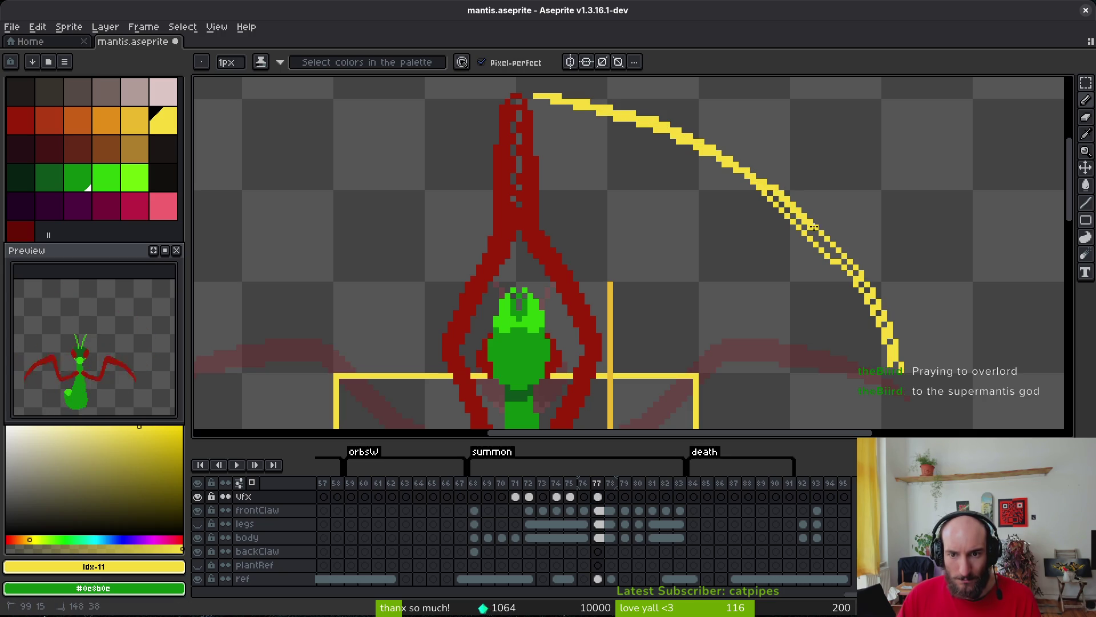
{"action": "left_click_drag", "start_coordinate": [896, 355], "coordinate": [870, 300]}
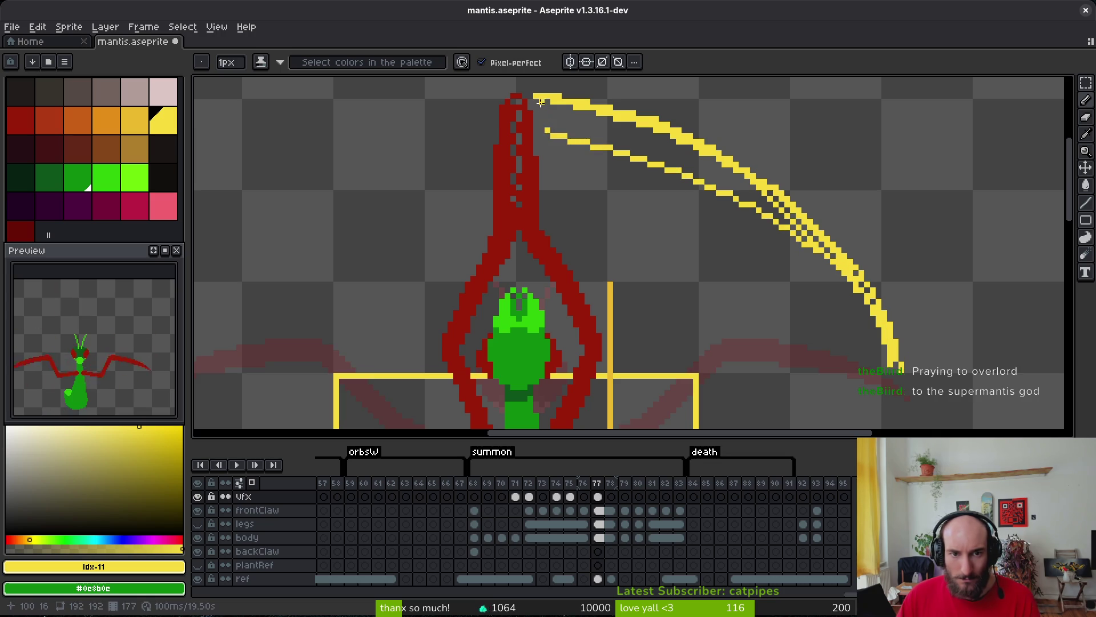
Outline a shorter inner blade under the arc and bucket-fill both blades solid yellow.
{"action": "mouse_move", "coordinate": [537, 97]}
{"action": "left_mouse_down"}
{"action": "mouse_move", "coordinate": [548, 137]}
{"action": "mouse_move", "coordinate": [711, 220]}
{"action": "mouse_move", "coordinate": [794, 290]}
{"action": "left_mouse_up"}
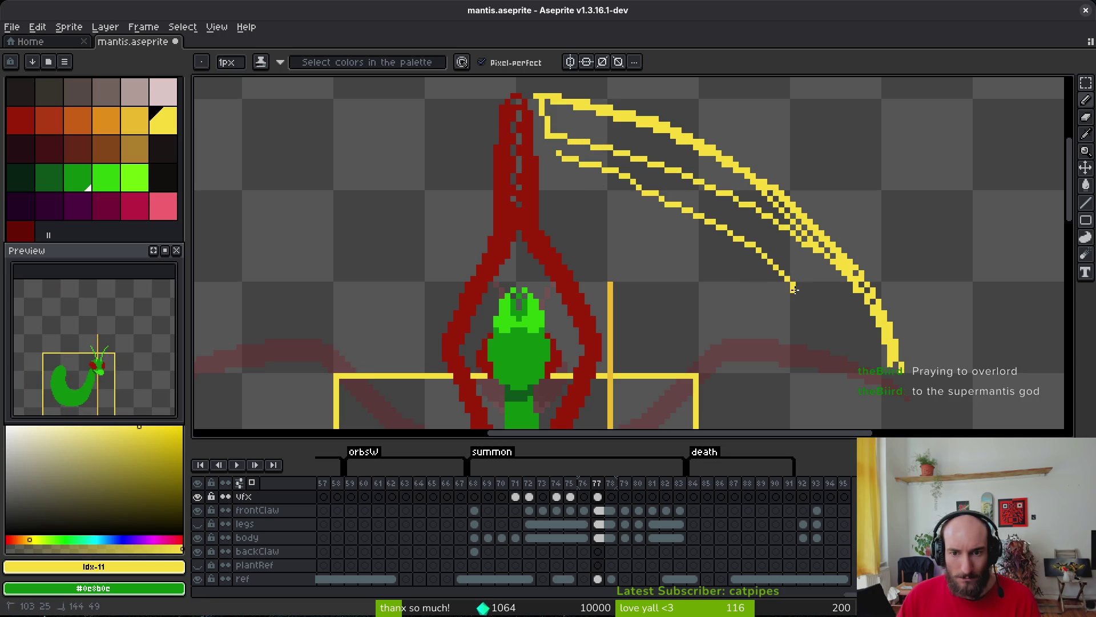
{"action": "left_click_drag", "start_coordinate": [713, 241], "coordinate": [559, 192]}
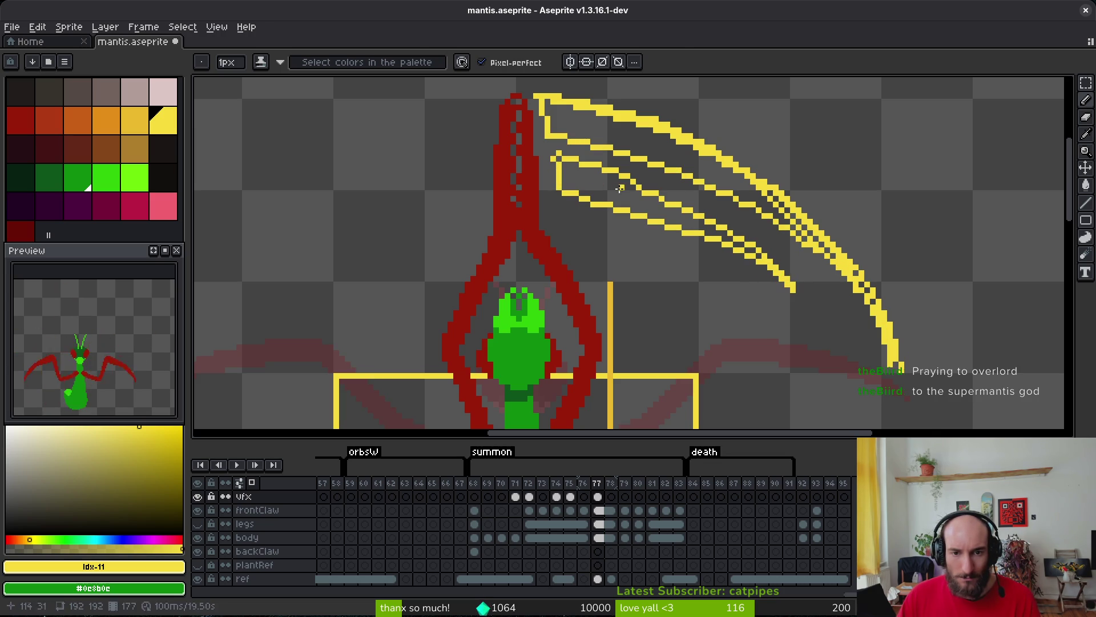
{"action": "key", "text": "g"}
{"action": "left_click", "coordinate": [577, 174]}
{"action": "left_click", "coordinate": [711, 180]}
{"action": "key", "text": "b"}
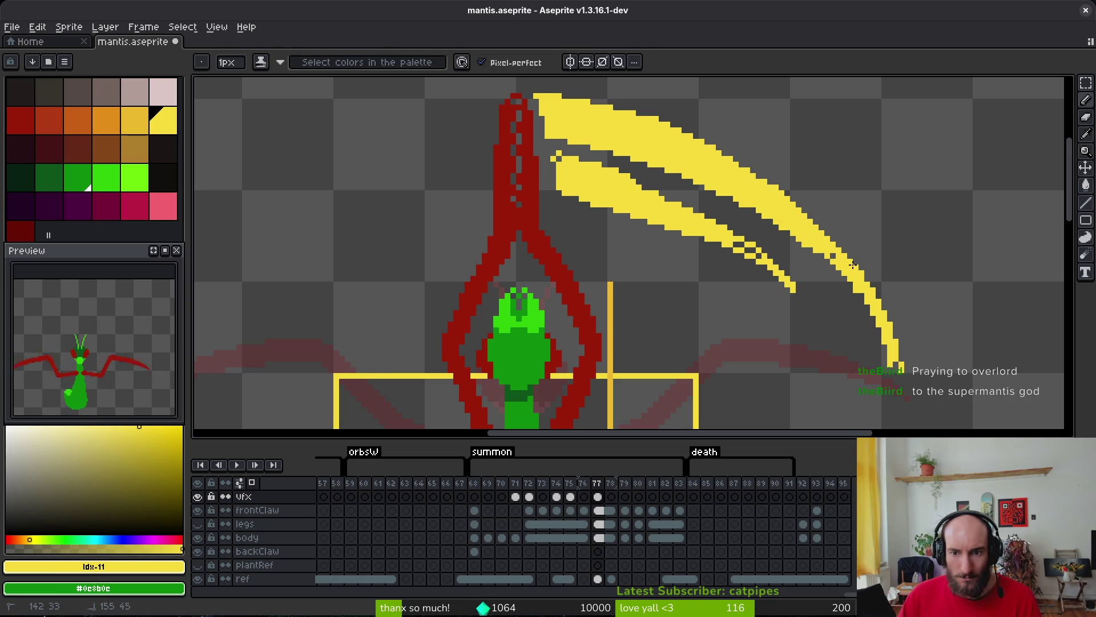
{"action": "scroll", "coordinate": [991, 372], "scroll_direction": "up", "scroll_amount": 2}
Erase a stray pixel at the blade tip and fill the gaps at the inner blade's tip.
{"action": "key", "text": "e"}
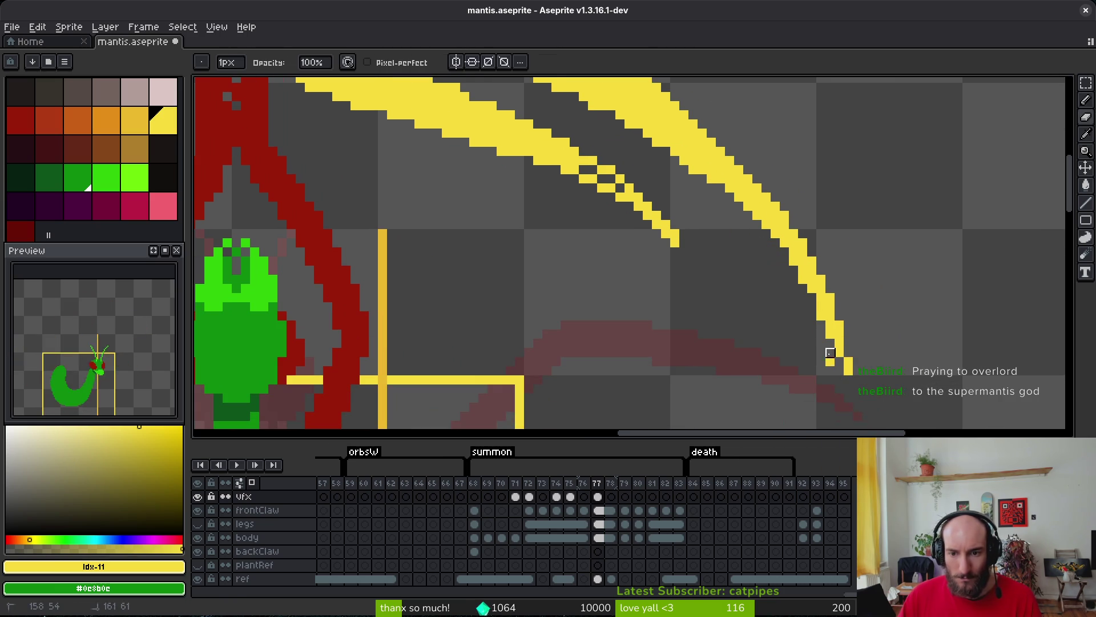
{"action": "left_click", "coordinate": [830, 361]}
{"action": "key", "text": "b"}
{"action": "scroll", "coordinate": [845, 371], "scroll_direction": "down", "scroll_amount": 3}
{"action": "scroll", "coordinate": [751, 330], "scroll_direction": "up", "scroll_amount": 3}
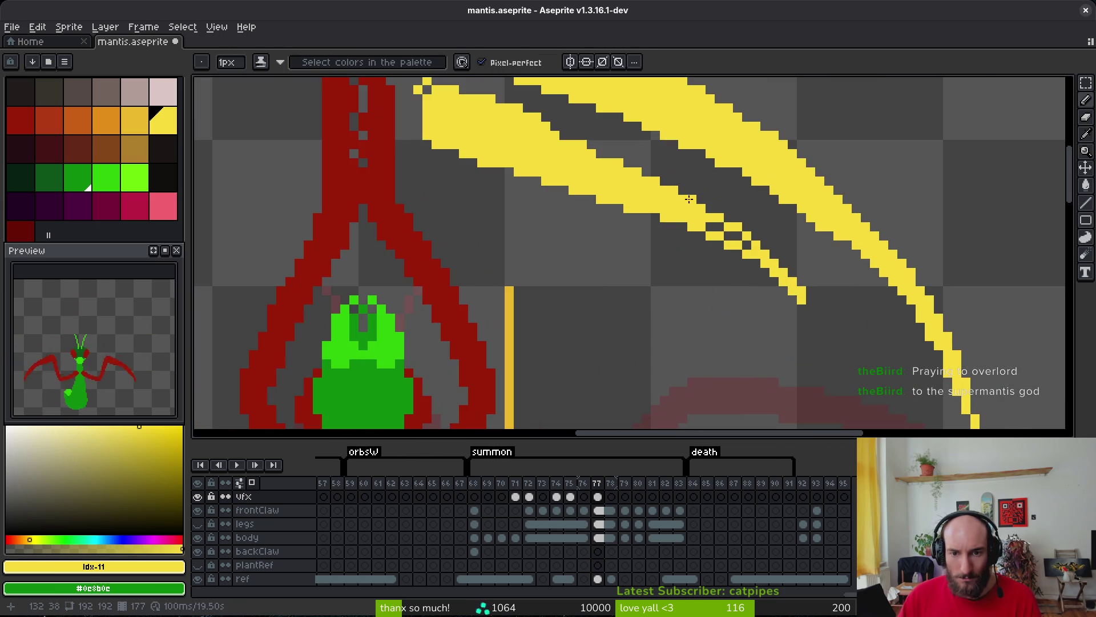
{"action": "left_click_drag", "start_coordinate": [749, 248], "coordinate": [700, 218]}
{"action": "scroll", "coordinate": [702, 220], "scroll_direction": "down", "scroll_amount": 3}
{"action": "scroll", "coordinate": [640, 190], "scroll_direction": "up", "scroll_amount": 2}
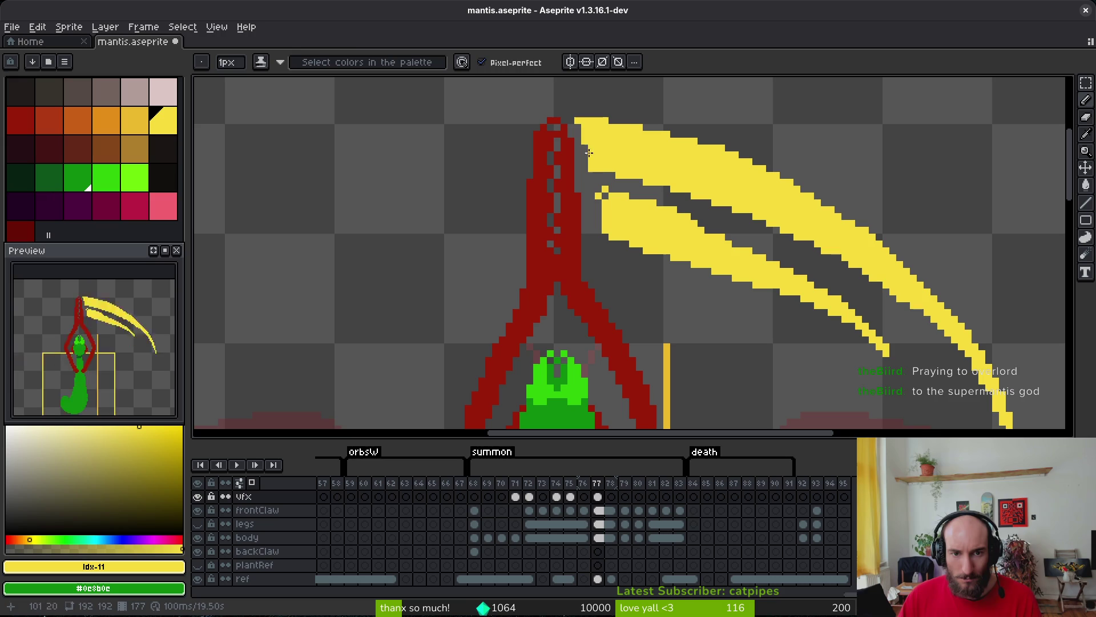
Erase yellow near the upper blade notch and fill grey gaps between the blades yellow.
{"action": "key", "text": "e"}
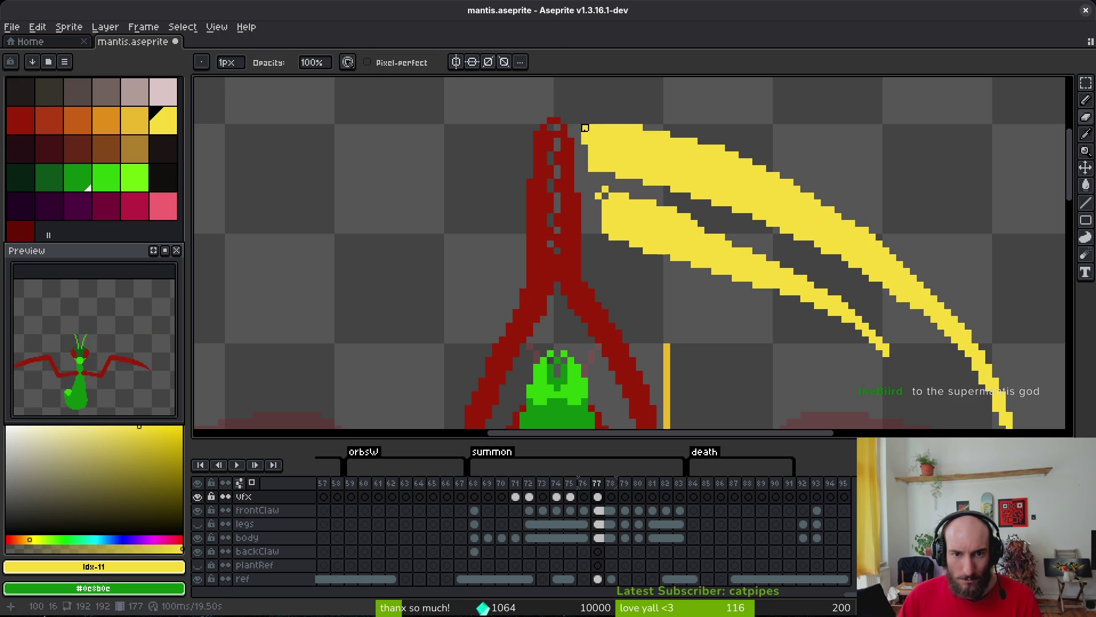
{"action": "scroll", "coordinate": [646, 183], "scroll_direction": "up", "scroll_amount": 1}
{"action": "mouse_move", "coordinate": [642, 165]}
{"action": "left_mouse_down"}
{"action": "mouse_move", "coordinate": [587, 164]}
{"action": "mouse_move", "coordinate": [568, 192]}
{"action": "mouse_move", "coordinate": [793, 229]}
{"action": "mouse_move", "coordinate": [903, 308]}
{"action": "mouse_move", "coordinate": [704, 212]}
{"action": "left_mouse_up"}
{"action": "key", "text": "b"}
{"action": "mouse_move", "coordinate": [753, 238]}
{"action": "left_mouse_down"}
{"action": "mouse_move", "coordinate": [902, 308]}
{"action": "mouse_move", "coordinate": [853, 276]}
{"action": "mouse_move", "coordinate": [920, 324]}
{"action": "left_mouse_up"}
Fill the small grey gaps and single gap pixels within the claw's yellow.
{"action": "key", "text": "e"}
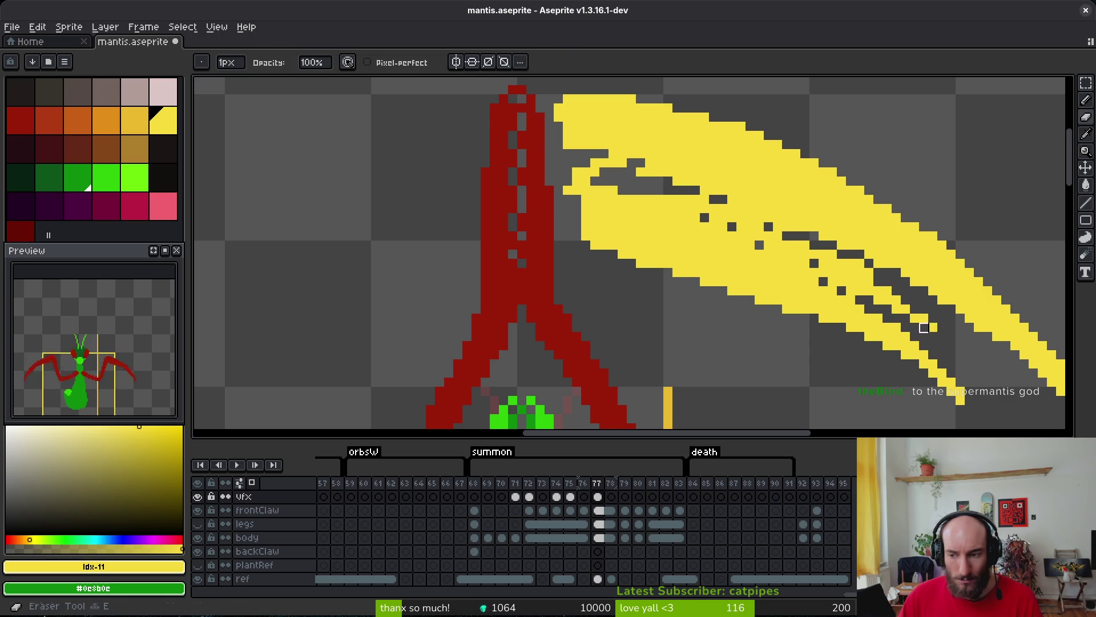
{"action": "key", "text": "b"}
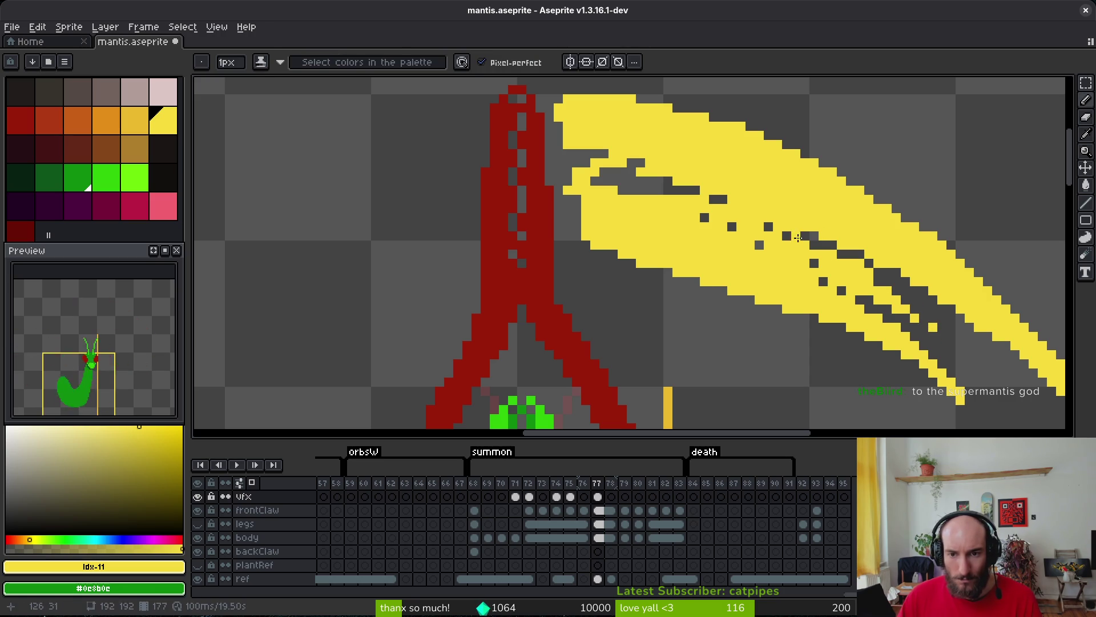
{"action": "left_click_drag", "start_coordinate": [797, 237], "coordinate": [770, 247]}
{"action": "left_click", "coordinate": [823, 282]}
{"action": "key", "text": "e"}
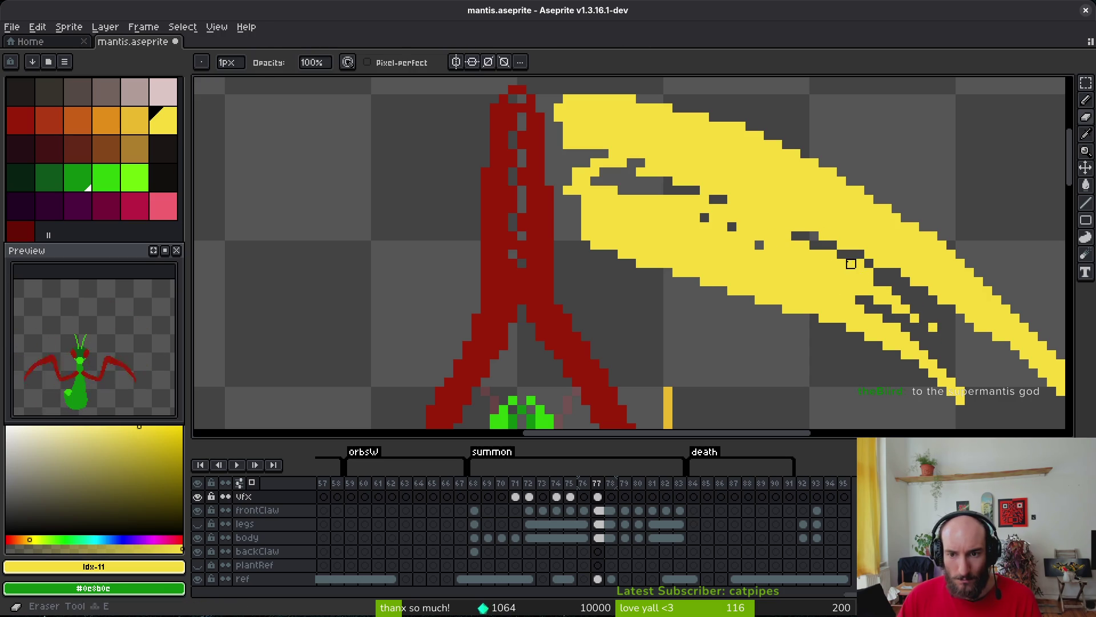
{"action": "key", "text": "b"}
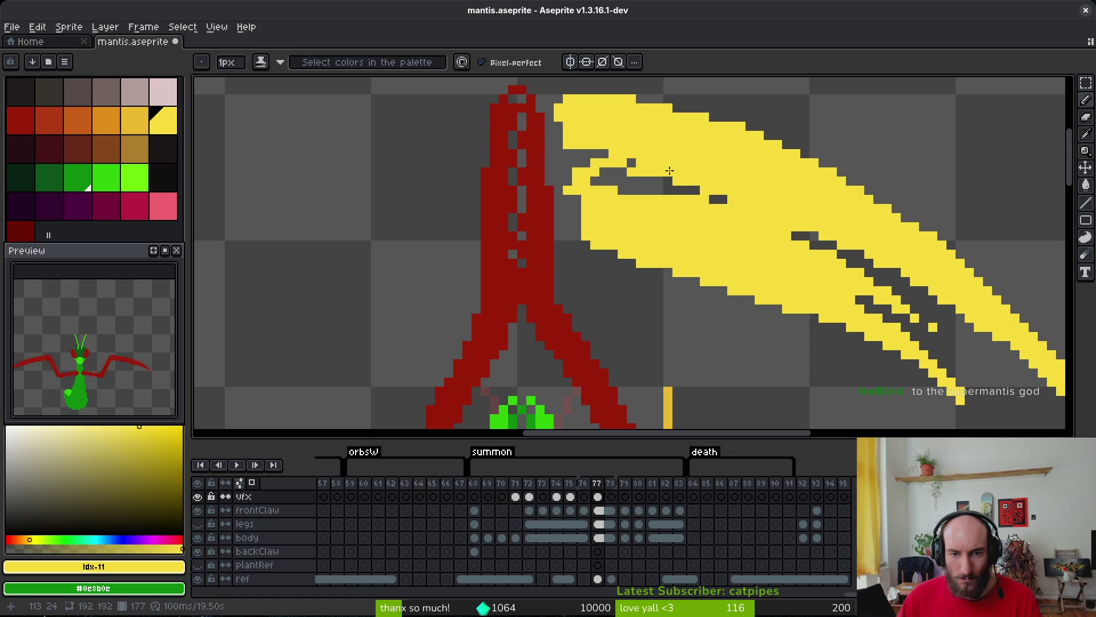
Fill the grey gaps near the top of the claw.
{"action": "left_click_drag", "start_coordinate": [664, 164], "coordinate": [621, 166]}
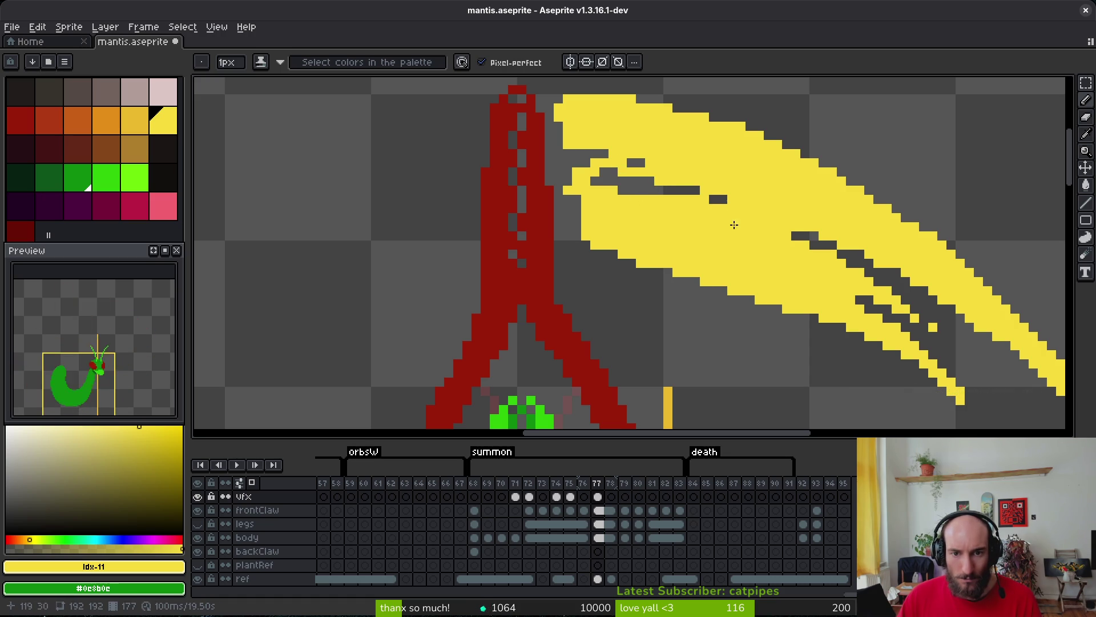
{"action": "scroll", "coordinate": [734, 225], "scroll_direction": "down", "scroll_amount": 2}
{"action": "scroll", "coordinate": [682, 196], "scroll_direction": "up", "scroll_amount": 2}
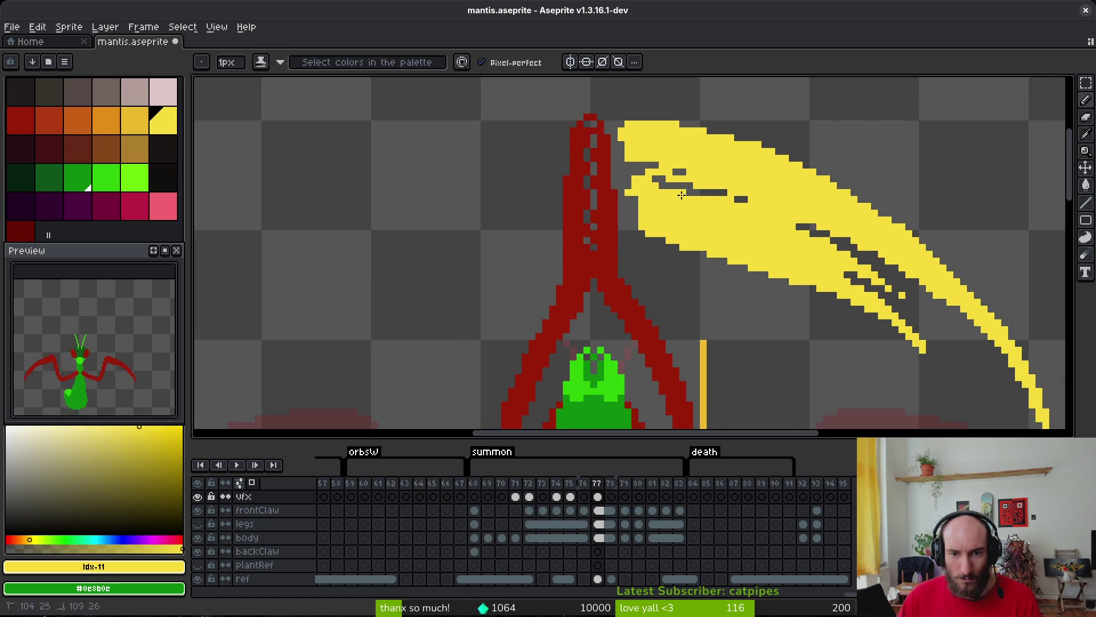
{"action": "key", "text": "e"}
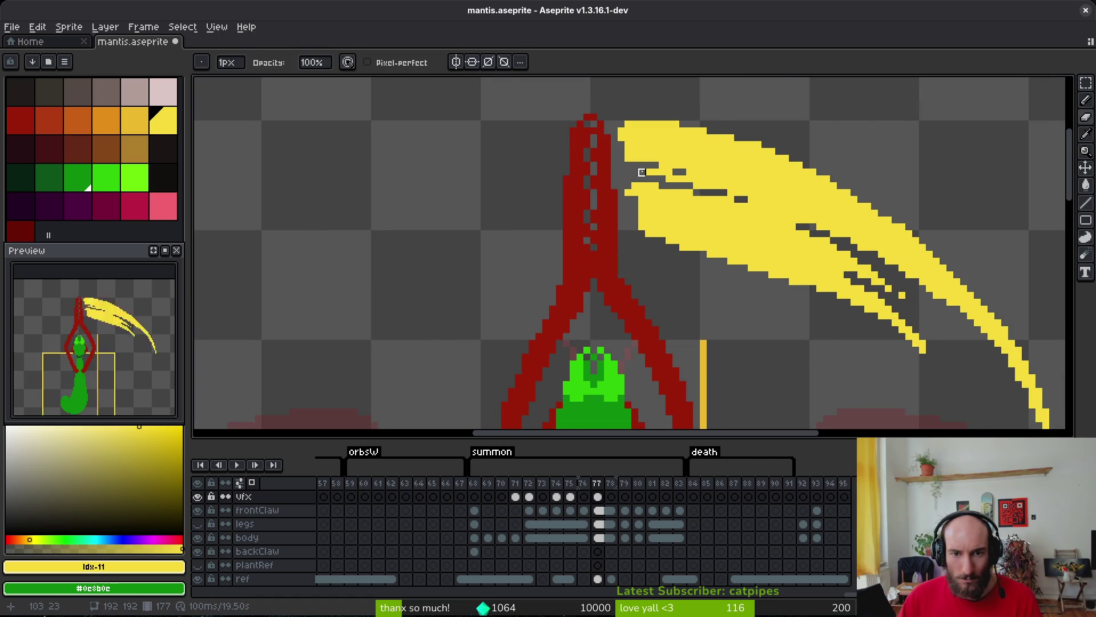
{"action": "scroll", "coordinate": [642, 206], "scroll_direction": "up", "scroll_amount": 2}
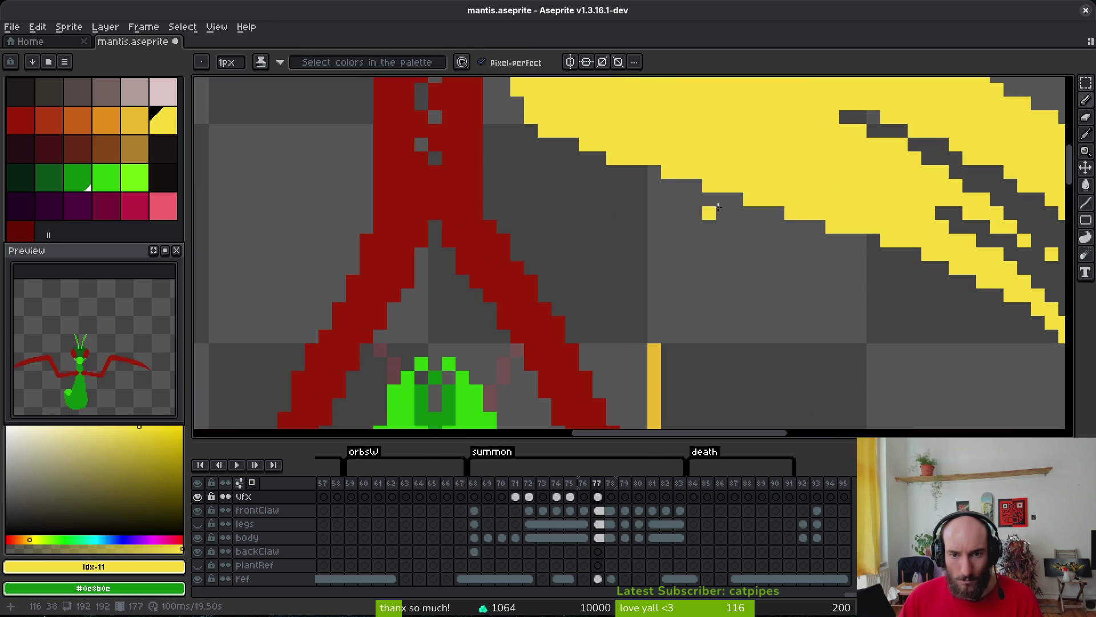
Carve a dark diagonal streak across the claw and draw diagonal yellow streaks below it.
{"action": "left_click_drag", "start_coordinate": [587, 131], "coordinate": [723, 171]}
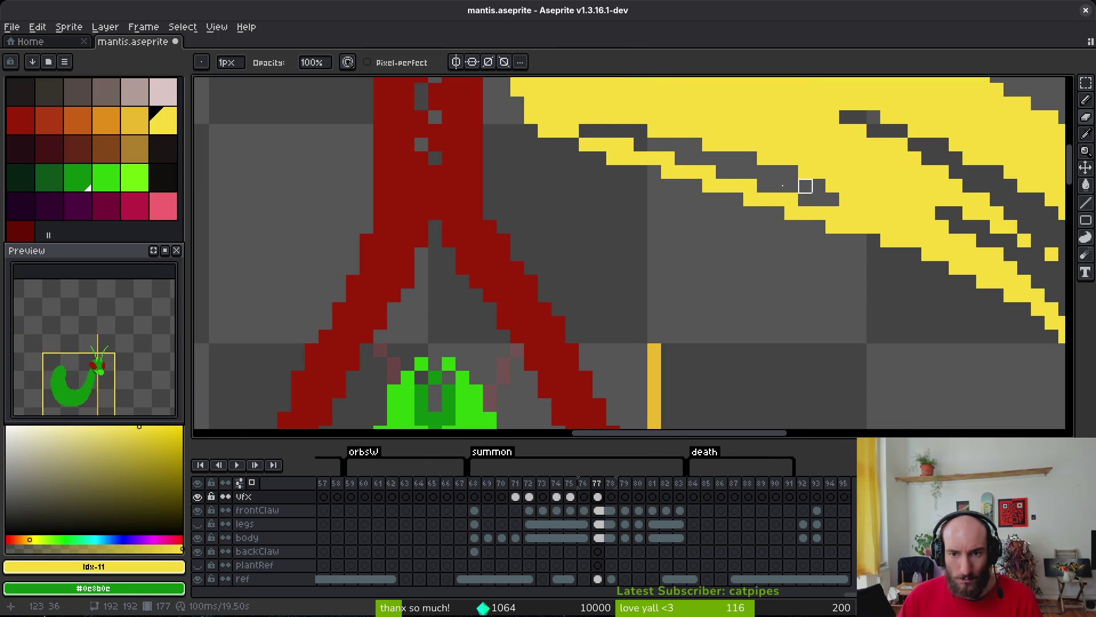
{"action": "key", "text": "b"}
{"action": "left_click", "coordinate": [584, 183]}
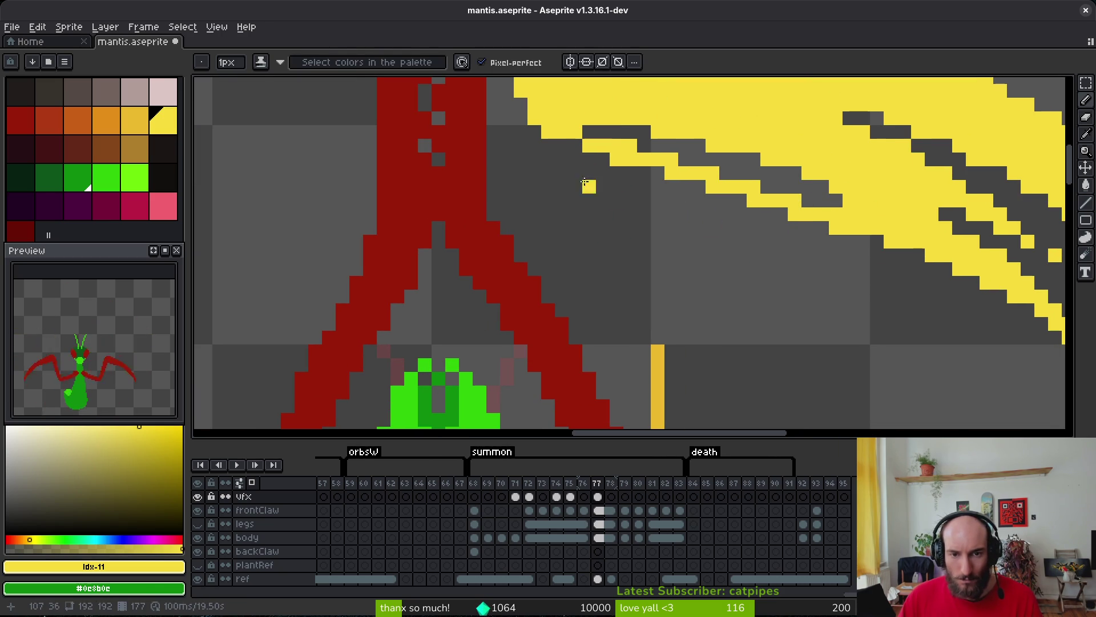
{"action": "left_click_drag", "start_coordinate": [556, 160], "coordinate": [698, 255]}
{"action": "mouse_move", "coordinate": [617, 228]}
{"action": "left_mouse_down"}
{"action": "mouse_move", "coordinate": [542, 158]}
{"action": "mouse_move", "coordinate": [533, 165]}
{"action": "left_mouse_up"}
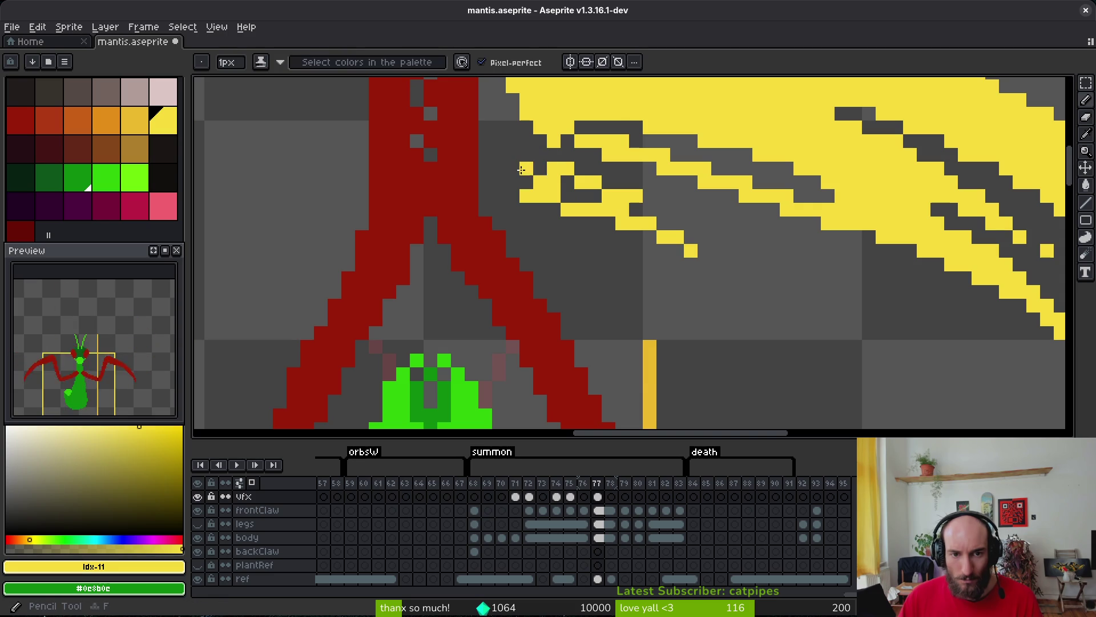
Thicken the streaks and extend them trailing down-right below the claw.
{"action": "key", "text": "e"}
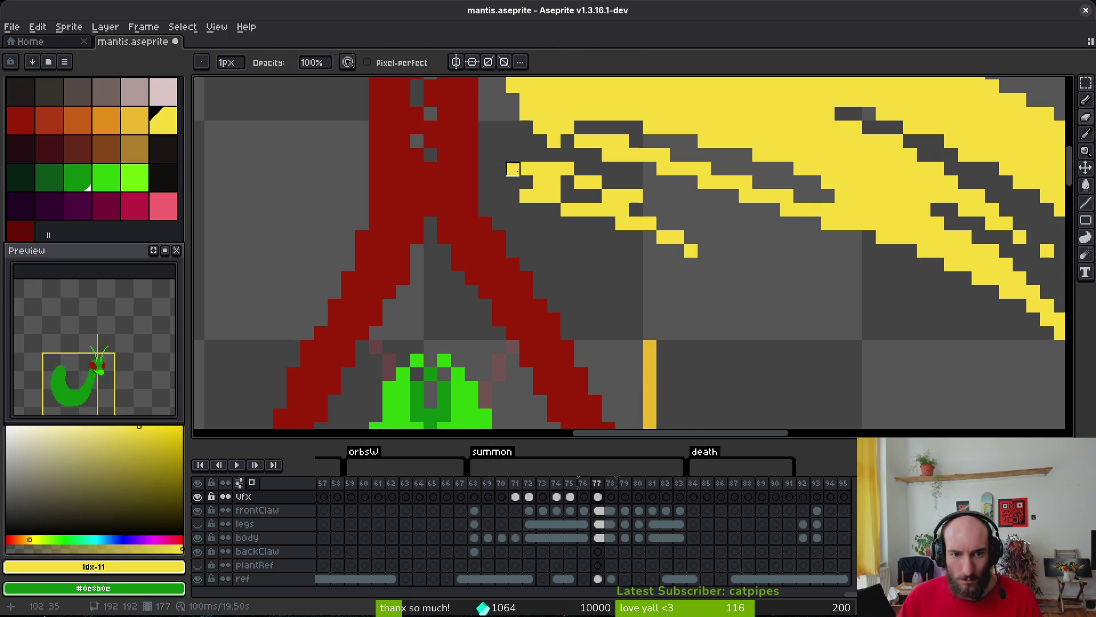
{"action": "scroll", "coordinate": [513, 170], "scroll_direction": "down", "scroll_amount": 2}
{"action": "scroll", "coordinate": [661, 169], "scroll_direction": "up", "scroll_amount": 2}
{"action": "key", "text": "f"}
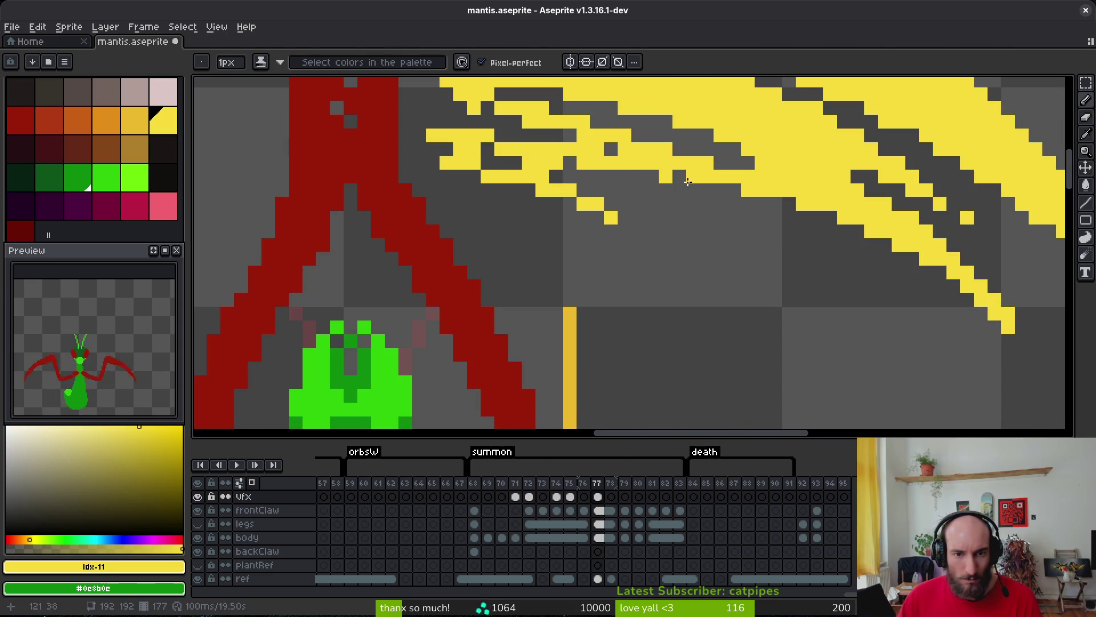
{"action": "mouse_move", "coordinate": [594, 188]}
{"action": "left_mouse_down"}
{"action": "mouse_move", "coordinate": [737, 237]}
{"action": "mouse_move", "coordinate": [693, 229]}
{"action": "left_mouse_up"}
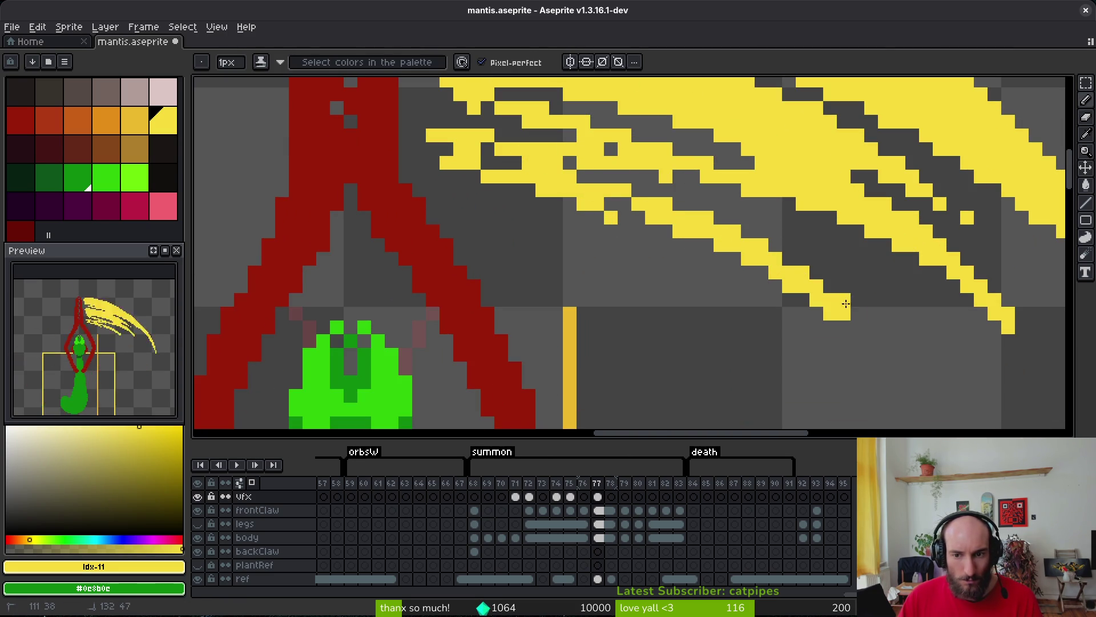
{"action": "mouse_move", "coordinate": [542, 203]}
{"action": "left_mouse_down"}
{"action": "mouse_move", "coordinate": [748, 303]}
{"action": "mouse_move", "coordinate": [565, 242]}
{"action": "left_mouse_up"}
{"action": "left_click_drag", "start_coordinate": [680, 297], "coordinate": [831, 382]}
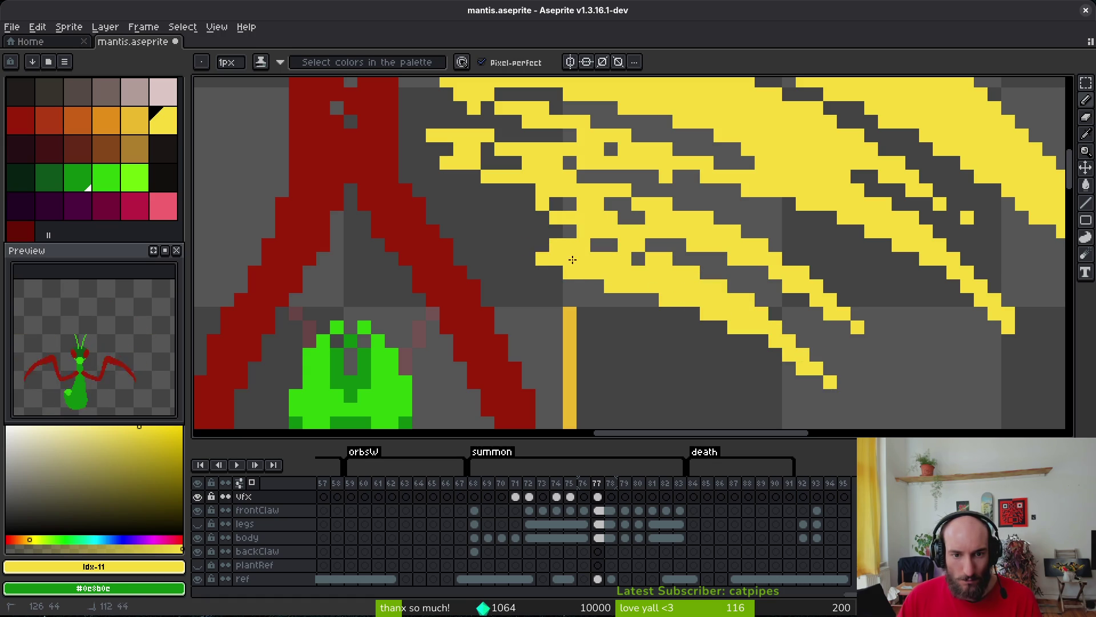
Fill the grey gaps between the yellow streaks, add a short stroke, and save the file.
{"action": "mouse_move", "coordinate": [573, 260]}
{"action": "left_mouse_down"}
{"action": "mouse_move", "coordinate": [503, 223]}
{"action": "mouse_move", "coordinate": [531, 192]}
{"action": "left_mouse_up"}
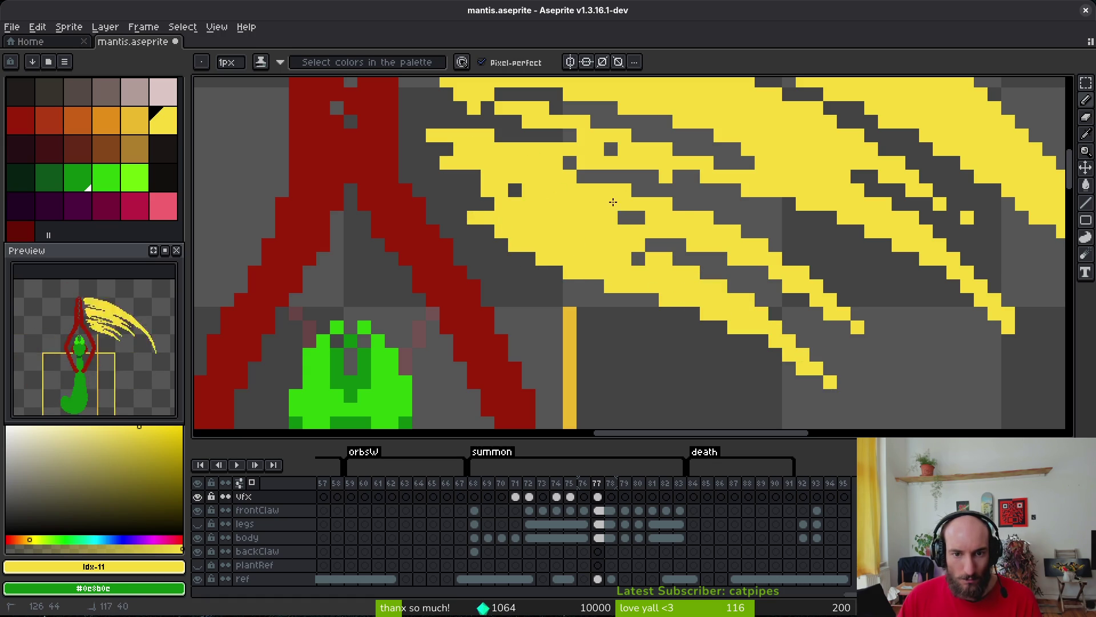
{"action": "left_click_drag", "start_coordinate": [667, 200], "coordinate": [806, 217]}
{"action": "left_click_drag", "start_coordinate": [720, 194], "coordinate": [813, 230]}
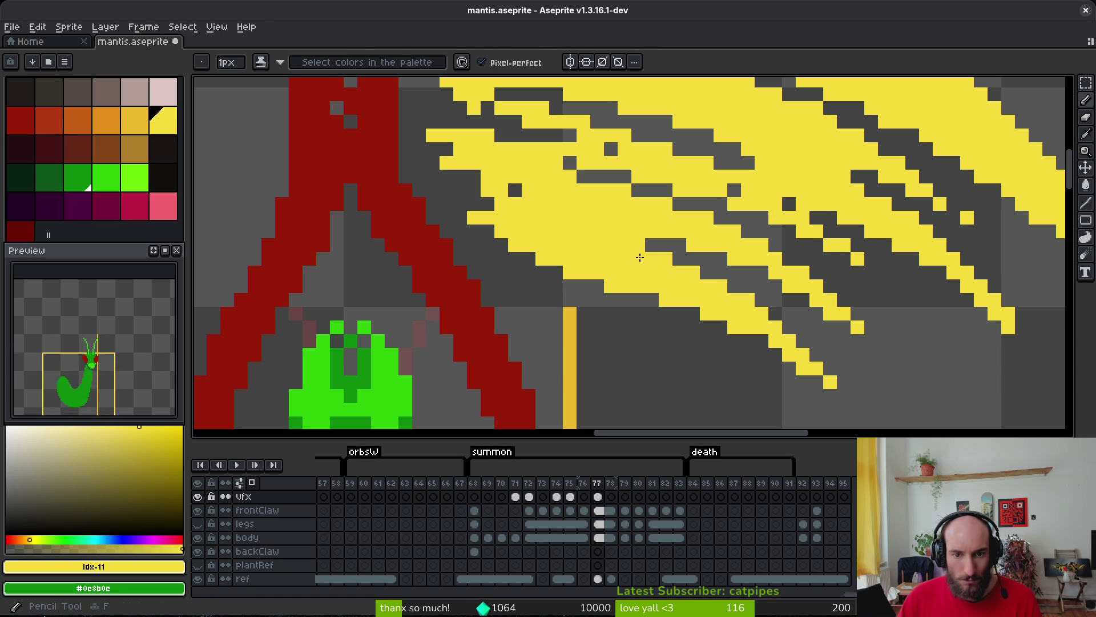
{"action": "scroll", "coordinate": [614, 251], "scroll_direction": "down", "scroll_amount": 5}
{"action": "key", "text": "ctrl+s"}
Add a short diagonal streak below the slash and a small one near its tip.
{"action": "scroll", "coordinate": [611, 253], "scroll_direction": "down", "scroll_amount": 3}
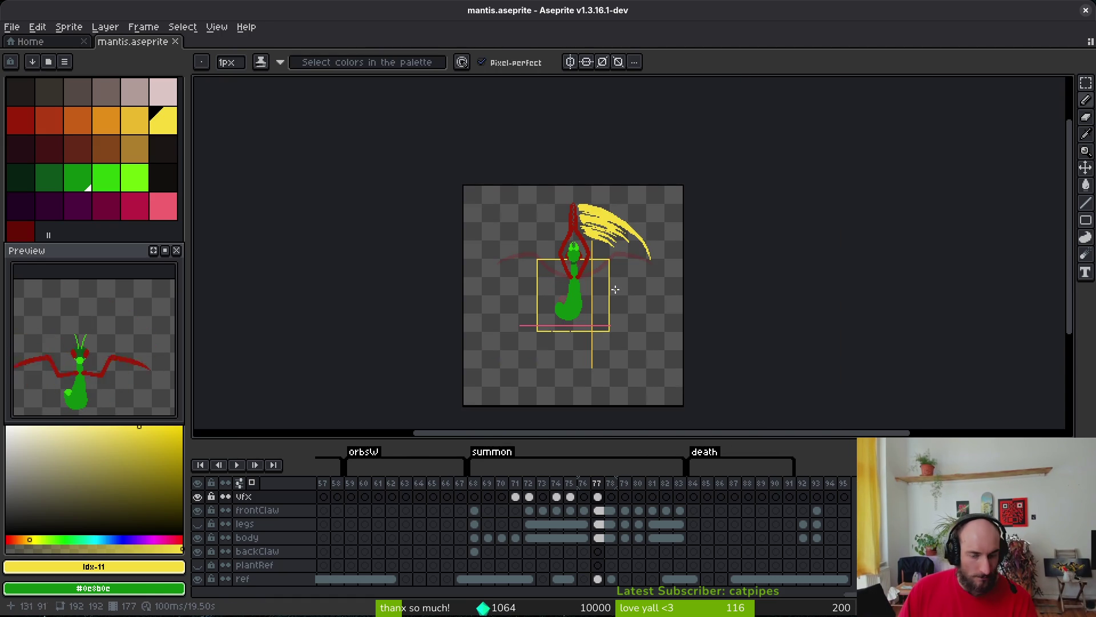
{"action": "scroll", "coordinate": [594, 261], "scroll_direction": "up", "scroll_amount": 4}
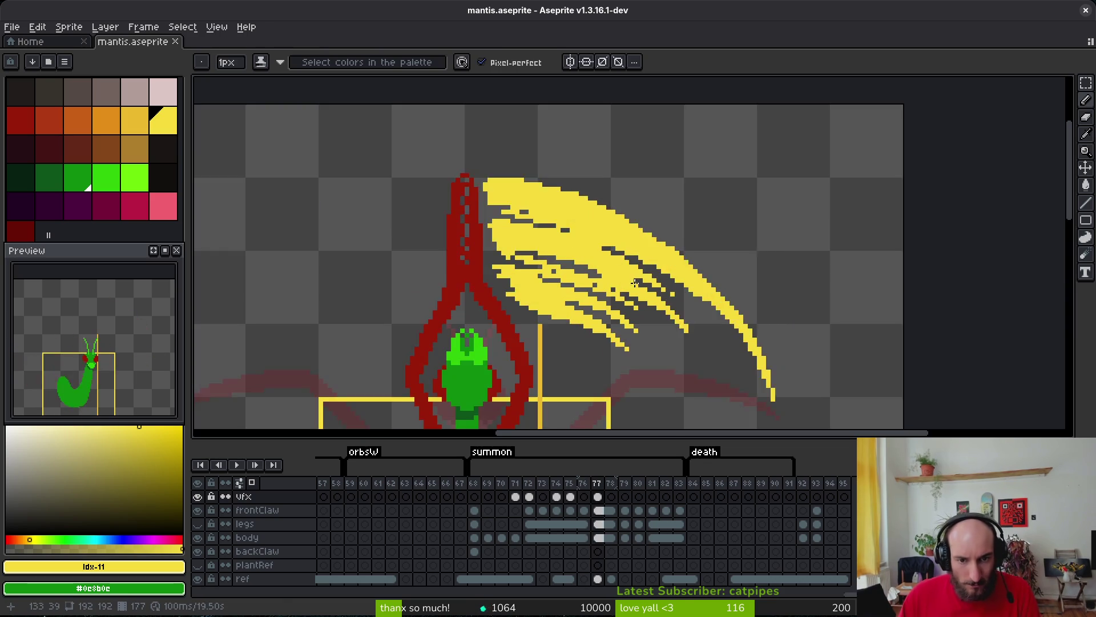
{"action": "scroll", "coordinate": [522, 230], "scroll_direction": "up", "scroll_amount": 1}
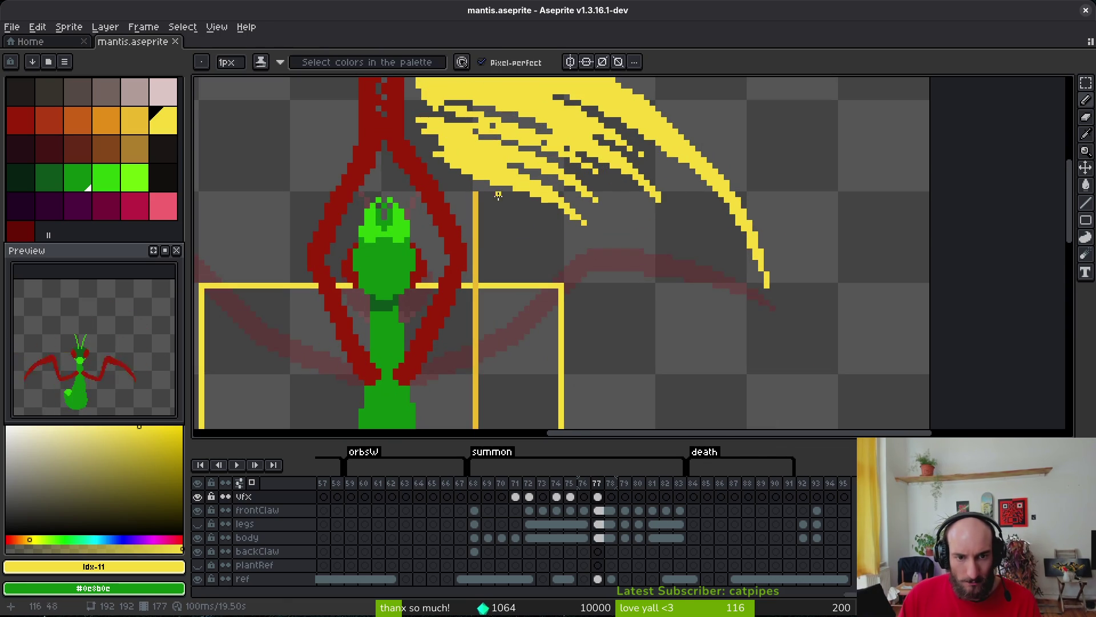
{"action": "left_click_drag", "start_coordinate": [515, 204], "coordinate": [583, 258]}
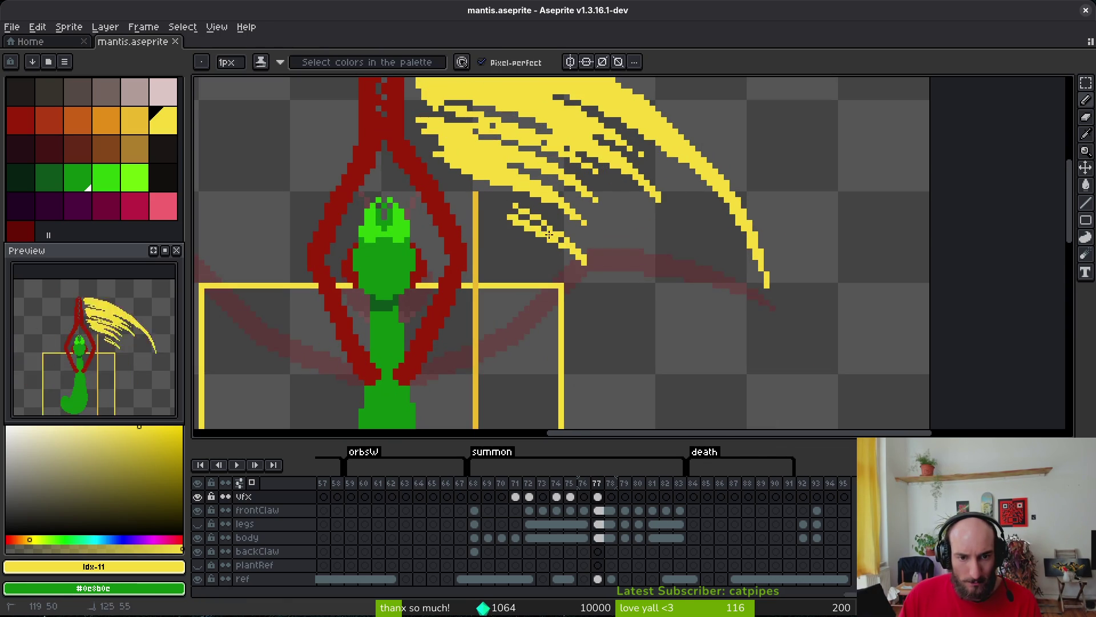
{"action": "scroll", "coordinate": [545, 226], "scroll_direction": "up", "scroll_amount": 3}
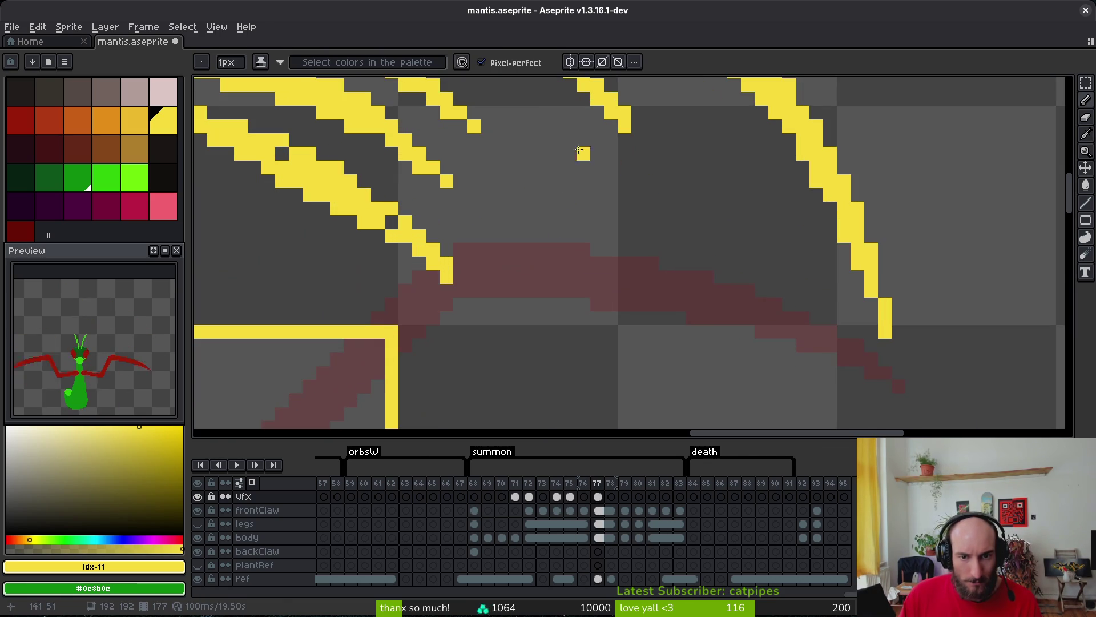
{"action": "left_click_drag", "start_coordinate": [555, 125], "coordinate": [577, 155]}
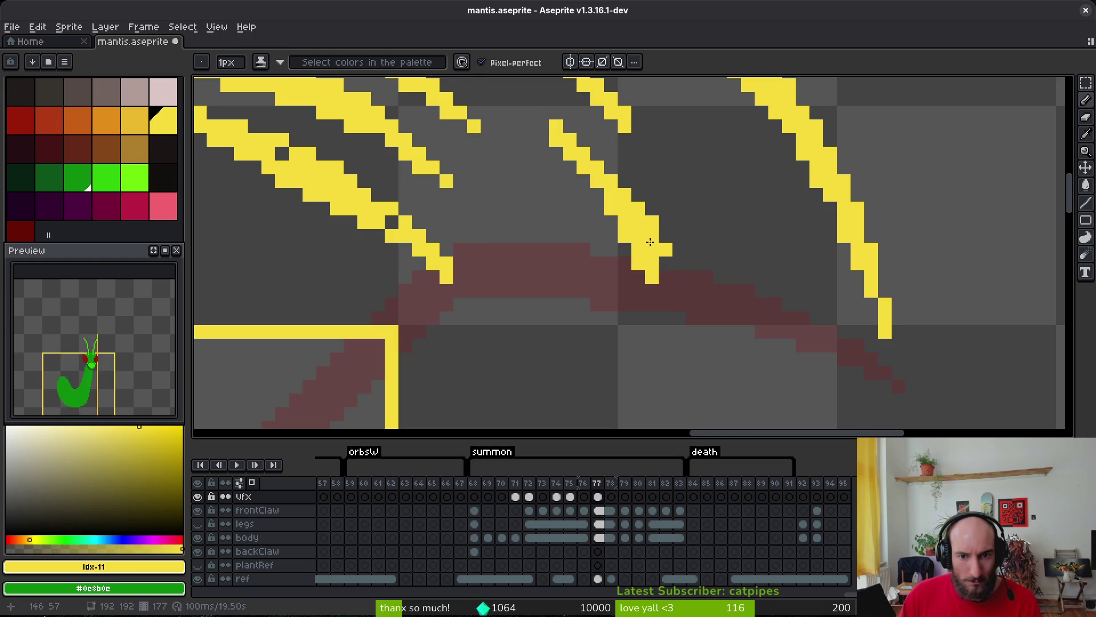
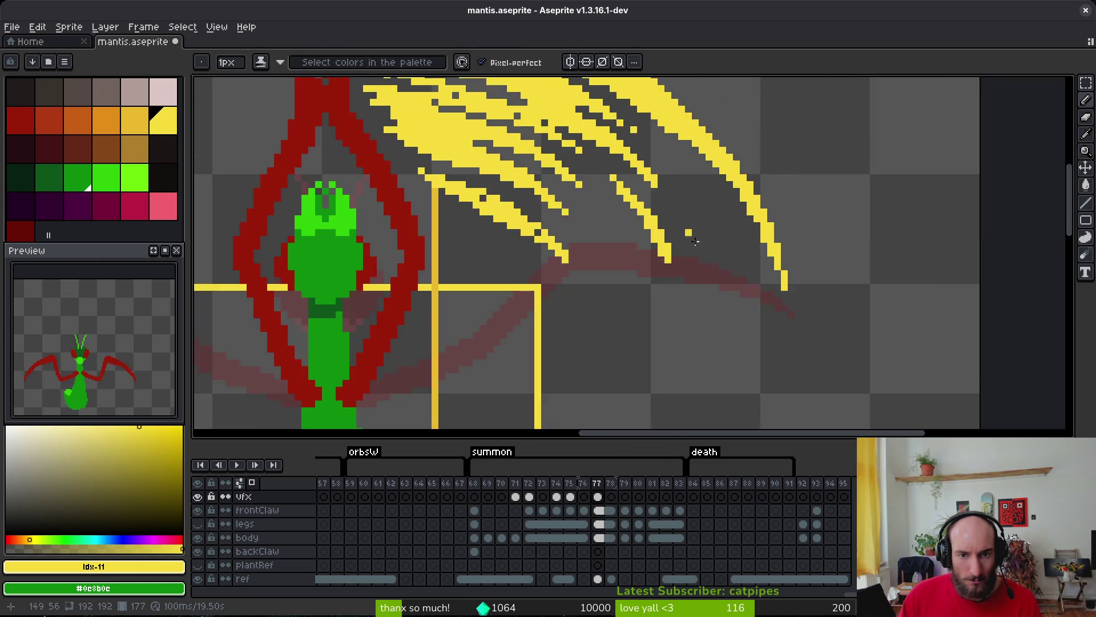
Draw another thin yellow diagonal streak on the right of the frame 77 slash, then start lassoing it.
{"action": "scroll", "coordinate": [695, 241], "scroll_direction": "up", "scroll_amount": 2}
{"action": "left_click_drag", "start_coordinate": [651, 106], "coordinate": [722, 227]}
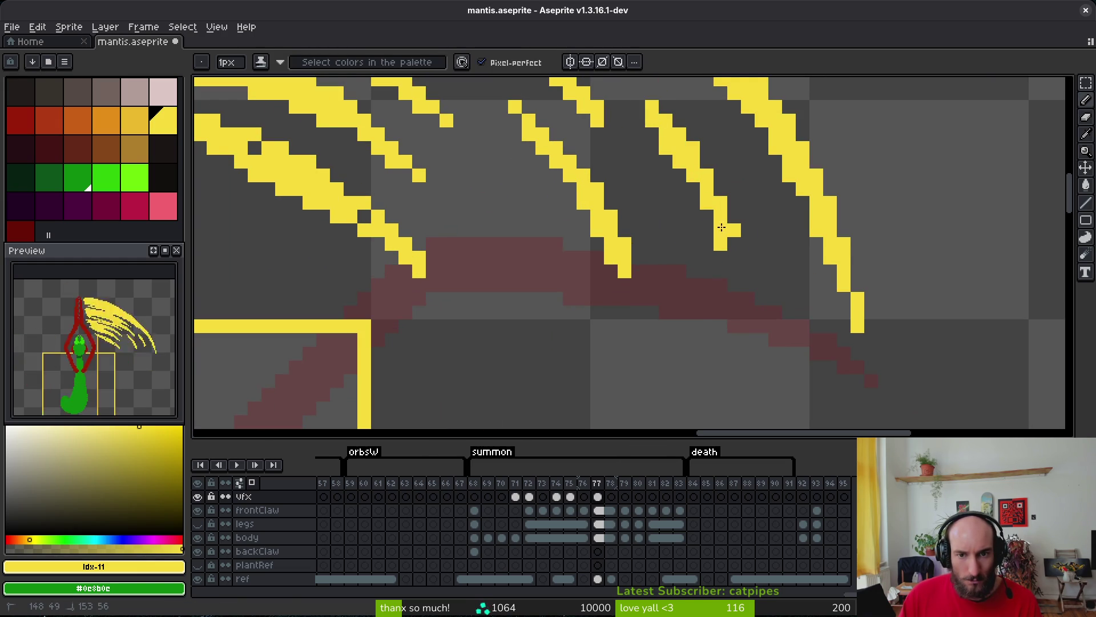
{"action": "scroll", "coordinate": [733, 272], "scroll_direction": "down", "scroll_amount": 4}
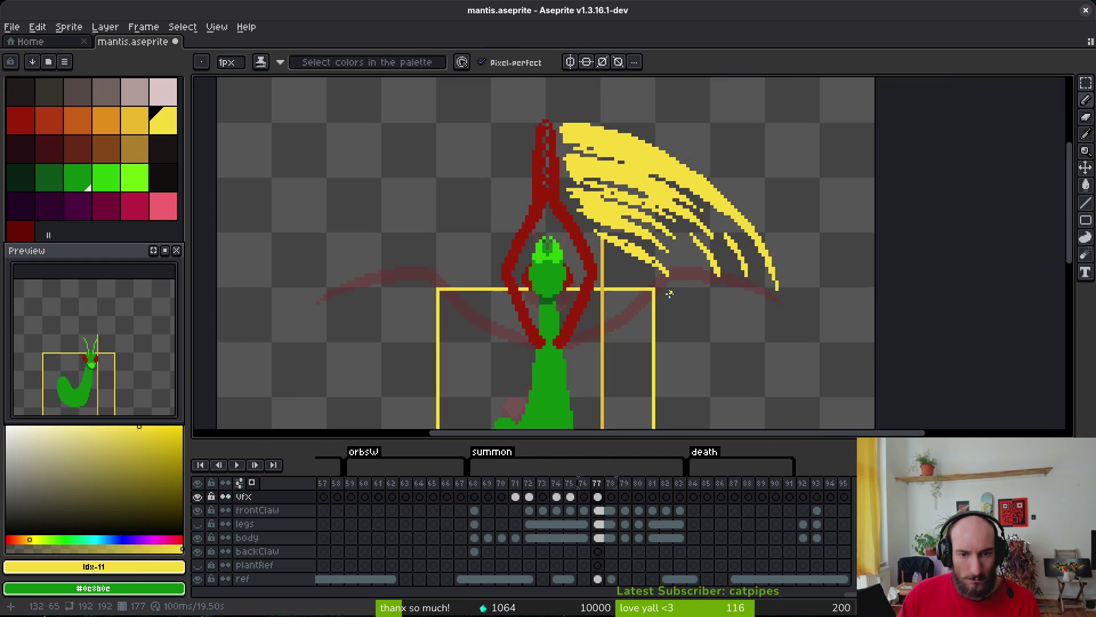
{"action": "key", "text": "q"}
{"action": "left_click_drag", "start_coordinate": [621, 95], "coordinate": [540, 102]}
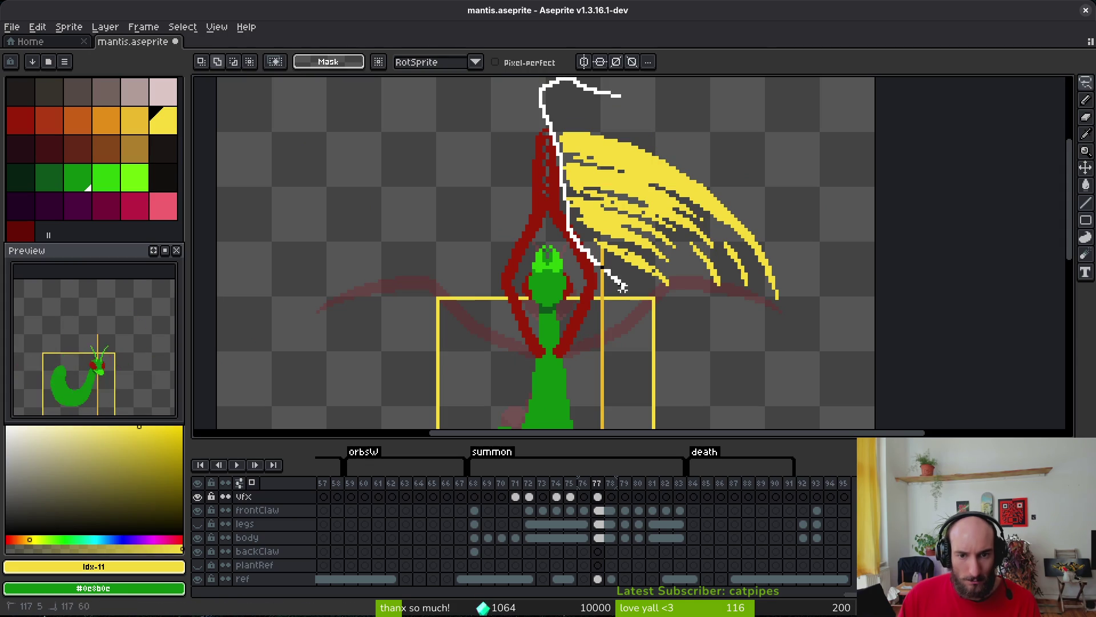
Duplicate the yellow slash, flip it horizontally onto the left side one pixel lower, and save.
{"action": "mouse_move", "coordinate": [622, 287]}
{"action": "left_mouse_down"}
{"action": "mouse_move", "coordinate": [805, 186]}
{"action": "mouse_move", "coordinate": [289, 171]}
{"action": "mouse_move", "coordinate": [443, 167]}
{"action": "left_mouse_up"}
{"action": "key", "text": "ctrl+c"}
{"action": "key", "text": "ctrl+v"}
{"action": "key", "text": "shift+h"}
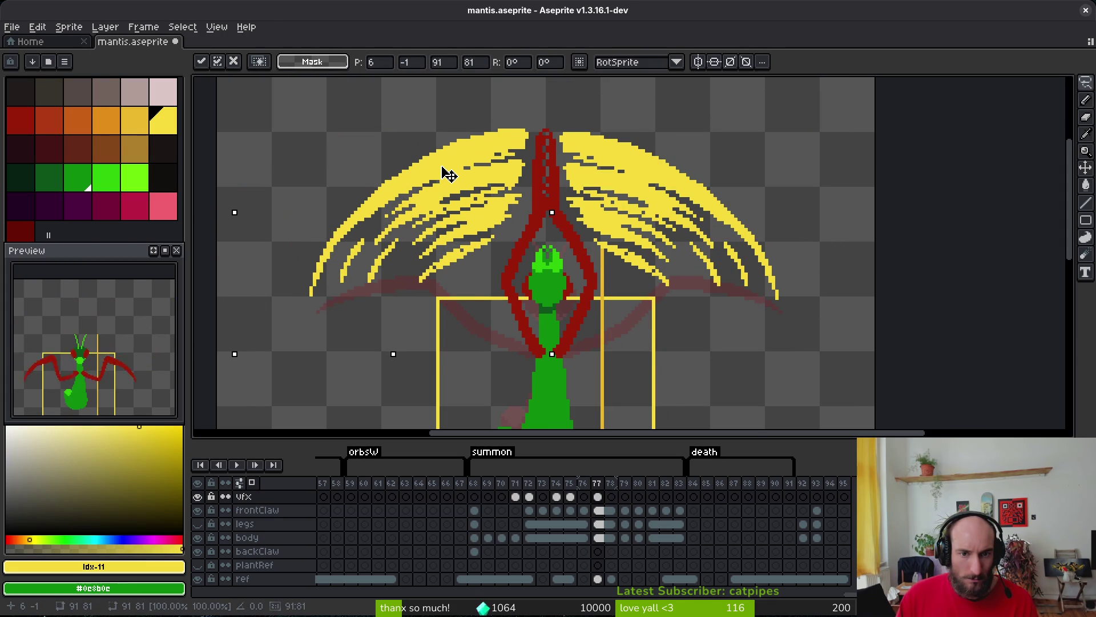
{"action": "left_click_drag", "start_coordinate": [444, 170], "coordinate": [444, 171]}
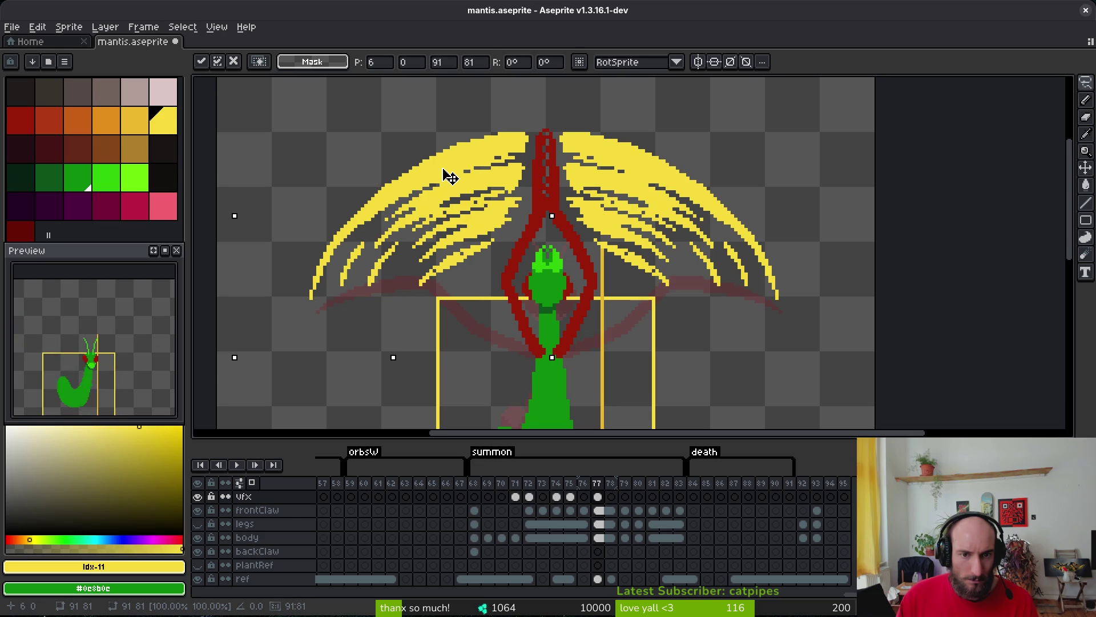
{"action": "key", "text": "Return"}
{"action": "key", "text": "ctrl+s"}
Tilt the left and right halves of the slash slightly into an arc and save mantis.aseprite.
{"action": "left_click_drag", "start_coordinate": [429, 103], "coordinate": [434, 336]}
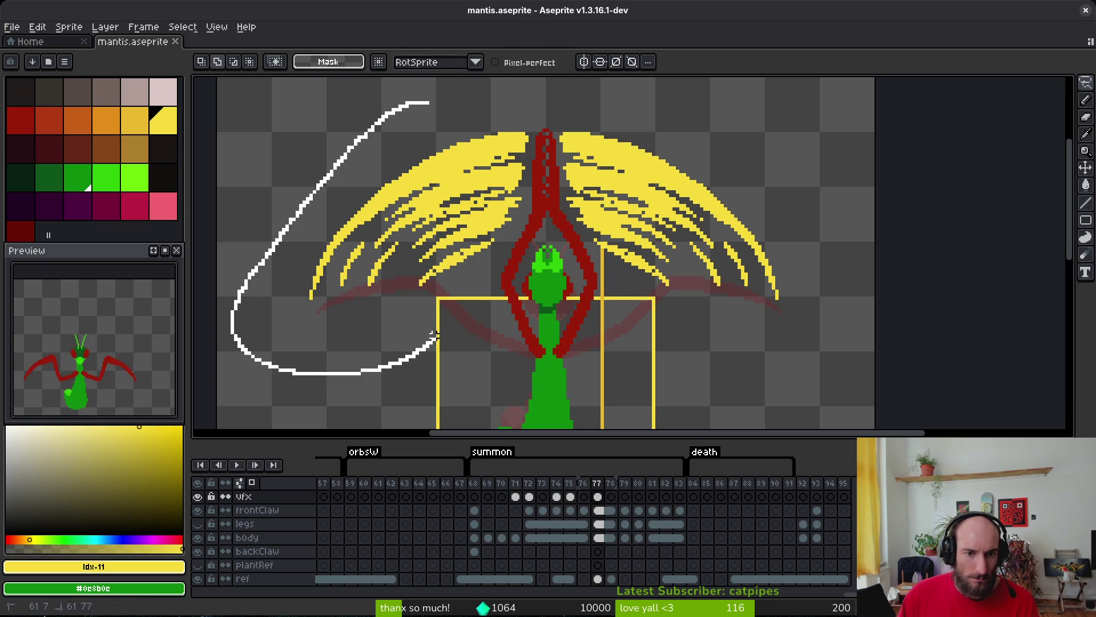
{"action": "left_click_drag", "start_coordinate": [530, 162], "coordinate": [531, 161]}
{"action": "left_click_drag", "start_coordinate": [317, 300], "coordinate": [323, 293]}
{"action": "key", "text": "Return"}
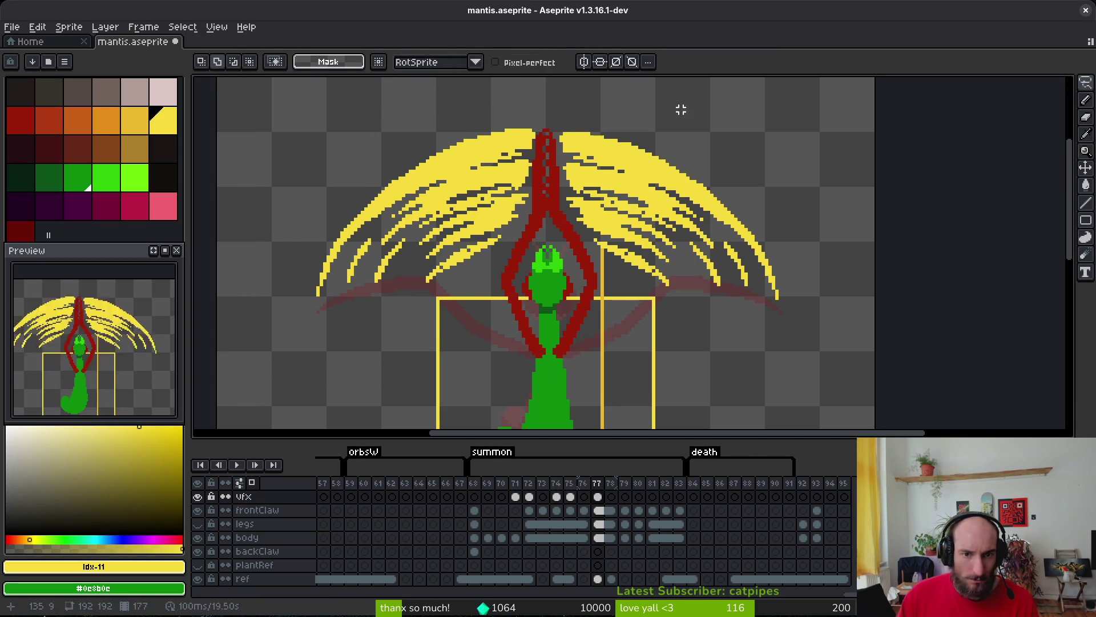
{"action": "mouse_move", "coordinate": [665, 98]}
{"action": "left_mouse_down"}
{"action": "mouse_move", "coordinate": [547, 170]}
{"action": "mouse_move", "coordinate": [831, 245]}
{"action": "mouse_move", "coordinate": [825, 233]}
{"action": "left_mouse_up"}
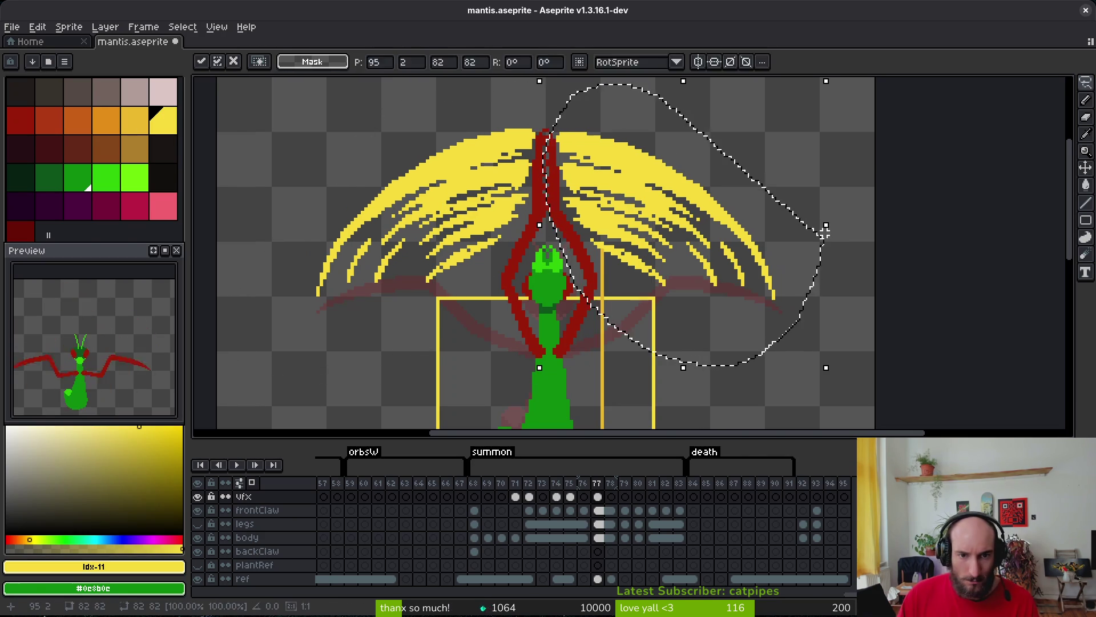
{"action": "key", "text": "Return"}
{"action": "key", "text": "ctrl+s"}
Advance to frame 78.
{"action": "scroll", "coordinate": [373, 194], "scroll_direction": "down", "scroll_amount": 5}
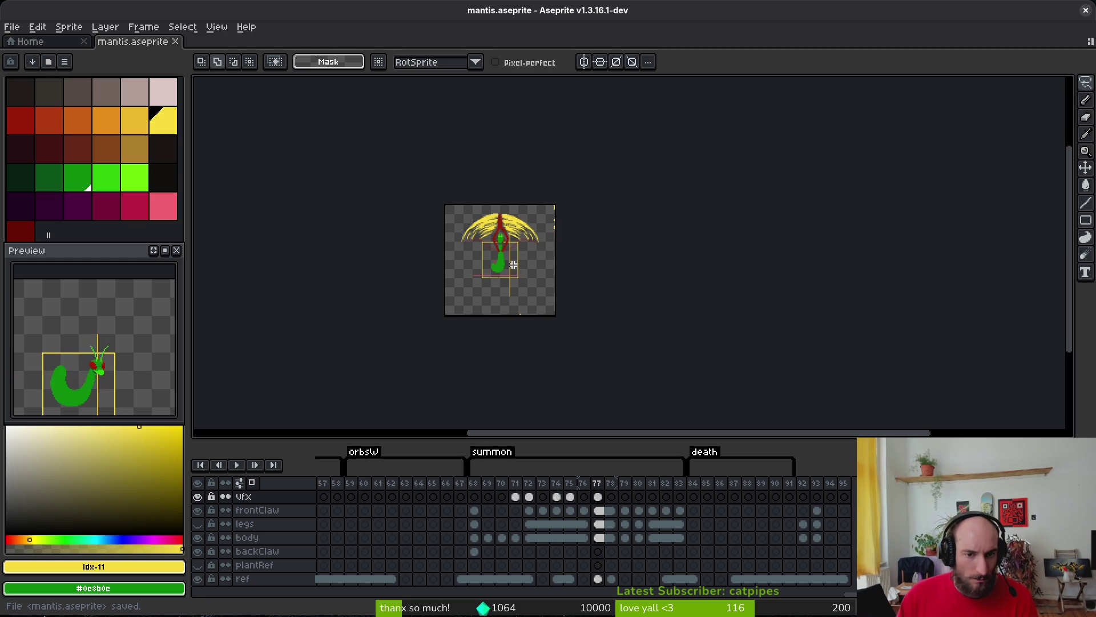
{"action": "scroll", "coordinate": [518, 333], "scroll_direction": "up", "scroll_amount": 3}
{"action": "key", "text": "Right"}
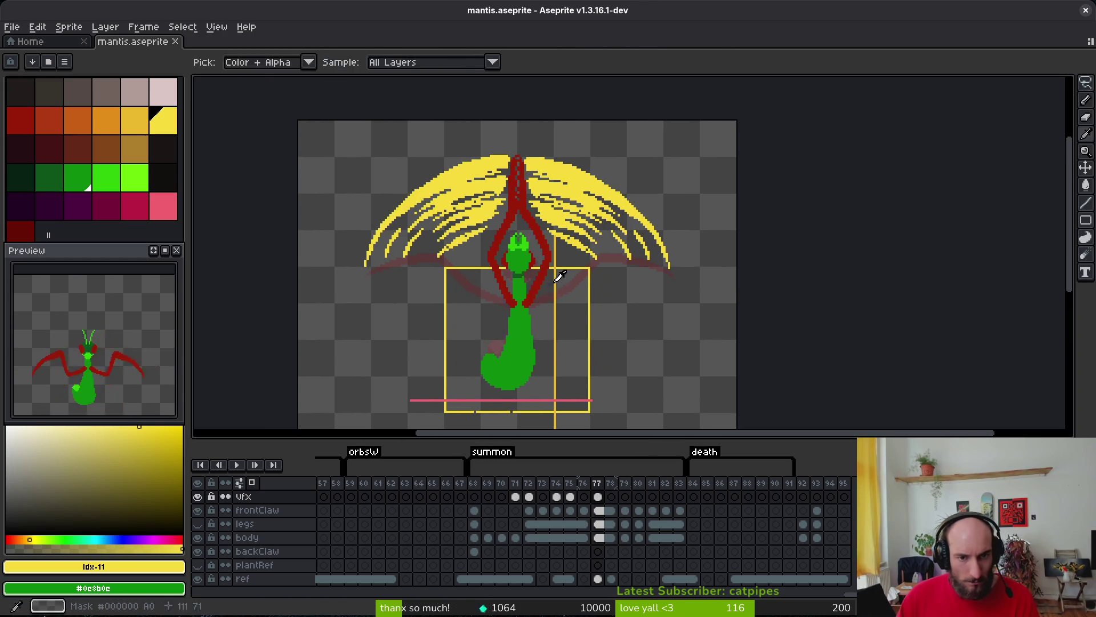
{"action": "scroll", "coordinate": [519, 215], "scroll_direction": "up", "scroll_amount": 2}
With golden yellow Idx-10, draw a thick diagonal streak from the mantis head down to the right.
{"action": "left_click", "coordinate": [135, 131]}
{"action": "key", "text": "b"}
{"action": "scroll", "coordinate": [625, 215], "scroll_direction": "up", "scroll_amount": 1}
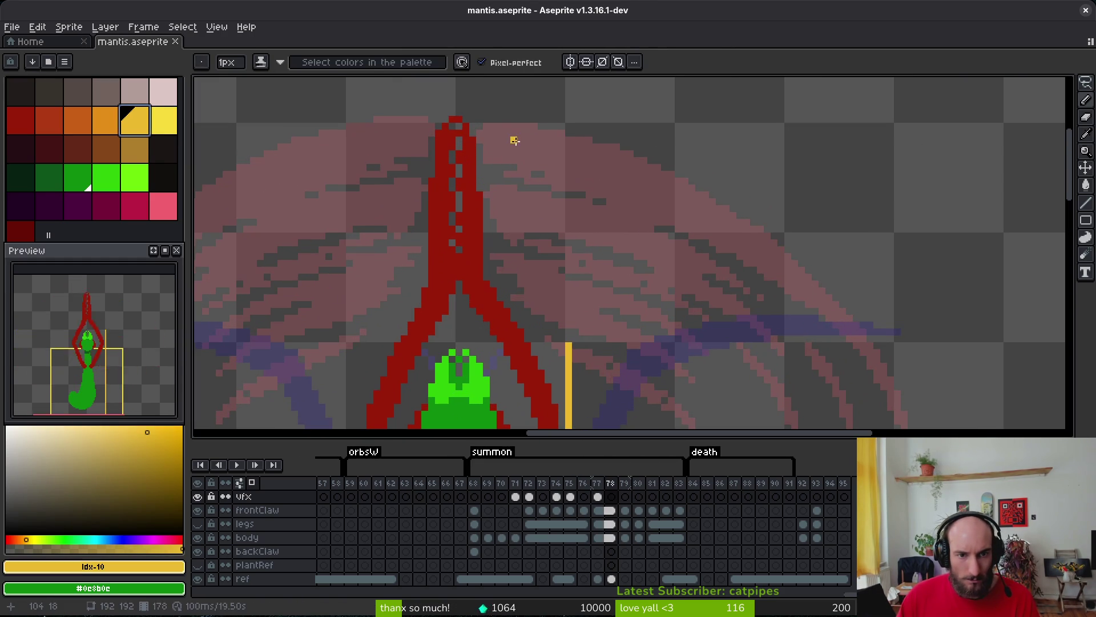
{"action": "left_click_drag", "start_coordinate": [498, 133], "coordinate": [587, 158]}
{"action": "scroll", "coordinate": [595, 155], "scroll_direction": "up", "scroll_amount": 2}
{"action": "mouse_move", "coordinate": [514, 137]}
{"action": "left_mouse_down"}
{"action": "mouse_move", "coordinate": [822, 259]}
{"action": "mouse_move", "coordinate": [685, 172]}
{"action": "mouse_move", "coordinate": [448, 143]}
{"action": "left_mouse_up"}
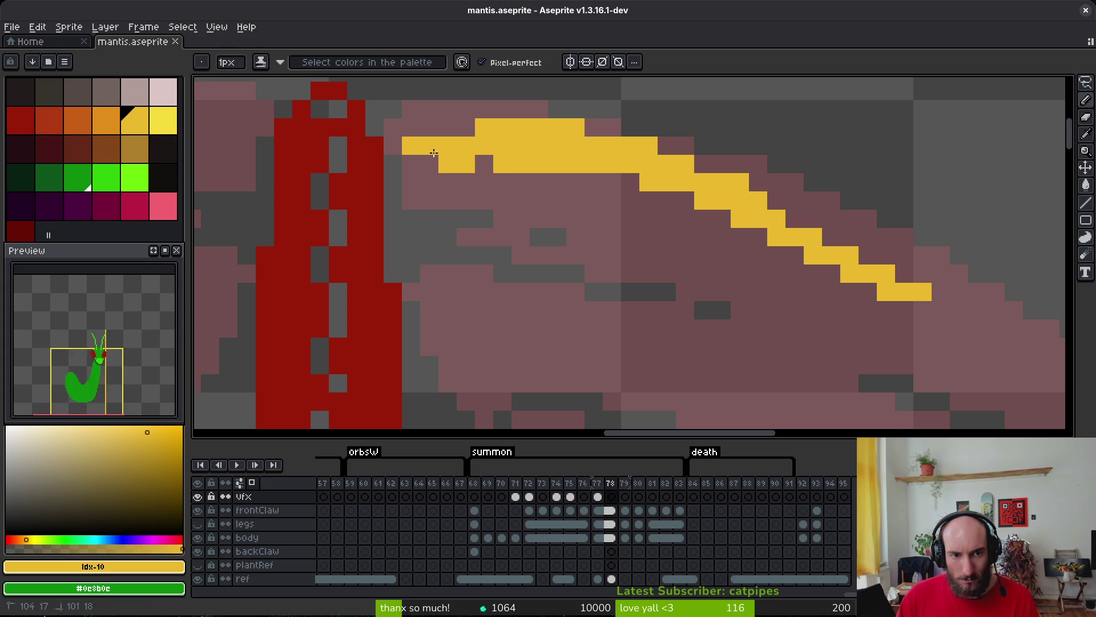
{"action": "mouse_move", "coordinate": [514, 182]}
{"action": "left_mouse_down"}
{"action": "mouse_move", "coordinate": [729, 225]}
{"action": "mouse_move", "coordinate": [575, 168]}
{"action": "left_mouse_up"}
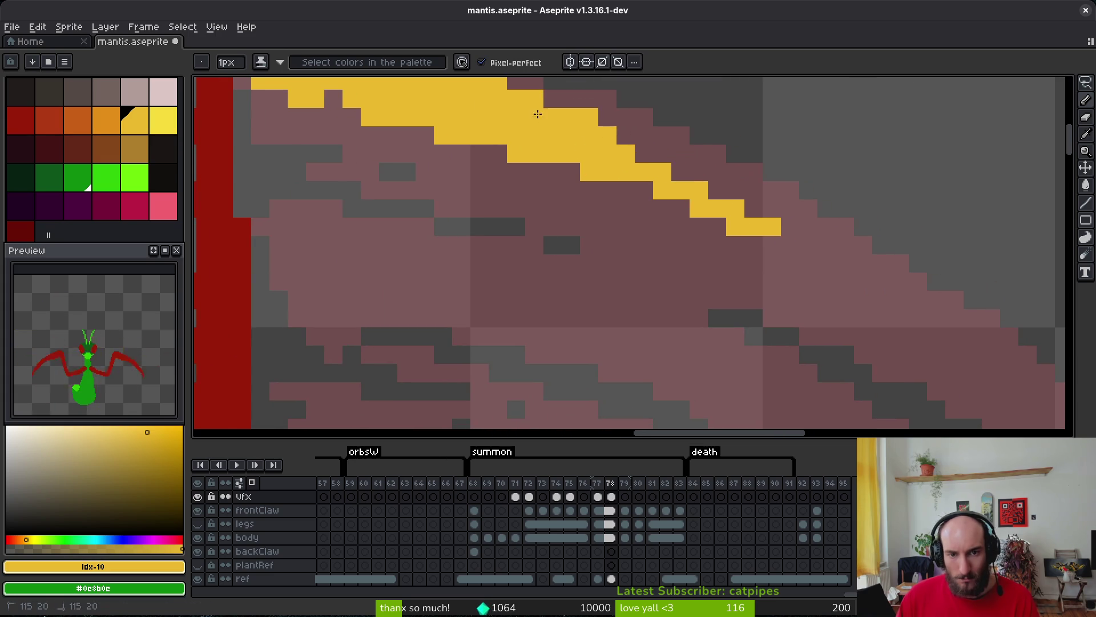
{"action": "mouse_move", "coordinate": [645, 149]}
{"action": "left_mouse_down"}
{"action": "mouse_move", "coordinate": [873, 314]}
{"action": "mouse_move", "coordinate": [796, 250]}
{"action": "left_mouse_up"}
{"action": "scroll", "coordinate": [697, 235], "scroll_direction": "down", "scroll_amount": 3}
{"action": "mouse_move", "coordinate": [384, 179]}
{"action": "left_mouse_down"}
{"action": "mouse_move", "coordinate": [720, 294]}
{"action": "mouse_move", "coordinate": [793, 333]}
{"action": "left_mouse_up"}
{"action": "mouse_move", "coordinate": [587, 233]}
{"action": "left_mouse_down"}
{"action": "mouse_move", "coordinate": [340, 216]}
{"action": "mouse_move", "coordinate": [502, 244]}
{"action": "left_mouse_up"}
{"action": "left_click_drag", "start_coordinate": [609, 276], "coordinate": [638, 281]}
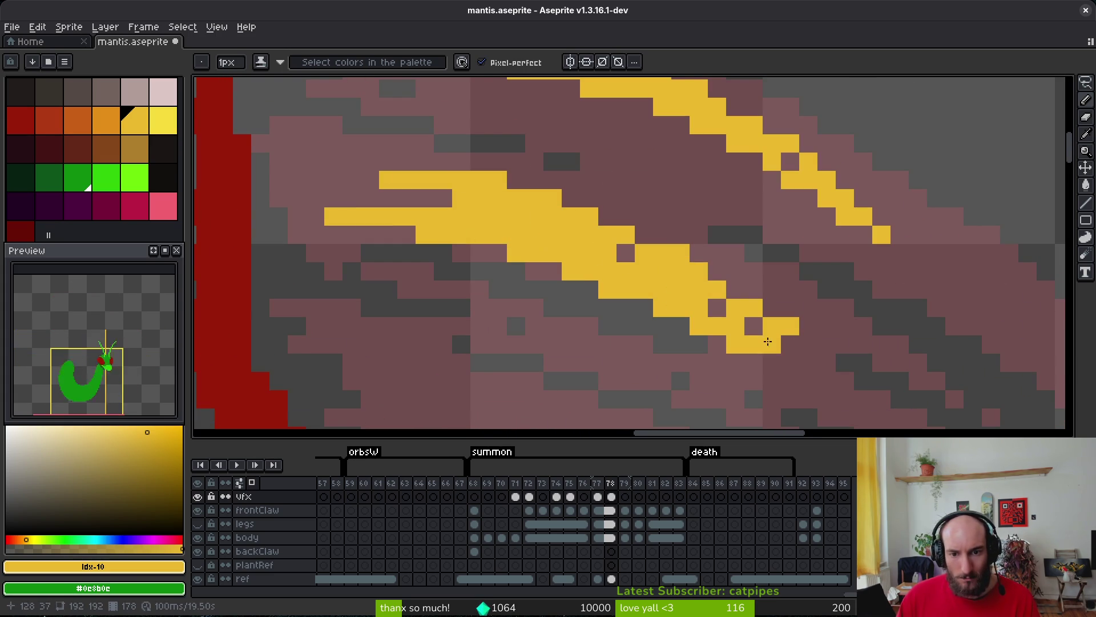
{"action": "mouse_move", "coordinate": [754, 326]}
{"action": "left_mouse_down"}
{"action": "mouse_move", "coordinate": [717, 307]}
{"action": "mouse_move", "coordinate": [788, 365]}
{"action": "left_mouse_up"}
{"action": "left_click", "coordinate": [790, 362]}
Add thin straight diagonal yellow lines further right along the arc.
{"action": "key", "text": "e"}
{"action": "key", "text": "b"}
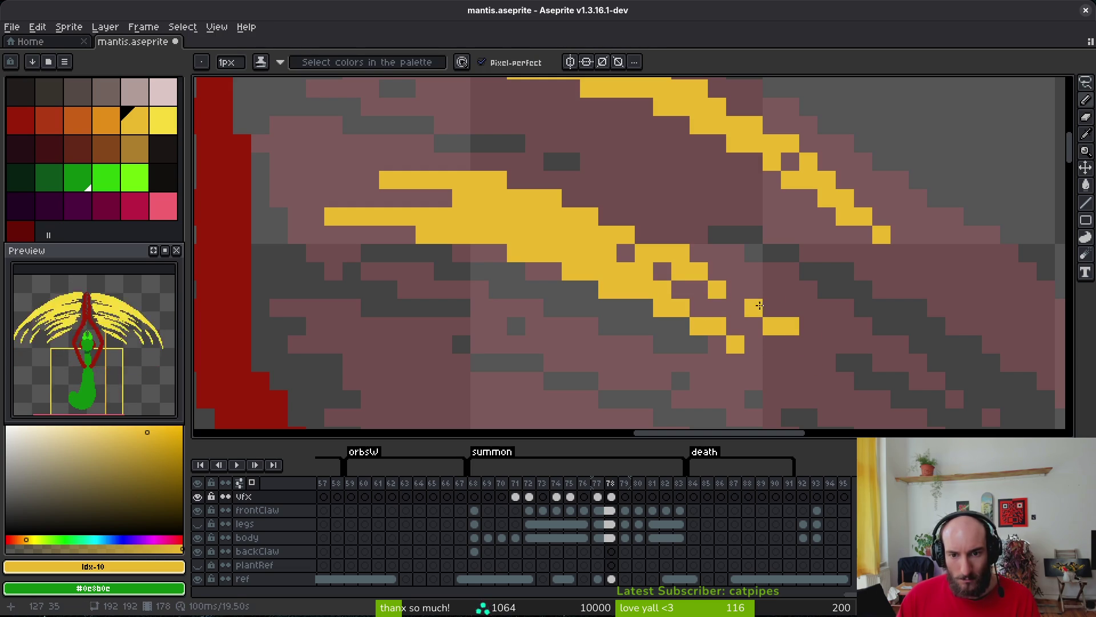
{"action": "scroll", "coordinate": [543, 215], "scroll_direction": "right", "scroll_amount": 2}
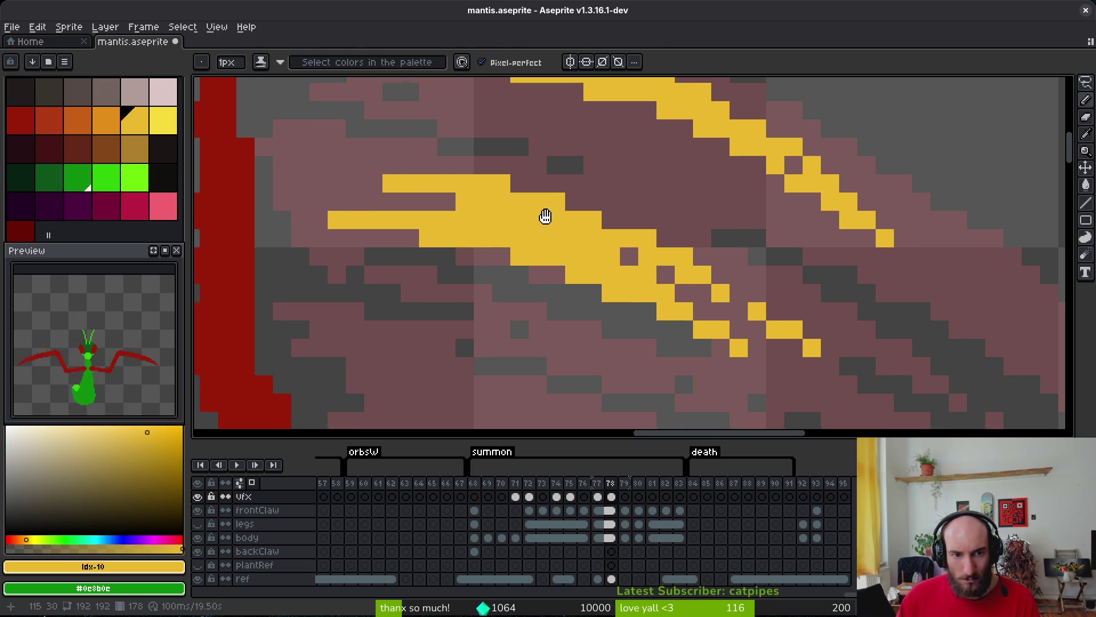
{"action": "left_click", "coordinate": [629, 170], "text": "shift"}
{"action": "scroll", "coordinate": [828, 262], "scroll_direction": "down", "scroll_amount": 6}
{"action": "scroll", "coordinate": [828, 261], "scroll_direction": "right", "scroll_amount": 14}
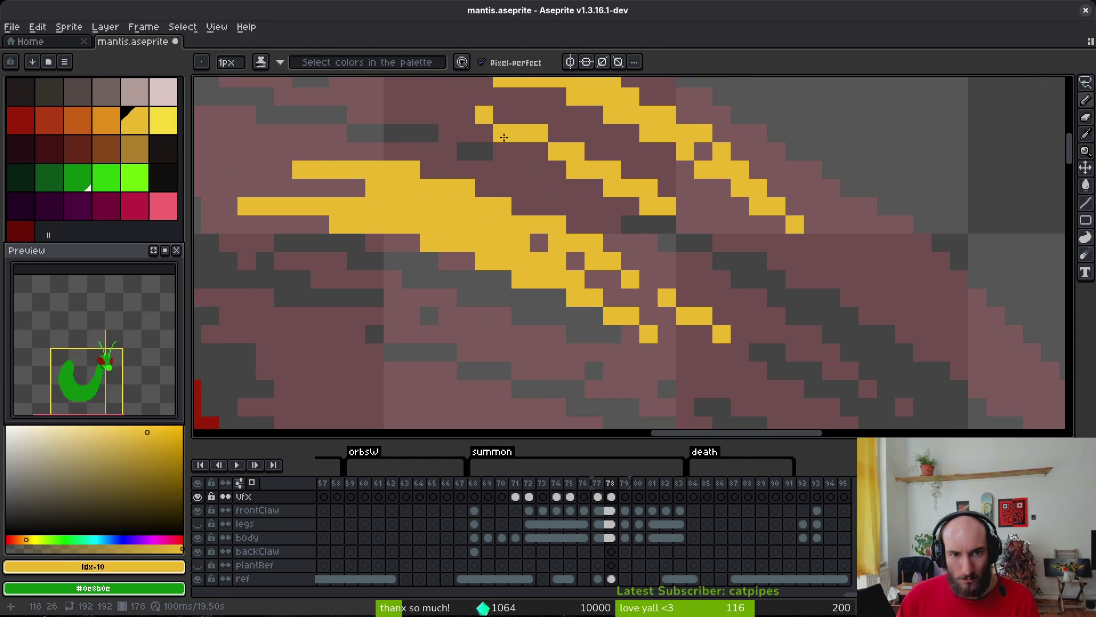
{"action": "left_click", "coordinate": [689, 146]}
{"action": "left_click", "coordinate": [859, 283], "text": "shift"}
{"action": "mouse_move", "coordinate": [859, 283]}
{"action": "left_mouse_down"}
{"action": "mouse_move", "coordinate": [714, 194]}
{"action": "mouse_move", "coordinate": [874, 311]}
{"action": "mouse_move", "coordinate": [914, 366]}
{"action": "mouse_move", "coordinate": [879, 328]}
{"action": "left_mouse_up"}
{"action": "scroll", "coordinate": [879, 329], "scroll_direction": "down", "scroll_amount": 4}
{"action": "scroll", "coordinate": [879, 328], "scroll_direction": "right", "scroll_amount": 5}
{"action": "left_click_drag", "start_coordinate": [803, 233], "coordinate": [863, 319]}
Erase stray yellow pixels from the right-side streaks and patch small gaps.
{"action": "key", "text": "e"}
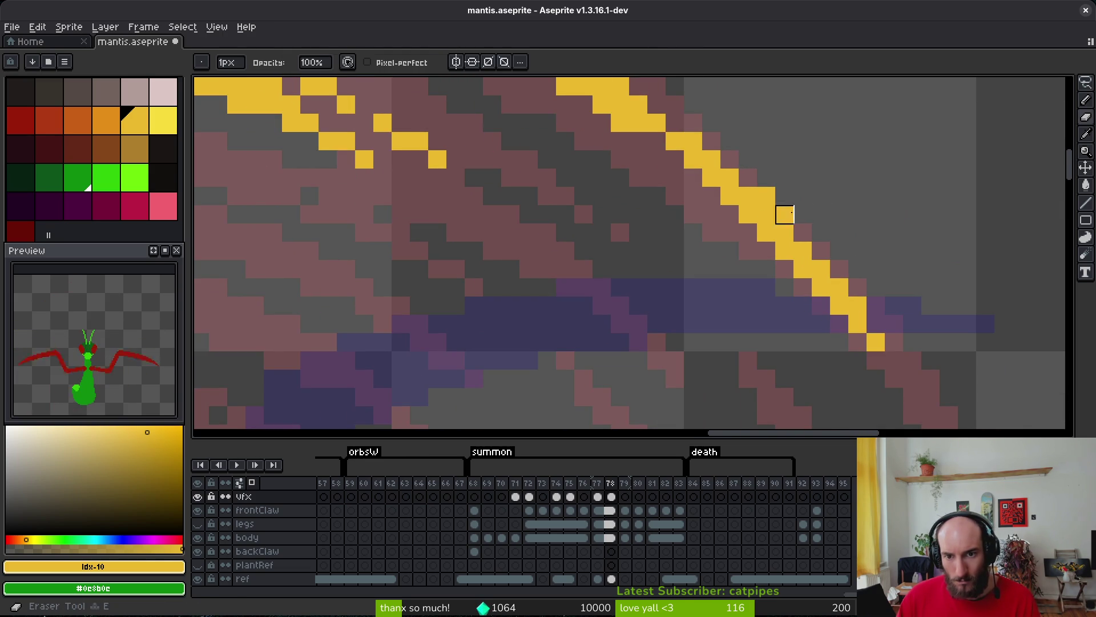
{"action": "left_click_drag", "start_coordinate": [784, 213], "coordinate": [712, 159]}
{"action": "scroll", "coordinate": [735, 203], "scroll_direction": "up", "scroll_amount": 5}
{"action": "scroll", "coordinate": [735, 203], "scroll_direction": "left", "scroll_amount": 5}
{"action": "mouse_move", "coordinate": [866, 313]}
{"action": "left_mouse_down"}
{"action": "mouse_move", "coordinate": [764, 230]}
{"action": "mouse_move", "coordinate": [777, 257]}
{"action": "left_mouse_up"}
{"action": "key", "text": "b"}
{"action": "left_click", "coordinate": [819, 286]}
{"action": "key", "text": "e"}
{"action": "key", "text": "b"}
{"action": "key", "text": "e"}
{"action": "left_click", "coordinate": [782, 230]}
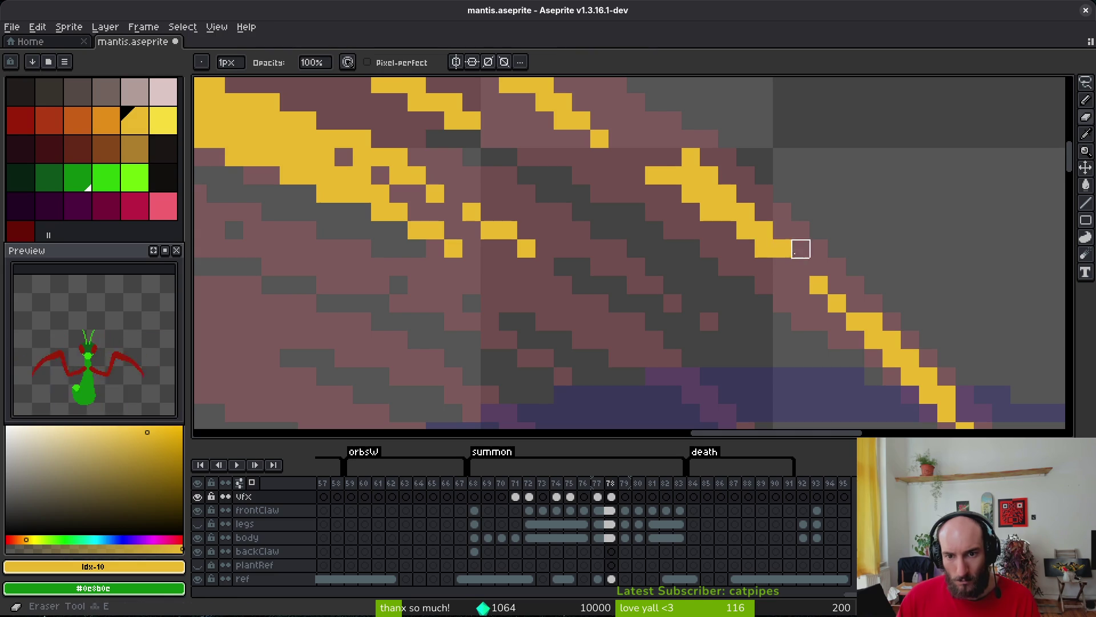
{"action": "mouse_move", "coordinate": [655, 157]}
{"action": "left_mouse_down"}
{"action": "mouse_move", "coordinate": [693, 156]}
{"action": "mouse_move", "coordinate": [707, 171]}
{"action": "left_mouse_up"}
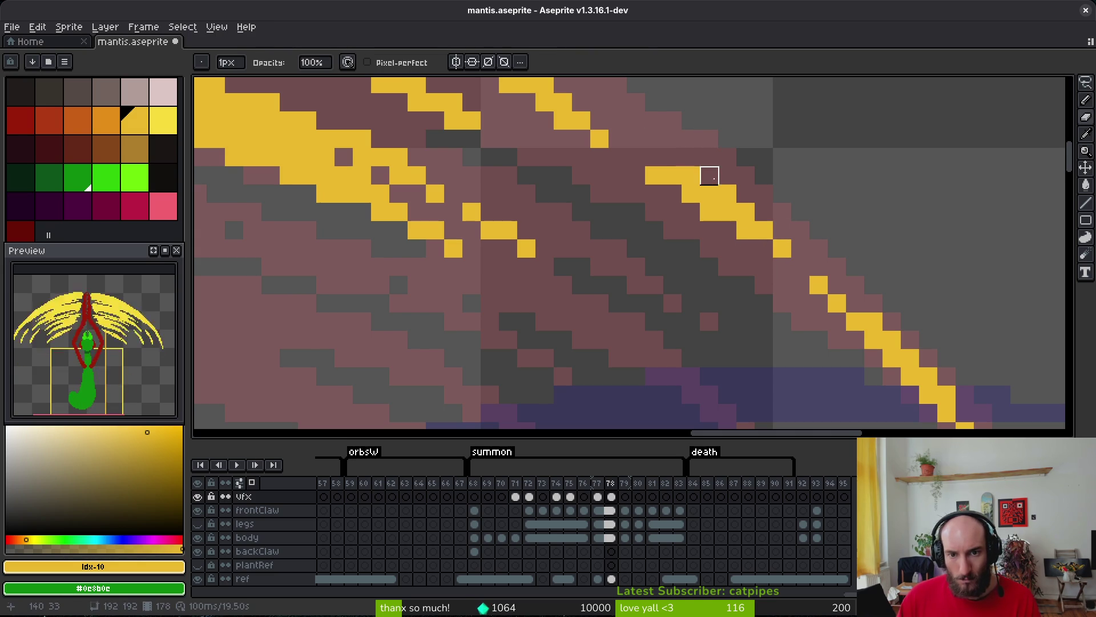
{"action": "key", "text": "b"}
Draw three more diagonal yellow streaks lower on the arc and add a single pixel.
{"action": "scroll", "coordinate": [758, 247], "scroll_direction": "down", "scroll_amount": 3}
{"action": "scroll", "coordinate": [643, 249], "scroll_direction": "up", "scroll_amount": 3}
{"action": "scroll", "coordinate": [644, 249], "scroll_direction": "down", "scroll_amount": 2}
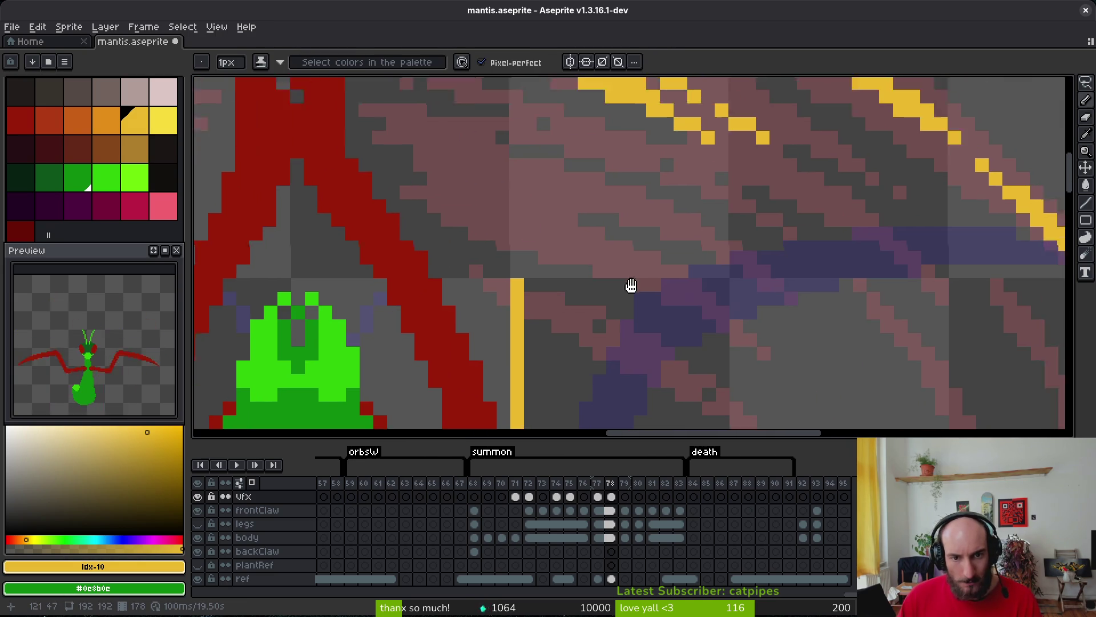
{"action": "scroll", "coordinate": [631, 286], "scroll_direction": "up", "scroll_amount": 2}
{"action": "left_click_drag", "start_coordinate": [443, 203], "coordinate": [608, 246]}
{"action": "left_click_drag", "start_coordinate": [538, 231], "coordinate": [641, 272]}
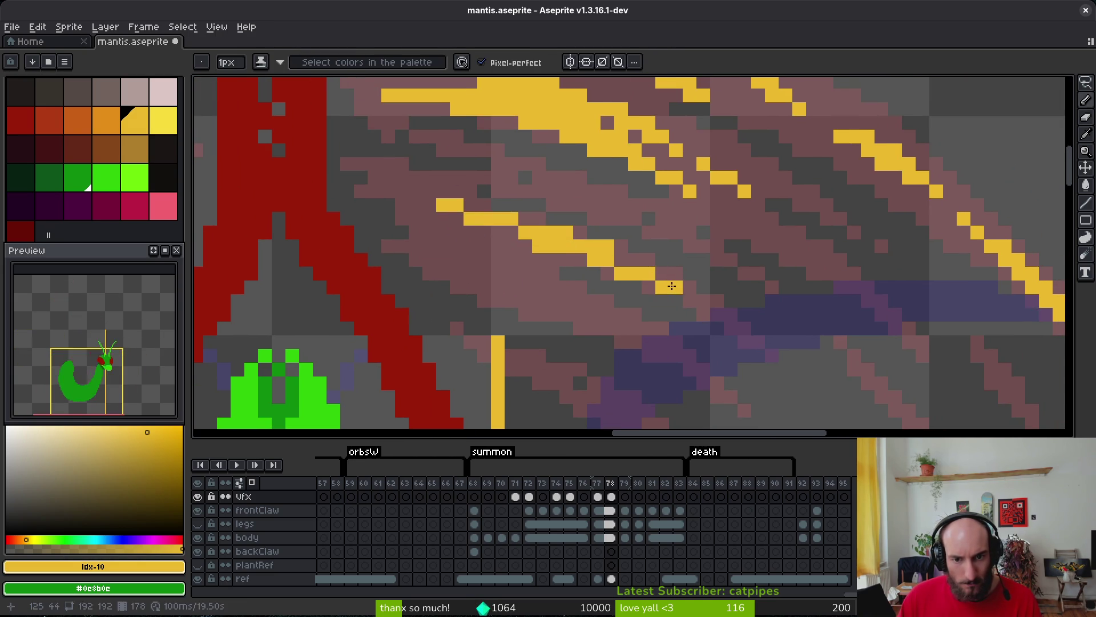
{"action": "mouse_move", "coordinate": [486, 271]}
{"action": "left_mouse_down"}
{"action": "mouse_move", "coordinate": [620, 330]}
{"action": "mouse_move", "coordinate": [444, 242]}
{"action": "mouse_move", "coordinate": [457, 260]}
{"action": "left_mouse_up"}
{"action": "scroll", "coordinate": [545, 303], "scroll_direction": "down", "scroll_amount": 5}
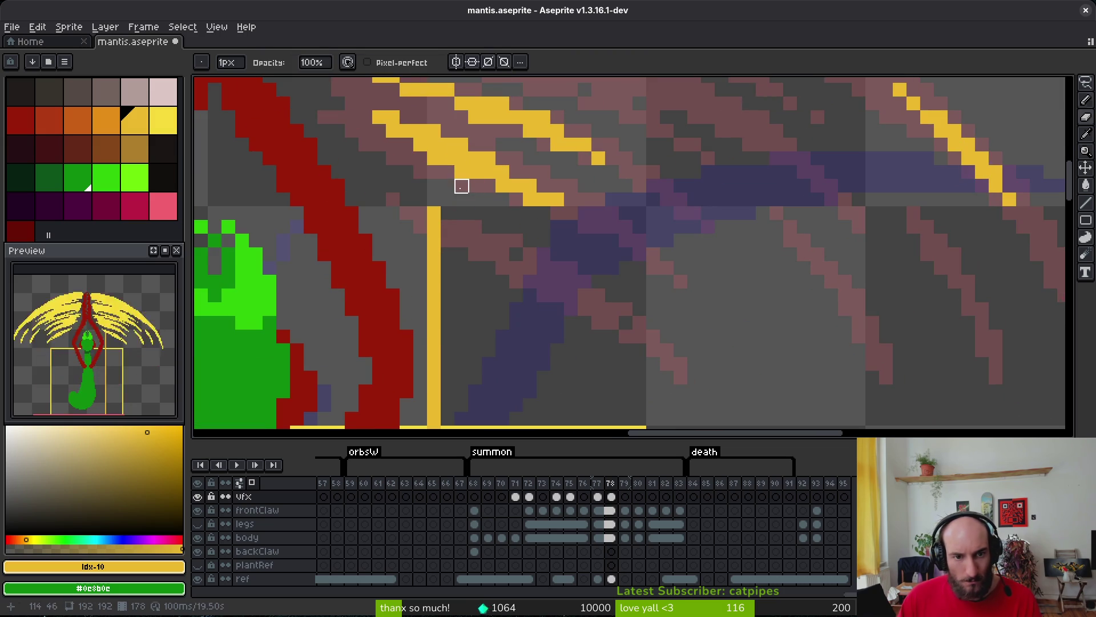
{"action": "left_click", "coordinate": [572, 212]}
{"action": "scroll", "coordinate": [573, 213], "scroll_direction": "down", "scroll_amount": 4}
Draw three more yellow diagonal streaks fanning down the right edge of the arc.
{"action": "scroll", "coordinate": [708, 251], "scroll_direction": "up", "scroll_amount": 4}
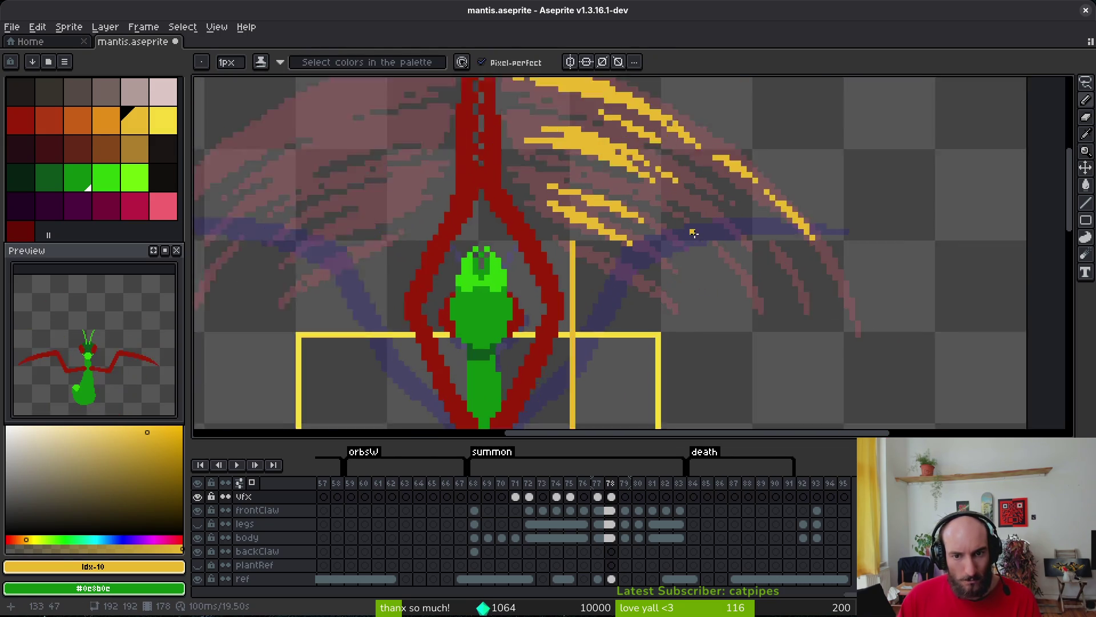
{"action": "mouse_move", "coordinate": [769, 281]}
{"action": "left_mouse_down"}
{"action": "mouse_move", "coordinate": [832, 369]}
{"action": "mouse_move", "coordinate": [659, 233]}
{"action": "left_mouse_up"}
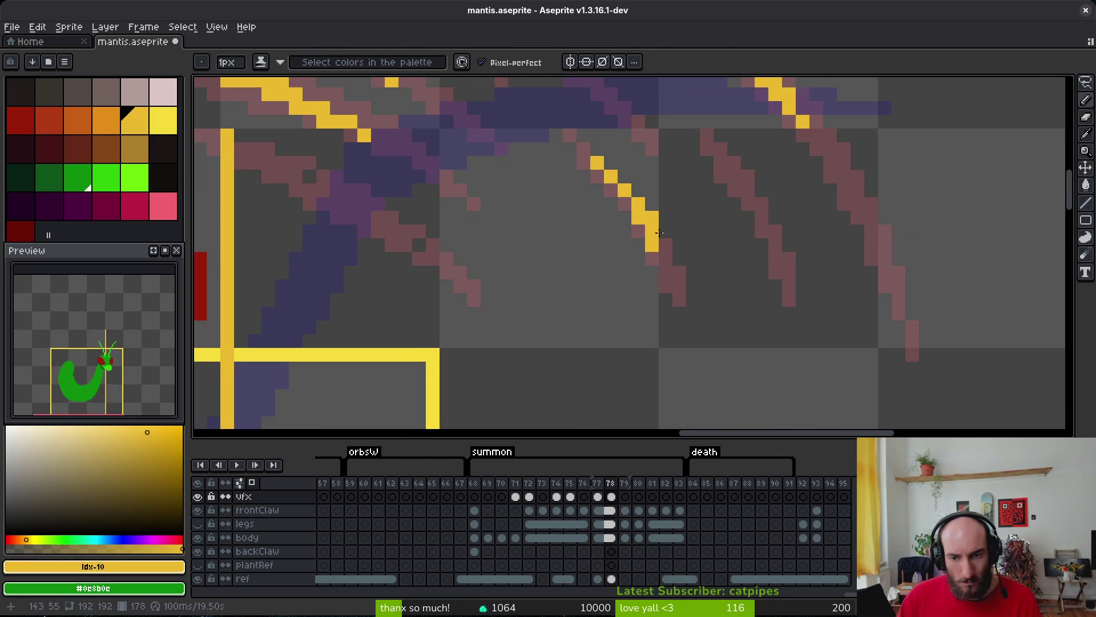
{"action": "left_click_drag", "start_coordinate": [737, 181], "coordinate": [778, 259]}
{"action": "left_click_drag", "start_coordinate": [857, 203], "coordinate": [899, 292]}
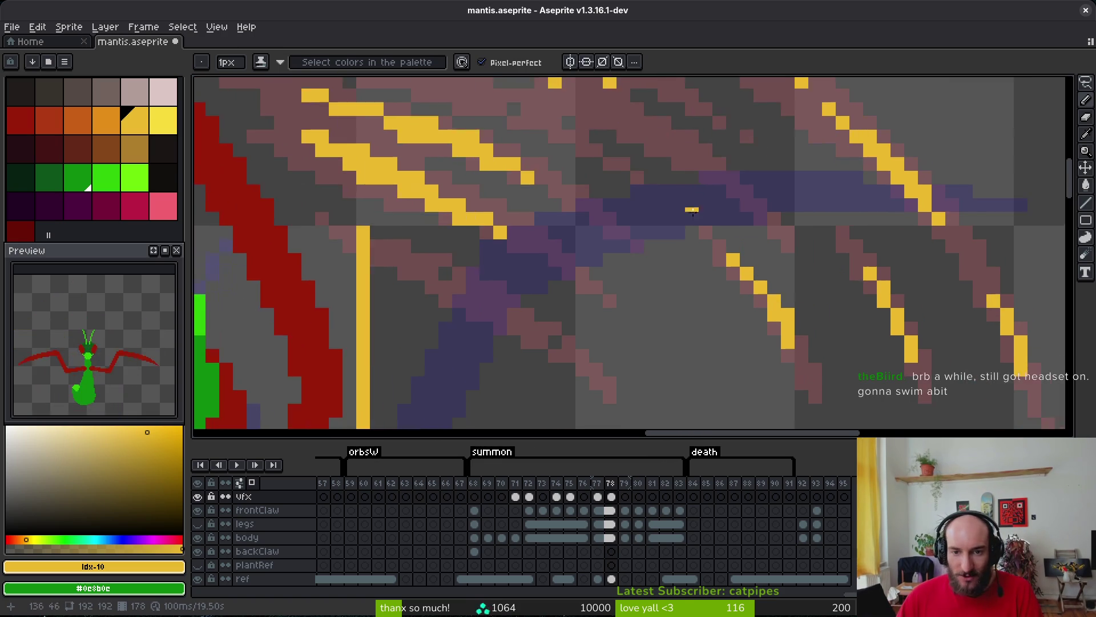
{"action": "scroll", "coordinate": [752, 246], "scroll_direction": "up", "scroll_amount": 2}
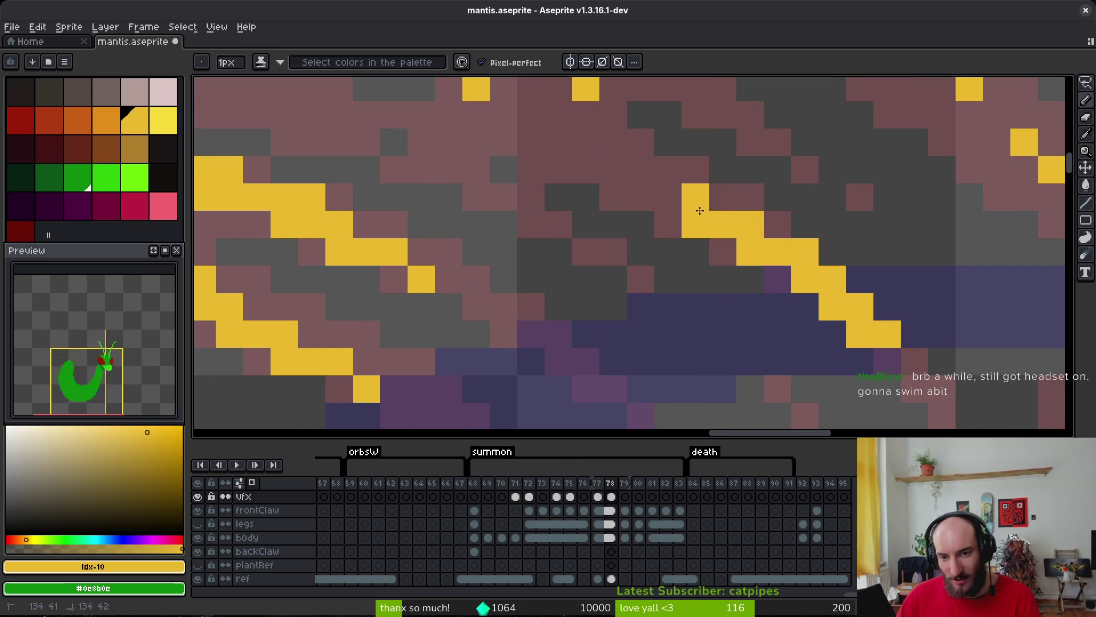
{"action": "scroll", "coordinate": [908, 360], "scroll_direction": "down", "scroll_amount": 3}
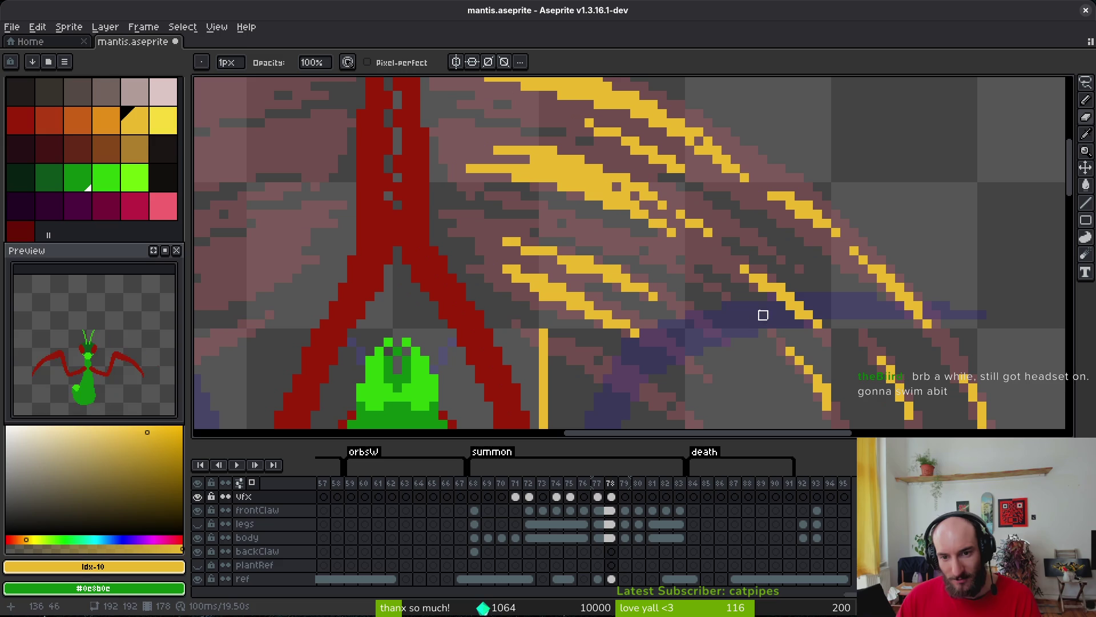
{"action": "scroll", "coordinate": [754, 274], "scroll_direction": "up", "scroll_amount": 3}
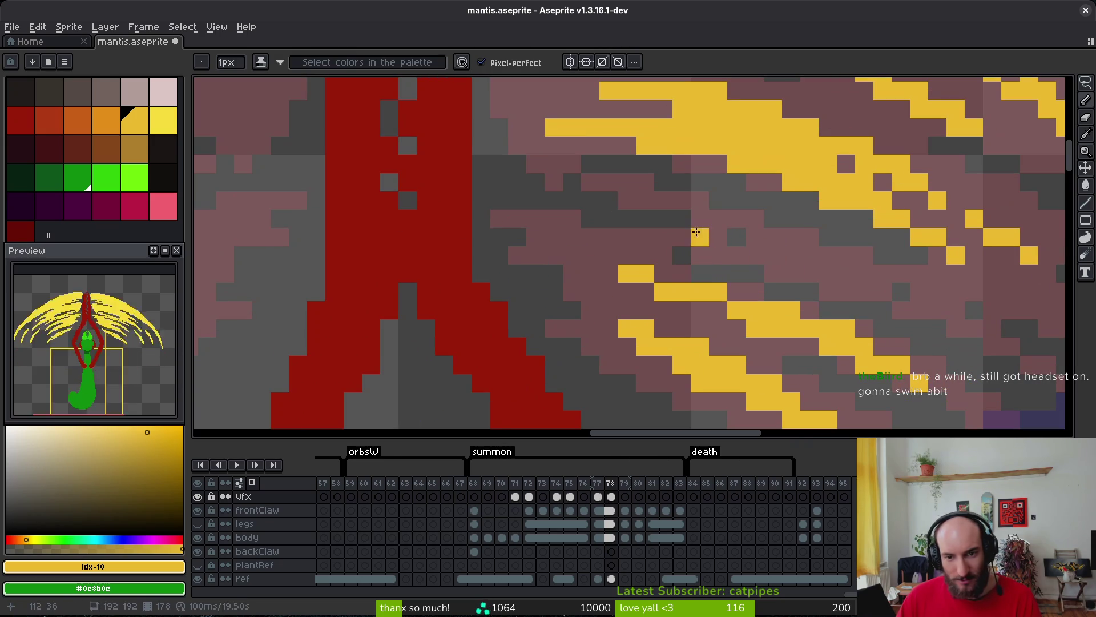
{"action": "scroll", "coordinate": [712, 229], "scroll_direction": "left", "scroll_amount": 5}
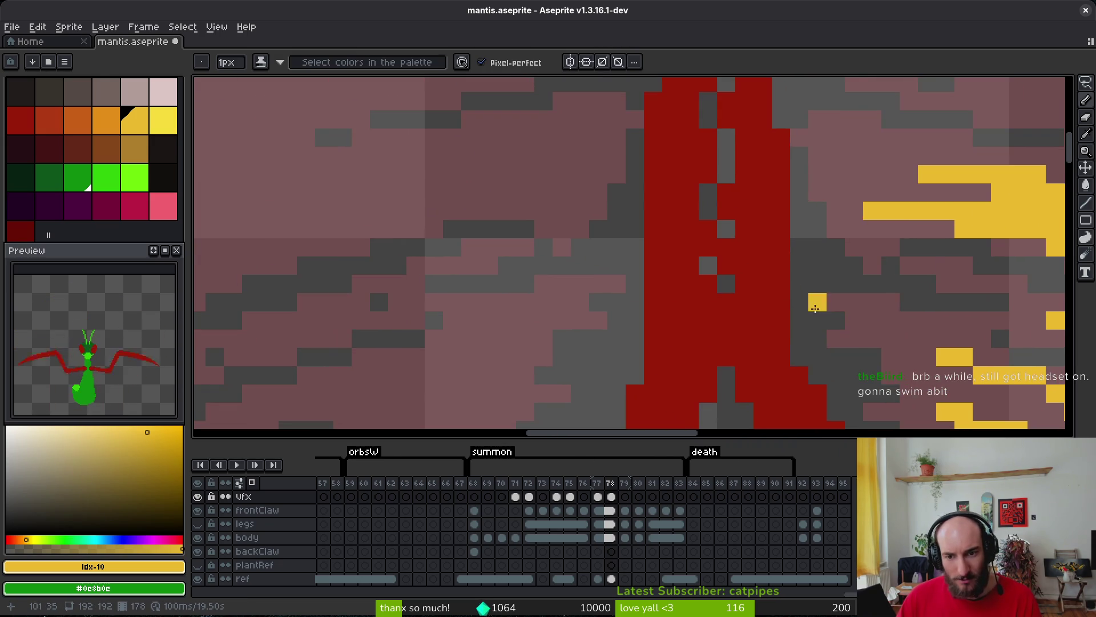
{"action": "scroll", "coordinate": [713, 246], "scroll_direction": "up", "scroll_amount": 3}
Paint yellow strokes across the streaks, redrawing one misplaced stroke in a better position.
{"action": "mouse_move", "coordinate": [706, 201]}
{"action": "left_mouse_down"}
{"action": "mouse_move", "coordinate": [765, 208]}
{"action": "mouse_move", "coordinate": [803, 239]}
{"action": "left_mouse_up"}
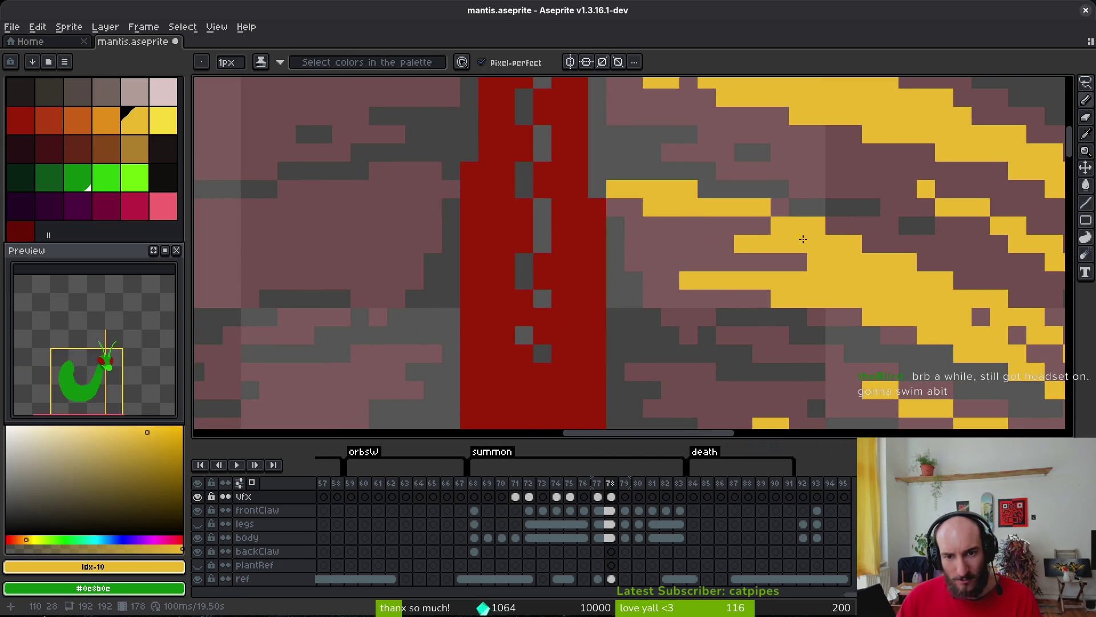
{"action": "scroll", "coordinate": [814, 305], "scroll_direction": "down", "scroll_amount": 3}
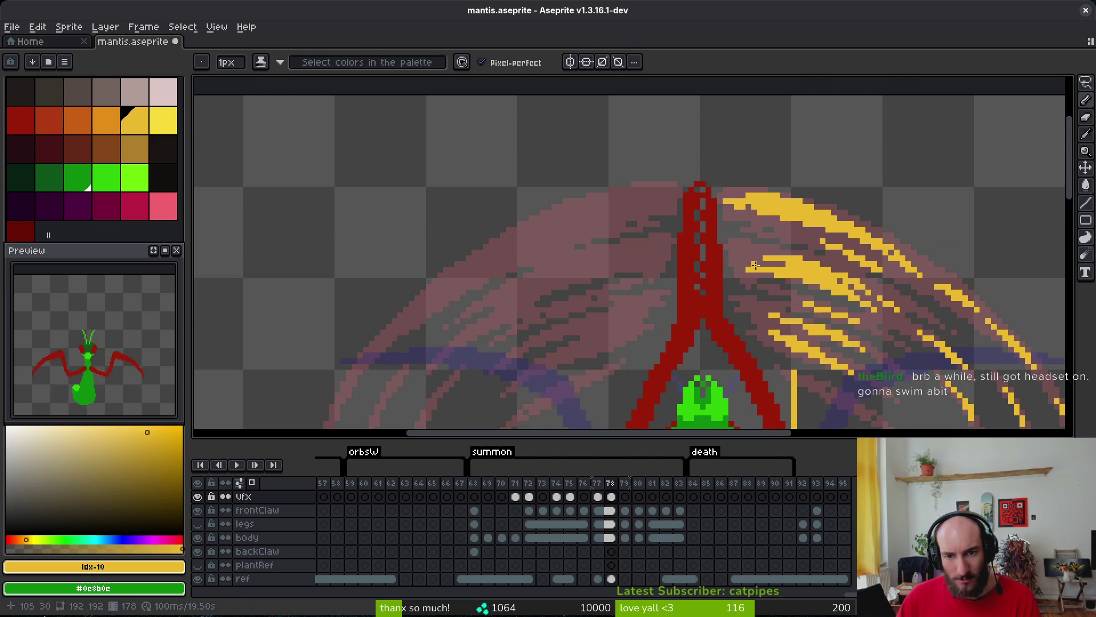
{"action": "scroll", "coordinate": [743, 275], "scroll_direction": "up", "scroll_amount": 3}
{"action": "mouse_move", "coordinate": [694, 220]}
{"action": "left_mouse_down"}
{"action": "mouse_move", "coordinate": [791, 221]}
{"action": "mouse_move", "coordinate": [874, 240]}
{"action": "left_mouse_up"}
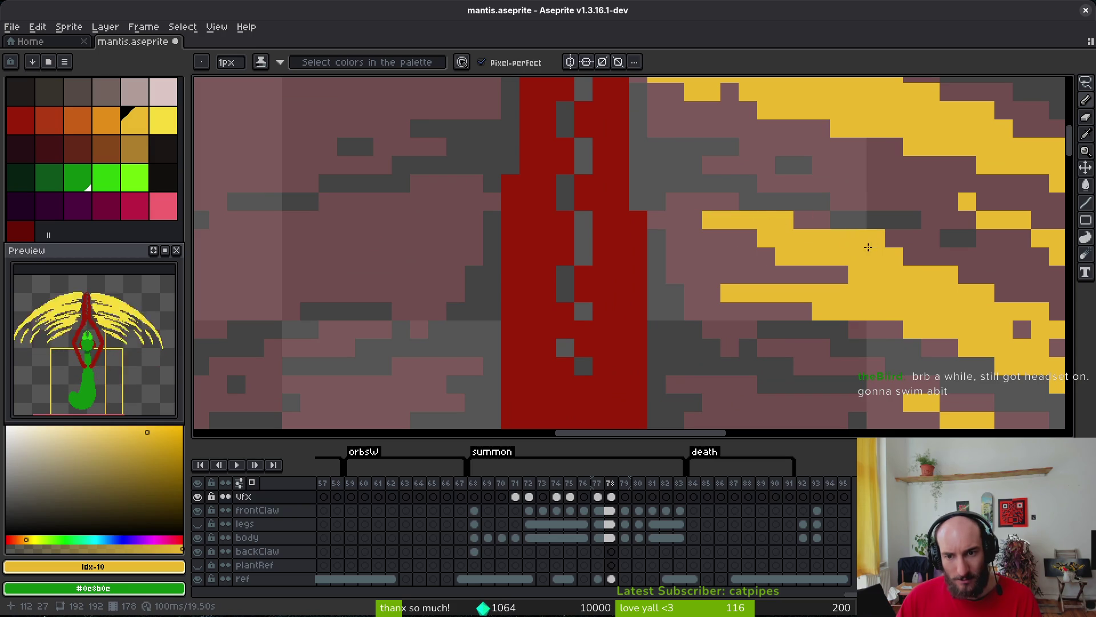
{"action": "key", "text": "ctrl+z"}
{"action": "left_click_drag", "start_coordinate": [695, 201], "coordinate": [835, 228]}
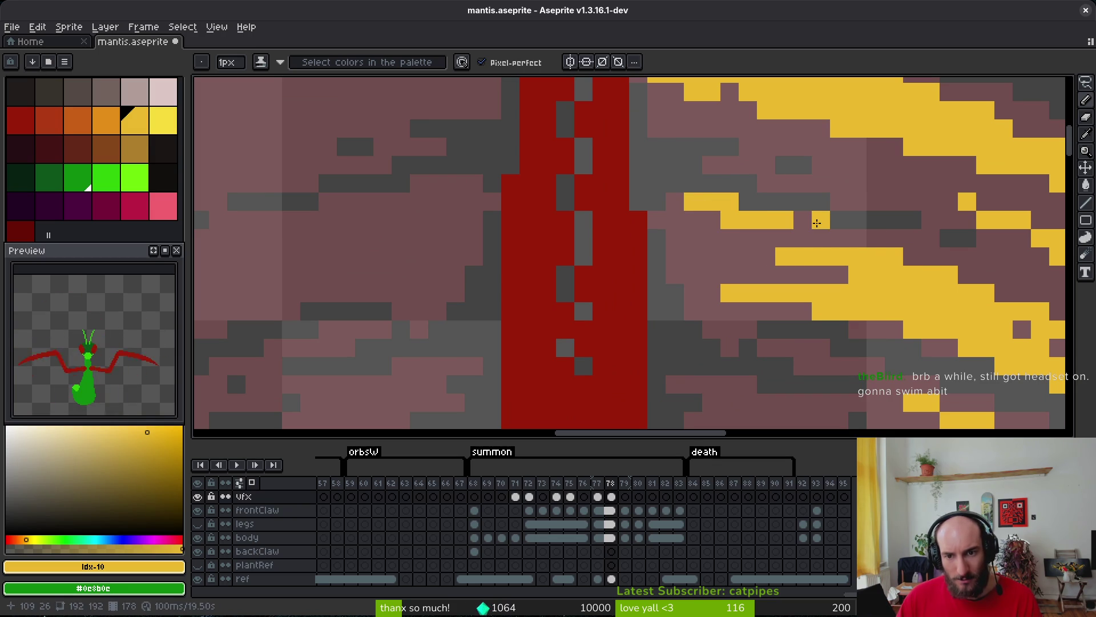
{"action": "left_click_drag", "start_coordinate": [840, 168], "coordinate": [911, 196]}
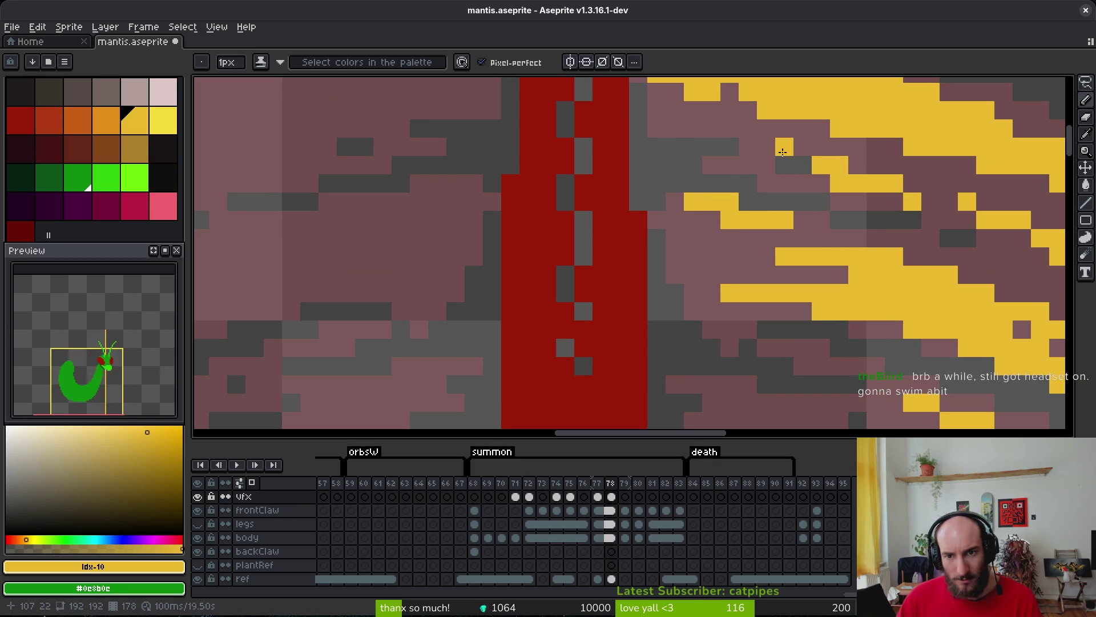
{"action": "scroll", "coordinate": [660, 207], "scroll_direction": "down", "scroll_amount": 3}
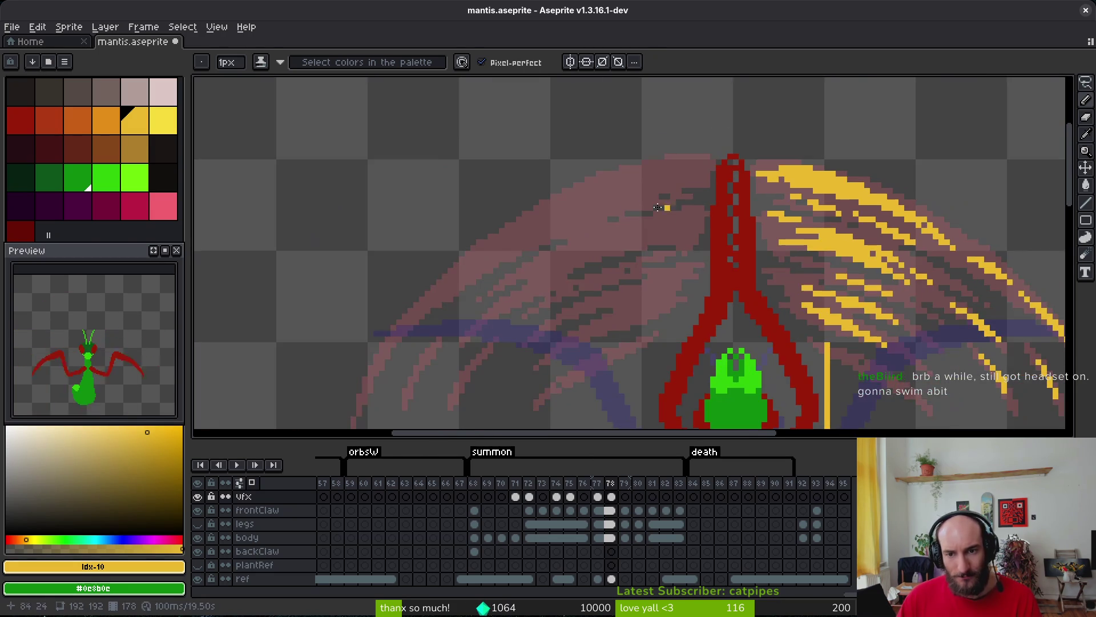
{"action": "scroll", "coordinate": [657, 207], "scroll_direction": "down", "scroll_amount": 1}
Outline one yellow stroke with the lasso, then draw a diagonal run of yellow pixels below it.
{"action": "key", "text": "q"}
{"action": "left_click_drag", "start_coordinate": [743, 108], "coordinate": [855, 155]}
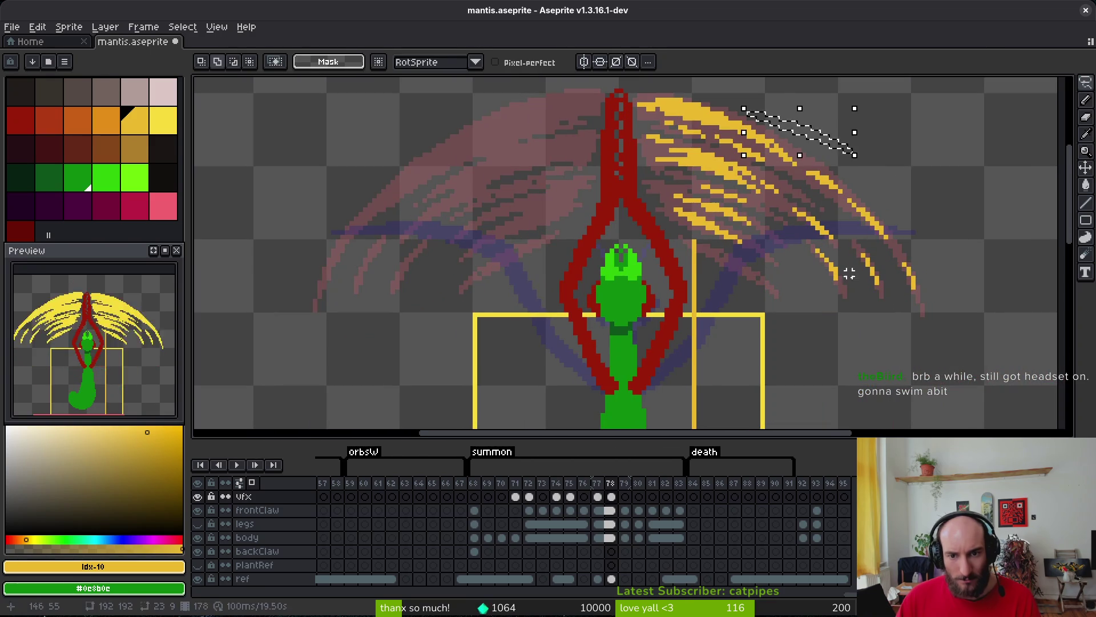
{"action": "key", "text": "b"}
{"action": "scroll", "coordinate": [849, 274], "scroll_direction": "up", "scroll_amount": 5}
{"action": "mouse_move", "coordinate": [663, 220]}
{"action": "left_mouse_down"}
{"action": "mouse_move", "coordinate": [868, 341]}
{"action": "mouse_move", "coordinate": [796, 291]}
{"action": "left_mouse_up"}
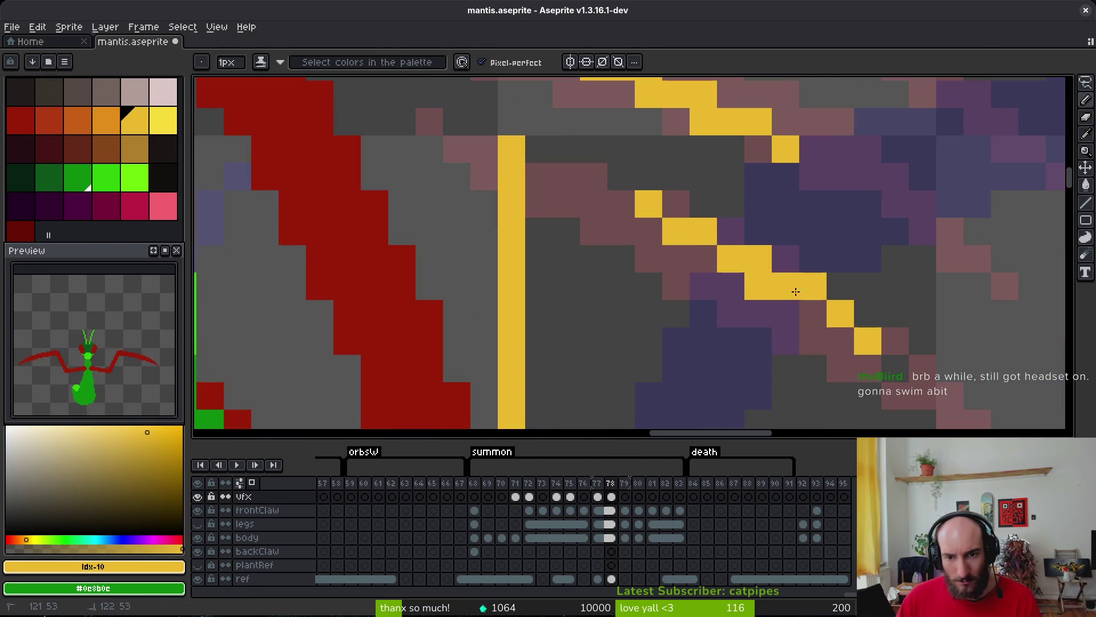
{"action": "scroll", "coordinate": [952, 396], "scroll_direction": "down", "scroll_amount": 2}
{"action": "scroll", "coordinate": [783, 219], "scroll_direction": "up", "scroll_amount": 2}
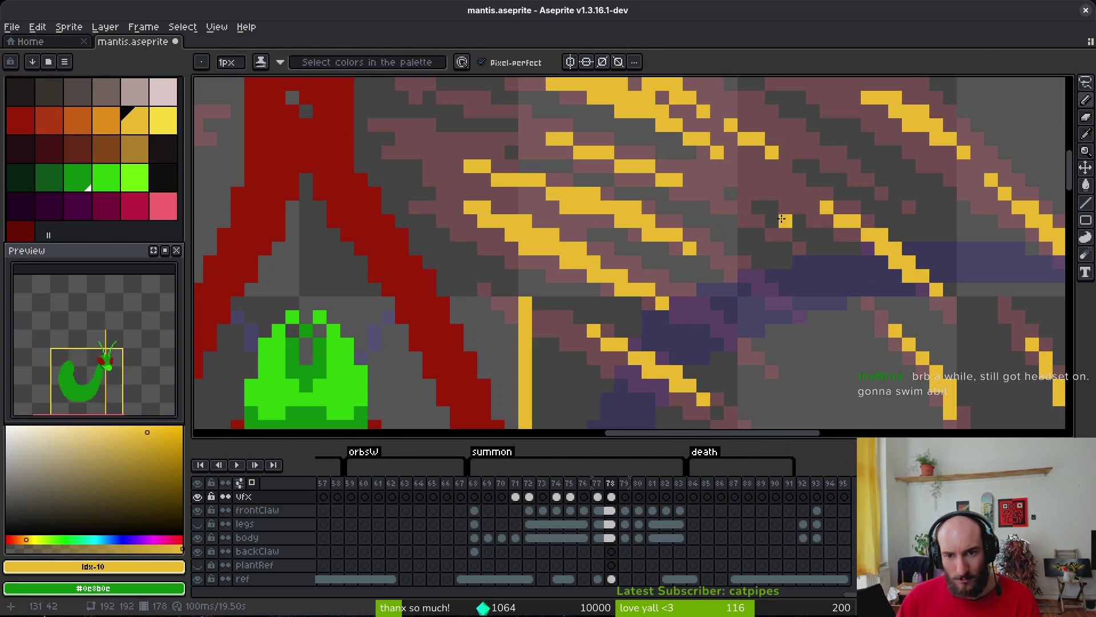
{"action": "scroll", "coordinate": [765, 191], "scroll_direction": "down", "scroll_amount": 5}
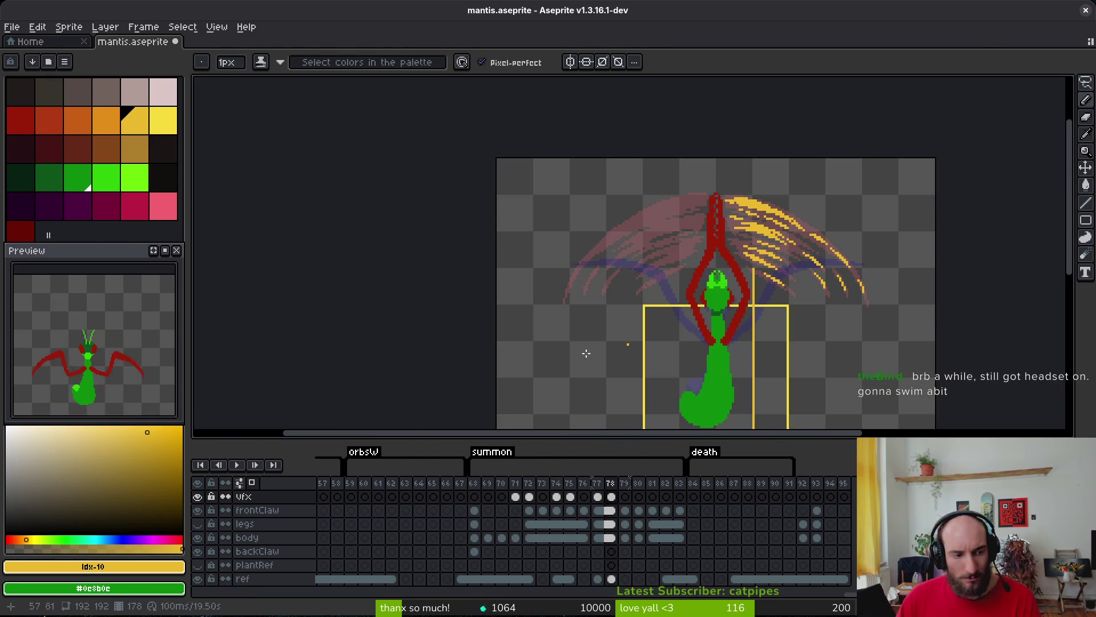
Copy the right-side yellow strokes, flip them onto the mantis's left side, then advance to frame 79.
{"action": "key", "text": "q"}
{"action": "mouse_move", "coordinate": [817, 186]}
{"action": "left_mouse_down"}
{"action": "mouse_move", "coordinate": [803, 354]}
{"action": "mouse_move", "coordinate": [890, 202]}
{"action": "left_mouse_up"}
{"action": "key", "text": "ctrl+c"}
{"action": "key", "text": "ctrl+v"}
{"action": "key", "text": "shift+h"}
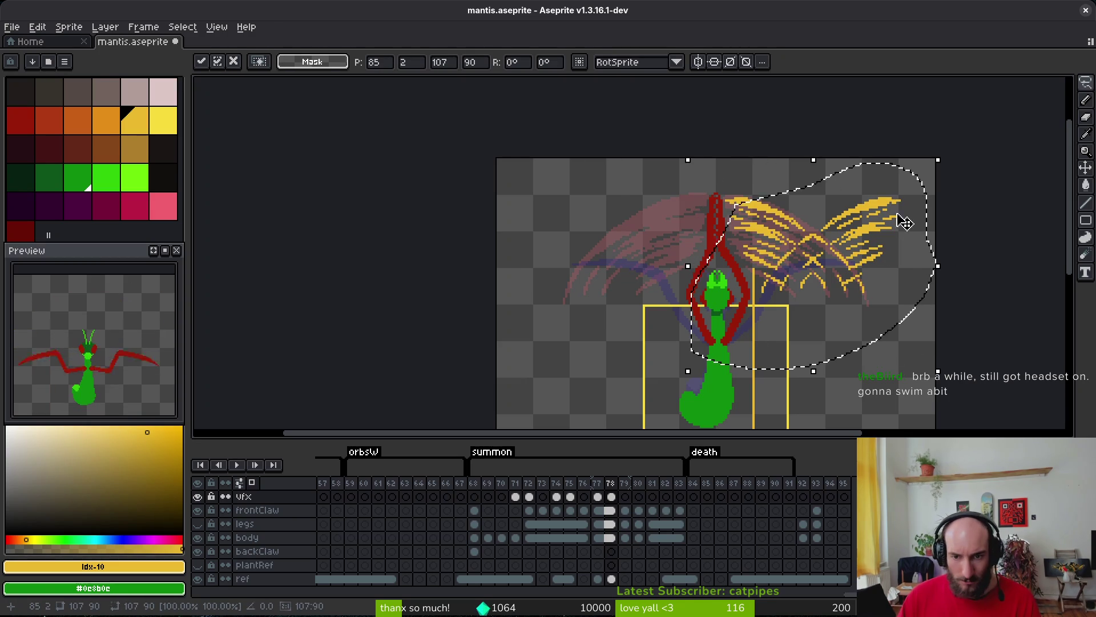
{"action": "mouse_move", "coordinate": [853, 240]}
{"action": "left_mouse_down"}
{"action": "mouse_move", "coordinate": [613, 245]}
{"action": "mouse_move", "coordinate": [661, 240]}
{"action": "left_mouse_up"}
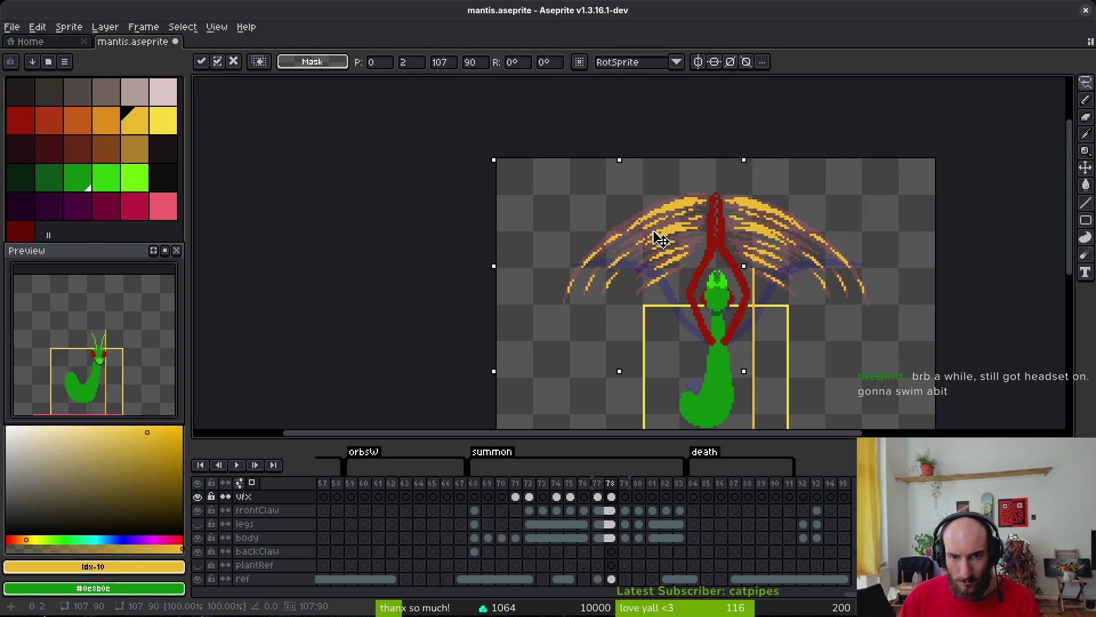
{"action": "key", "text": "ctrl+d"}
{"action": "key", "text": "period"}
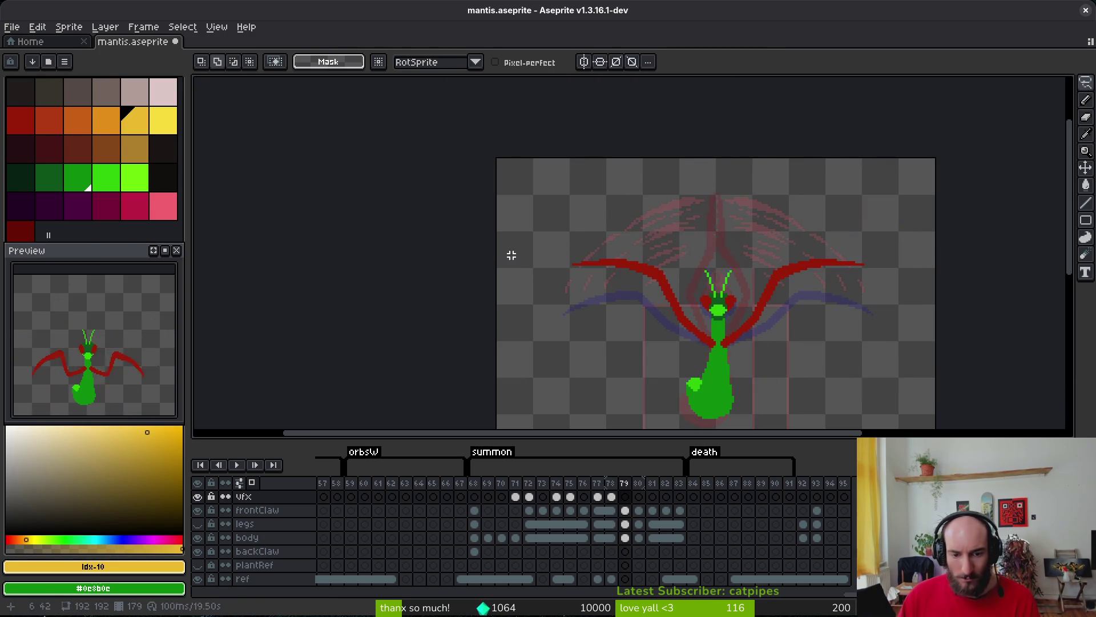
Pick orange and redraw a straight orange line along the faded slash streak.
{"action": "left_click", "coordinate": [104, 122]}
{"action": "key", "text": "b"}
{"action": "scroll", "coordinate": [789, 227], "scroll_direction": "up", "scroll_amount": 4}
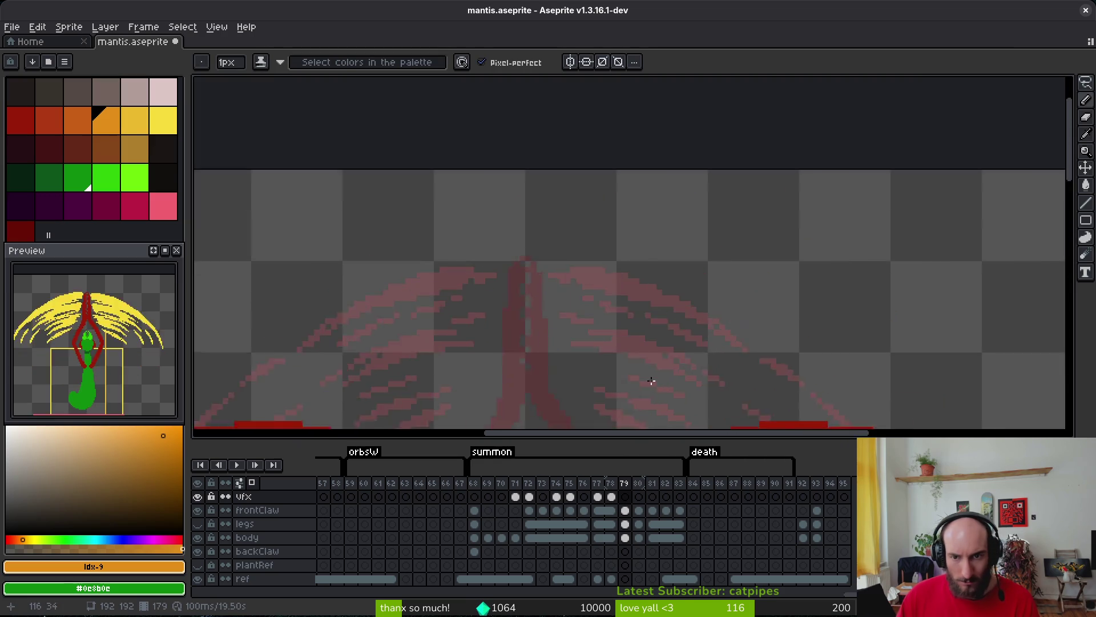
{"action": "scroll", "coordinate": [612, 277], "scroll_direction": "up", "scroll_amount": 2}
{"action": "left_click", "coordinate": [430, 186]}
{"action": "left_click", "coordinate": [694, 279], "text": "shift"}
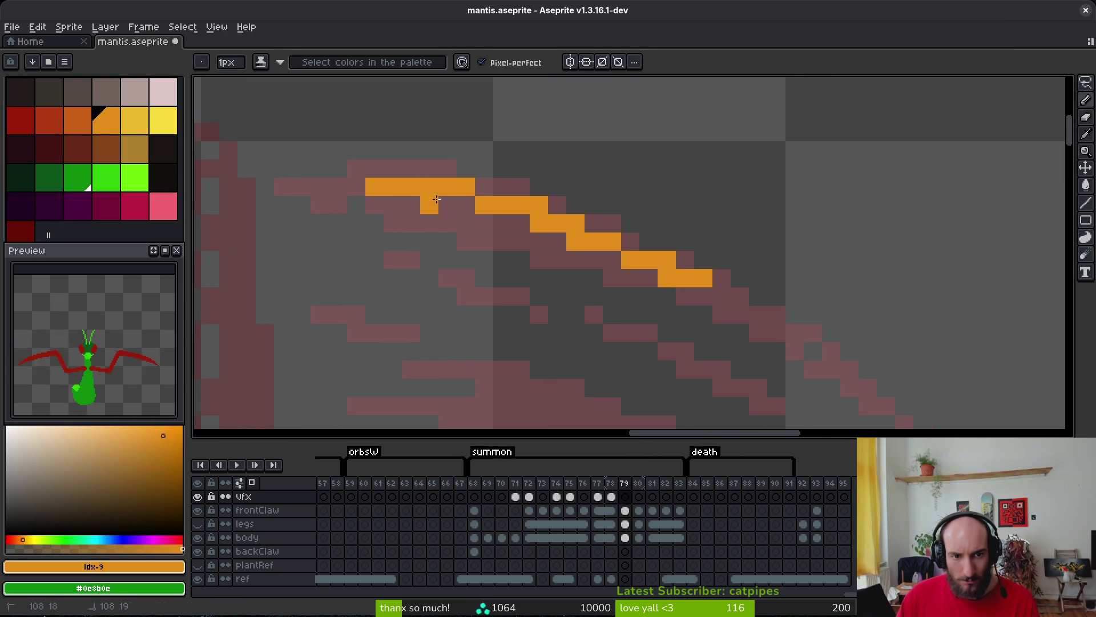
{"action": "left_click", "coordinate": [375, 186], "text": "shift"}
Continue orange pixels down-right along the streak to its lower end near the claw.
{"action": "left_click_drag", "start_coordinate": [984, 424], "coordinate": [821, 295]}
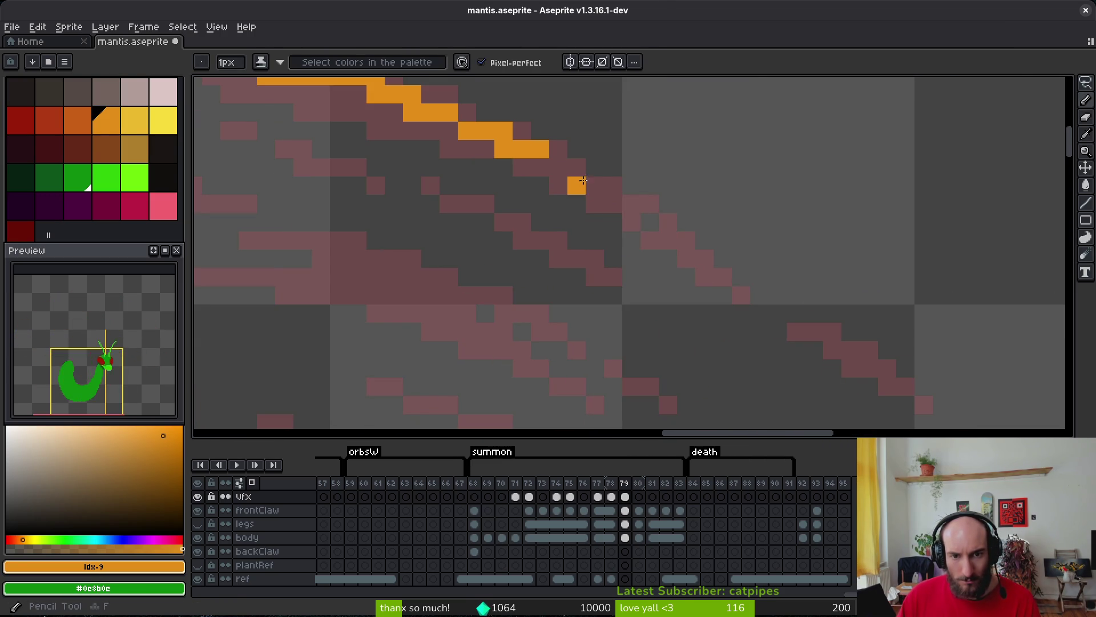
{"action": "left_click", "coordinate": [650, 221], "text": "shift"}
{"action": "left_click", "coordinate": [705, 258]}
{"action": "left_click_drag", "start_coordinate": [736, 249], "coordinate": [642, 187]}
{"action": "left_click", "coordinate": [756, 288]}
{"action": "left_click_drag", "start_coordinate": [774, 307], "coordinate": [788, 308]}
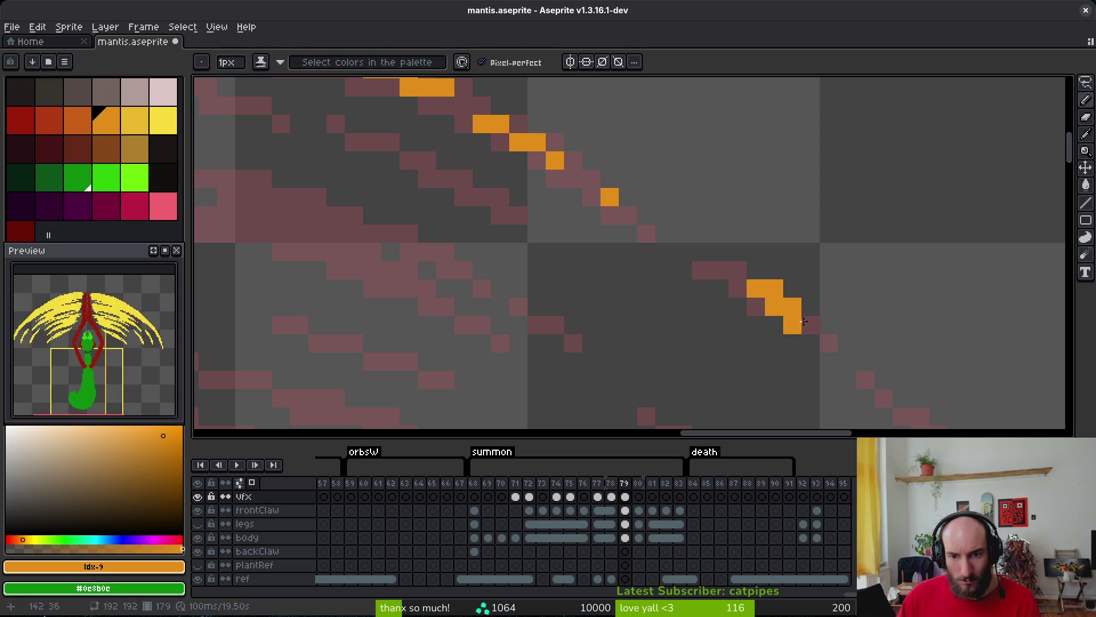
{"action": "left_click", "coordinate": [845, 340]}
{"action": "left_click_drag", "start_coordinate": [845, 340], "coordinate": [649, 193]}
{"action": "left_click_drag", "start_coordinate": [761, 283], "coordinate": [779, 319]}
{"action": "left_click", "coordinate": [827, 340]}
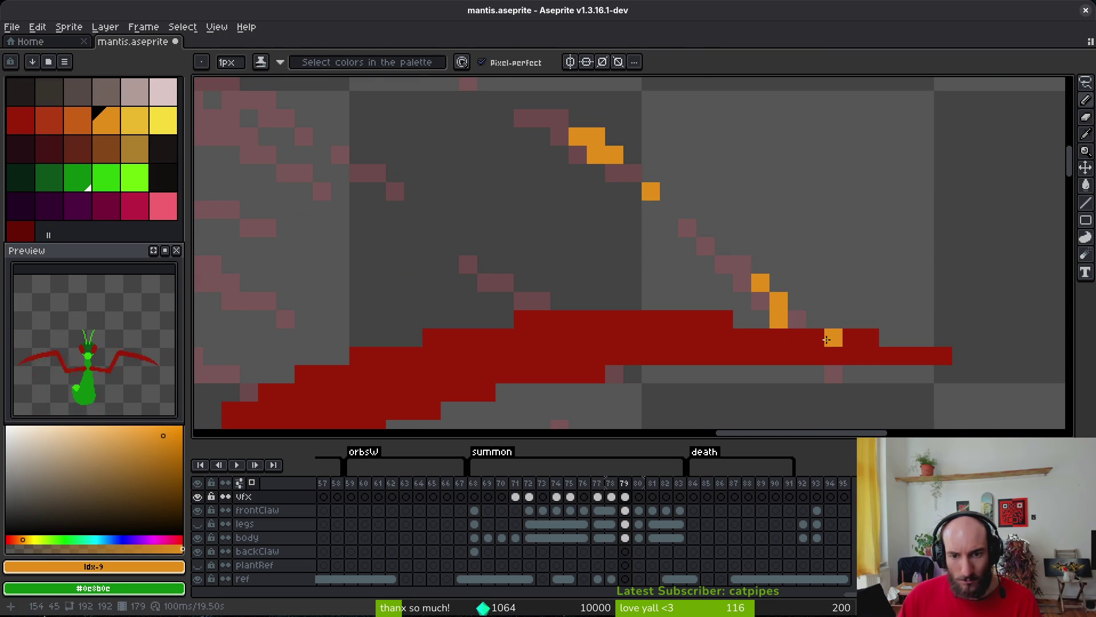
Paint two orange diagonal strokes along the right-side streaks.
{"action": "key", "text": "e"}
{"action": "scroll", "coordinate": [787, 320], "scroll_direction": "down", "scroll_amount": 3}
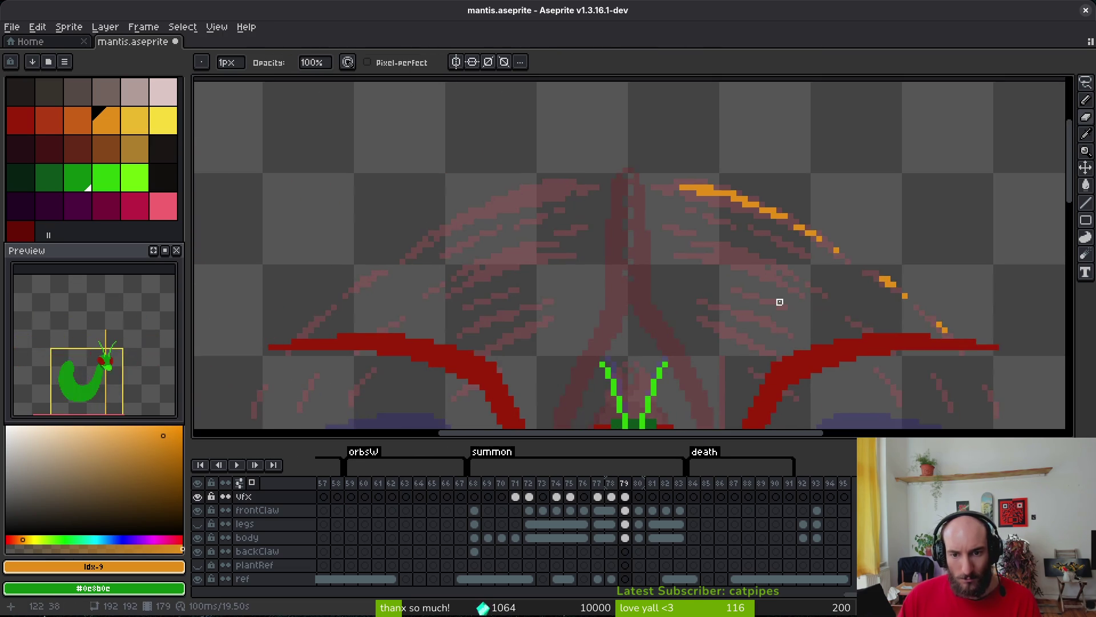
{"action": "scroll", "coordinate": [758, 240], "scroll_direction": "up", "scroll_amount": 1}
{"action": "key", "text": "b"}
{"action": "scroll", "coordinate": [742, 228], "scroll_direction": "up", "scroll_amount": 2}
{"action": "mouse_move", "coordinate": [605, 178]}
{"action": "left_mouse_down"}
{"action": "mouse_move", "coordinate": [735, 232]}
{"action": "mouse_move", "coordinate": [731, 221]}
{"action": "left_mouse_up"}
{"action": "left_click_drag", "start_coordinate": [751, 269], "coordinate": [830, 308]}
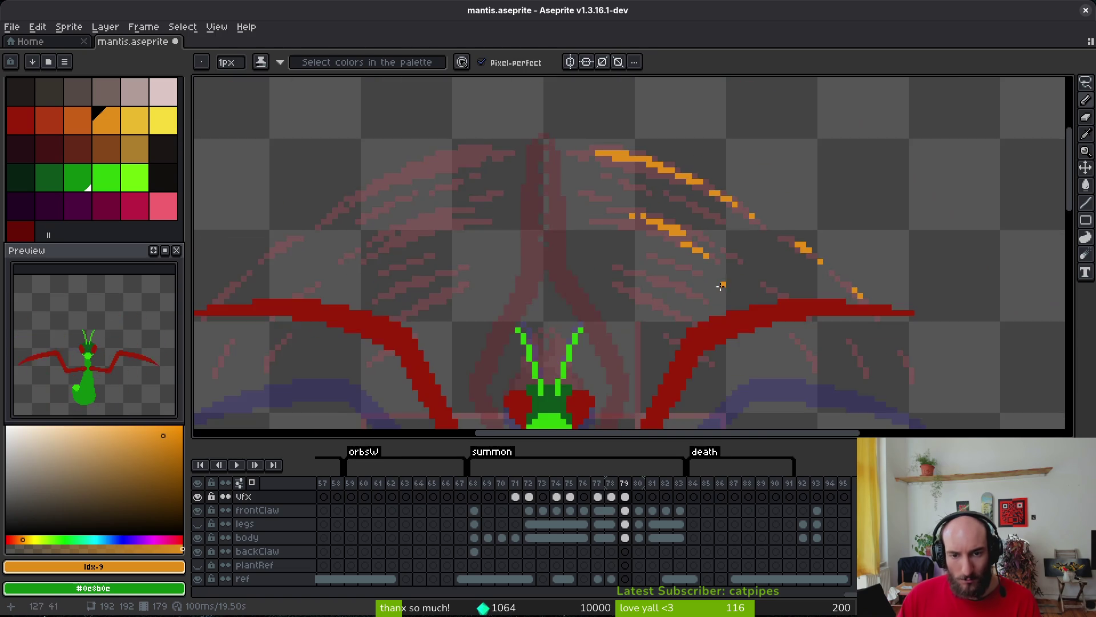
Add orange pixels along an inner streak and a short orange diagonal.
{"action": "scroll", "coordinate": [605, 194], "scroll_direction": "down", "scroll_amount": 5}
{"action": "scroll", "coordinate": [651, 285], "scroll_direction": "up", "scroll_amount": 4}
{"action": "left_click_drag", "start_coordinate": [639, 289], "coordinate": [626, 289]}
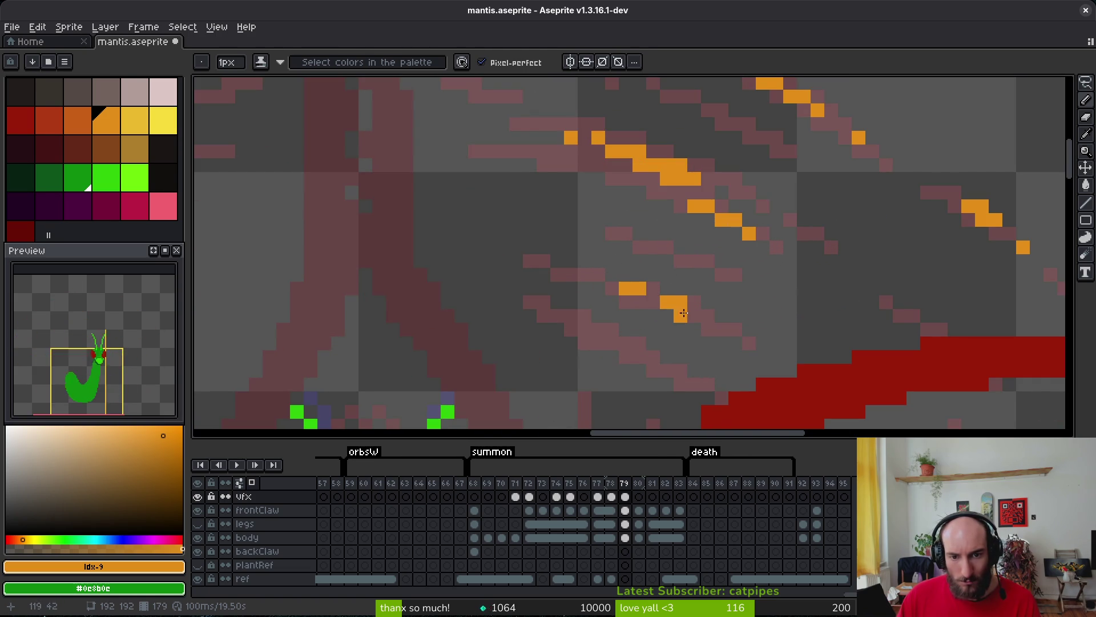
{"action": "left_click", "coordinate": [708, 315]}
{"action": "scroll", "coordinate": [600, 268], "scroll_direction": "up", "scroll_amount": 2}
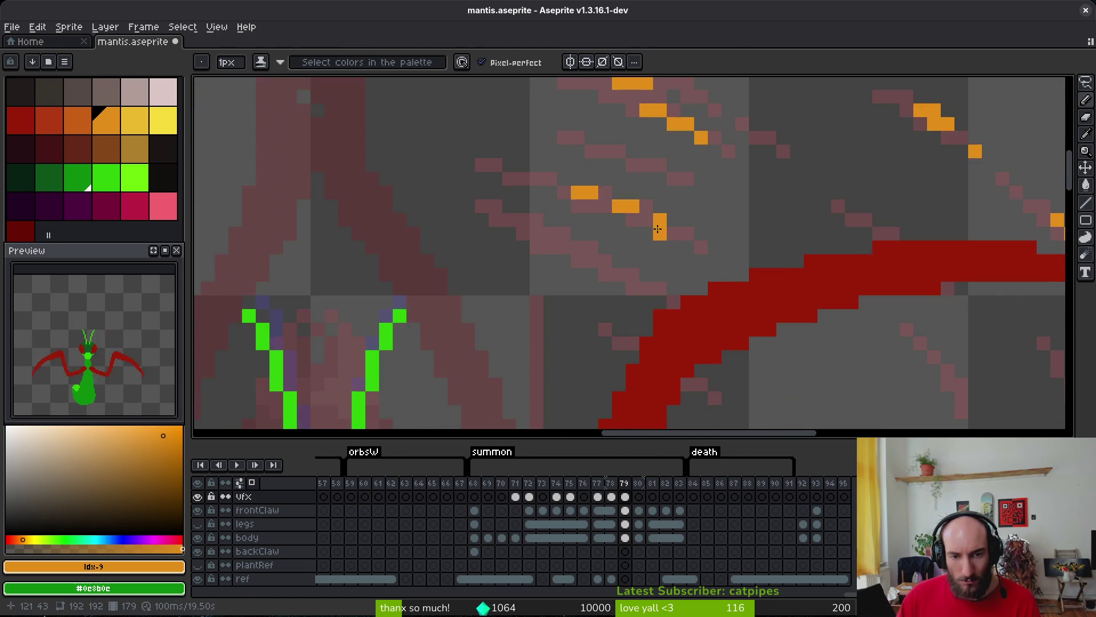
{"action": "left_click_drag", "start_coordinate": [463, 210], "coordinate": [545, 239]}
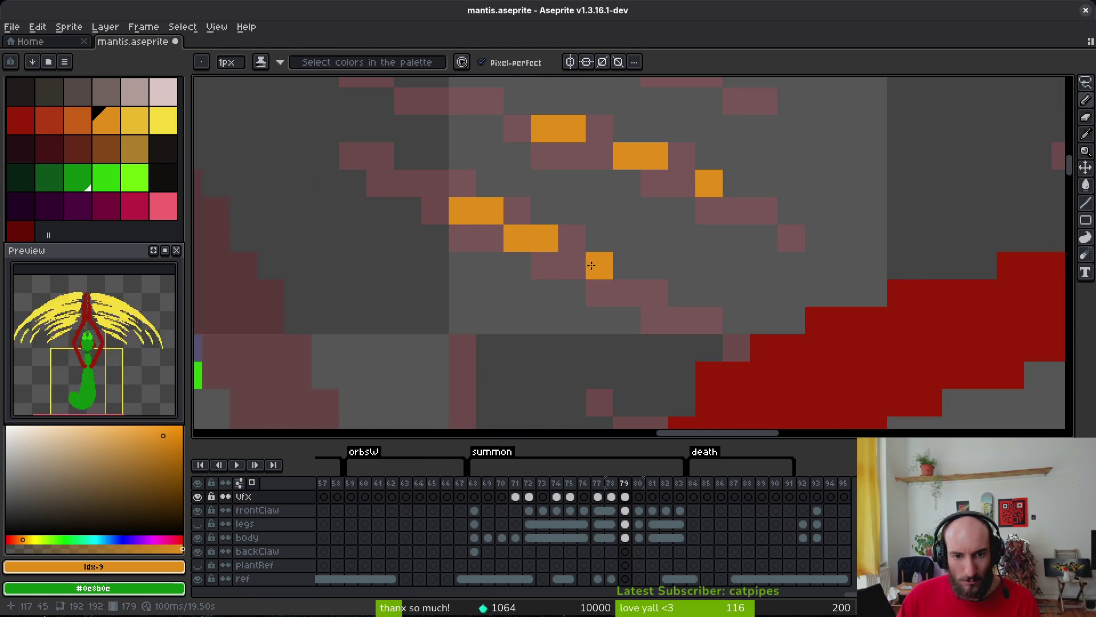
Extend the slash row with more orange pixels and strokes.
{"action": "scroll", "coordinate": [596, 266], "scroll_direction": "down", "scroll_amount": 4}
{"action": "scroll", "coordinate": [748, 294], "scroll_direction": "up", "scroll_amount": 4}
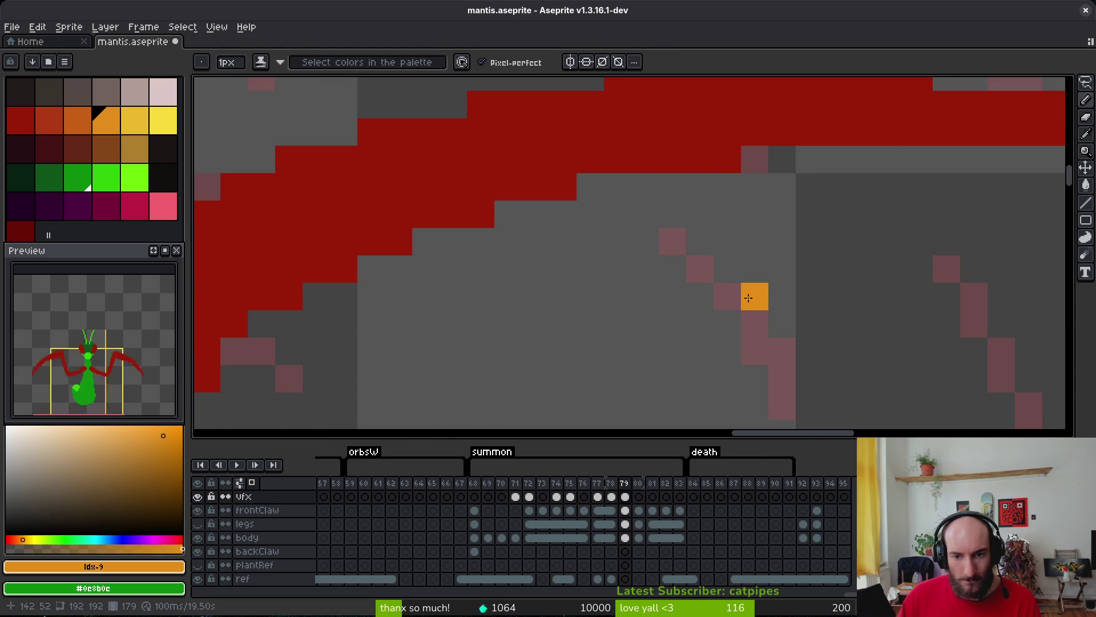
{"action": "left_click", "coordinate": [781, 388]}
{"action": "scroll", "coordinate": [872, 387], "scroll_direction": "down", "scroll_amount": 4}
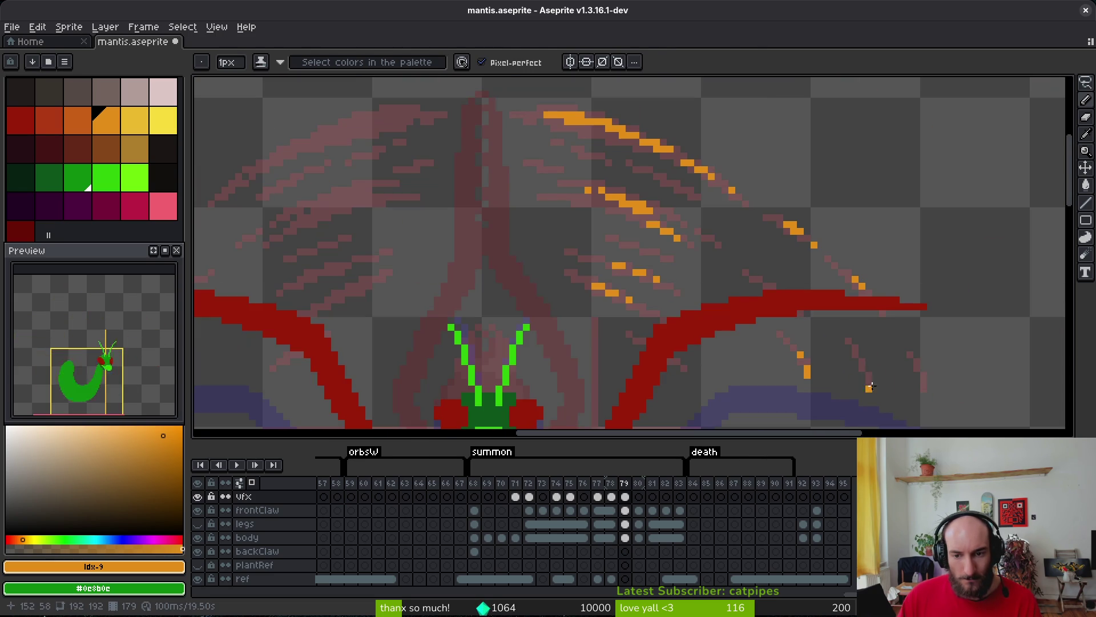
{"action": "scroll", "coordinate": [554, 196], "scroll_direction": "up", "scroll_amount": 6}
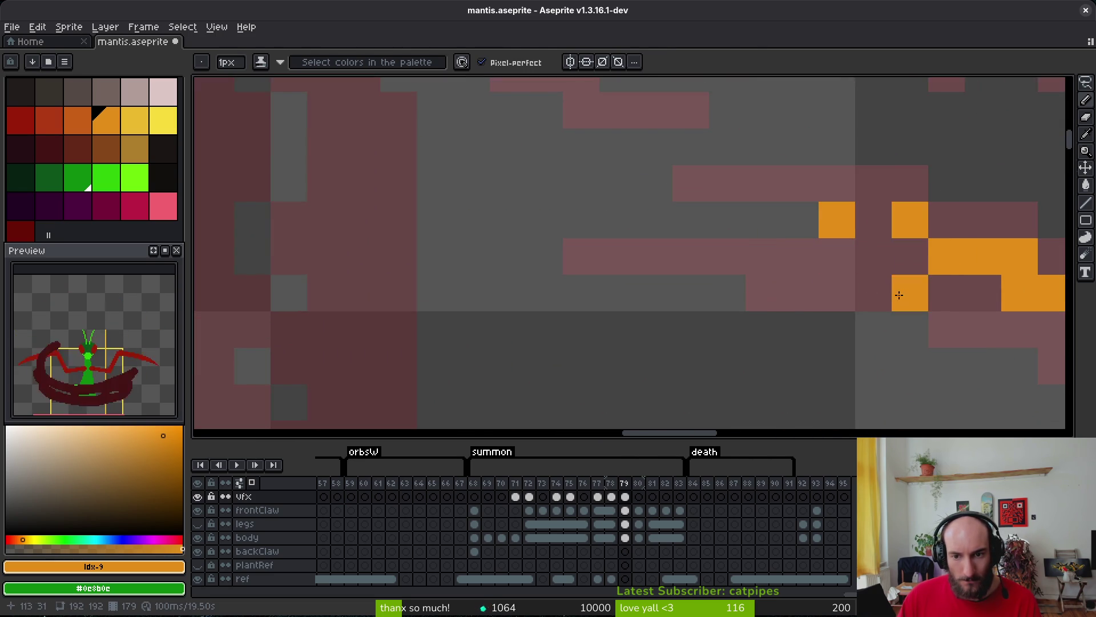
{"action": "left_click_drag", "start_coordinate": [405, 189], "coordinate": [497, 192]}
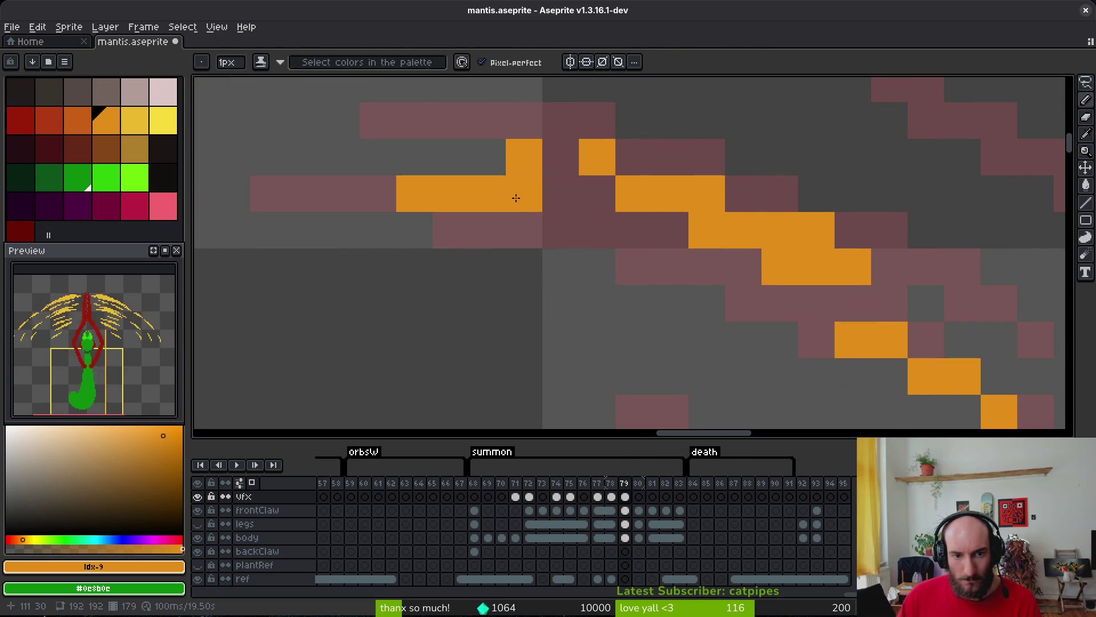
{"action": "left_click_drag", "start_coordinate": [568, 216], "coordinate": [702, 263]}
{"action": "key", "text": "e"}
{"action": "key", "text": "b"}
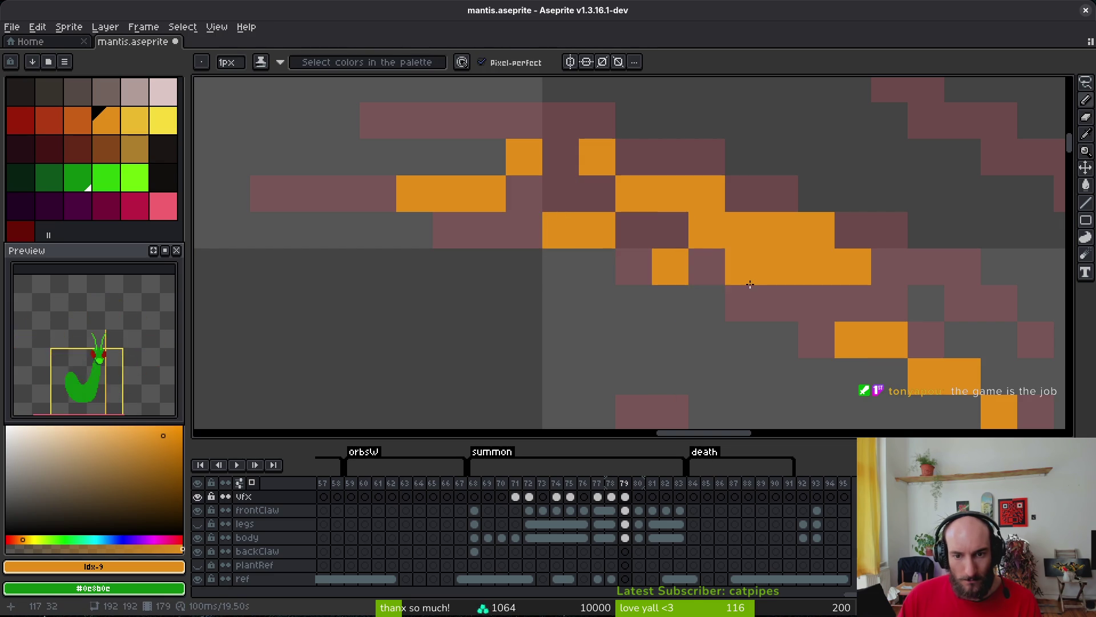
Save mantis.aseprite, erase two stray orange pixels in the slash, and save again.
{"action": "key", "text": "ctrl+s"}
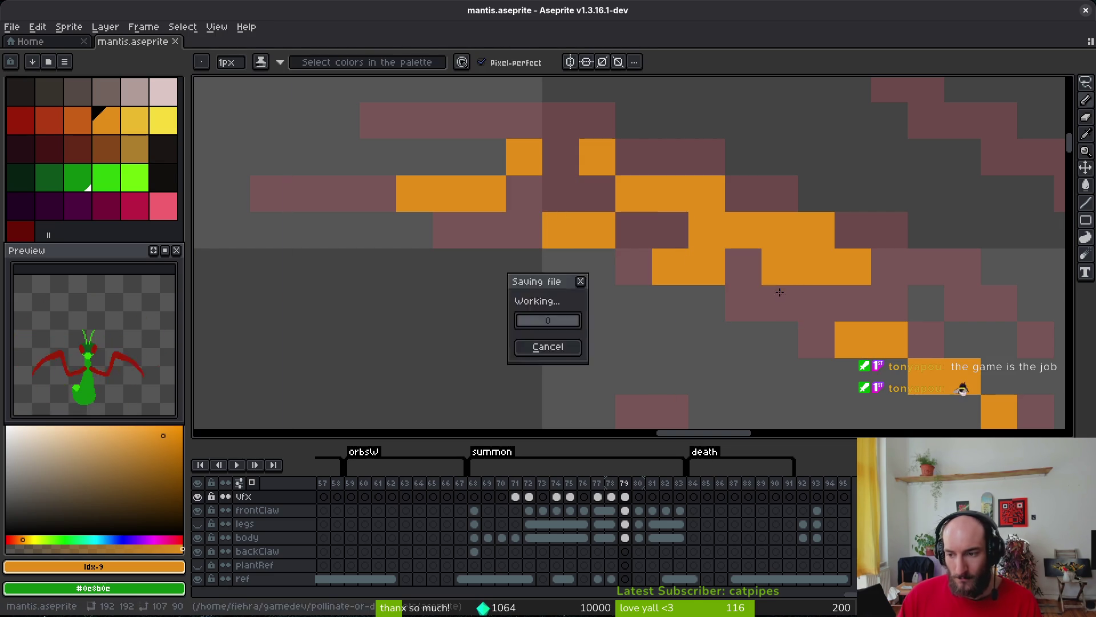
{"action": "key", "text": "e"}
{"action": "left_click", "coordinate": [705, 300]}
{"action": "left_click", "coordinate": [704, 264]}
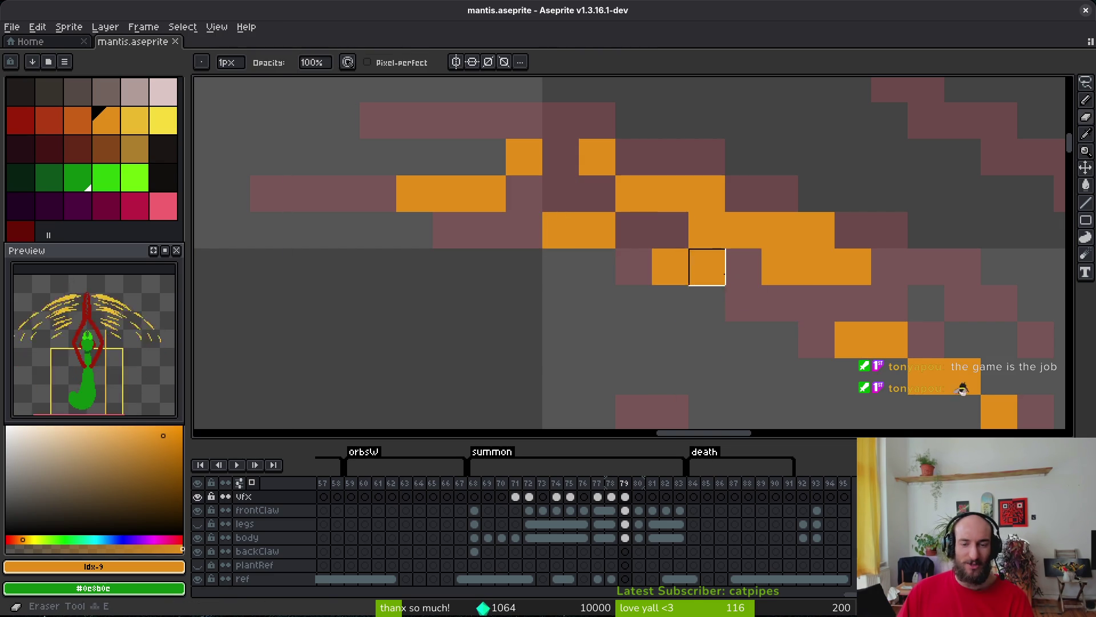
{"action": "key", "text": "b"}
{"action": "scroll", "coordinate": [678, 270], "scroll_direction": "down", "scroll_amount": 3}
{"action": "key", "text": "ctrl+s"}
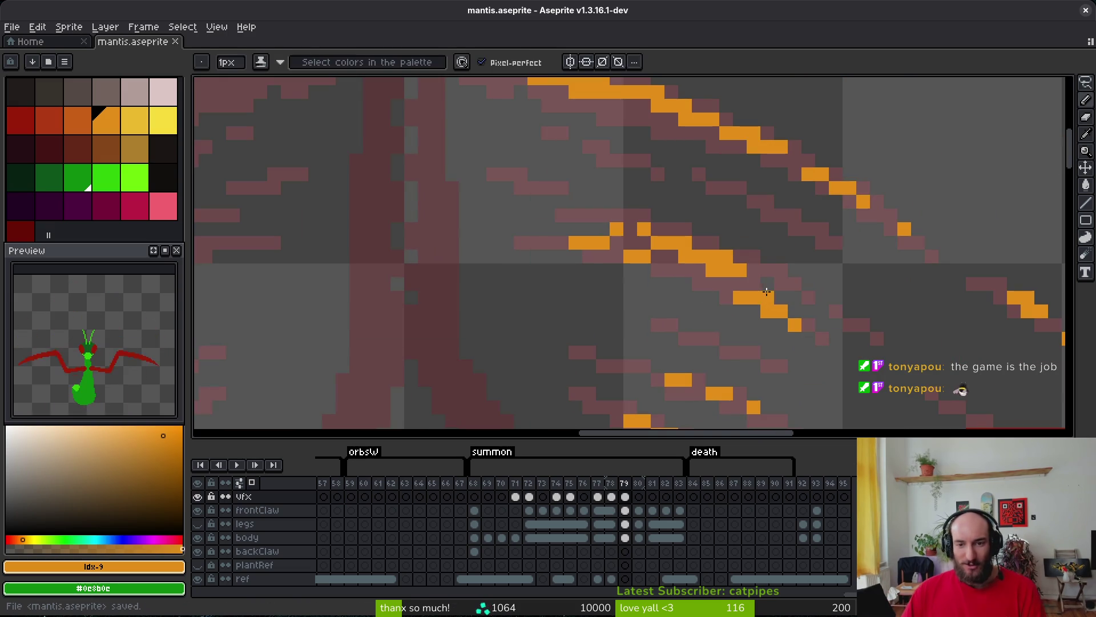
Lasso around the orange slash on the right wing.
{"action": "scroll", "coordinate": [685, 210], "scroll_direction": "down", "scroll_amount": 5}
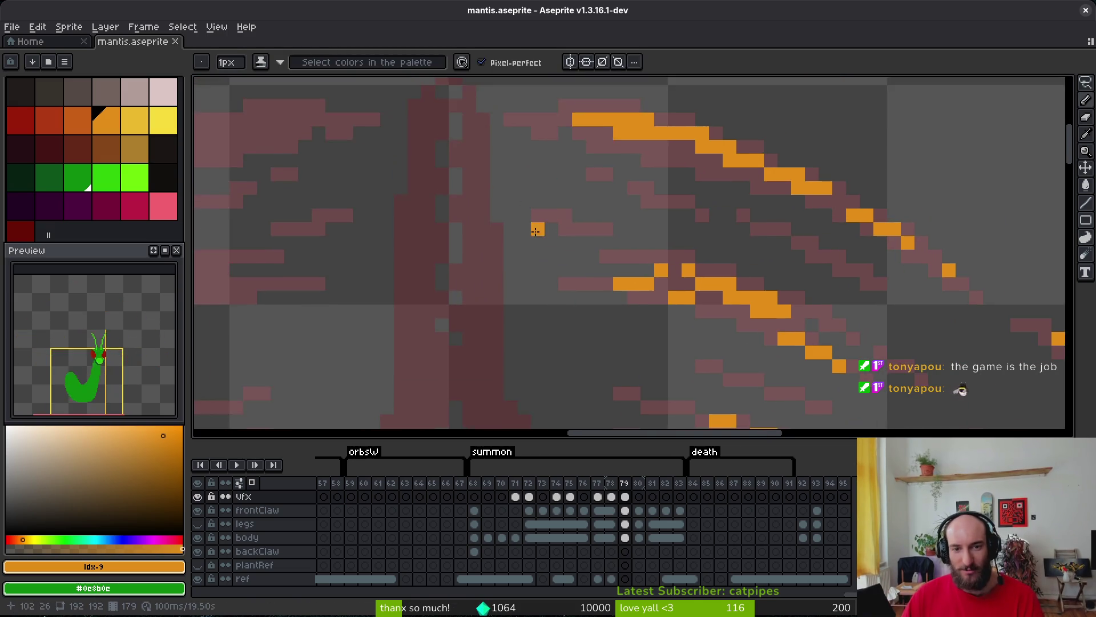
{"action": "scroll", "coordinate": [765, 309], "scroll_direction": "up", "scroll_amount": 5}
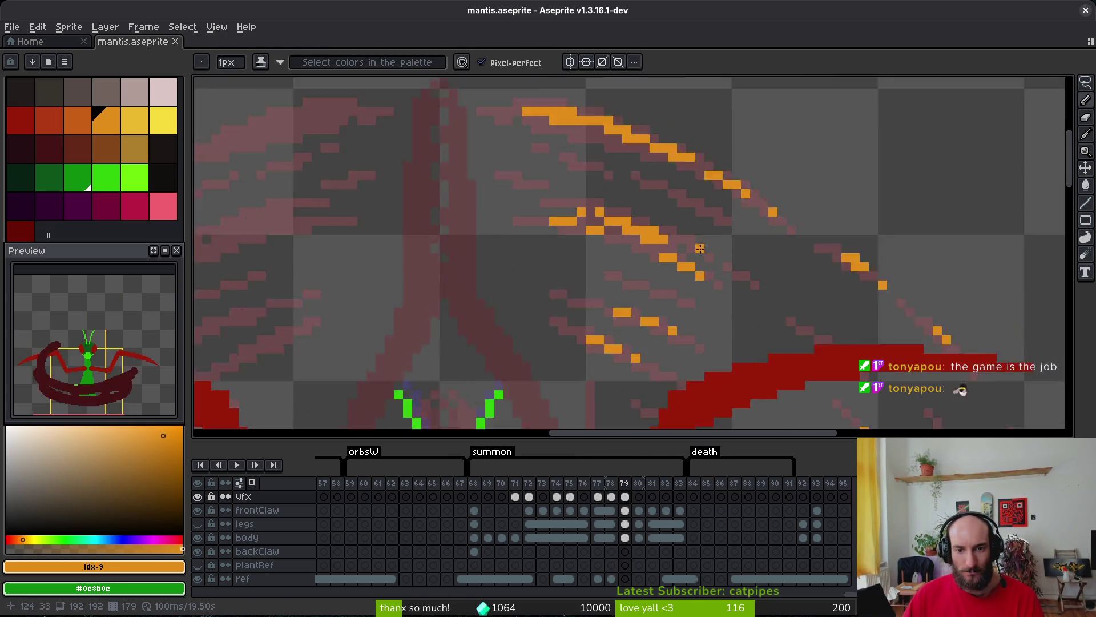
{"action": "scroll", "coordinate": [747, 275], "scroll_direction": "down", "scroll_amount": 4}
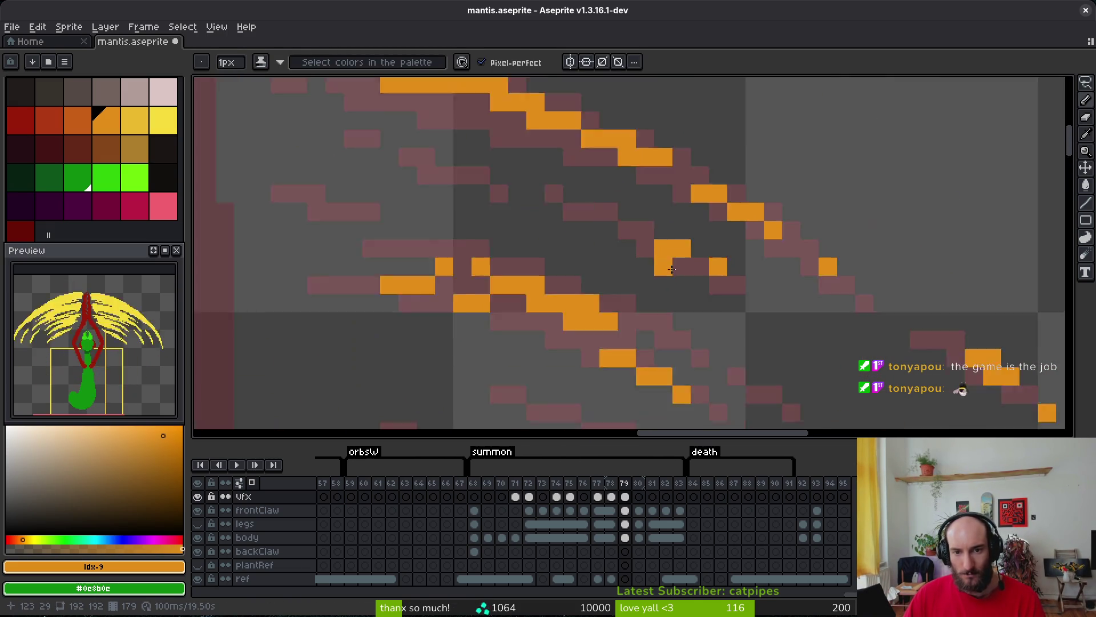
{"action": "scroll", "coordinate": [588, 199], "scroll_direction": "up", "scroll_amount": 2}
{"action": "scroll", "coordinate": [644, 218], "scroll_direction": "up", "scroll_amount": 4}
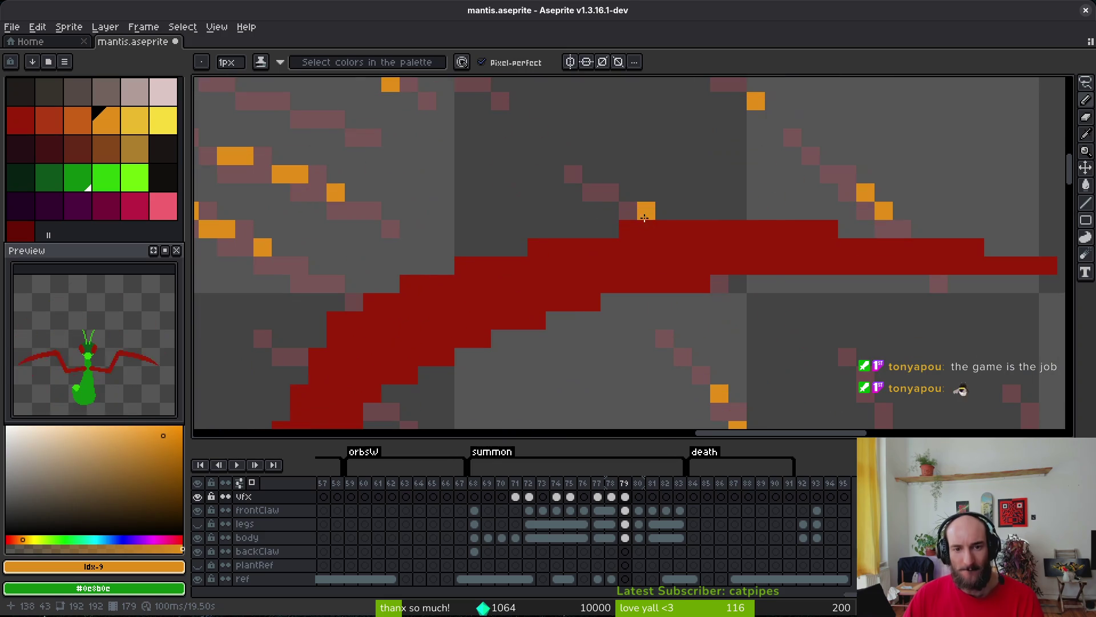
{"action": "scroll", "coordinate": [688, 250], "scroll_direction": "down", "scroll_amount": 4}
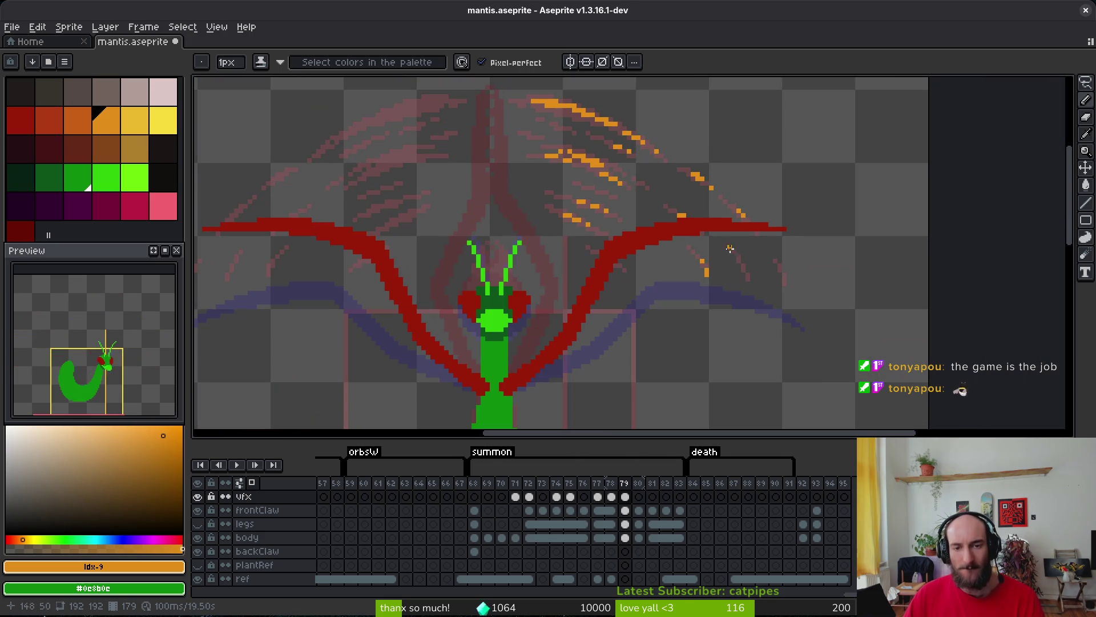
{"action": "scroll", "coordinate": [610, 276], "scroll_direction": "down", "scroll_amount": 2}
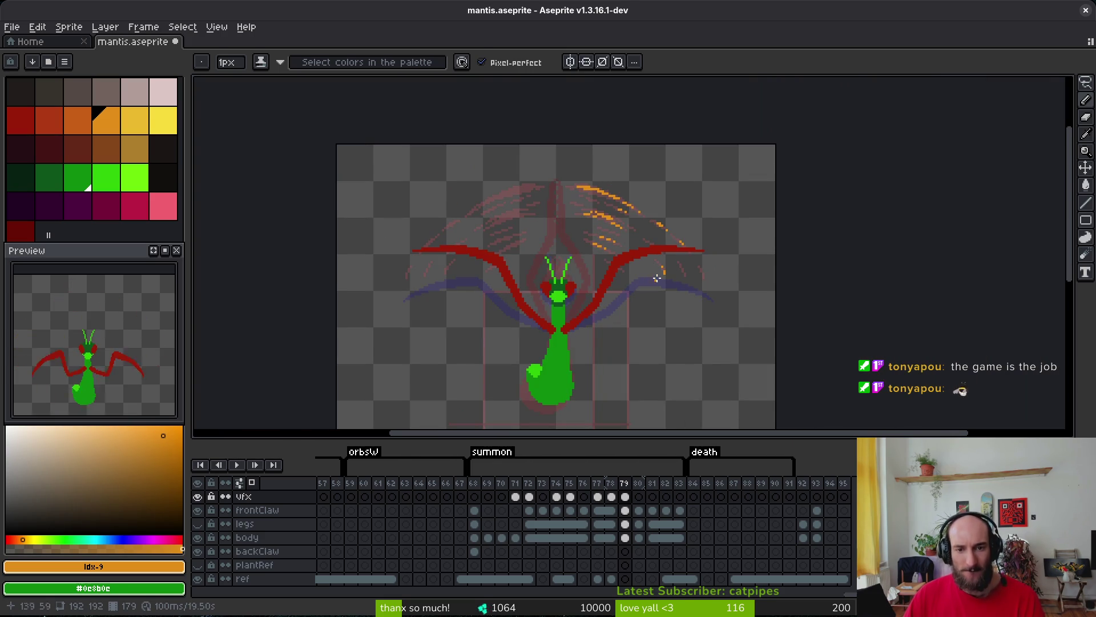
{"action": "scroll", "coordinate": [704, 245], "scroll_direction": "up", "scroll_amount": 6}
{"action": "scroll", "coordinate": [597, 228], "scroll_direction": "down", "scroll_amount": 4}
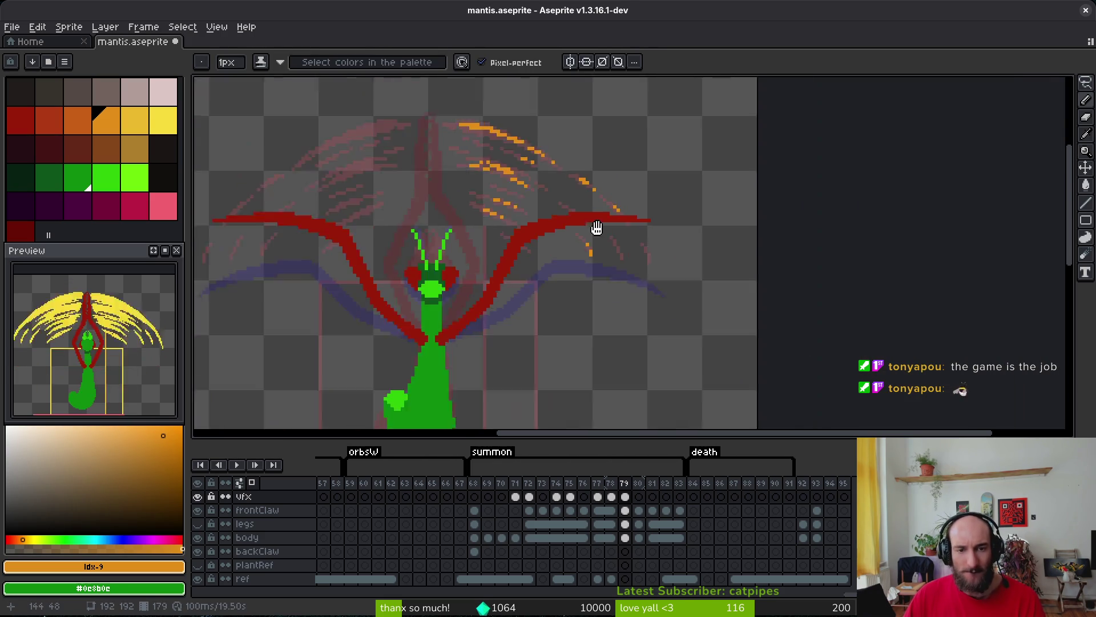
{"action": "left_click_drag", "start_coordinate": [597, 228], "coordinate": [661, 276]}
{"action": "key", "text": "q"}
{"action": "mouse_move", "coordinate": [548, 146]}
{"action": "left_mouse_down"}
{"action": "mouse_move", "coordinate": [565, 325]}
{"action": "mouse_move", "coordinate": [708, 185]}
{"action": "mouse_move", "coordinate": [648, 215]}
{"action": "mouse_move", "coordinate": [414, 214]}
{"action": "left_mouse_up"}
Close the lasso, flip the orange slash horizontally onto the left wing, and save mantis.aseprite.
{"action": "left_click", "coordinate": [673, 209]}
{"action": "key", "text": "shift+h"}
{"action": "key", "text": "ctrl+s"}
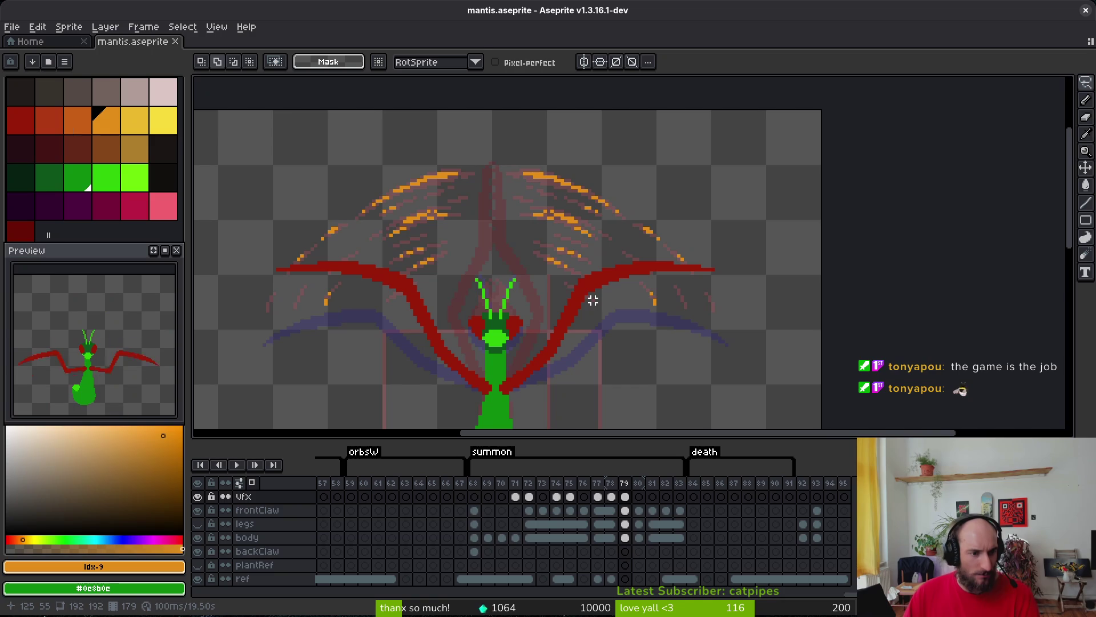
{"action": "scroll", "coordinate": [116, 380], "scroll_direction": "down", "scroll_amount": 3}
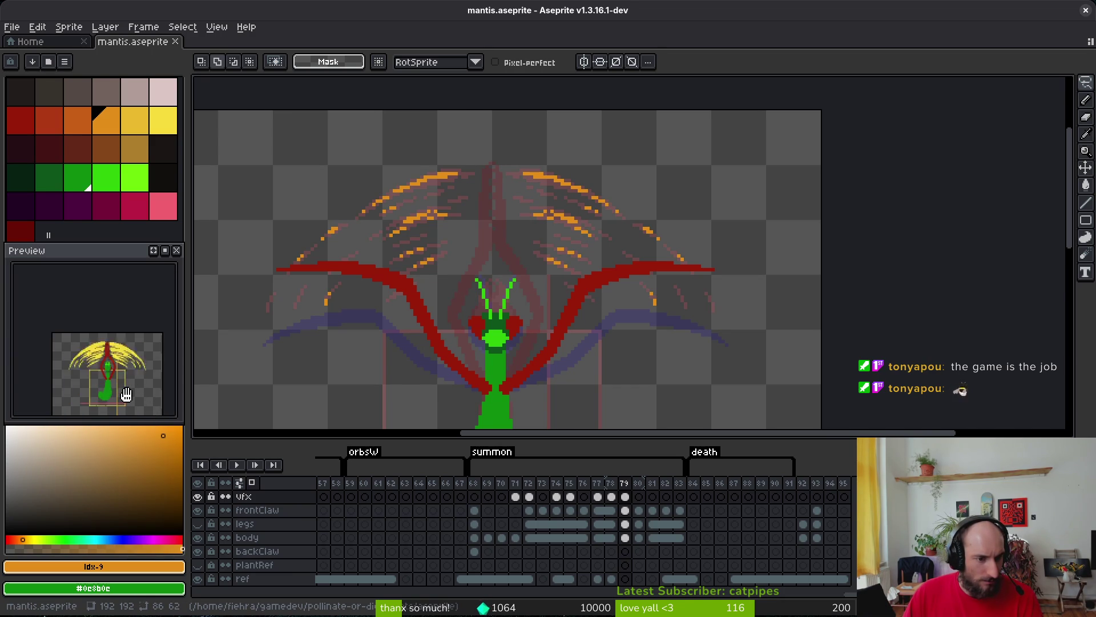
Compare neighbouring frames and settle on frame 77.
{"action": "key", "text": "Left"}
{"action": "key", "text": "Left"}
{"action": "key", "text": "i"}
{"action": "key", "text": "Right"}
{"action": "key", "text": "Left"}
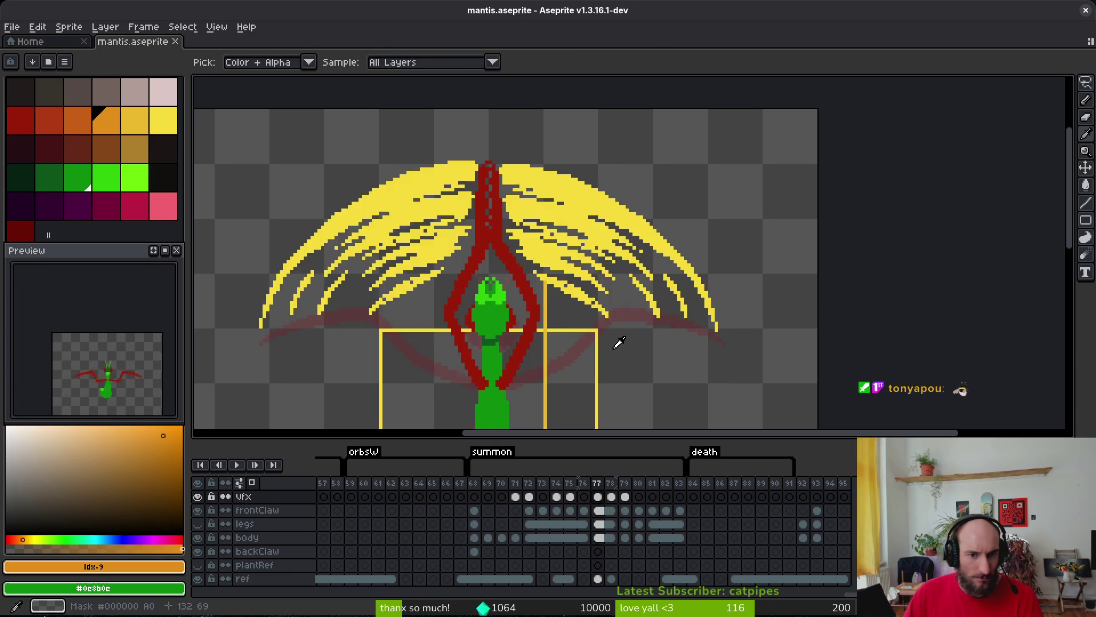
{"action": "key", "text": "Right"}
{"action": "key", "text": "Left"}
{"action": "key", "text": "Left"}
{"action": "key", "text": "Right"}
{"action": "key", "text": "m"}
{"action": "scroll", "coordinate": [497, 200], "scroll_direction": "up", "scroll_amount": 2}
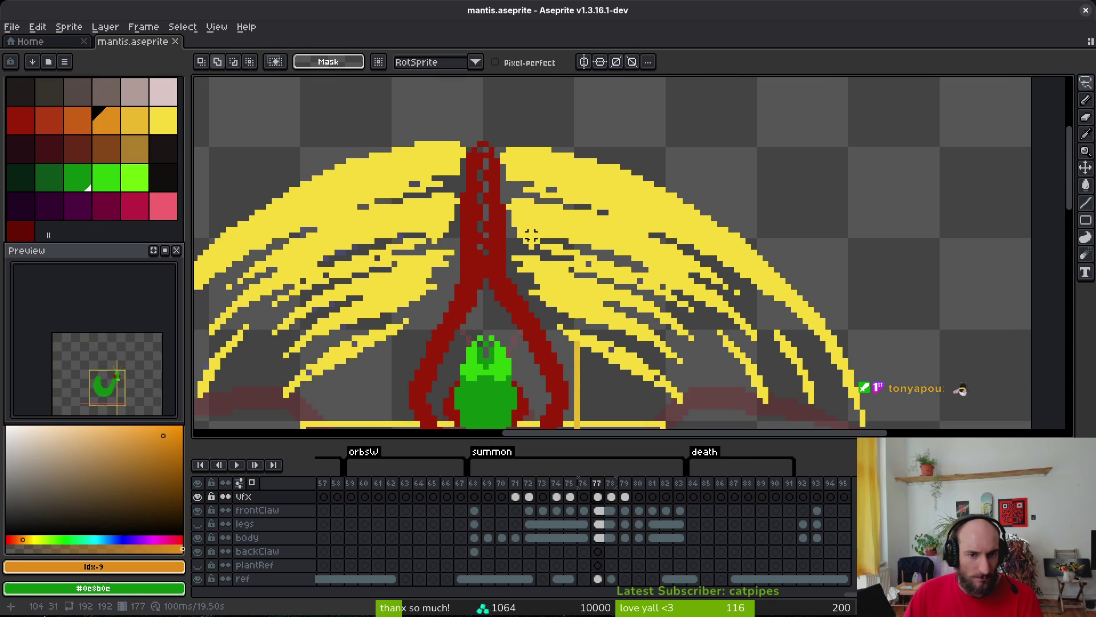
{"action": "key", "text": "Left"}
Unlink frame 77's frontClaw cel and hide the yellow slash VFX layer.
{"action": "left_click", "coordinate": [599, 511]}
{"action": "right_click", "coordinate": [599, 510]}
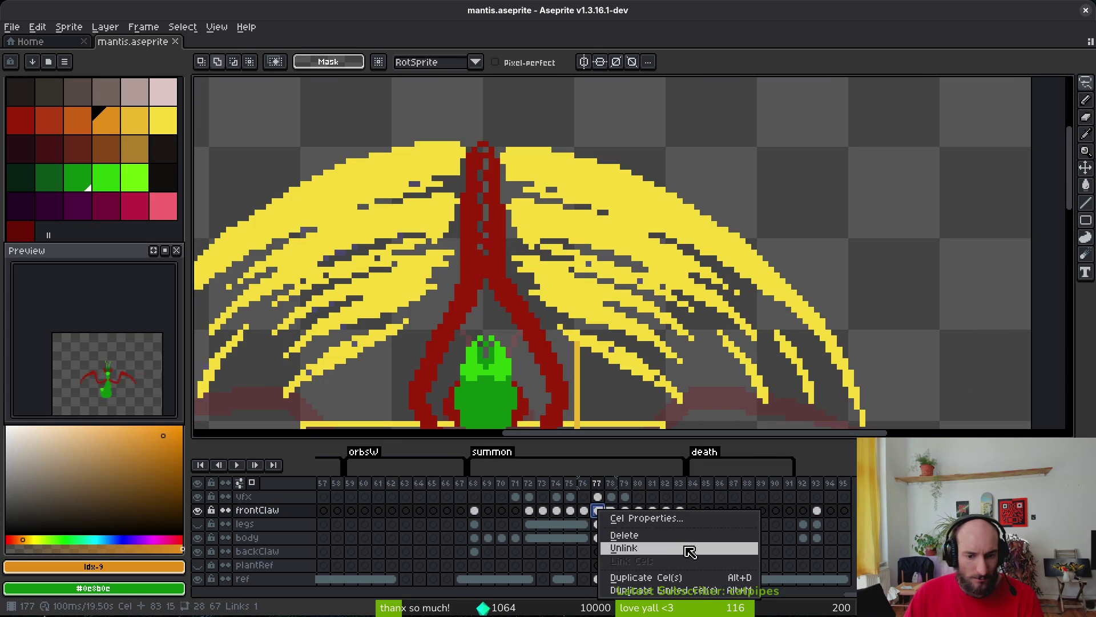
{"action": "key", "text": "Escape"}
{"action": "key", "text": "ctrl+s"}
{"action": "left_click", "coordinate": [197, 497]}
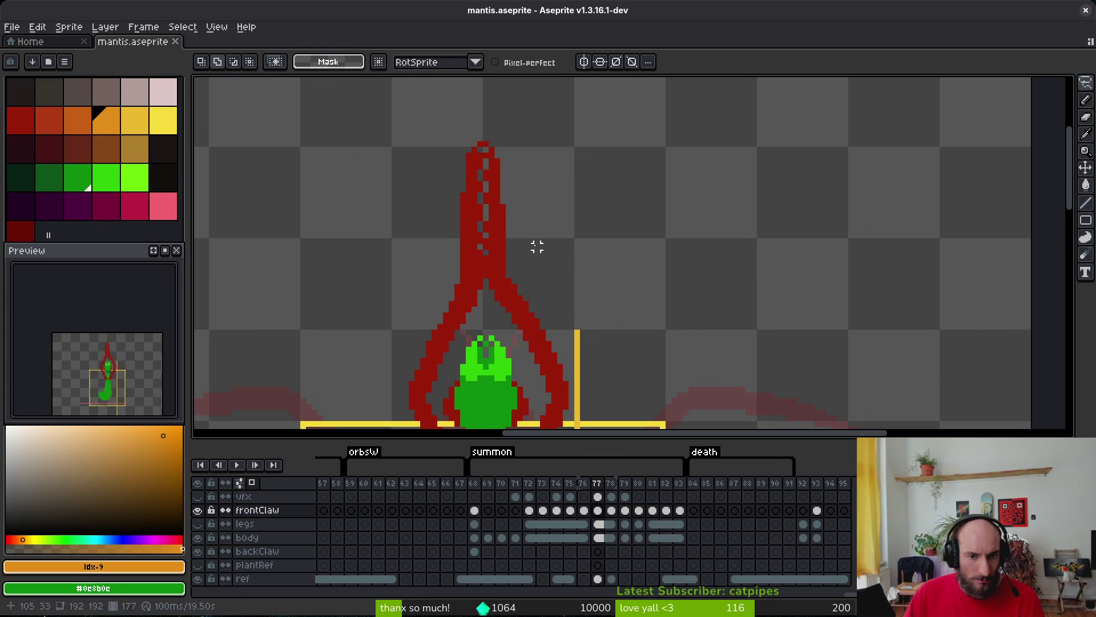
Eyedrop the claw red and add pixels at the claw top, lower spike and a leftward spike.
{"action": "key", "text": "b"}
{"action": "left_click", "coordinate": [487, 160], "text": "alt"}
{"action": "scroll", "coordinate": [536, 157], "scroll_direction": "up", "scroll_amount": 1}
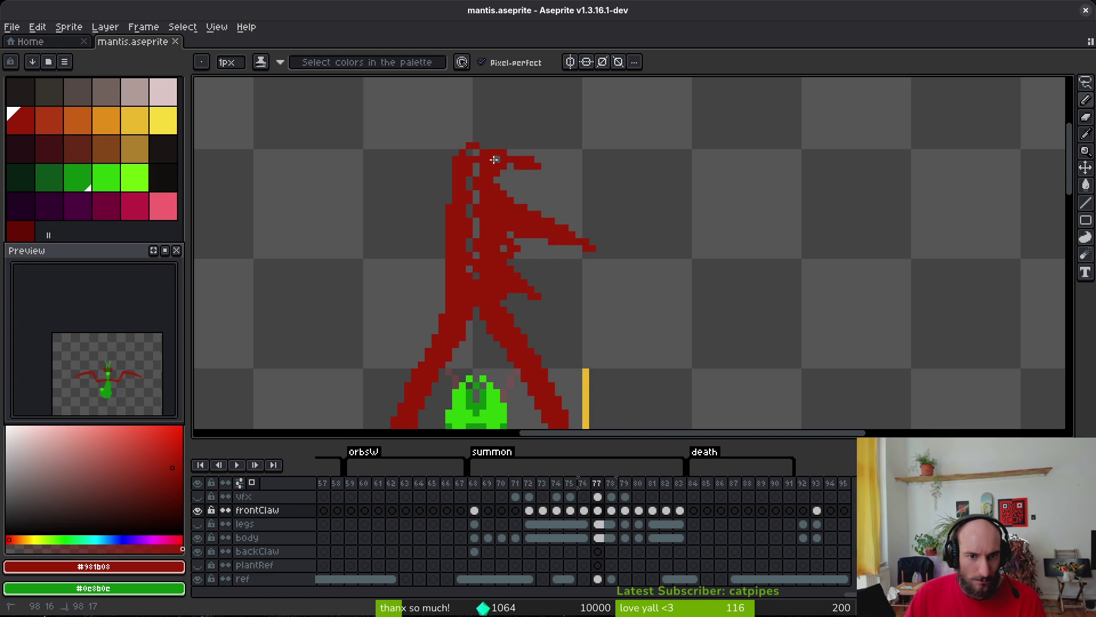
{"action": "left_click", "coordinate": [494, 160]}
{"action": "scroll", "coordinate": [531, 269], "scroll_direction": "up", "scroll_amount": 2}
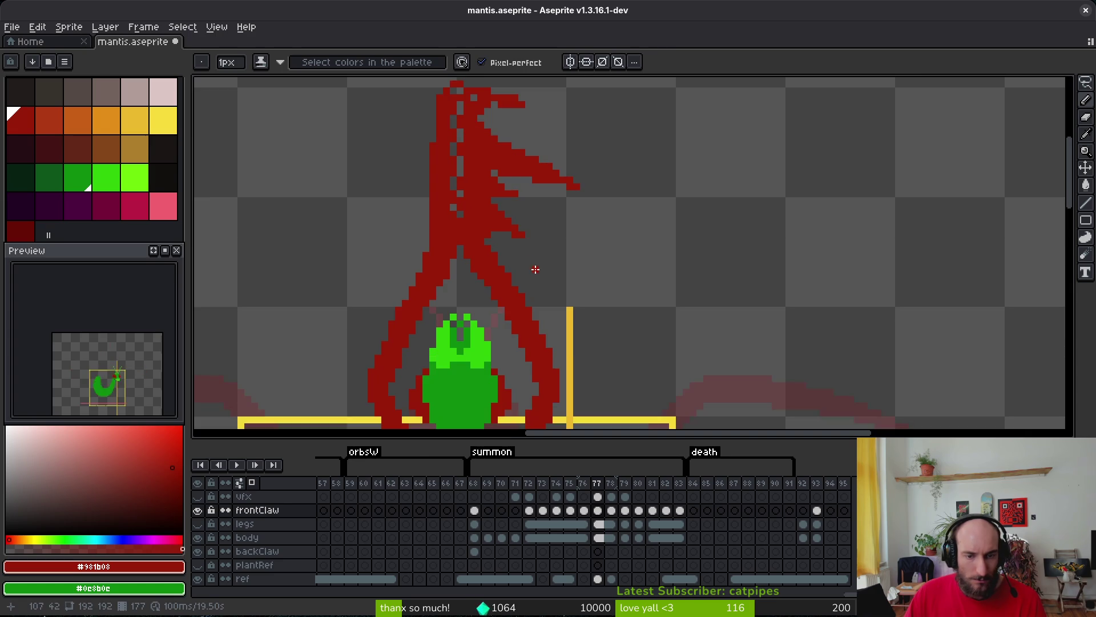
{"action": "left_click_drag", "start_coordinate": [531, 281], "coordinate": [572, 290]}
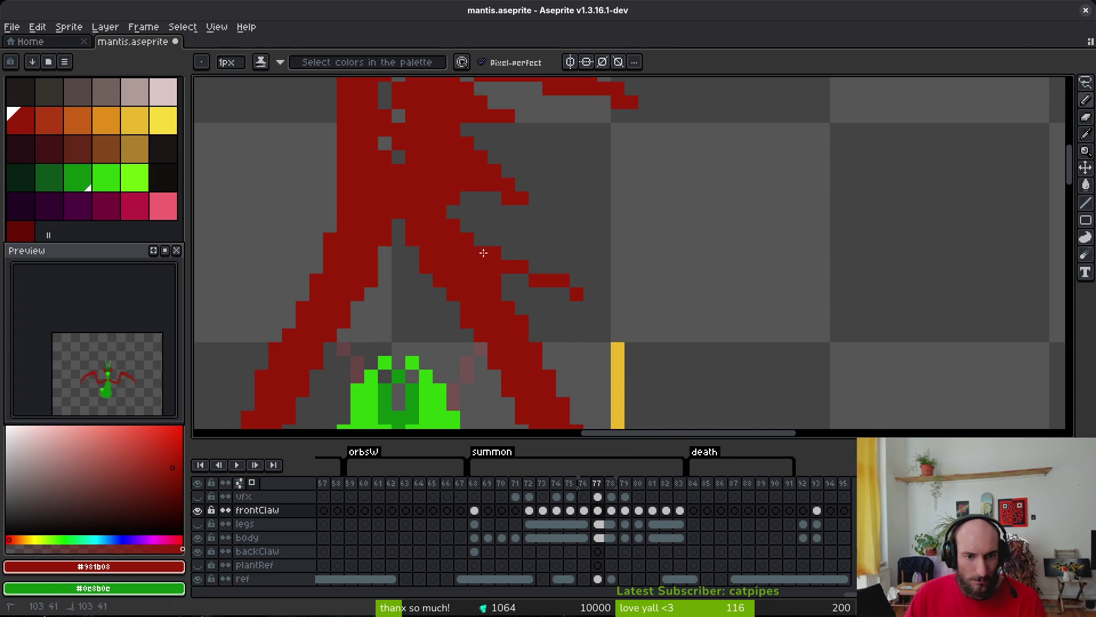
{"action": "scroll", "coordinate": [654, 333], "scroll_direction": "down", "scroll_amount": 5}
{"action": "scroll", "coordinate": [567, 297], "scroll_direction": "up", "scroll_amount": 4}
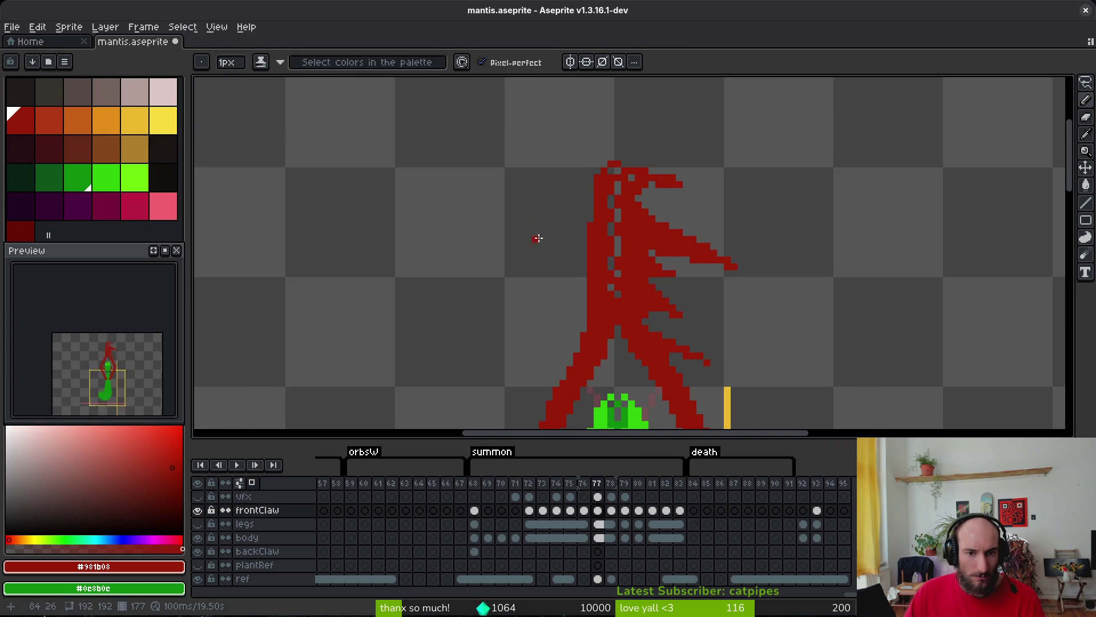
{"action": "mouse_move", "coordinate": [605, 156]}
{"action": "left_mouse_down"}
{"action": "mouse_move", "coordinate": [429, 195]}
{"action": "mouse_move", "coordinate": [607, 168]}
{"action": "left_mouse_up"}
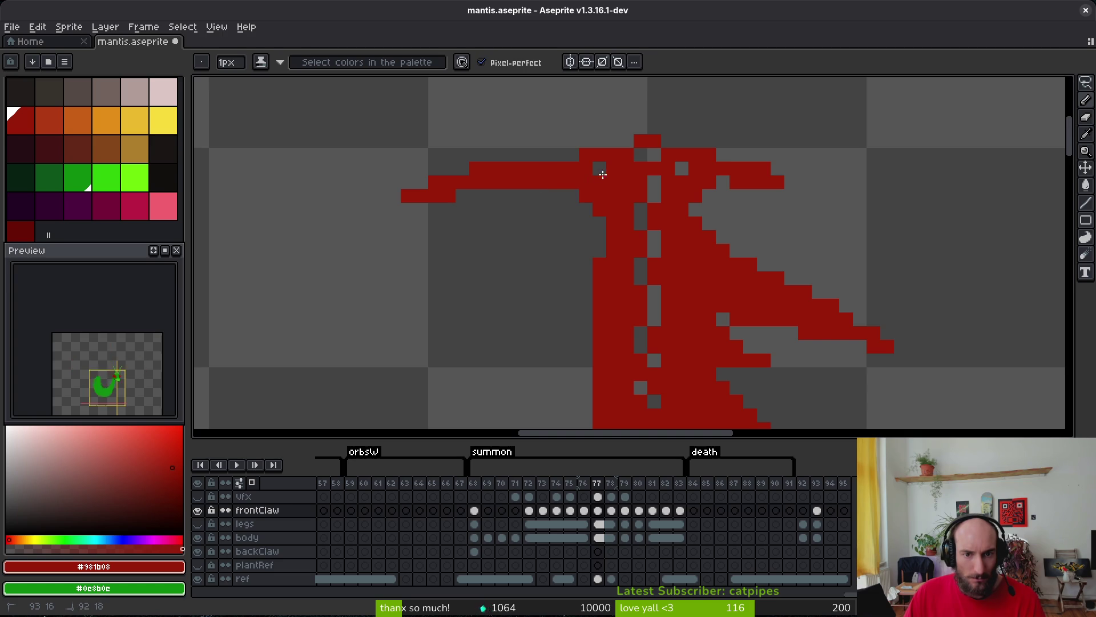
{"action": "left_click", "coordinate": [603, 174]}
Draw two red spikes branching down-left from the claw, with tip pixels.
{"action": "scroll", "coordinate": [543, 232], "scroll_direction": "down", "scroll_amount": 1}
{"action": "left_click_drag", "start_coordinate": [607, 188], "coordinate": [460, 268]}
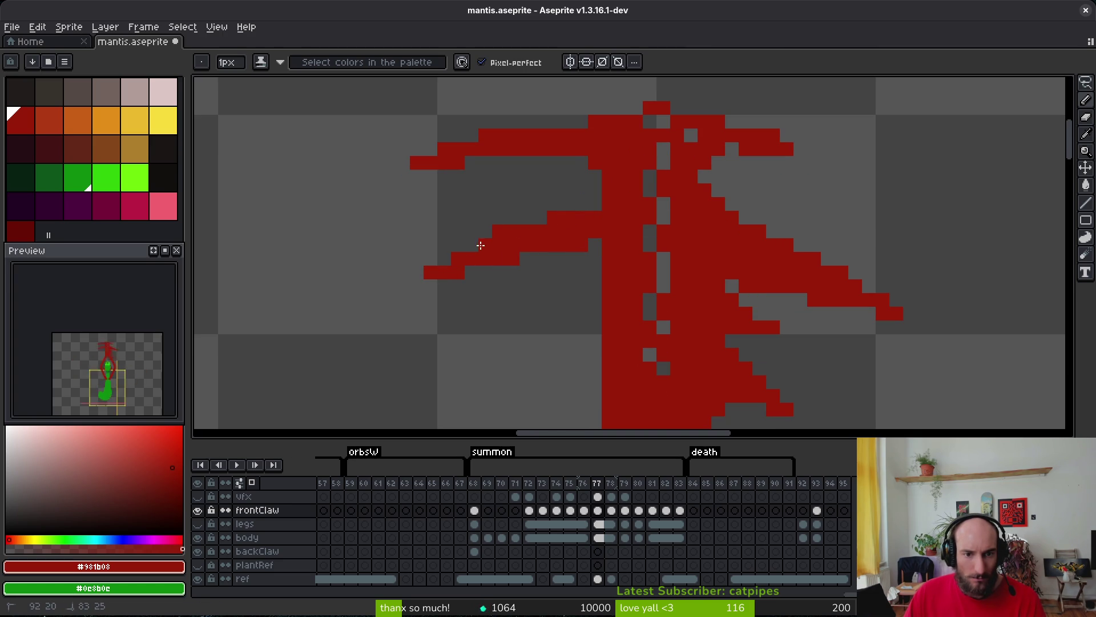
{"action": "scroll", "coordinate": [533, 254], "scroll_direction": "down", "scroll_amount": 1}
{"action": "left_click", "coordinate": [437, 238]}
{"action": "left_click", "coordinate": [410, 265]}
{"action": "scroll", "coordinate": [629, 319], "scroll_direction": "left", "scroll_amount": 3}
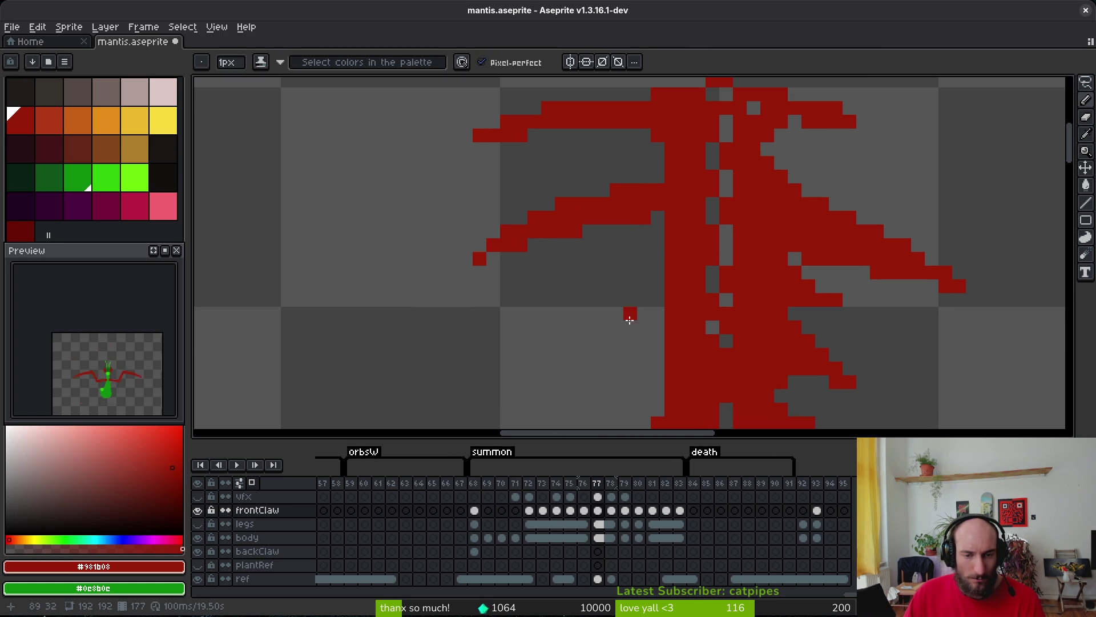
{"action": "mouse_move", "coordinate": [636, 220]}
{"action": "left_mouse_down"}
{"action": "mouse_move", "coordinate": [619, 293]}
{"action": "mouse_move", "coordinate": [548, 367]}
{"action": "mouse_move", "coordinate": [502, 381]}
{"action": "left_mouse_up"}
{"action": "scroll", "coordinate": [613, 279], "scroll_direction": "down", "scroll_amount": 1}
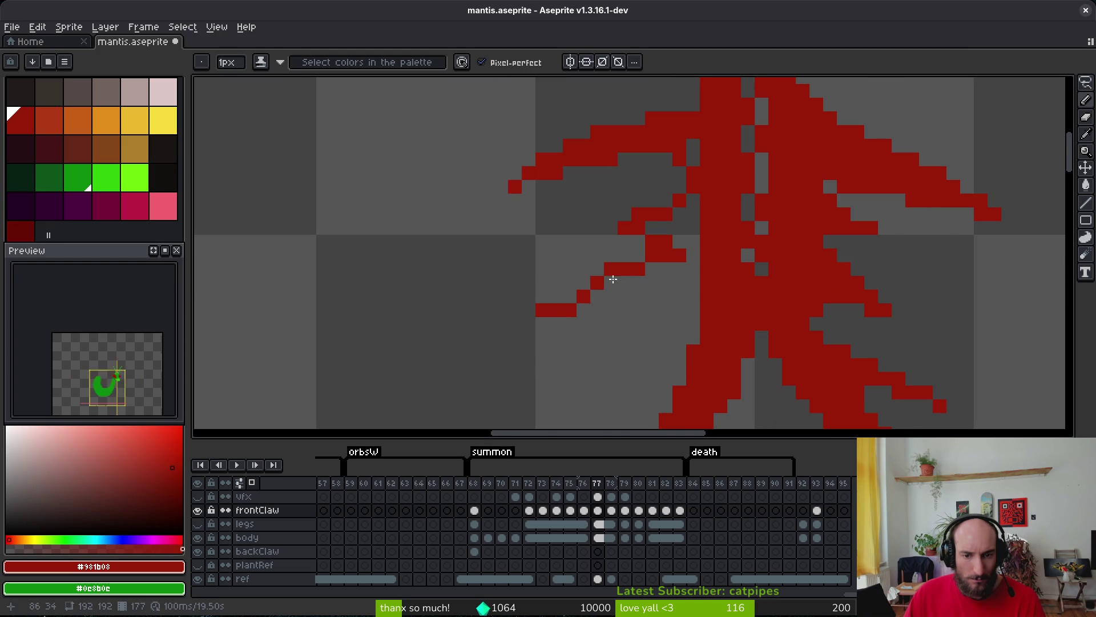
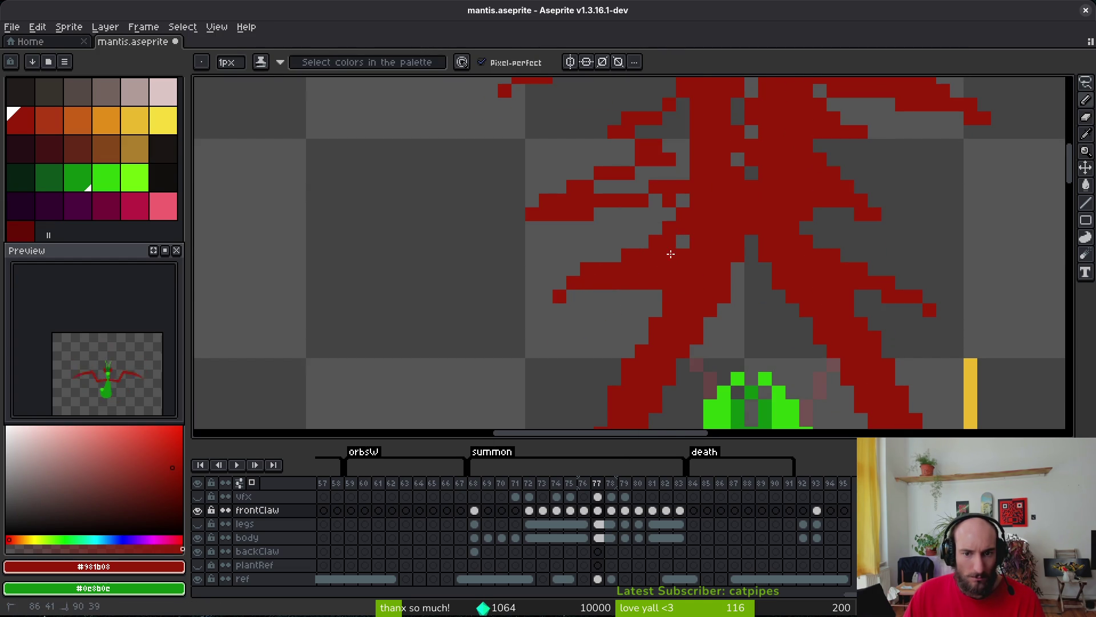
Fill the grey gaps in the red claw arm and add a pixel to the lower-right claw tip.
{"action": "scroll", "coordinate": [663, 191], "scroll_direction": "up", "scroll_amount": 2}
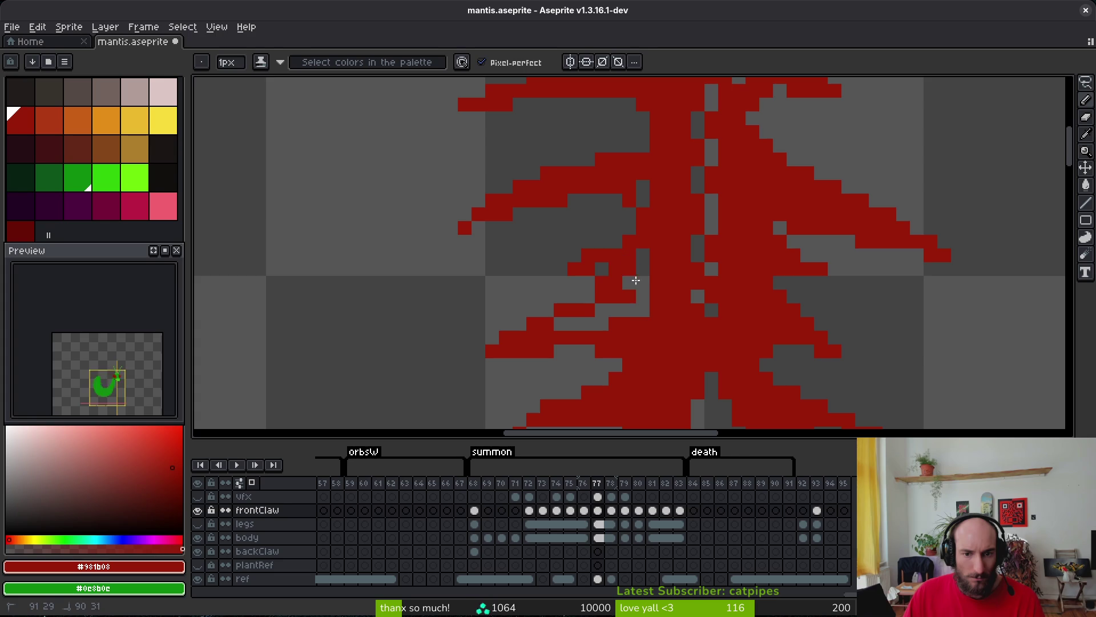
{"action": "left_click_drag", "start_coordinate": [636, 281], "coordinate": [588, 326]}
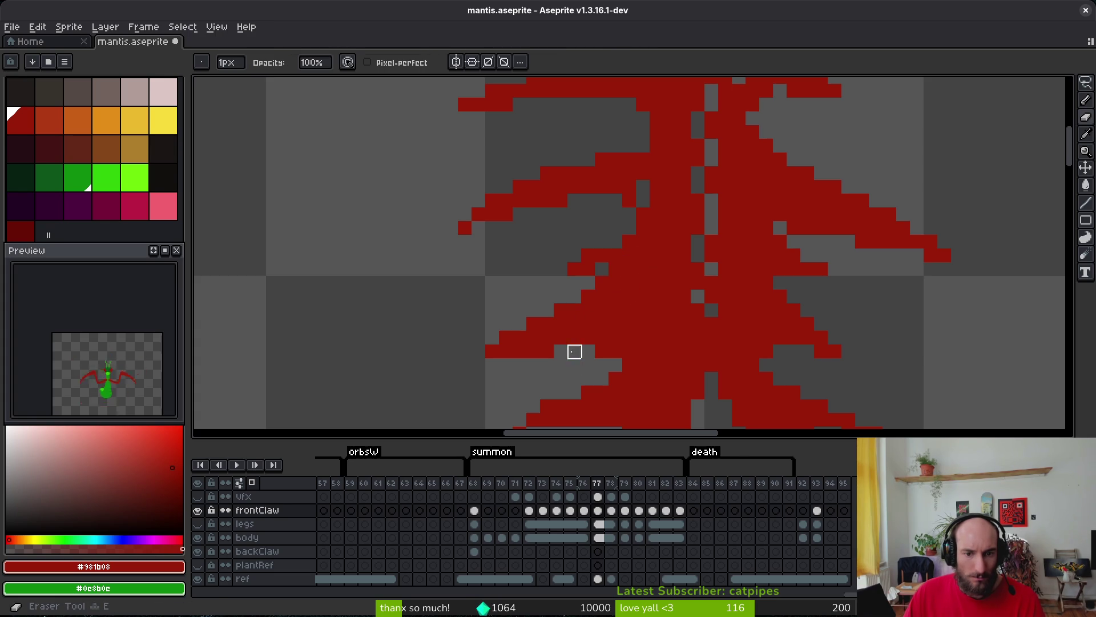
{"action": "scroll", "coordinate": [641, 345], "scroll_direction": "down", "scroll_amount": 3}
{"action": "key", "text": "ctrl"}
{"action": "scroll", "coordinate": [653, 372], "scroll_direction": "down", "scroll_amount": 2}
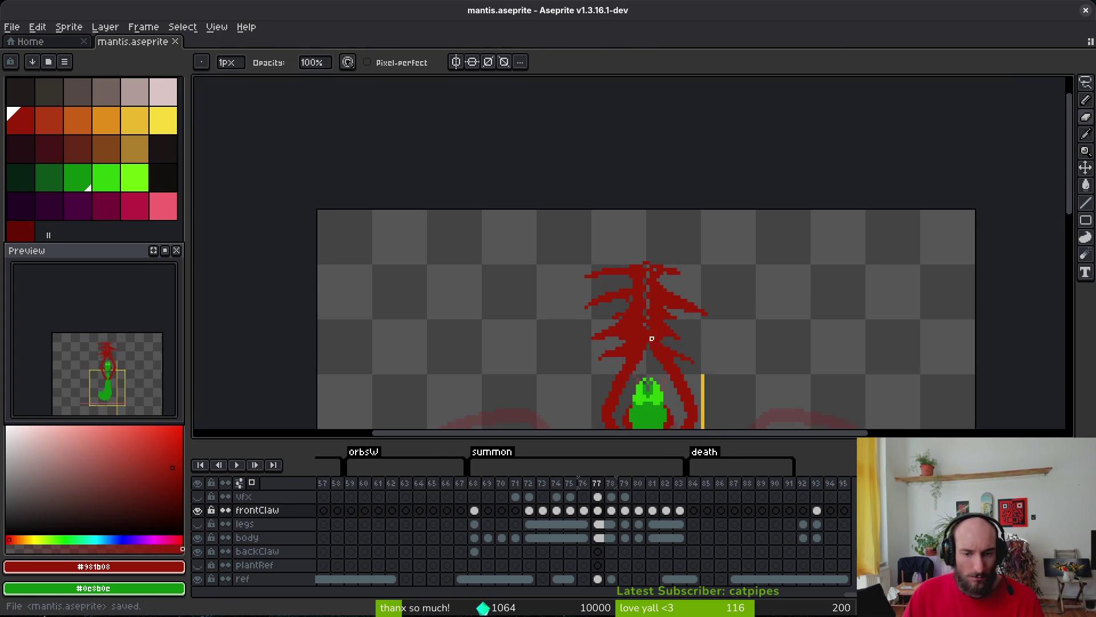
{"action": "scroll", "coordinate": [117, 381], "scroll_direction": "up", "scroll_amount": 3}
{"action": "scroll", "coordinate": [117, 381], "scroll_direction": "down", "scroll_amount": 3}
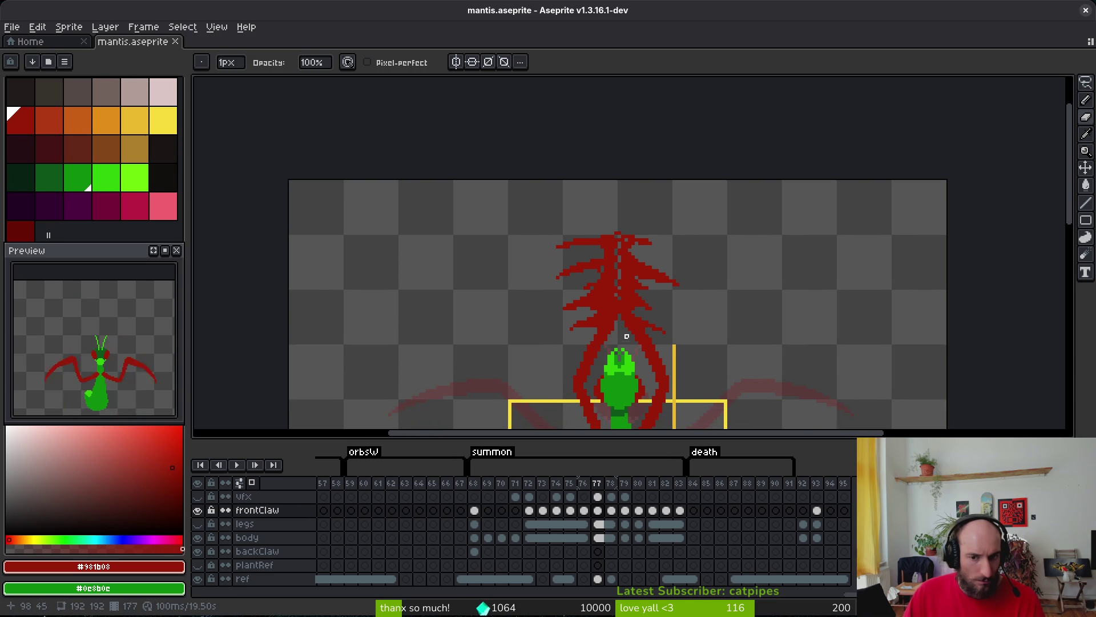
{"action": "scroll", "coordinate": [650, 291], "scroll_direction": "up", "scroll_amount": 3}
{"action": "scroll", "coordinate": [650, 292], "scroll_direction": "up", "scroll_amount": 1}
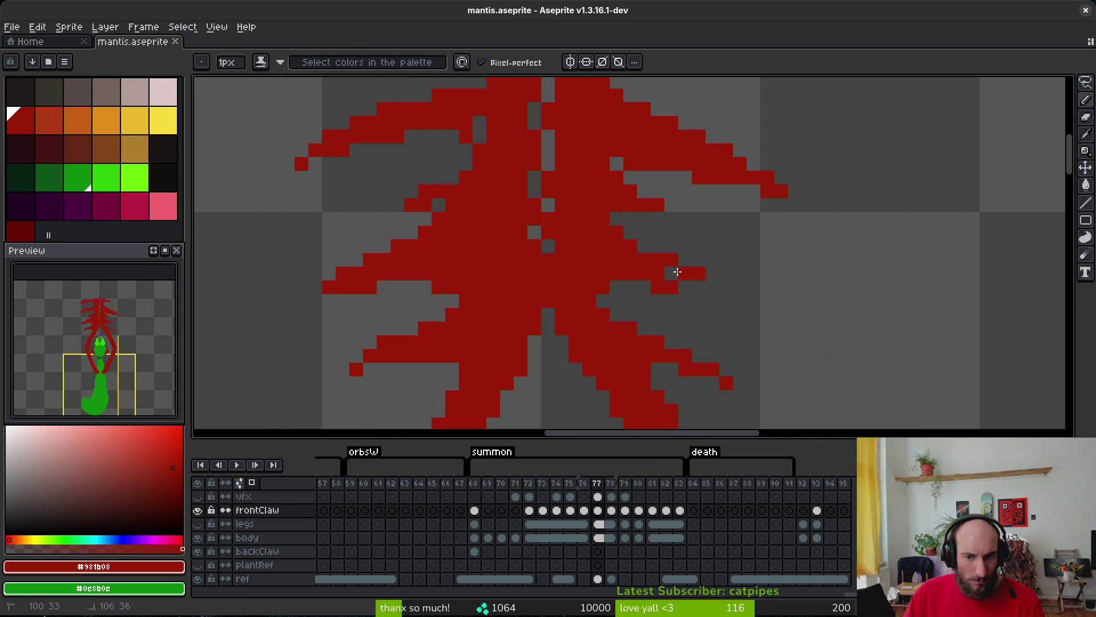
{"action": "left_click", "coordinate": [714, 383]}
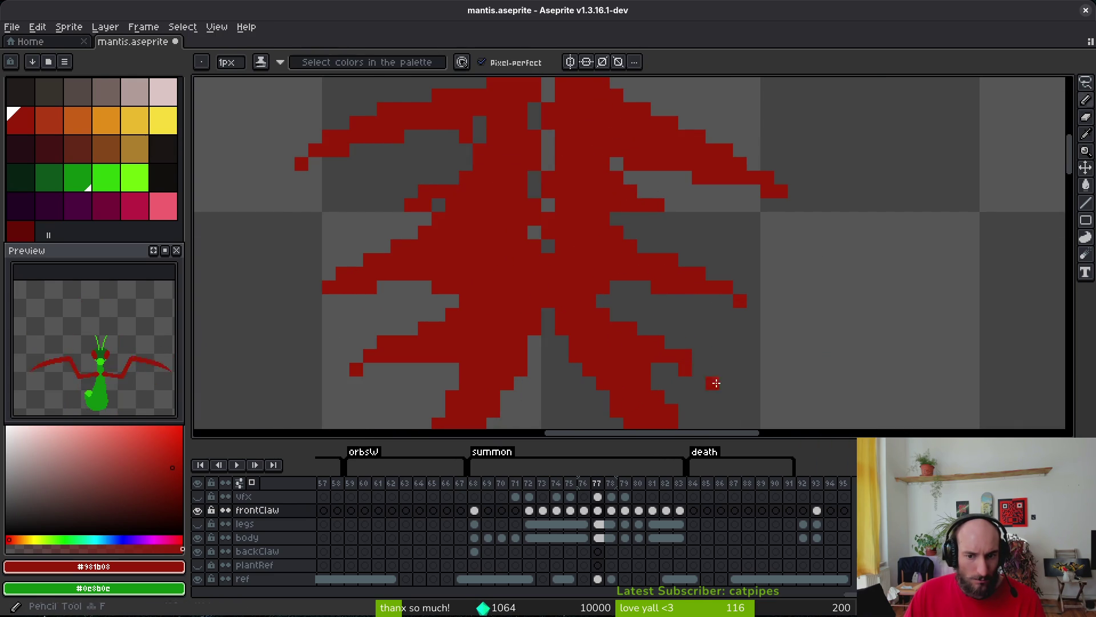
Extend the upper-right claw tip further outward and save mantis.aseprite.
{"action": "key", "text": "e"}
{"action": "scroll", "coordinate": [796, 352], "scroll_direction": "down", "scroll_amount": 4}
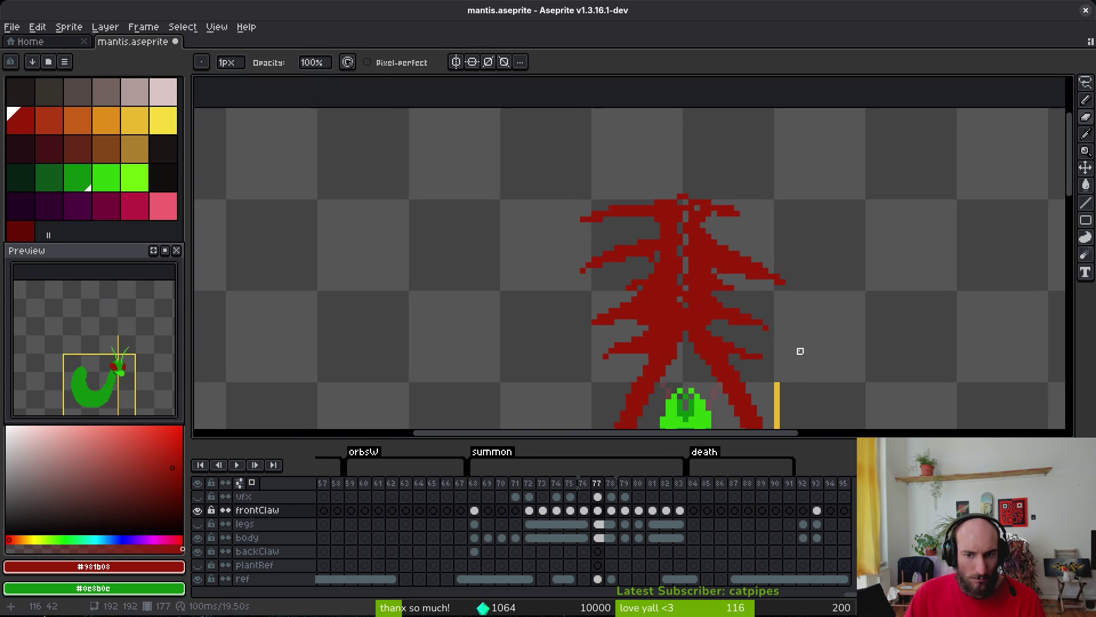
{"action": "scroll", "coordinate": [662, 308], "scroll_direction": "left", "scroll_amount": 1}
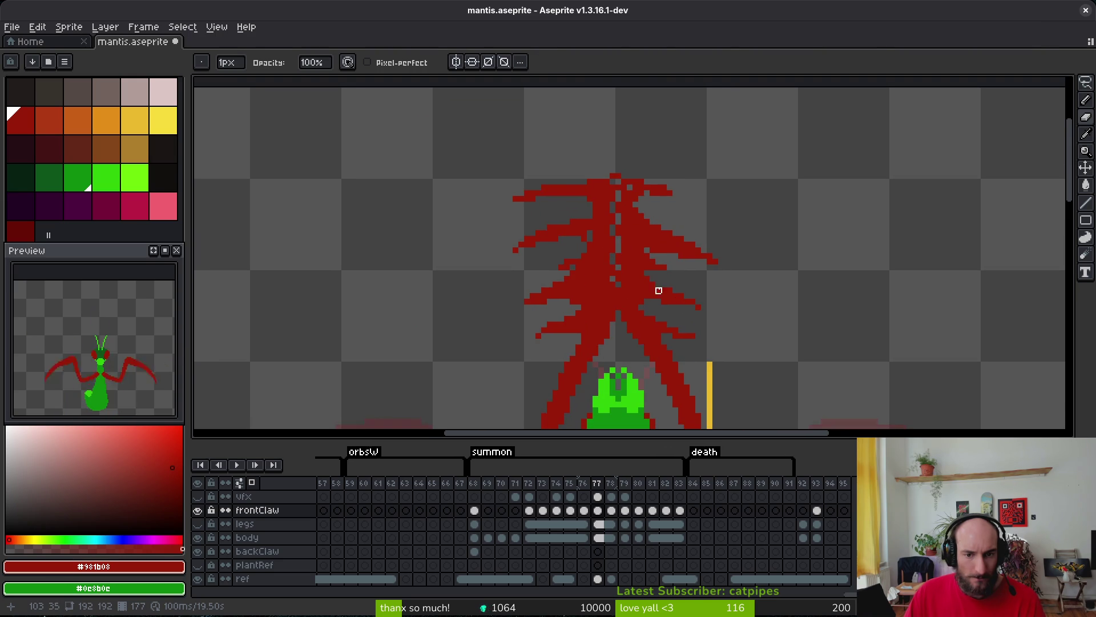
{"action": "scroll", "coordinate": [658, 291], "scroll_direction": "up", "scroll_amount": 2}
{"action": "key", "text": "f"}
{"action": "scroll", "coordinate": [656, 240], "scroll_direction": "up", "scroll_amount": 2}
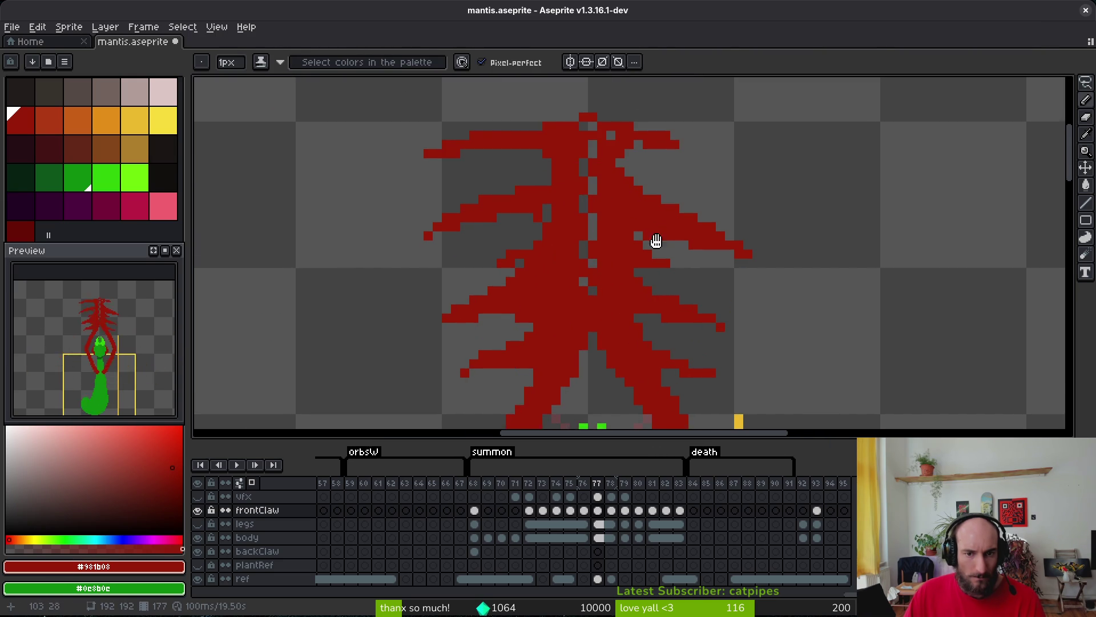
{"action": "mouse_move", "coordinate": [679, 166]}
{"action": "left_mouse_down"}
{"action": "mouse_move", "coordinate": [815, 179]}
{"action": "mouse_move", "coordinate": [782, 191]}
{"action": "mouse_move", "coordinate": [594, 162]}
{"action": "left_mouse_up"}
{"action": "scroll", "coordinate": [628, 319], "scroll_direction": "down", "scroll_amount": 2}
{"action": "key", "text": "ctrl+s"}
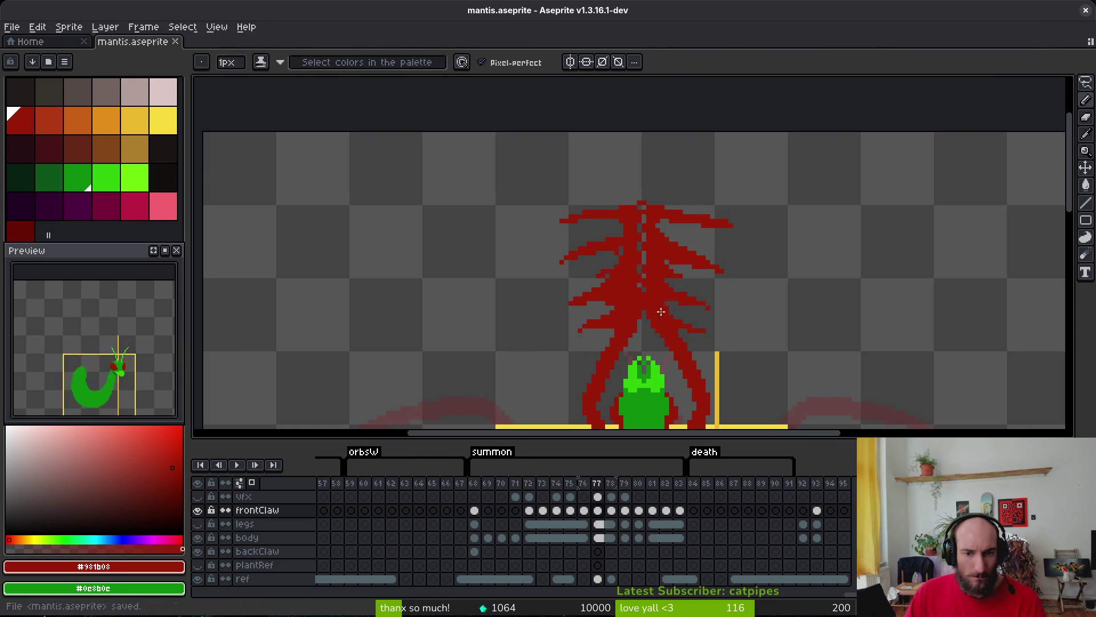
Play the animation to review the claws, then stop on frame 77 with the vfx layer selected.
{"action": "scroll", "coordinate": [636, 340], "scroll_direction": "down", "scroll_amount": 1}
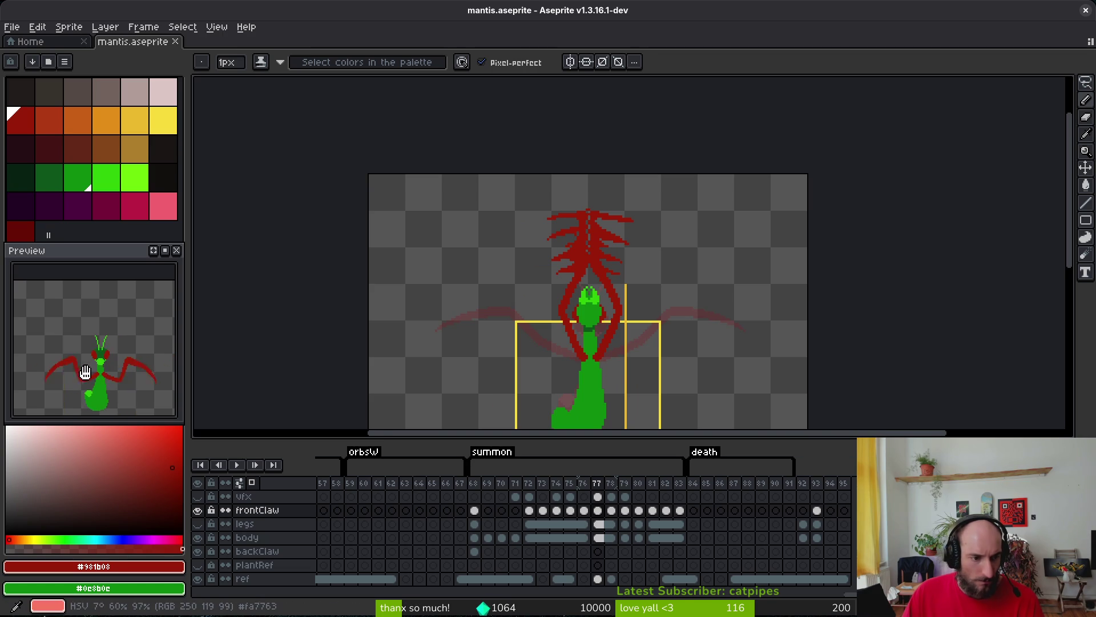
{"action": "scroll", "coordinate": [622, 343], "scroll_direction": "down", "scroll_amount": 2}
{"action": "key", "text": "Return"}
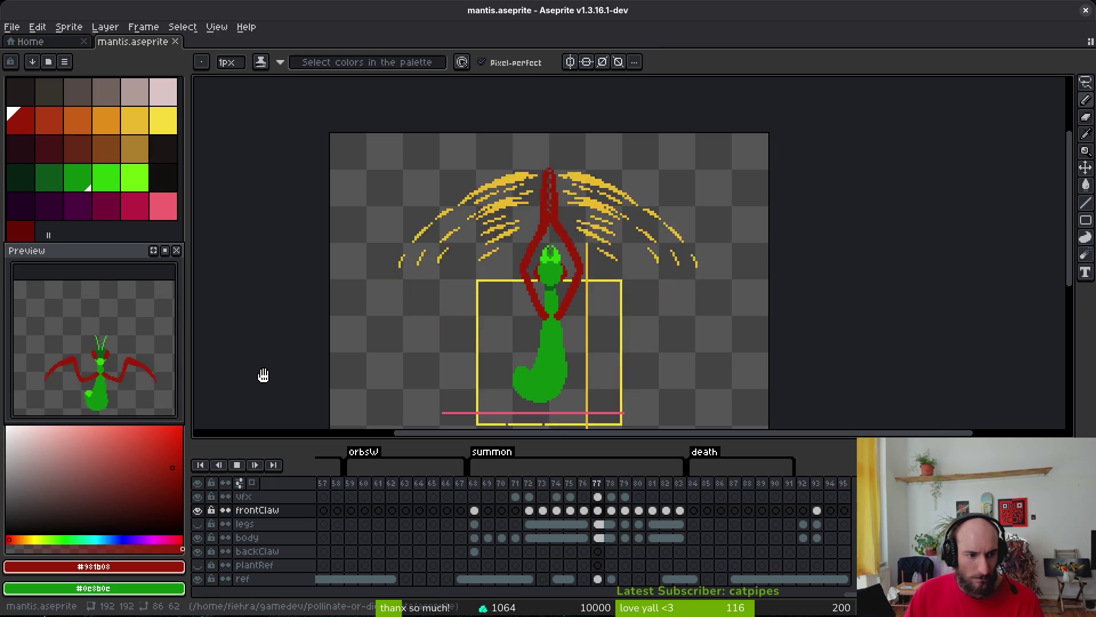
{"action": "scroll", "coordinate": [640, 313], "scroll_direction": "down", "scroll_amount": 1}
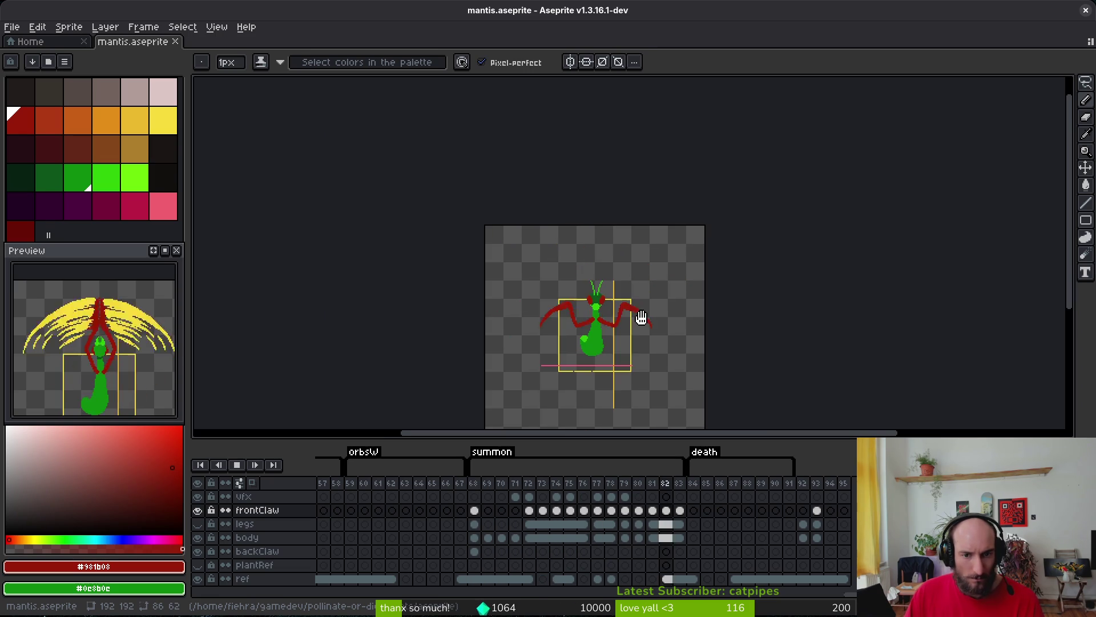
{"action": "scroll", "coordinate": [624, 299], "scroll_direction": "up", "scroll_amount": 1}
{"action": "mouse_move", "coordinate": [624, 304]}
{"action": "left_mouse_down"}
{"action": "mouse_move", "coordinate": [597, 309]}
{"action": "mouse_move", "coordinate": [578, 274]}
{"action": "left_mouse_up"}
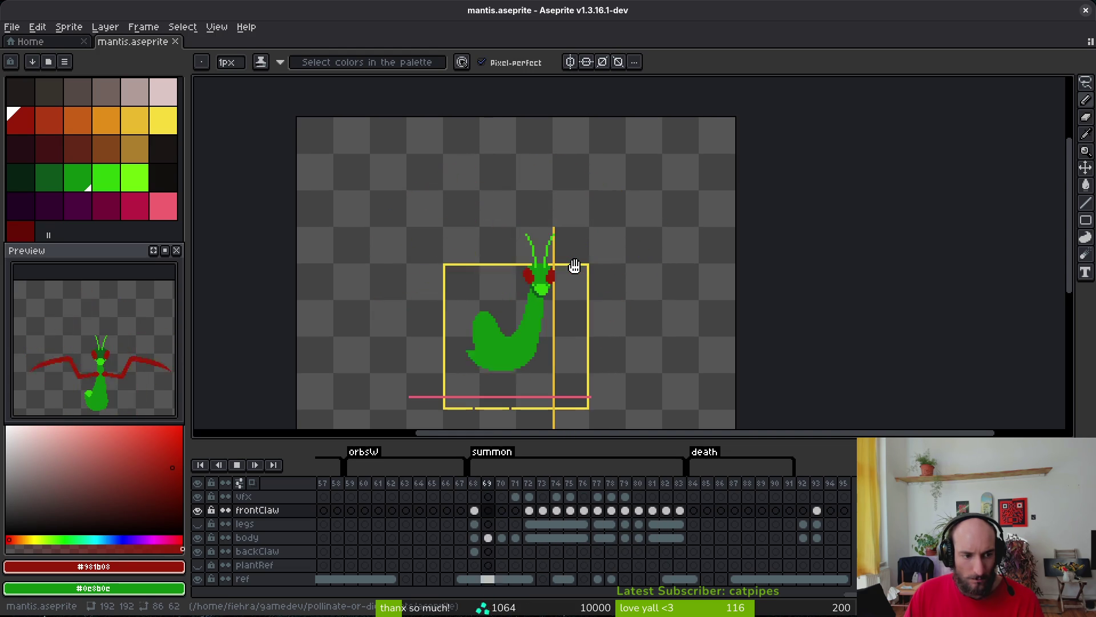
{"action": "scroll", "coordinate": [137, 389], "scroll_direction": "down", "scroll_amount": 3}
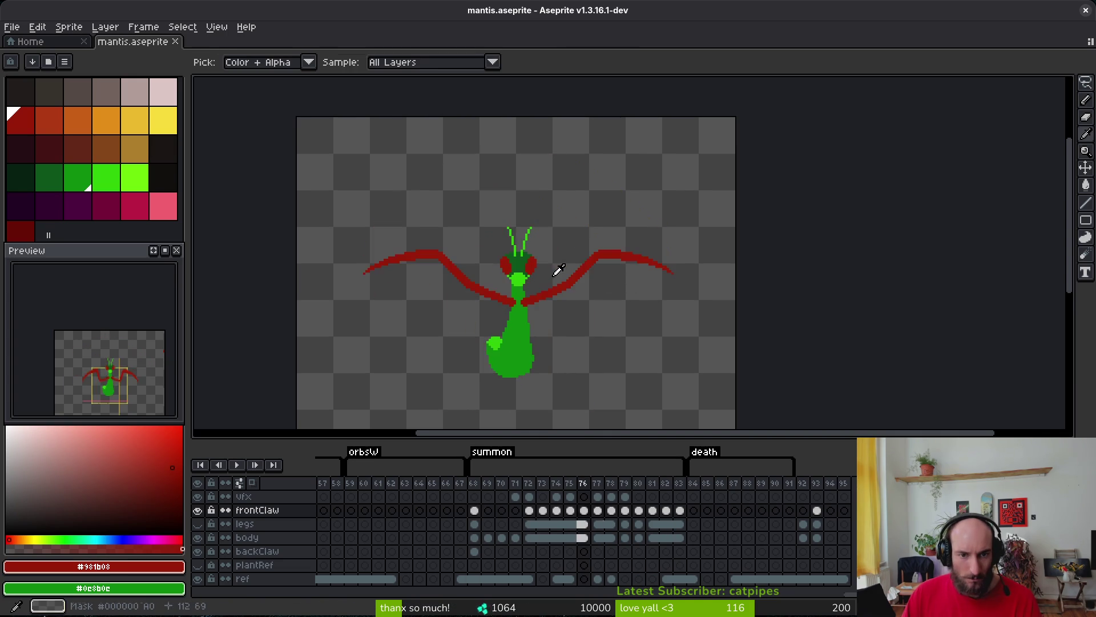
{"action": "key", "text": "Return"}
{"action": "key", "text": "Right"}
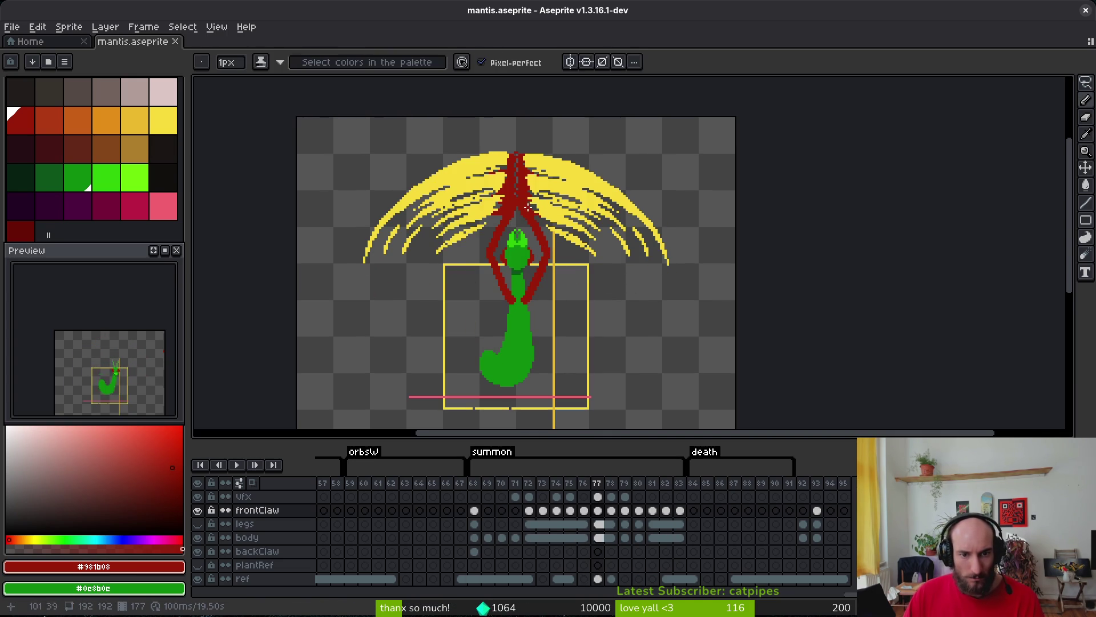
{"action": "scroll", "coordinate": [547, 249], "scroll_direction": "up", "scroll_amount": 1}
{"action": "key", "text": "Up"}
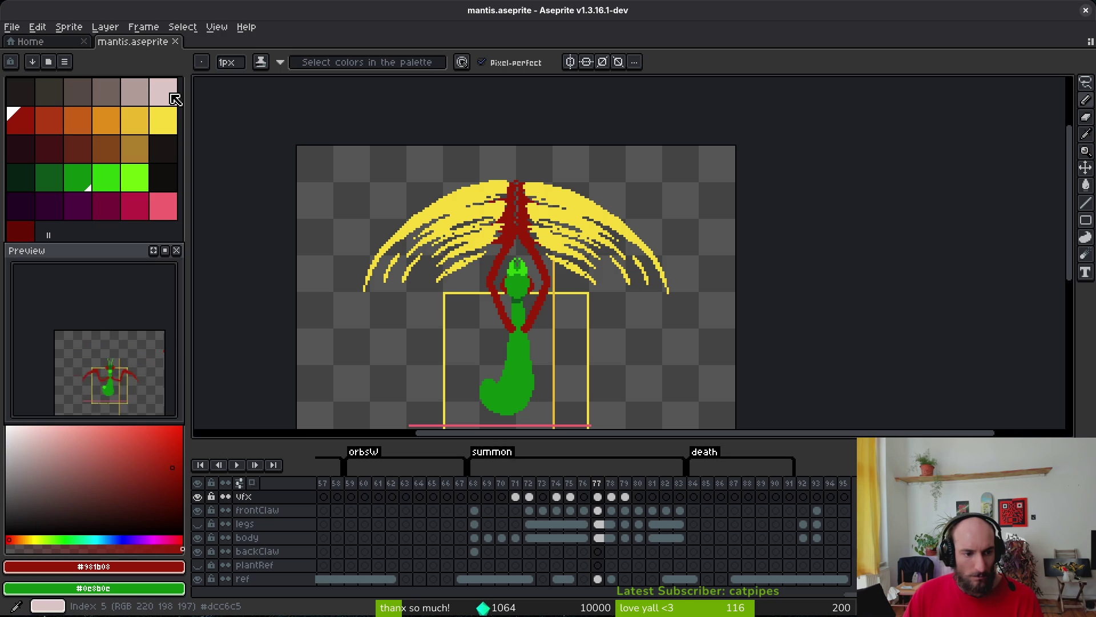
Pick the pale pink colour and try an ellipse over the red stem, then cancel it.
{"action": "left_click", "coordinate": [175, 100]}
{"action": "scroll", "coordinate": [517, 200], "scroll_direction": "up", "scroll_amount": 3}
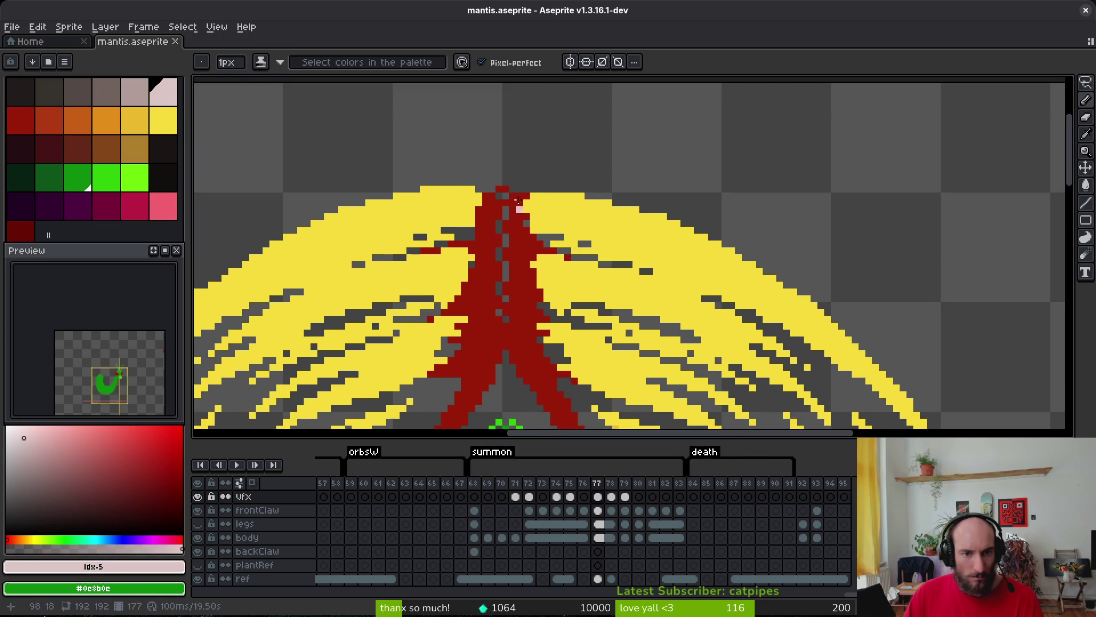
{"action": "scroll", "coordinate": [517, 200], "scroll_direction": "down", "scroll_amount": 2}
{"action": "scroll", "coordinate": [512, 207], "scroll_direction": "up", "scroll_amount": 1}
{"action": "key", "text": "shift+u"}
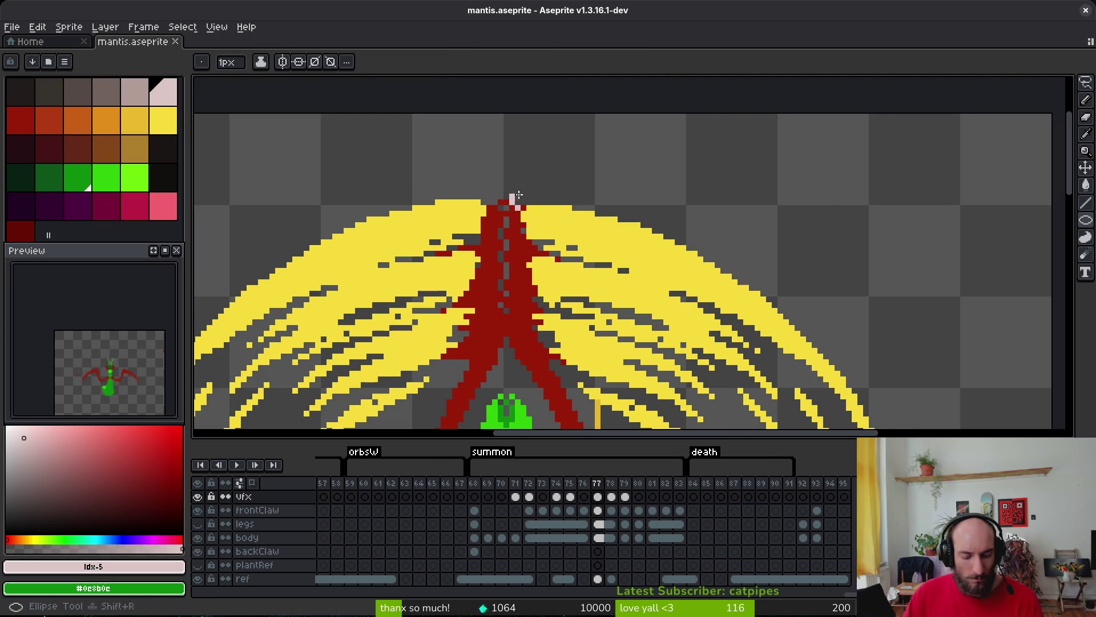
{"action": "mouse_move", "coordinate": [489, 169]}
{"action": "left_mouse_down"}
{"action": "mouse_move", "coordinate": [516, 406]}
{"action": "mouse_move", "coordinate": [527, 405]}
{"action": "left_mouse_up"}
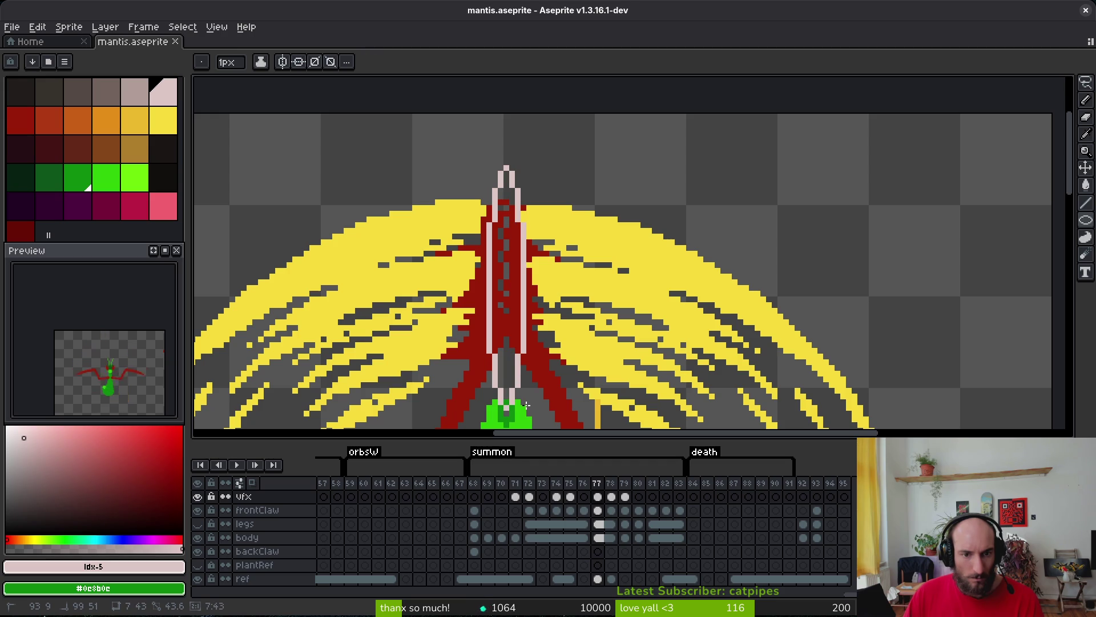
{"action": "key", "text": "Escape"}
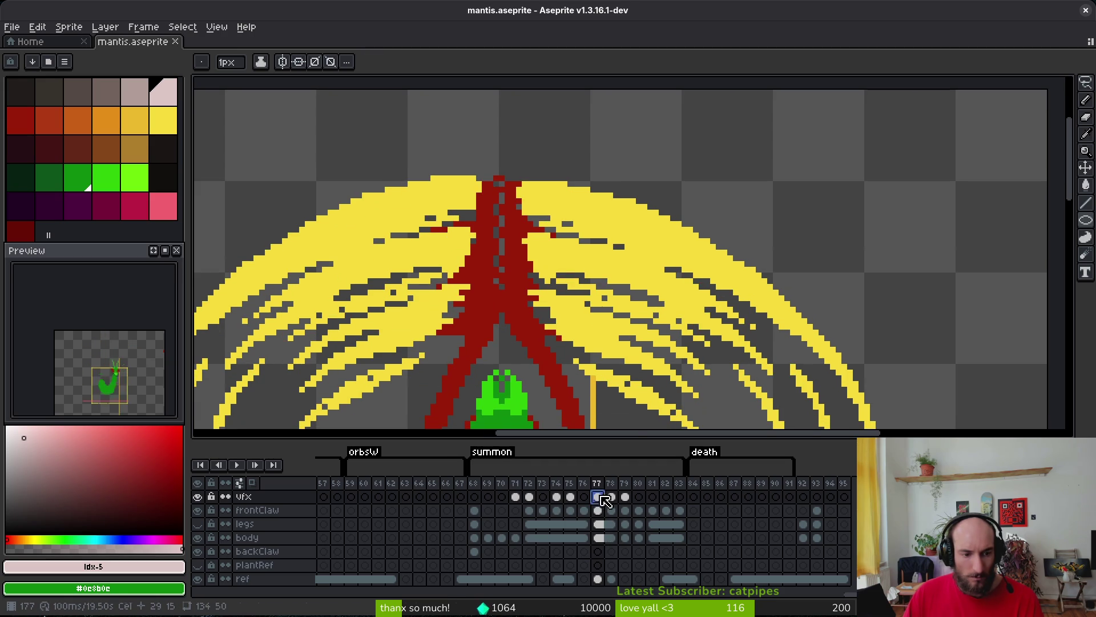
Add a new layer above vfx named vfx2.
{"action": "key", "text": "shift+n"}
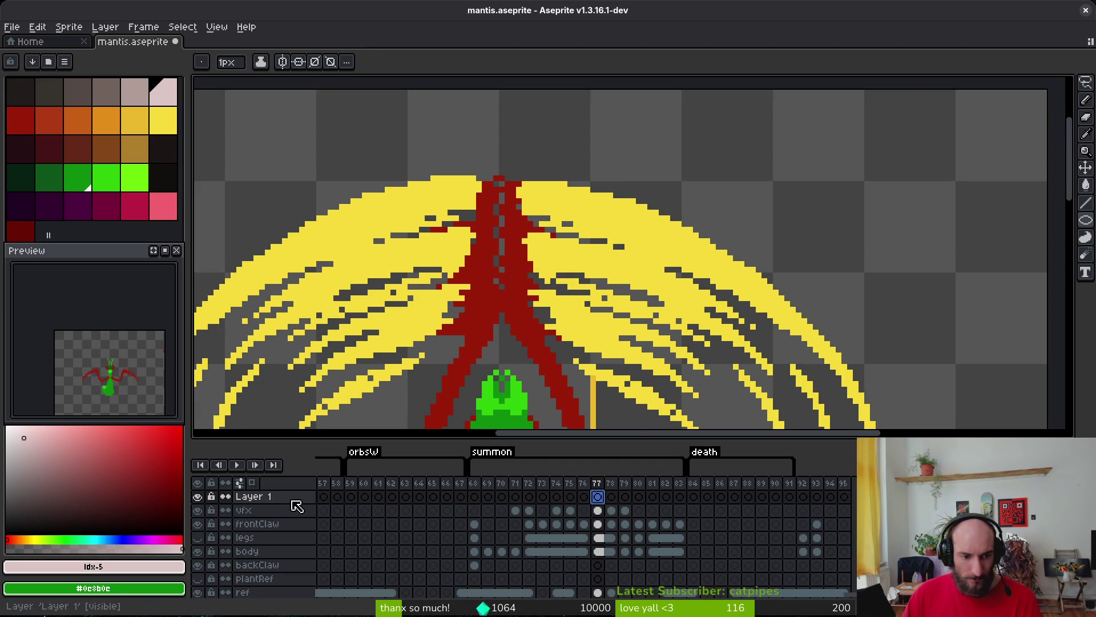
{"action": "double_click", "coordinate": [277, 494]}
{"action": "type", "text": "vfx2"}
{"action": "key", "text": "Return"}
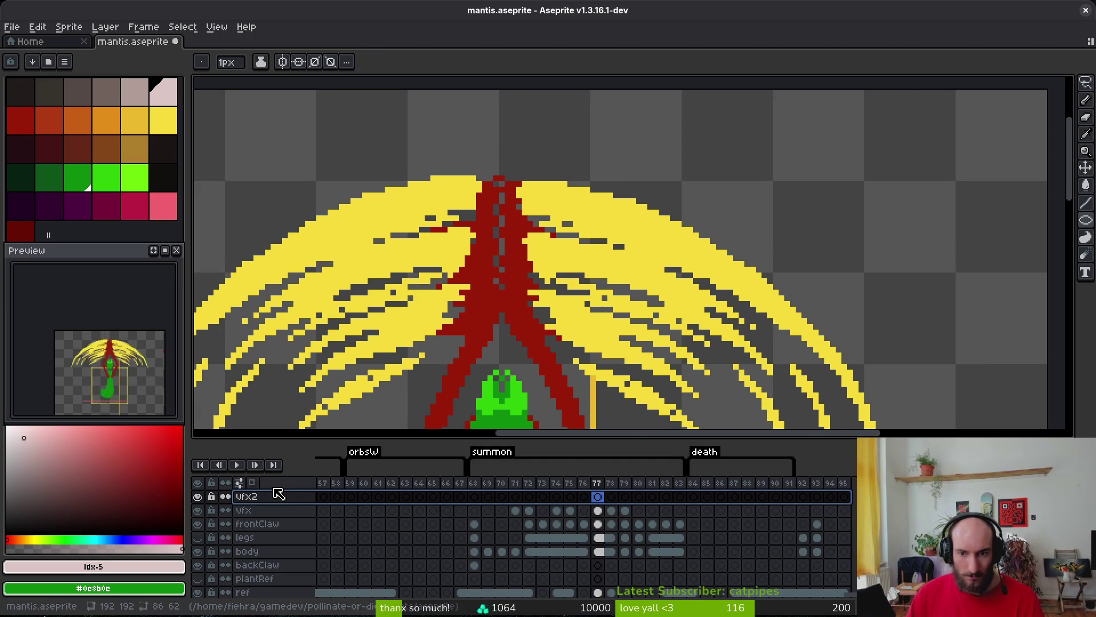
Draw a pale pink ellipse around the red stem and nudge it slightly right and up one pixel.
{"action": "scroll", "coordinate": [547, 177], "scroll_direction": "down", "scroll_amount": 2}
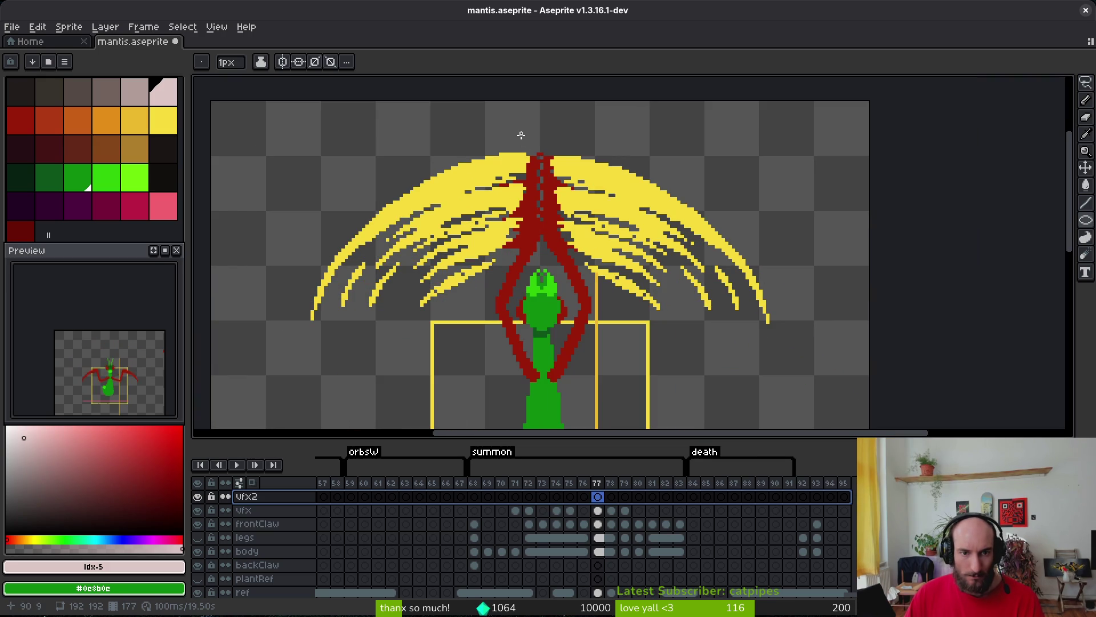
{"action": "mouse_move", "coordinate": [521, 135]}
{"action": "left_mouse_down"}
{"action": "mouse_move", "coordinate": [559, 272]}
{"action": "mouse_move", "coordinate": [547, 268]}
{"action": "left_mouse_up"}
{"action": "key", "text": "m"}
{"action": "left_click_drag", "start_coordinate": [477, 106], "coordinate": [567, 300]}
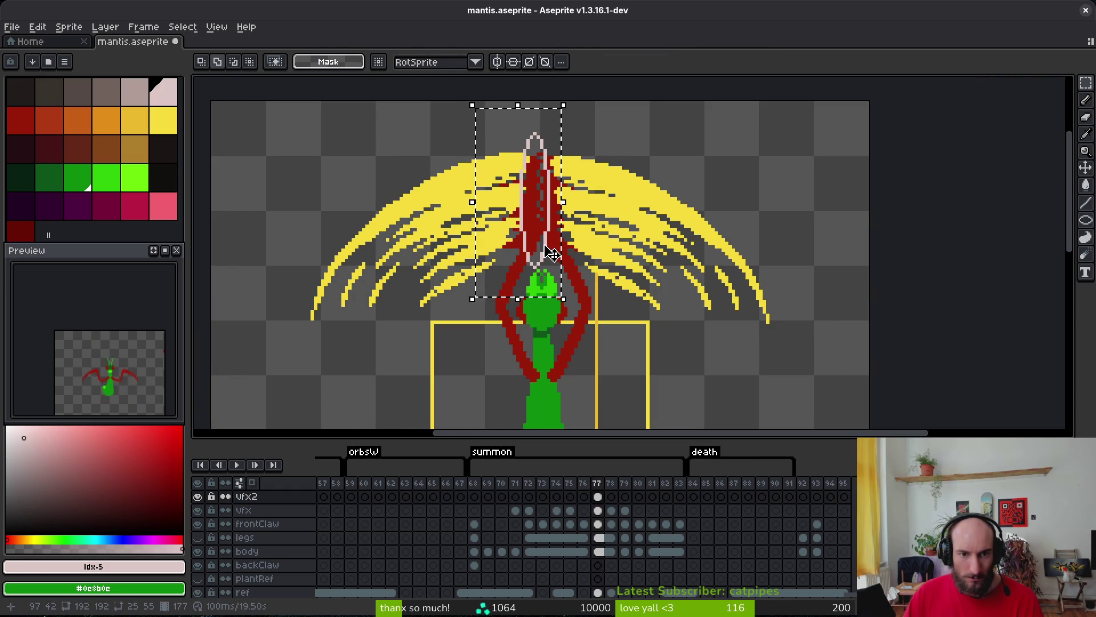
{"action": "left_click_drag", "start_coordinate": [550, 254], "coordinate": [554, 254]}
{"action": "key", "text": "Up"}
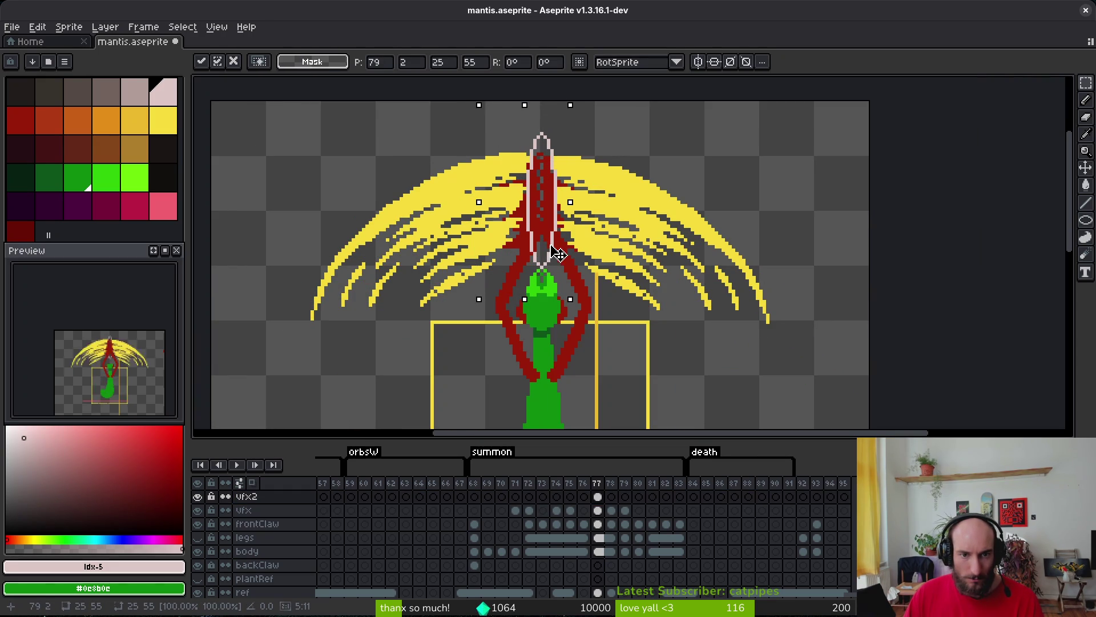
{"action": "key", "text": "Return"}
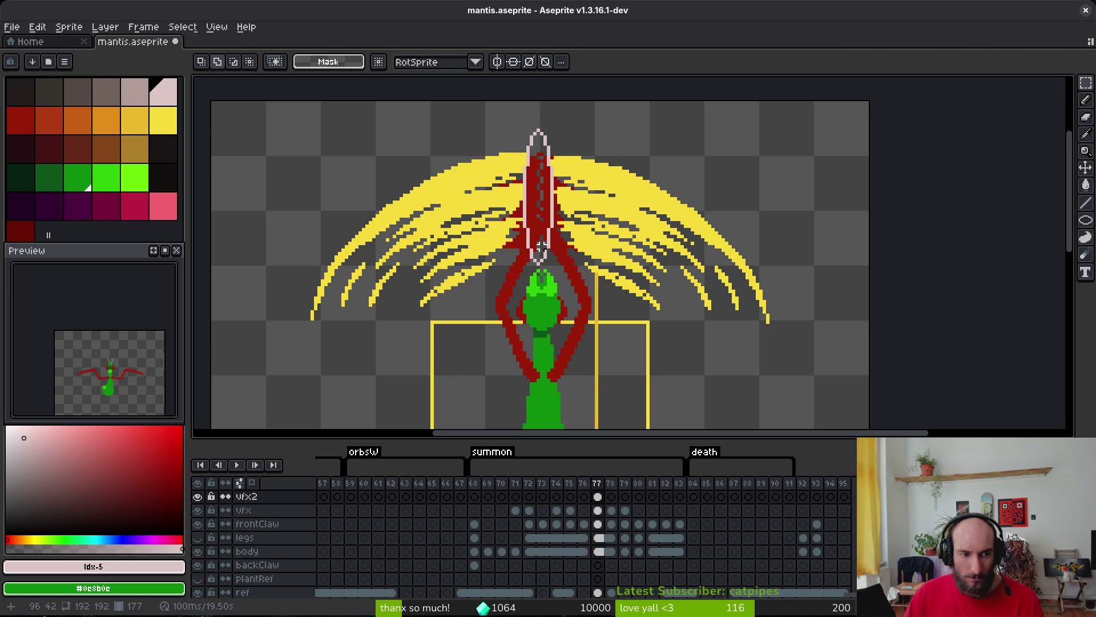
Draw pale pink highlight pixels along the spire's right and left edges.
{"action": "scroll", "coordinate": [548, 246], "scroll_direction": "up", "scroll_amount": 3}
{"action": "key", "text": "b"}
{"action": "mouse_move", "coordinate": [535, 230]}
{"action": "left_mouse_down"}
{"action": "mouse_move", "coordinate": [535, 307]}
{"action": "mouse_move", "coordinate": [558, 236]}
{"action": "left_mouse_up"}
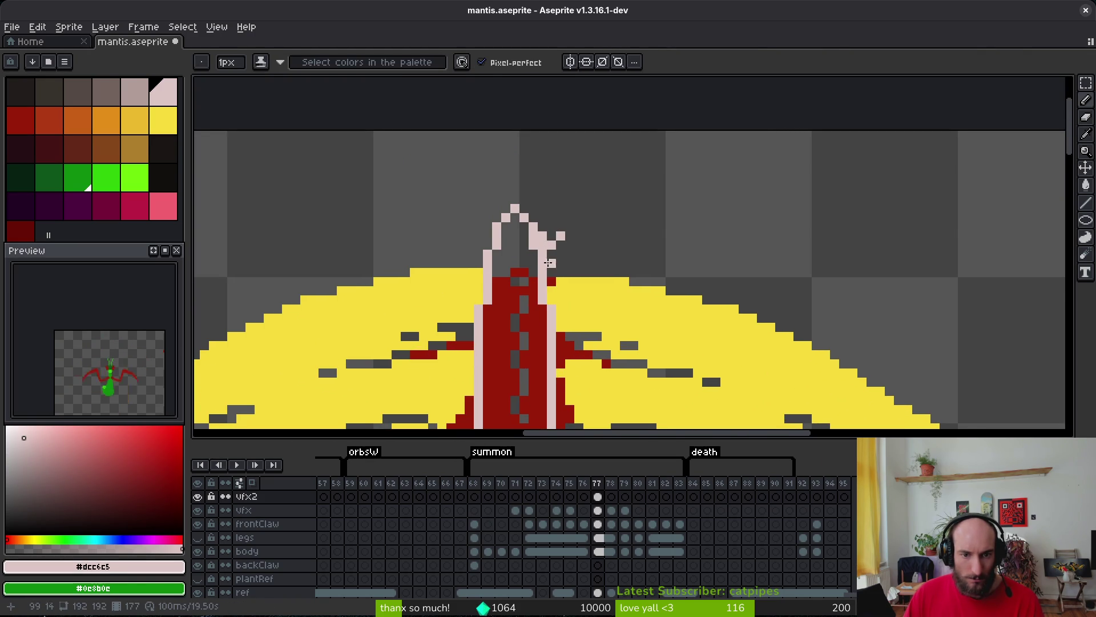
{"action": "mouse_move", "coordinate": [546, 278]}
{"action": "left_mouse_down"}
{"action": "mouse_move", "coordinate": [557, 304]}
{"action": "mouse_move", "coordinate": [599, 288]}
{"action": "mouse_move", "coordinate": [532, 227]}
{"action": "mouse_move", "coordinate": [582, 260]}
{"action": "left_mouse_up"}
{"action": "scroll", "coordinate": [596, 325], "scroll_direction": "up", "scroll_amount": 2}
{"action": "scroll", "coordinate": [562, 284], "scroll_direction": "down", "scroll_amount": 3}
{"action": "scroll", "coordinate": [558, 183], "scroll_direction": "down", "scroll_amount": 3}
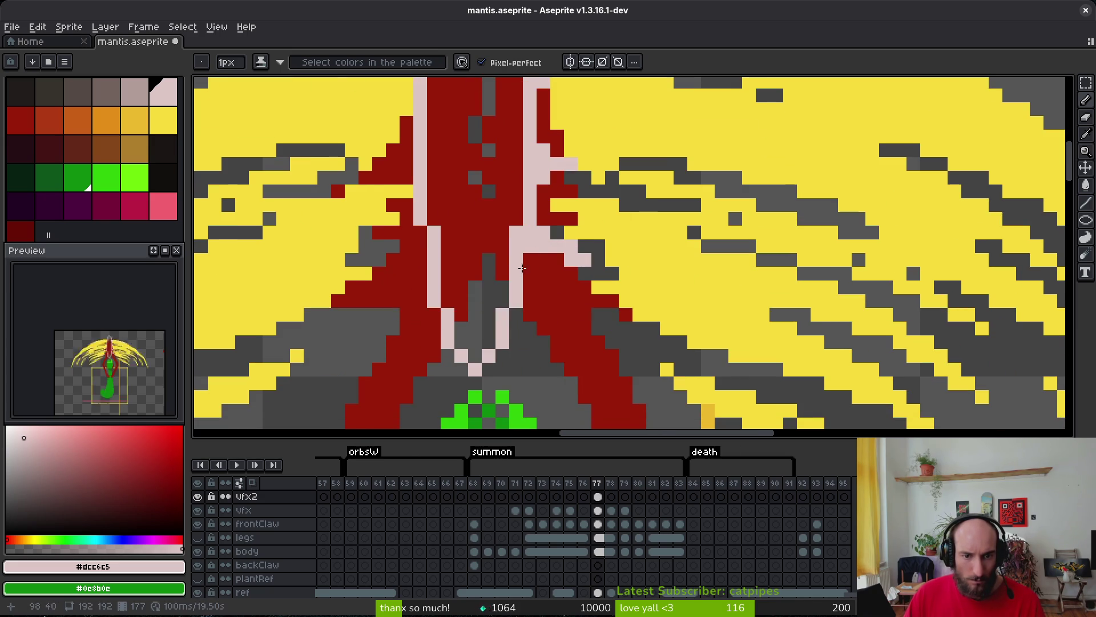
{"action": "mouse_move", "coordinate": [515, 312]}
{"action": "left_mouse_down"}
{"action": "mouse_move", "coordinate": [517, 327]}
{"action": "mouse_move", "coordinate": [650, 332]}
{"action": "left_mouse_up"}
{"action": "left_click_drag", "start_coordinate": [552, 221], "coordinate": [510, 256]}
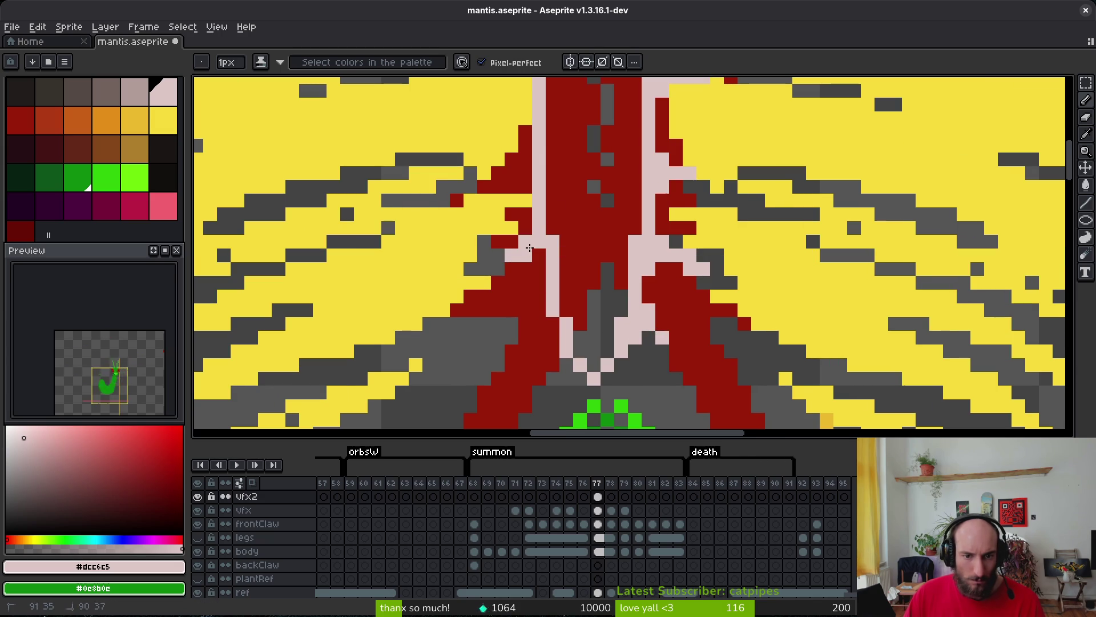
{"action": "scroll", "coordinate": [532, 324], "scroll_direction": "down", "scroll_amount": 3}
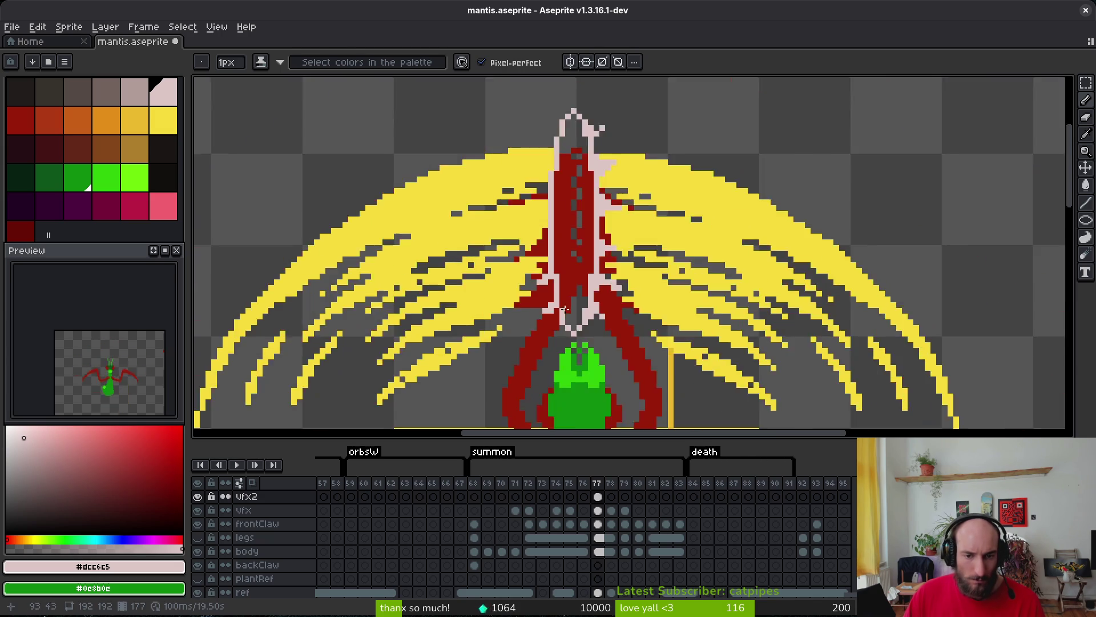
Add more pink highlight strokes up the spire, turning some red spire pixels pink.
{"action": "scroll", "coordinate": [528, 311], "scroll_direction": "up", "scroll_amount": 3}
{"action": "scroll", "coordinate": [528, 311], "scroll_direction": "down", "scroll_amount": 3}
{"action": "scroll", "coordinate": [535, 277], "scroll_direction": "up", "scroll_amount": 3}
{"action": "scroll", "coordinate": [535, 277], "scroll_direction": "up", "scroll_amount": 2}
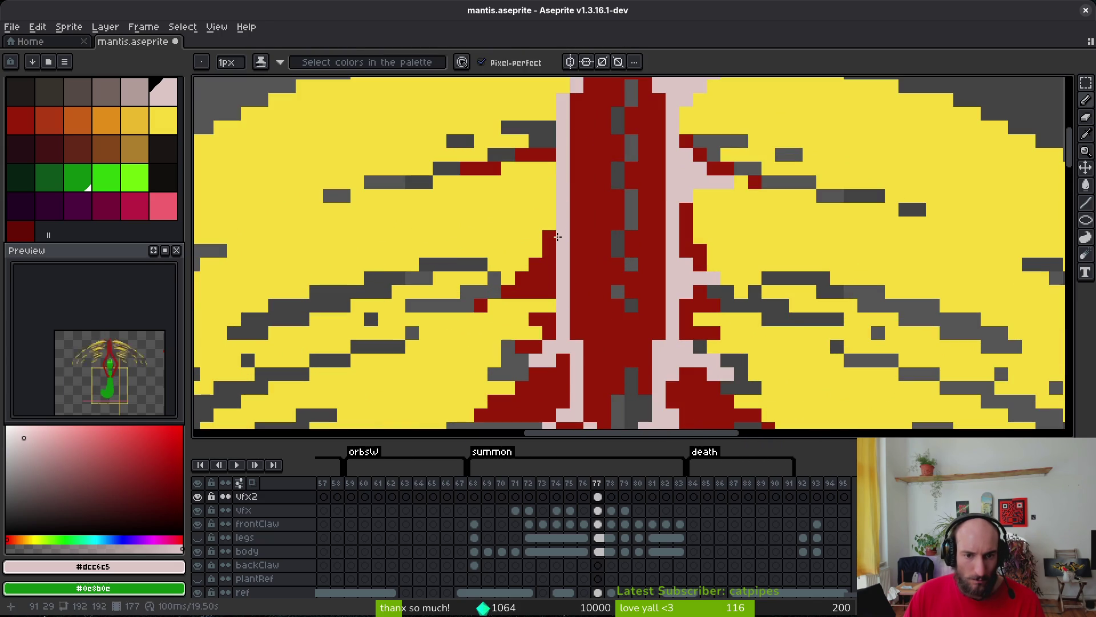
{"action": "mouse_move", "coordinate": [548, 251]}
{"action": "left_mouse_down"}
{"action": "mouse_move", "coordinate": [523, 252]}
{"action": "mouse_move", "coordinate": [549, 239]}
{"action": "mouse_move", "coordinate": [546, 362]}
{"action": "left_mouse_up"}
{"action": "left_click", "coordinate": [539, 264]}
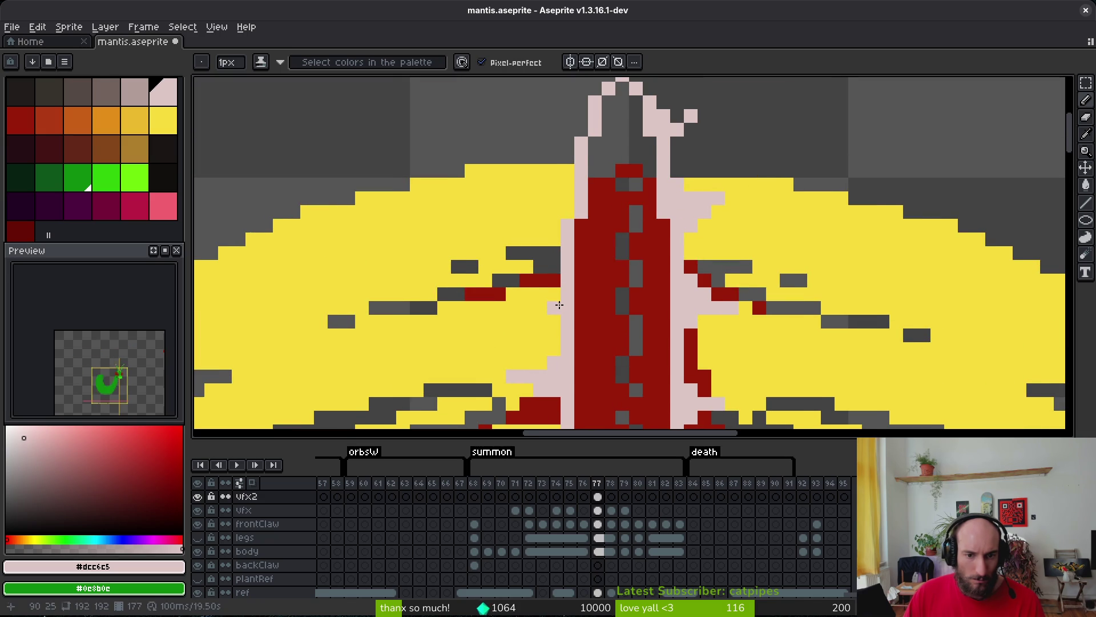
{"action": "mouse_move", "coordinate": [559, 305]}
{"action": "left_mouse_down"}
{"action": "mouse_move", "coordinate": [517, 278]}
{"action": "mouse_move", "coordinate": [562, 284]}
{"action": "left_mouse_up"}
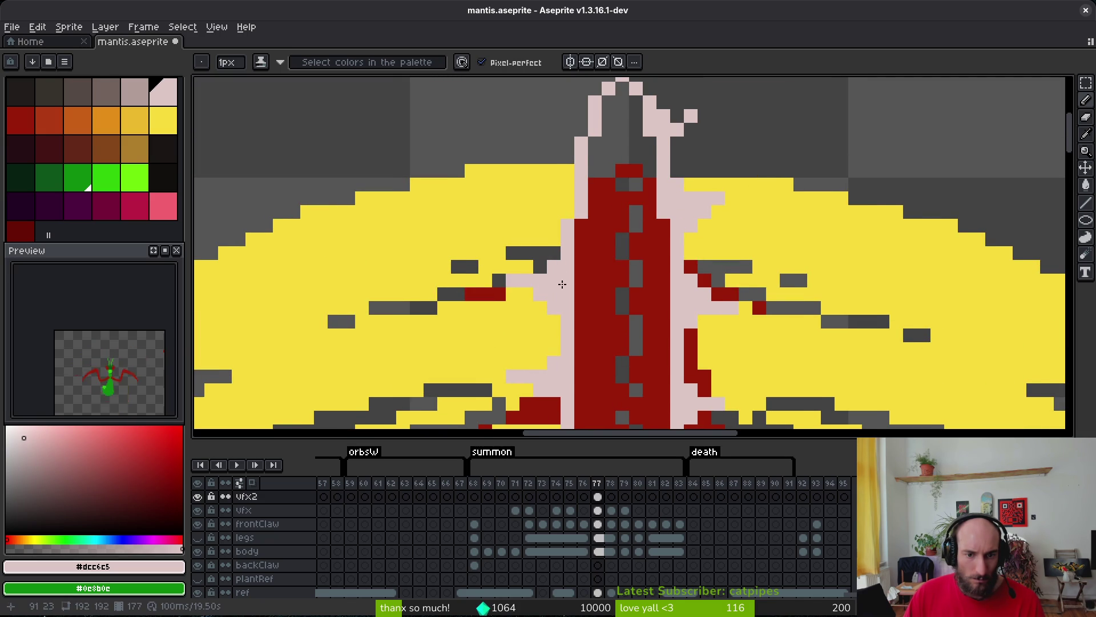
{"action": "scroll", "coordinate": [577, 201], "scroll_direction": "up", "scroll_amount": 2}
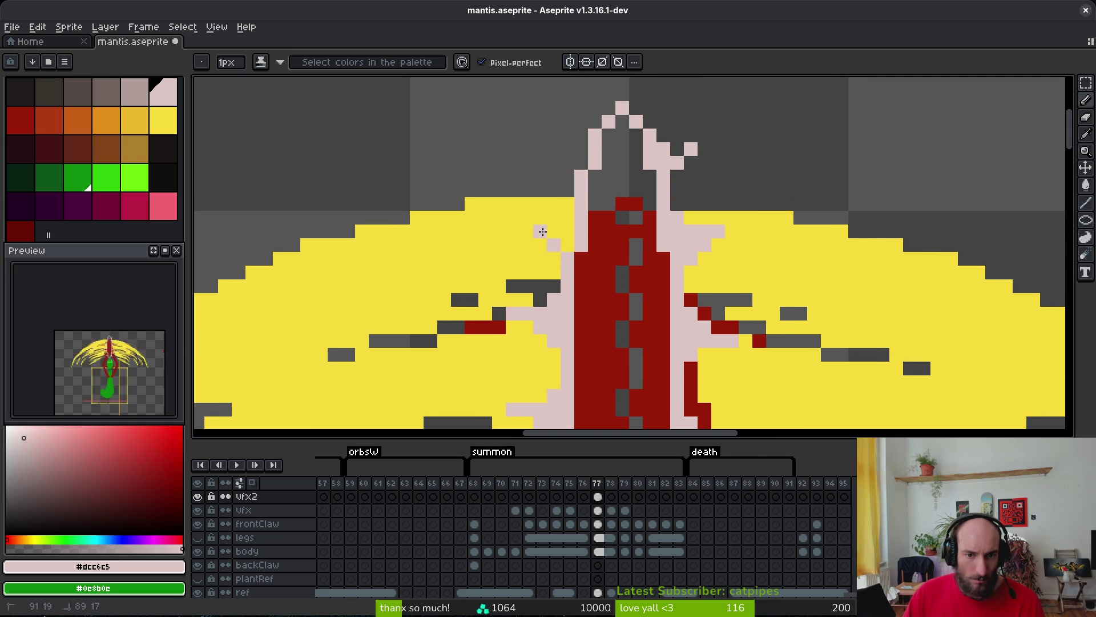
{"action": "scroll", "coordinate": [571, 244], "scroll_direction": "up", "scroll_amount": 2}
{"action": "left_click_drag", "start_coordinate": [575, 202], "coordinate": [555, 172]}
Save the sprite and advance to frame 78.
{"action": "key", "text": "ctrl+s"}
{"action": "scroll", "coordinate": [595, 174], "scroll_direction": "down", "scroll_amount": 6}
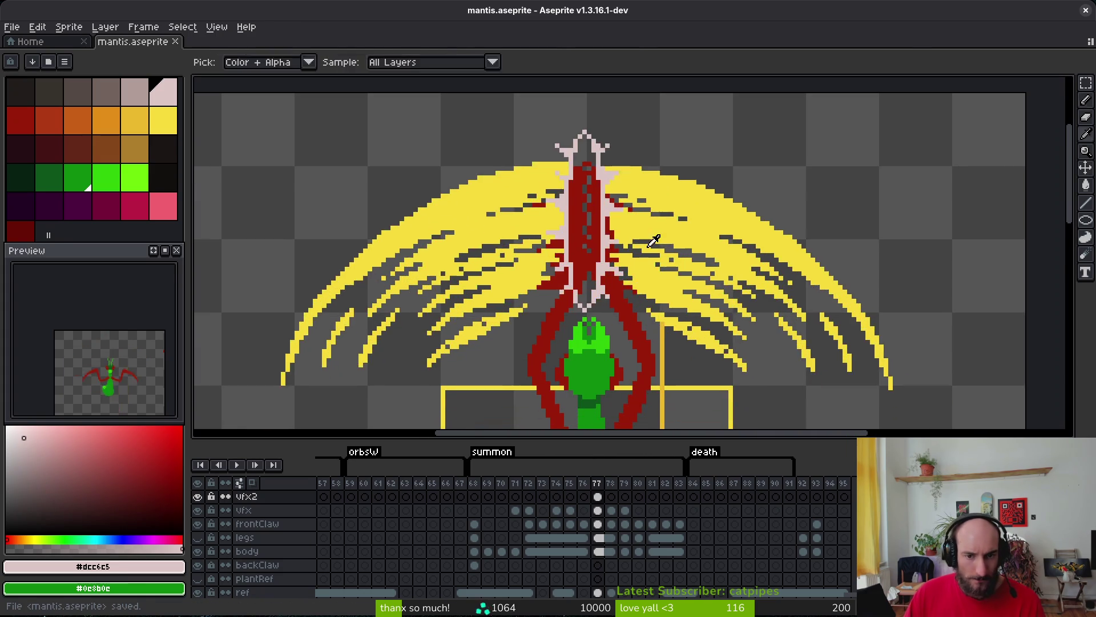
{"action": "key", "text": "Right"}
{"action": "scroll", "coordinate": [624, 254], "scroll_direction": "down", "scroll_amount": 3}
{"action": "scroll", "coordinate": [623, 253], "scroll_direction": "up", "scroll_amount": 3}
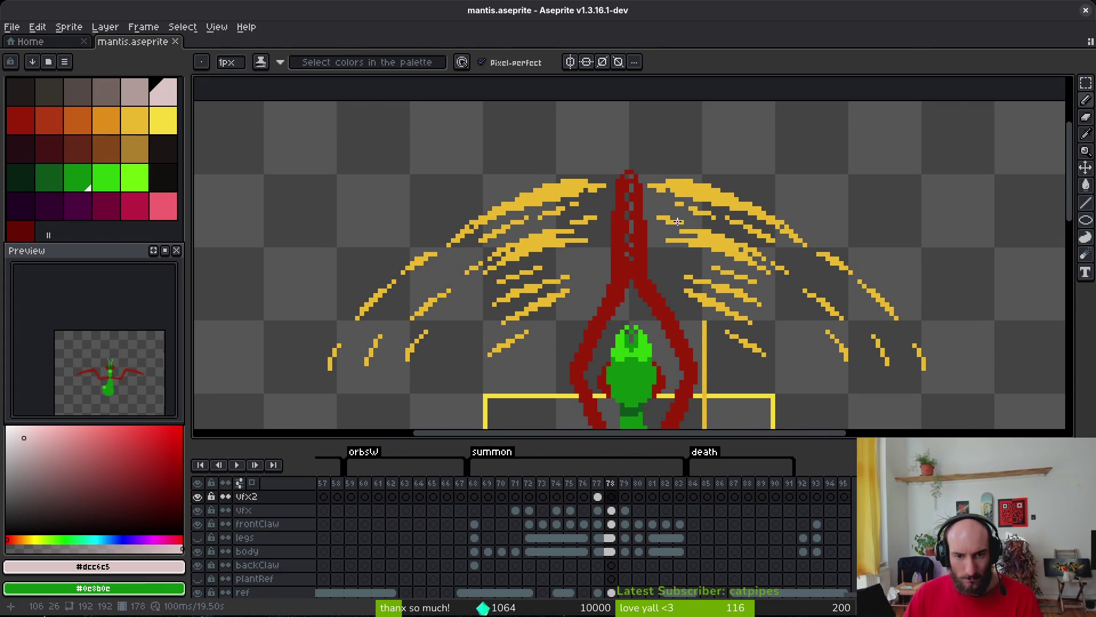
Try several pink circles around the spire on frame 78, undoing the earlier attempts.
{"action": "key", "text": "shift+u"}
{"action": "mouse_move", "coordinate": [529, 116]}
{"action": "left_mouse_down"}
{"action": "mouse_move", "coordinate": [694, 329]}
{"action": "mouse_move", "coordinate": [724, 333]}
{"action": "left_mouse_up"}
{"action": "mouse_move", "coordinate": [508, 107]}
{"action": "left_mouse_down"}
{"action": "mouse_move", "coordinate": [742, 340]}
{"action": "mouse_move", "coordinate": [729, 323]}
{"action": "left_mouse_up"}
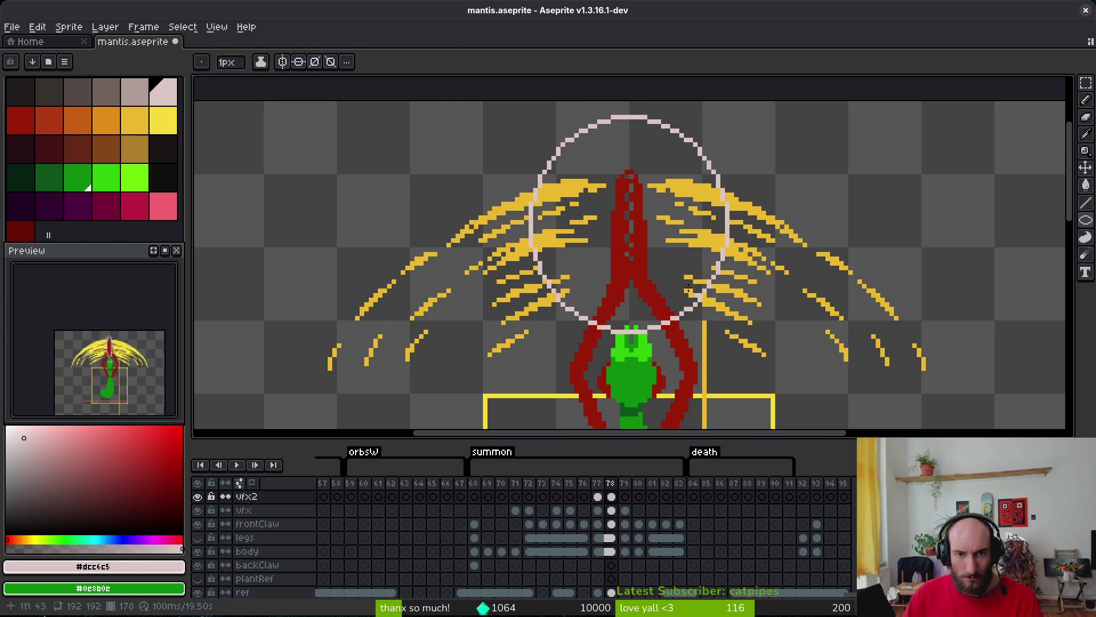
{"action": "left_click_drag", "start_coordinate": [506, 109], "coordinate": [665, 309]}
{"action": "key", "text": "ctrl+z"}
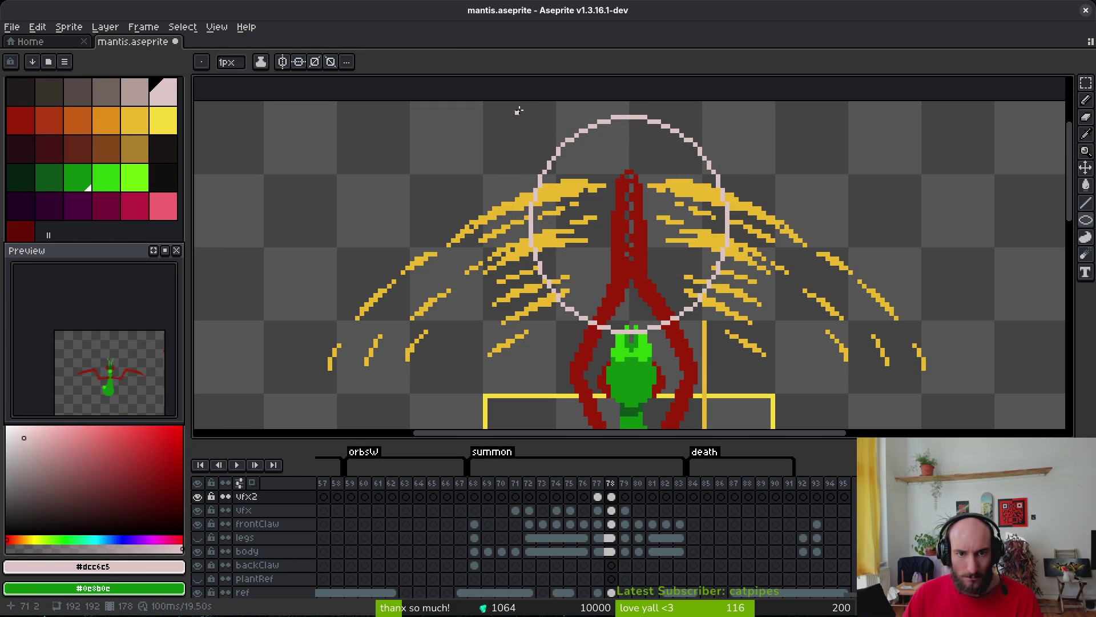
{"action": "mouse_move", "coordinate": [526, 110]}
{"action": "left_mouse_down"}
{"action": "mouse_move", "coordinate": [606, 240]}
{"action": "mouse_move", "coordinate": [730, 336]}
{"action": "left_mouse_up"}
{"action": "scroll", "coordinate": [631, 200], "scroll_direction": "down", "scroll_amount": 4}
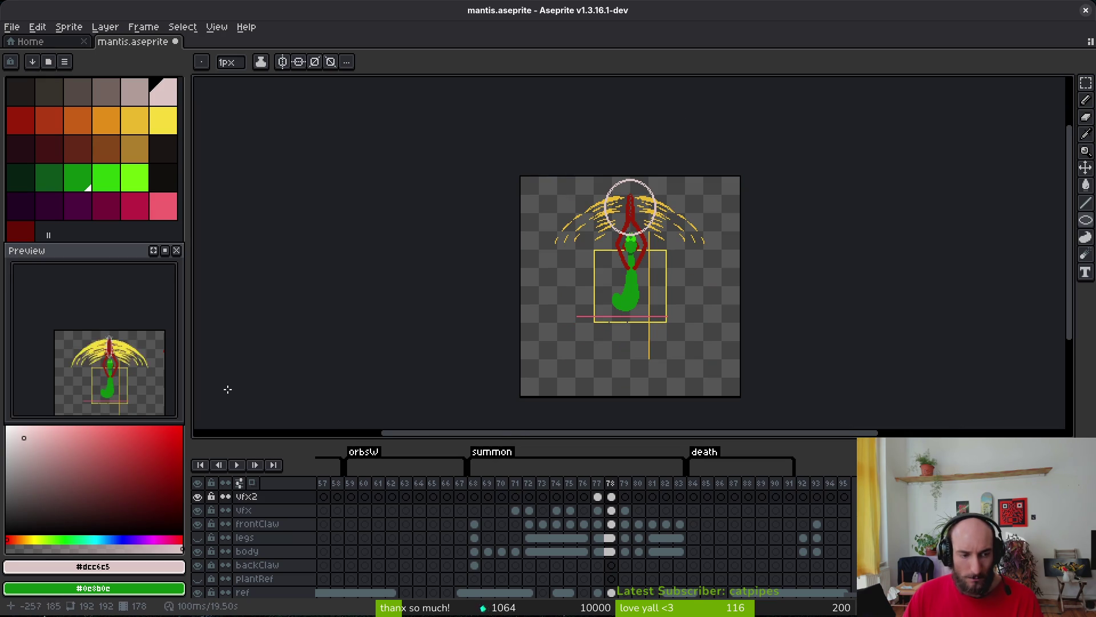
{"action": "scroll", "coordinate": [121, 375], "scroll_direction": "up", "scroll_amount": 3}
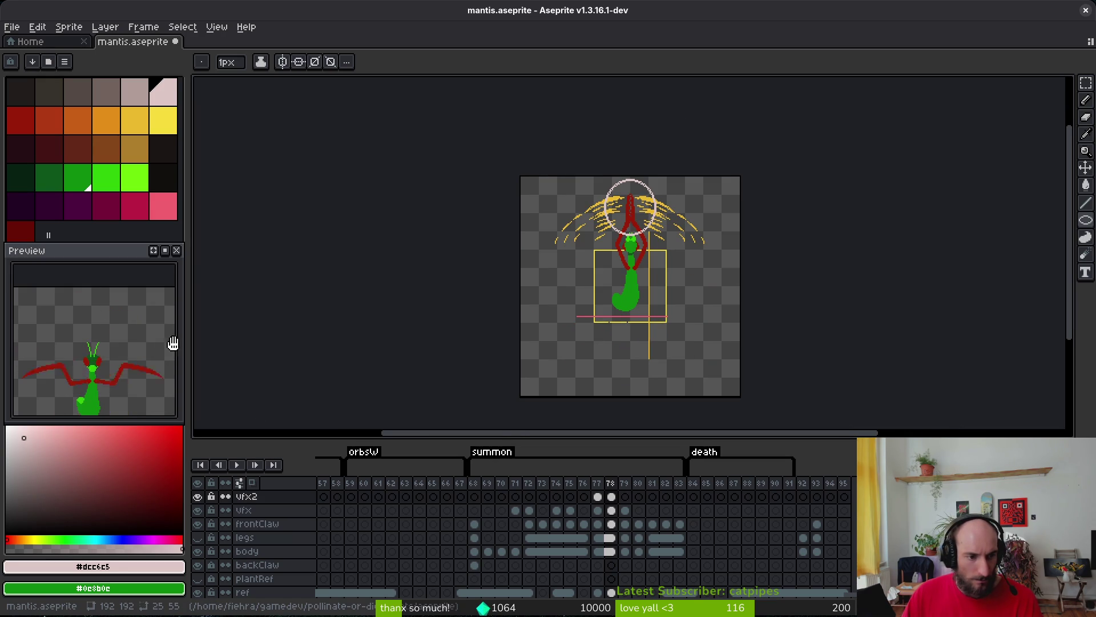
{"action": "scroll", "coordinate": [667, 198], "scroll_direction": "up", "scroll_amount": 3}
On frame 79, draw a filled pink disc near the sprite top, then undo it.
{"action": "key", "text": "i"}
{"action": "key", "text": "Right"}
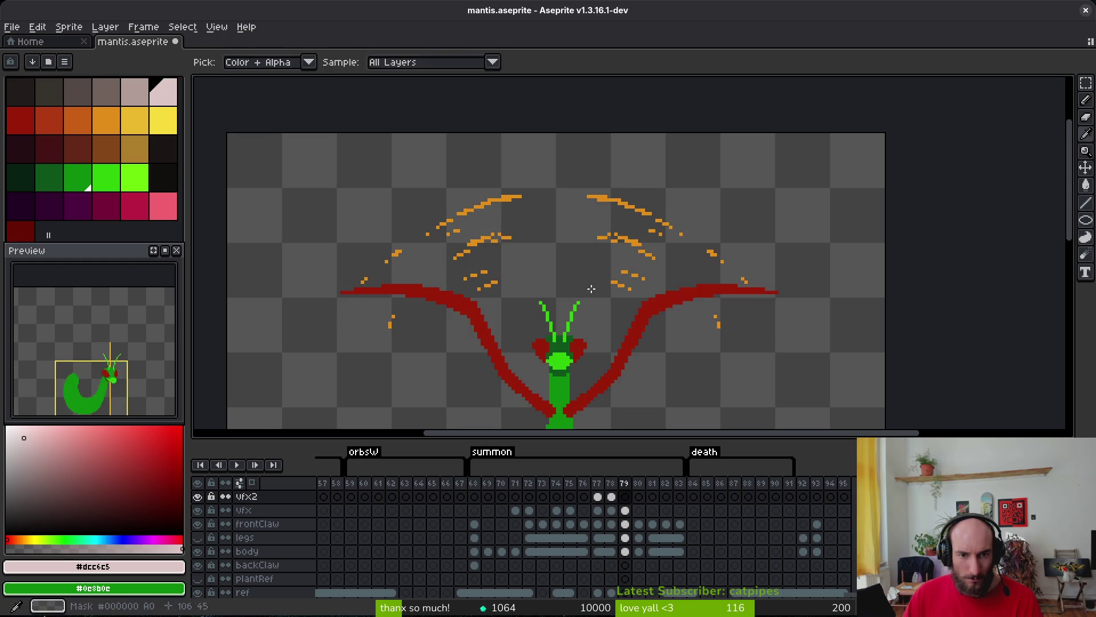
{"action": "key", "text": "shift+u"}
{"action": "mouse_move", "coordinate": [320, 93]}
{"action": "left_mouse_down"}
{"action": "mouse_move", "coordinate": [391, 156]}
{"action": "mouse_move", "coordinate": [862, 421]}
{"action": "mouse_move", "coordinate": [802, 435]}
{"action": "mouse_move", "coordinate": [640, 420]}
{"action": "mouse_move", "coordinate": [630, 407]}
{"action": "left_mouse_up"}
{"action": "key", "text": "ctrl+z"}
{"action": "scroll", "coordinate": [543, 221], "scroll_direction": "down", "scroll_amount": 1}
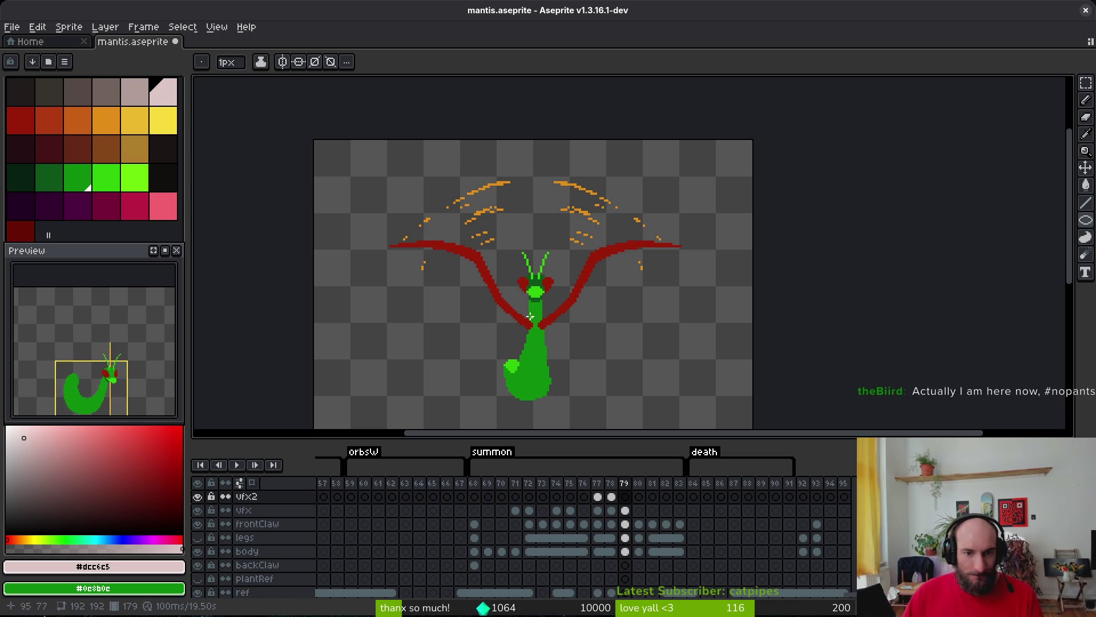
Show frame 78 of the burst layer, save, select the vfx2 layer, and step between frames 77 and 78.
{"action": "key", "text": "Left"}
{"action": "key", "text": "Left"}
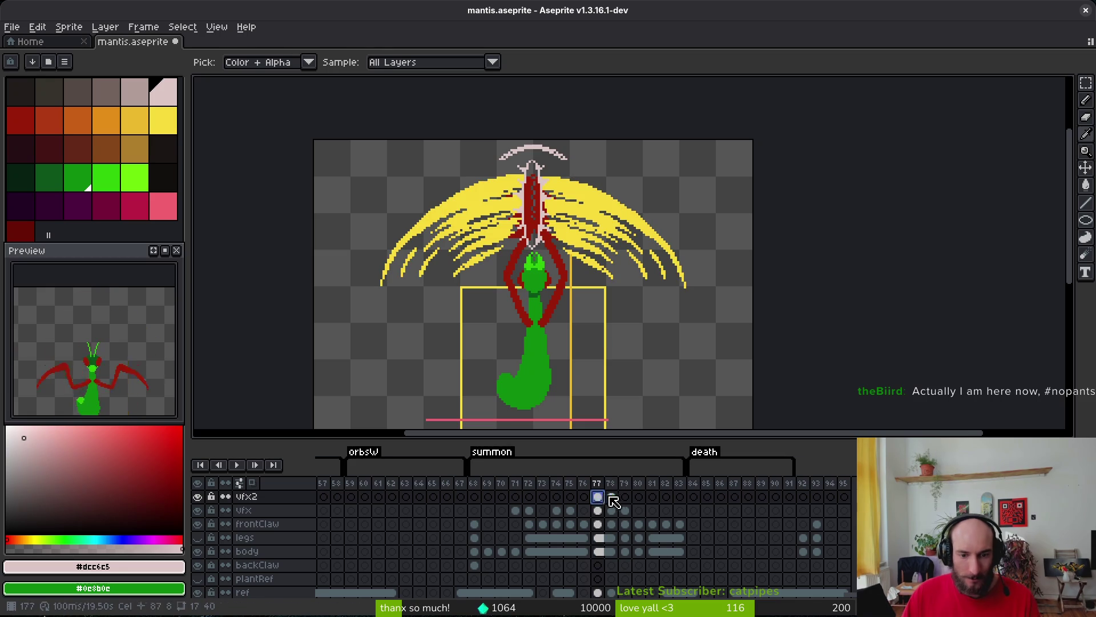
{"action": "left_click", "coordinate": [611, 496]}
{"action": "key", "text": "ctrl+s"}
{"action": "left_click", "coordinate": [268, 508]}
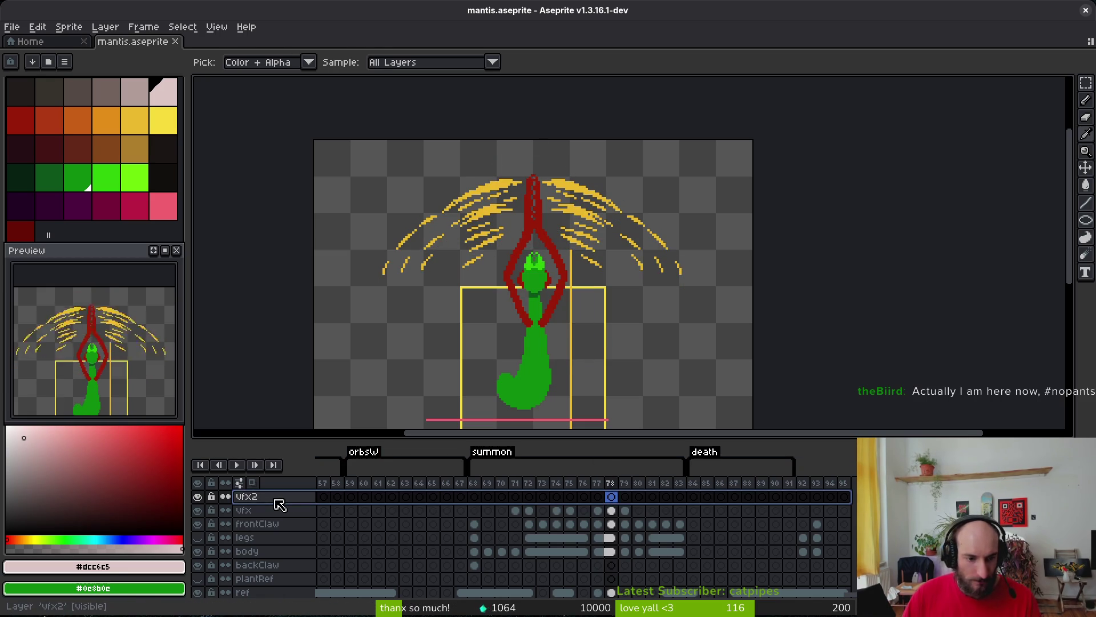
{"action": "scroll", "coordinate": [277, 504], "scroll_direction": "down", "scroll_amount": 1}
{"action": "scroll", "coordinate": [588, 302], "scroll_direction": "down", "scroll_amount": 3}
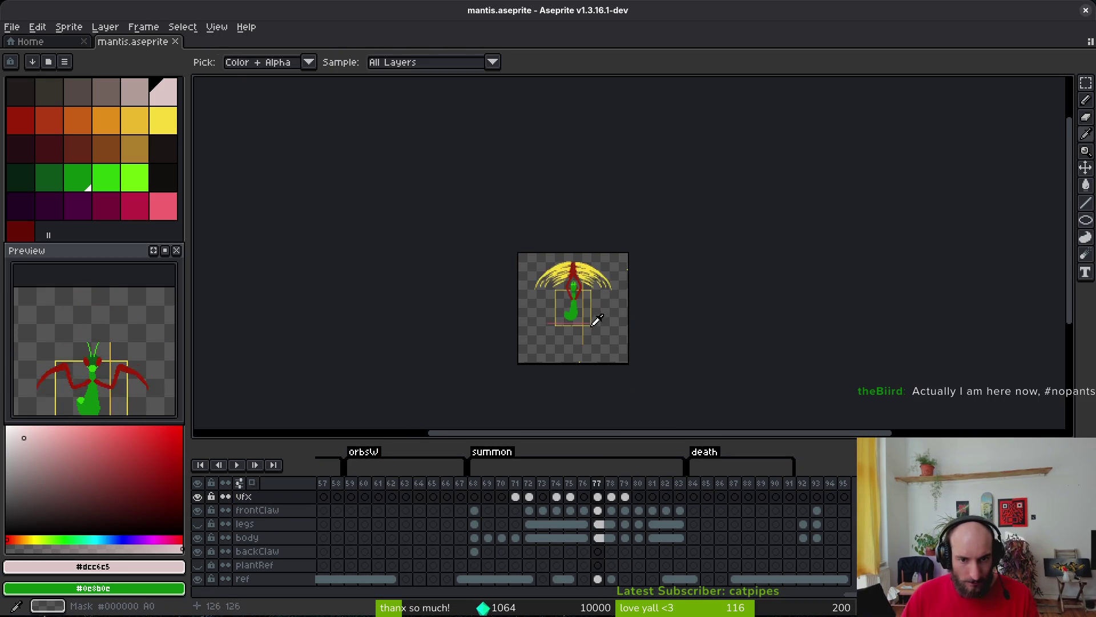
{"action": "scroll", "coordinate": [590, 315], "scroll_direction": "up", "scroll_amount": 3}
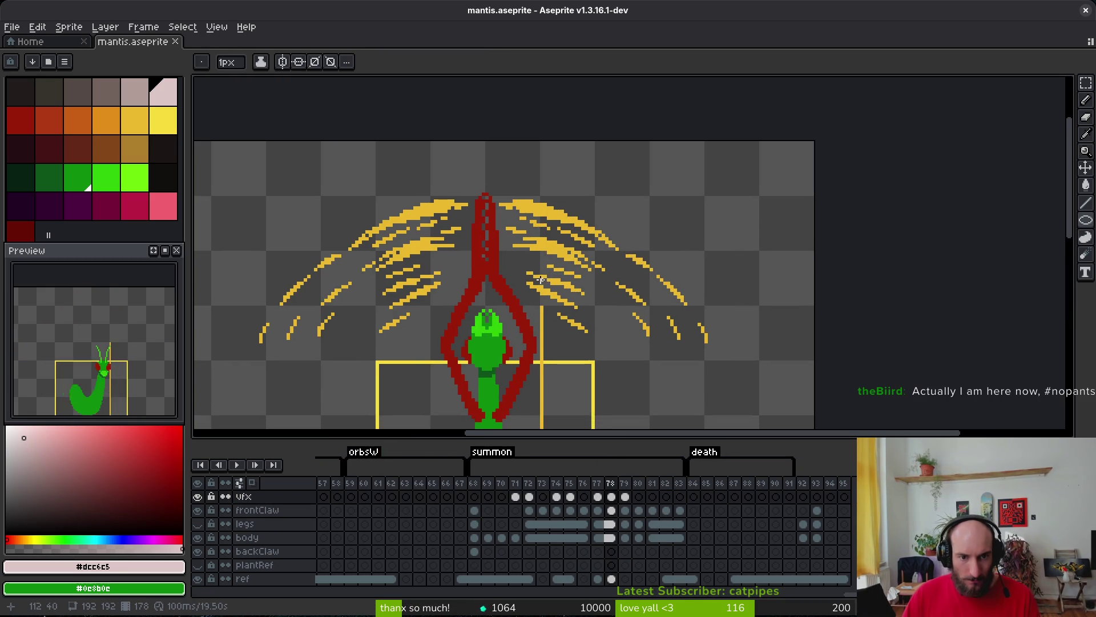
{"action": "key", "text": "Left"}
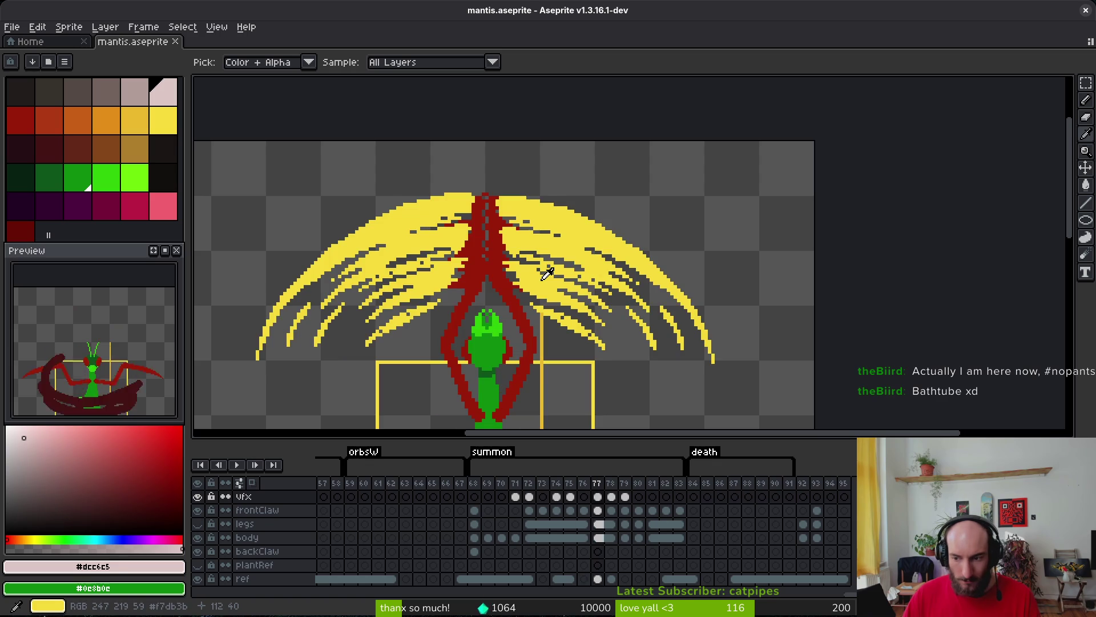
{"action": "key", "text": "Right"}
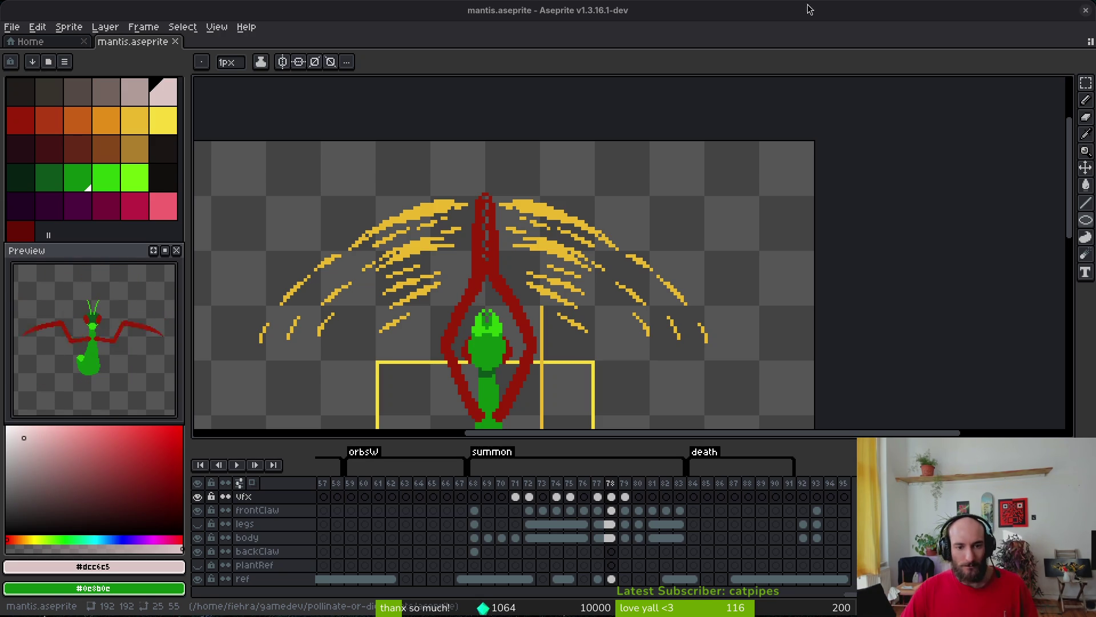
Recentre the mantis, step back to frame 76, and pick the light green on the body layer's cel.
{"action": "mouse_move", "coordinate": [555, 377]}
{"action": "left_mouse_down"}
{"action": "mouse_move", "coordinate": [657, 391]}
{"action": "mouse_move", "coordinate": [687, 347]}
{"action": "mouse_move", "coordinate": [656, 317]}
{"action": "left_mouse_up"}
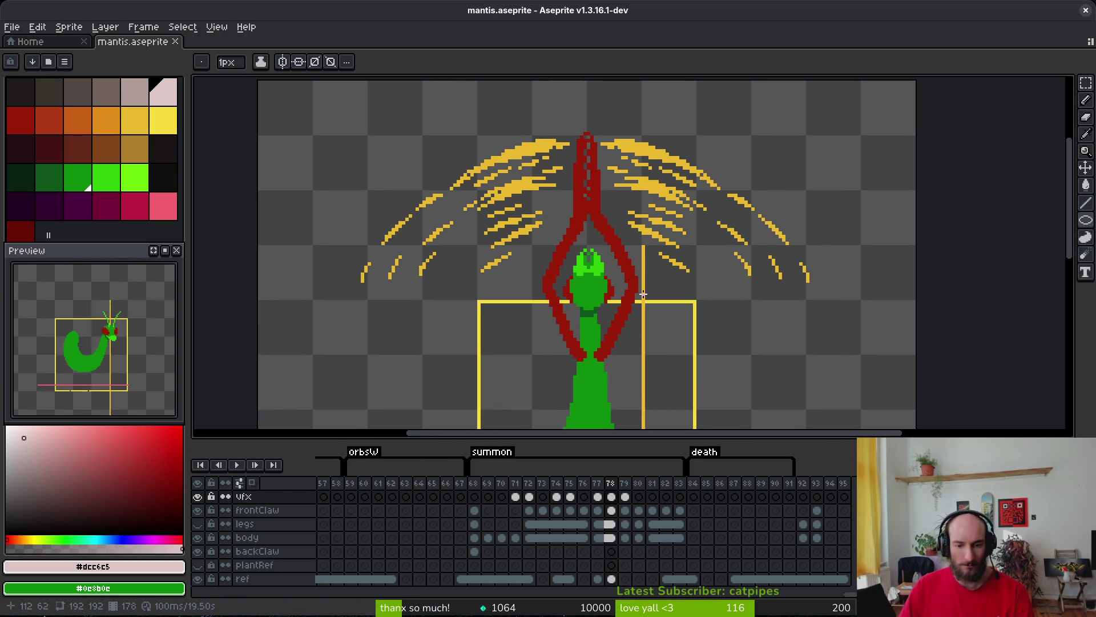
{"action": "scroll", "coordinate": [282, 293], "scroll_direction": "up", "scroll_amount": 1}
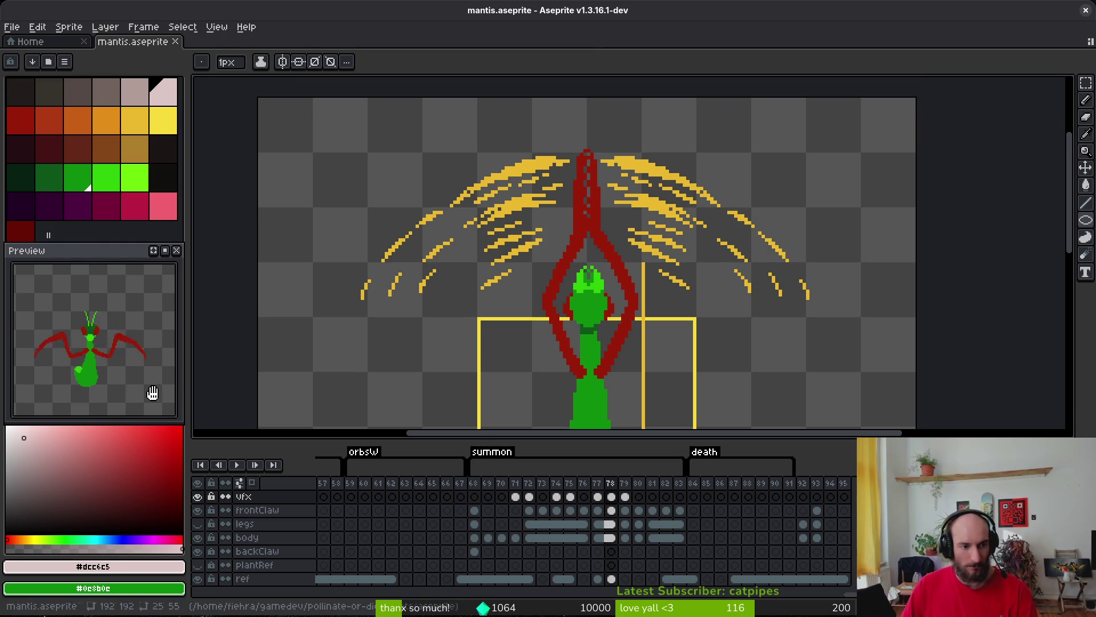
{"action": "key", "text": "i"}
{"action": "key", "text": "Left"}
{"action": "key", "text": "Left"}
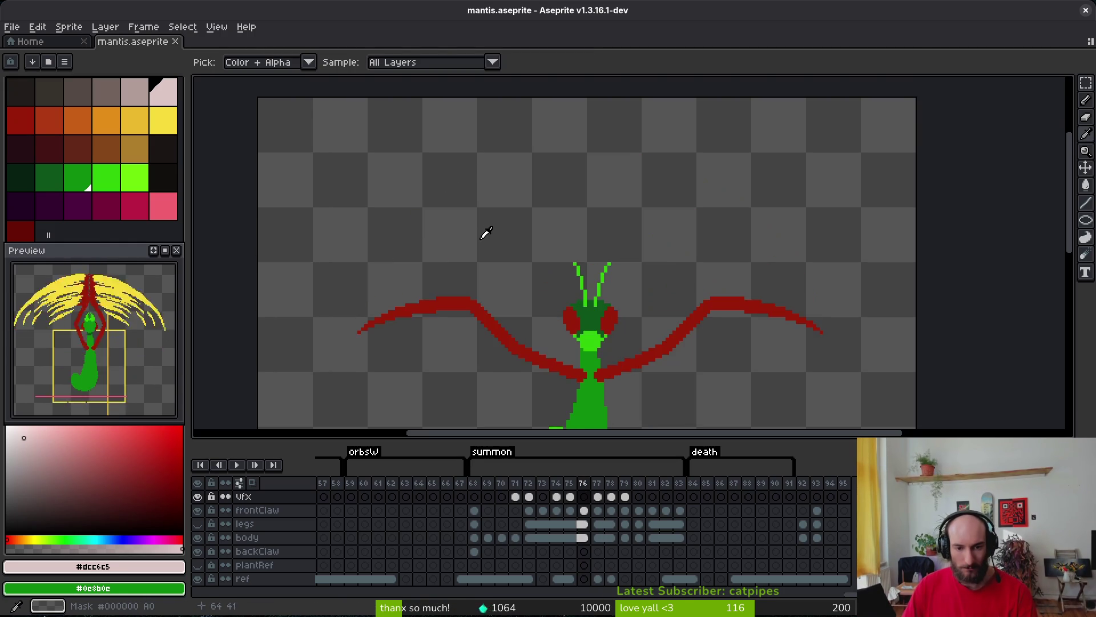
{"action": "scroll", "coordinate": [631, 220], "scroll_direction": "down", "scroll_amount": 2}
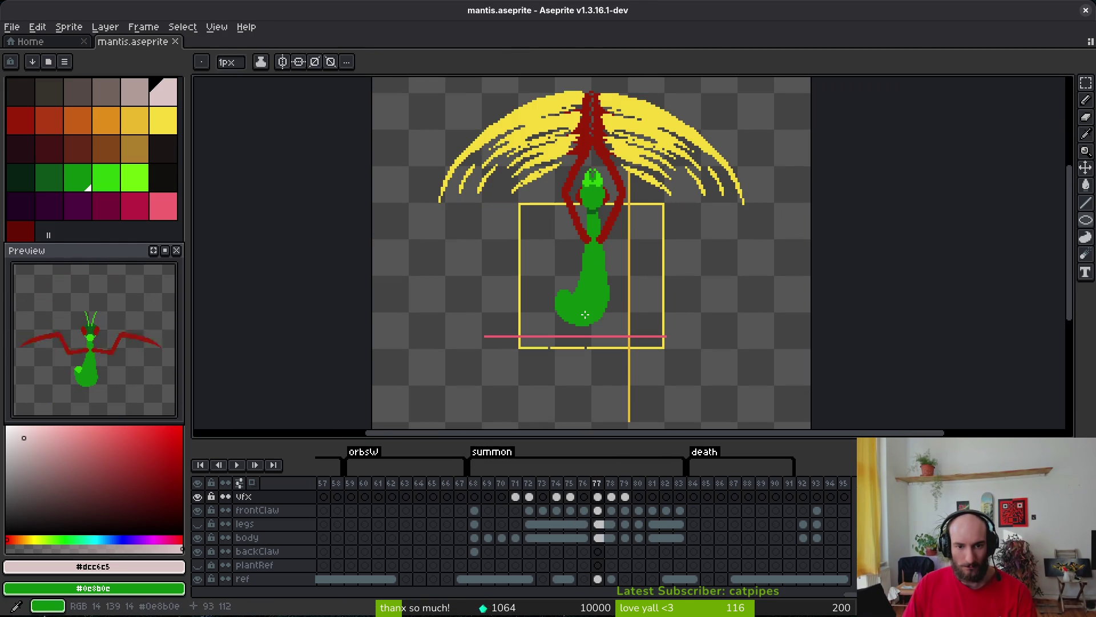
{"action": "left_click", "coordinate": [575, 283]}
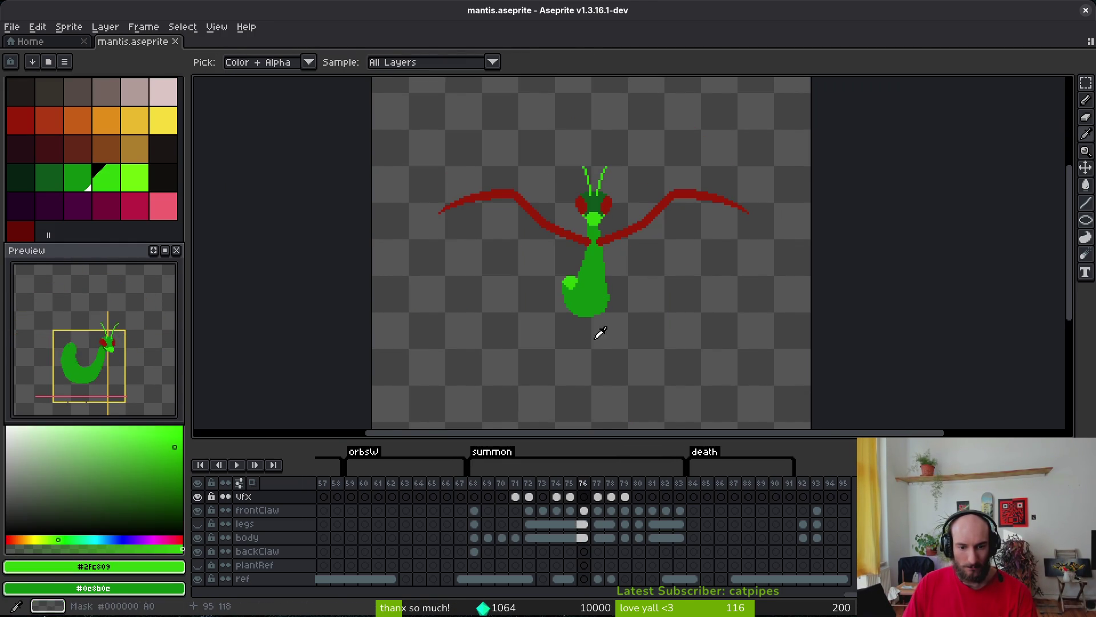
{"action": "left_click", "coordinate": [584, 540]}
{"action": "key", "text": "b"}
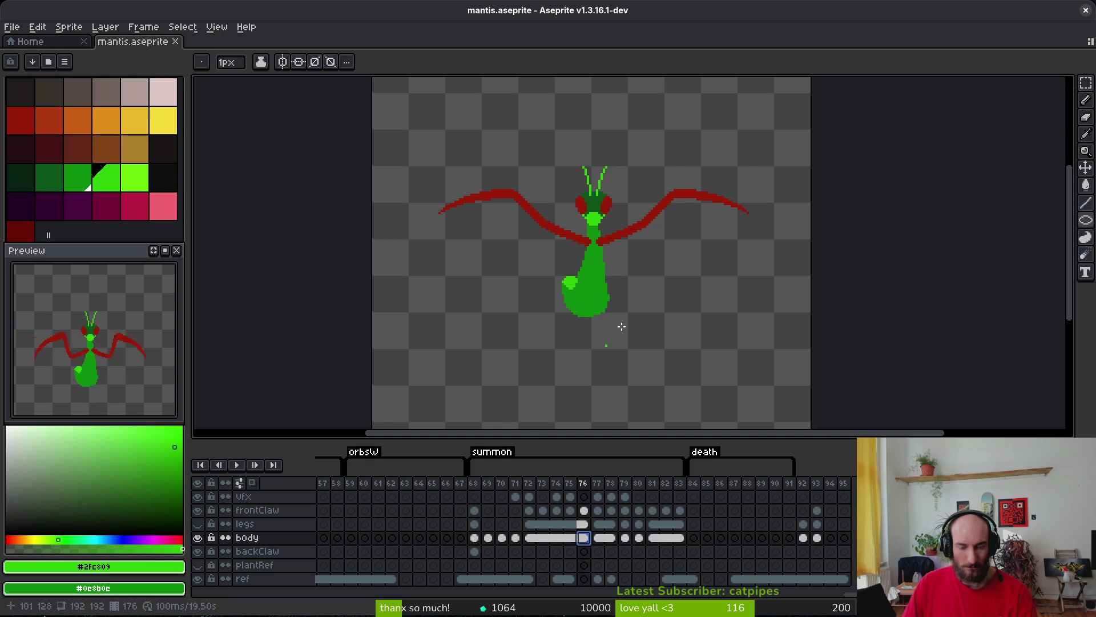
Add a light-green edge pixel, then repaint the light-green edge in the darker body green and save.
{"action": "scroll", "coordinate": [624, 345], "scroll_direction": "up", "scroll_amount": 3}
{"action": "scroll", "coordinate": [624, 344], "scroll_direction": "up", "scroll_amount": 1}
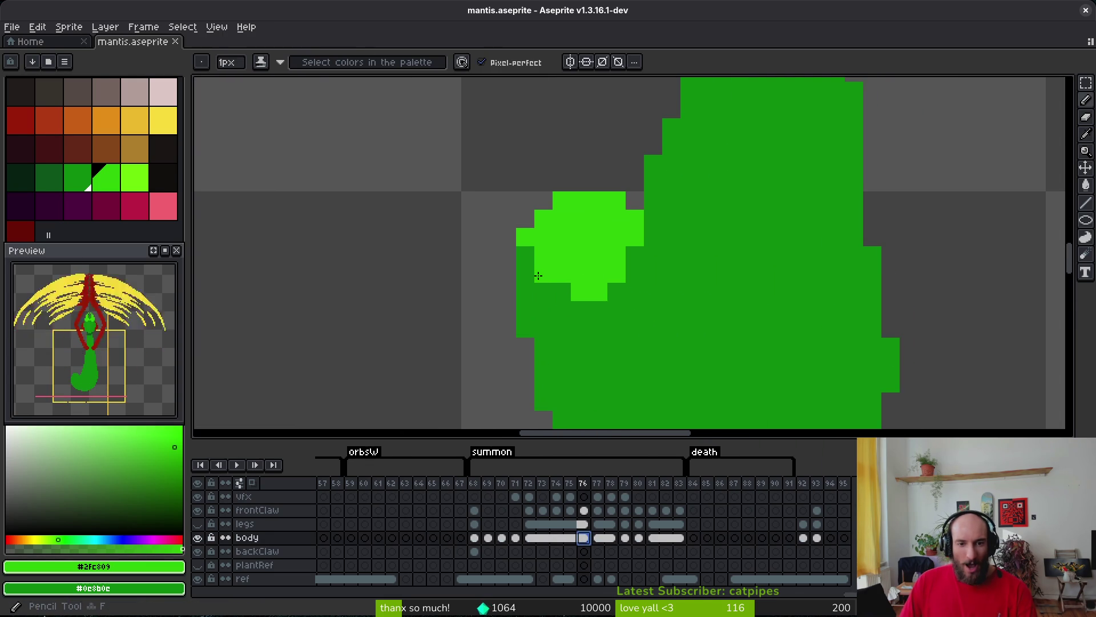
{"action": "left_click", "coordinate": [544, 273]}
{"action": "scroll", "coordinate": [533, 254], "scroll_direction": "down", "scroll_amount": 4}
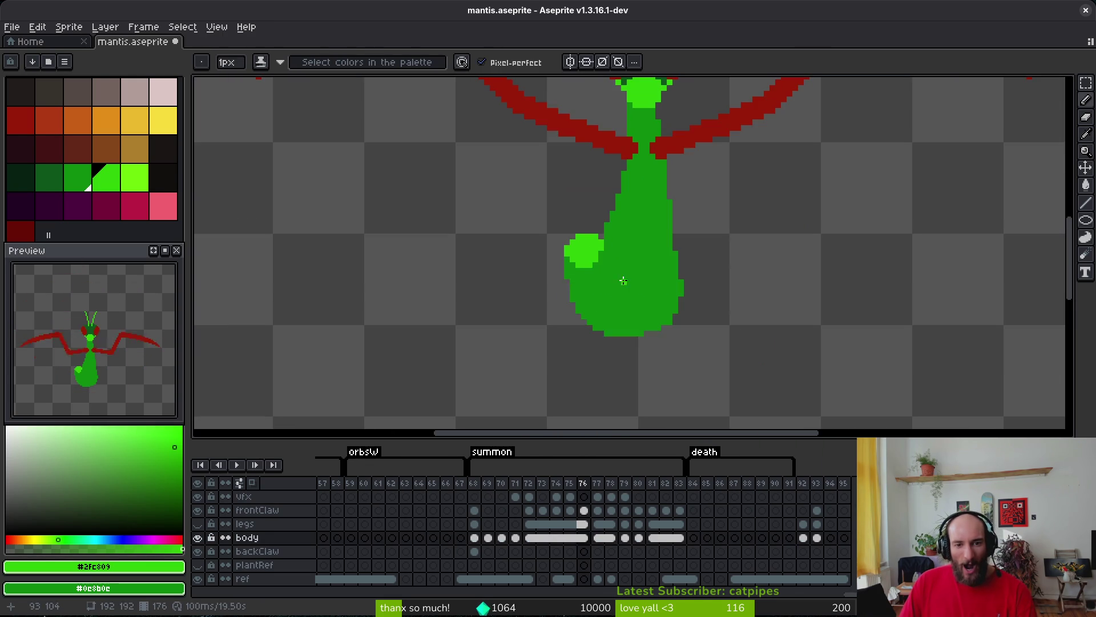
{"action": "scroll", "coordinate": [560, 241], "scroll_direction": "up", "scroll_amount": 2}
{"action": "left_click", "coordinate": [559, 241], "text": "alt"}
{"action": "key", "text": "ctrl+s"}
{"action": "mouse_move", "coordinate": [560, 241]}
{"action": "left_mouse_down"}
{"action": "mouse_move", "coordinate": [549, 246]}
{"action": "mouse_move", "coordinate": [563, 275]}
{"action": "left_mouse_up"}
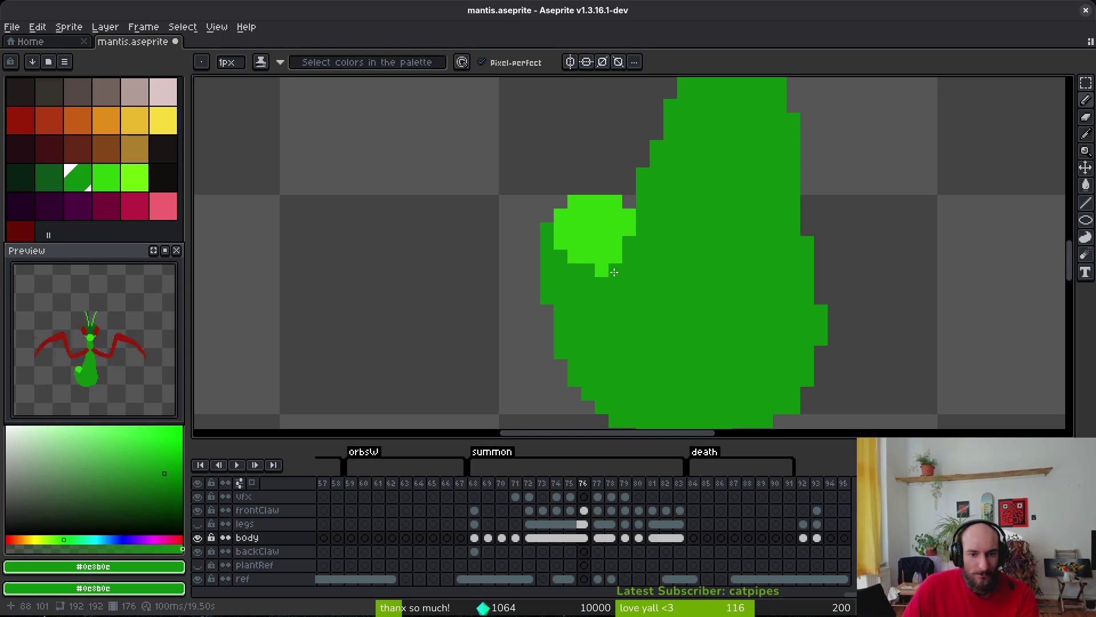
{"action": "scroll", "coordinate": [665, 321], "scroll_direction": "down", "scroll_amount": 2}
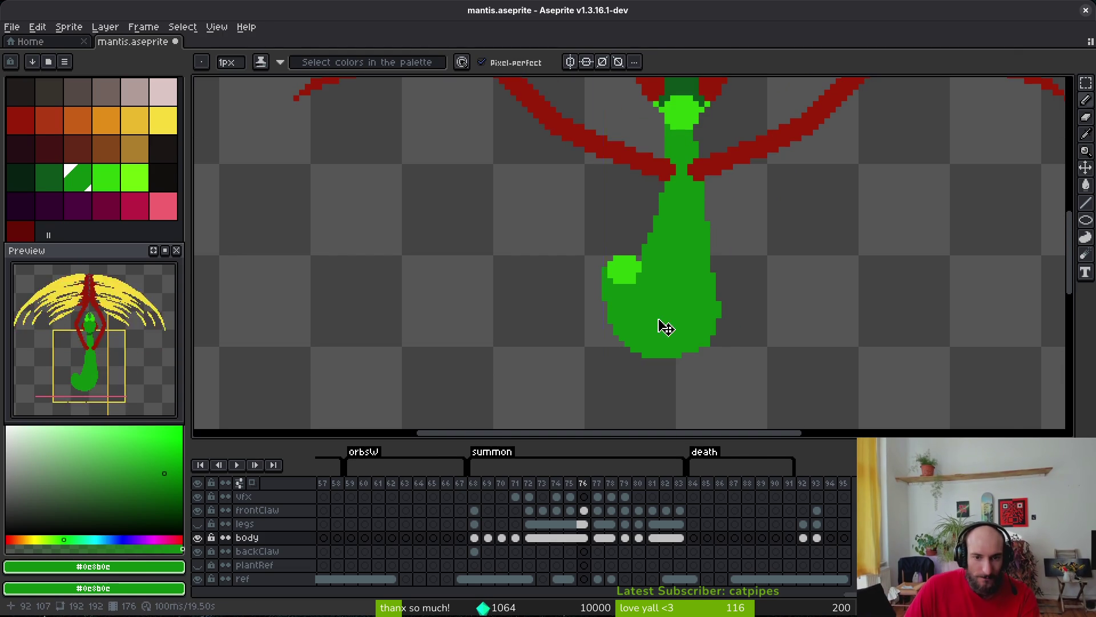
{"action": "key", "text": "ctrl+s"}
Erase stray green pixels on the body's left edge and step back to the earlier curled-body frames.
{"action": "scroll", "coordinate": [644, 285], "scroll_direction": "up", "scroll_amount": 3}
{"action": "scroll", "coordinate": [628, 286], "scroll_direction": "down", "scroll_amount": 3}
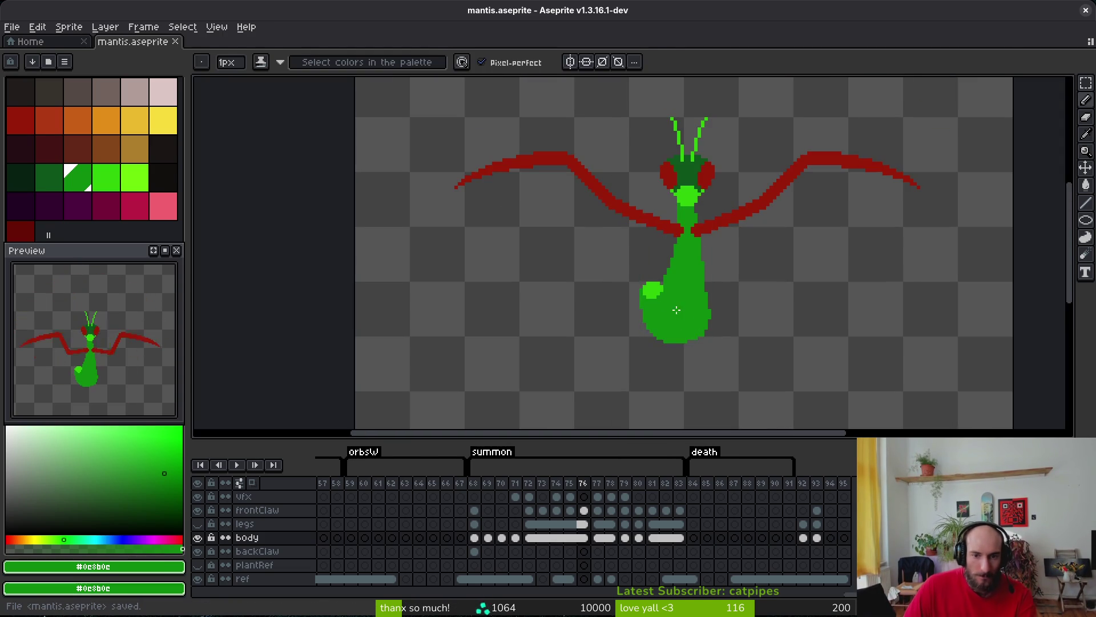
{"action": "scroll", "coordinate": [648, 285], "scroll_direction": "up", "scroll_amount": 3}
{"action": "key", "text": "e"}
{"action": "left_click_drag", "start_coordinate": [651, 242], "coordinate": [651, 231]}
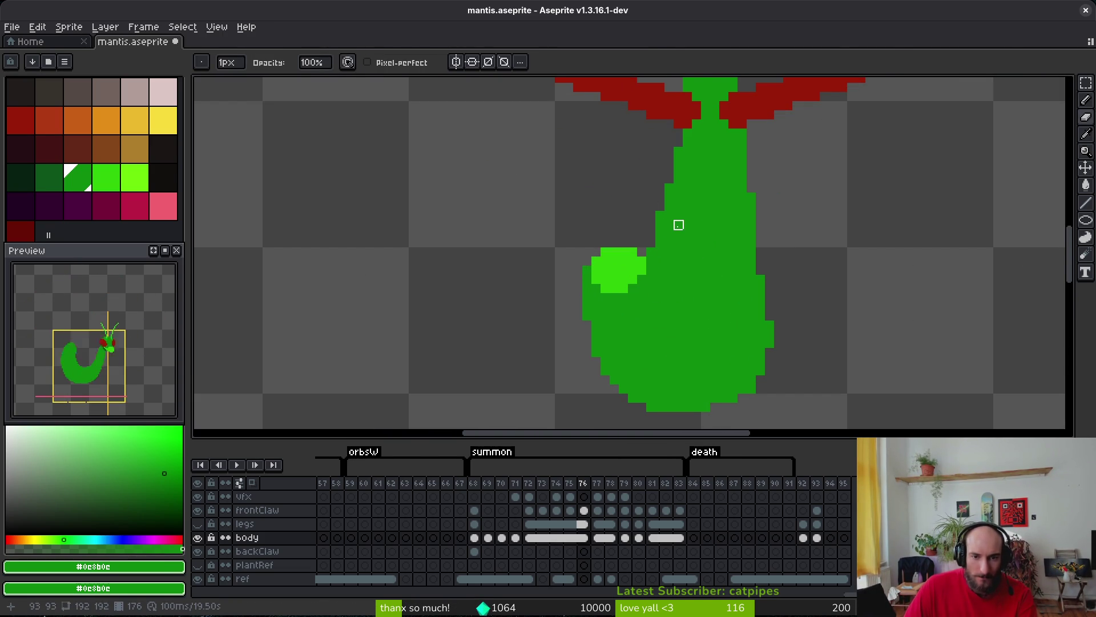
{"action": "scroll", "coordinate": [679, 234], "scroll_direction": "down", "scroll_amount": 1}
{"action": "key", "text": "comma"}
{"action": "scroll", "coordinate": [727, 345], "scroll_direction": "down", "scroll_amount": 1}
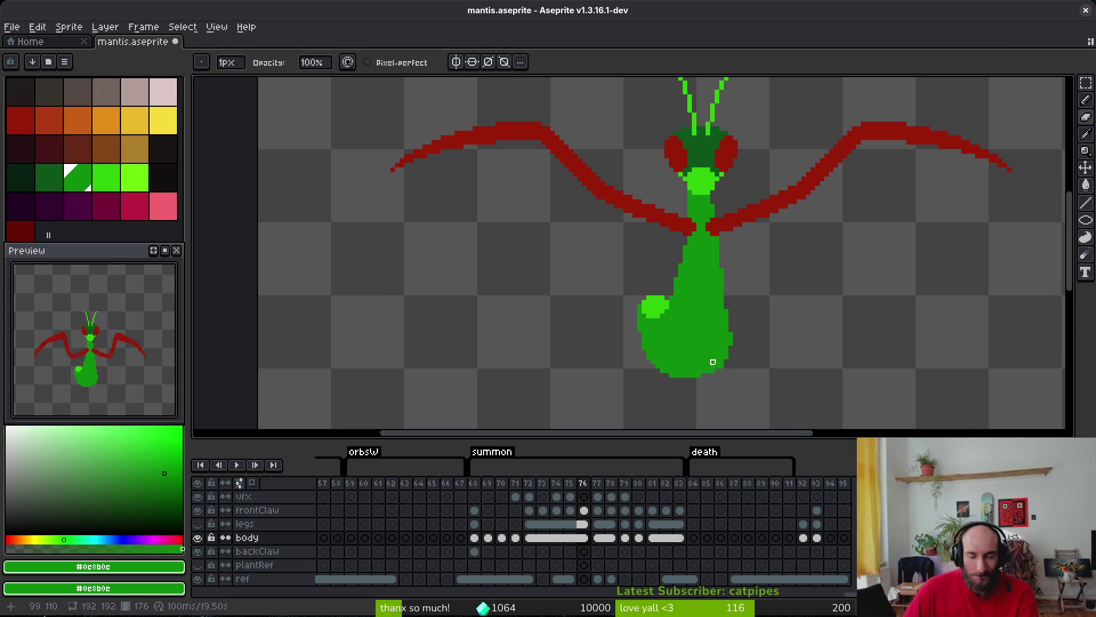
{"action": "key", "text": "i"}
{"action": "key", "text": "comma"}
{"action": "key", "text": "comma"}
{"action": "key", "text": "comma"}
Step back to the finished curled-body frame 68 and eyedrop the bright green #6cff0a.
{"action": "key", "text": "comma"}
{"action": "key", "text": "comma"}
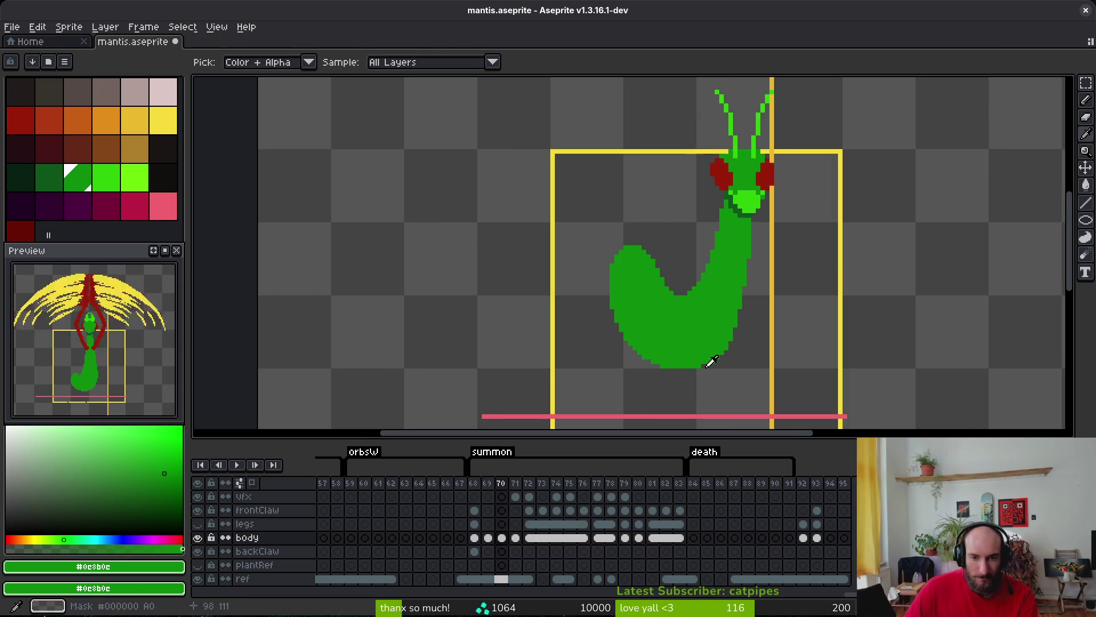
{"action": "key", "text": "period"}
{"action": "key", "text": "period"}
{"action": "key", "text": "comma"}
{"action": "key", "text": "comma"}
{"action": "key", "text": "comma"}
{"action": "key", "text": "comma"}
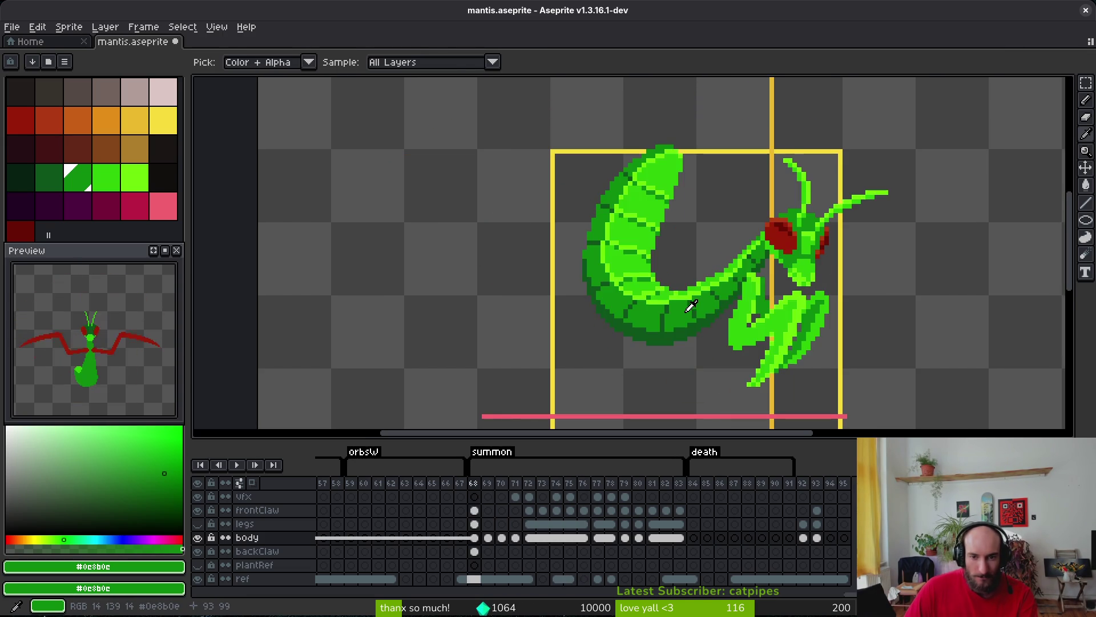
{"action": "key", "text": "period"}
{"action": "scroll", "coordinate": [663, 298], "scroll_direction": "up", "scroll_amount": 1}
{"action": "key", "text": "comma"}
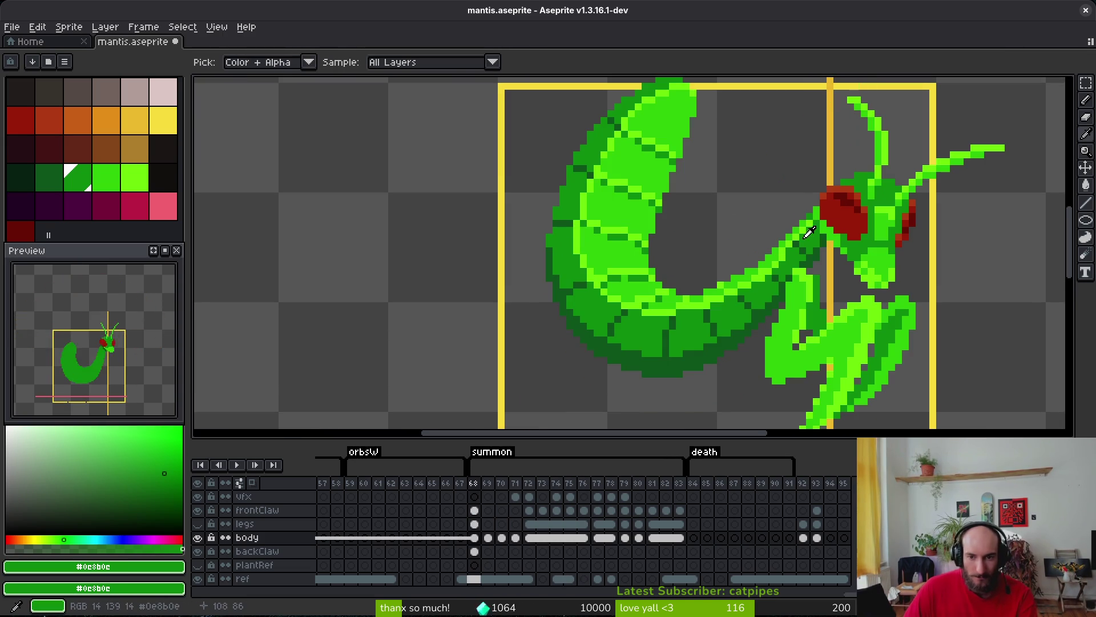
{"action": "left_click", "coordinate": [803, 229]}
{"action": "key", "text": "alt"}
{"action": "key", "text": "Escape"}
On frame 69, draw #6cff0a highlights from the neck down the inner edge, along the curve and tail-tip top.
{"action": "key", "text": "period"}
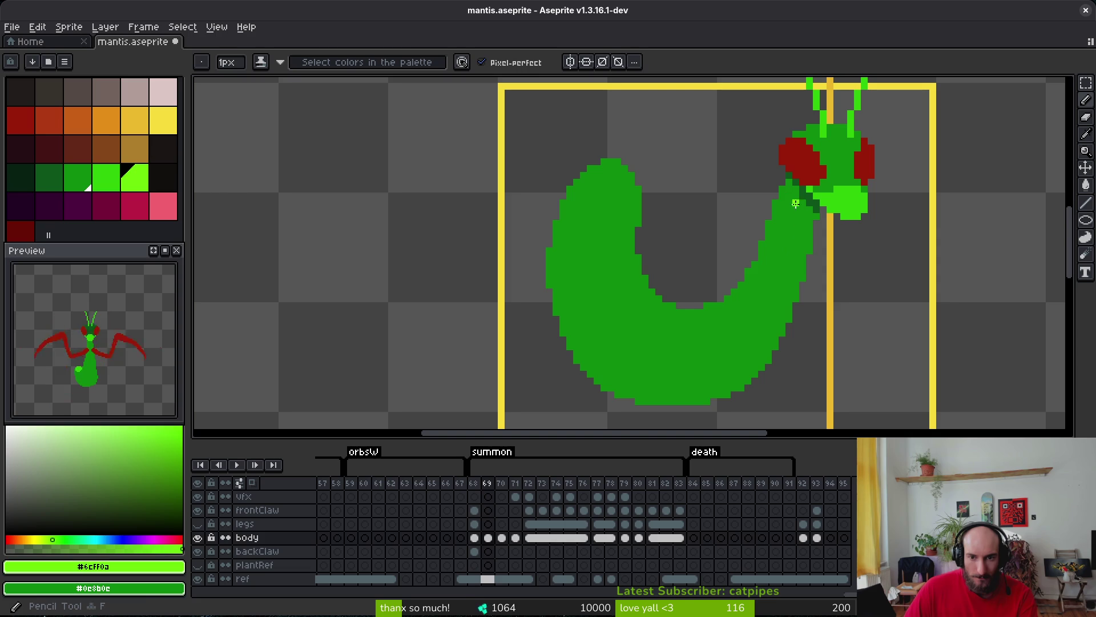
{"action": "scroll", "coordinate": [786, 205], "scroll_direction": "up", "scroll_amount": 1}
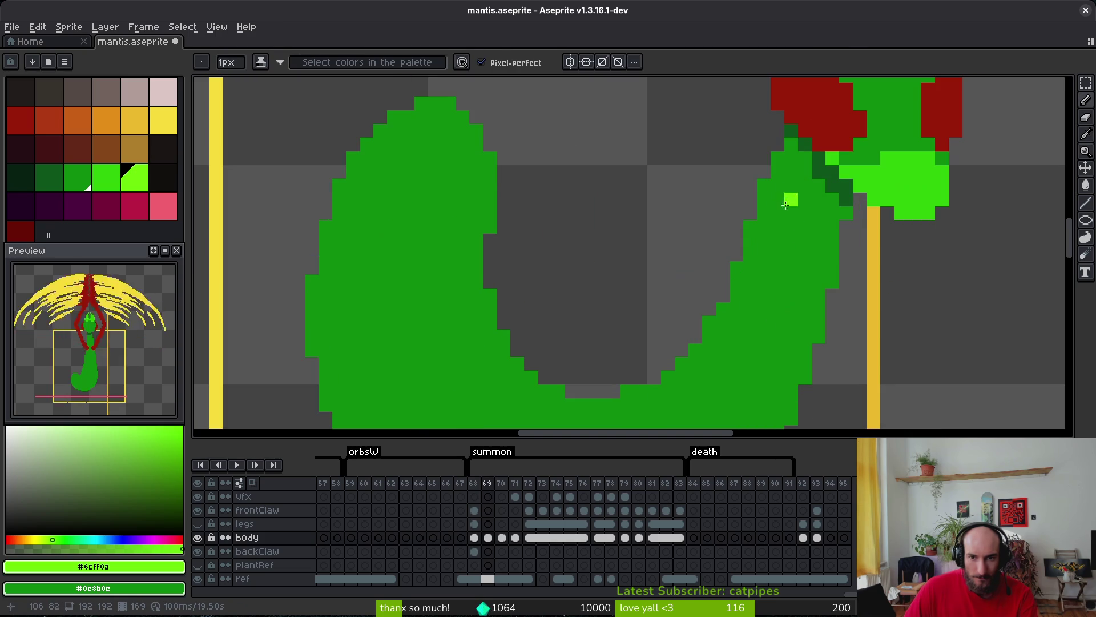
{"action": "left_click", "coordinate": [782, 162]}
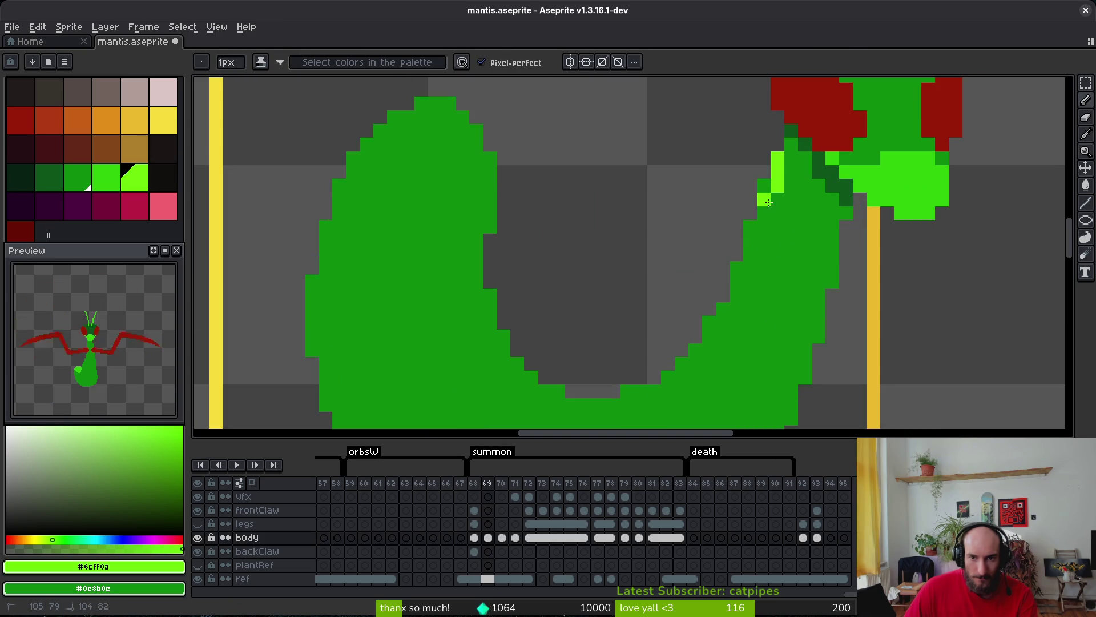
{"action": "mouse_move", "coordinate": [751, 255]}
{"action": "left_mouse_down"}
{"action": "mouse_move", "coordinate": [734, 329]}
{"action": "mouse_move", "coordinate": [682, 394]}
{"action": "mouse_move", "coordinate": [718, 322]}
{"action": "left_mouse_up"}
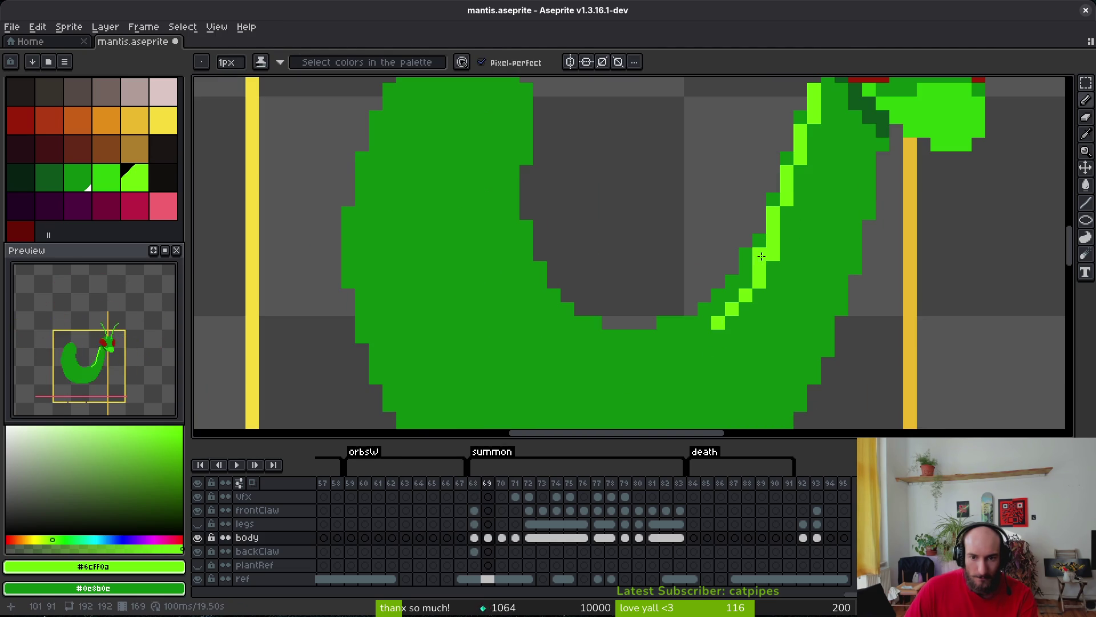
{"action": "mouse_move", "coordinate": [764, 255]}
{"action": "left_mouse_down"}
{"action": "mouse_move", "coordinate": [714, 320]}
{"action": "mouse_move", "coordinate": [625, 365]}
{"action": "mouse_move", "coordinate": [507, 349]}
{"action": "mouse_move", "coordinate": [409, 274]}
{"action": "mouse_move", "coordinate": [403, 200]}
{"action": "left_mouse_up"}
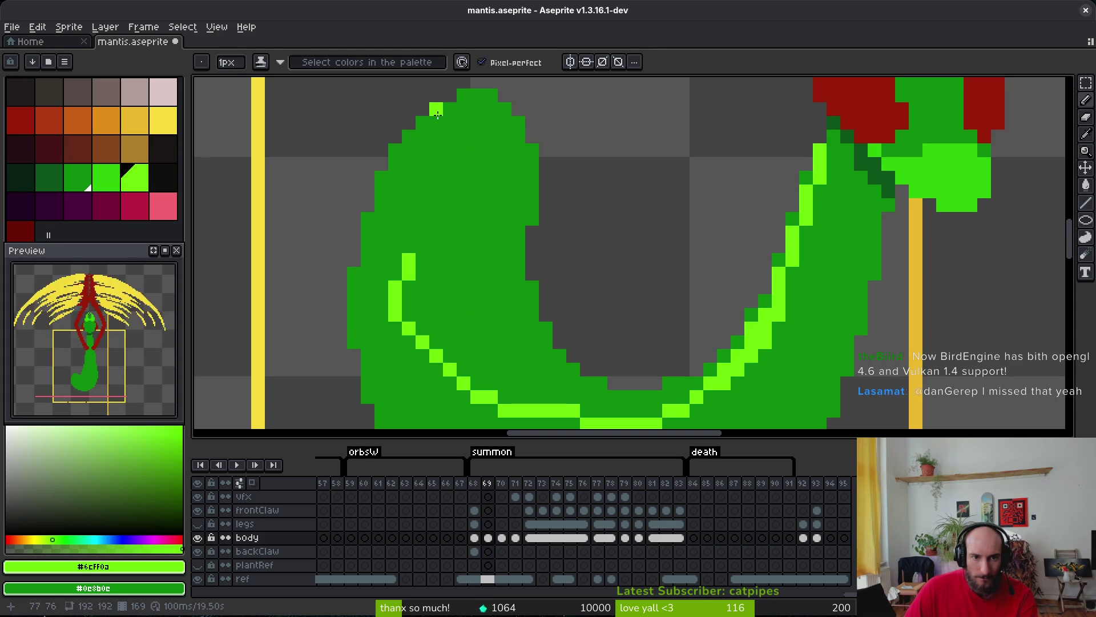
{"action": "mouse_move", "coordinate": [463, 95]}
{"action": "left_mouse_down"}
{"action": "mouse_move", "coordinate": [420, 127]}
{"action": "mouse_move", "coordinate": [380, 274]}
{"action": "left_mouse_up"}
Compare against frame 68, then add highlight pixels along the body's left edge on frame 69.
{"action": "key", "text": "Left"}
{"action": "scroll", "coordinate": [462, 255], "scroll_direction": "down", "scroll_amount": 3}
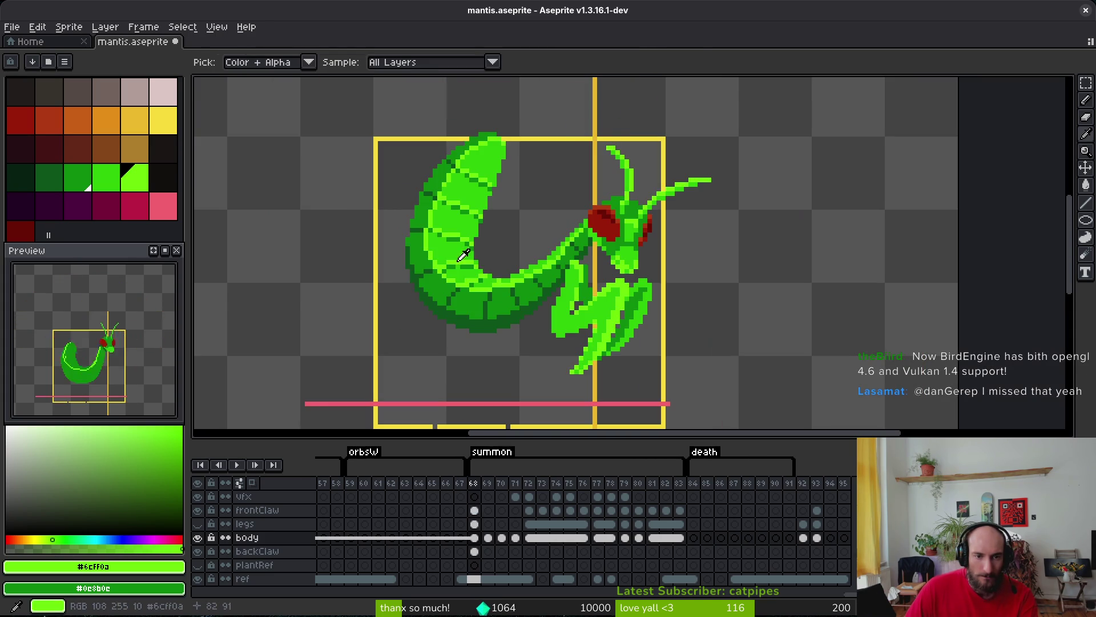
{"action": "key", "text": "Right"}
{"action": "scroll", "coordinate": [410, 270], "scroll_direction": "up", "scroll_amount": 5}
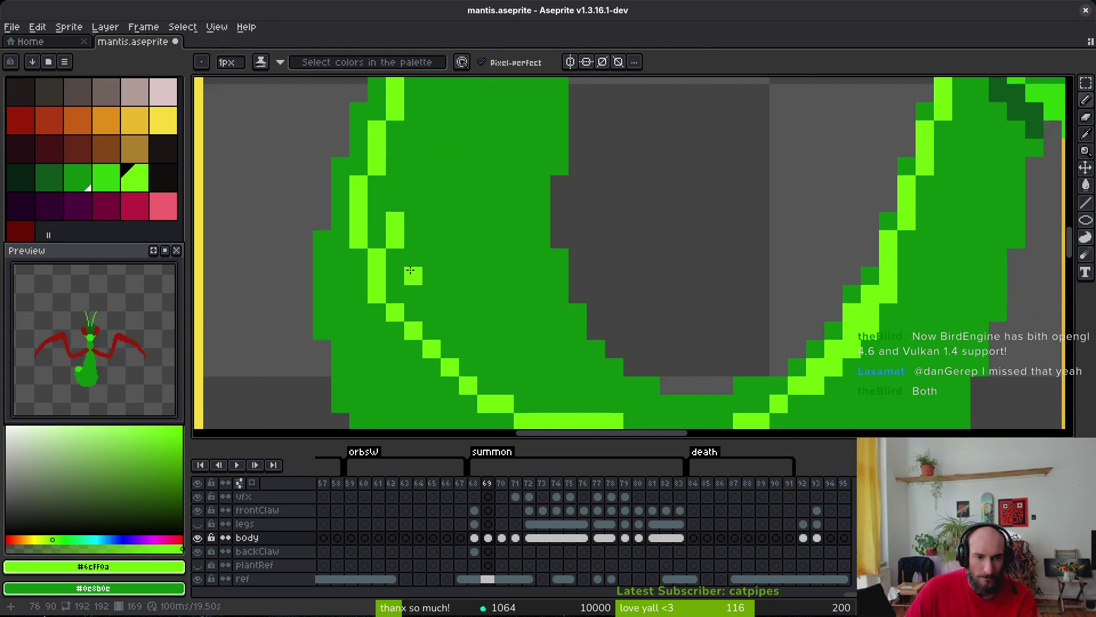
{"action": "scroll", "coordinate": [392, 289], "scroll_direction": "down", "scroll_amount": 1}
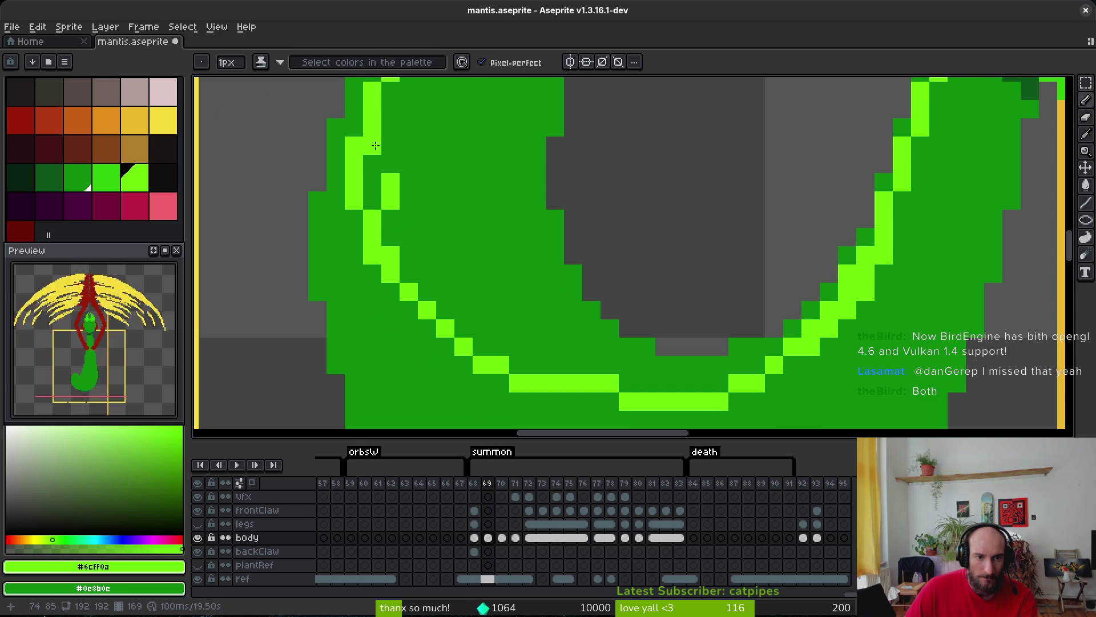
{"action": "left_click_drag", "start_coordinate": [391, 218], "coordinate": [355, 128]}
{"action": "scroll", "coordinate": [368, 110], "scroll_direction": "down", "scroll_amount": 3}
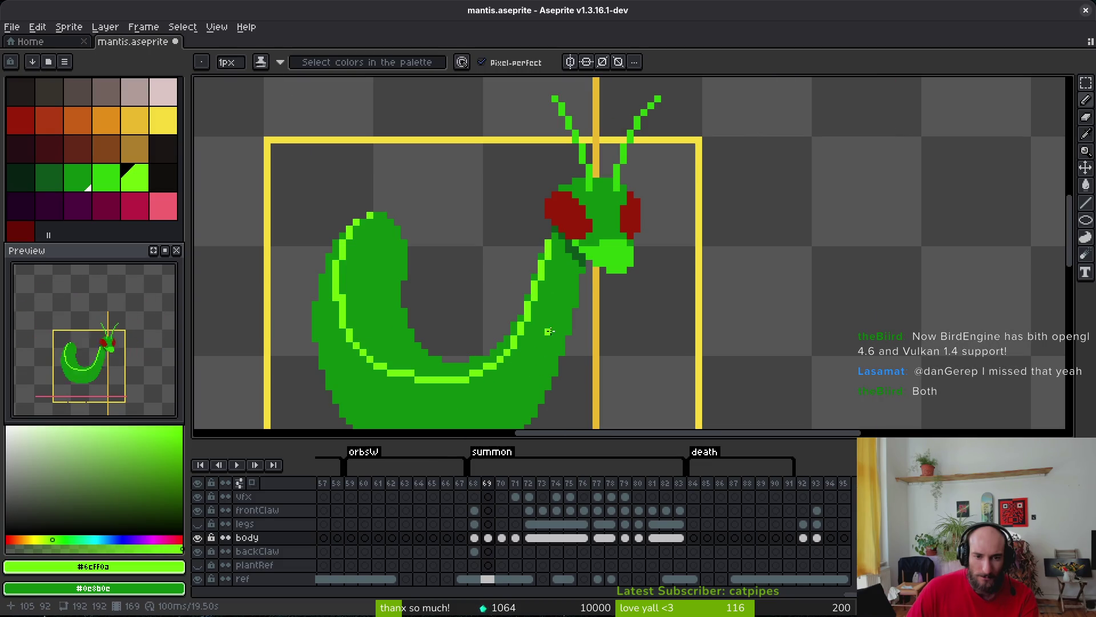
{"action": "scroll", "coordinate": [549, 331], "scroll_direction": "up", "scroll_amount": 3}
{"action": "scroll", "coordinate": [573, 257], "scroll_direction": "down", "scroll_amount": 2}
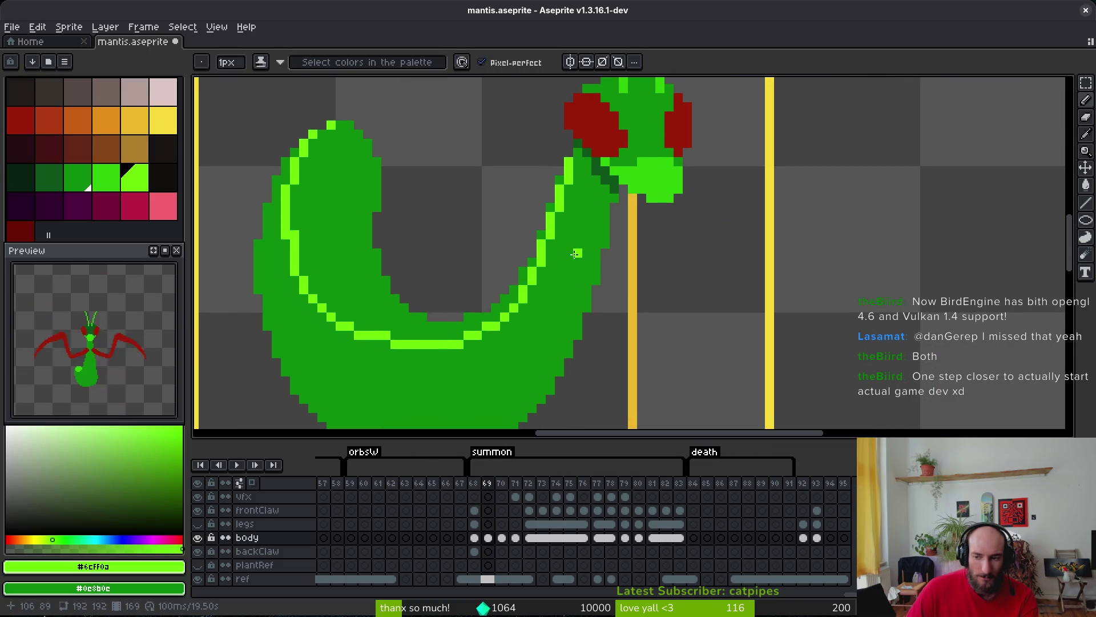
Pan to the curled tail and add a light-green highlight pixel at its tip.
{"action": "left_click_drag", "start_coordinate": [567, 260], "coordinate": [573, 233]}
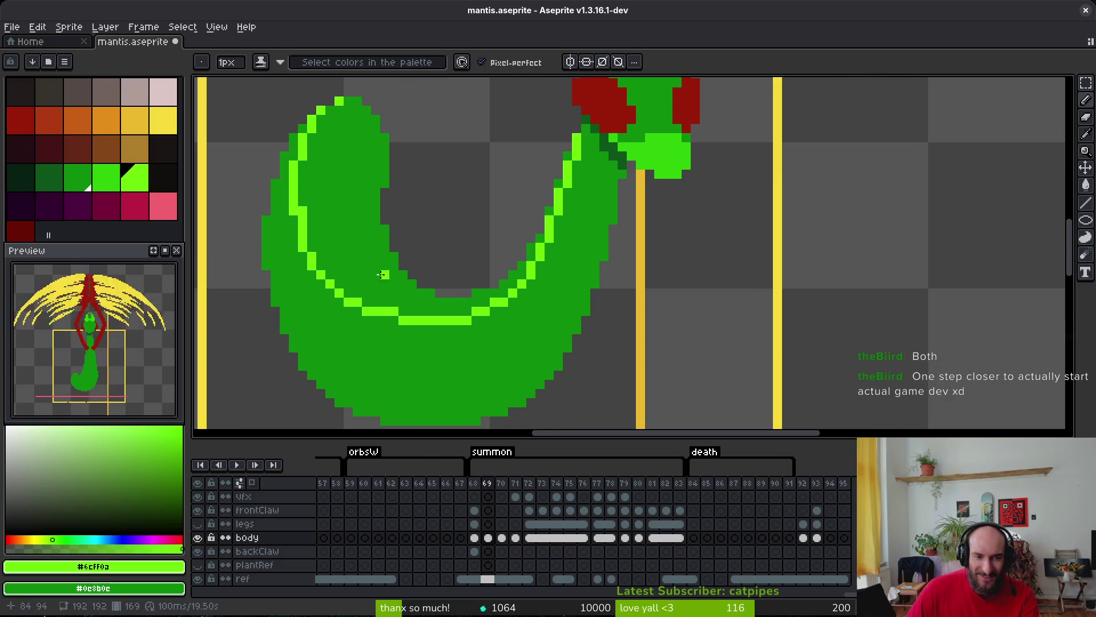
{"action": "left_click_drag", "start_coordinate": [373, 308], "coordinate": [437, 324]}
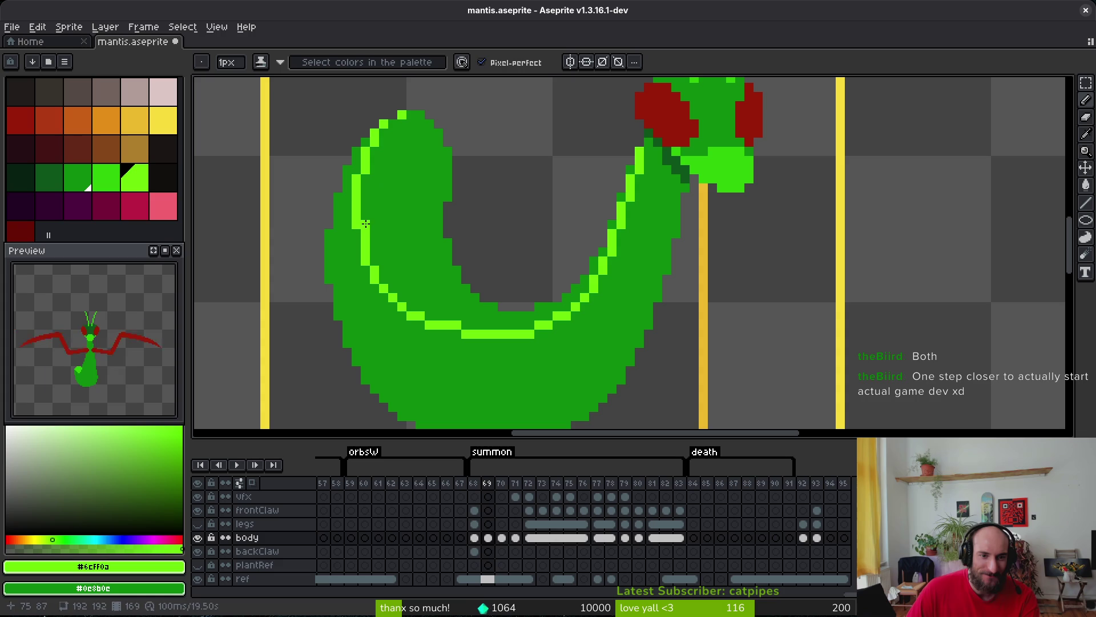
{"action": "scroll", "coordinate": [420, 188], "scroll_direction": "down", "scroll_amount": 1}
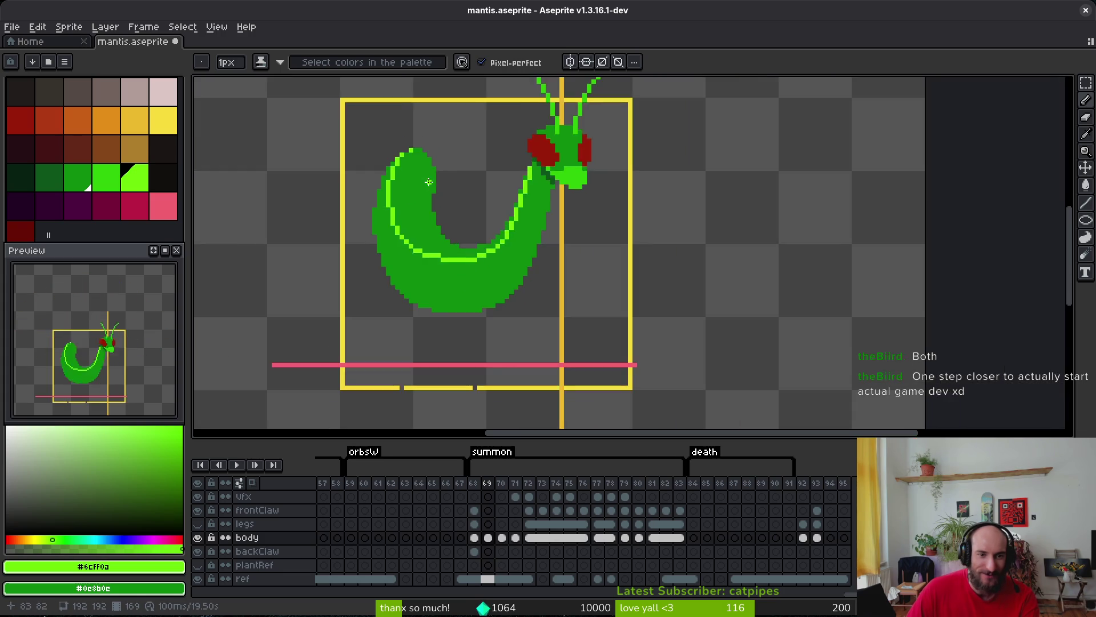
{"action": "scroll", "coordinate": [426, 168], "scroll_direction": "up", "scroll_amount": 1}
{"action": "left_click", "coordinate": [425, 141]}
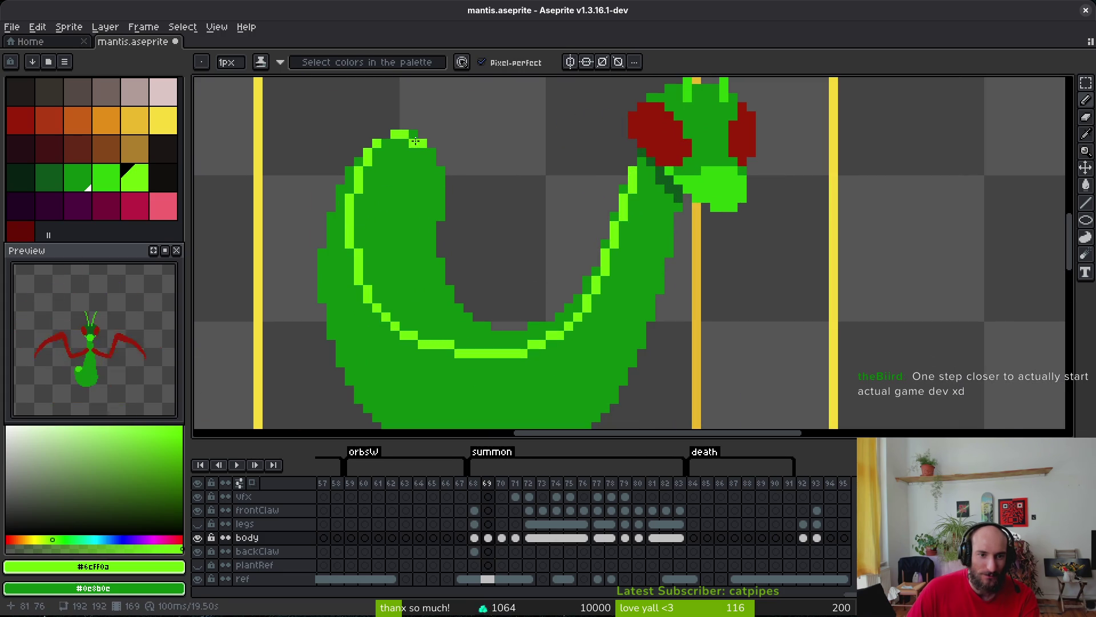
{"action": "scroll", "coordinate": [392, 138], "scroll_direction": "down", "scroll_amount": 2}
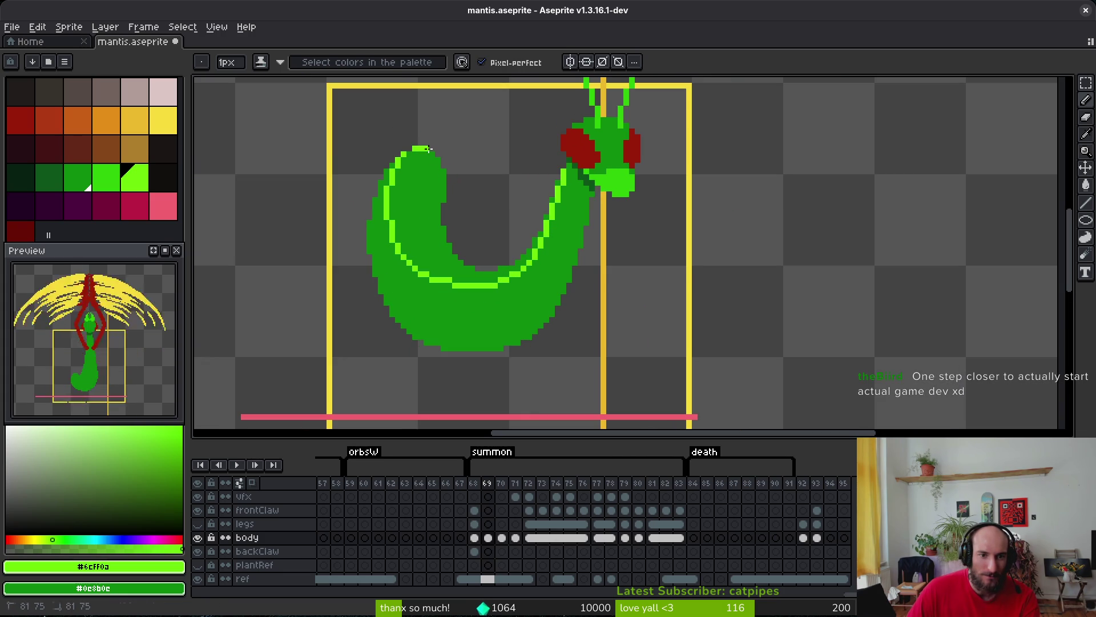
{"action": "scroll", "coordinate": [450, 197], "scroll_direction": "down", "scroll_amount": 1}
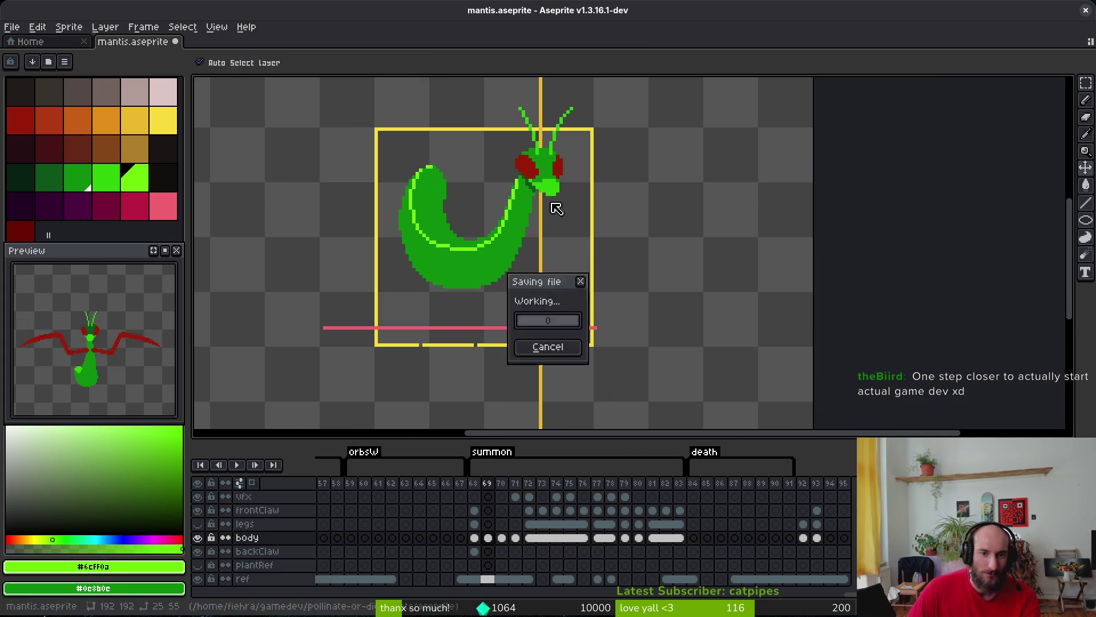
Paint-bucket fill the inner curled body on frame 69 with the lighter green #2fc809.
{"action": "key", "text": "g"}
{"action": "left_click", "coordinate": [516, 244]}
{"action": "scroll", "coordinate": [516, 244], "scroll_direction": "up", "scroll_amount": 3}
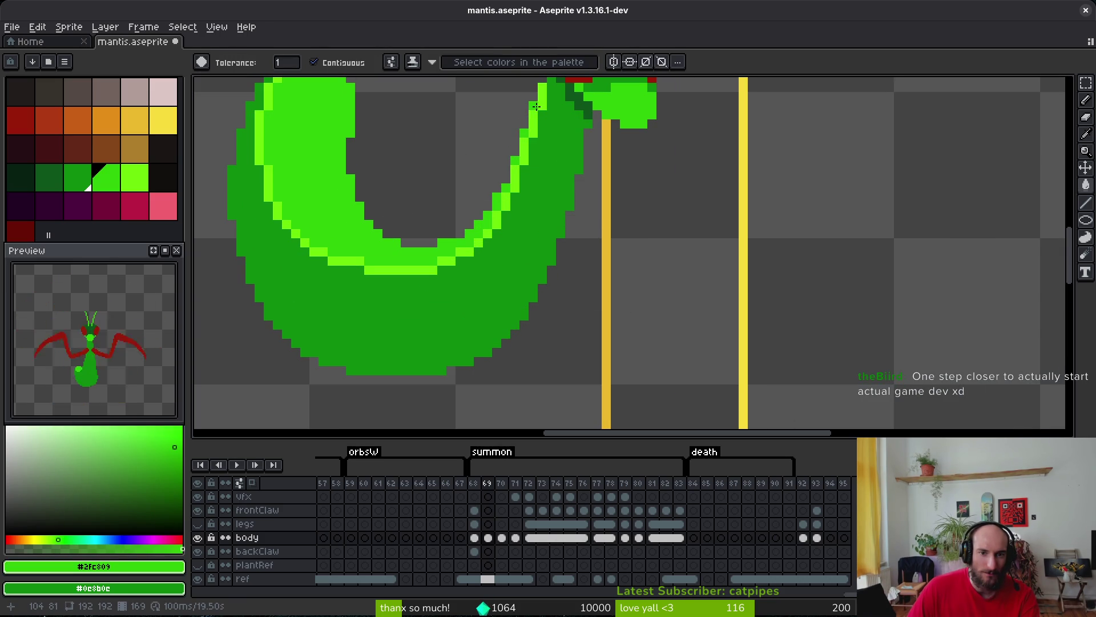
{"action": "left_click_drag", "start_coordinate": [536, 107], "coordinate": [541, 220]}
Touch up the neck pixels with the Pencil, paint over a stray lime pixel, and save.
{"action": "key", "text": "b"}
{"action": "left_click", "coordinate": [541, 169]}
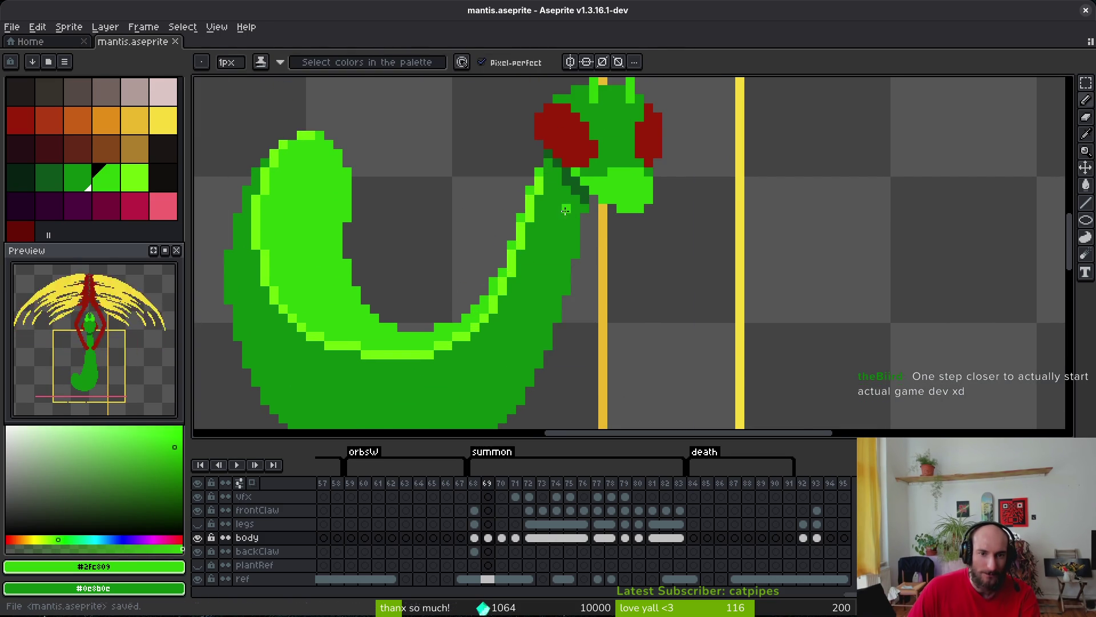
{"action": "key", "text": "ctrl+s"}
{"action": "scroll", "coordinate": [509, 282], "scroll_direction": "down", "scroll_amount": 3}
{"action": "scroll", "coordinate": [509, 283], "scroll_direction": "up", "scroll_amount": 2}
{"action": "left_click", "coordinate": [466, 281], "text": "alt"}
{"action": "scroll", "coordinate": [467, 281], "scroll_direction": "up", "scroll_amount": 2}
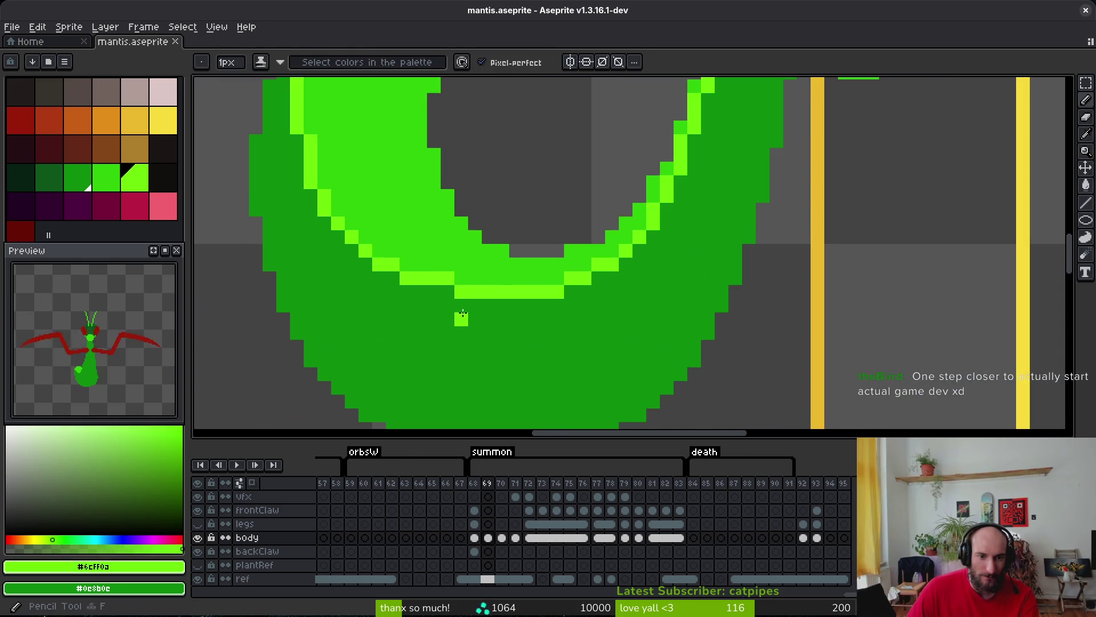
{"action": "left_click", "coordinate": [449, 292]}
{"action": "right_click", "coordinate": [449, 265], "text": "alt"}
{"action": "scroll", "coordinate": [593, 302], "scroll_direction": "down", "scroll_amount": 5}
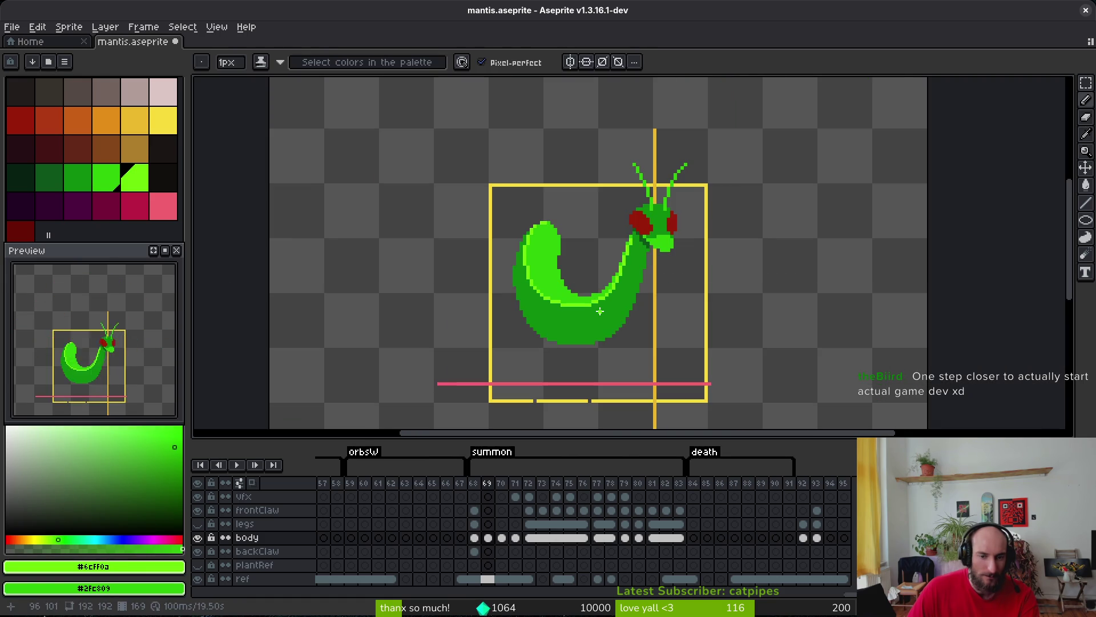
{"action": "key", "text": "ctrl+s"}
Advance to frame 70 and zoom in on its dark-green curled body.
{"action": "key", "text": "Right"}
{"action": "key", "text": "Left"}
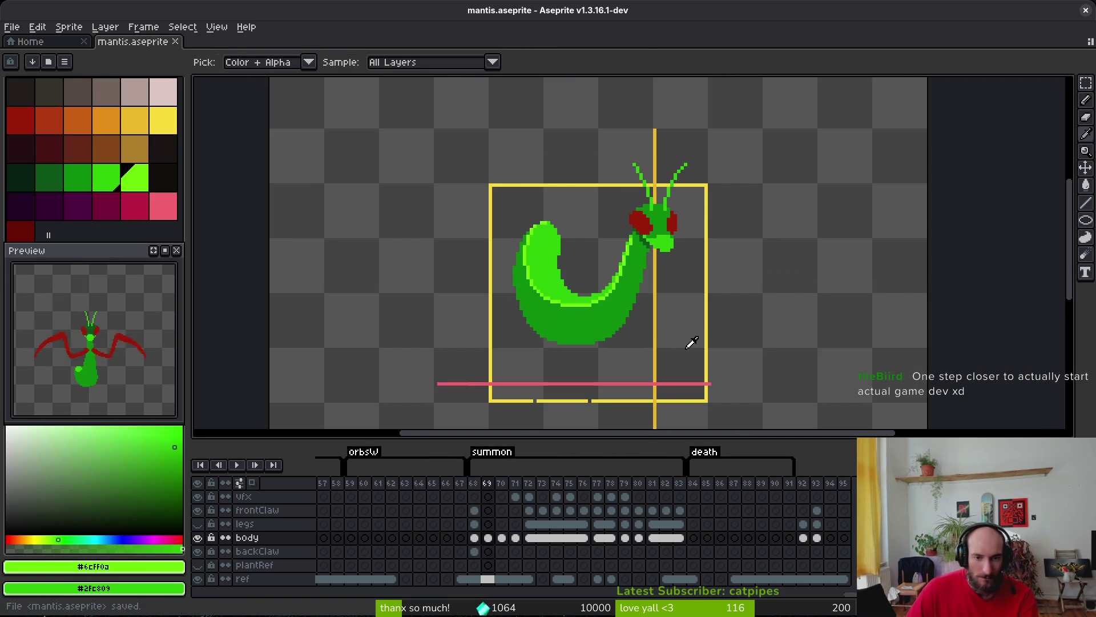
{"action": "key", "text": "Right"}
{"action": "scroll", "coordinate": [604, 258], "scroll_direction": "up", "scroll_amount": 3}
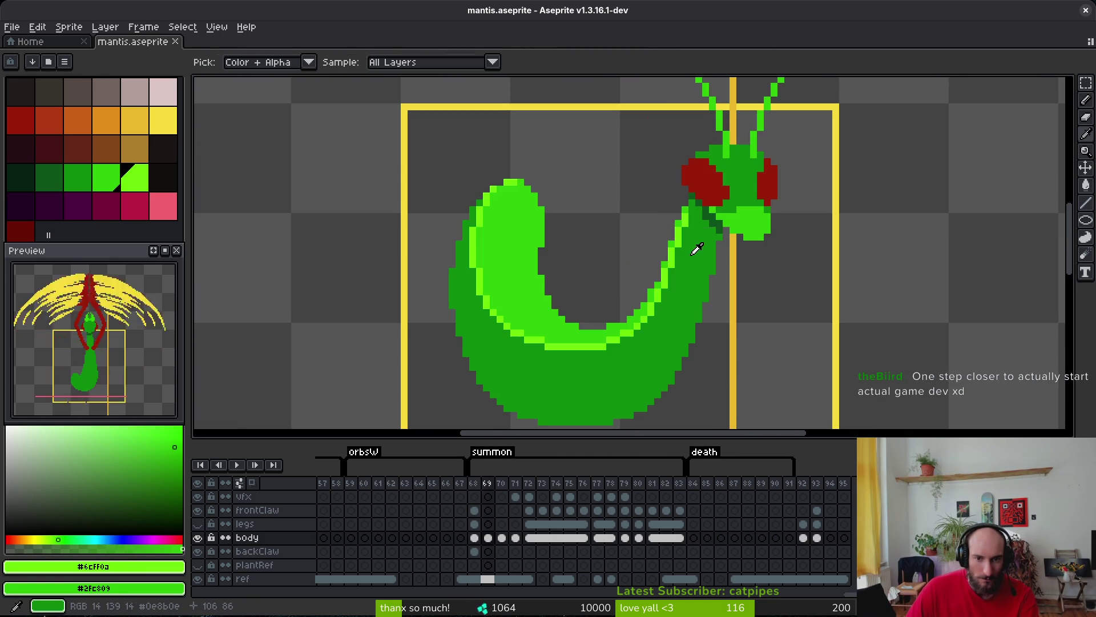
{"action": "scroll", "coordinate": [655, 222], "scroll_direction": "up", "scroll_amount": 1}
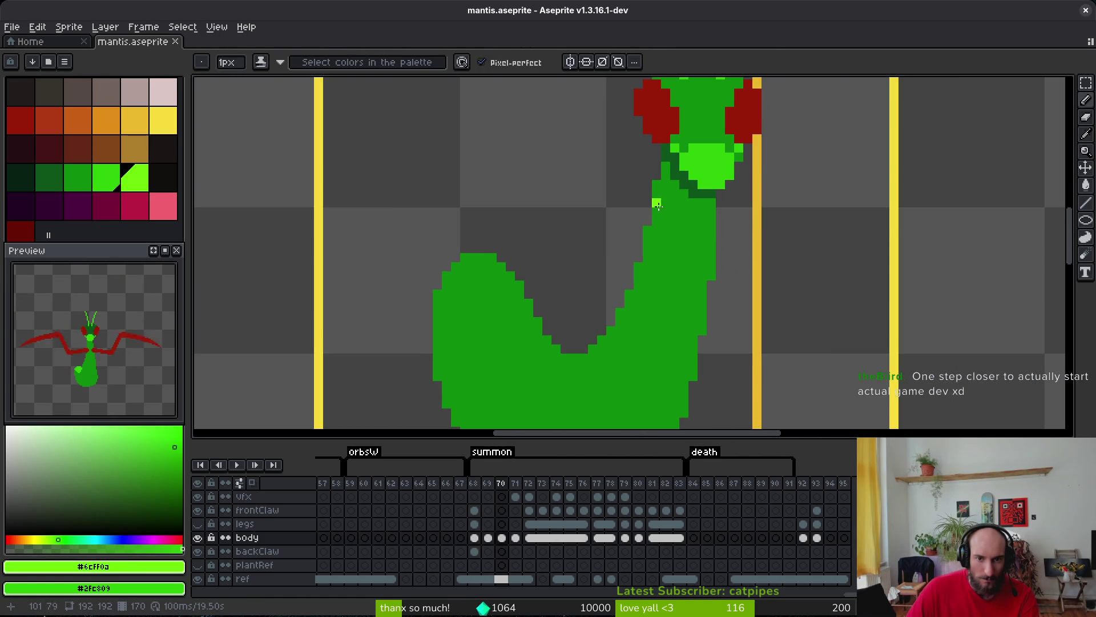
Draw #6cff0a Pencil strokes down the neck's left edge and along the inner body curve on frame 70.
{"action": "left_click_drag", "start_coordinate": [647, 239], "coordinate": [647, 270]}
{"action": "mouse_move", "coordinate": [656, 209]}
{"action": "left_mouse_down"}
{"action": "mouse_move", "coordinate": [657, 197]}
{"action": "mouse_move", "coordinate": [655, 211]}
{"action": "left_mouse_up"}
{"action": "left_click_drag", "start_coordinate": [647, 266], "coordinate": [641, 285]}
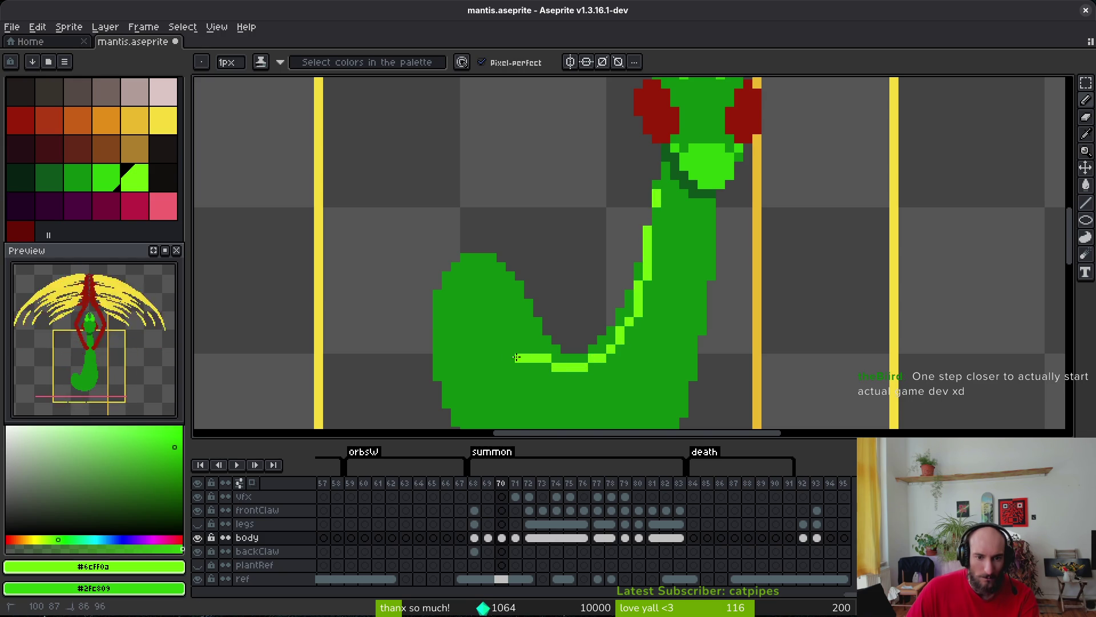
{"action": "left_click_drag", "start_coordinate": [464, 284], "coordinate": [464, 272]}
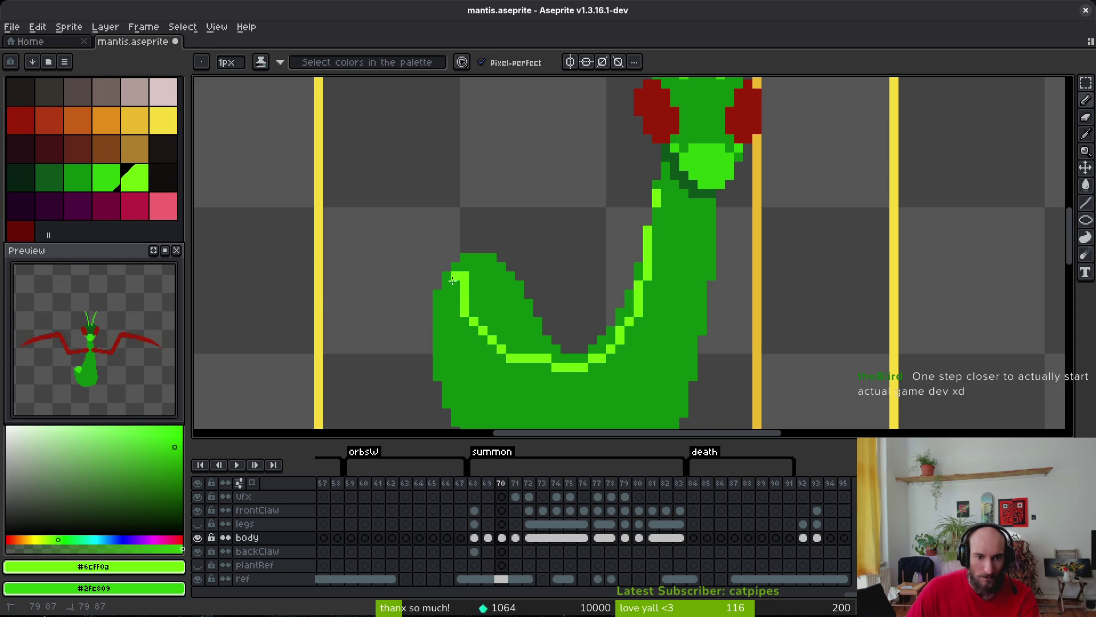
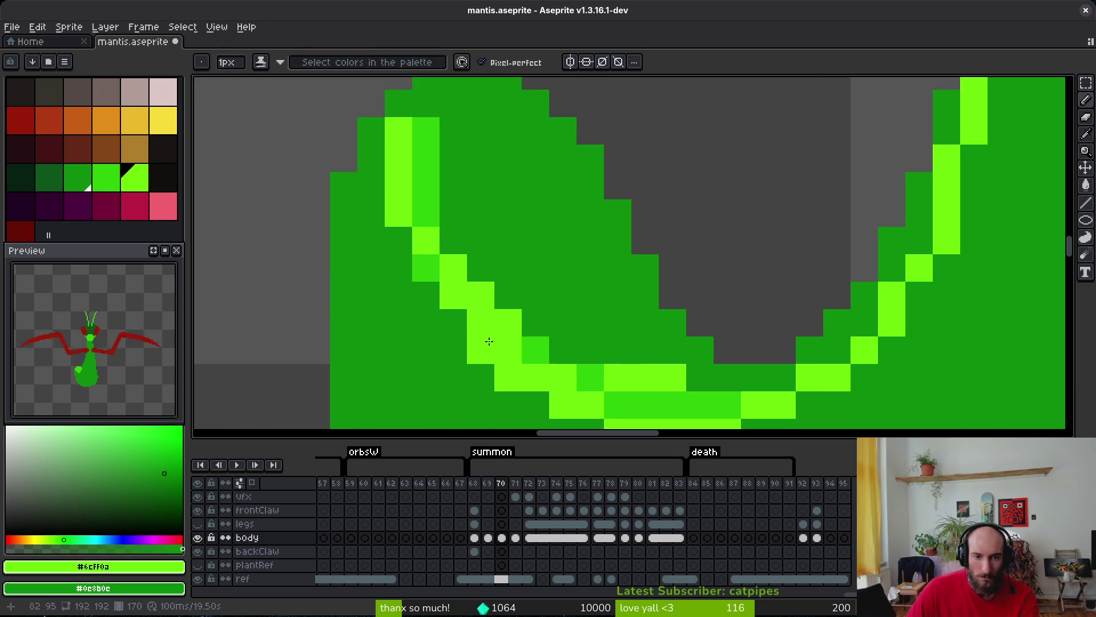
Undo the stray lime pixel, save, and repaint misplaced lime edge pixels dark green.
{"action": "key", "text": "ctrl+z"}
{"action": "key", "text": "ctrl+s"}
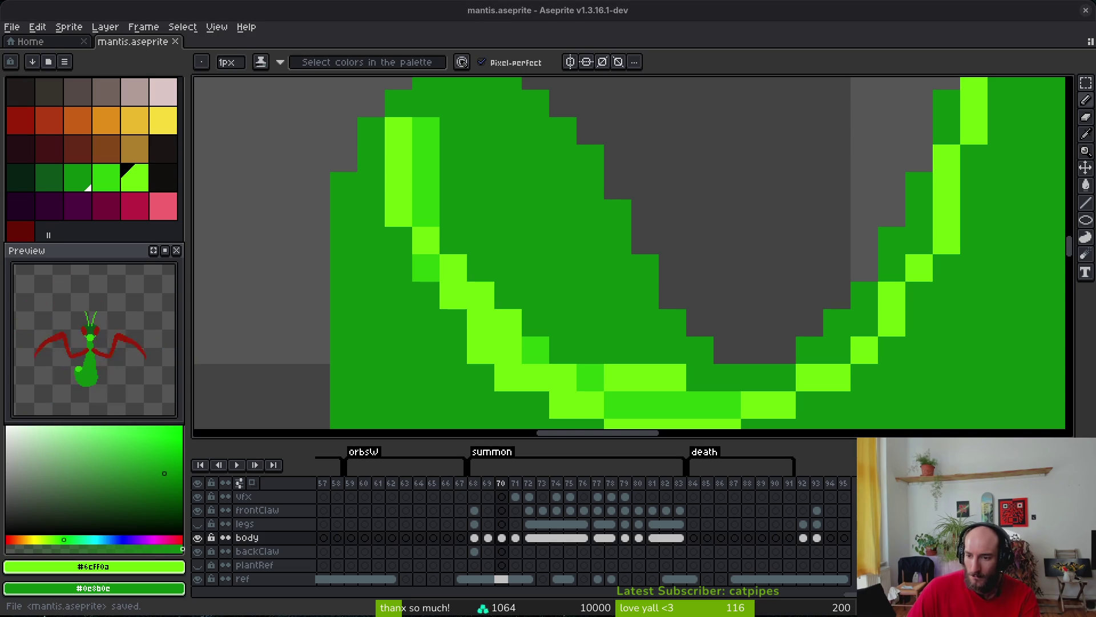
{"action": "left_click_drag", "start_coordinate": [558, 335], "coordinate": [474, 245]}
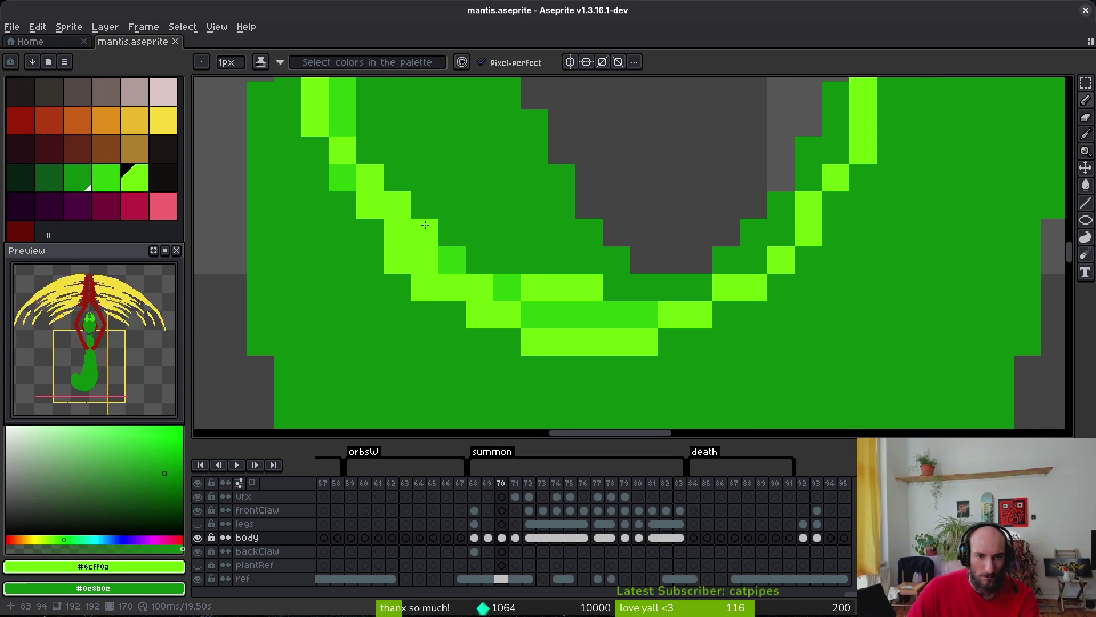
{"action": "right_click", "coordinate": [425, 260]}
{"action": "right_click", "coordinate": [397, 205]}
{"action": "right_click", "coordinate": [370, 177]}
{"action": "right_click", "coordinate": [400, 237]}
{"action": "left_click", "coordinate": [372, 228]}
{"action": "left_click", "coordinate": [349, 179]}
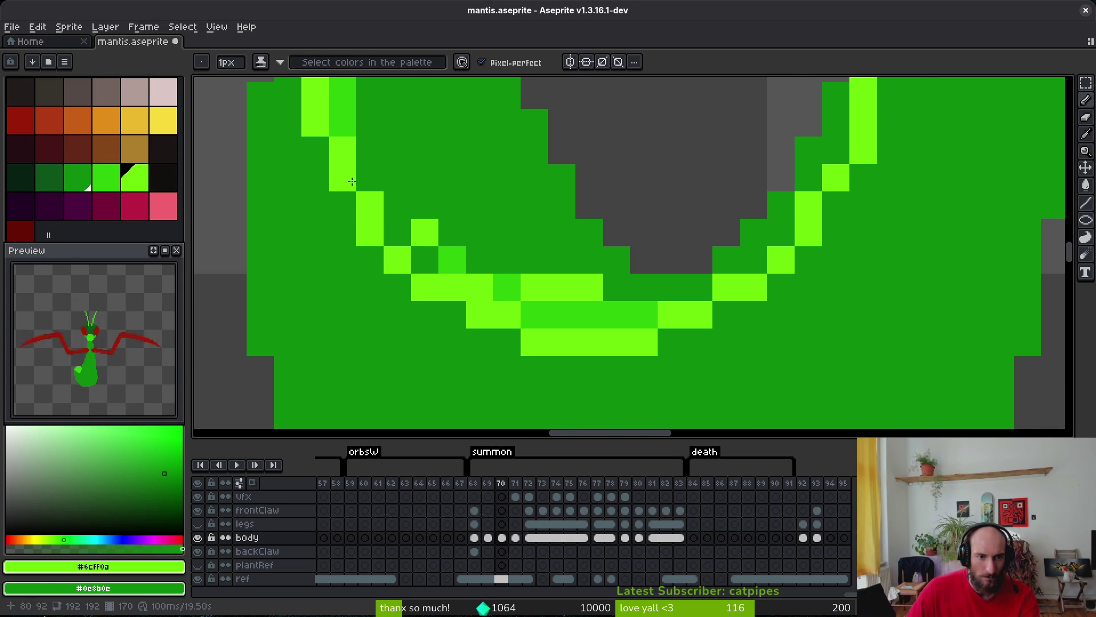
{"action": "right_click", "coordinate": [479, 284]}
{"action": "mouse_move", "coordinate": [470, 280]}
{"action": "left_mouse_down"}
{"action": "mouse_move", "coordinate": [617, 287]}
{"action": "mouse_move", "coordinate": [583, 311]}
{"action": "mouse_move", "coordinate": [531, 316]}
{"action": "left_mouse_up"}
{"action": "left_click", "coordinate": [447, 255]}
{"action": "key", "text": "ctrl+z"}
{"action": "key", "text": "ctrl+z"}
Draw a lime highlight along the abdomen's inner edge and smooth its lower-left step.
{"action": "scroll", "coordinate": [617, 268], "scroll_direction": "down", "scroll_amount": 3}
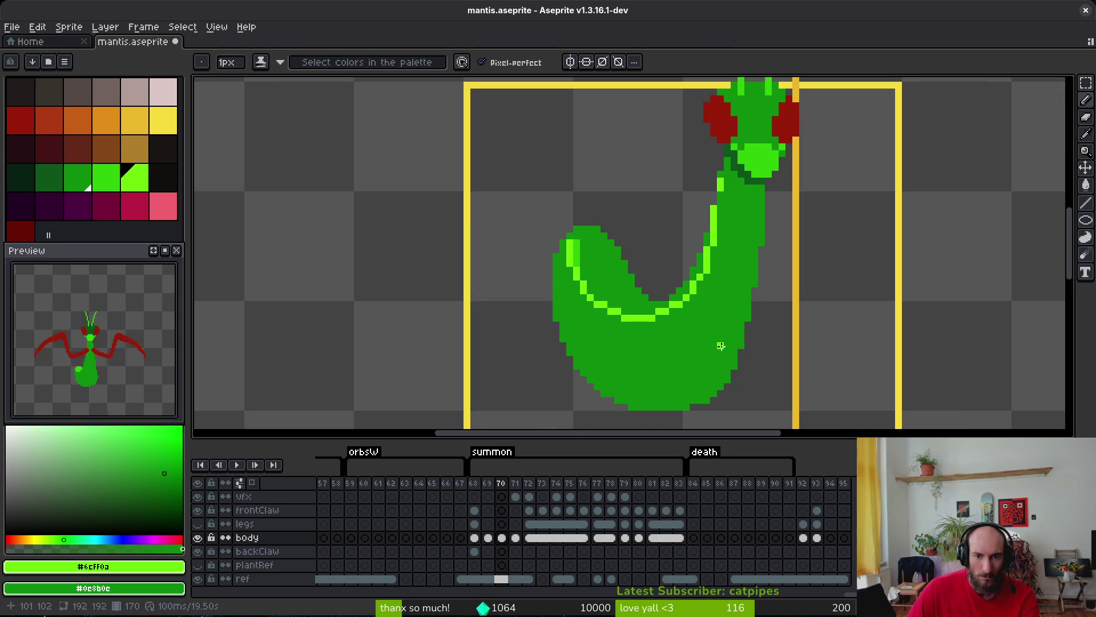
{"action": "scroll", "coordinate": [599, 181], "scroll_direction": "up", "scroll_amount": 3}
{"action": "scroll", "coordinate": [599, 181], "scroll_direction": "down", "scroll_amount": 5}
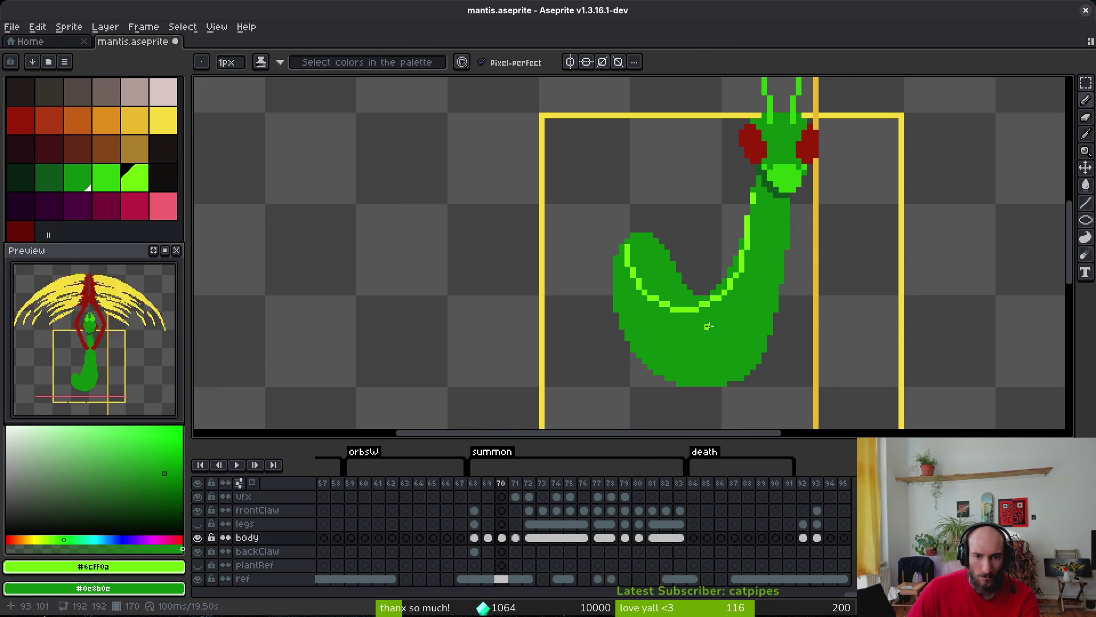
{"action": "scroll", "coordinate": [632, 283], "scroll_direction": "up", "scroll_amount": 2}
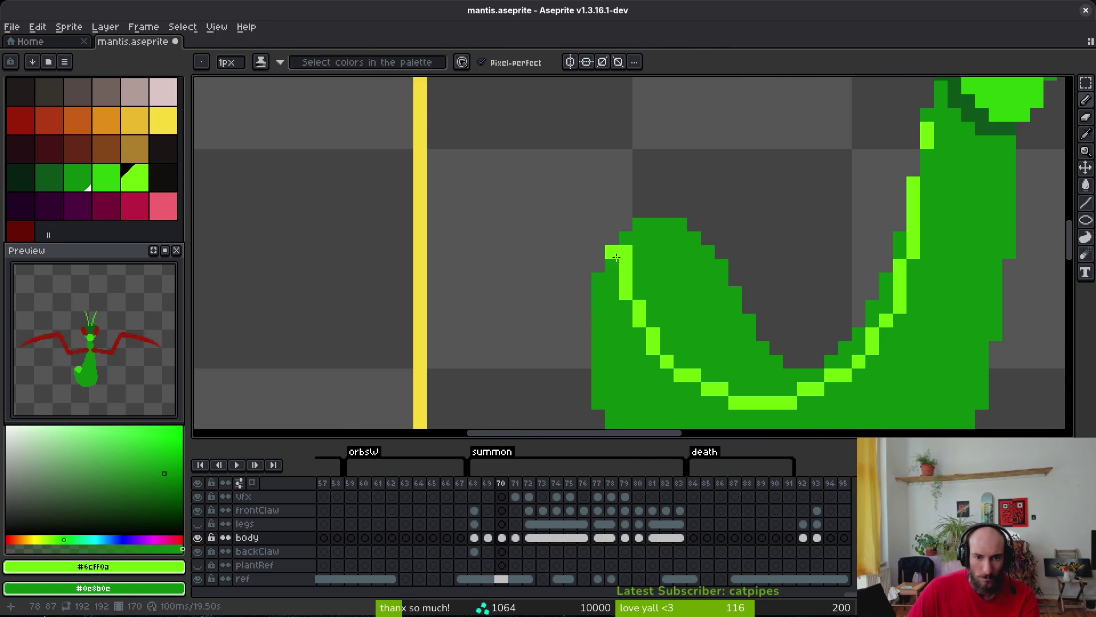
{"action": "mouse_move", "coordinate": [617, 257]}
{"action": "left_mouse_down"}
{"action": "mouse_move", "coordinate": [633, 337]}
{"action": "mouse_move", "coordinate": [725, 404]}
{"action": "mouse_move", "coordinate": [662, 378]}
{"action": "mouse_move", "coordinate": [720, 389]}
{"action": "mouse_move", "coordinate": [657, 357]}
{"action": "mouse_move", "coordinate": [625, 234]}
{"action": "mouse_move", "coordinate": [612, 293]}
{"action": "left_mouse_up"}
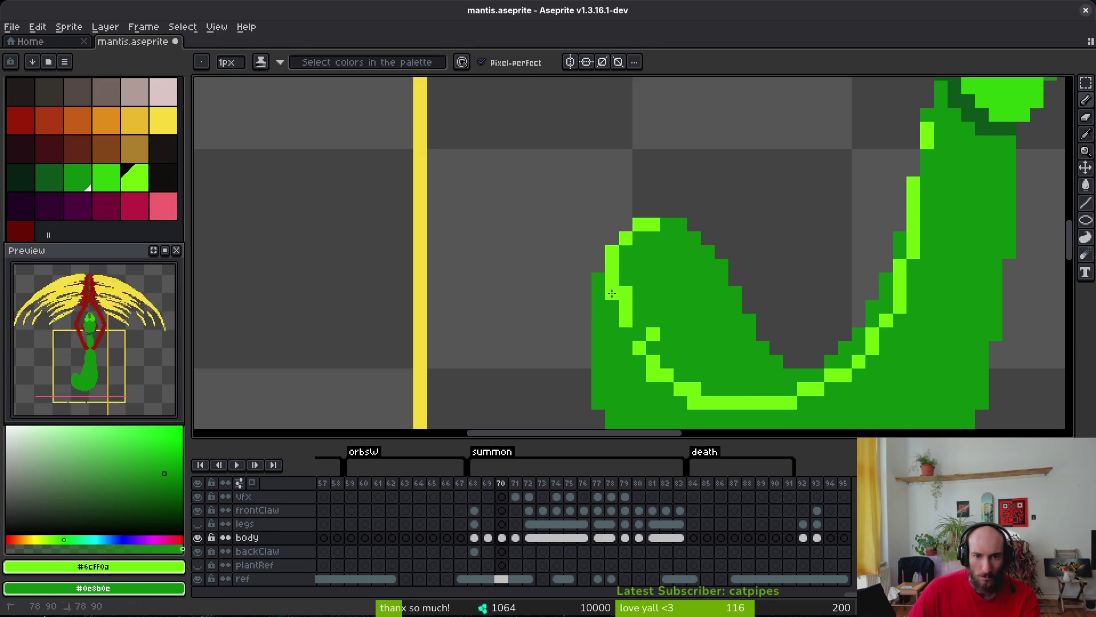
{"action": "left_click", "coordinate": [640, 334]}
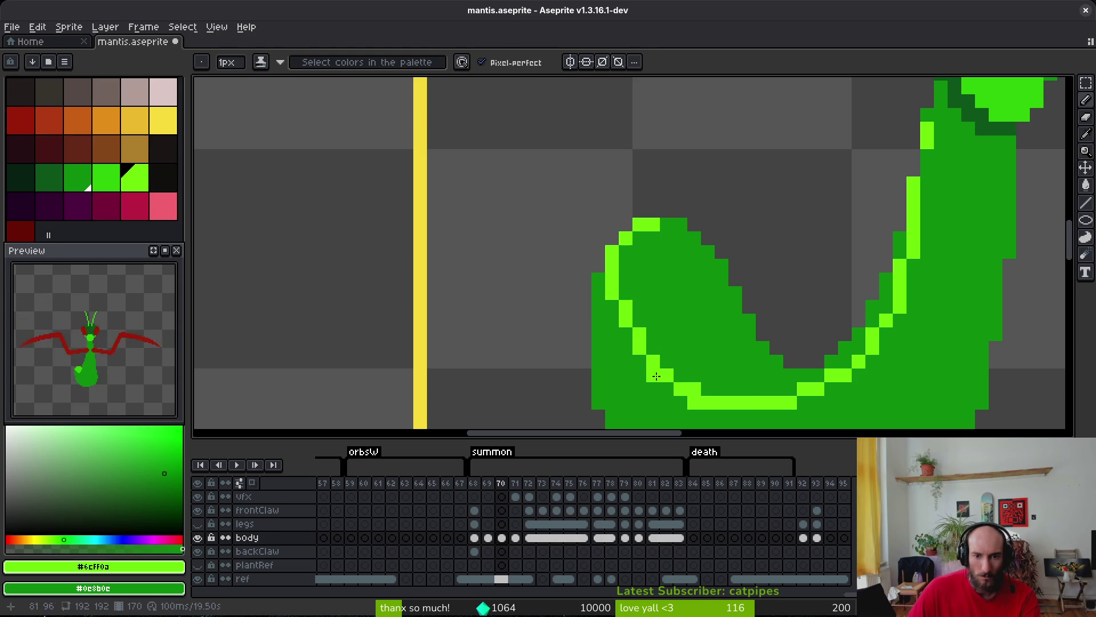
{"action": "left_click_drag", "start_coordinate": [657, 376], "coordinate": [665, 375]}
{"action": "right_click", "coordinate": [644, 362]}
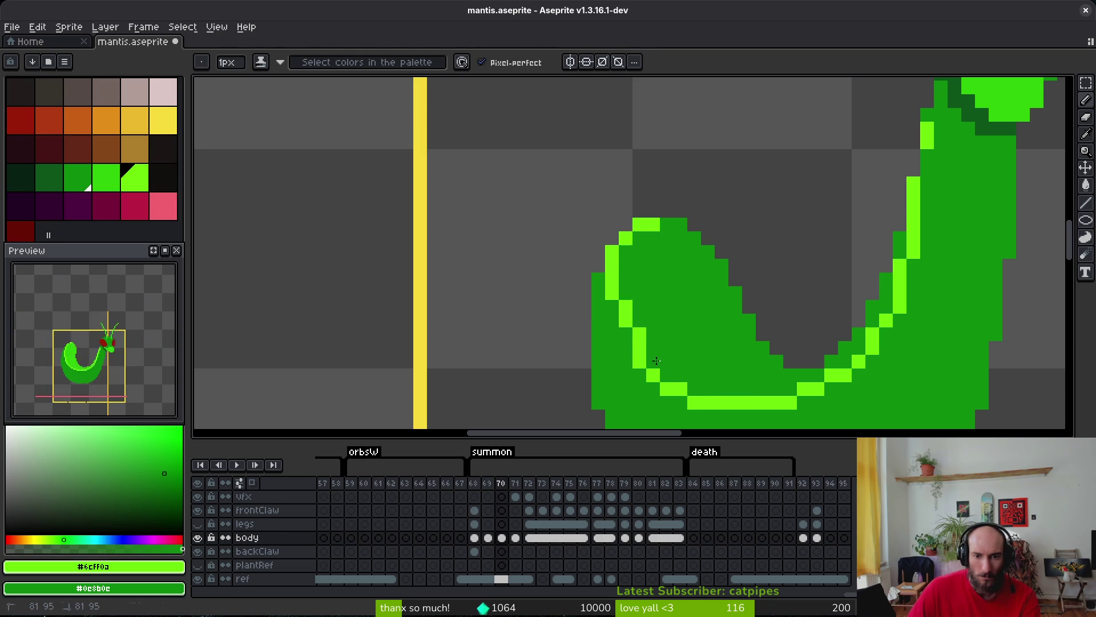
{"action": "left_click", "coordinate": [631, 340]}
Remove stray lime pixels inside the body, add one at the abdomen's upper-left edge, and save.
{"action": "right_click", "coordinate": [669, 333]}
{"action": "scroll", "coordinate": [675, 330], "scroll_direction": "down", "scroll_amount": 4}
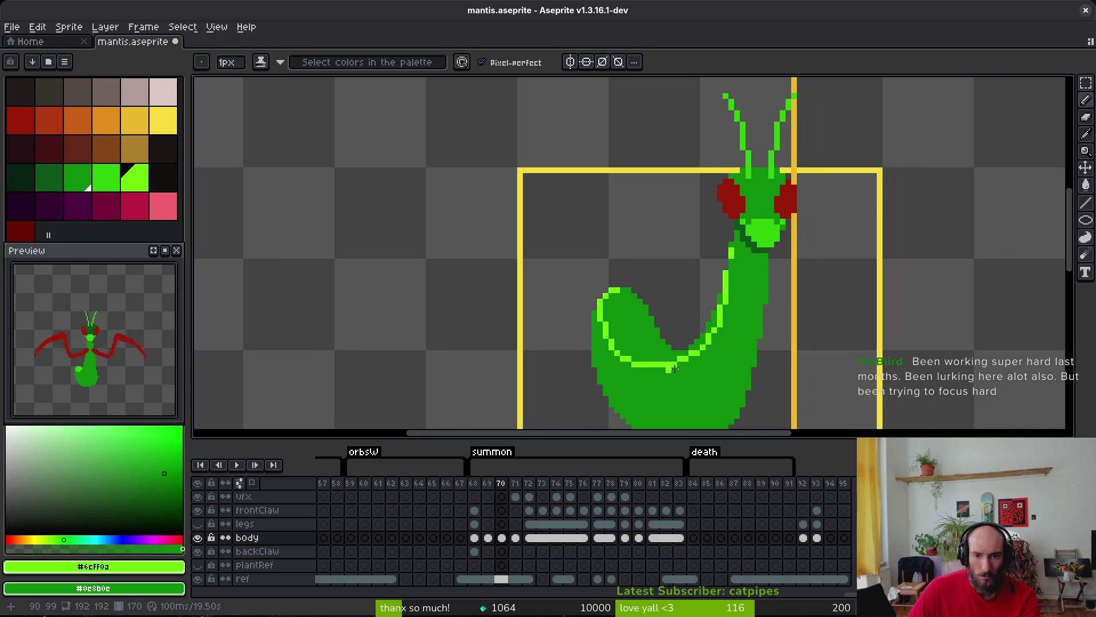
{"action": "key", "text": "ctrl+s"}
{"action": "scroll", "coordinate": [517, 291], "scroll_direction": "up", "scroll_amount": 6}
{"action": "left_click", "coordinate": [521, 229]}
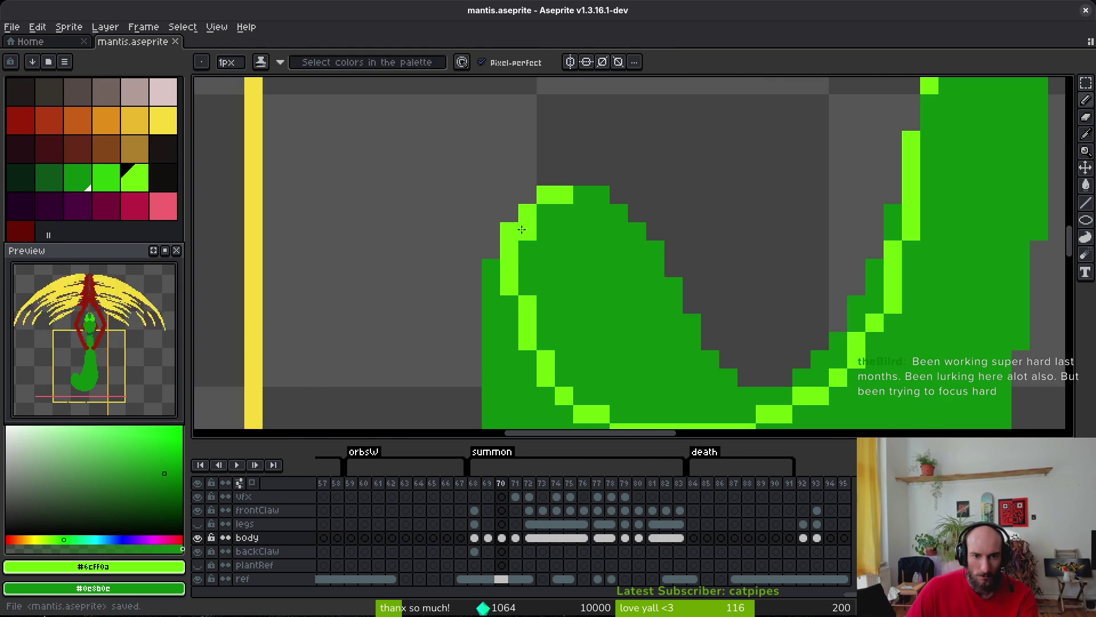
{"action": "left_click", "coordinate": [621, 287]}
{"action": "key", "text": "ctrl+s"}
{"action": "scroll", "coordinate": [628, 297], "scroll_direction": "down", "scroll_amount": 1}
{"action": "scroll", "coordinate": [593, 298], "scroll_direction": "up", "scroll_amount": 1}
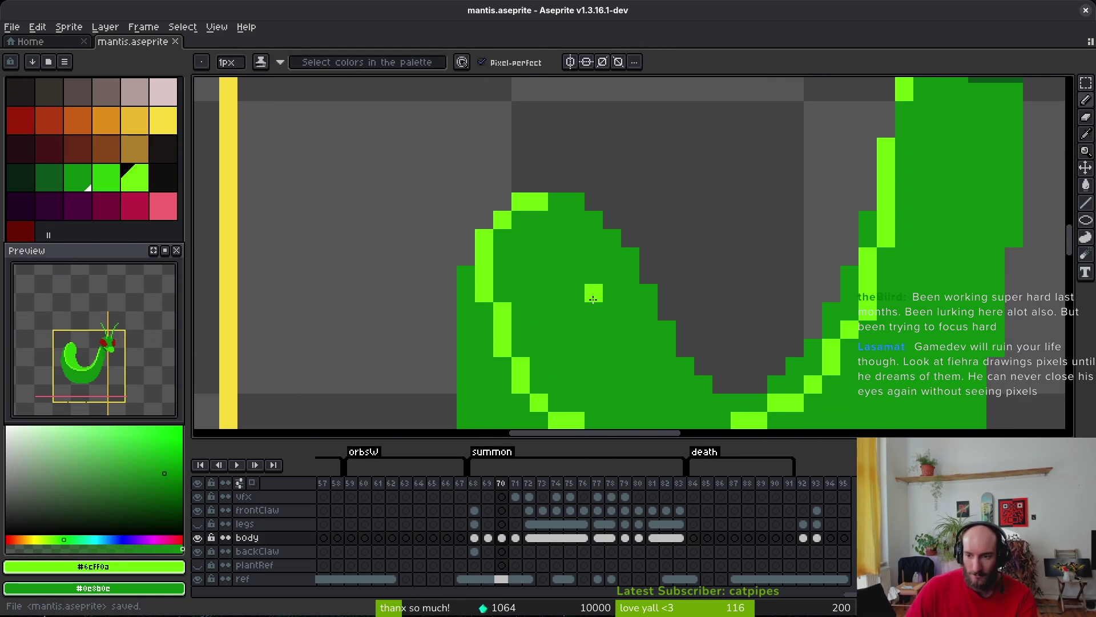
{"action": "right_click", "coordinate": [594, 299]}
Darken a neighbouring edge pixel, add a lime pixel on the neck edge, and save.
{"action": "left_click_drag", "start_coordinate": [775, 363], "coordinate": [683, 285]}
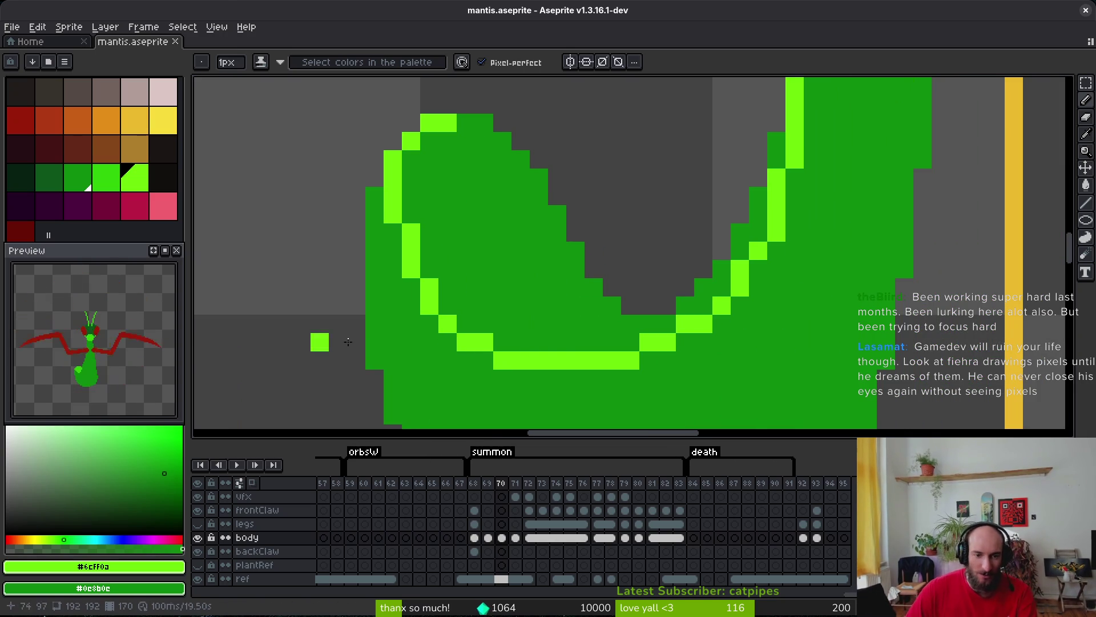
{"action": "mouse_move", "coordinate": [656, 392]}
{"action": "left_mouse_down"}
{"action": "mouse_move", "coordinate": [496, 329]}
{"action": "mouse_move", "coordinate": [558, 331]}
{"action": "left_mouse_up"}
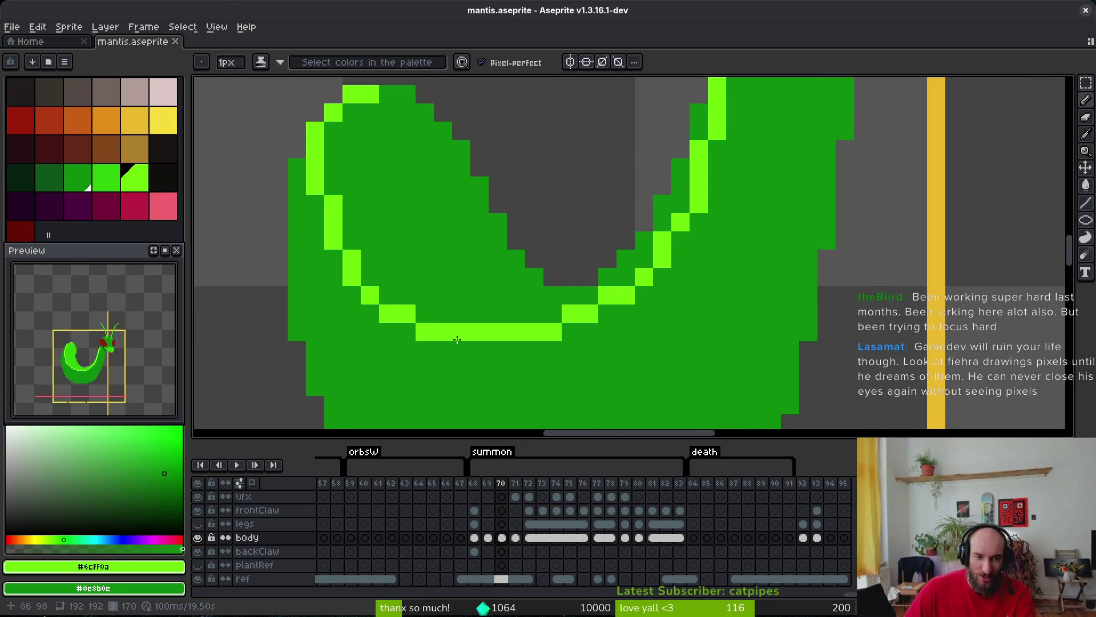
{"action": "scroll", "coordinate": [431, 318], "scroll_direction": "down", "scroll_amount": 2}
{"action": "scroll", "coordinate": [509, 345], "scroll_direction": "up", "scroll_amount": 3}
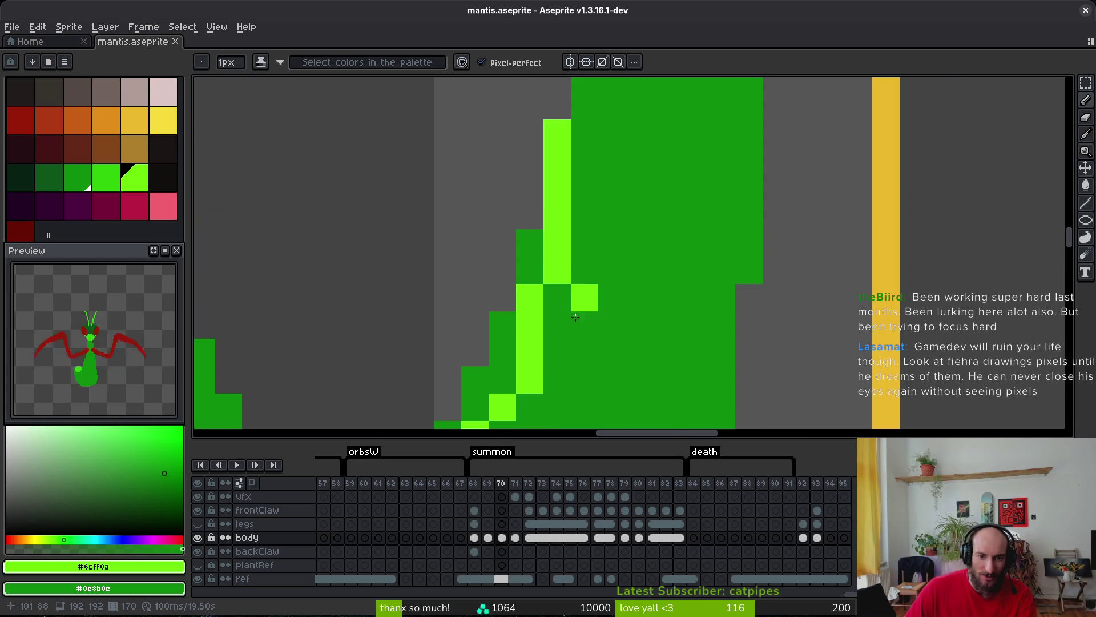
{"action": "right_click", "coordinate": [584, 297]}
{"action": "left_click", "coordinate": [514, 377]}
{"action": "scroll", "coordinate": [611, 354], "scroll_direction": "down", "scroll_amount": 2}
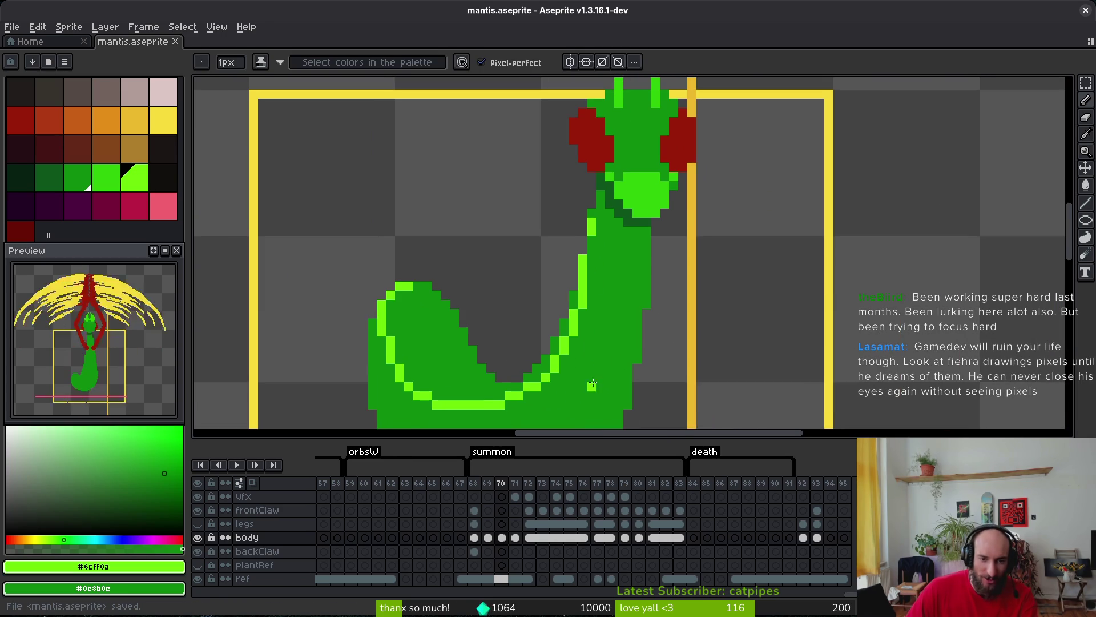
{"action": "key", "text": "ctrl+s"}
{"action": "scroll", "coordinate": [548, 272], "scroll_direction": "up", "scroll_amount": 2}
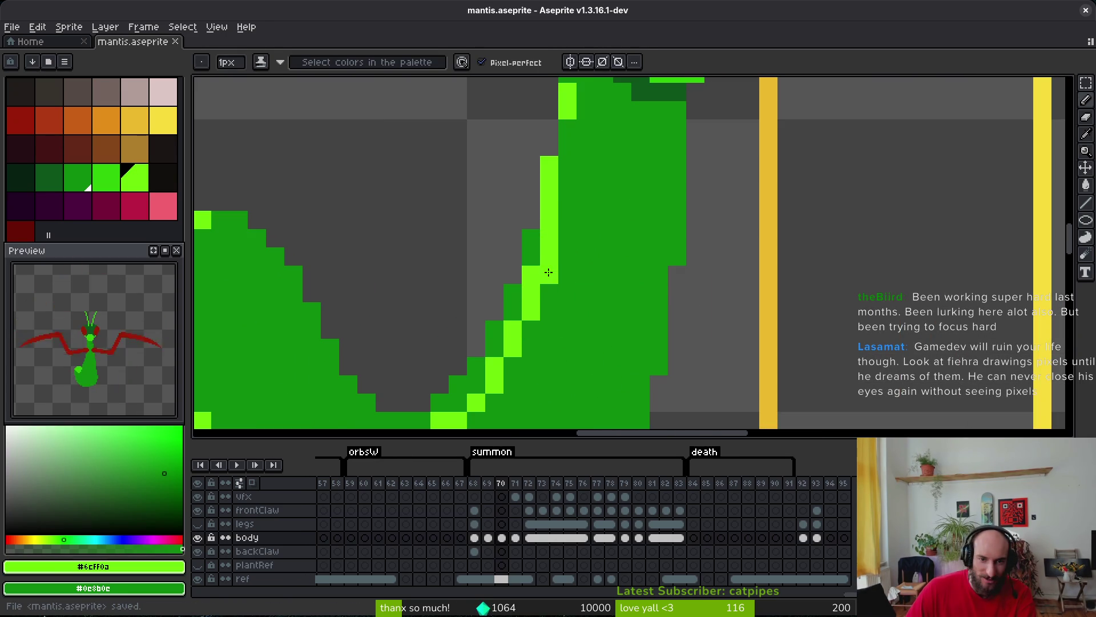
{"action": "left_click_drag", "start_coordinate": [547, 256], "coordinate": [546, 280]}
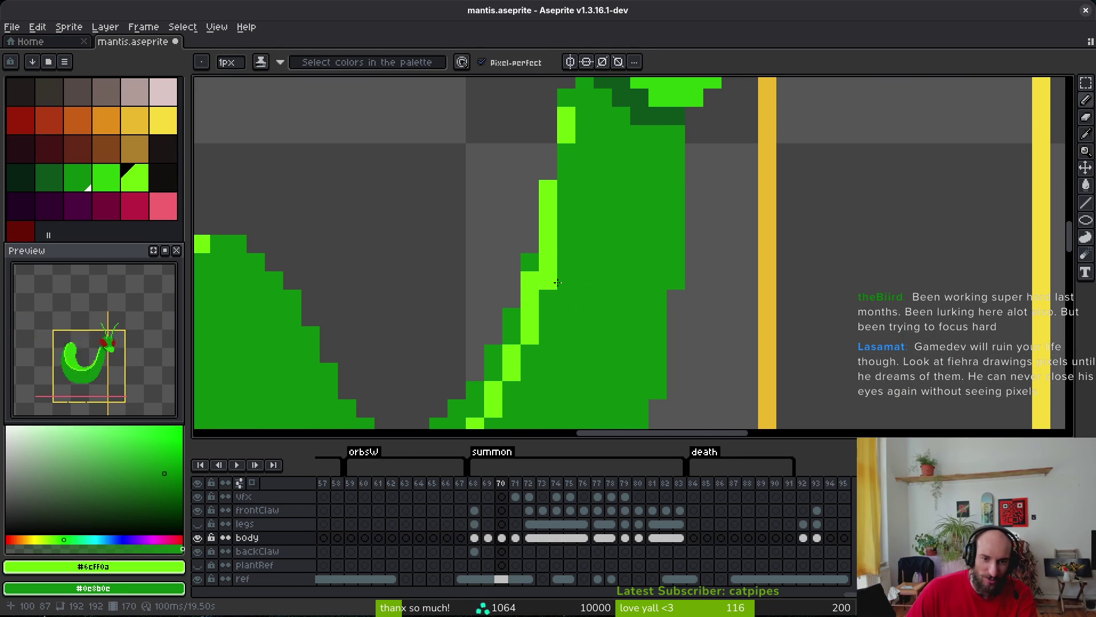
{"action": "scroll", "coordinate": [588, 285], "scroll_direction": "down", "scroll_amount": 2}
{"action": "key", "text": "ctrl+s"}
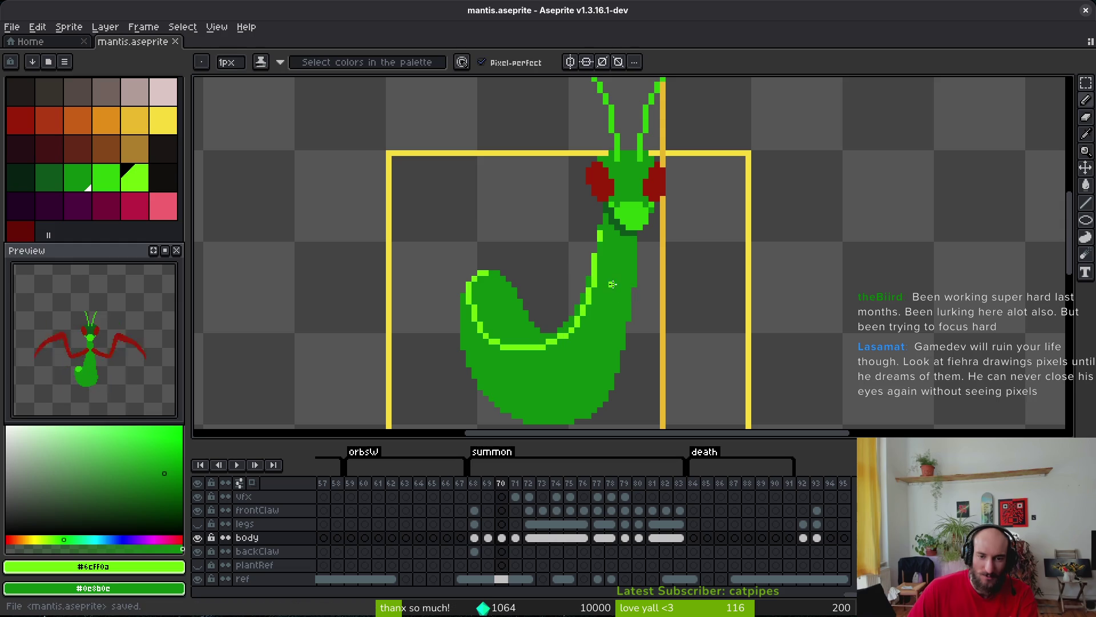
{"action": "scroll", "coordinate": [627, 259], "scroll_direction": "up", "scroll_amount": 1}
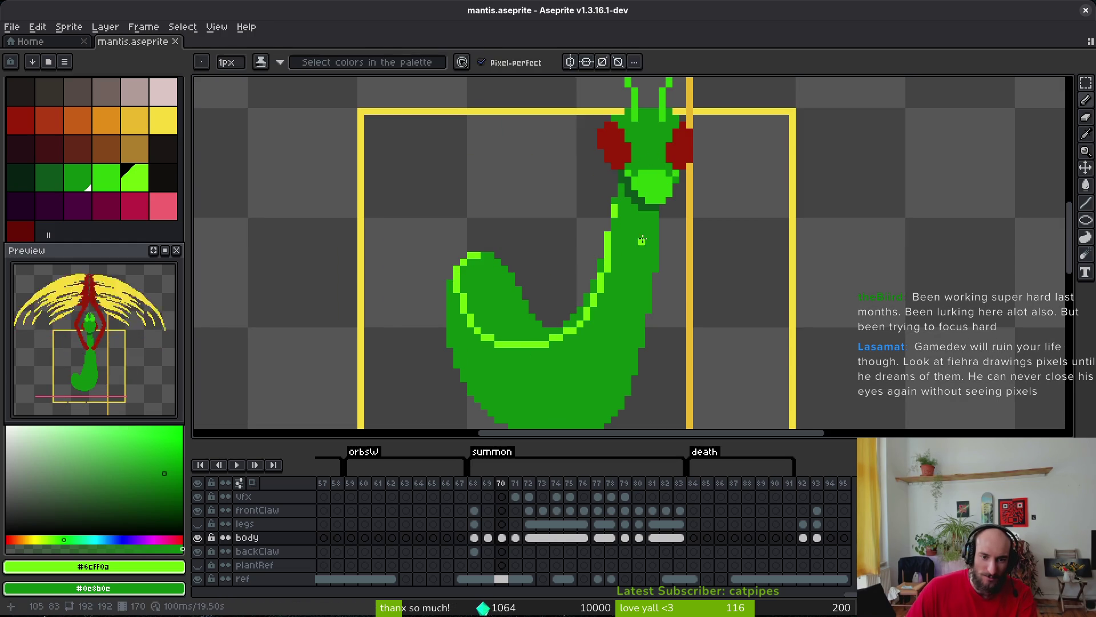
Fill the abdomen interior and the neck's inner edge with brighter green #2fc809.
{"action": "left_click", "coordinate": [654, 183], "text": "alt"}
{"action": "key", "text": "g"}
{"action": "left_click", "coordinate": [502, 297]}
{"action": "scroll", "coordinate": [557, 340], "scroll_direction": "up", "scroll_amount": 2}
{"action": "mouse_move", "coordinate": [557, 339]}
{"action": "left_mouse_down"}
{"action": "mouse_move", "coordinate": [600, 286]}
{"action": "mouse_move", "coordinate": [639, 183]}
{"action": "left_mouse_up"}
Switch back to the 1px Pencil and save the sprite.
{"action": "scroll", "coordinate": [639, 183], "scroll_direction": "down", "scroll_amount": 1}
{"action": "scroll", "coordinate": [629, 203], "scroll_direction": "up", "scroll_amount": 1}
{"action": "key", "text": "b"}
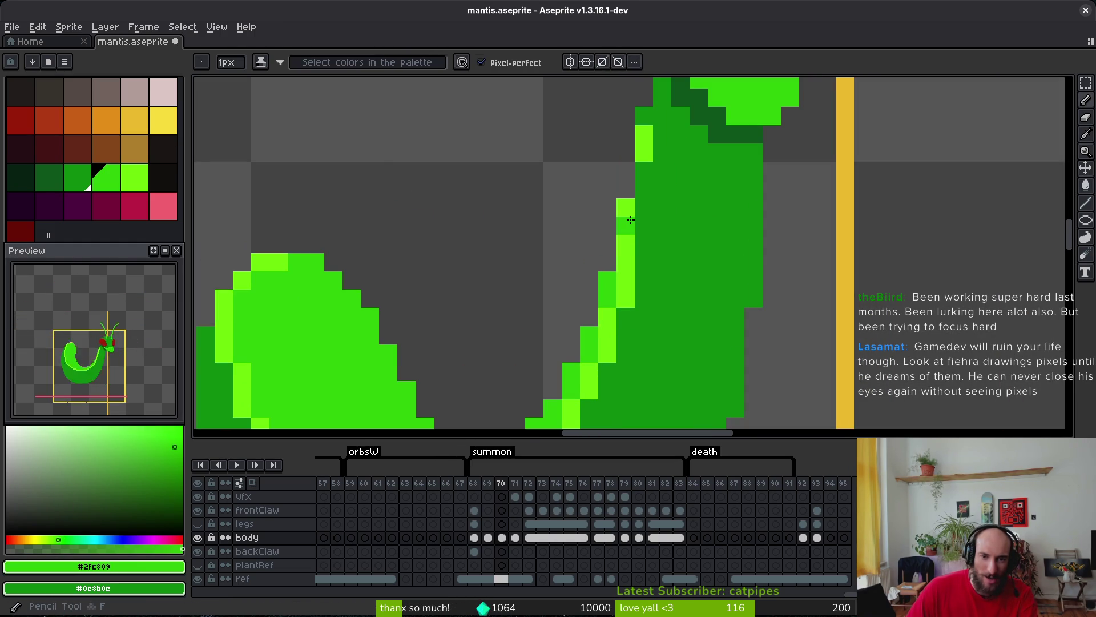
{"action": "key", "text": "ctrl+s"}
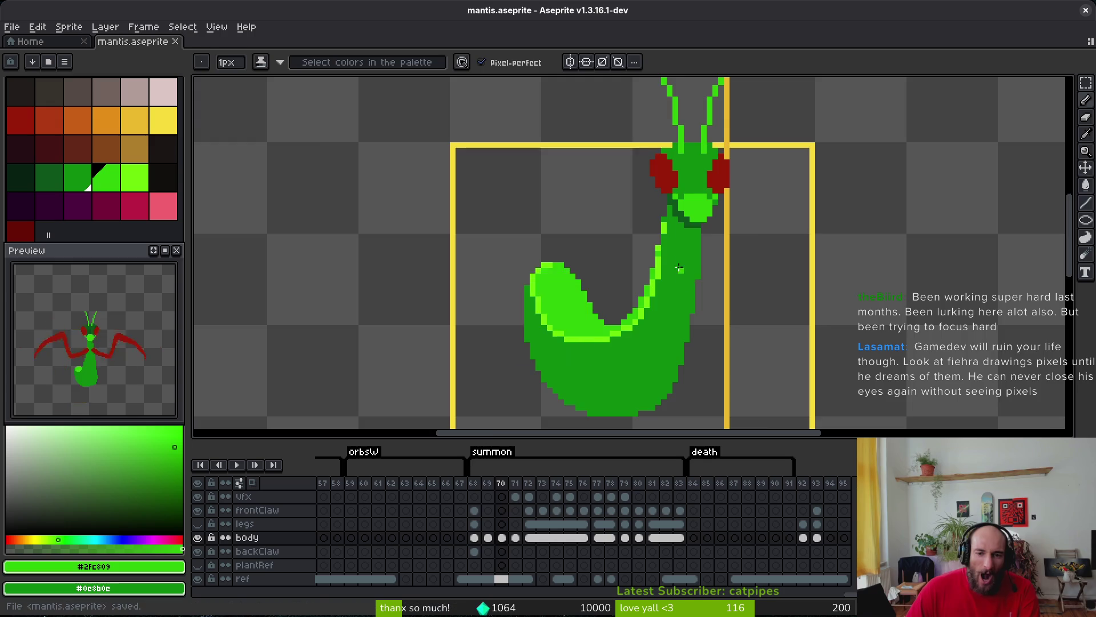
Add a lime #6cff0a pixel on the neck edge, then step back one frame.
{"action": "scroll", "coordinate": [668, 249], "scroll_direction": "up", "scroll_amount": 2}
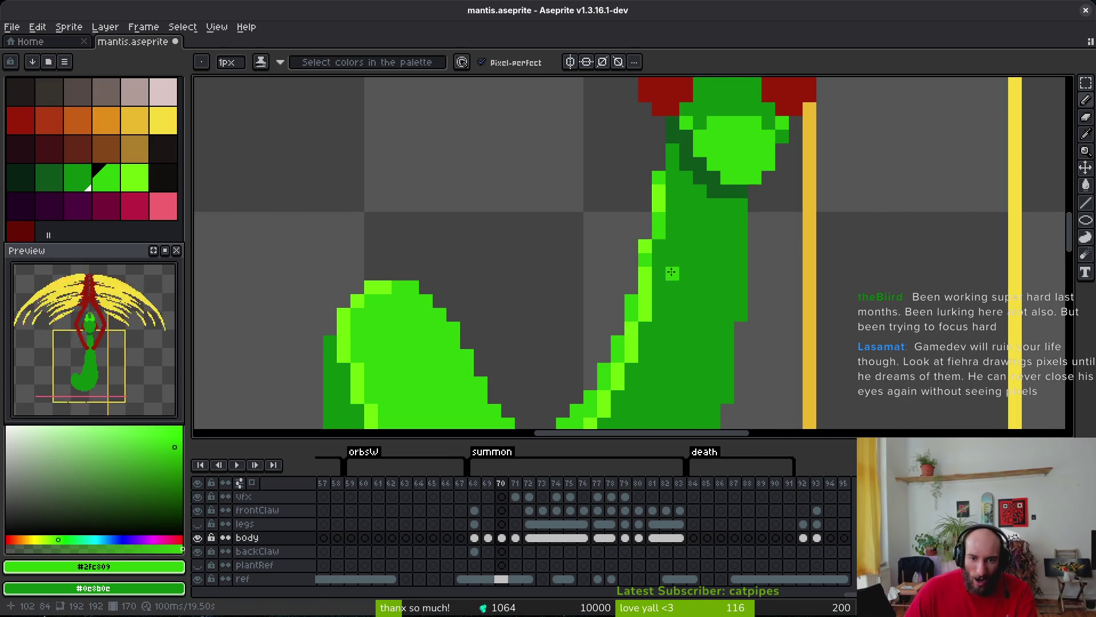
{"action": "scroll", "coordinate": [659, 223], "scroll_direction": "down", "scroll_amount": 3}
{"action": "scroll", "coordinate": [666, 240], "scroll_direction": "up", "scroll_amount": 3}
{"action": "left_click", "coordinate": [666, 240], "text": "alt"}
{"action": "left_click", "coordinate": [685, 226]}
{"action": "scroll", "coordinate": [756, 283], "scroll_direction": "down", "scroll_amount": 4}
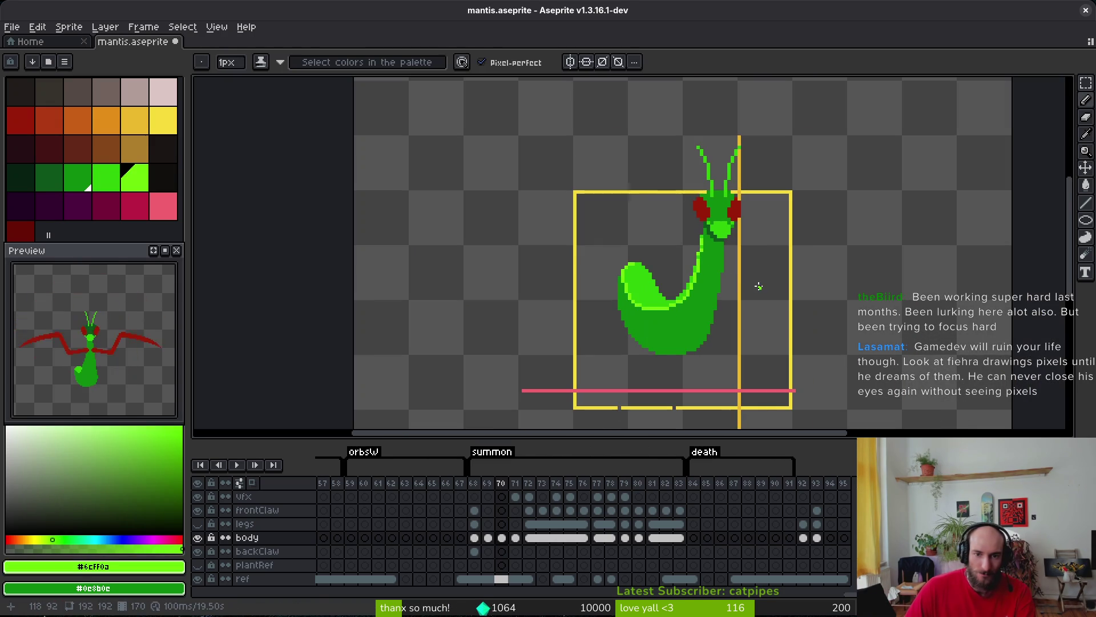
{"action": "scroll", "coordinate": [737, 287], "scroll_direction": "down", "scroll_amount": 5}
{"action": "scroll", "coordinate": [737, 287], "scroll_direction": "up", "scroll_amount": 3}
{"action": "key", "text": "comma"}
On frame 72, trace light-green highlight pixels along the abdomen patch's upper-left and lower edges.
{"action": "key", "text": "period"}
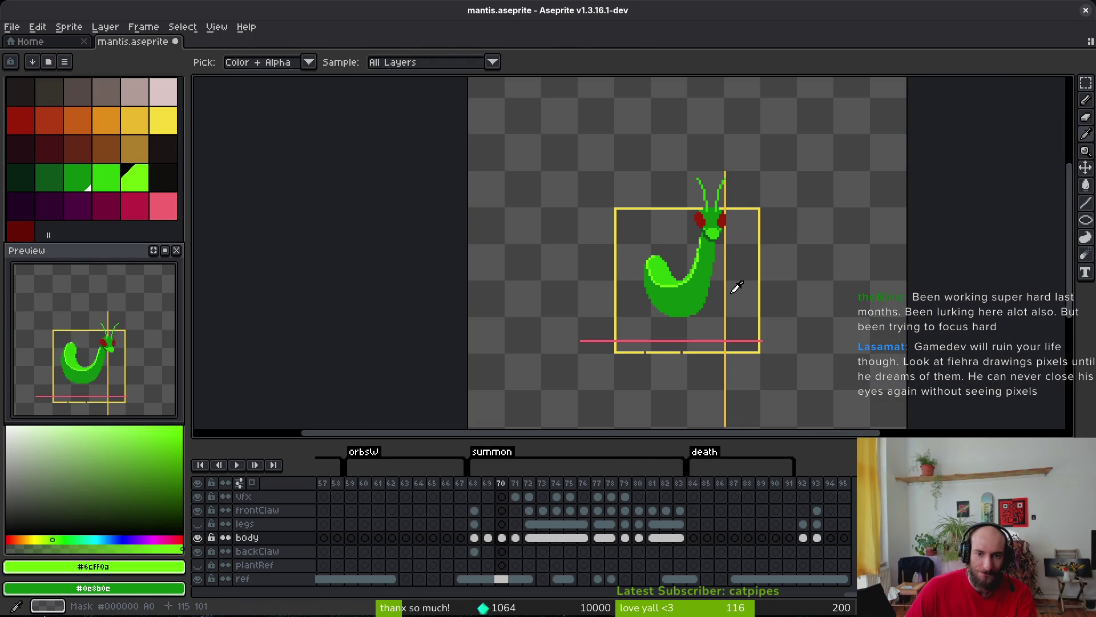
{"action": "key", "text": "period"}
{"action": "key", "text": "period"}
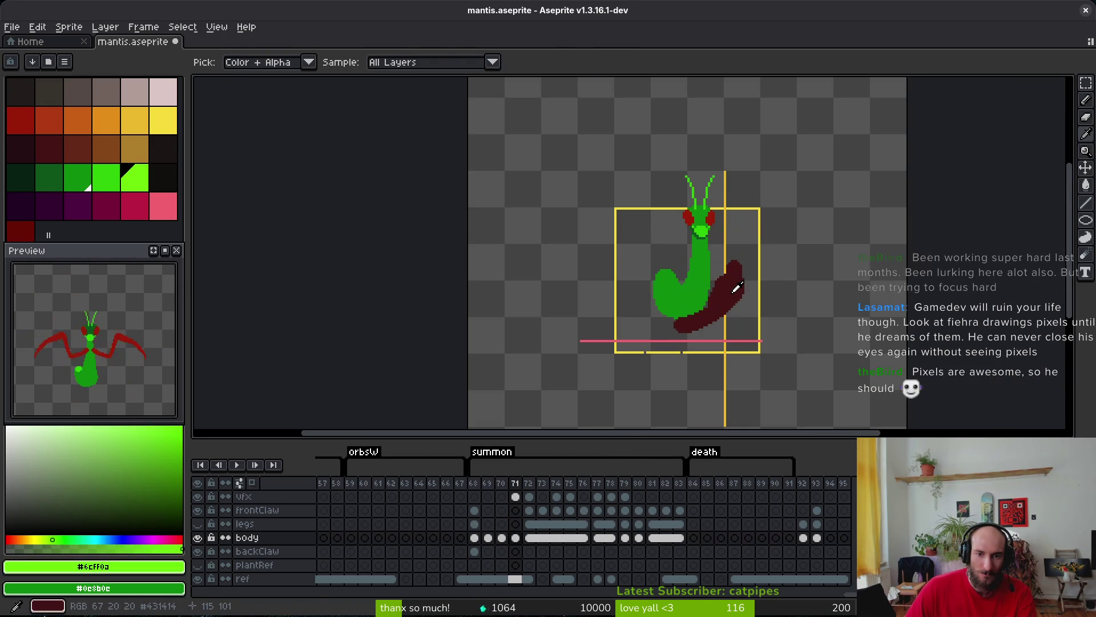
{"action": "scroll", "coordinate": [666, 291], "scroll_direction": "up", "scroll_amount": 6}
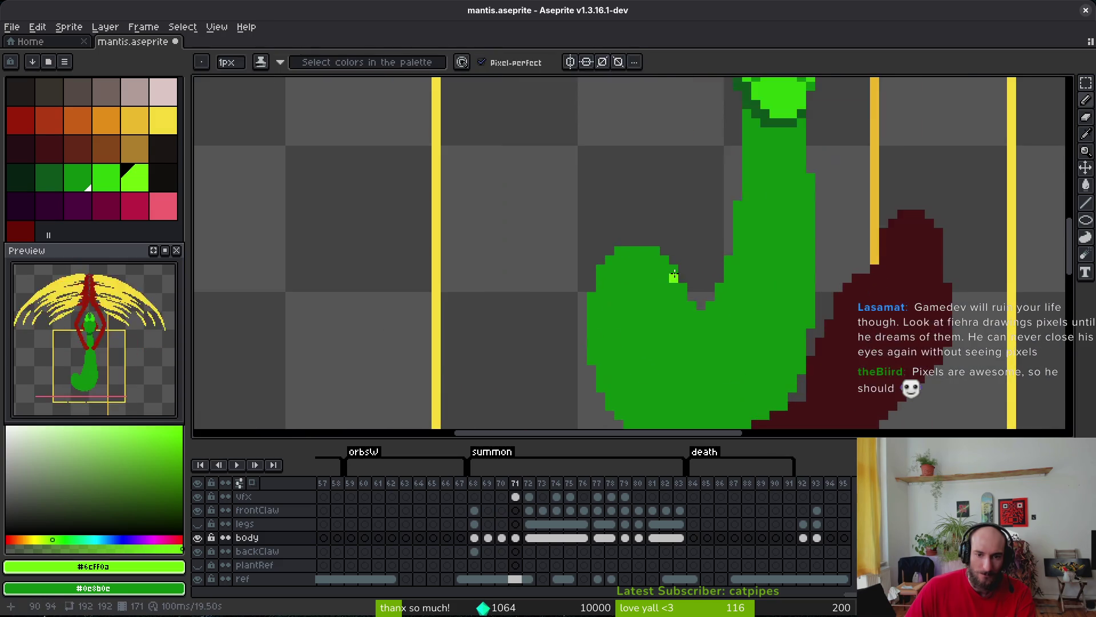
{"action": "scroll", "coordinate": [641, 317], "scroll_direction": "up", "scroll_amount": 5}
{"action": "left_click", "coordinate": [568, 302]}
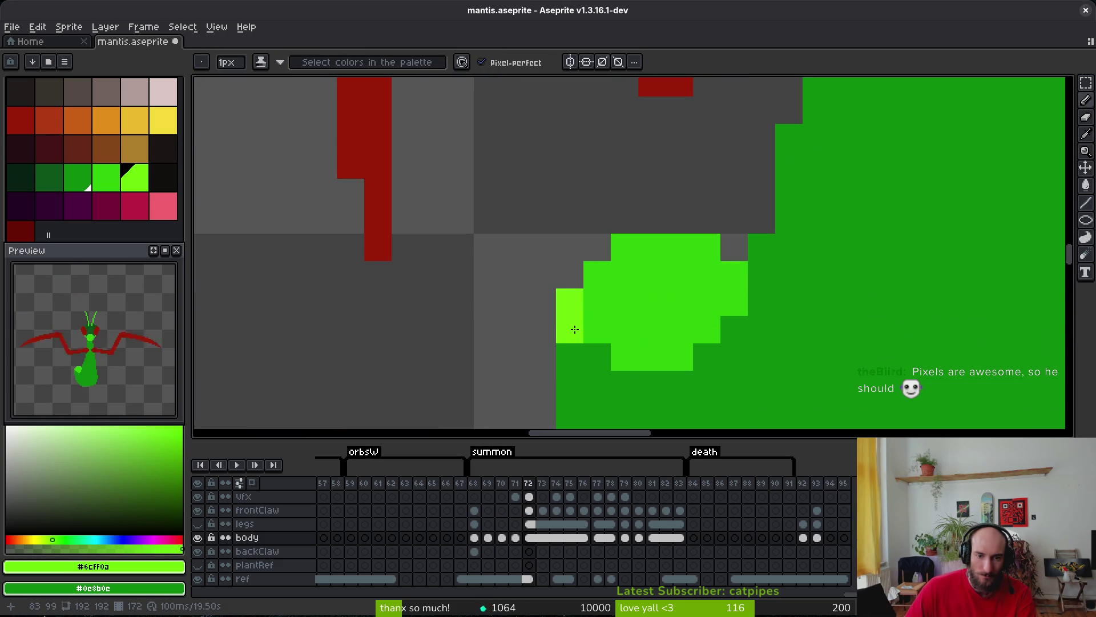
{"action": "left_click", "coordinate": [597, 274]}
{"action": "mouse_move", "coordinate": [577, 326]}
{"action": "left_mouse_down"}
{"action": "mouse_move", "coordinate": [623, 382]}
{"action": "mouse_move", "coordinate": [697, 357]}
{"action": "mouse_move", "coordinate": [788, 275]}
{"action": "mouse_move", "coordinate": [765, 251]}
{"action": "mouse_move", "coordinate": [786, 200]}
{"action": "mouse_move", "coordinate": [788, 140]}
{"action": "mouse_move", "coordinate": [789, 217]}
{"action": "left_mouse_up"}
Extend the light-green highlight up the body's left edge and save.
{"action": "scroll", "coordinate": [773, 277], "scroll_direction": "up", "scroll_amount": 3}
{"action": "scroll", "coordinate": [773, 277], "scroll_direction": "right", "scroll_amount": 2}
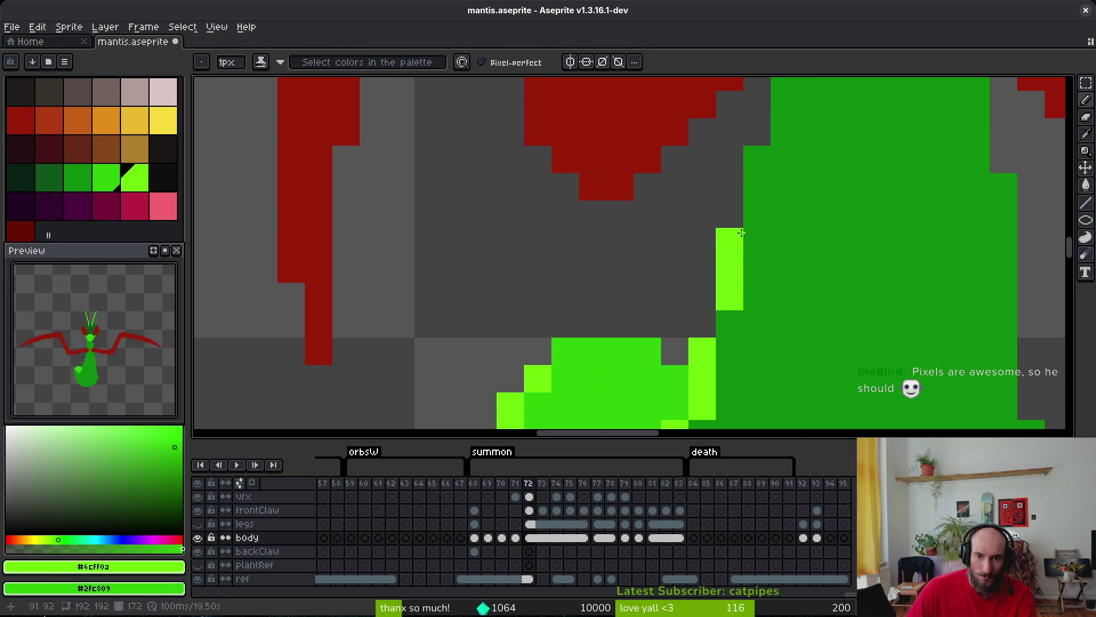
{"action": "scroll", "coordinate": [795, 348], "scroll_direction": "down", "scroll_amount": 5}
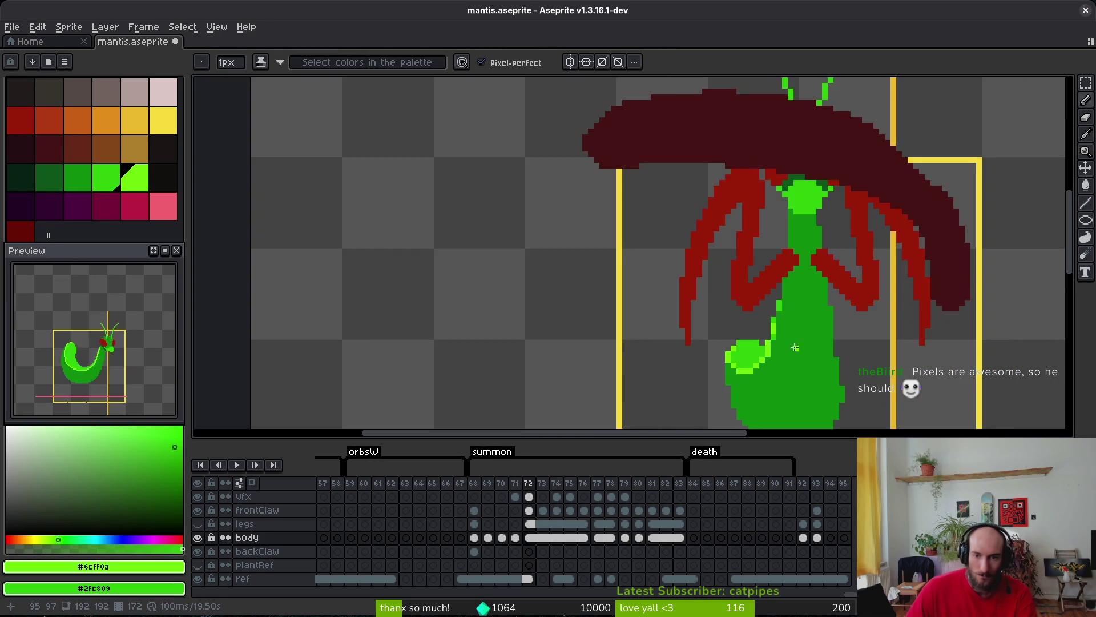
{"action": "scroll", "coordinate": [751, 294], "scroll_direction": "up", "scroll_amount": 4}
{"action": "key", "text": "ctrl+s"}
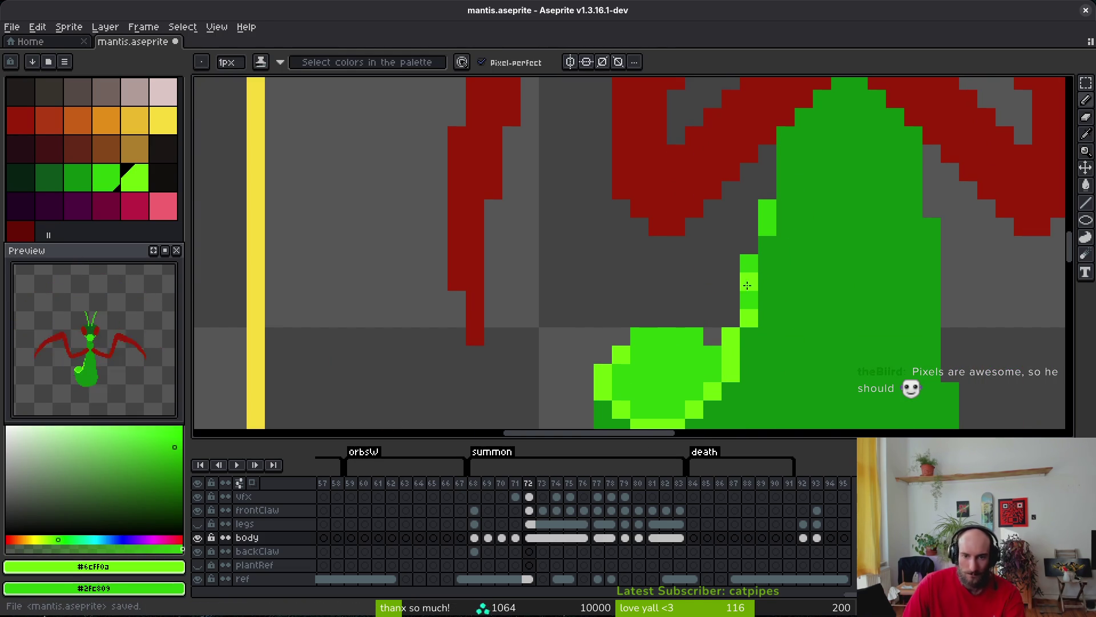
{"action": "left_click_drag", "start_coordinate": [747, 285], "coordinate": [760, 244]}
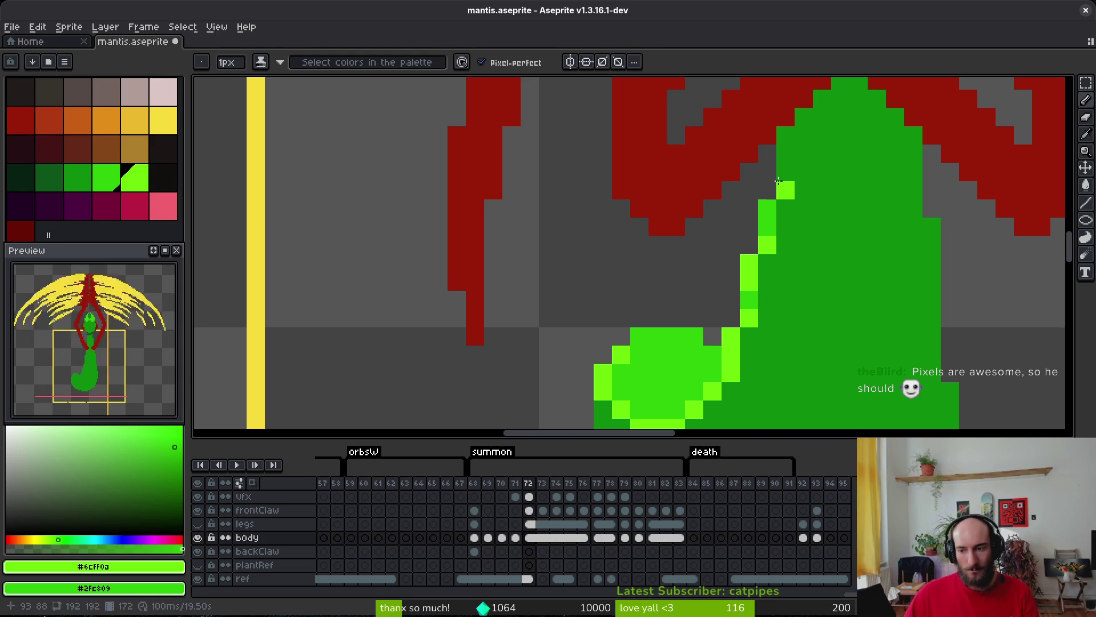
{"action": "key", "text": "ctrl+s"}
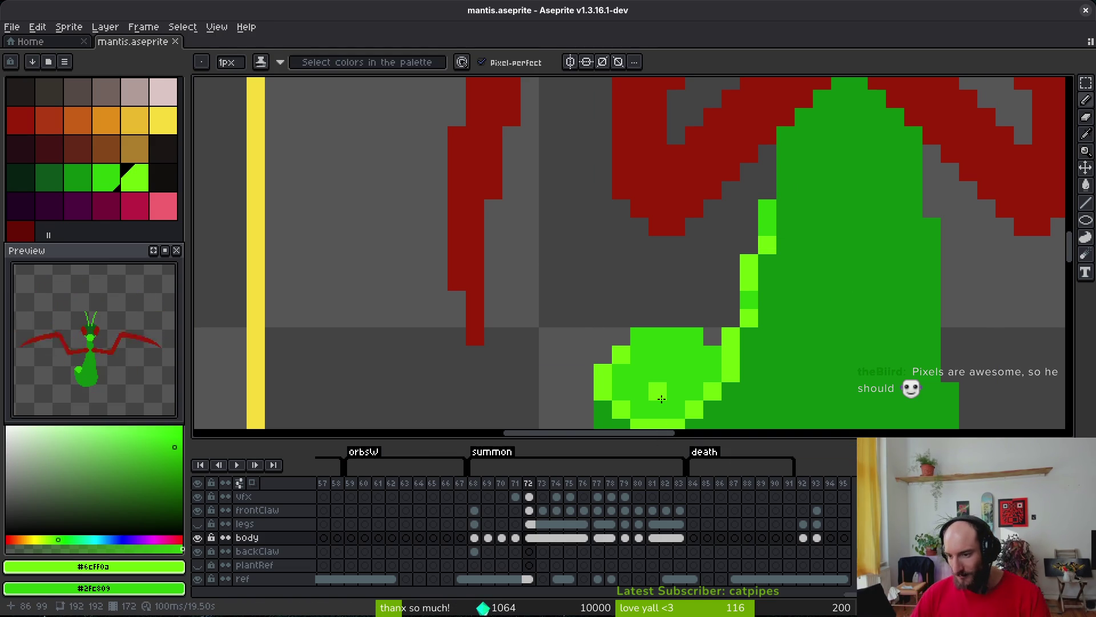
Add light-green pixels inside the abdomen curl and above the abdomen circle, then step back to frame 71.
{"action": "left_click", "coordinate": [749, 355]}
{"action": "scroll", "coordinate": [749, 354], "scroll_direction": "down", "scroll_amount": 2}
{"action": "scroll", "coordinate": [706, 328], "scroll_direction": "up", "scroll_amount": 3}
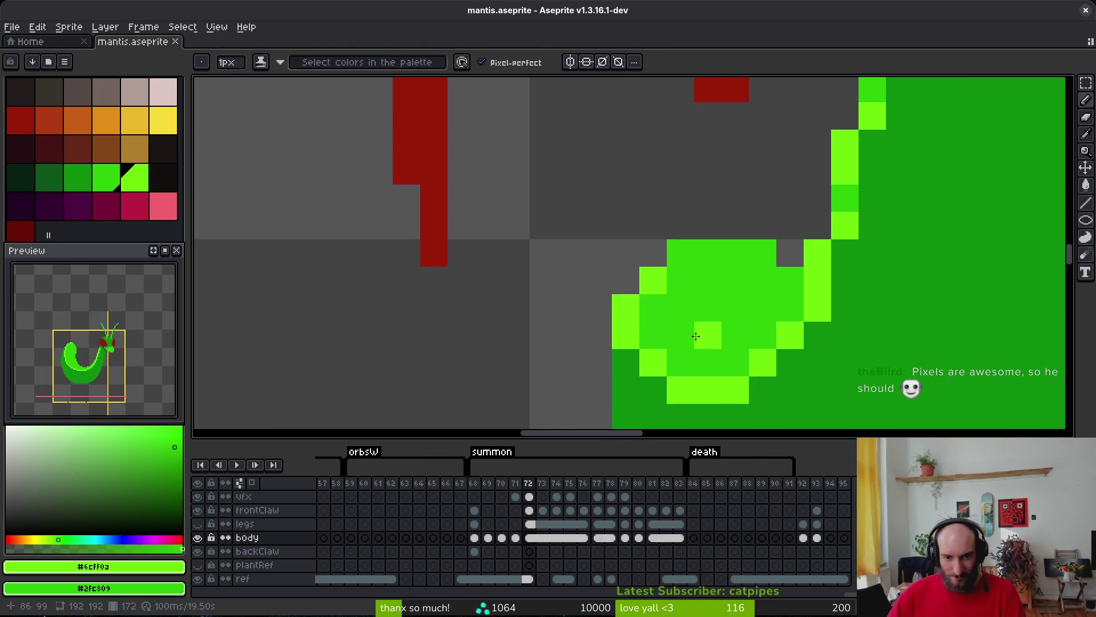
{"action": "key", "text": "ctrl+s"}
{"action": "left_click", "coordinate": [652, 251]}
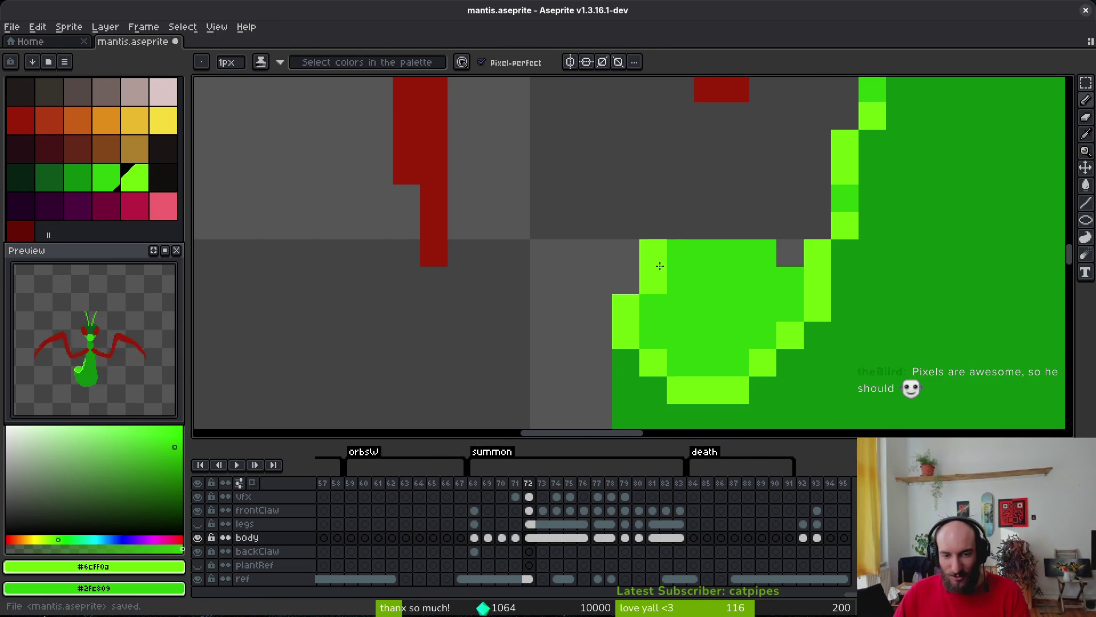
{"action": "mouse_move", "coordinate": [653, 247]}
{"action": "left_mouse_down"}
{"action": "mouse_move", "coordinate": [640, 254]}
{"action": "mouse_move", "coordinate": [679, 225]}
{"action": "mouse_move", "coordinate": [736, 225]}
{"action": "left_mouse_up"}
{"action": "scroll", "coordinate": [813, 304], "scroll_direction": "down", "scroll_amount": 2}
{"action": "scroll", "coordinate": [813, 304], "scroll_direction": "down", "scroll_amount": 3}
{"action": "scroll", "coordinate": [818, 271], "scroll_direction": "up", "scroll_amount": 4}
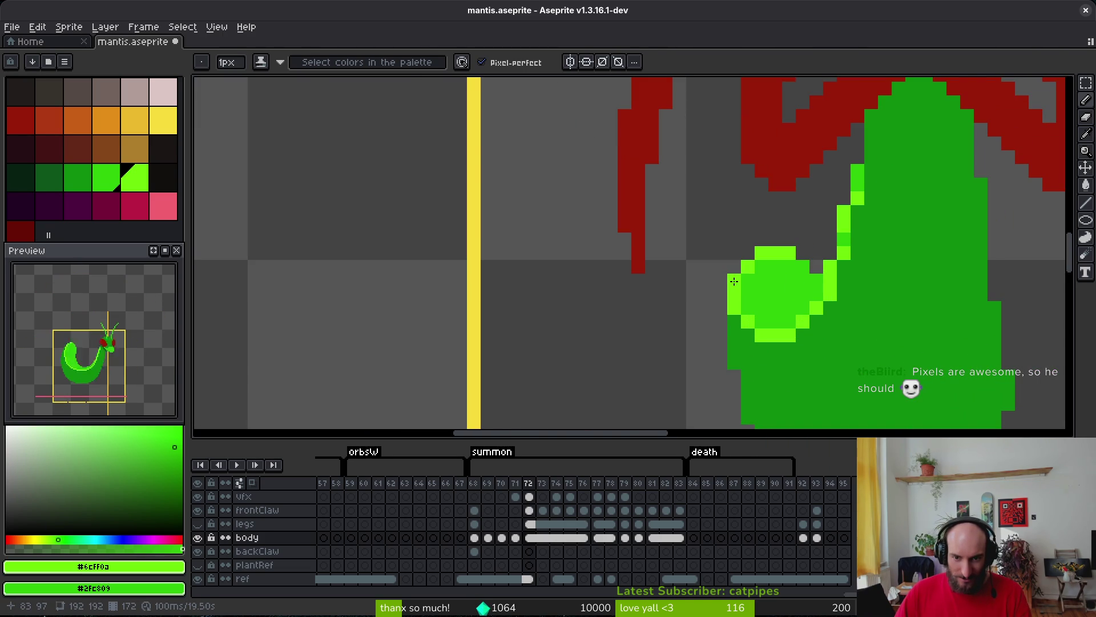
{"action": "scroll", "coordinate": [733, 281], "scroll_direction": "down", "scroll_amount": 4}
{"action": "key", "text": "comma"}
Compare frames 71 and 72, then save the frame 72 highlights.
{"action": "key", "text": "alt"}
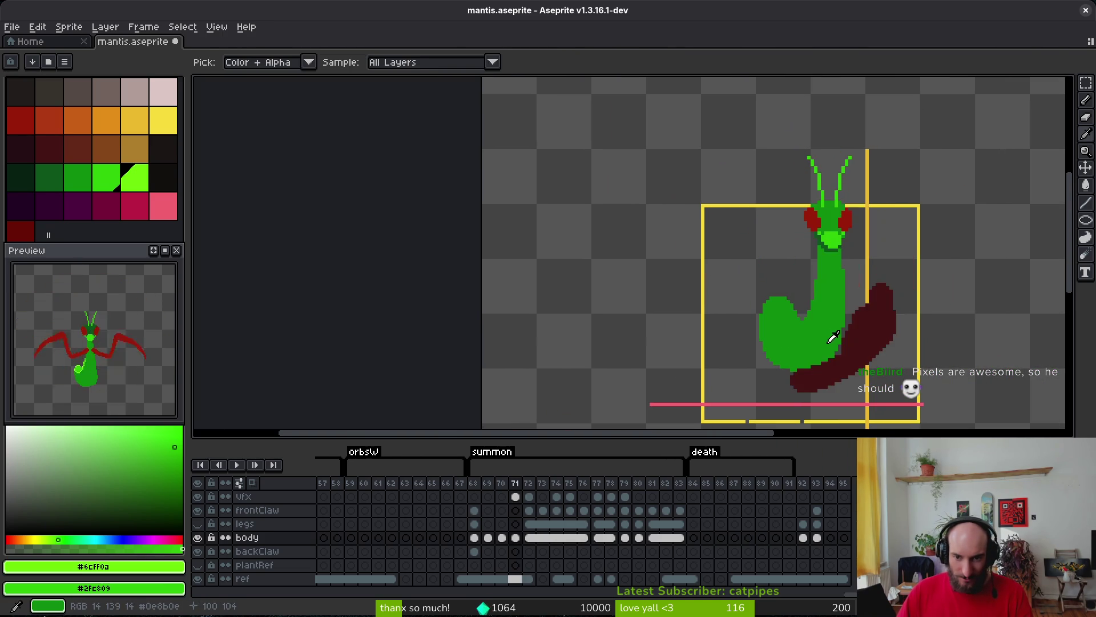
{"action": "key", "text": "period"}
{"action": "scroll", "coordinate": [798, 312], "scroll_direction": "up", "scroll_amount": 3}
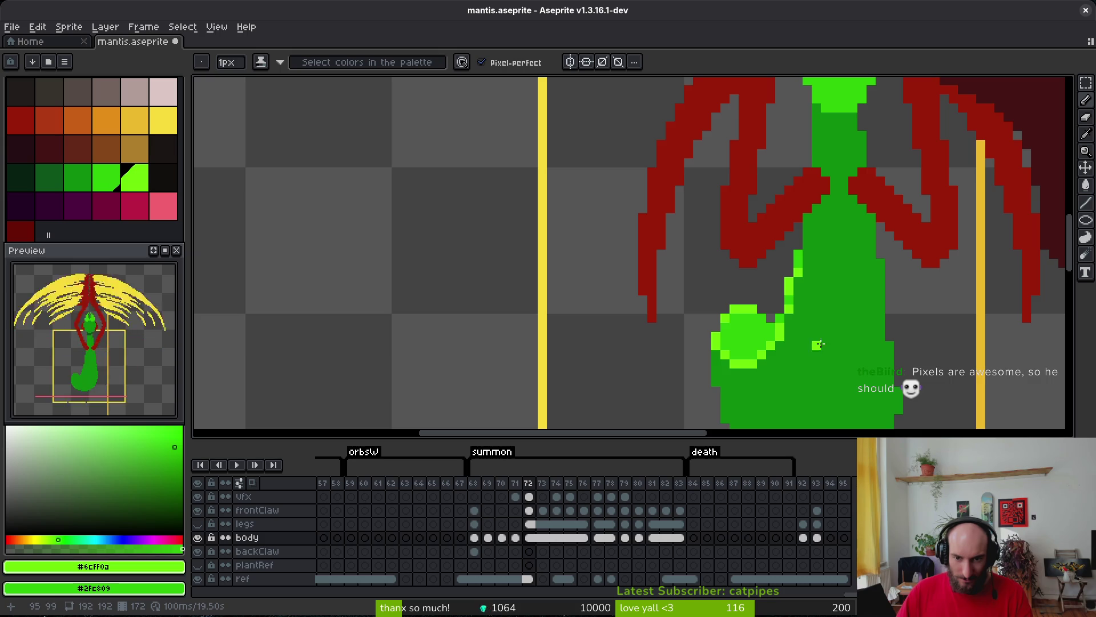
{"action": "scroll", "coordinate": [817, 345], "scroll_direction": "down", "scroll_amount": 3}
{"action": "scroll", "coordinate": [809, 351], "scroll_direction": "up", "scroll_amount": 3}
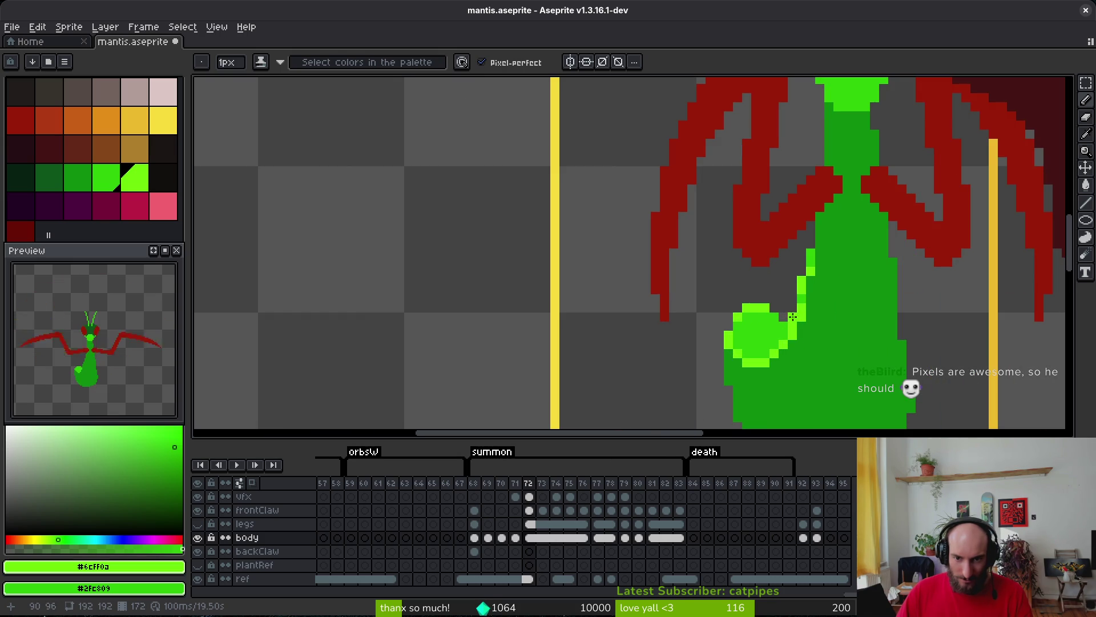
{"action": "key", "text": "ctrl+s"}
{"action": "scroll", "coordinate": [817, 322], "scroll_direction": "down", "scroll_amount": 3}
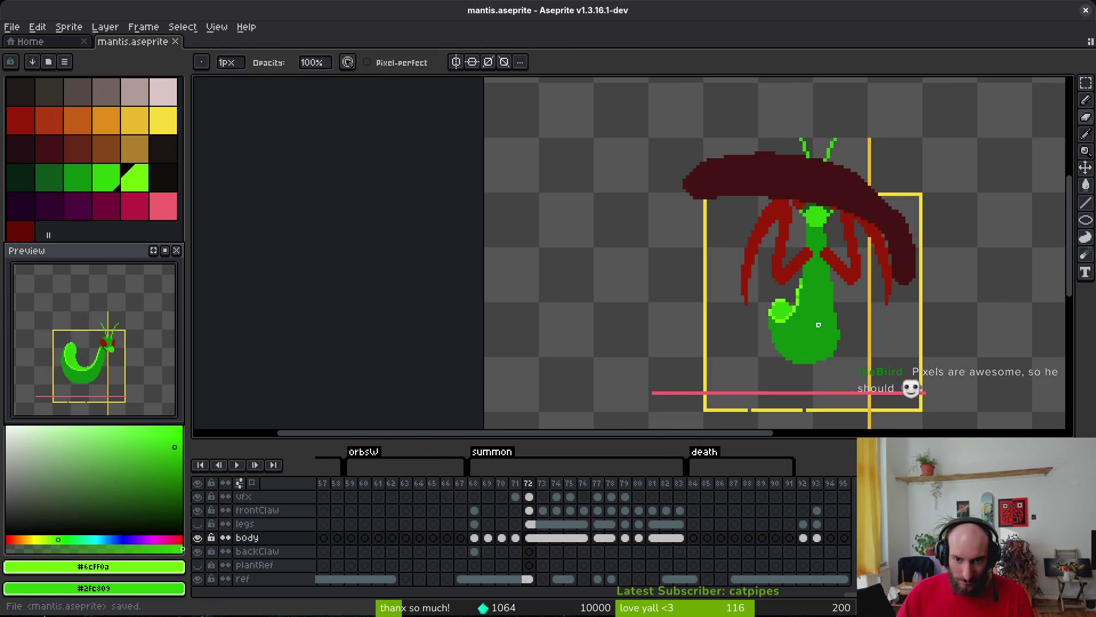
{"action": "scroll", "coordinate": [818, 324], "scroll_direction": "up", "scroll_amount": 5}
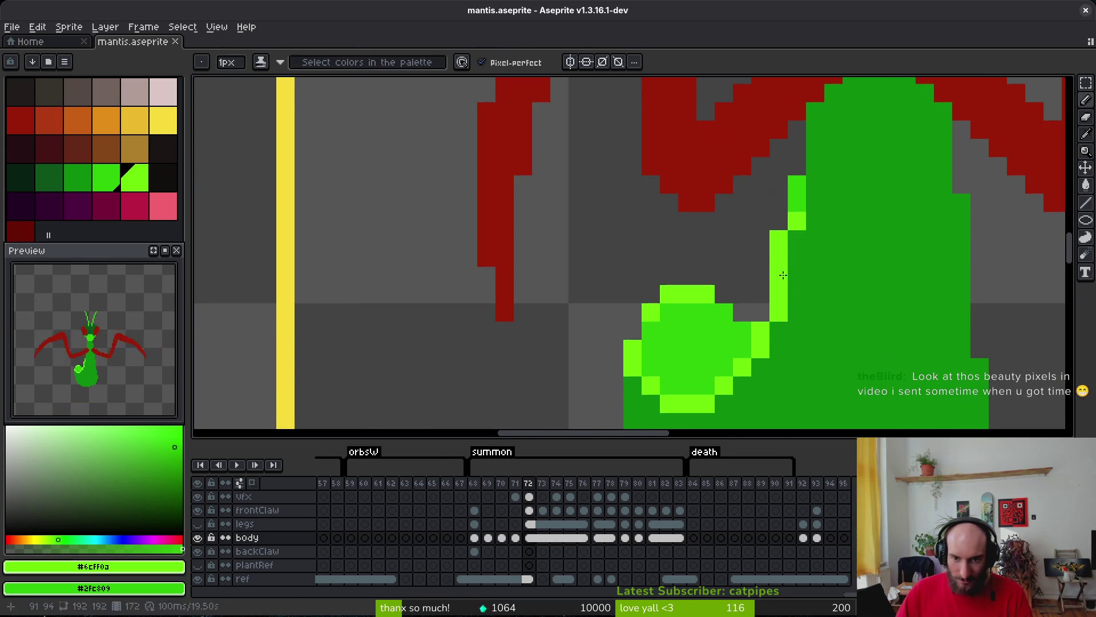
{"action": "scroll", "coordinate": [765, 303], "scroll_direction": "down", "scroll_amount": 5}
{"action": "key", "text": "ctrl+s"}
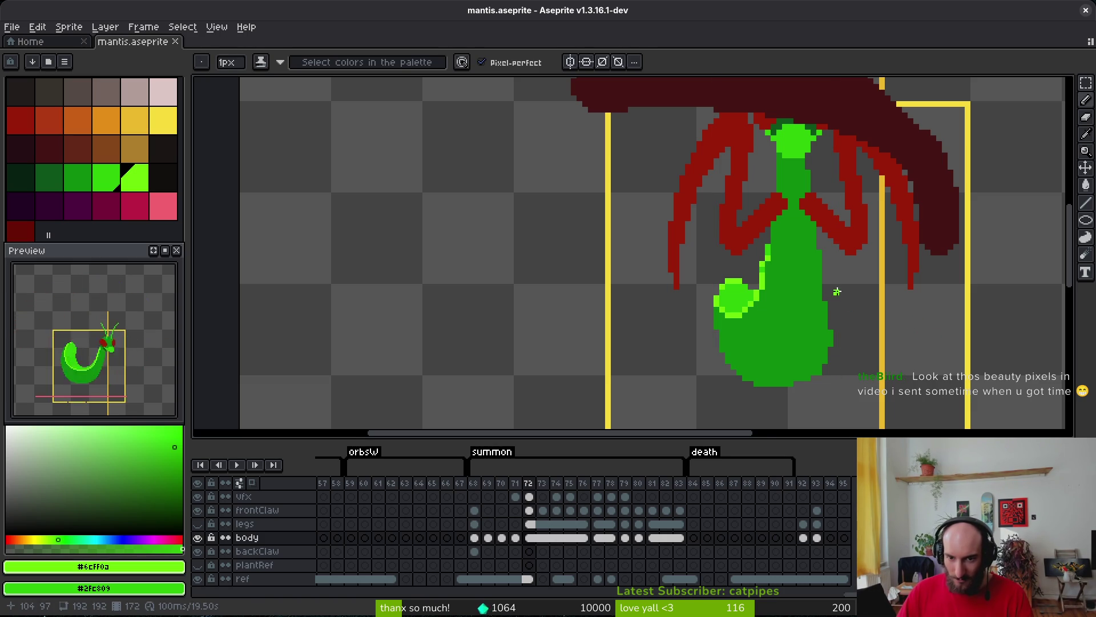
{"action": "scroll", "coordinate": [837, 292], "scroll_direction": "down", "scroll_amount": 2}
{"action": "scroll", "coordinate": [807, 366], "scroll_direction": "up", "scroll_amount": 4}
Pick the body's dark green as the drawing colour and save.
{"action": "left_click", "coordinate": [807, 366], "text": "alt"}
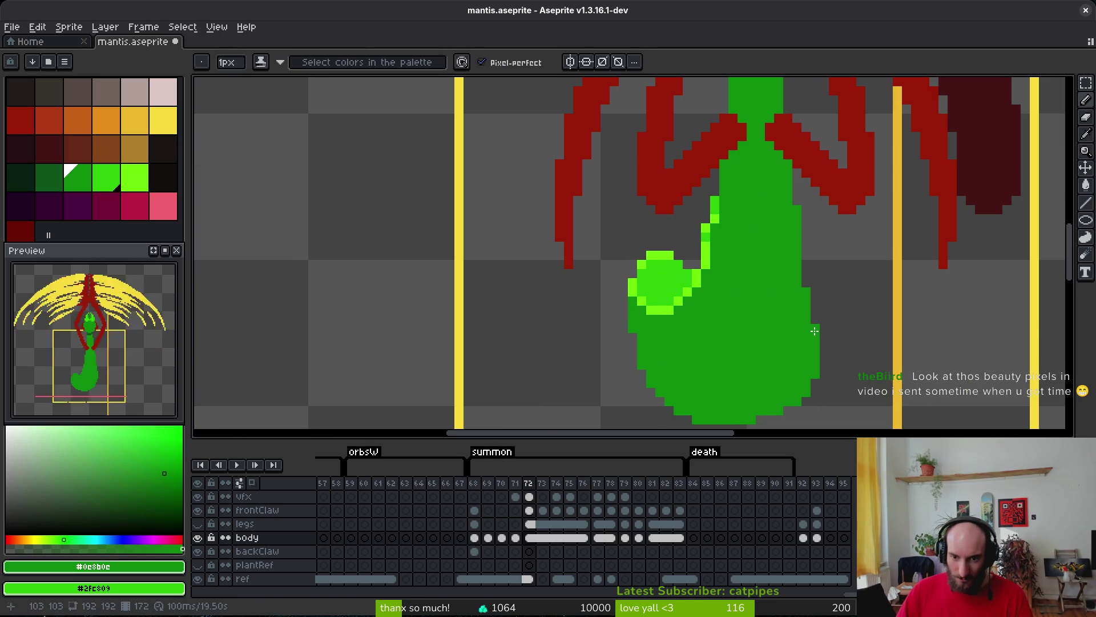
{"action": "key", "text": "ctrl+s"}
{"action": "scroll", "coordinate": [846, 354], "scroll_direction": "down", "scroll_amount": 2}
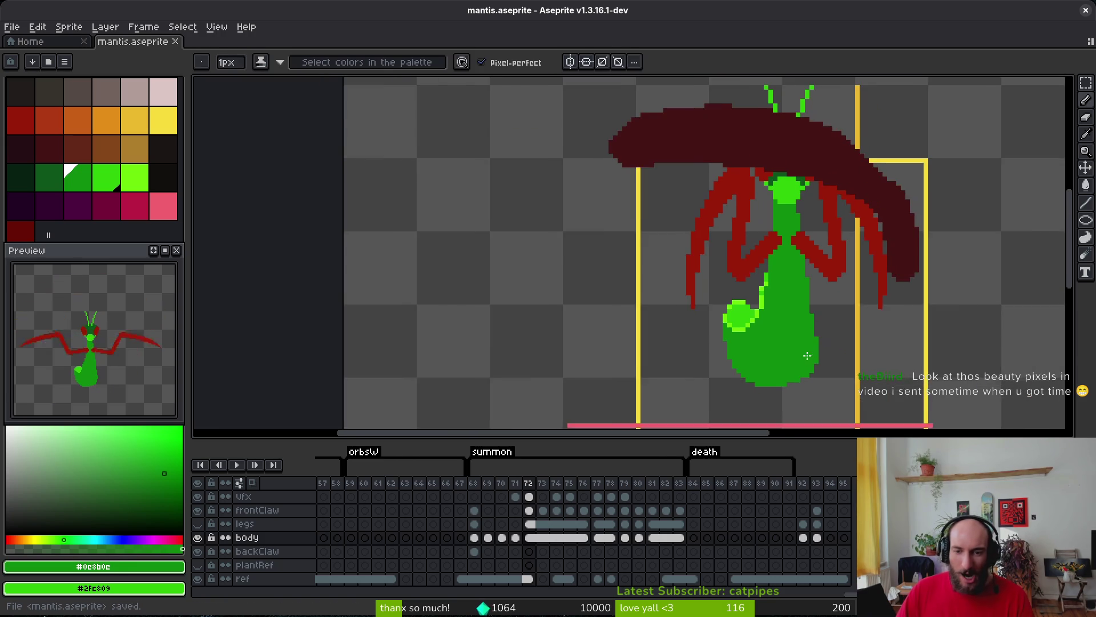
{"action": "left_click_drag", "start_coordinate": [779, 285], "coordinate": [766, 297]}
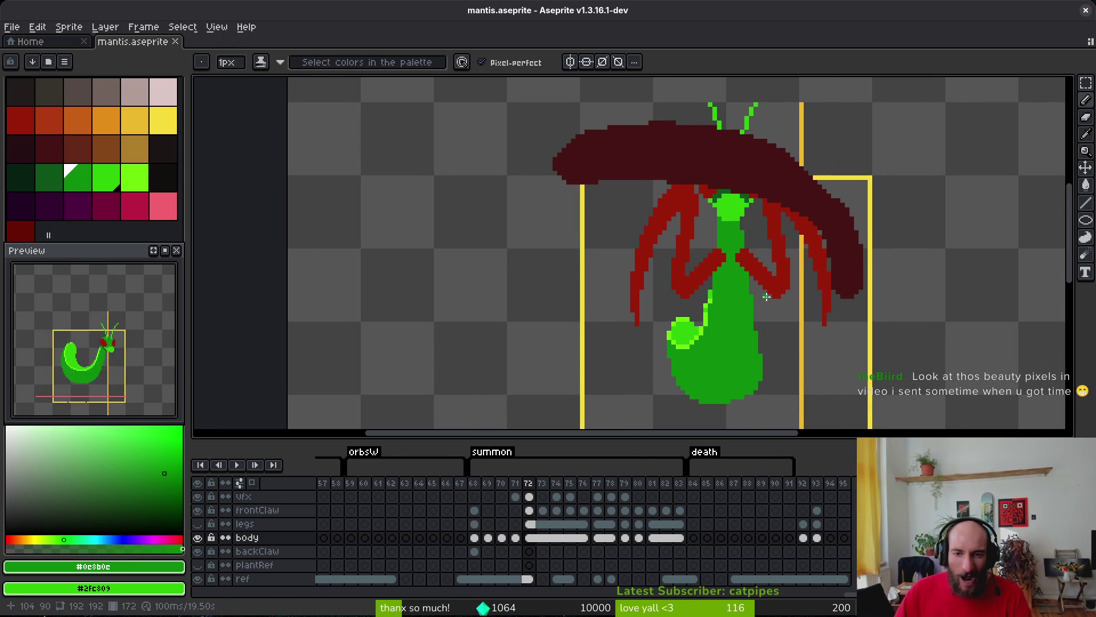
{"action": "key", "text": "alt"}
{"action": "key", "text": "Left"}
{"action": "key", "text": "Right"}
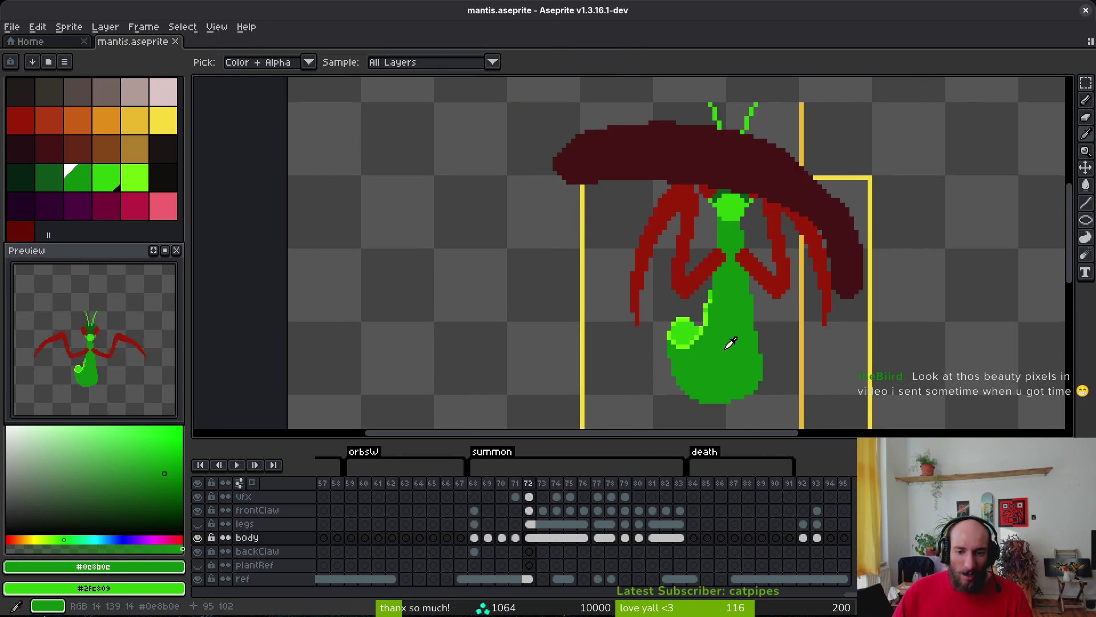
{"action": "key", "text": "Left"}
{"action": "key", "text": "Right"}
{"action": "key", "text": "Left"}
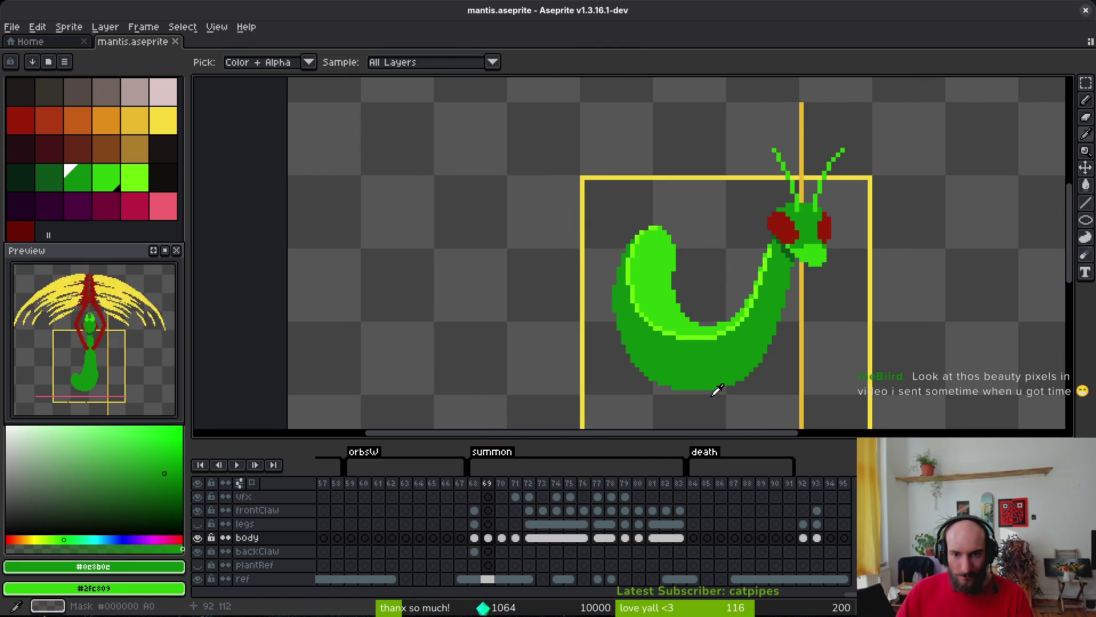
{"action": "key", "text": "Left"}
{"action": "key", "text": "Right"}
{"action": "scroll", "coordinate": [729, 384], "scroll_direction": "up", "scroll_amount": 1}
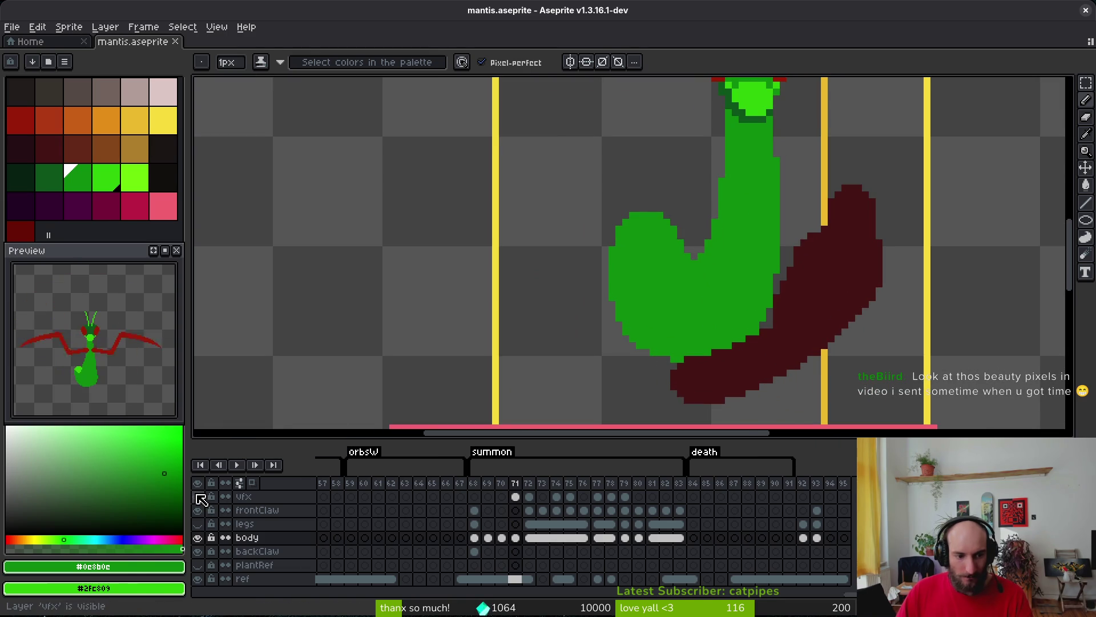
{"action": "left_click", "coordinate": [198, 496]}
{"action": "key", "text": "Right"}
{"action": "key", "text": "Right"}
{"action": "key", "text": "Left"}
{"action": "key", "text": "Left"}
{"action": "key", "text": "Left"}
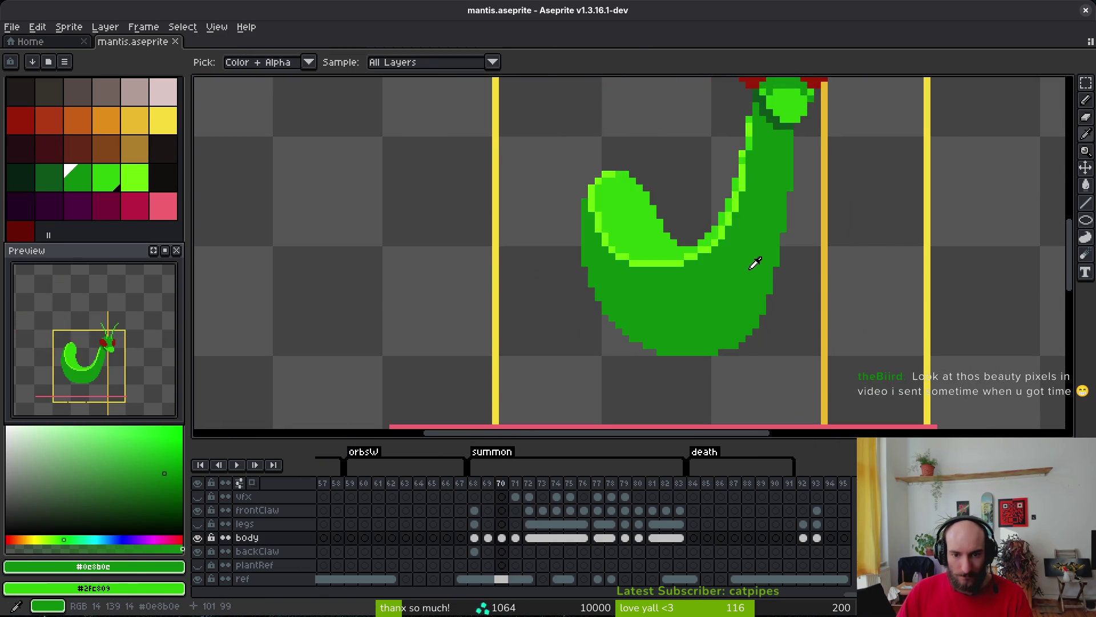
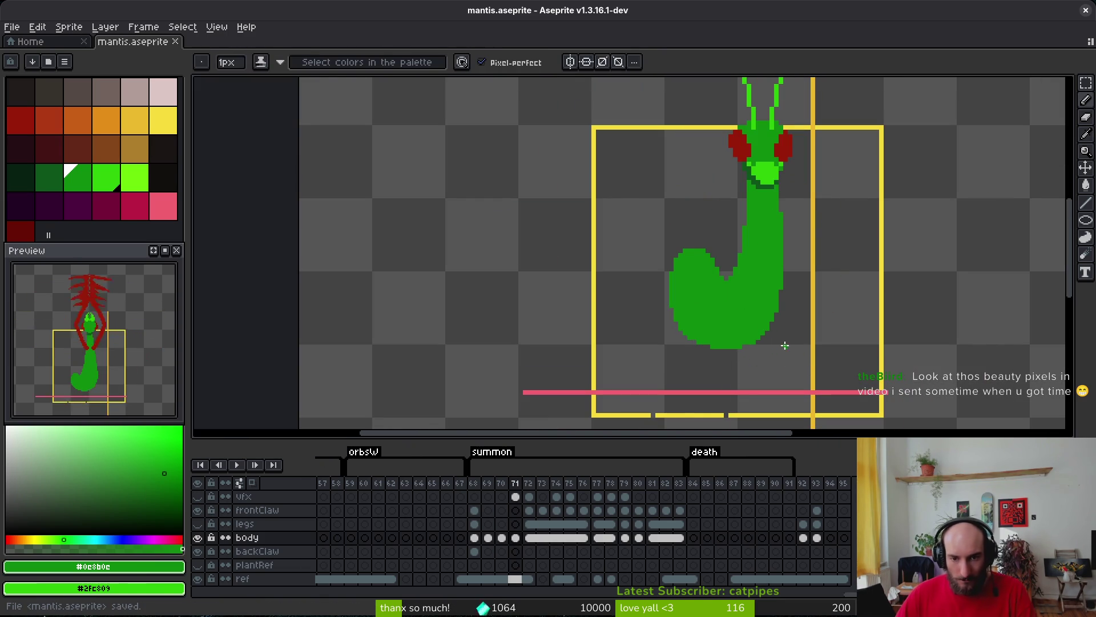
Sample the #6cff0a light green and draw a highlight along the abdomen's top edge, undoing a misplaced pixel.
{"action": "key", "text": "Right"}
{"action": "key", "text": "Left"}
{"action": "key", "text": "Left"}
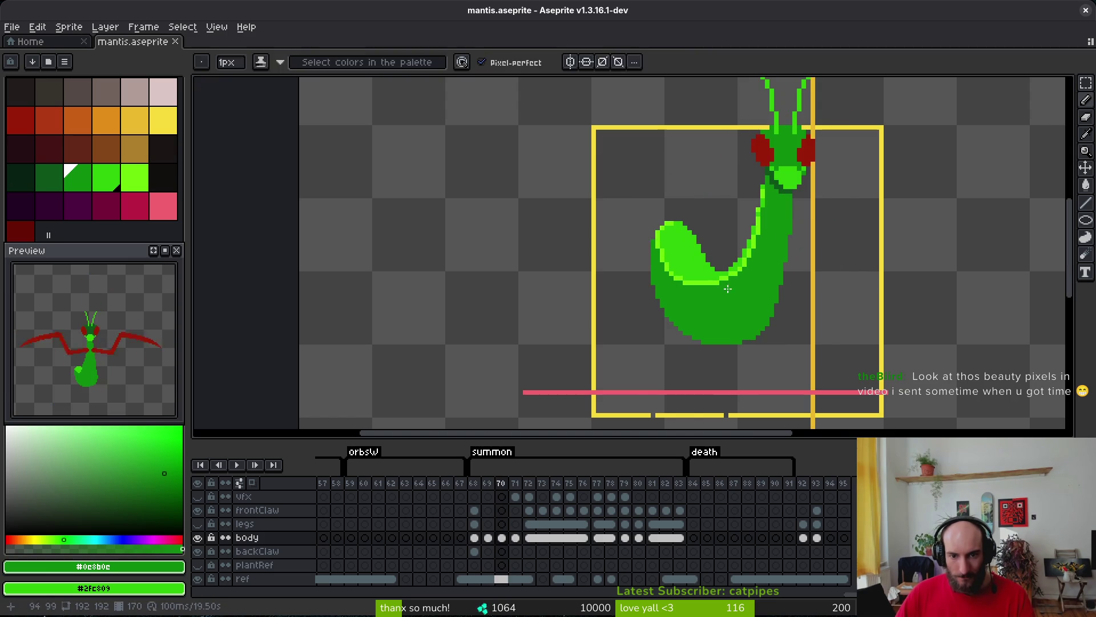
{"action": "key", "text": "alt"}
{"action": "left_click", "coordinate": [718, 275], "text": "alt"}
{"action": "key", "text": "Right"}
{"action": "scroll", "coordinate": [685, 245], "scroll_direction": "up", "scroll_amount": 1}
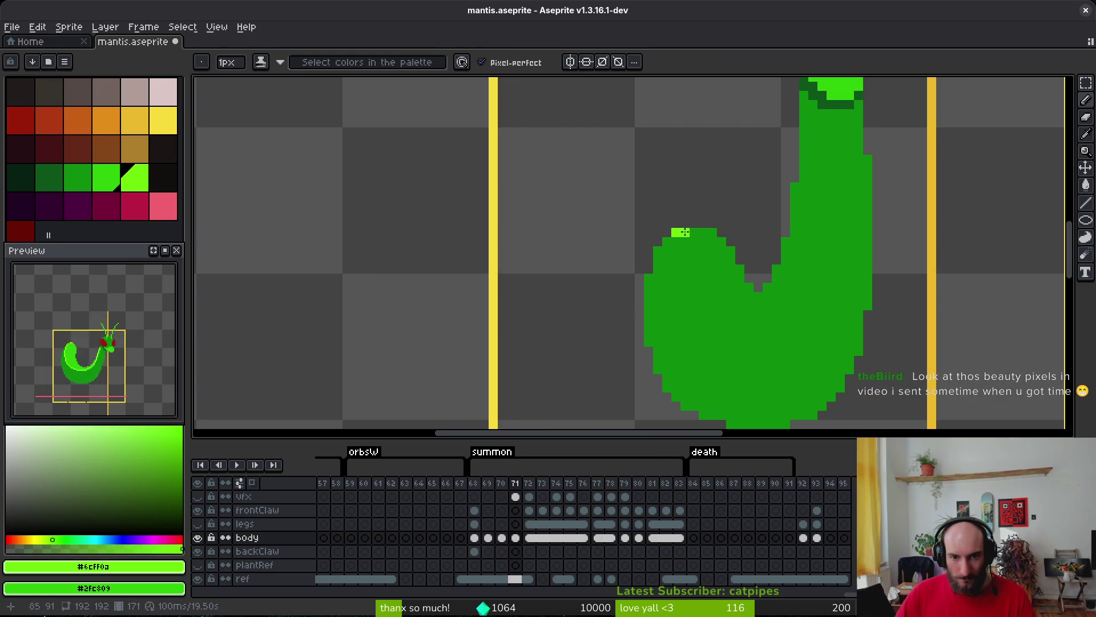
{"action": "left_click_drag", "start_coordinate": [684, 232], "coordinate": [657, 250]}
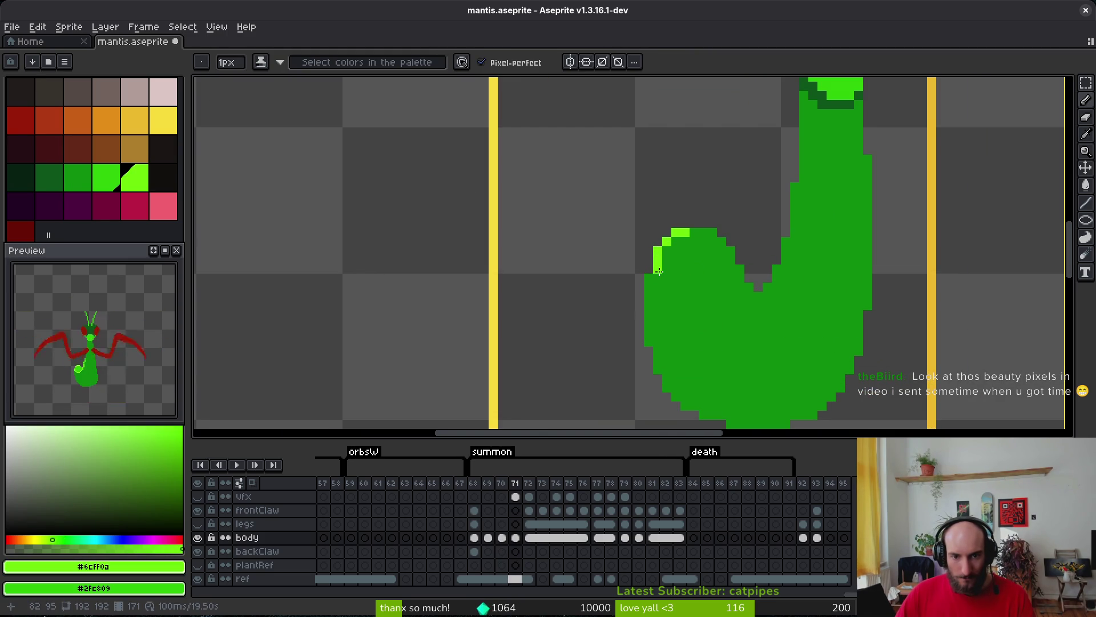
{"action": "key", "text": "ctrl+z"}
Add light-green highlight pixels on the curl edge, the abdomen's upper-left and left edges, and the inner edge.
{"action": "key", "text": "Left"}
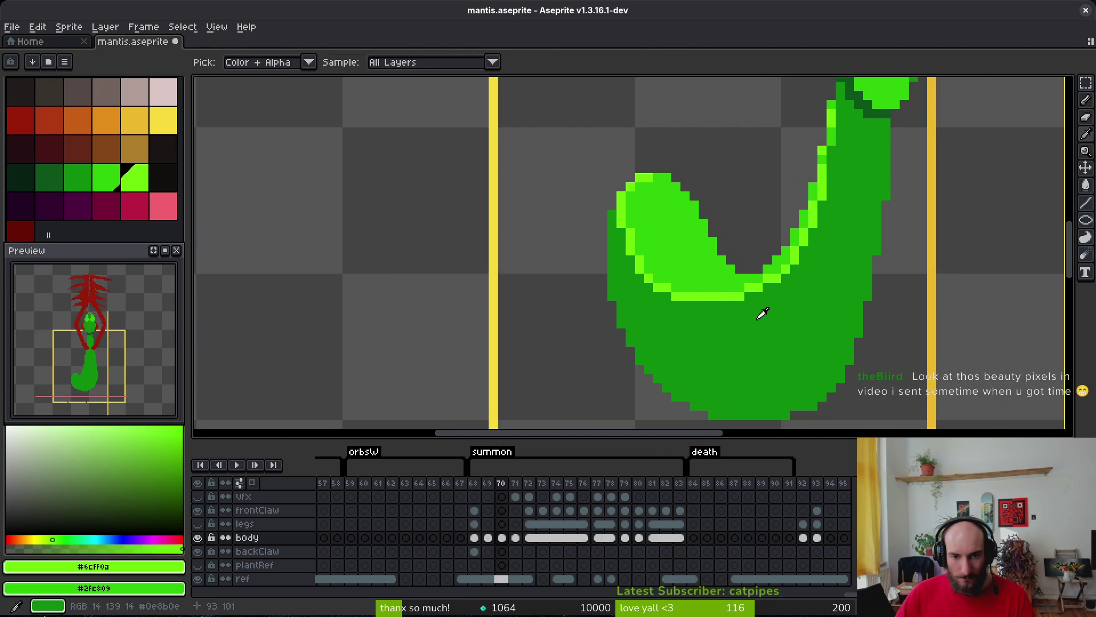
{"action": "key", "text": "Right"}
{"action": "left_click", "coordinate": [676, 304]}
{"action": "left_click_drag", "start_coordinate": [666, 244], "coordinate": [660, 249]}
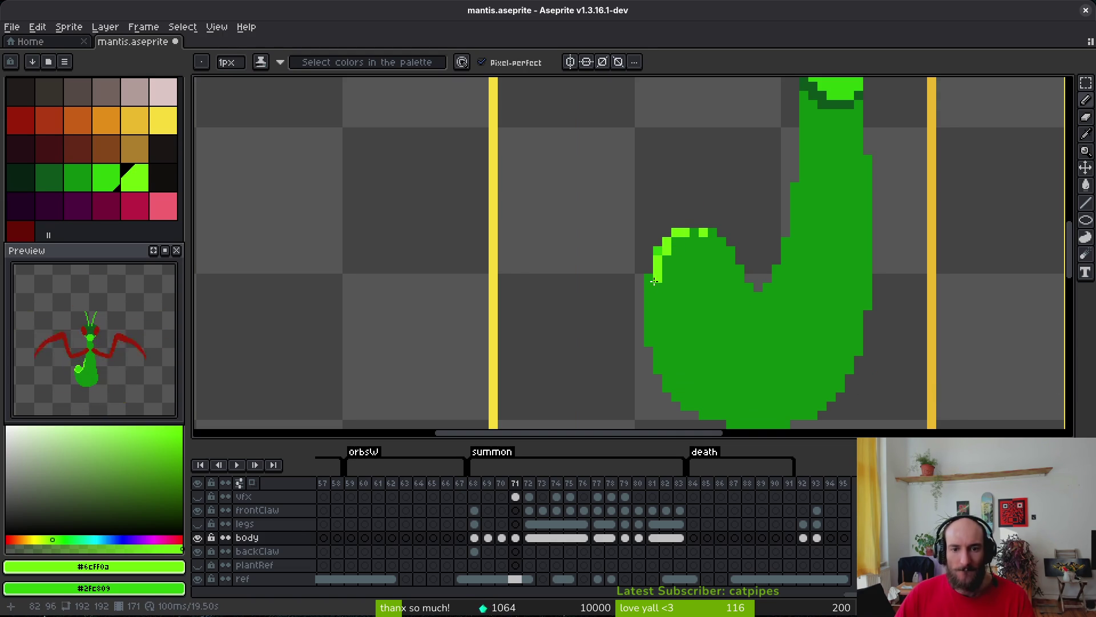
{"action": "left_click_drag", "start_coordinate": [658, 280], "coordinate": [659, 289]}
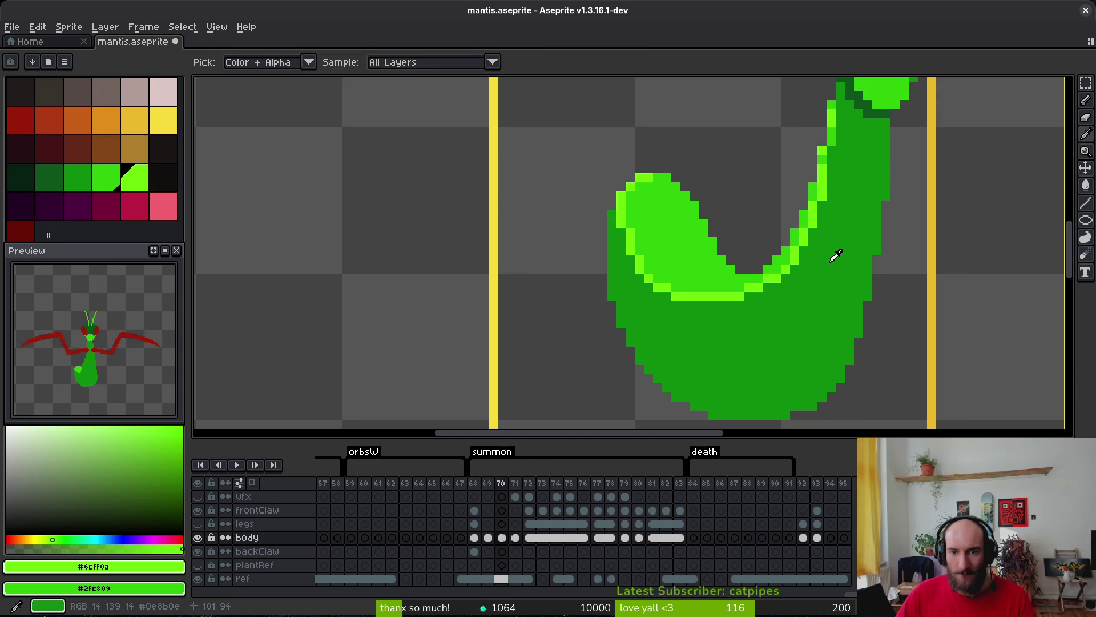
{"action": "left_click_drag", "start_coordinate": [803, 160], "coordinate": [795, 215]}
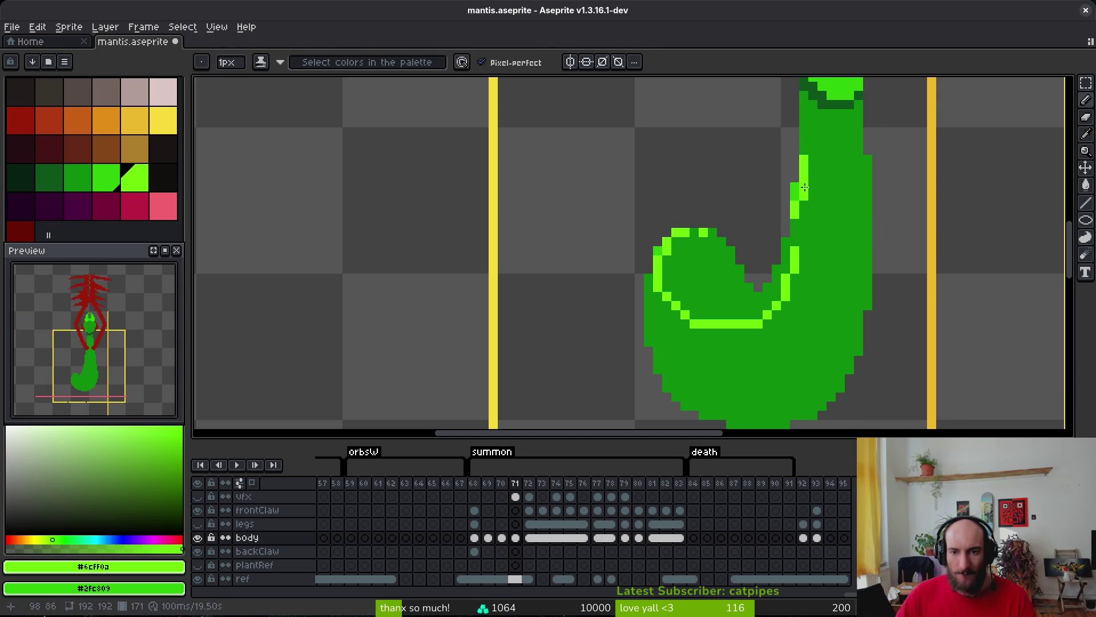
Continue the inner-edge highlight, flood-fill the curl interior with lighter green, and save.
{"action": "scroll", "coordinate": [813, 223], "scroll_direction": "down", "scroll_amount": 5}
{"action": "scroll", "coordinate": [807, 217], "scroll_direction": "up", "scroll_amount": 5}
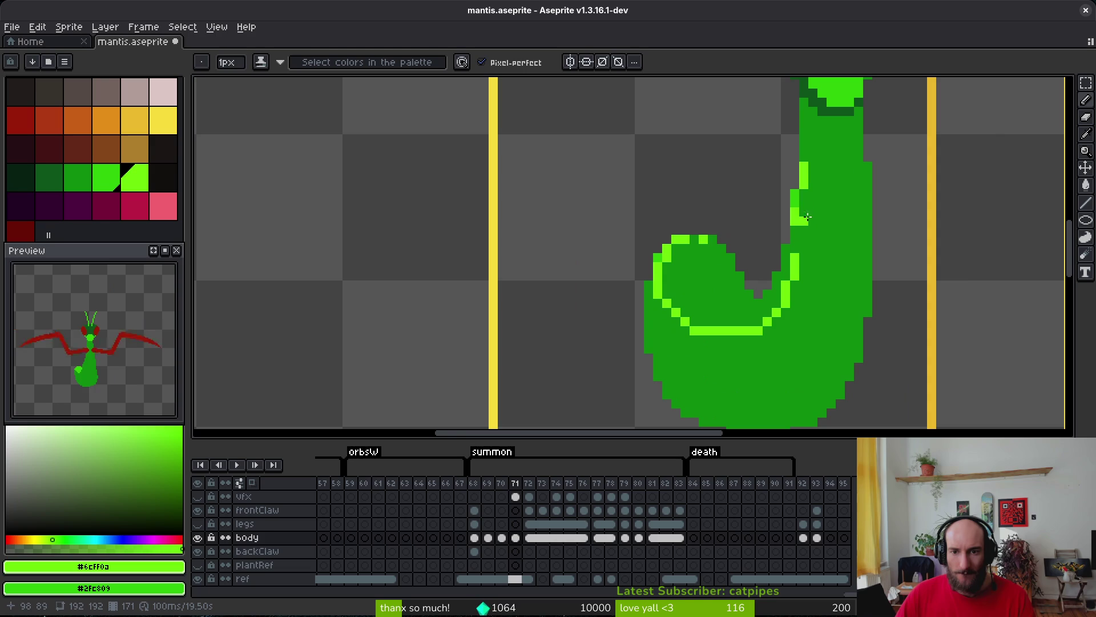
{"action": "mouse_move", "coordinate": [796, 231]}
{"action": "left_mouse_down"}
{"action": "mouse_move", "coordinate": [794, 284]}
{"action": "mouse_move", "coordinate": [779, 298]}
{"action": "left_mouse_up"}
{"action": "key", "text": "g"}
{"action": "left_click", "coordinate": [762, 313]}
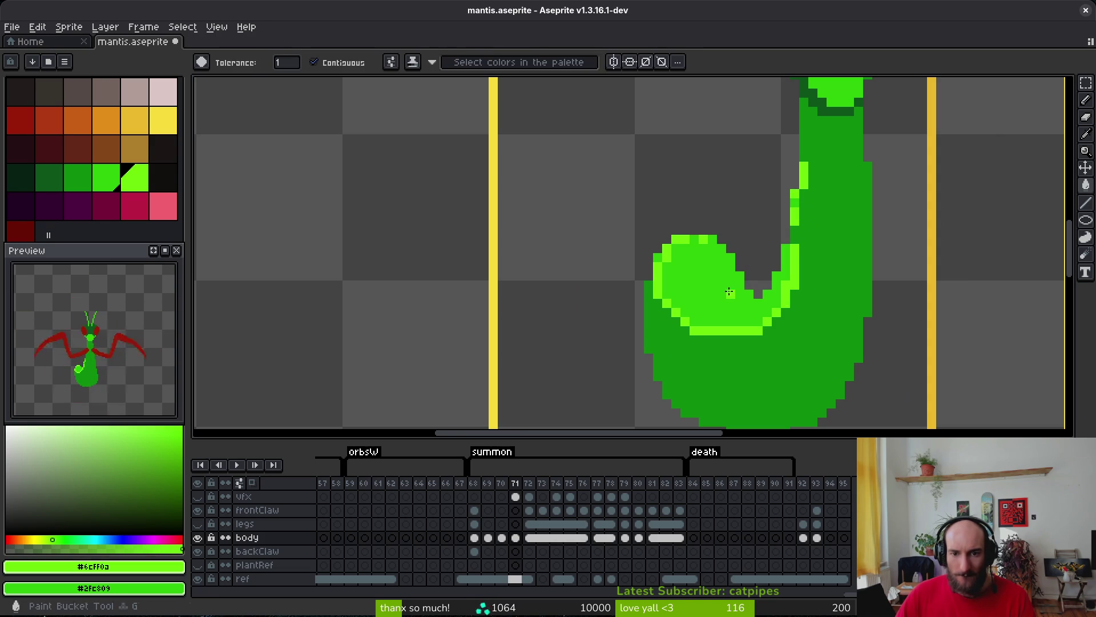
{"action": "key", "text": "b"}
{"action": "key", "text": "ctrl+s"}
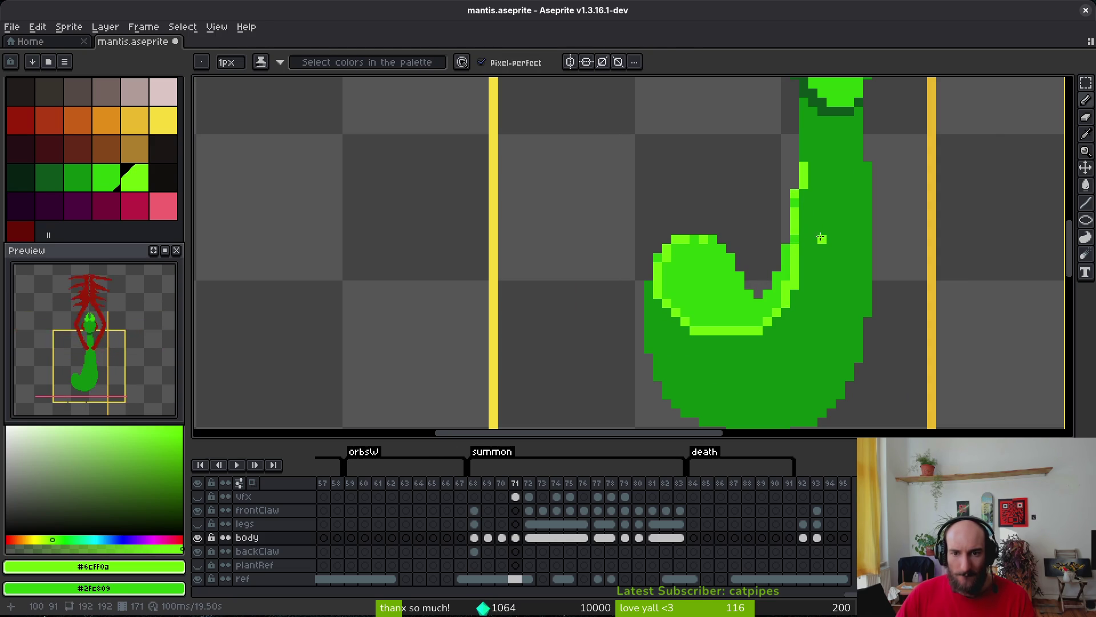
Flood-fill another enclosed area of the body, pick the body's dark green, and save.
{"action": "scroll", "coordinate": [813, 239], "scroll_direction": "down", "scroll_amount": 5}
{"action": "scroll", "coordinate": [799, 226], "scroll_direction": "up", "scroll_amount": 5}
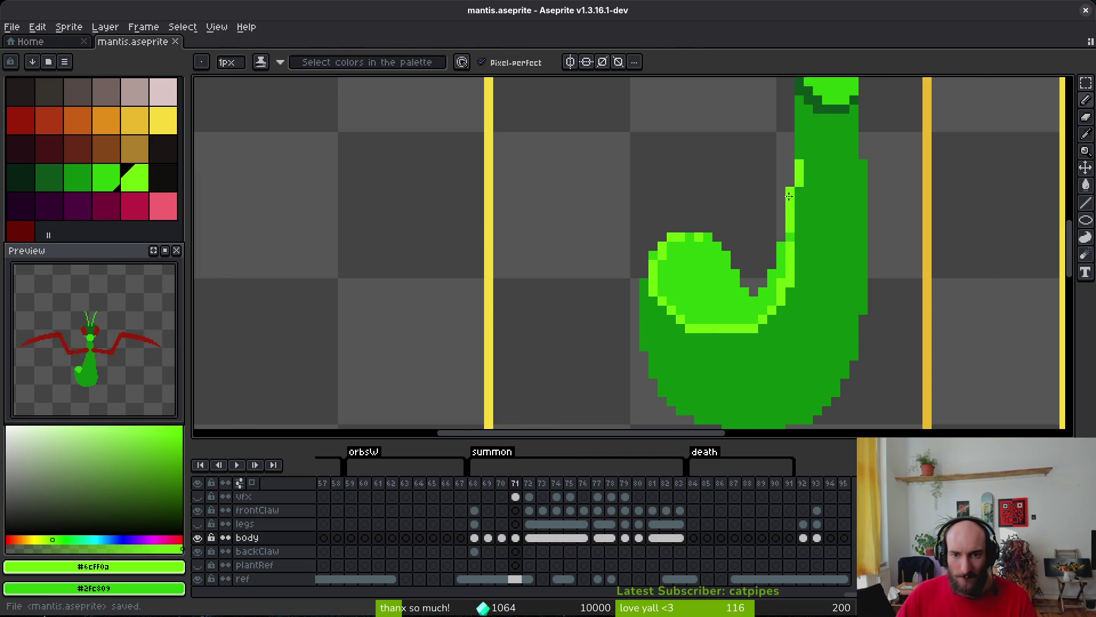
{"action": "key", "text": "g"}
{"action": "left_click", "coordinate": [789, 196]}
{"action": "key", "text": "b"}
{"action": "scroll", "coordinate": [824, 258], "scroll_direction": "down", "scroll_amount": 3}
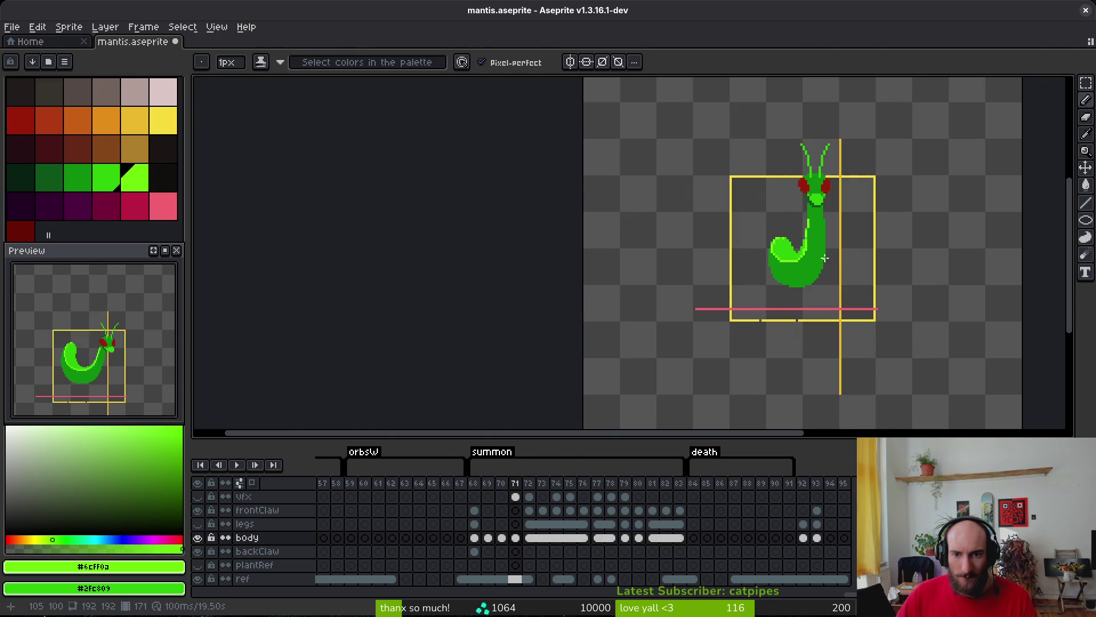
{"action": "scroll", "coordinate": [825, 258], "scroll_direction": "up", "scroll_amount": 3}
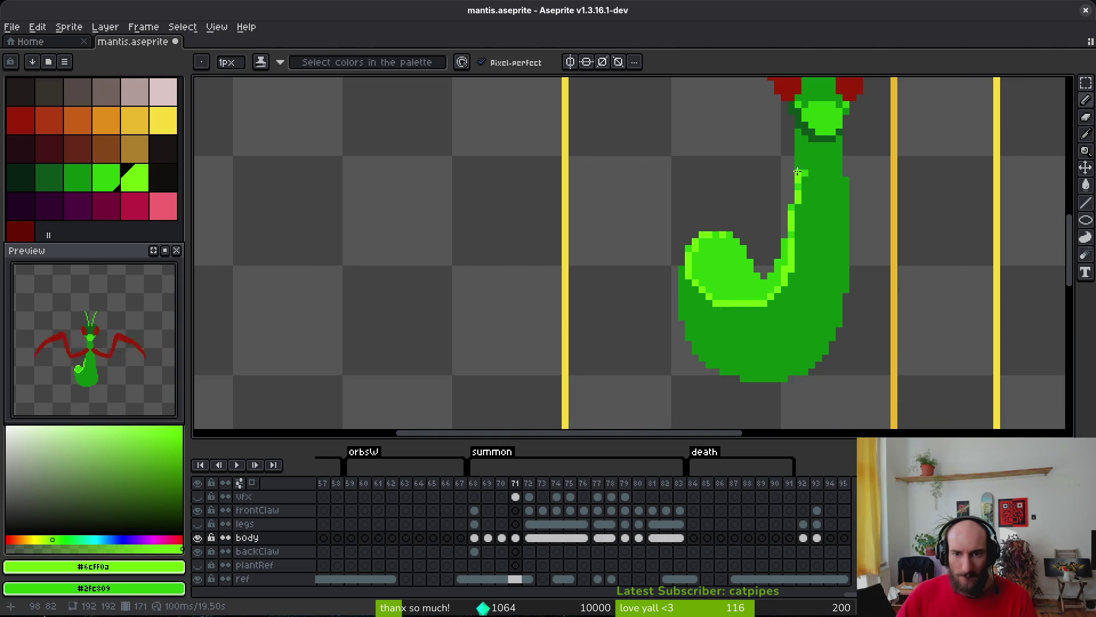
{"action": "scroll", "coordinate": [804, 171], "scroll_direction": "up", "scroll_amount": 2}
{"action": "left_click", "coordinate": [796, 173], "text": "alt"}
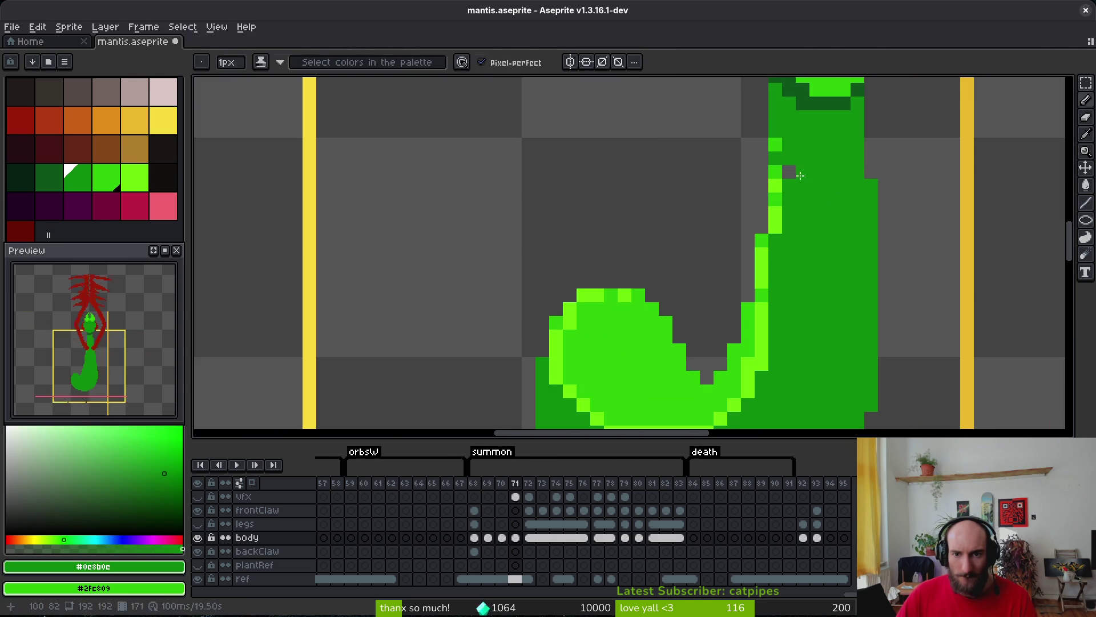
{"action": "key", "text": "ctrl+s"}
Sample the abdomen's mid and light greens, set the secondary colour to dark green, and save.
{"action": "key", "text": "i"}
{"action": "scroll", "coordinate": [837, 281], "scroll_direction": "down", "scroll_amount": 2}
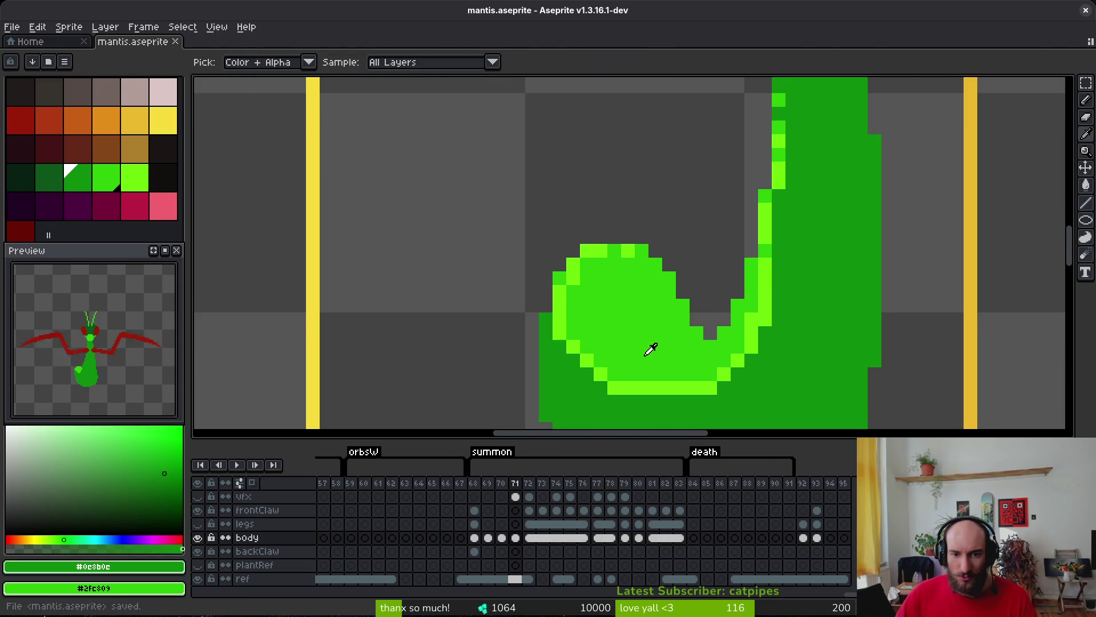
{"action": "left_click", "coordinate": [615, 351]}
{"action": "left_click", "coordinate": [611, 361]}
{"action": "key", "text": "b"}
{"action": "scroll", "coordinate": [678, 339], "scroll_direction": "down", "scroll_amount": 2}
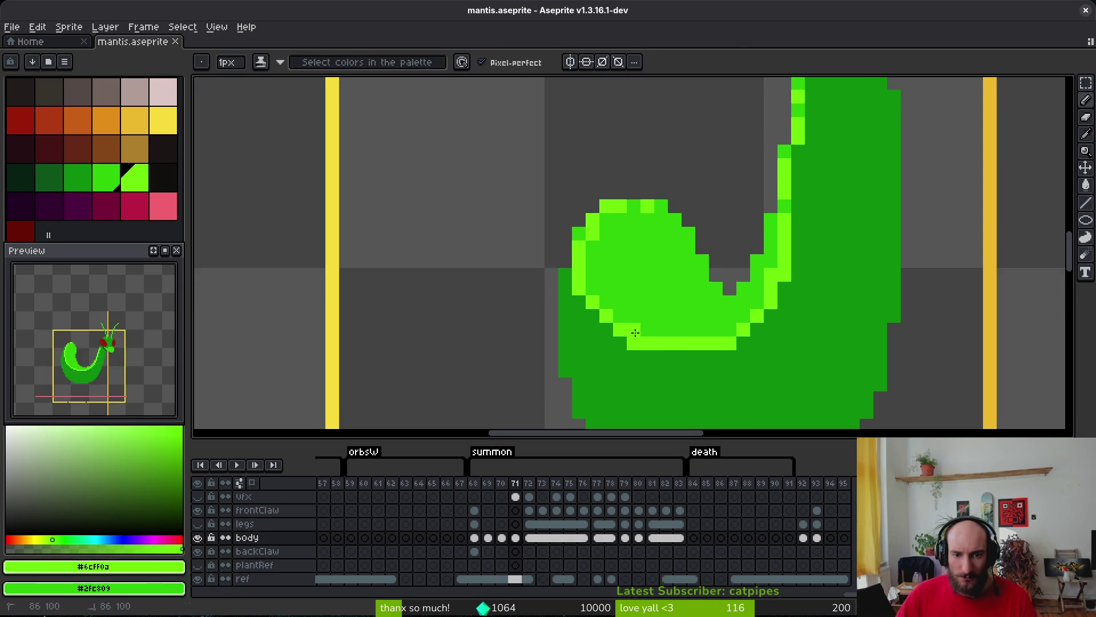
{"action": "right_click", "coordinate": [637, 346], "text": "alt"}
{"action": "key", "text": "ctrl+s"}
Add highlight pixels along the curl's edge and a diagonal highlight along the inner curve.
{"action": "scroll", "coordinate": [737, 289], "scroll_direction": "down", "scroll_amount": 2}
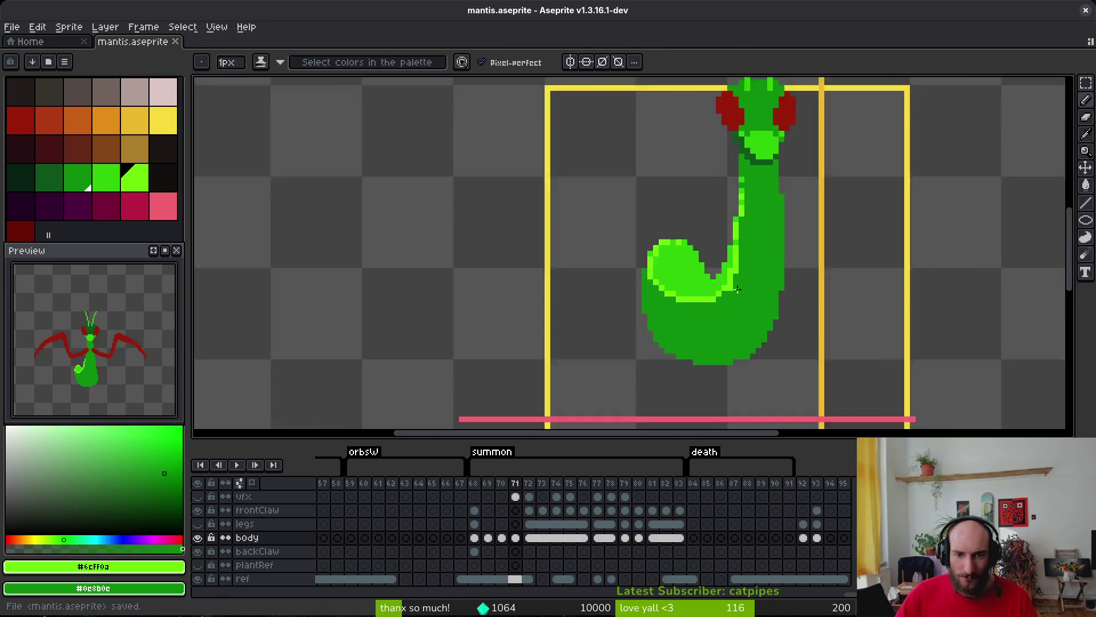
{"action": "scroll", "coordinate": [738, 290], "scroll_direction": "down", "scroll_amount": 2}
{"action": "key", "text": "i"}
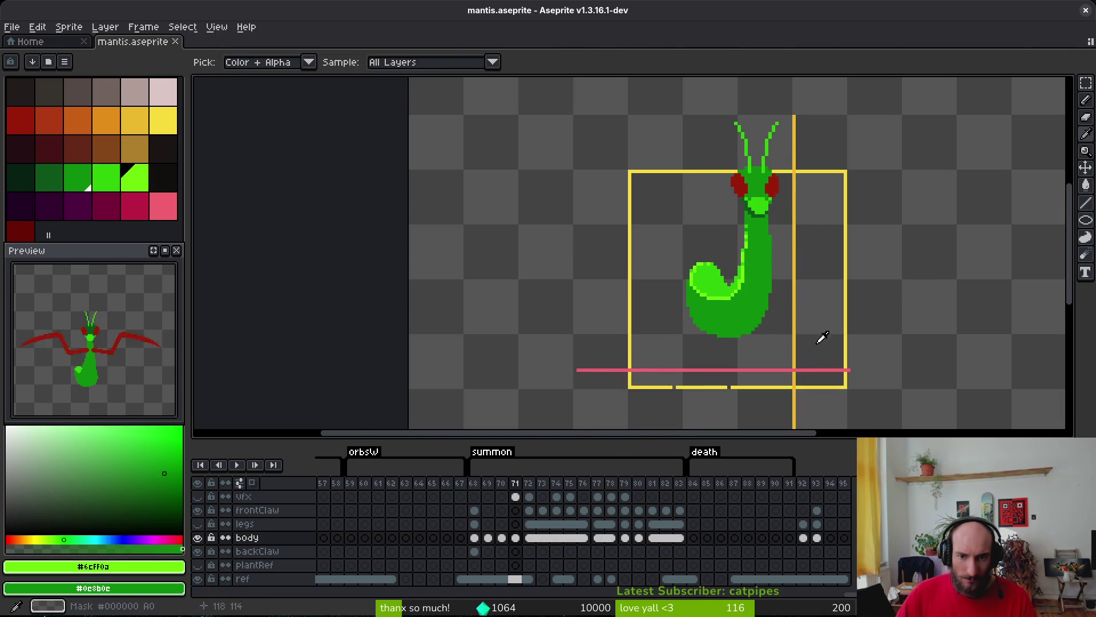
{"action": "key", "text": "b"}
{"action": "scroll", "coordinate": [765, 304], "scroll_direction": "up", "scroll_amount": 3}
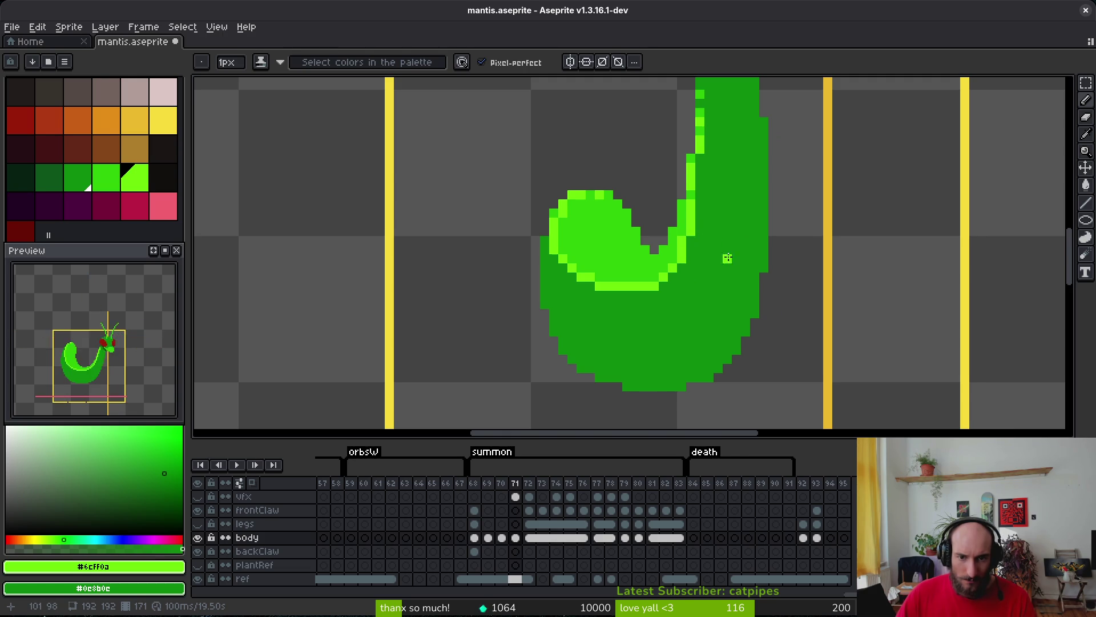
{"action": "scroll", "coordinate": [673, 256], "scroll_direction": "up", "scroll_amount": 3}
{"action": "left_click", "coordinate": [696, 207]}
{"action": "left_click", "coordinate": [677, 246]}
{"action": "left_click_drag", "start_coordinate": [678, 255], "coordinate": [641, 303]}
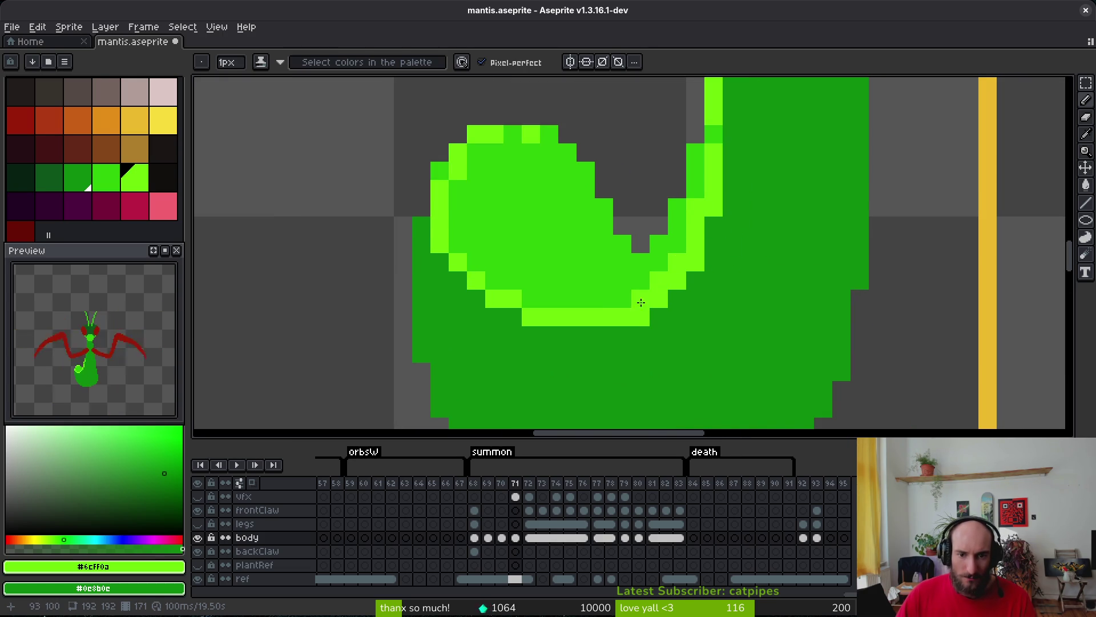
Undo the stray highlight strokes near the curve and save mantis.aseprite.
{"action": "key", "text": "ctrl+z"}
{"action": "key", "text": "ctrl+z"}
{"action": "key", "text": "ctrl+z"}
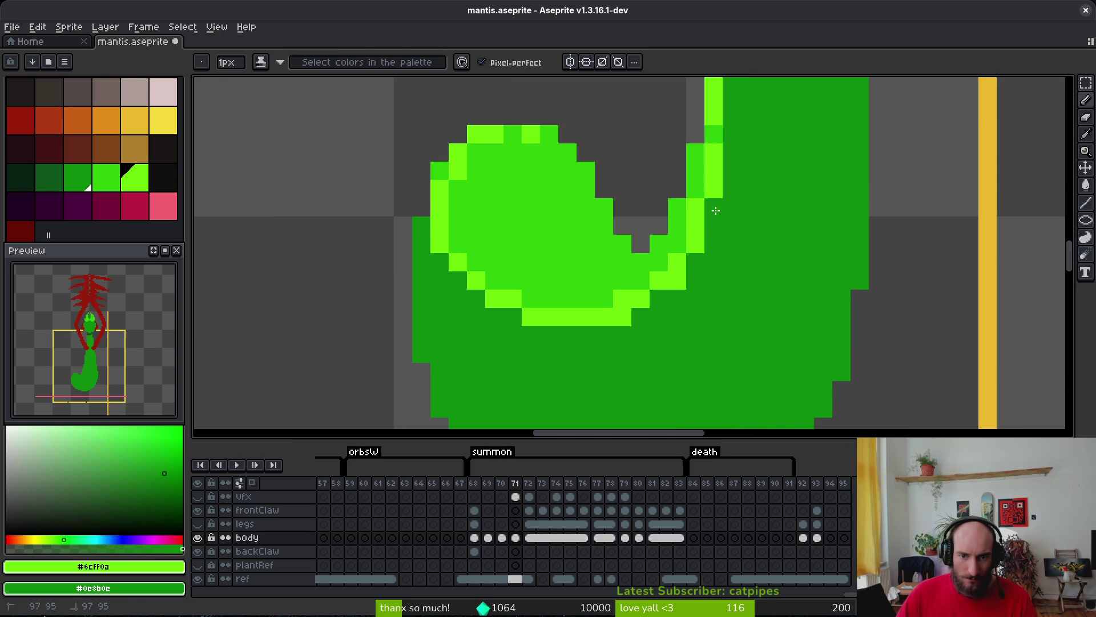
{"action": "key", "text": "ctrl+z"}
{"action": "scroll", "coordinate": [731, 291], "scroll_direction": "down", "scroll_amount": 3}
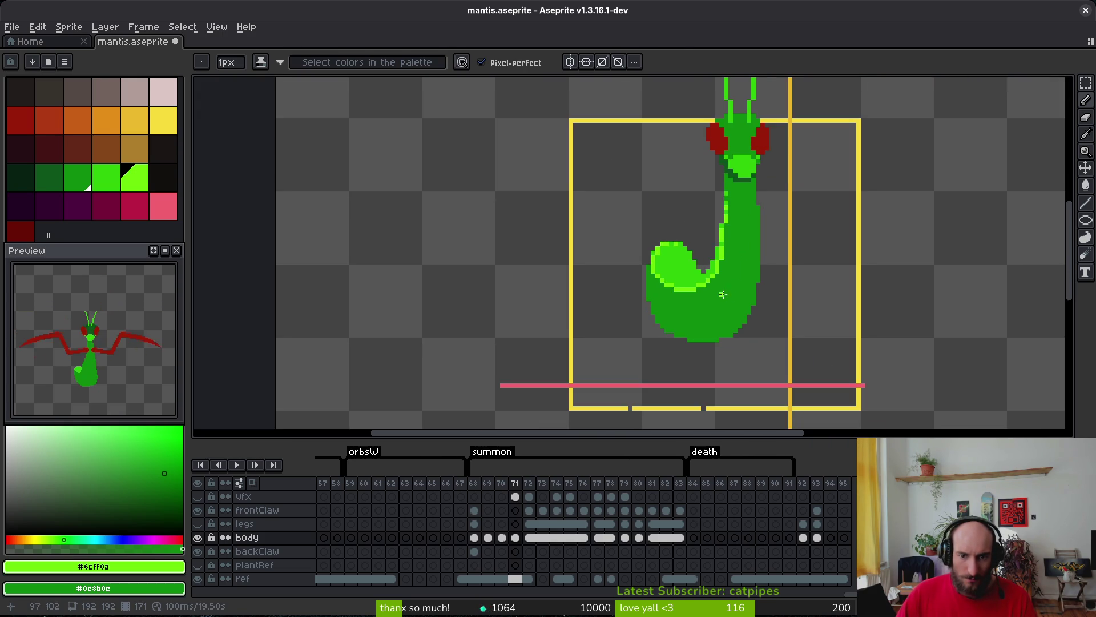
{"action": "scroll", "coordinate": [722, 294], "scroll_direction": "up", "scroll_amount": 3}
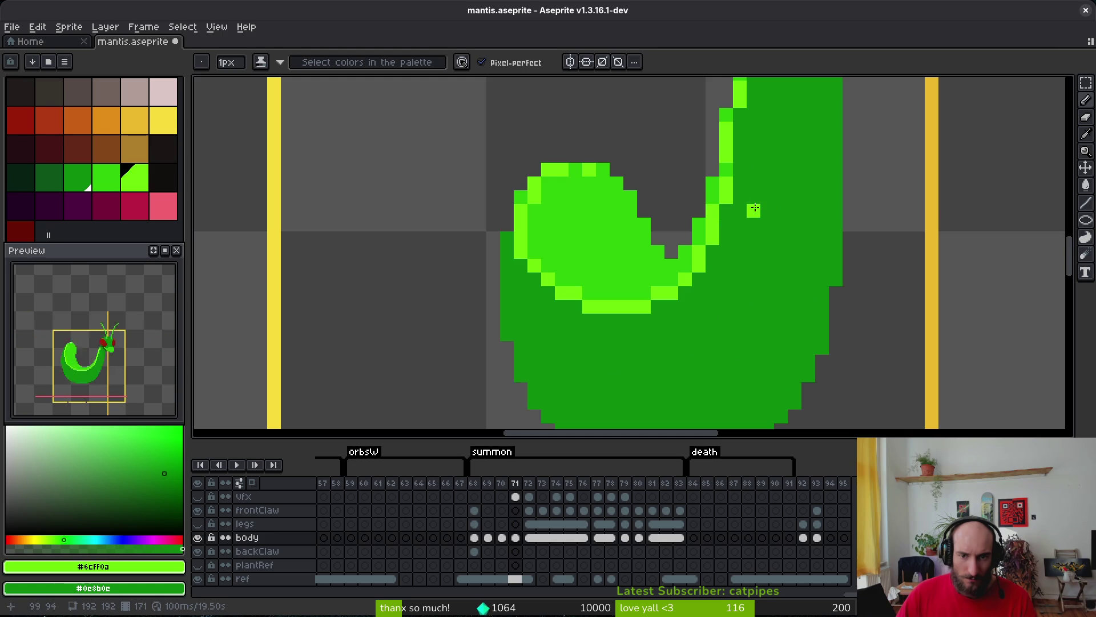
{"action": "scroll", "coordinate": [754, 208], "scroll_direction": "down", "scroll_amount": 2}
{"action": "key", "text": "ctrl+s"}
{"action": "scroll", "coordinate": [766, 244], "scroll_direction": "down", "scroll_amount": 3}
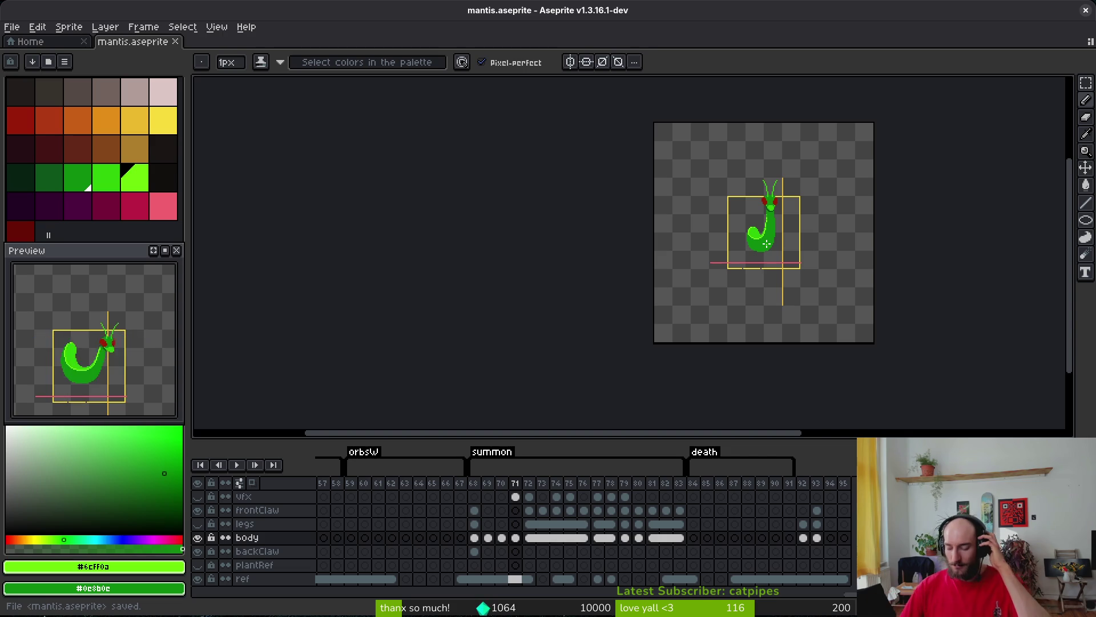
Restore and re-maximise the window, then draw a lighter-green highlight on the chest.
{"action": "key", "text": "super+Down"}
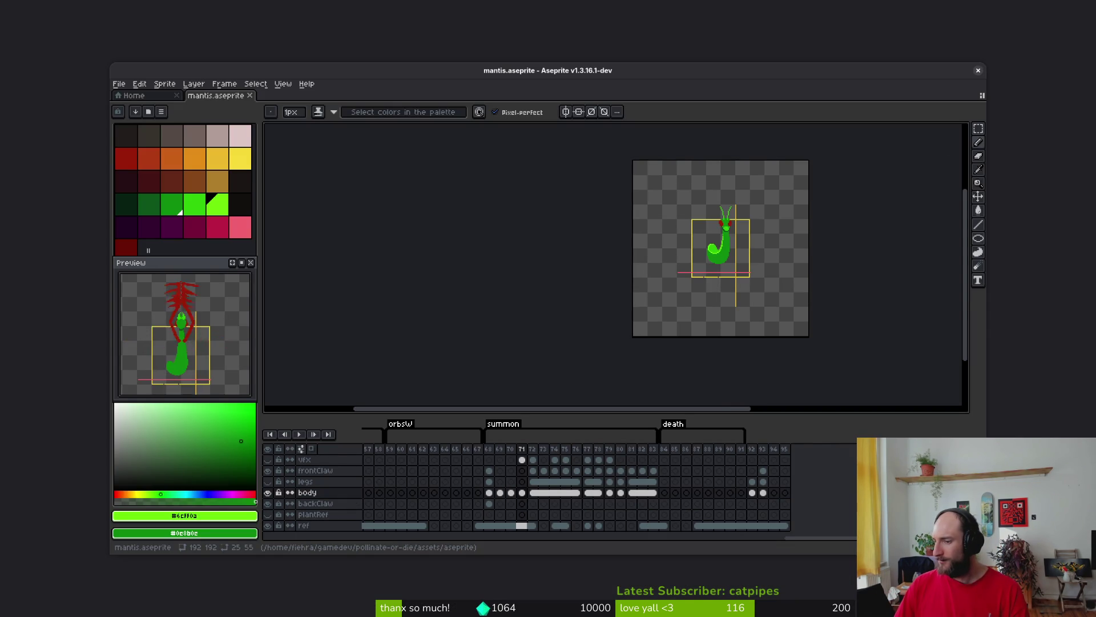
{"action": "key", "text": "super+Up"}
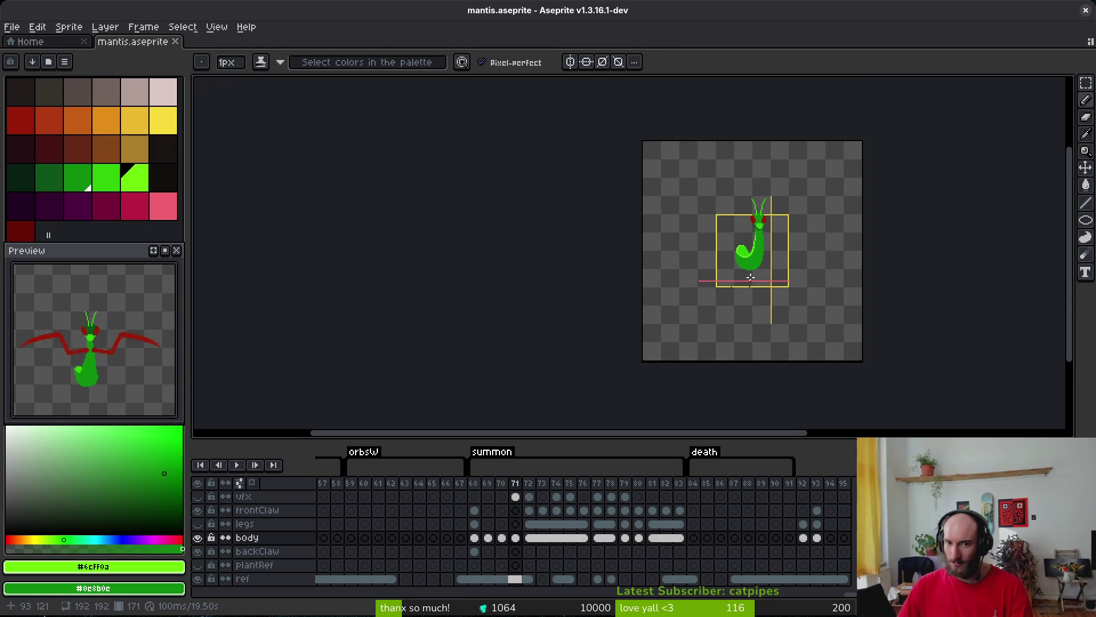
{"action": "scroll", "coordinate": [751, 277], "scroll_direction": "up", "scroll_amount": 4}
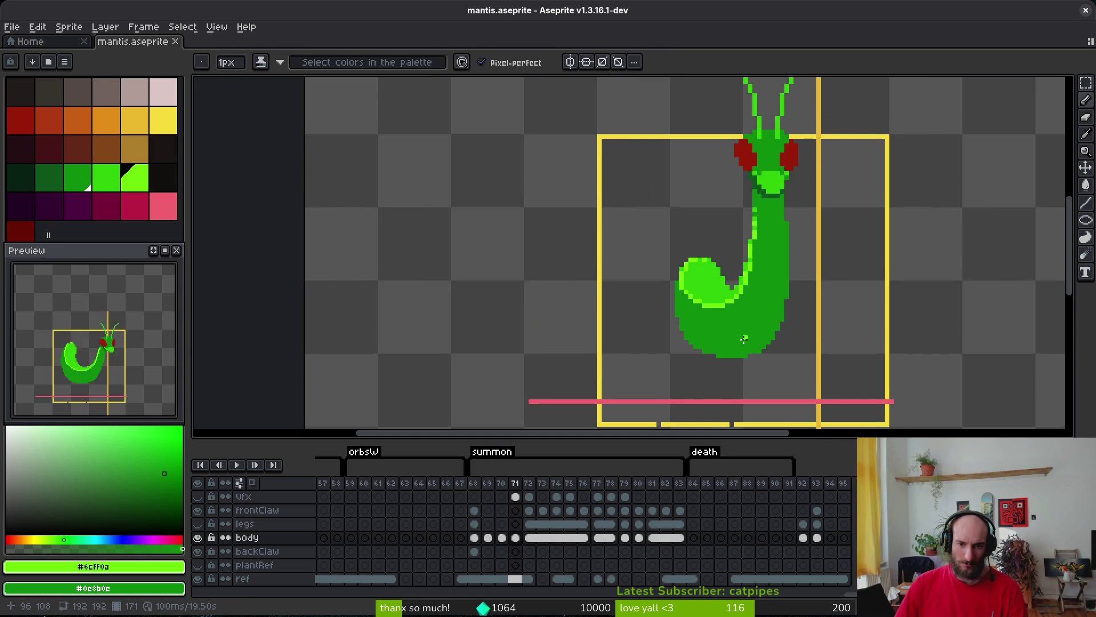
{"action": "scroll", "coordinate": [752, 269], "scroll_direction": "up", "scroll_amount": 3}
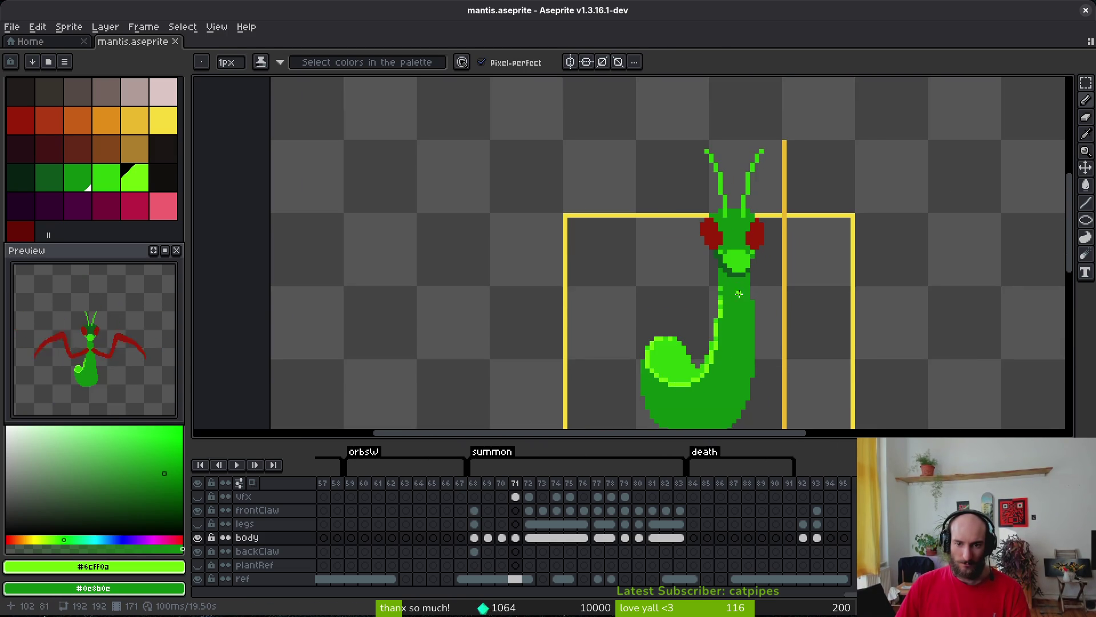
{"action": "scroll", "coordinate": [735, 256], "scroll_direction": "up", "scroll_amount": 2}
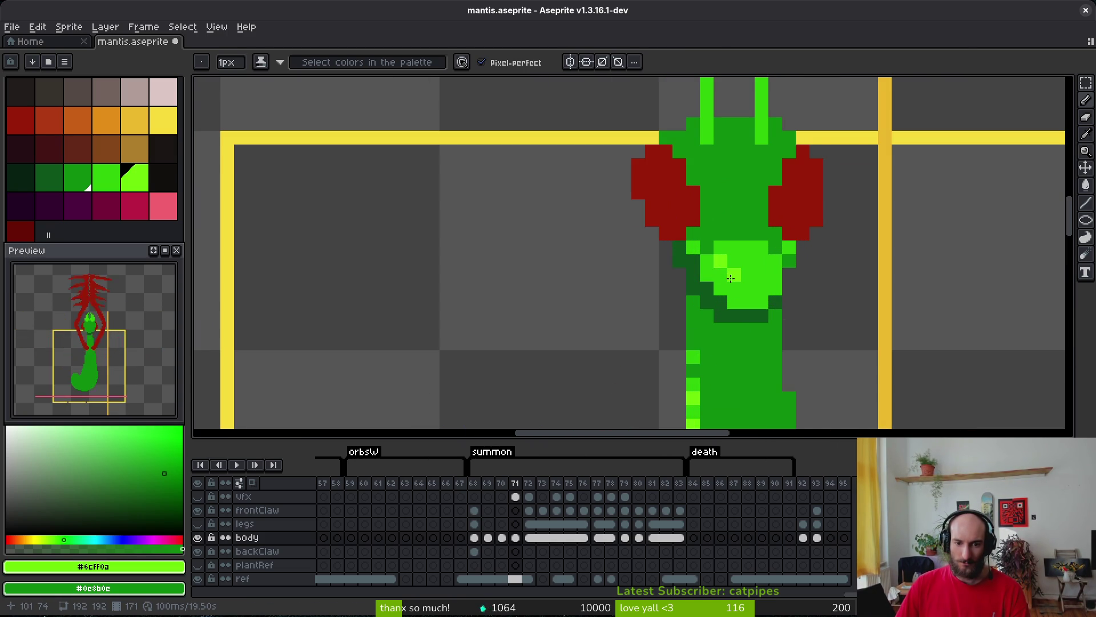
{"action": "mouse_move", "coordinate": [723, 276]}
{"action": "left_mouse_down"}
{"action": "mouse_move", "coordinate": [749, 303]}
{"action": "mouse_move", "coordinate": [694, 252]}
{"action": "left_mouse_up"}
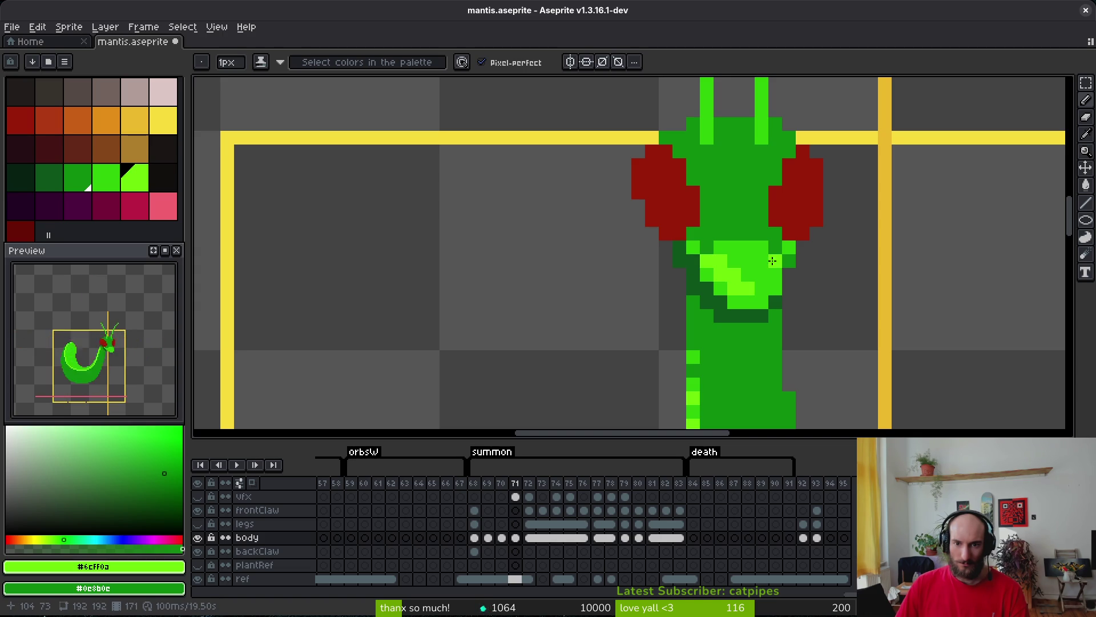
Texture the torso with alternating light-green highlight and darker mid-green pixels.
{"action": "scroll", "coordinate": [771, 287], "scroll_direction": "down", "scroll_amount": 3}
{"action": "scroll", "coordinate": [760, 290], "scroll_direction": "up", "scroll_amount": 3}
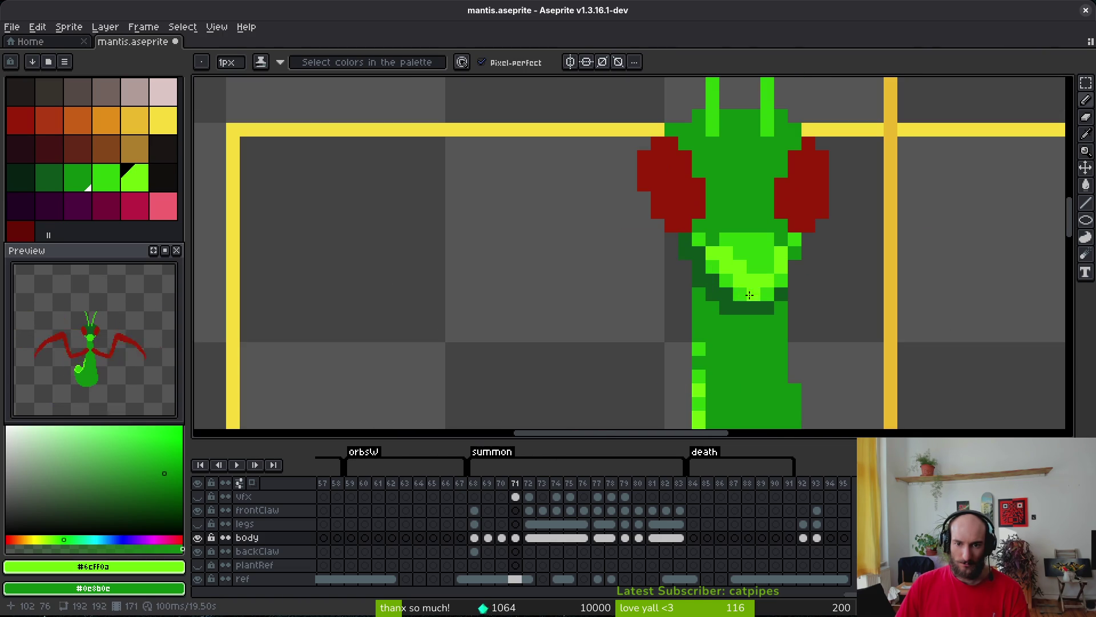
{"action": "left_click", "coordinate": [753, 294]}
{"action": "right_click", "coordinate": [740, 281]}
{"action": "left_click", "coordinate": [714, 266]}
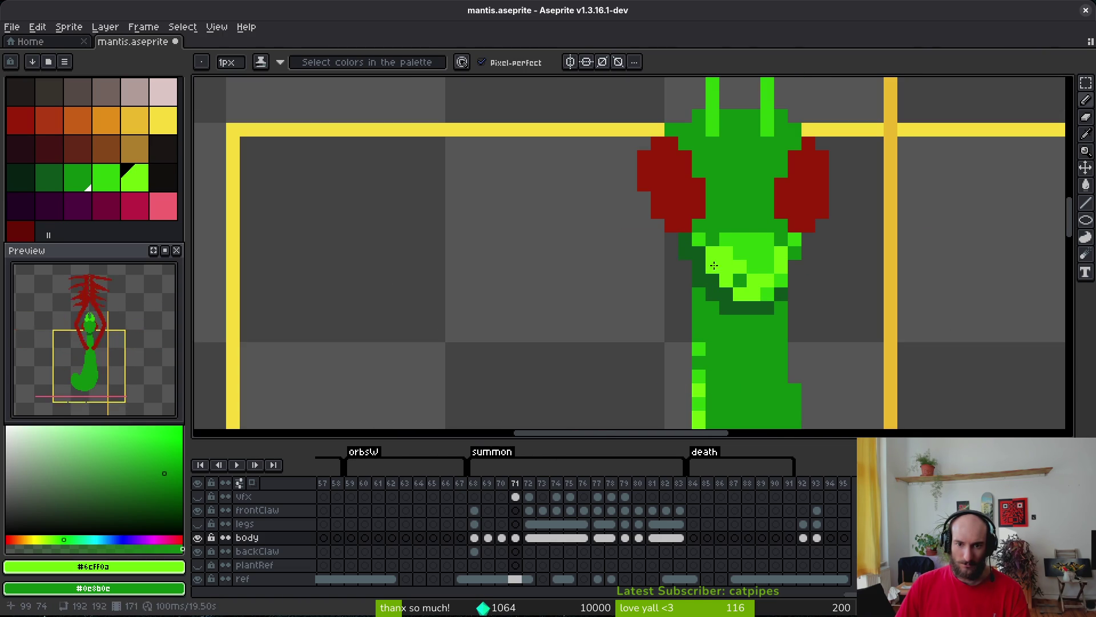
{"action": "right_click", "coordinate": [754, 251], "text": "alt"}
{"action": "right_click", "coordinate": [731, 278]}
{"action": "right_click", "coordinate": [726, 266]}
{"action": "left_click", "coordinate": [781, 310]}
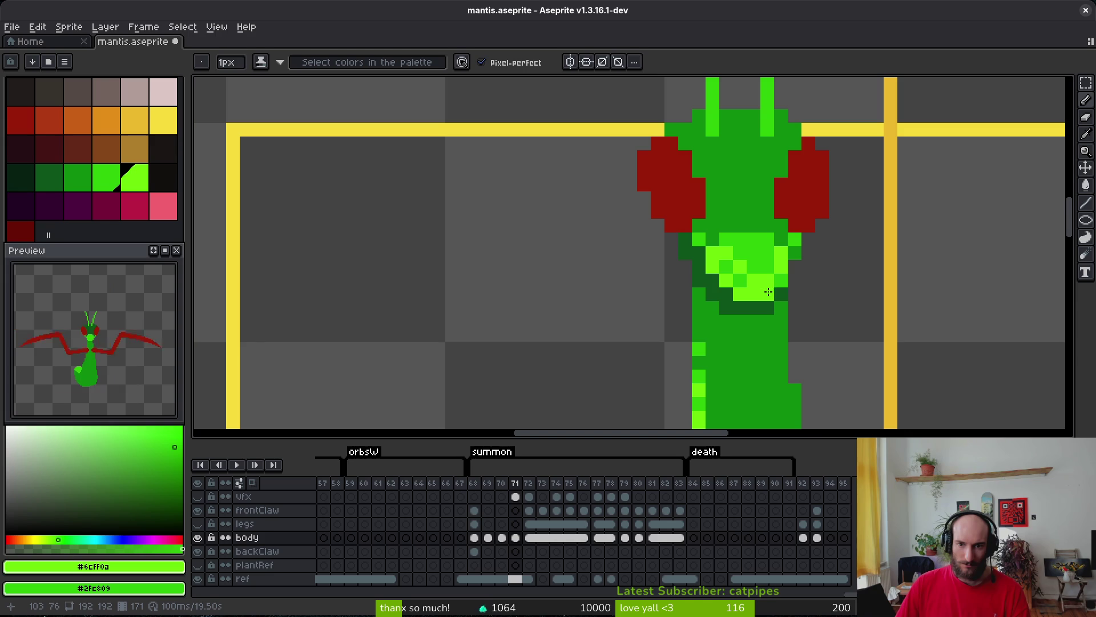
Check the frame 71 torso shading and save mantis.aseprite.
{"action": "scroll", "coordinate": [872, 345], "scroll_direction": "down", "scroll_amount": 3}
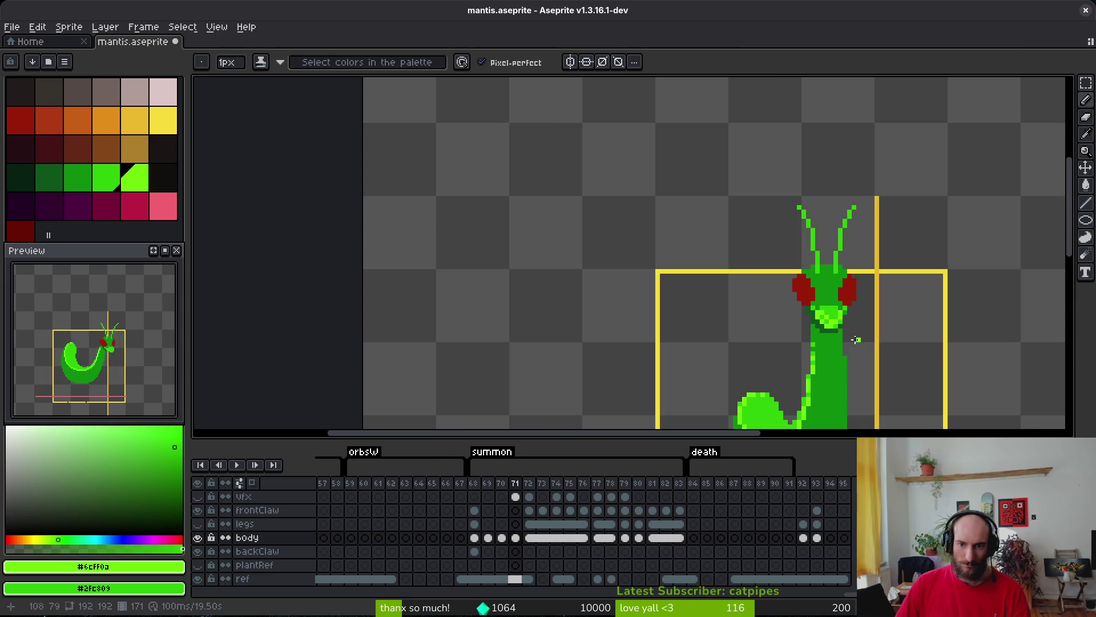
{"action": "scroll", "coordinate": [856, 339], "scroll_direction": "up", "scroll_amount": 3}
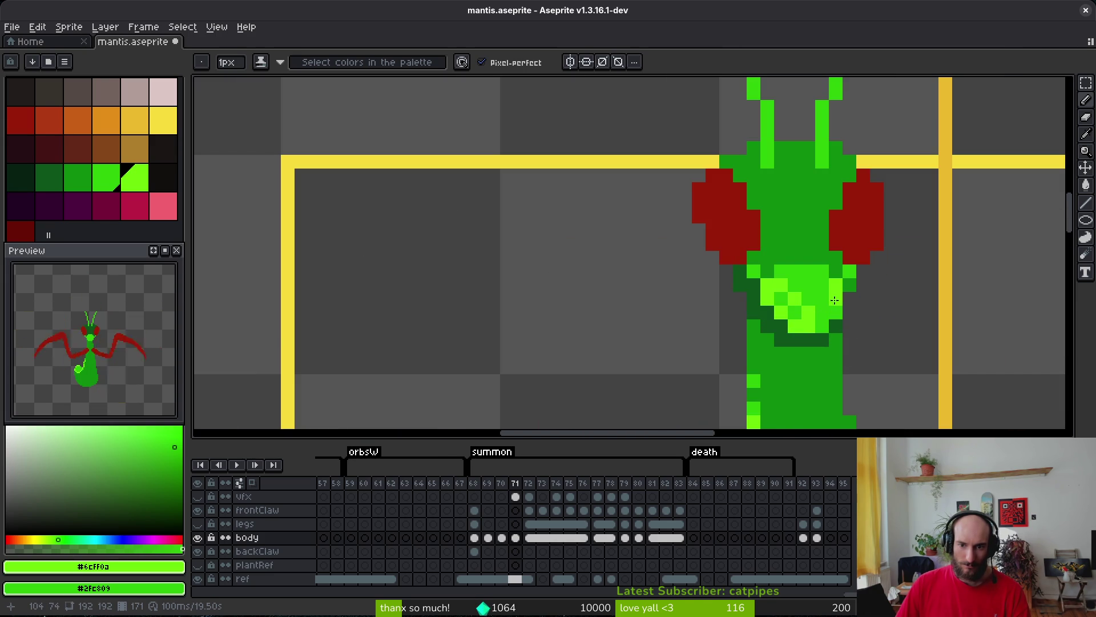
{"action": "scroll", "coordinate": [902, 344], "scroll_direction": "down", "scroll_amount": 3}
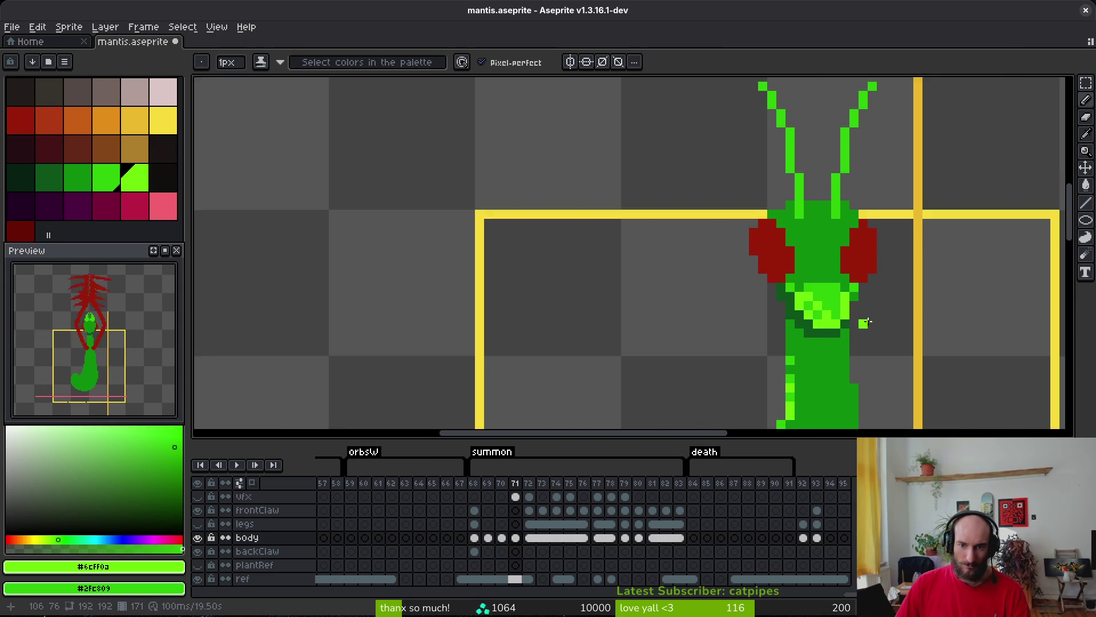
{"action": "scroll", "coordinate": [892, 337], "scroll_direction": "up", "scroll_amount": 2}
{"action": "scroll", "coordinate": [868, 303], "scroll_direction": "down", "scroll_amount": 4}
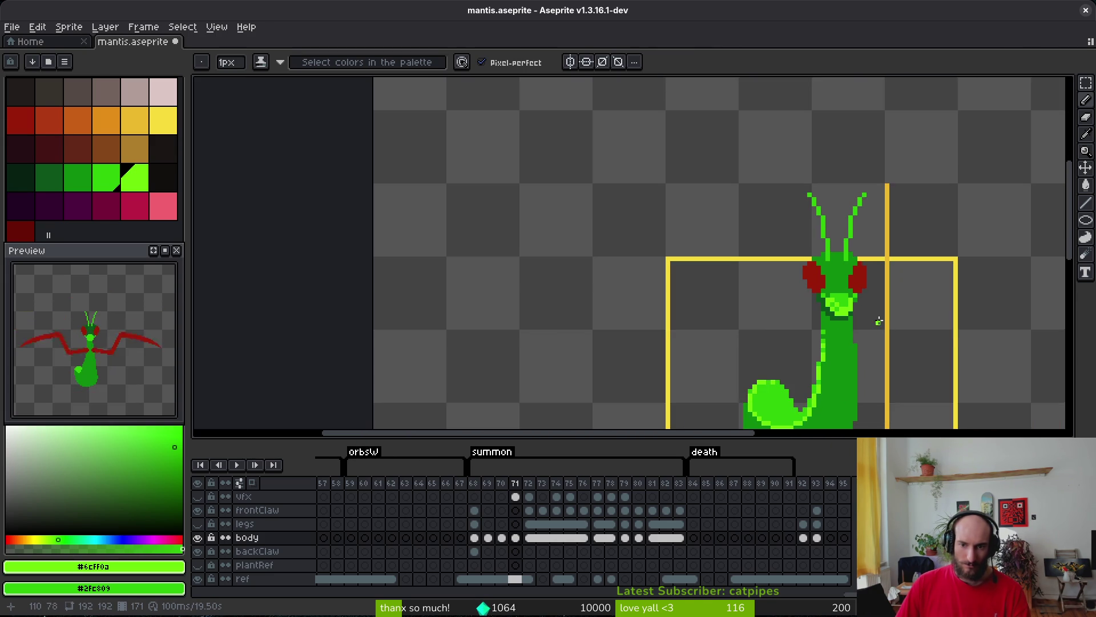
{"action": "key", "text": "ctrl+s"}
On frame 72, paint a diagonal of light-green highlight pixels across the torso.
{"action": "key", "text": "Right"}
{"action": "key", "text": "b"}
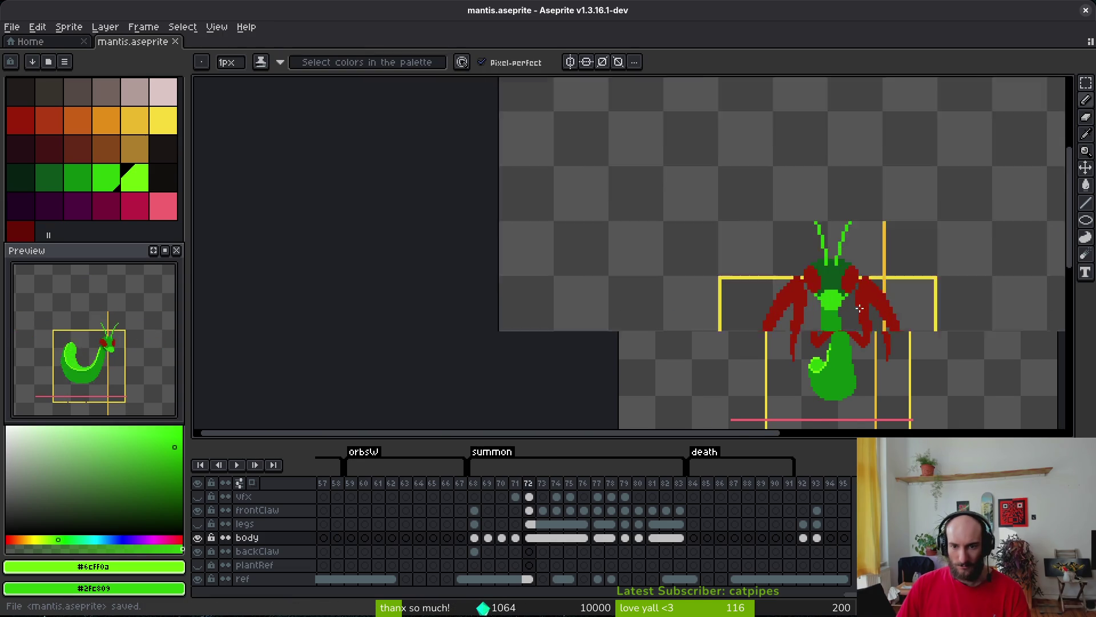
{"action": "scroll", "coordinate": [770, 294], "scroll_direction": "up", "scroll_amount": 4}
{"action": "left_click", "coordinate": [637, 246]}
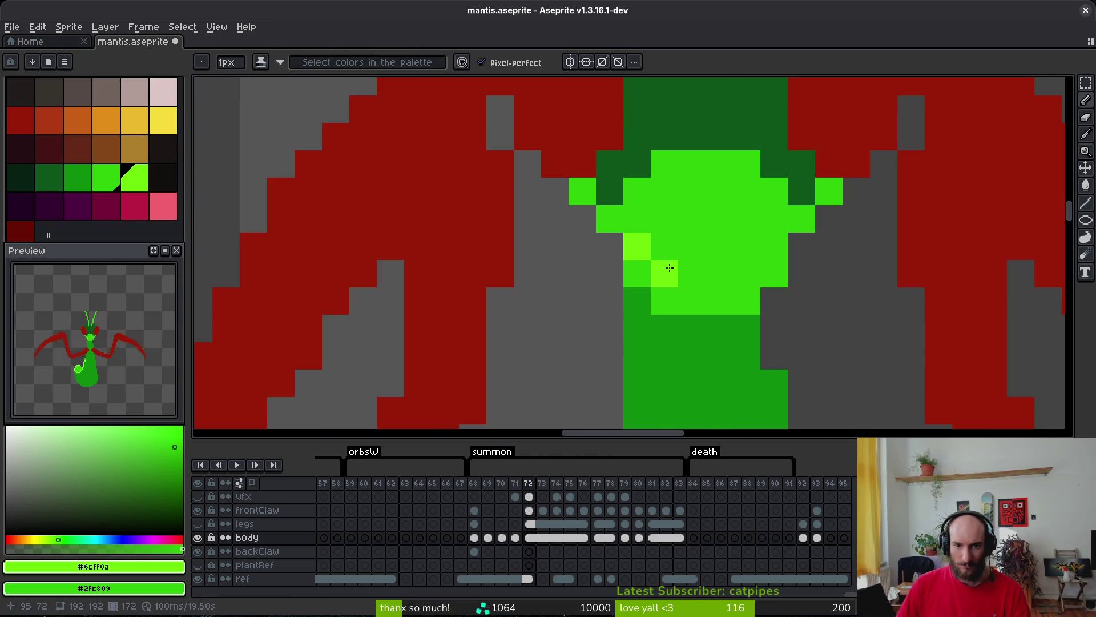
{"action": "left_click", "coordinate": [665, 274]}
{"action": "left_click", "coordinate": [695, 303]}
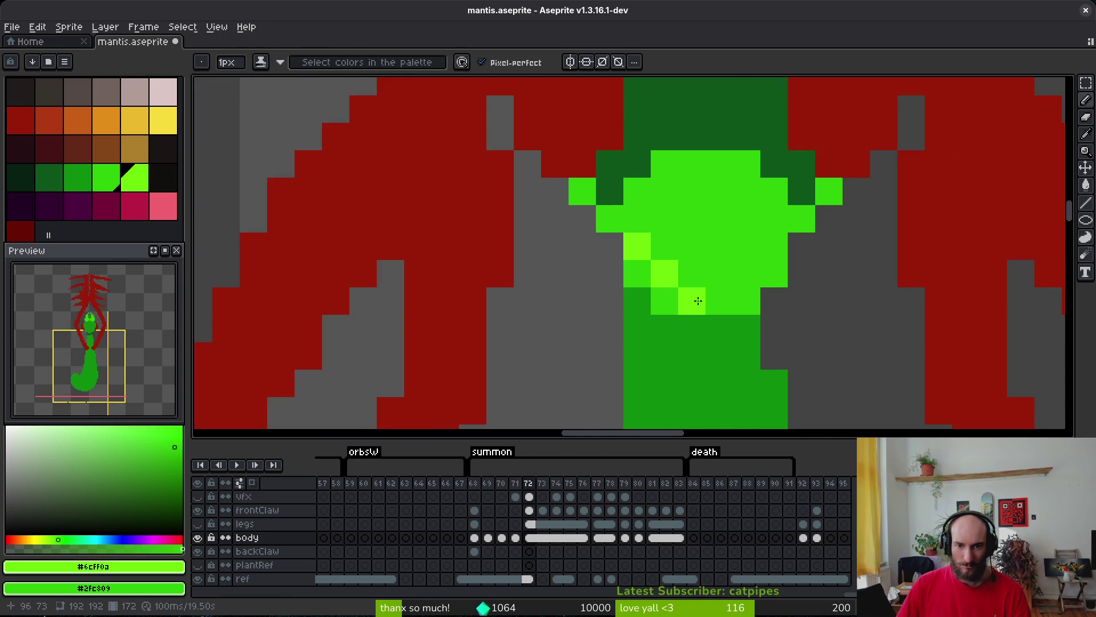
{"action": "left_click", "coordinate": [747, 274]}
{"action": "left_click", "coordinate": [774, 246]}
{"action": "left_click", "coordinate": [783, 220]}
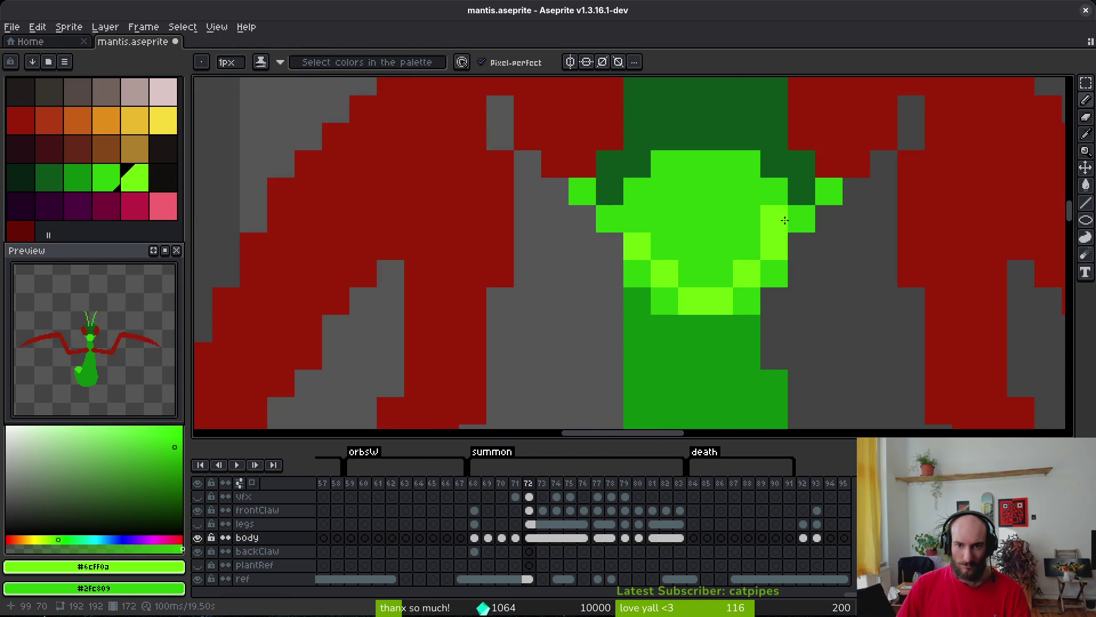
{"action": "left_click", "coordinate": [636, 218]}
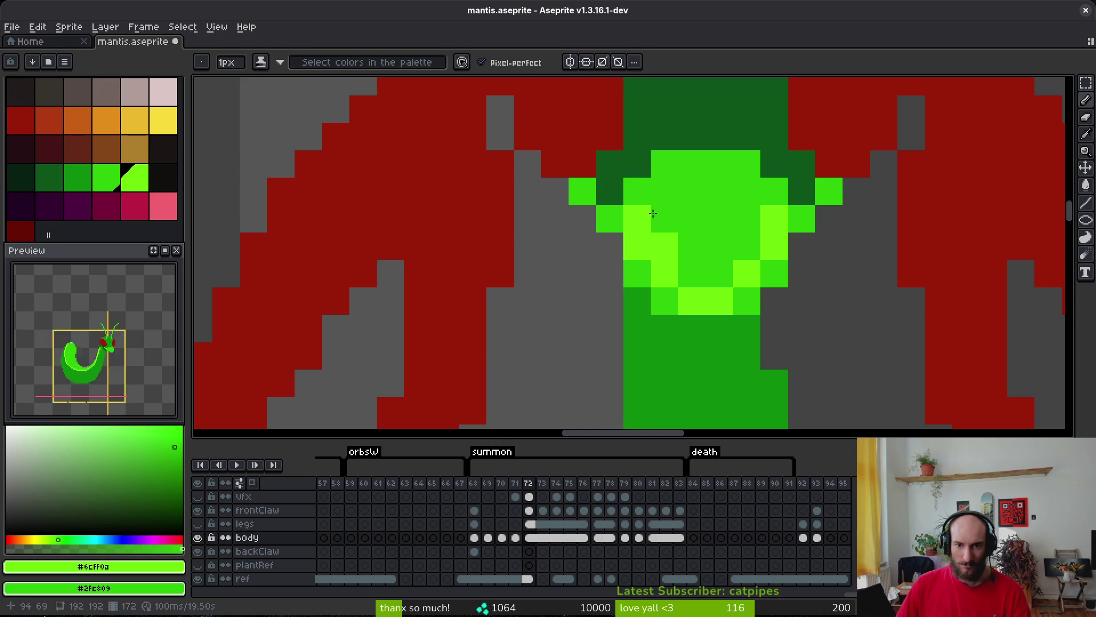
Mix light-green and mid-green pixels along the lower torso row.
{"action": "scroll", "coordinate": [760, 256], "scroll_direction": "down", "scroll_amount": 1}
{"action": "scroll", "coordinate": [731, 268], "scroll_direction": "up", "scroll_amount": 1}
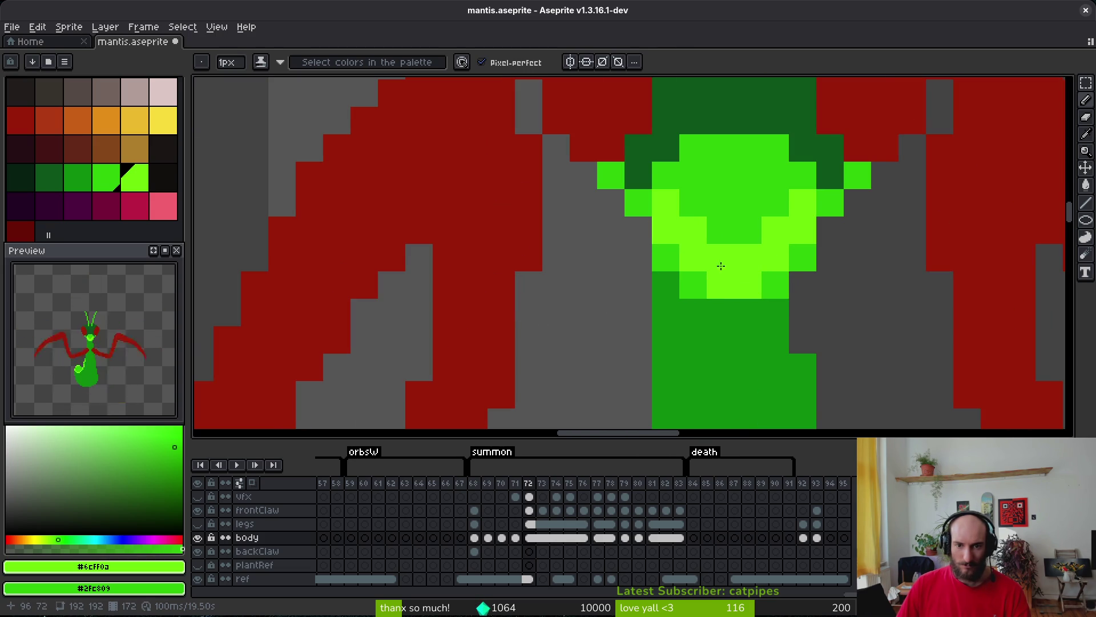
{"action": "right_click", "coordinate": [720, 284]}
{"action": "left_click", "coordinate": [706, 285]}
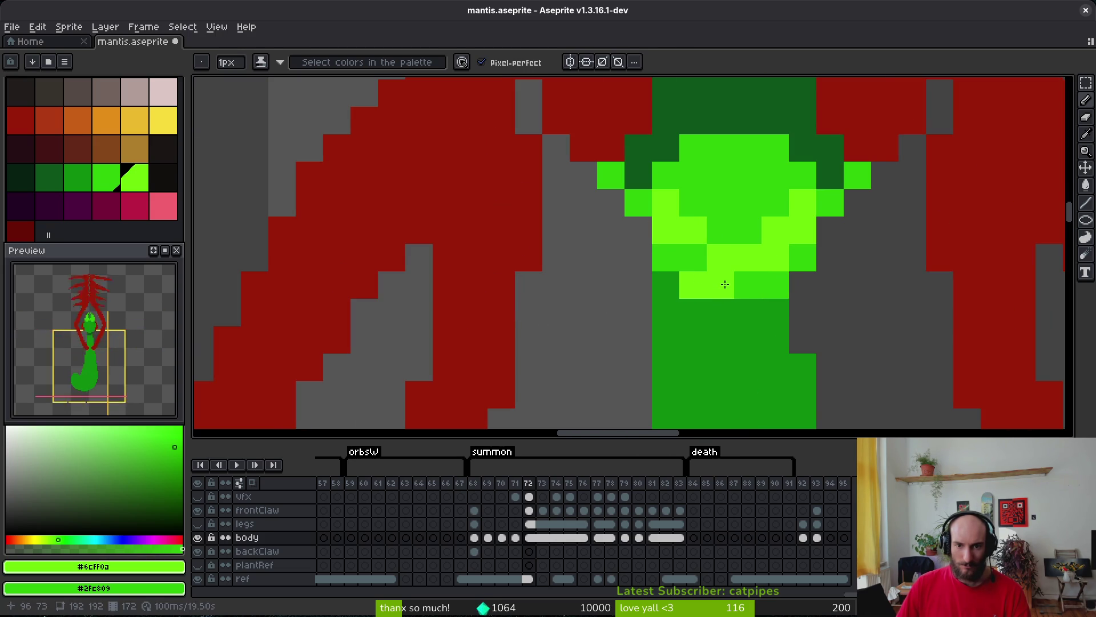
{"action": "left_click", "coordinate": [773, 286]}
{"action": "right_click", "coordinate": [774, 257]}
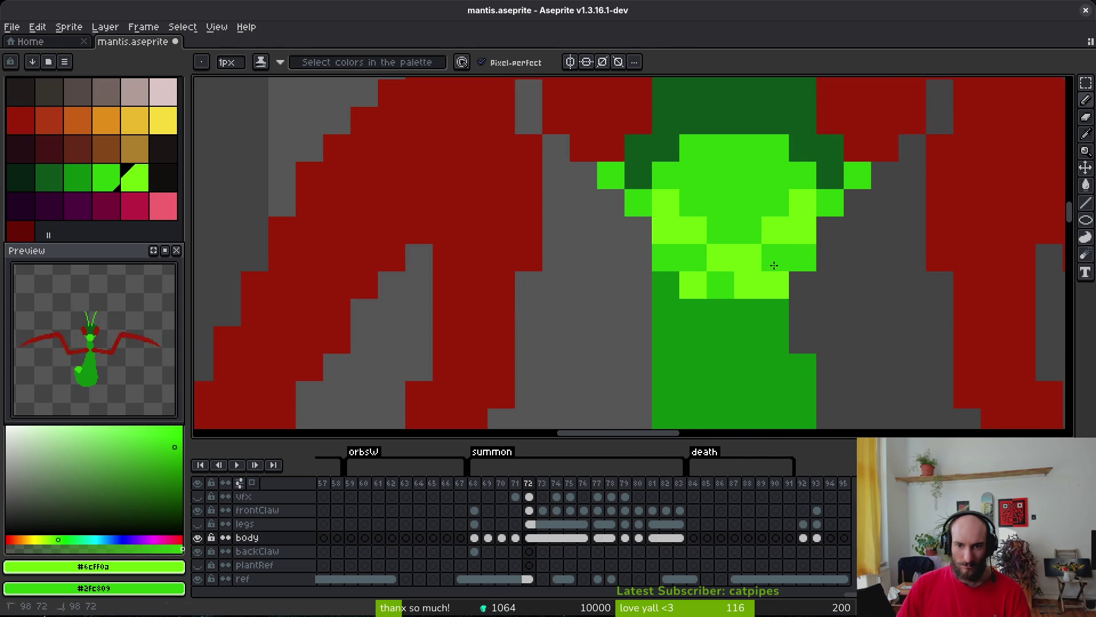
Undo the last pencil stroke and repaint a run of torso pixels lime.
{"action": "scroll", "coordinate": [882, 289], "scroll_direction": "down", "scroll_amount": 4}
{"action": "scroll", "coordinate": [880, 300], "scroll_direction": "up", "scroll_amount": 4}
{"action": "scroll", "coordinate": [799, 271], "scroll_direction": "down", "scroll_amount": 3}
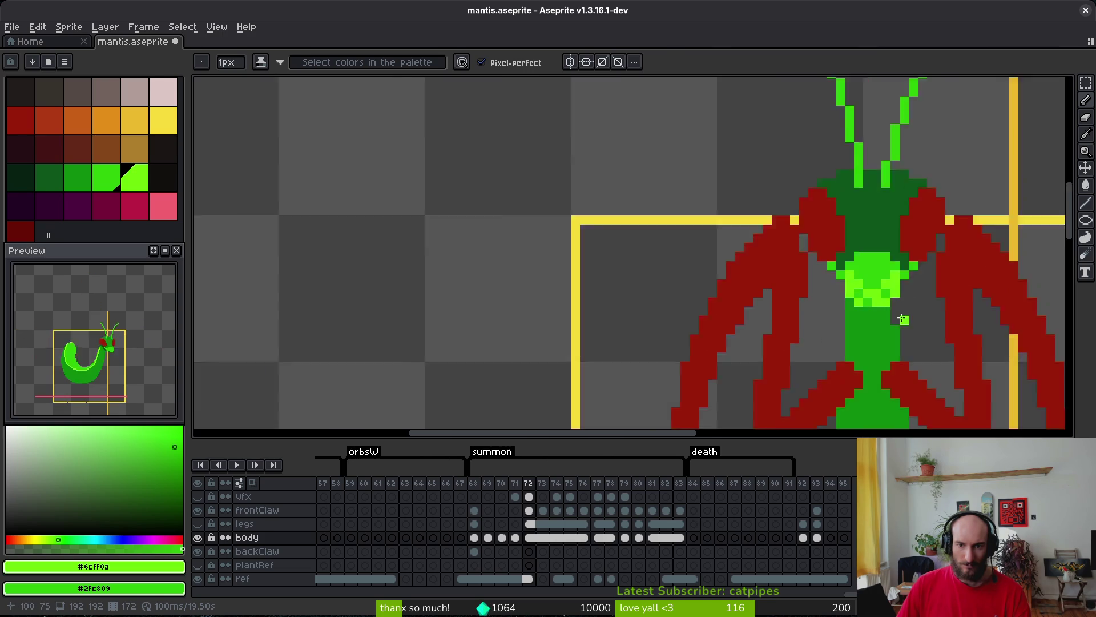
{"action": "scroll", "coordinate": [858, 271], "scroll_direction": "up", "scroll_amount": 5}
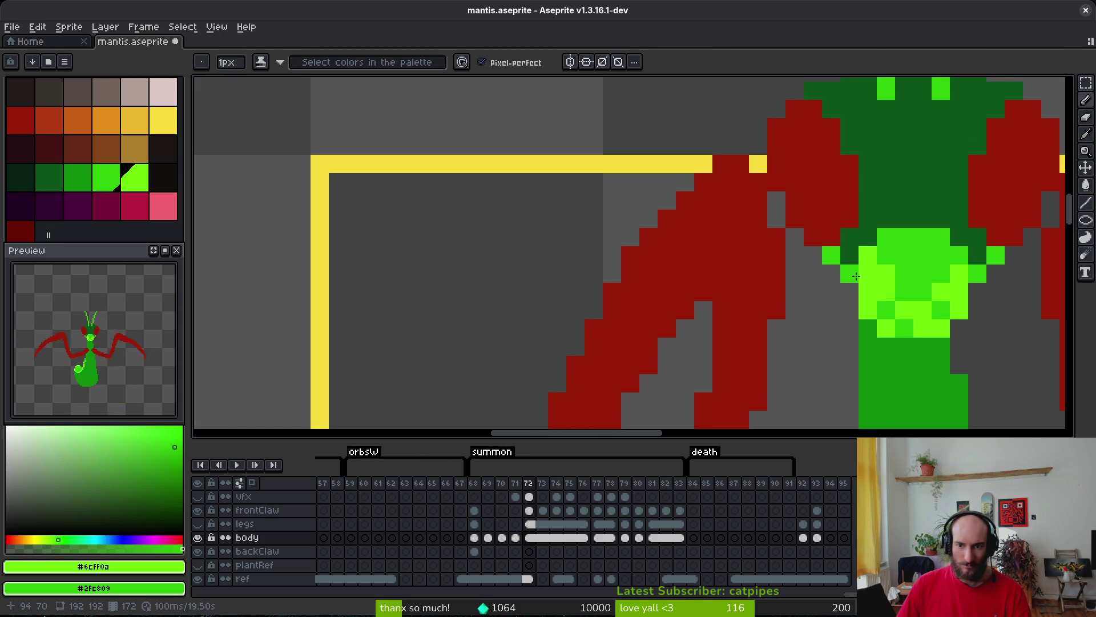
{"action": "scroll", "coordinate": [972, 287], "scroll_direction": "down", "scroll_amount": 1}
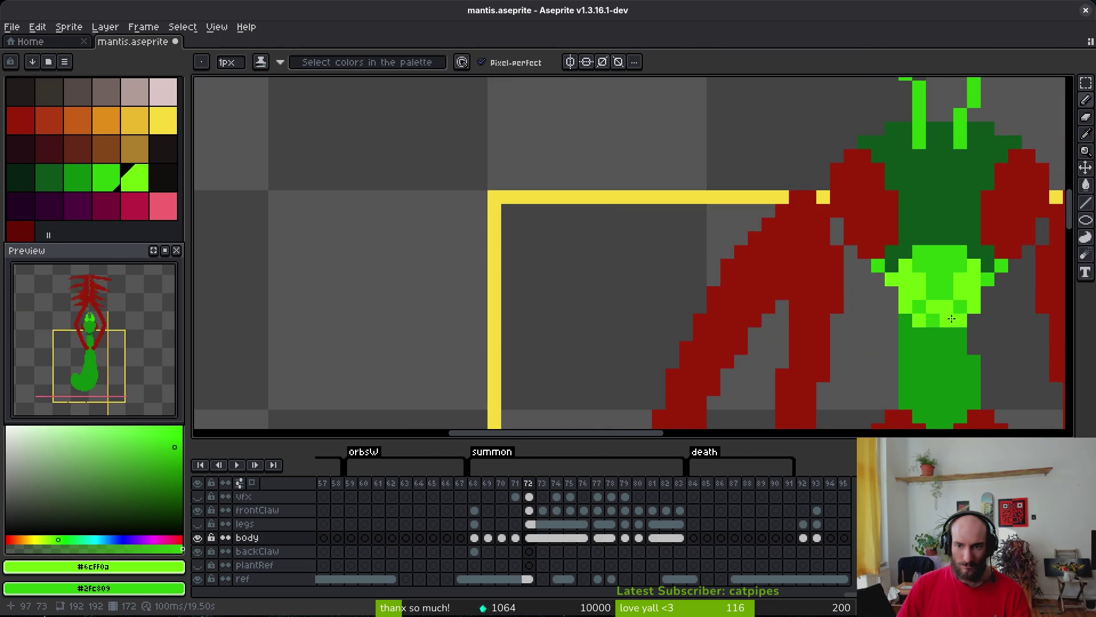
{"action": "scroll", "coordinate": [934, 300], "scroll_direction": "down", "scroll_amount": 5}
{"action": "scroll", "coordinate": [828, 308], "scroll_direction": "up", "scroll_amount": 2}
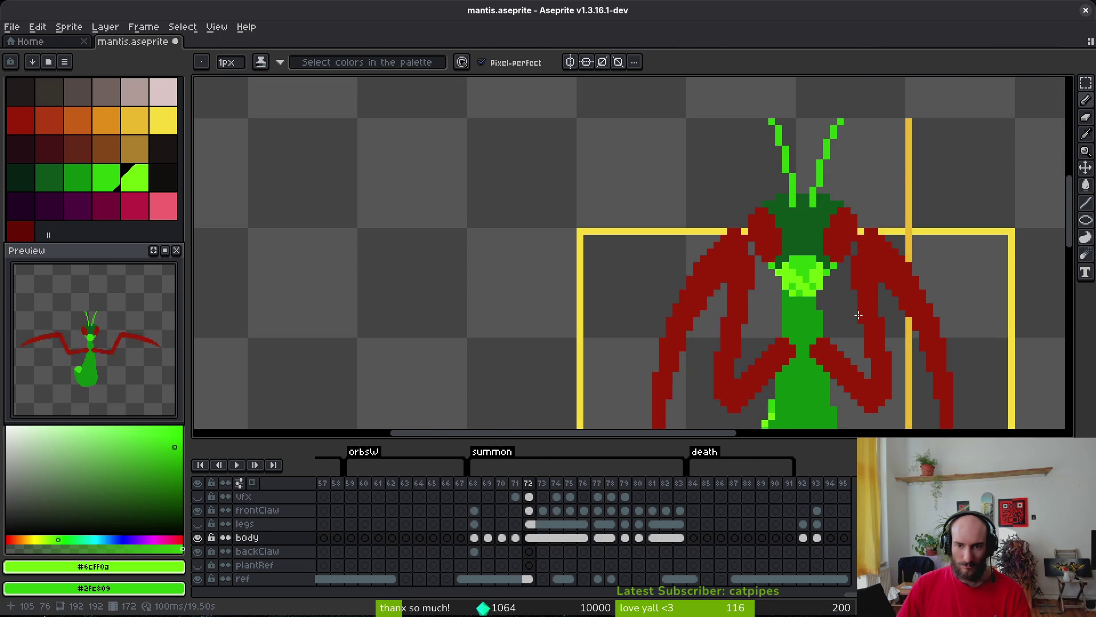
{"action": "key", "text": "ctrl+z"}
{"action": "scroll", "coordinate": [828, 292], "scroll_direction": "up", "scroll_amount": 5}
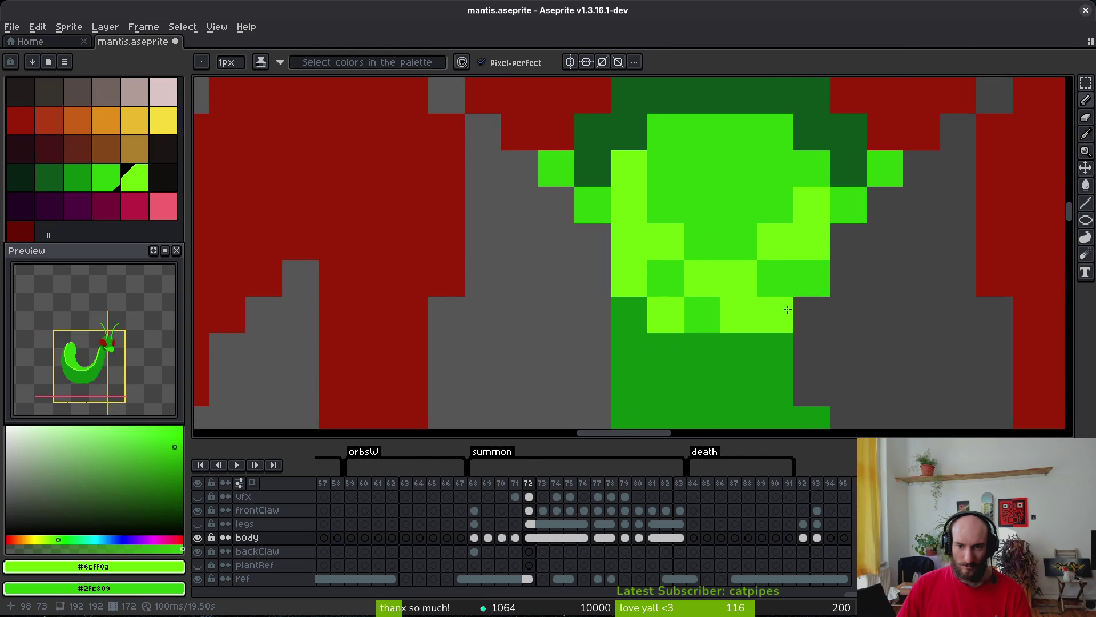
{"action": "mouse_move", "coordinate": [667, 308]}
{"action": "left_mouse_down"}
{"action": "mouse_move", "coordinate": [661, 276]}
{"action": "mouse_move", "coordinate": [744, 289]}
{"action": "mouse_move", "coordinate": [776, 277]}
{"action": "left_mouse_up"}
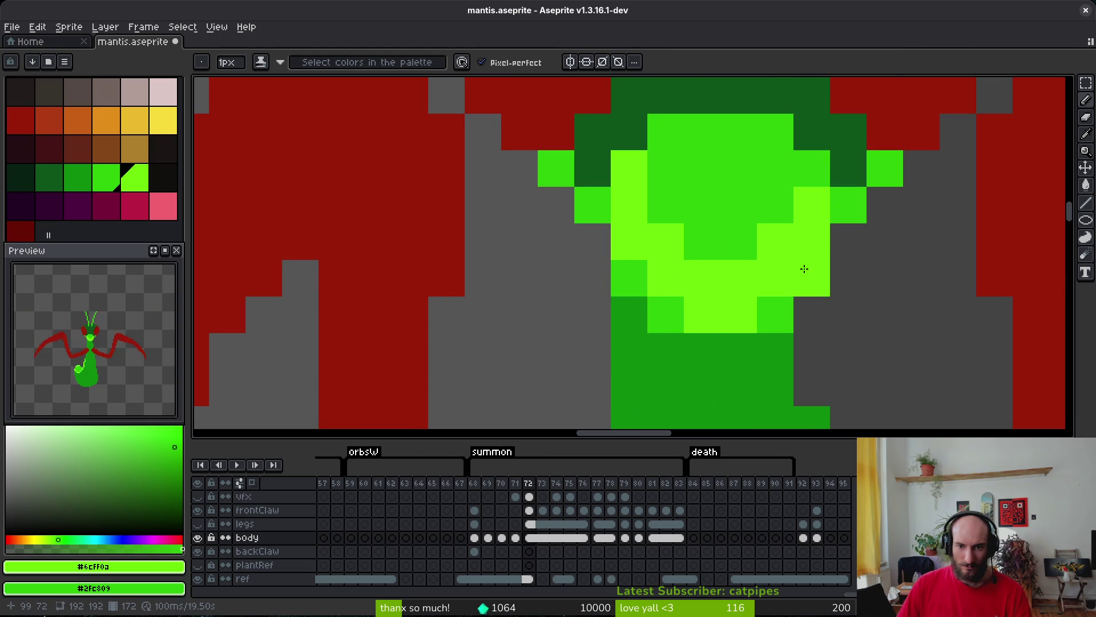
Restore some pixels to mid-green, add lime highlight pixels, and draw a lime diagonal.
{"action": "right_click", "coordinate": [661, 221]}
{"action": "right_click", "coordinate": [664, 245]}
{"action": "left_click", "coordinate": [657, 208]}
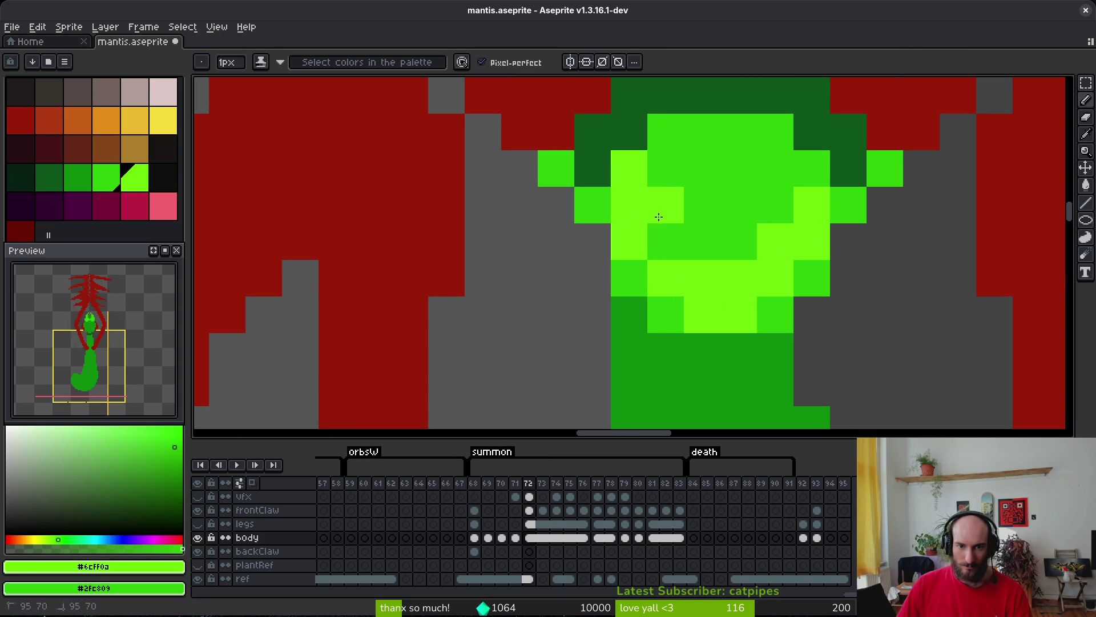
{"action": "left_click", "coordinate": [703, 240]}
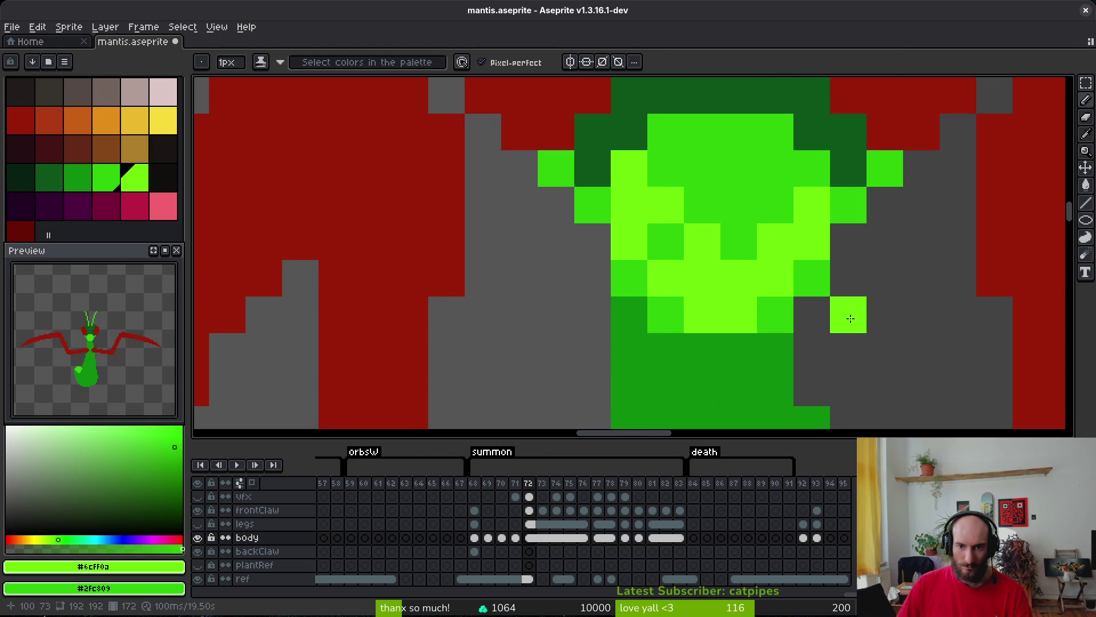
{"action": "right_click", "coordinate": [768, 242]}
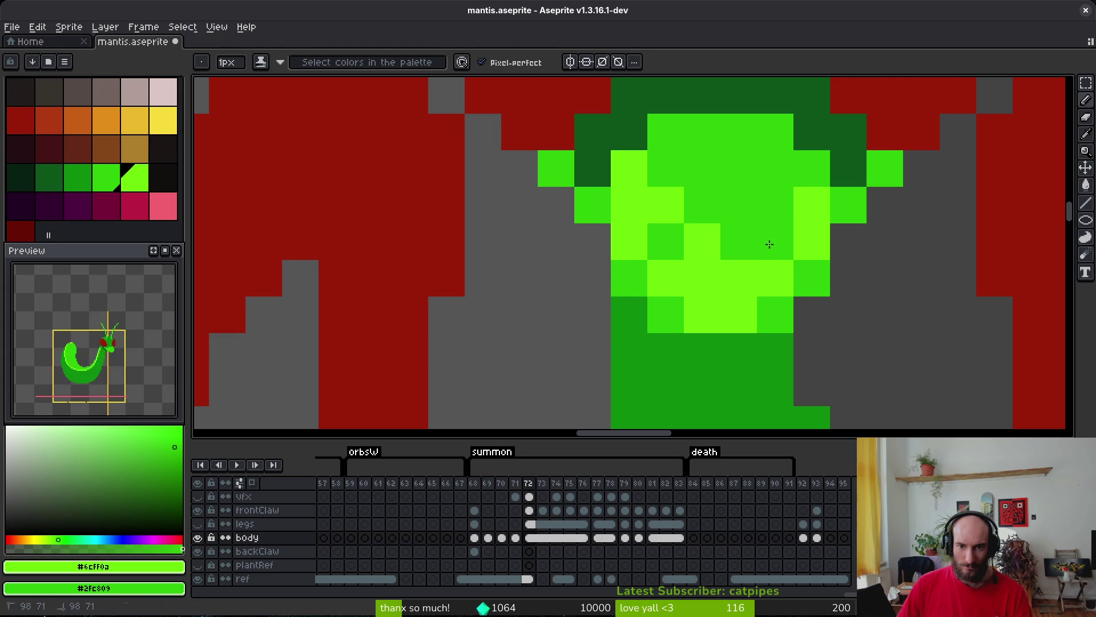
{"action": "left_click_drag", "start_coordinate": [737, 239], "coordinate": [811, 171]}
Flip between frames 71 and 72 to compare the torso shading.
{"action": "scroll", "coordinate": [818, 234], "scroll_direction": "down", "scroll_amount": 7}
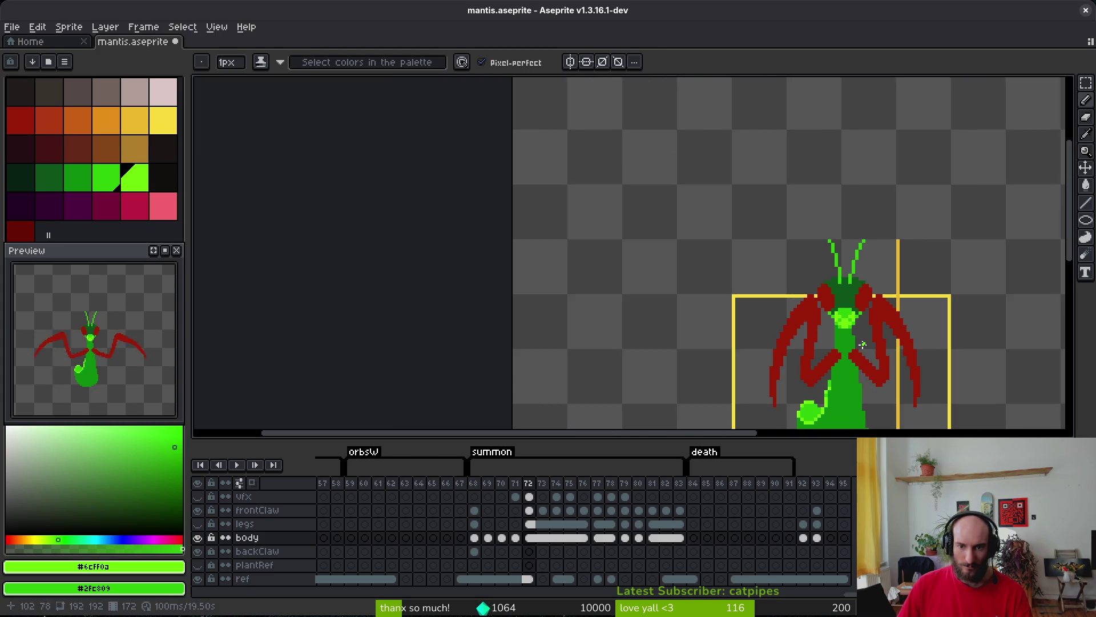
{"action": "scroll", "coordinate": [864, 335], "scroll_direction": "up", "scroll_amount": 3}
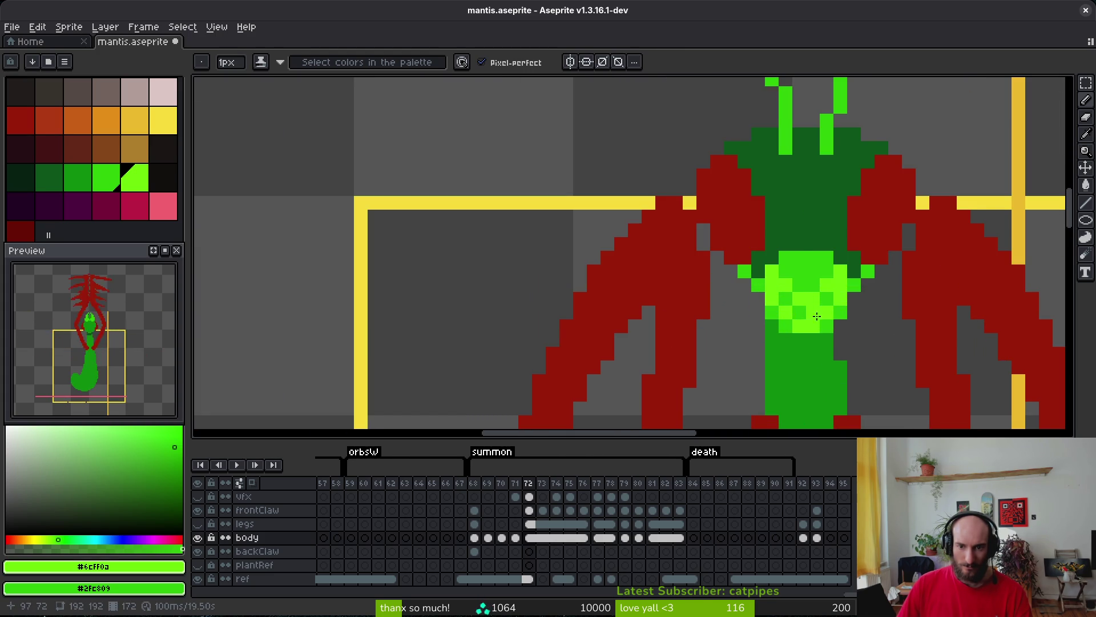
{"action": "scroll", "coordinate": [817, 317], "scroll_direction": "down", "scroll_amount": 3}
{"action": "scroll", "coordinate": [857, 346], "scroll_direction": "down", "scroll_amount": 1}
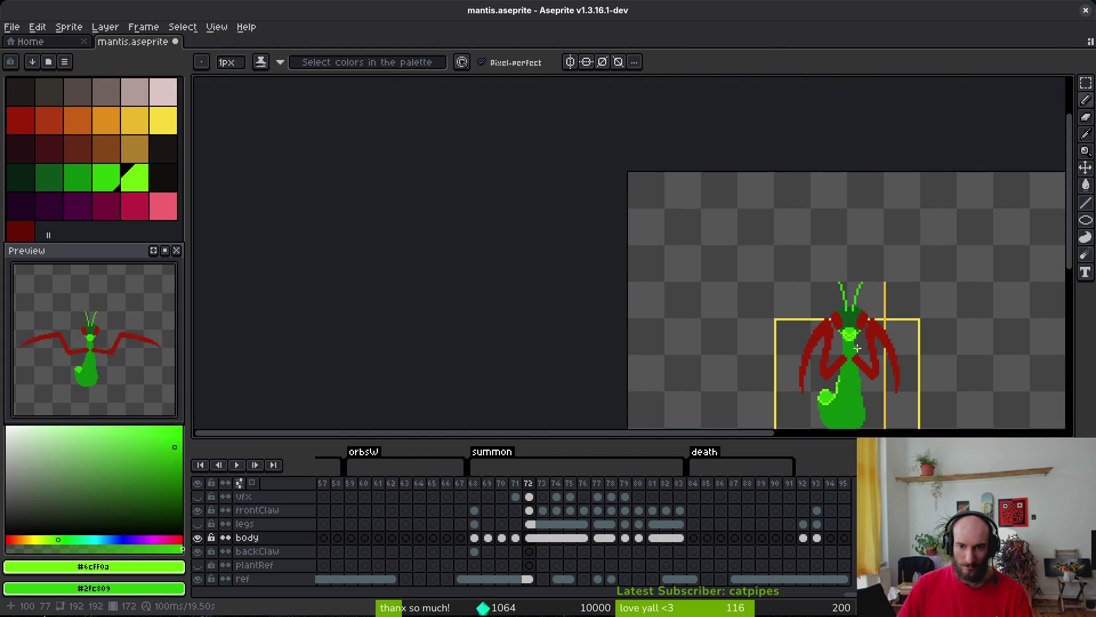
{"action": "scroll", "coordinate": [801, 340], "scroll_direction": "up", "scroll_amount": 4}
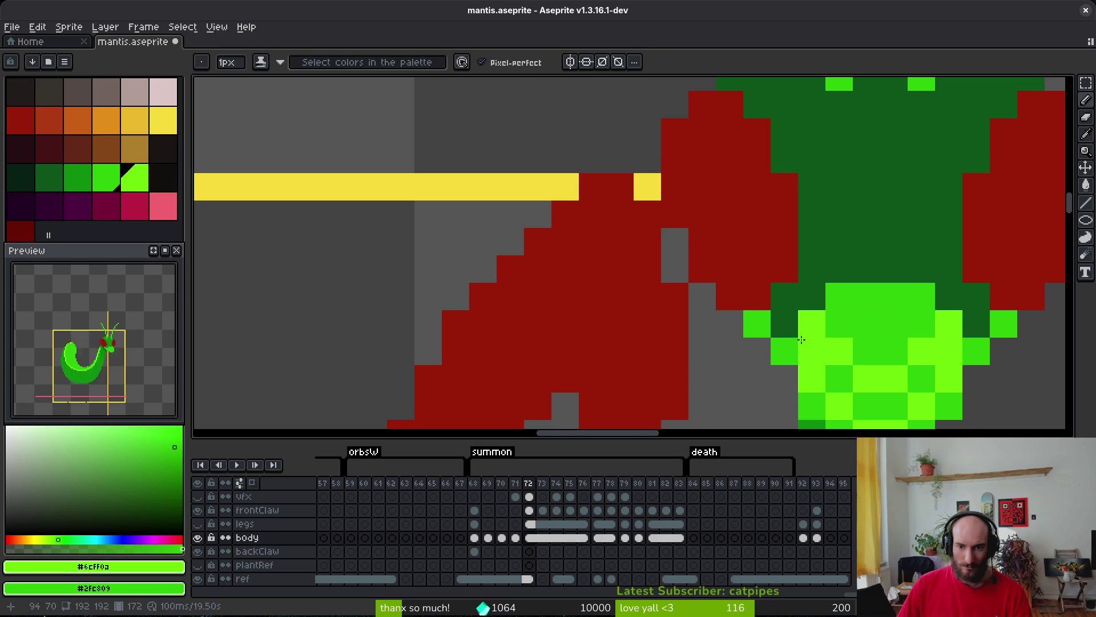
{"action": "scroll", "coordinate": [956, 355], "scroll_direction": "down", "scroll_amount": 5}
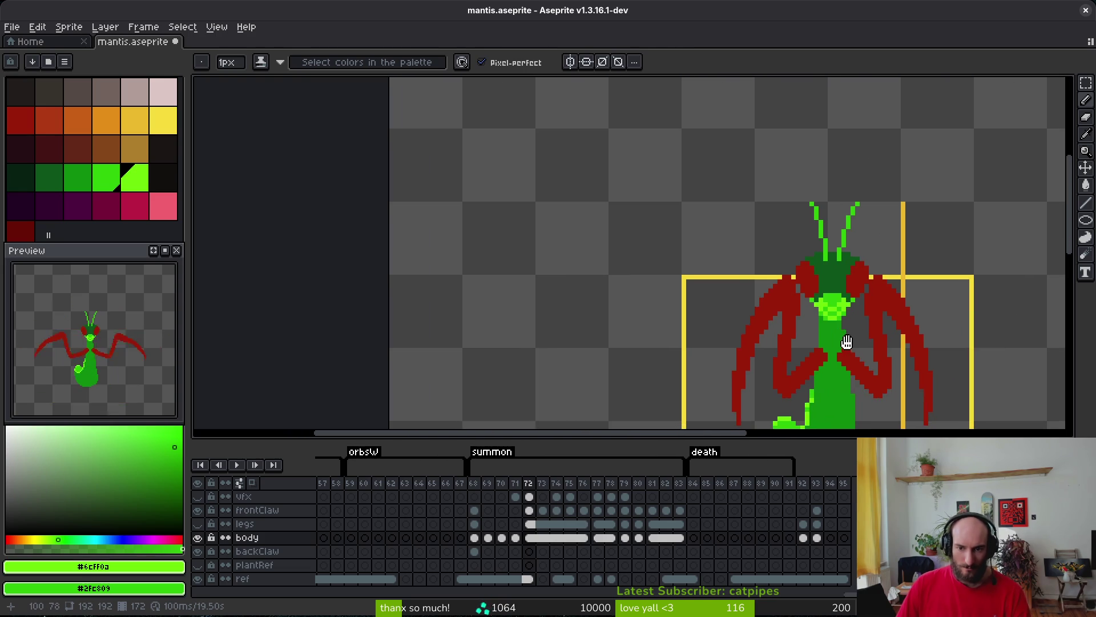
{"action": "key", "text": "Left"}
{"action": "key", "text": "alt"}
{"action": "key", "text": "Right"}
{"action": "key", "text": "Left"}
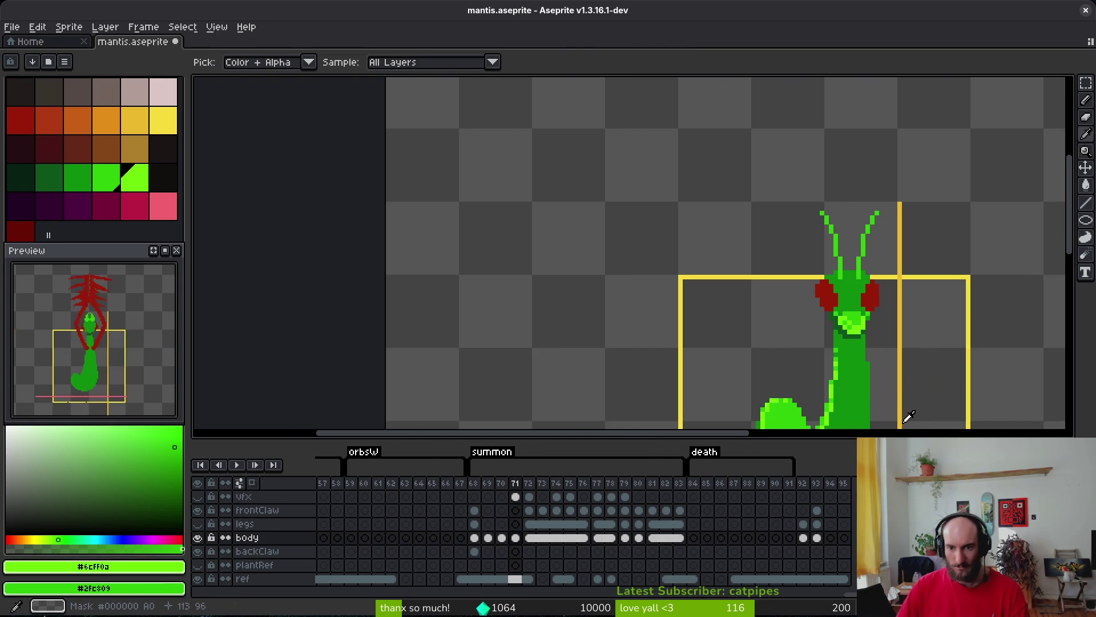
{"action": "key", "text": "Right"}
{"action": "scroll", "coordinate": [805, 277], "scroll_direction": "up", "scroll_amount": 3}
{"action": "scroll", "coordinate": [805, 278], "scroll_direction": "up", "scroll_amount": 1}
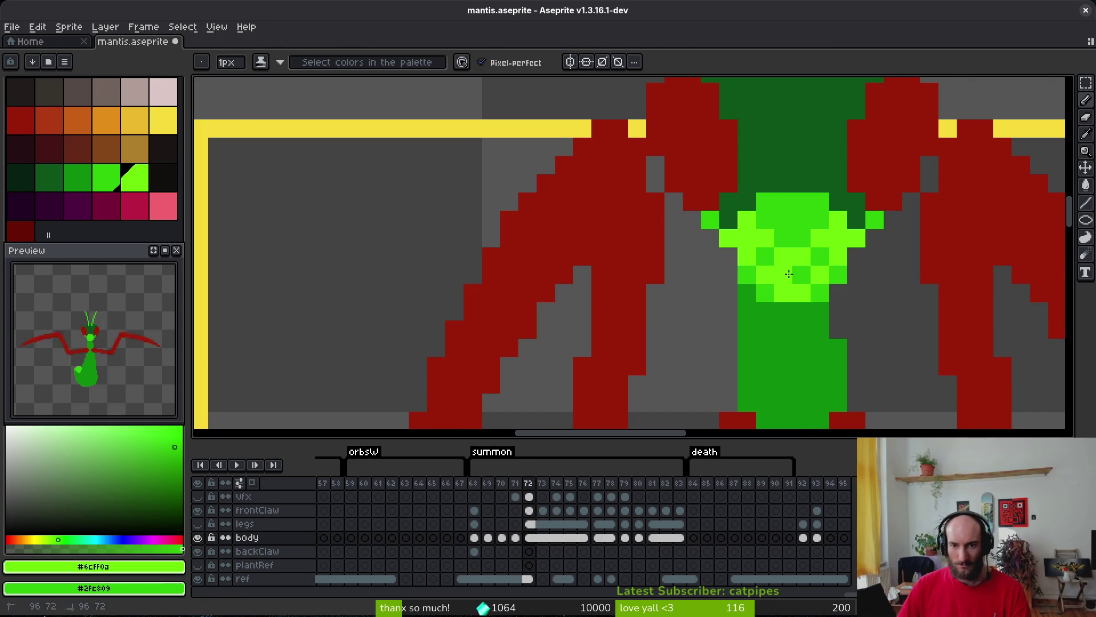
Darken two light-green torso pixels, rework the shading, and add a light-green abdomen highlight.
{"action": "left_click_drag", "start_coordinate": [796, 251], "coordinate": [781, 256]}
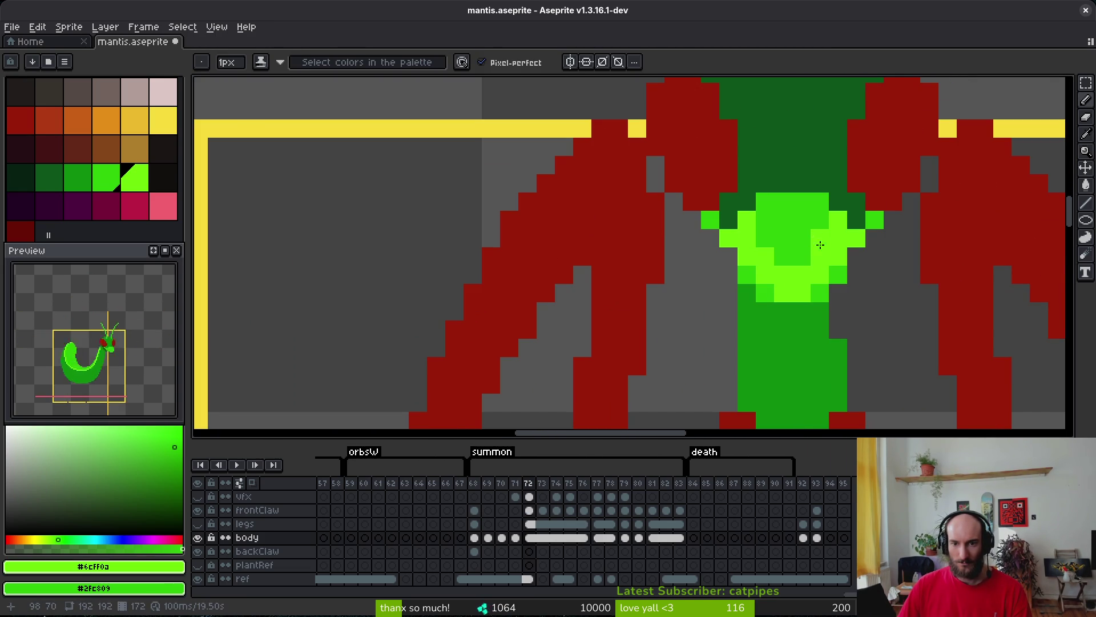
{"action": "scroll", "coordinate": [879, 309], "scroll_direction": "down", "scroll_amount": 4}
{"action": "scroll", "coordinate": [702, 280], "scroll_direction": "up", "scroll_amount": 4}
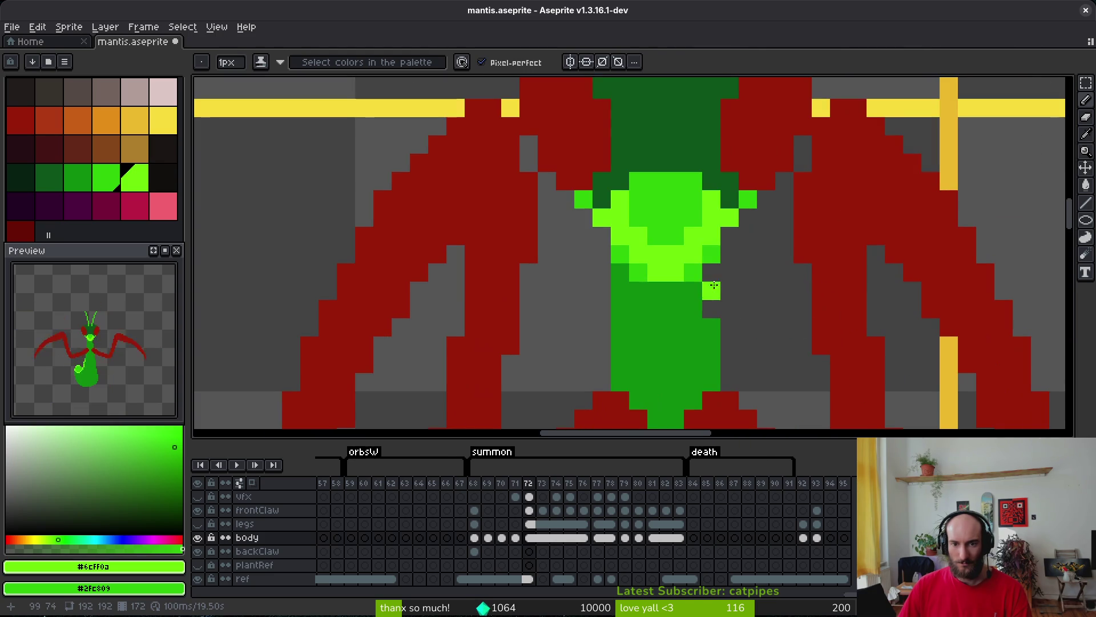
{"action": "mouse_move", "coordinate": [640, 247]}
{"action": "left_mouse_down"}
{"action": "mouse_move", "coordinate": [622, 235]}
{"action": "mouse_move", "coordinate": [643, 267]}
{"action": "left_mouse_up"}
{"action": "scroll", "coordinate": [737, 292], "scroll_direction": "down", "scroll_amount": 5}
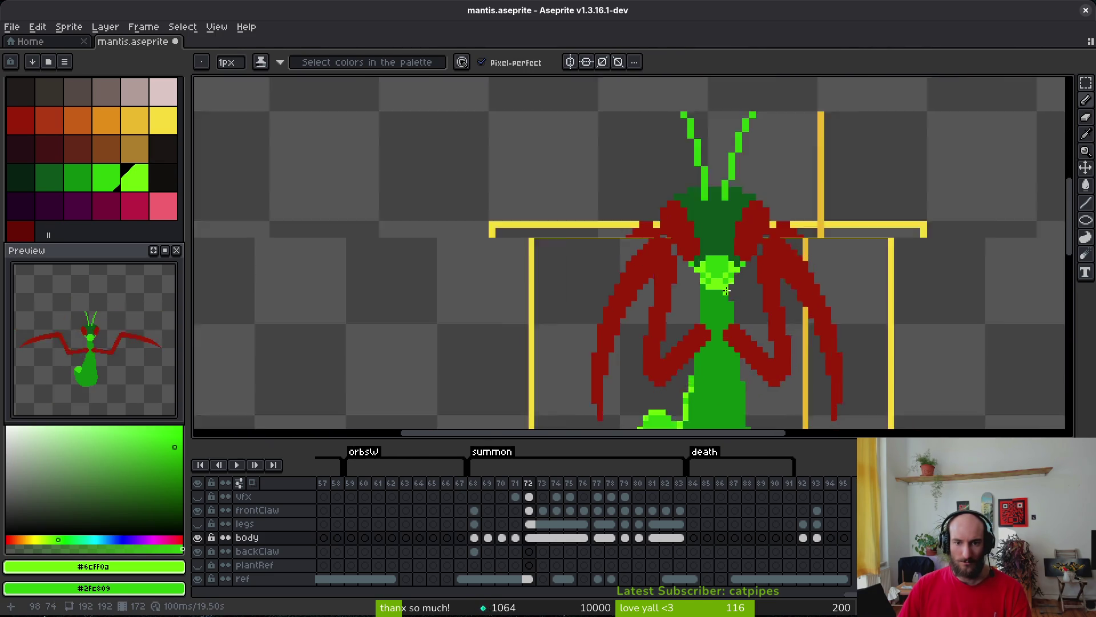
{"action": "scroll", "coordinate": [742, 294], "scroll_direction": "up", "scroll_amount": 4}
{"action": "left_click", "coordinate": [764, 297]}
{"action": "scroll", "coordinate": [765, 304], "scroll_direction": "down", "scroll_amount": 3}
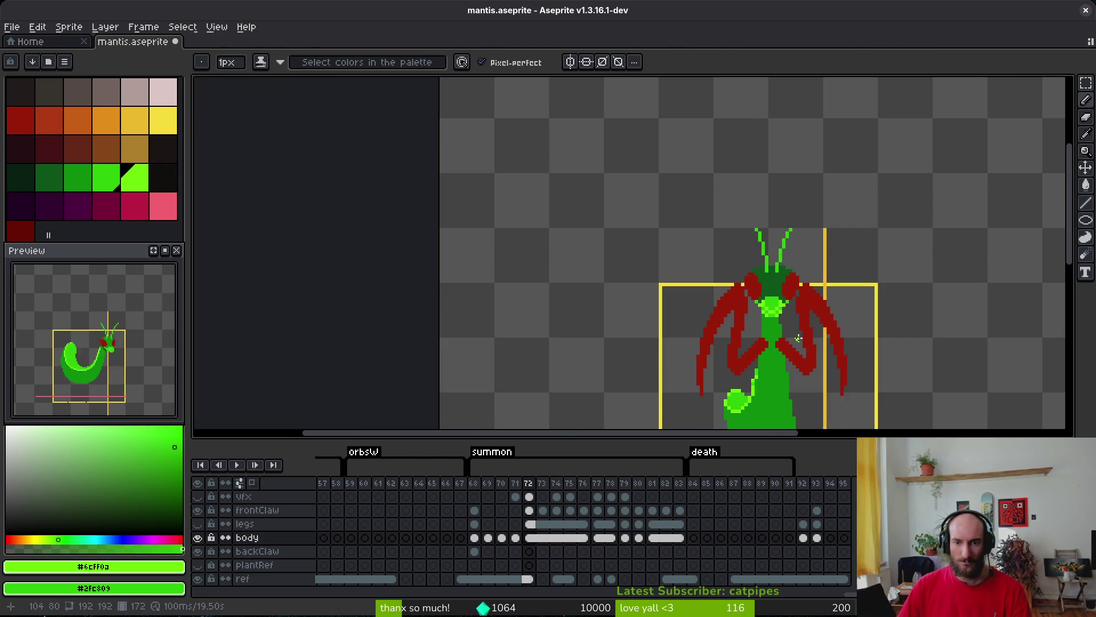
{"action": "scroll", "coordinate": [776, 314], "scroll_direction": "up", "scroll_amount": 4}
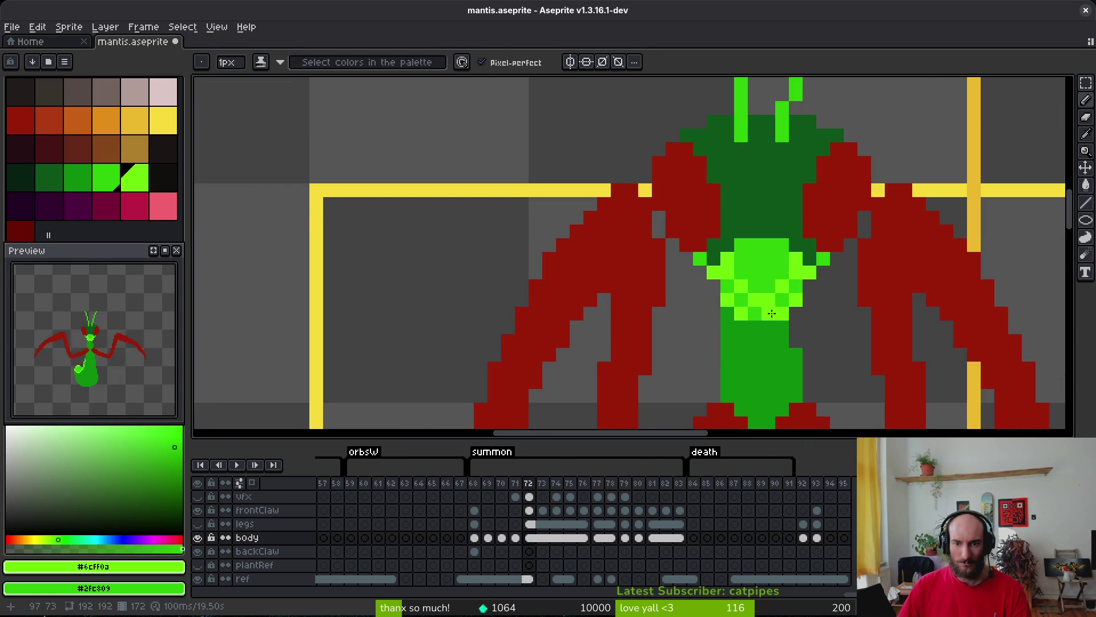
{"action": "scroll", "coordinate": [791, 316], "scroll_direction": "down", "scroll_amount": 3}
{"action": "scroll", "coordinate": [835, 344], "scroll_direction": "up", "scroll_amount": 3}
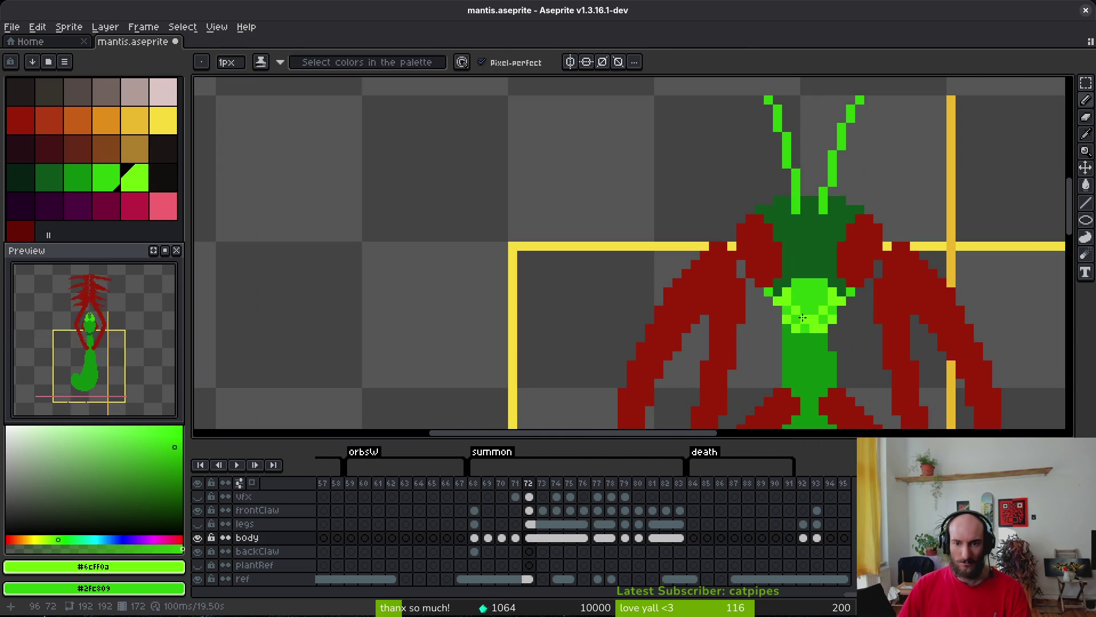
{"action": "scroll", "coordinate": [785, 311], "scroll_direction": "down", "scroll_amount": 4}
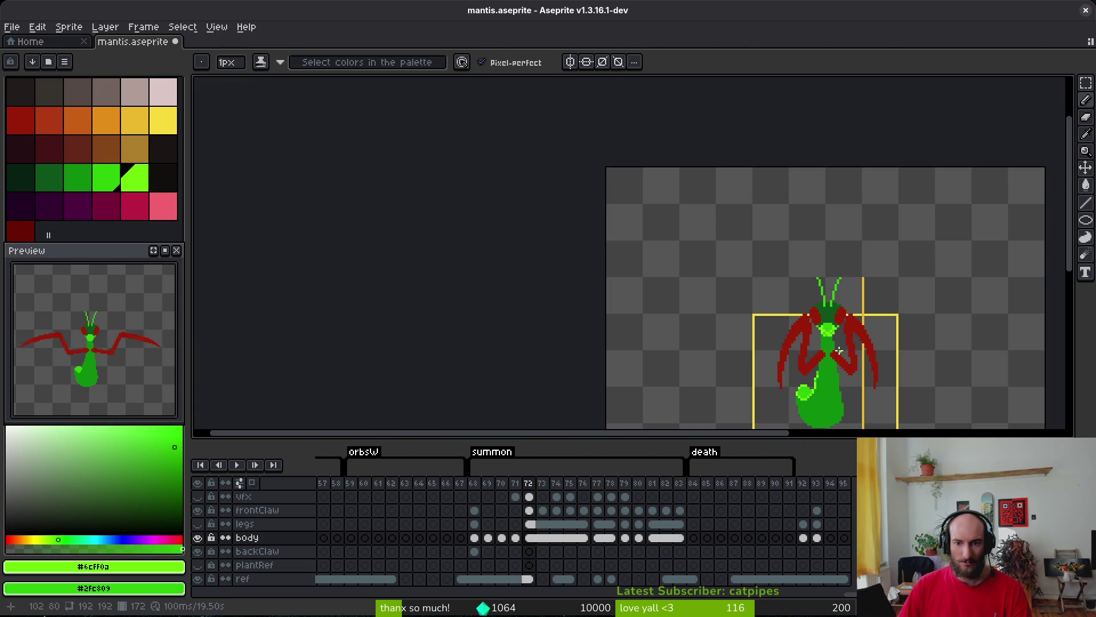
{"action": "scroll", "coordinate": [840, 350], "scroll_direction": "up", "scroll_amount": 3}
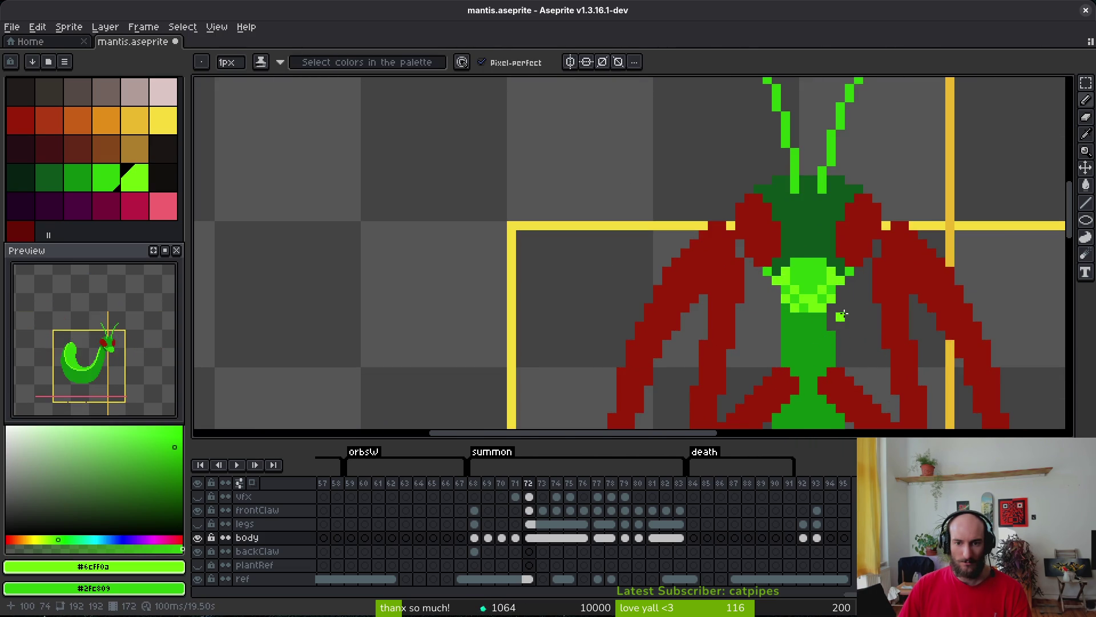
{"action": "scroll", "coordinate": [843, 314], "scroll_direction": "down", "scroll_amount": 3}
On frame 77, paint lime highlight pixels down the abdomen's right edge with the Pencil.
{"action": "key", "text": "Right"}
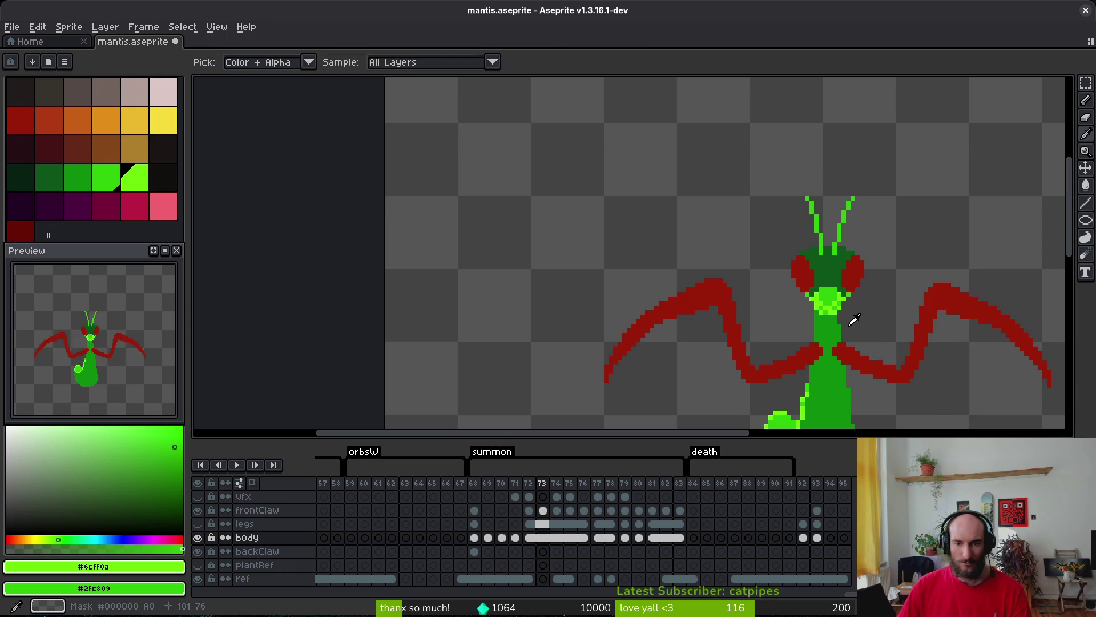
{"action": "key", "text": "Right"}
{"action": "key", "text": "Right"}
{"action": "key", "text": "Right"}
{"action": "key", "text": "Right"}
{"action": "key", "text": "Left"}
{"action": "key", "text": "Left"}
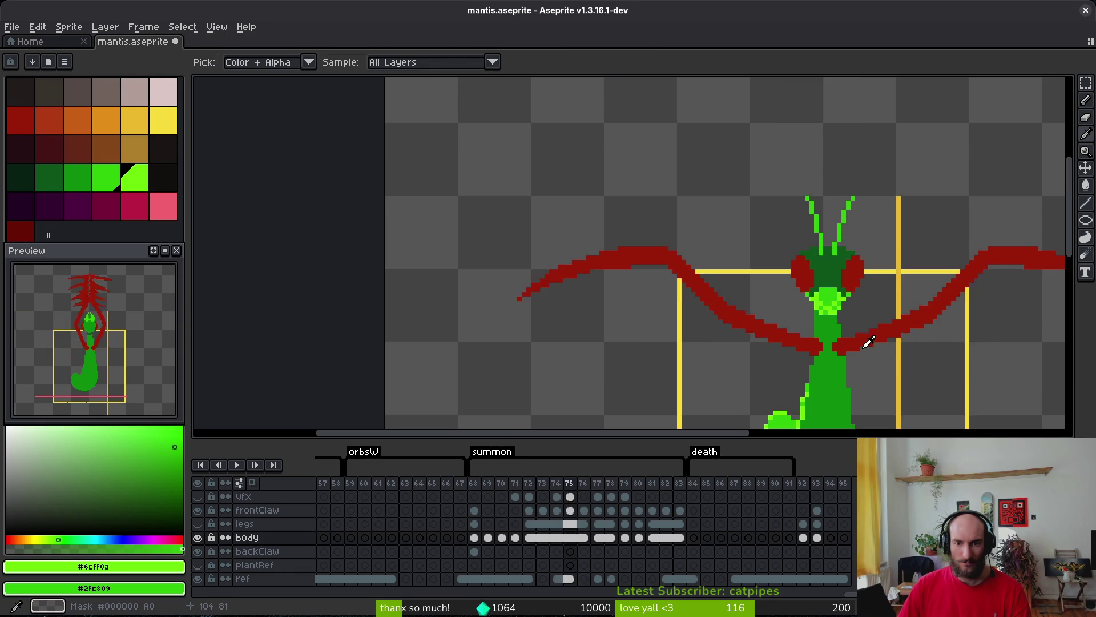
{"action": "key", "text": "Right"}
{"action": "key", "text": "Right"}
{"action": "key", "text": "b"}
{"action": "scroll", "coordinate": [861, 318], "scroll_direction": "up", "scroll_amount": 4}
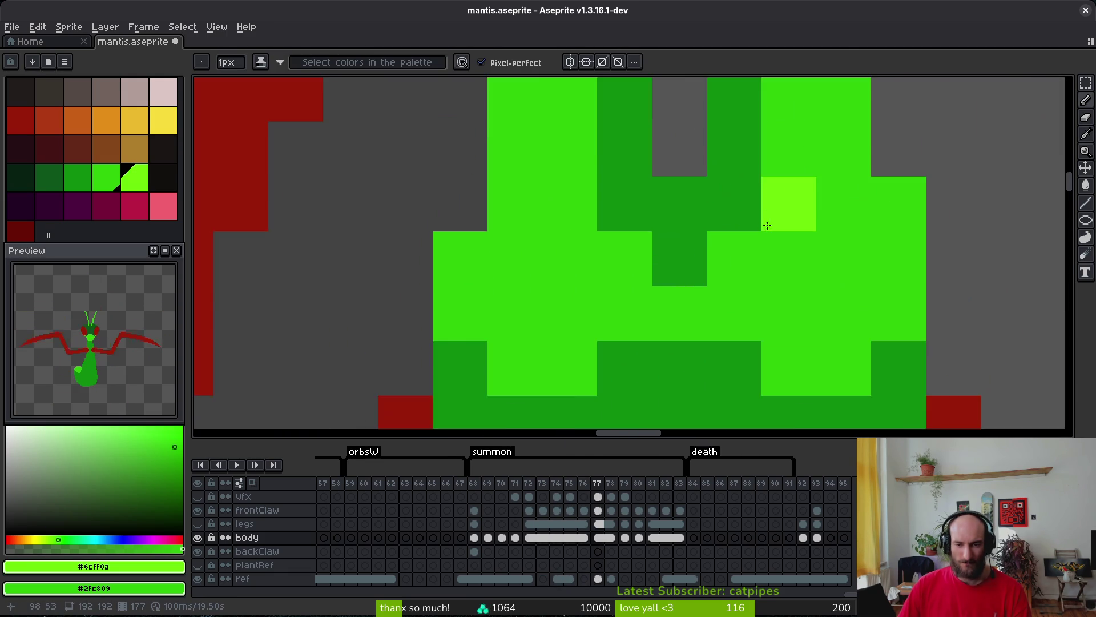
{"action": "left_click_drag", "start_coordinate": [767, 226], "coordinate": [755, 367]}
{"action": "left_click", "coordinate": [723, 127]}
{"action": "left_click", "coordinate": [778, 181]}
{"action": "left_click", "coordinate": [831, 241]}
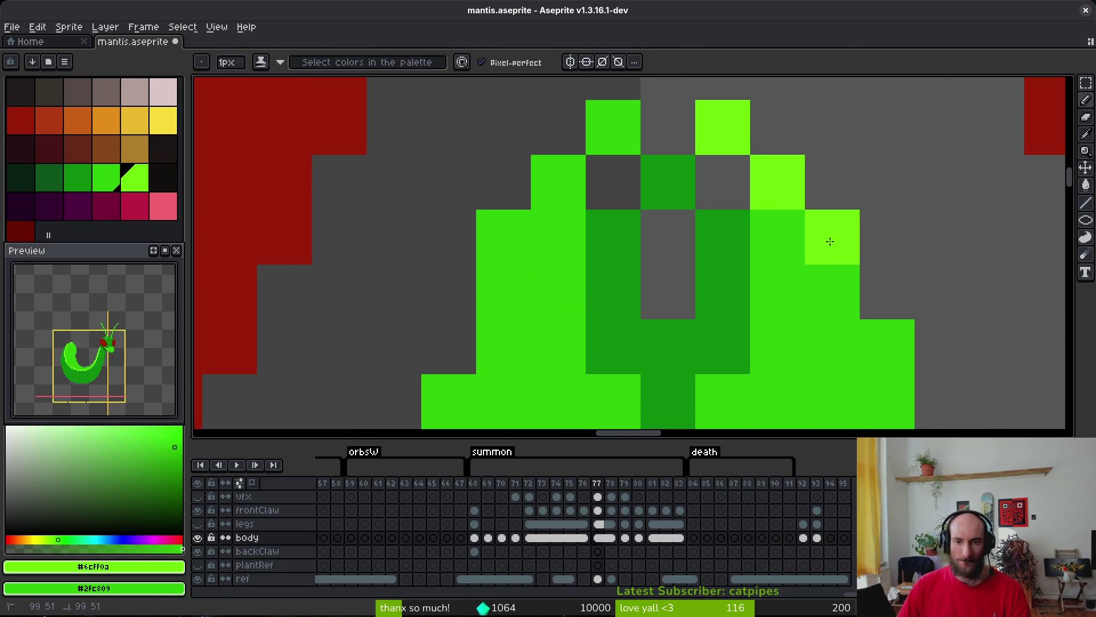
{"action": "left_click", "coordinate": [830, 292]}
{"action": "left_click_drag", "start_coordinate": [830, 291], "coordinate": [776, 211]}
Extend the lime highlights along the right edge and left outline, undoing one stray pixel.
{"action": "left_click_drag", "start_coordinate": [832, 266], "coordinate": [832, 331]}
{"action": "left_click", "coordinate": [653, 306]}
{"action": "key", "text": "ctrl+z"}
{"action": "left_click", "coordinate": [722, 227]}
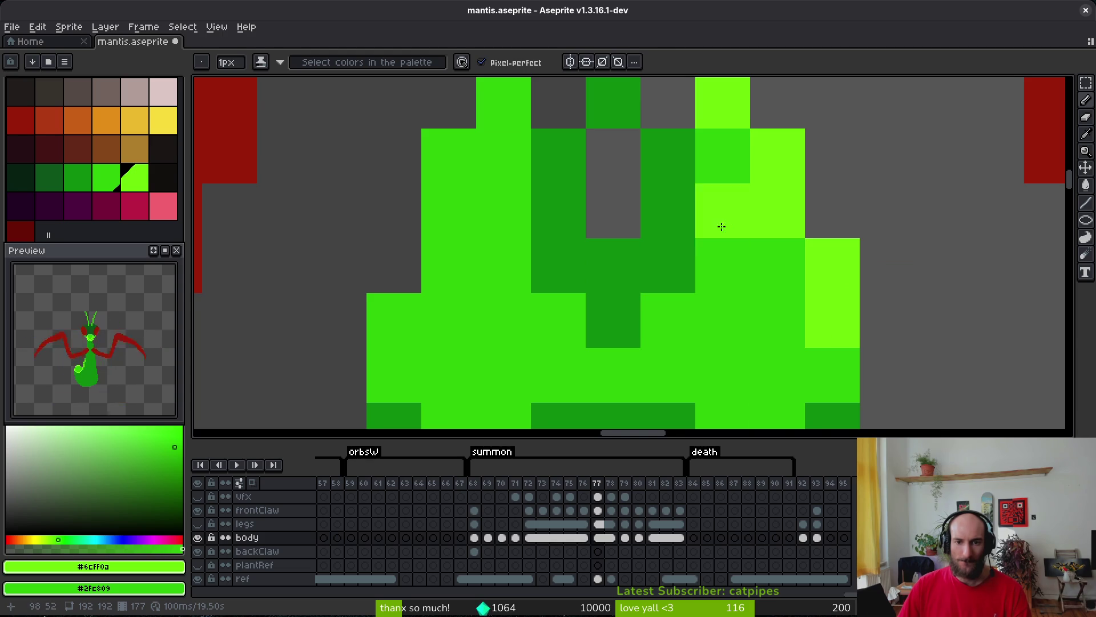
{"action": "mouse_move", "coordinate": [722, 226]}
{"action": "left_mouse_down"}
{"action": "mouse_move", "coordinate": [727, 306]}
{"action": "mouse_move", "coordinate": [715, 333]}
{"action": "left_mouse_up"}
{"action": "left_click", "coordinate": [536, 180]}
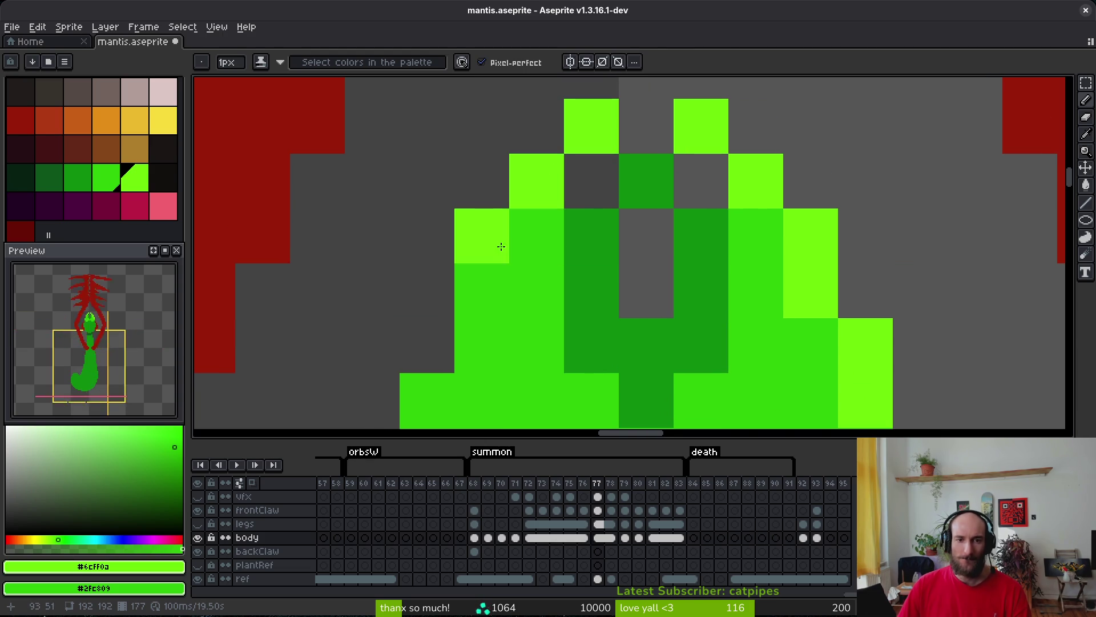
{"action": "mouse_move", "coordinate": [501, 246]}
{"action": "left_mouse_down"}
{"action": "mouse_move", "coordinate": [521, 325]}
{"action": "mouse_move", "coordinate": [535, 264]}
{"action": "mouse_move", "coordinate": [434, 375]}
{"action": "left_mouse_up"}
{"action": "left_click", "coordinate": [820, 334]}
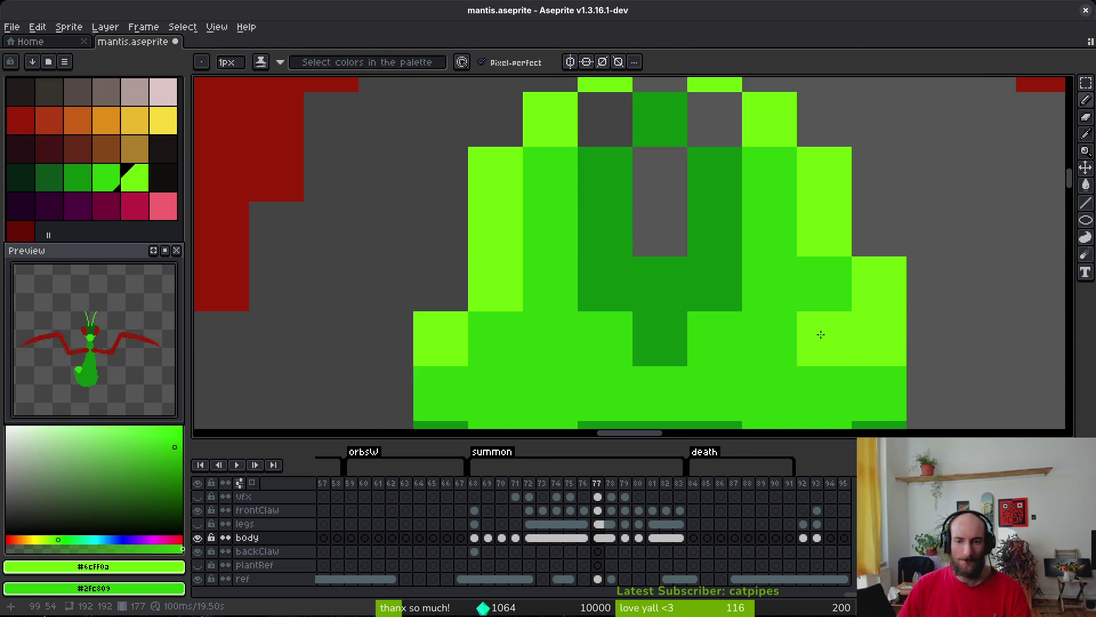
Repaint frame 77's abdomen pixels light green, adding a few darker-green shading pixels.
{"action": "scroll", "coordinate": [821, 334], "scroll_direction": "down", "scroll_amount": 3}
{"action": "scroll", "coordinate": [820, 389], "scroll_direction": "up", "scroll_amount": 2}
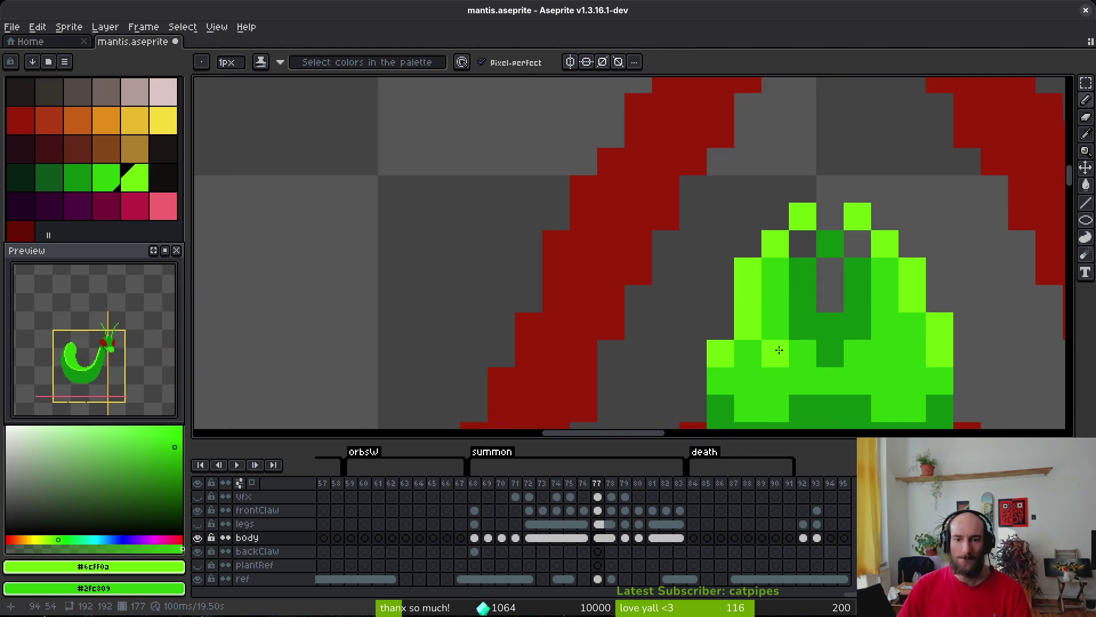
{"action": "left_click_drag", "start_coordinate": [802, 355], "coordinate": [837, 350]}
{"action": "scroll", "coordinate": [836, 350], "scroll_direction": "down", "scroll_amount": 4}
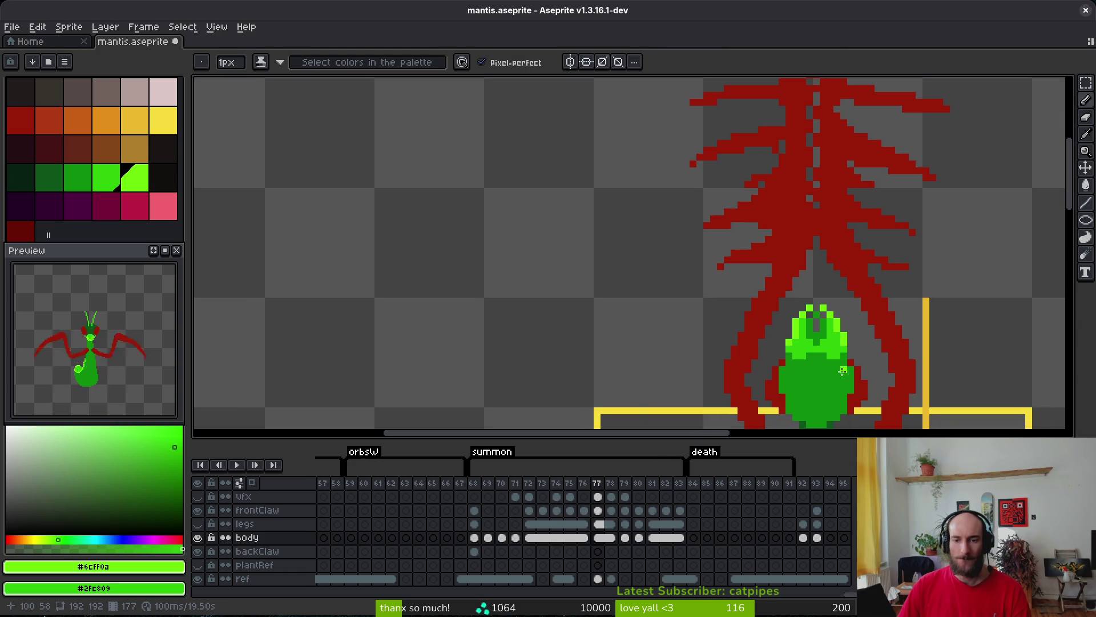
{"action": "scroll", "coordinate": [849, 371], "scroll_direction": "up", "scroll_amount": 4}
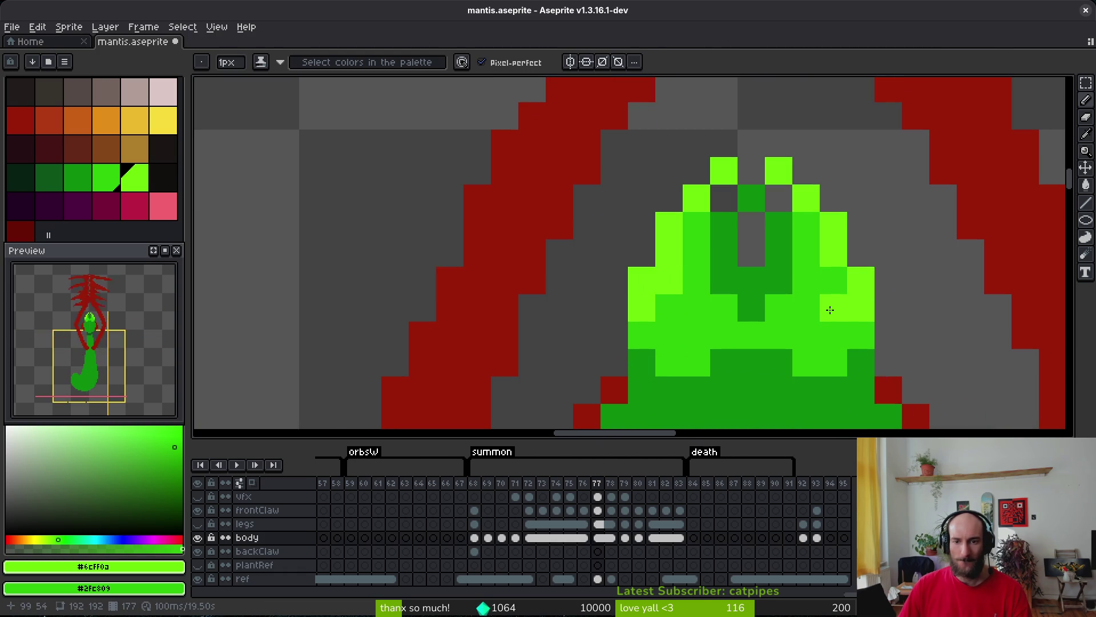
{"action": "left_click", "coordinate": [779, 333]}
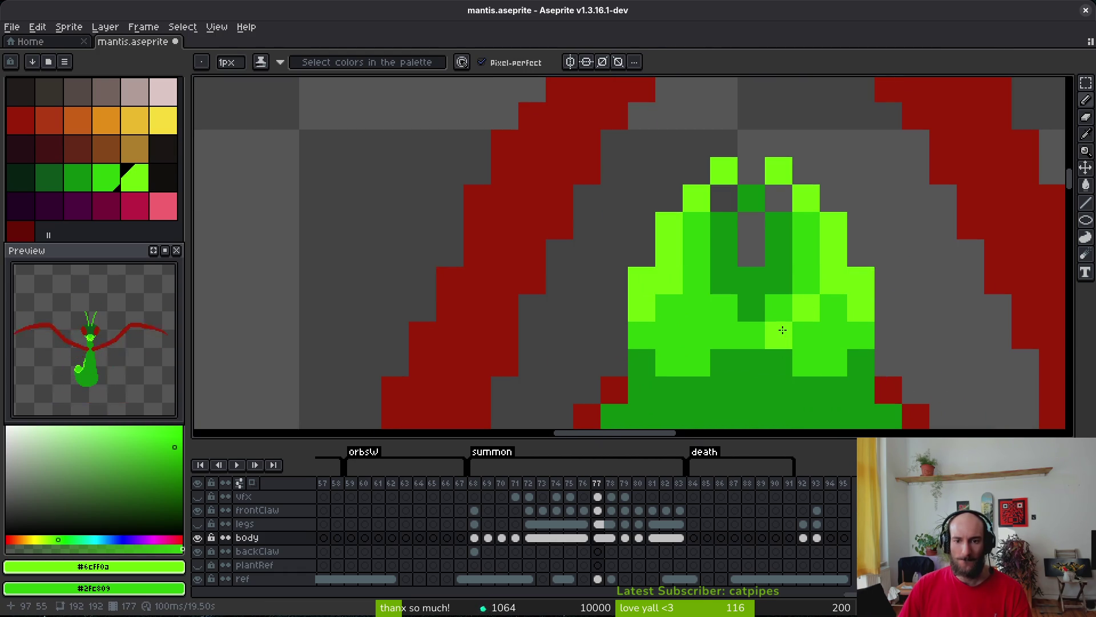
{"action": "left_click", "coordinate": [667, 304]}
{"action": "left_click_drag", "start_coordinate": [692, 331], "coordinate": [770, 349]}
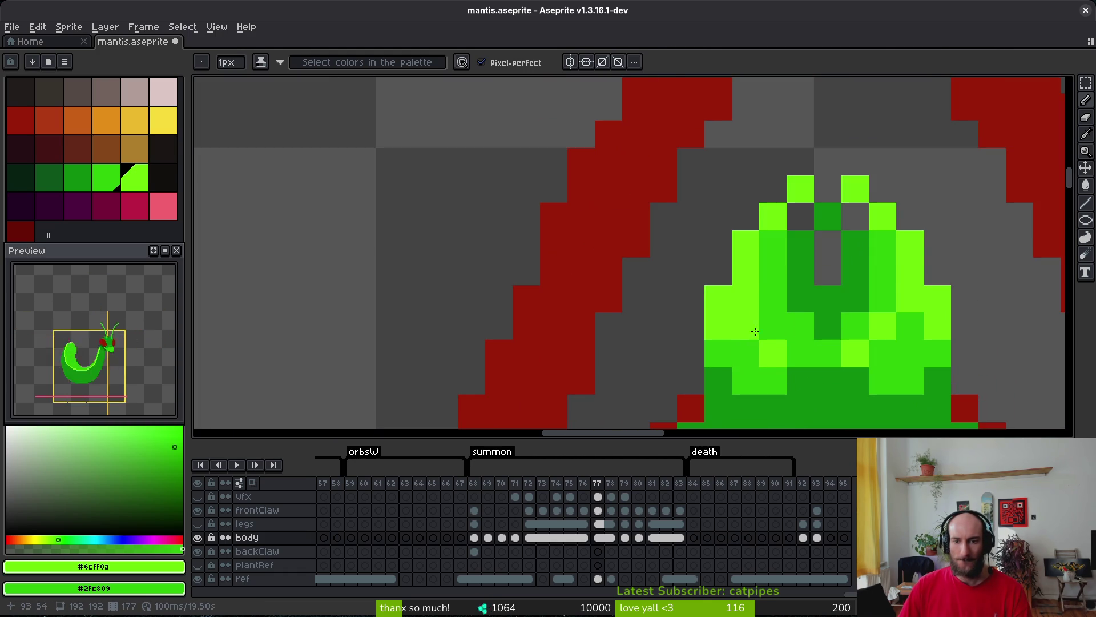
{"action": "left_click", "coordinate": [772, 327]}
{"action": "right_click", "coordinate": [749, 333]}
{"action": "left_click", "coordinate": [800, 355]}
{"action": "left_click", "coordinate": [883, 381]}
{"action": "scroll", "coordinate": [884, 379], "scroll_direction": "down", "scroll_amount": 5}
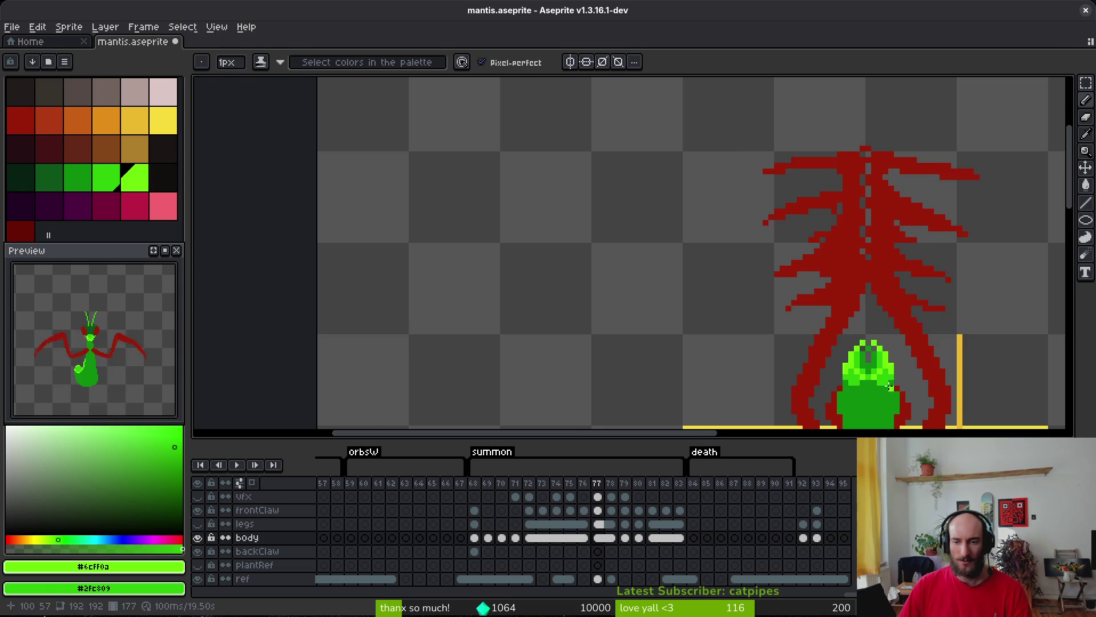
{"action": "scroll", "coordinate": [887, 375], "scroll_direction": "up", "scroll_amount": 4}
{"action": "scroll", "coordinate": [883, 374], "scroll_direction": "down", "scroll_amount": 5}
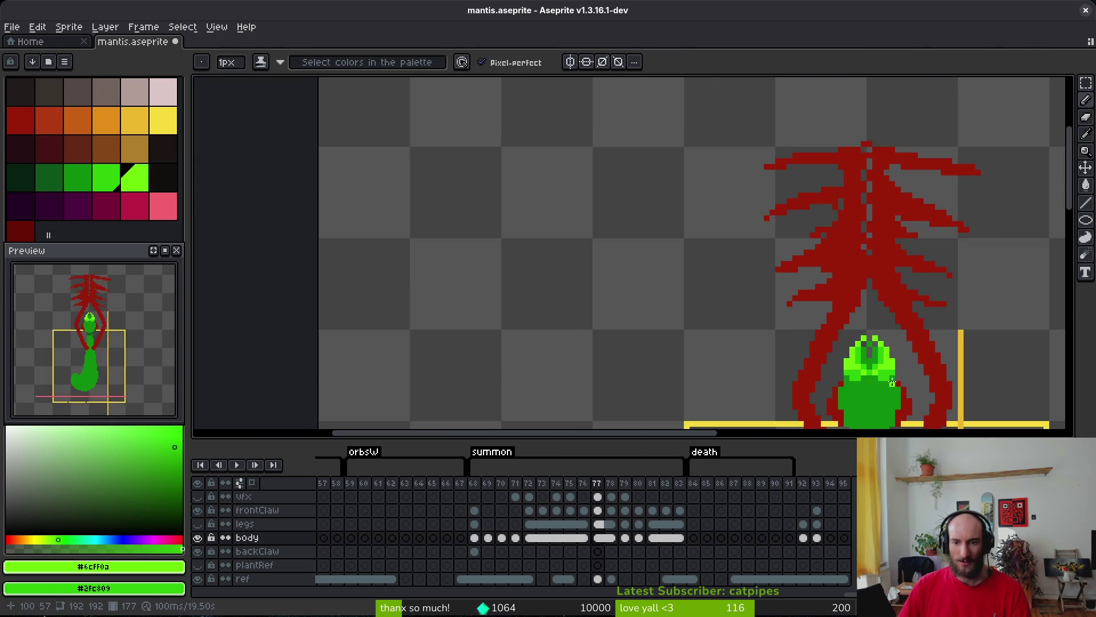
{"action": "scroll", "coordinate": [881, 368], "scroll_direction": "up", "scroll_amount": 4}
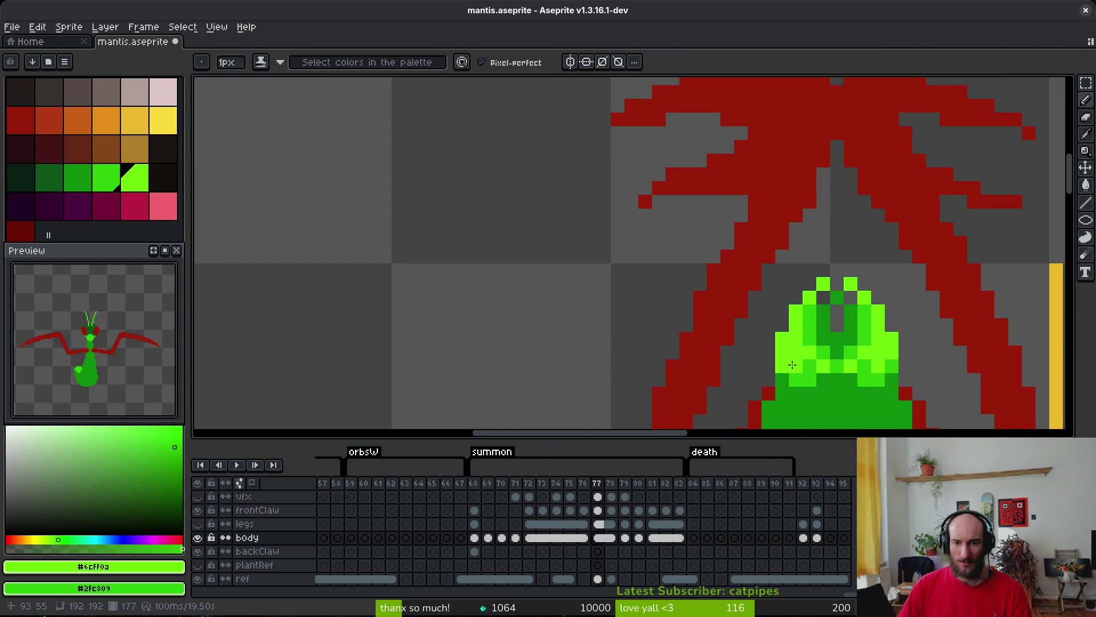
{"action": "scroll", "coordinate": [836, 343], "scroll_direction": "down", "scroll_amount": 5}
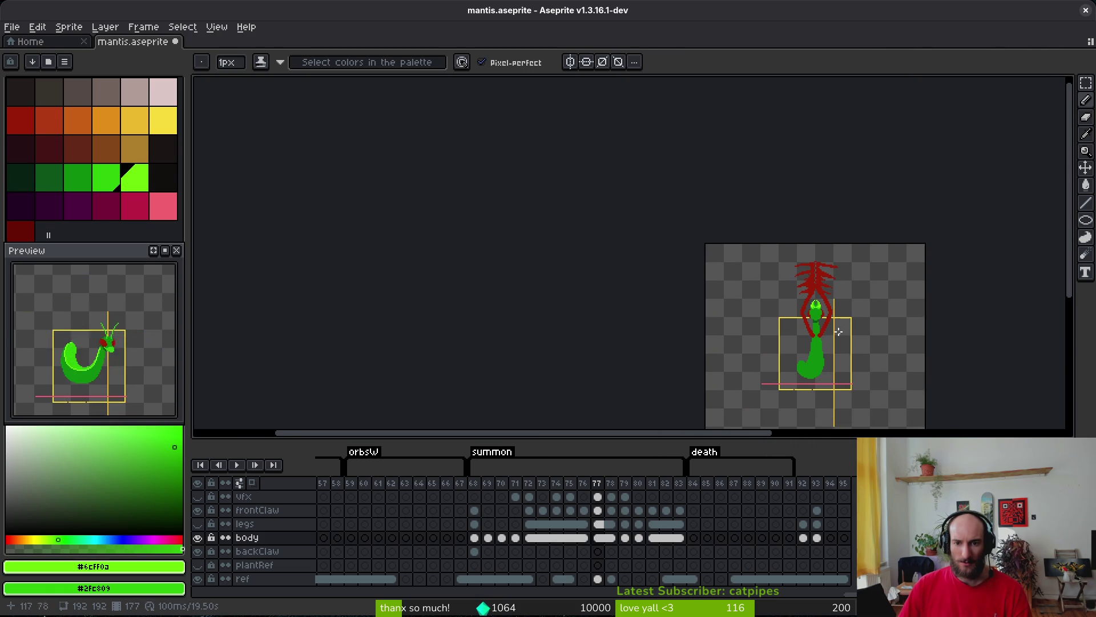
{"action": "scroll", "coordinate": [838, 332], "scroll_direction": "up", "scroll_amount": 4}
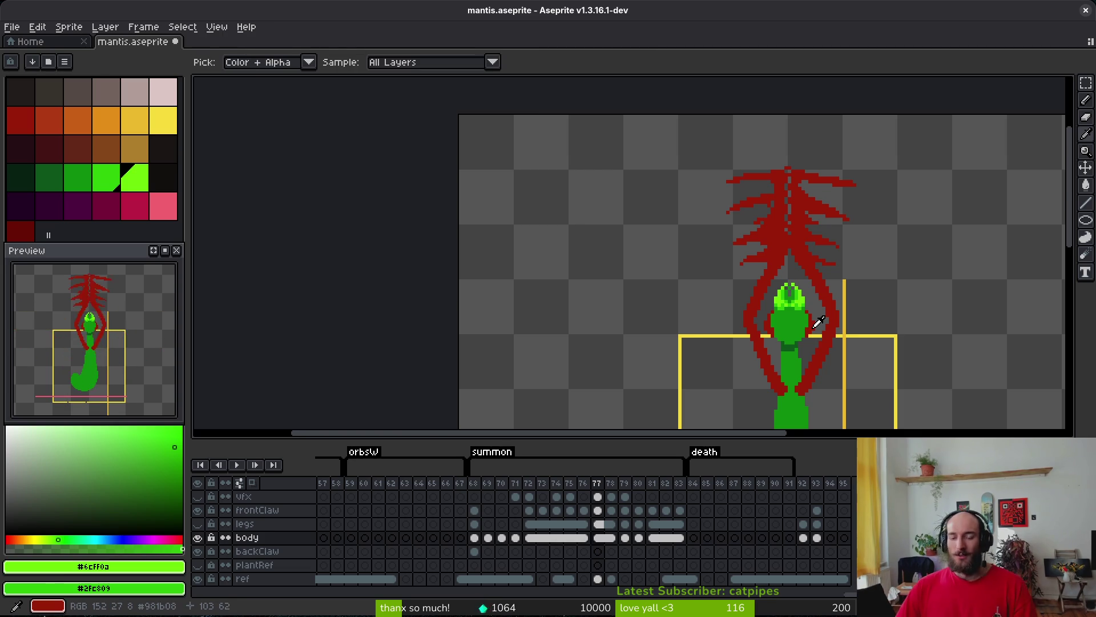
On frame 79, paint light-green rows on the abdomen and darken four pixels.
{"action": "key", "text": "Right"}
{"action": "key", "text": "Right"}
{"action": "scroll", "coordinate": [807, 355], "scroll_direction": "up", "scroll_amount": 3}
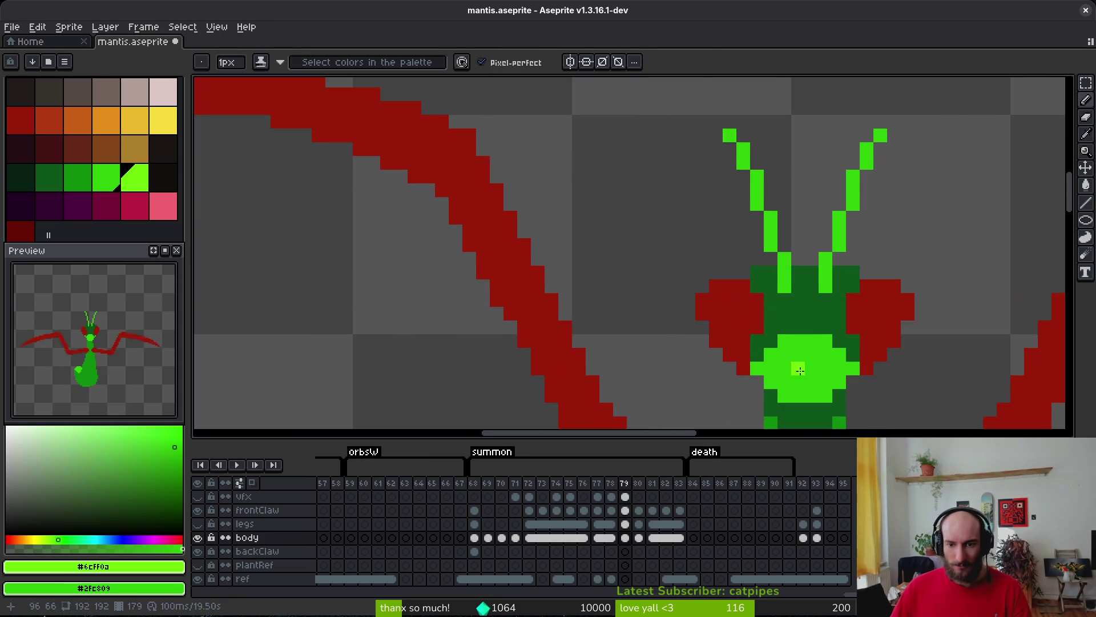
{"action": "mouse_move", "coordinate": [742, 338]}
{"action": "left_mouse_down"}
{"action": "mouse_move", "coordinate": [754, 371]}
{"action": "mouse_move", "coordinate": [881, 365]}
{"action": "mouse_move", "coordinate": [882, 311]}
{"action": "mouse_move", "coordinate": [747, 311]}
{"action": "left_mouse_up"}
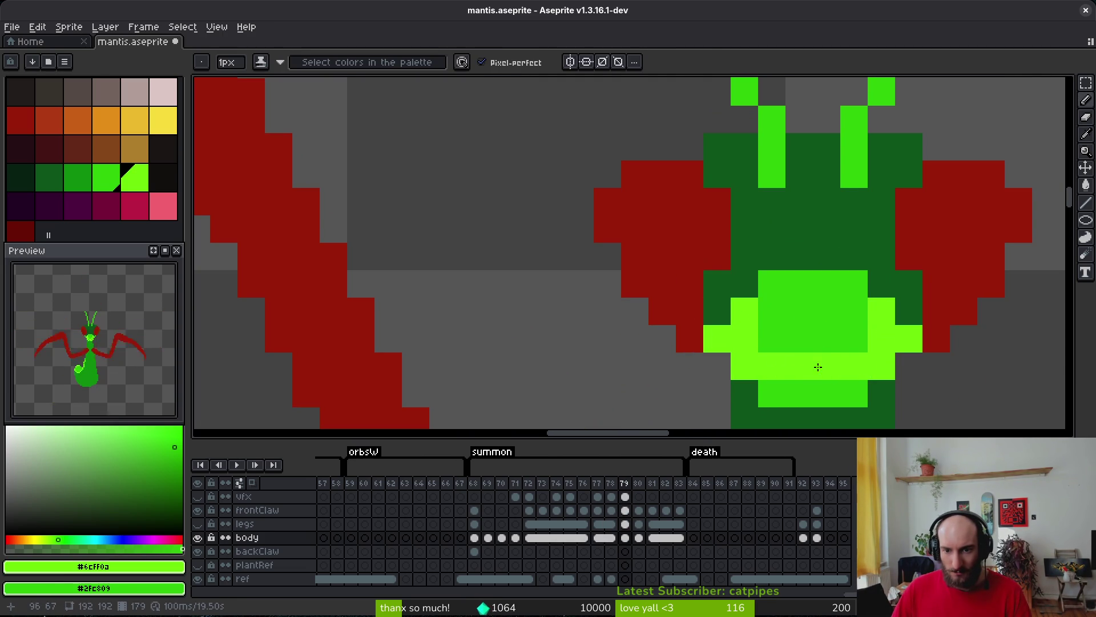
{"action": "left_click", "coordinate": [853, 338]}
{"action": "left_click", "coordinate": [768, 341]}
{"action": "left_click_drag", "start_coordinate": [824, 393], "coordinate": [799, 393]}
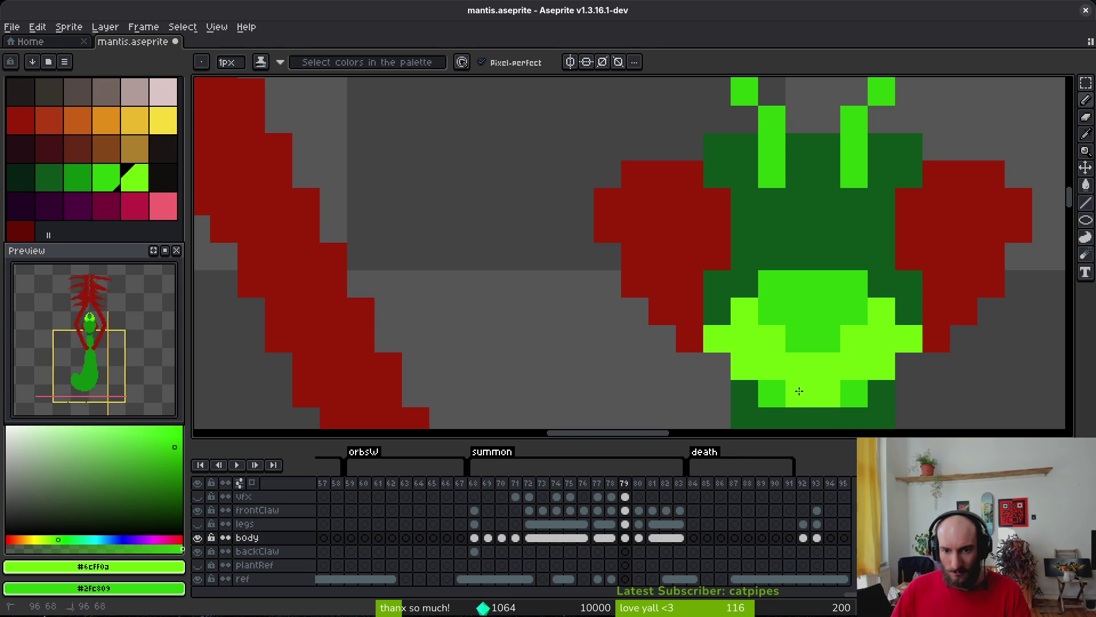
{"action": "scroll", "coordinate": [882, 399], "scroll_direction": "down", "scroll_amount": 6}
{"action": "scroll", "coordinate": [837, 365], "scroll_direction": "up", "scroll_amount": 4}
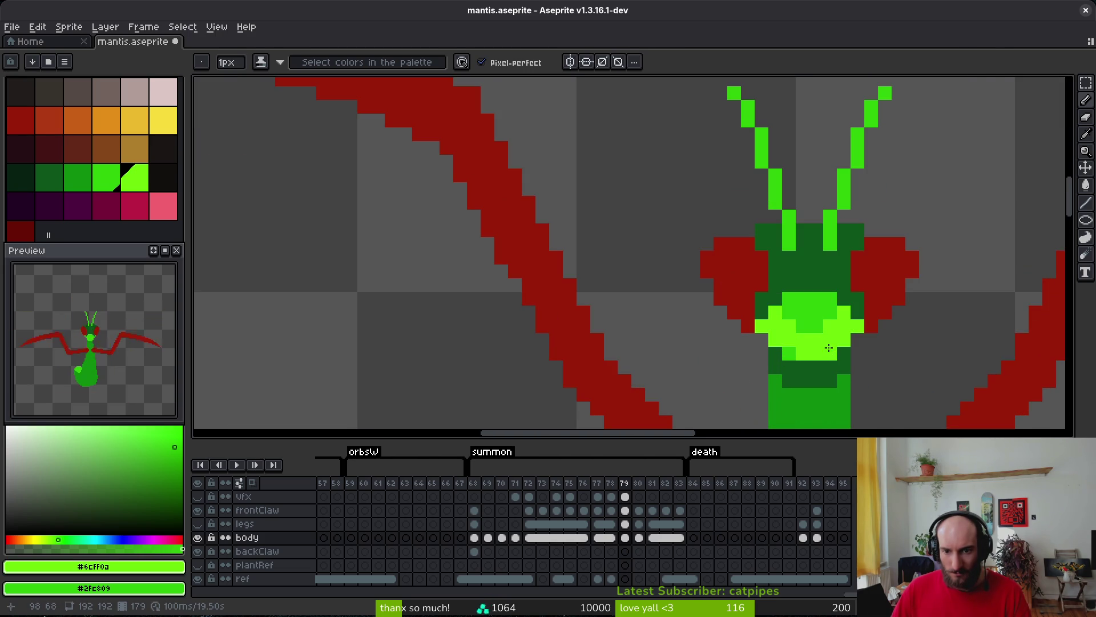
{"action": "right_click", "coordinate": [829, 343]}
{"action": "right_click", "coordinate": [790, 342]}
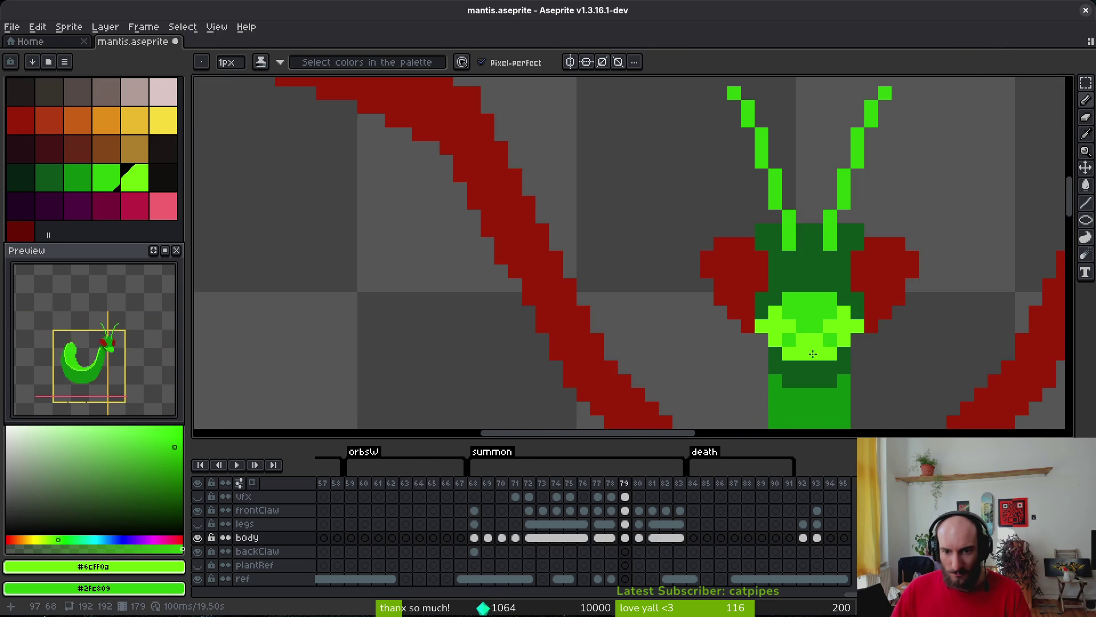
{"action": "right_click", "coordinate": [810, 354]}
{"action": "scroll", "coordinate": [856, 360], "scroll_direction": "down", "scroll_amount": 3}
{"action": "scroll", "coordinate": [858, 360], "scroll_direction": "up", "scroll_amount": 2}
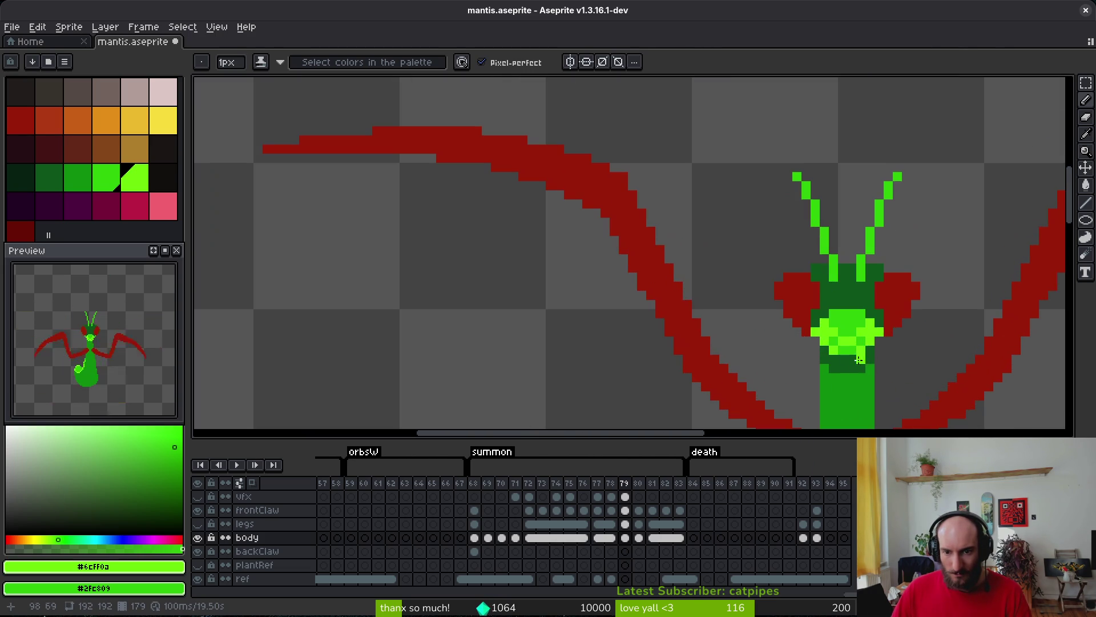
{"action": "scroll", "coordinate": [874, 355], "scroll_direction": "down", "scroll_amount": 5}
{"action": "scroll", "coordinate": [856, 348], "scroll_direction": "up", "scroll_amount": 1}
Step through summon frames 78–83 to compare the claw poses, ending on frame 80.
{"action": "scroll", "coordinate": [839, 343], "scroll_direction": "down", "scroll_amount": 1}
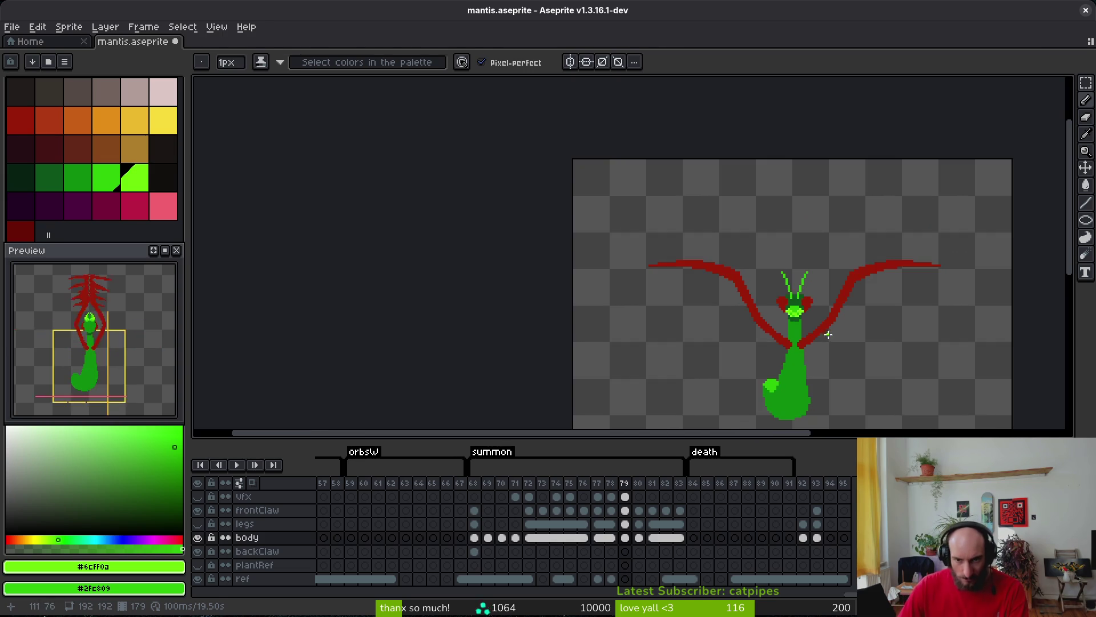
{"action": "key", "text": "Left"}
{"action": "key", "text": "alt"}
{"action": "key", "text": "Right"}
{"action": "key", "text": "Right"}
{"action": "key", "text": "Right"}
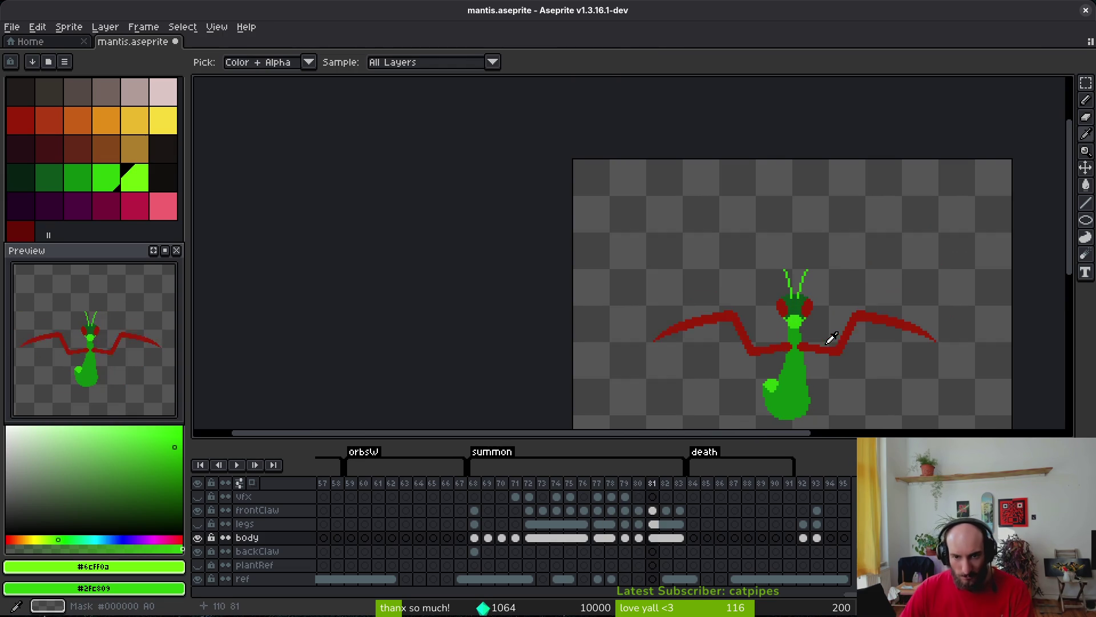
{"action": "key", "text": "Left"}
{"action": "key", "text": "Left"}
{"action": "key", "text": "Left"}
{"action": "key", "text": "Right"}
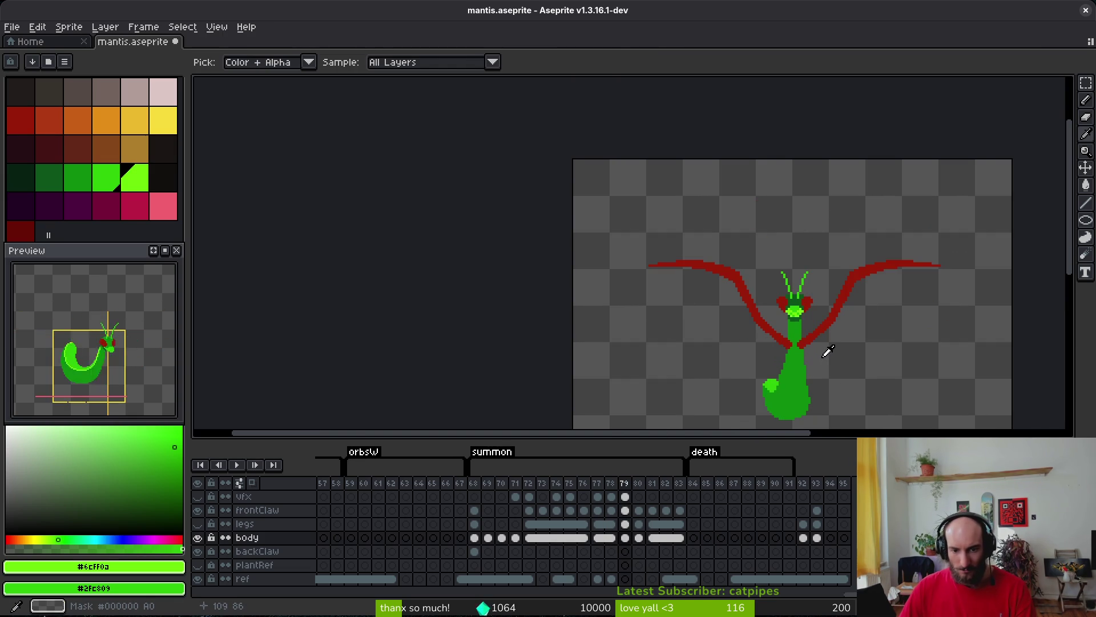
{"action": "key", "text": "Right"}
{"action": "key", "text": "Left"}
{"action": "key", "text": "Right"}
{"action": "key", "text": "Right"}
{"action": "key", "text": "Left"}
{"action": "key", "text": "Left"}
{"action": "key", "text": "Right"}
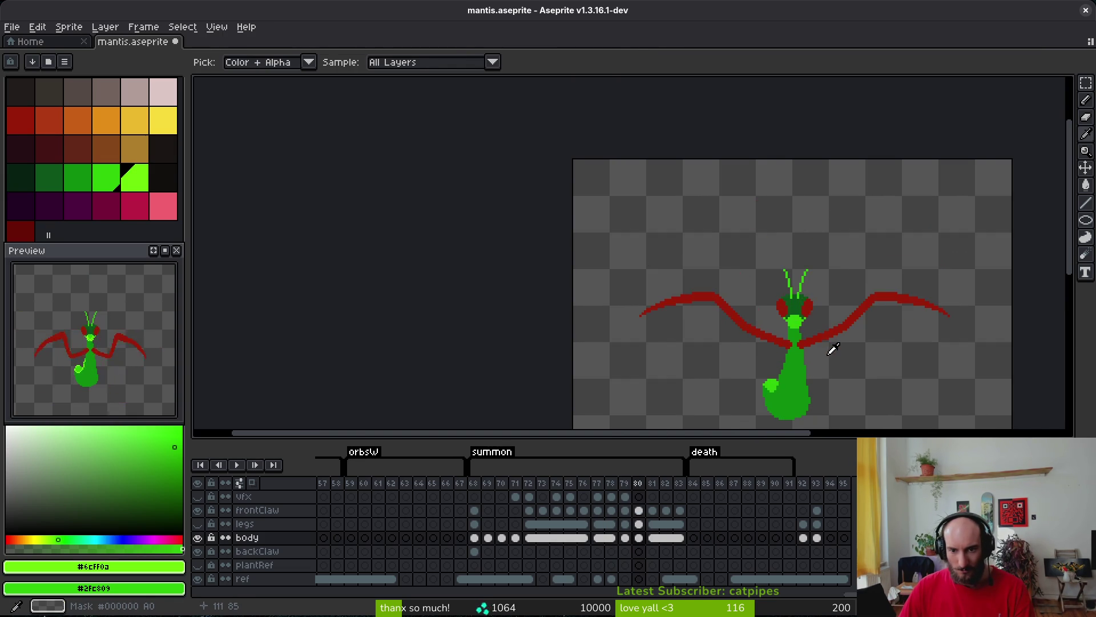
{"action": "scroll", "coordinate": [834, 343], "scroll_direction": "up", "scroll_amount": 3}
{"action": "key", "text": "Right"}
{"action": "key", "text": "Right"}
{"action": "key", "text": "Right"}
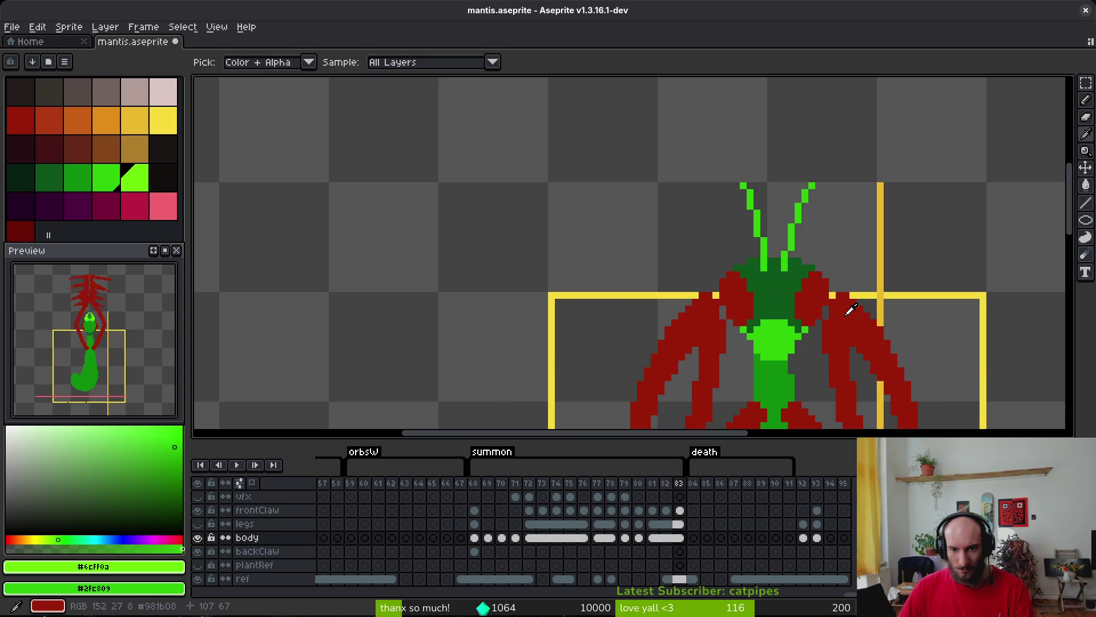
{"action": "key", "text": "Left"}
{"action": "key", "text": "Left"}
{"action": "key", "text": "Left"}
{"action": "key", "text": "Right"}
{"action": "key", "text": "Left"}
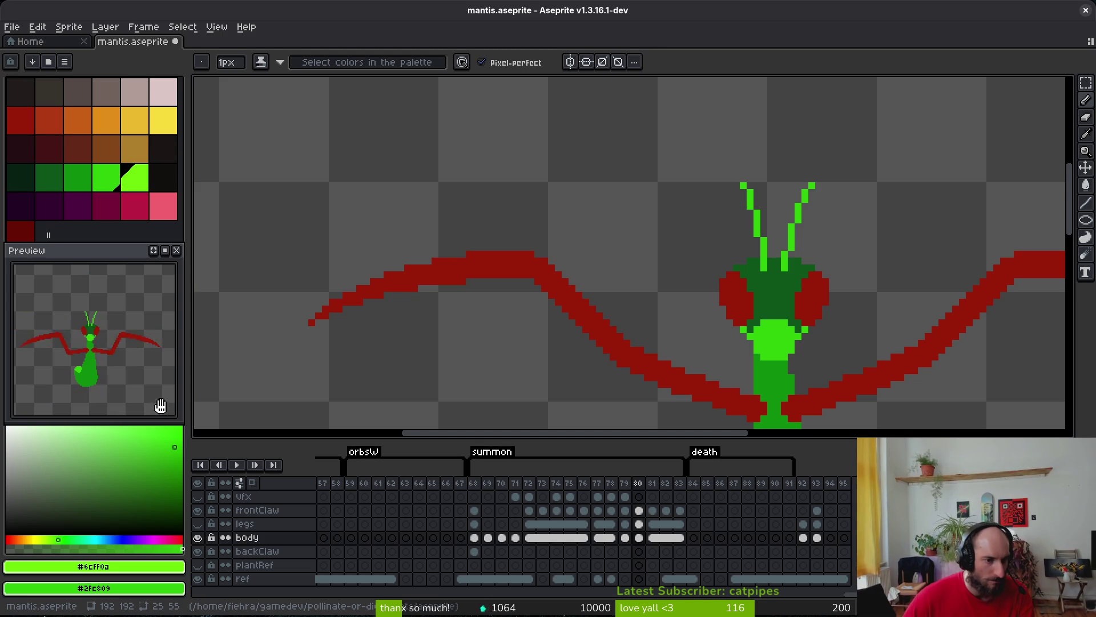
Turn on the vfx layer and review frames 76–79 with the effects showing.
{"action": "left_click_drag", "start_coordinate": [161, 405], "coordinate": [164, 422]}
{"action": "left_click", "coordinate": [198, 500]}
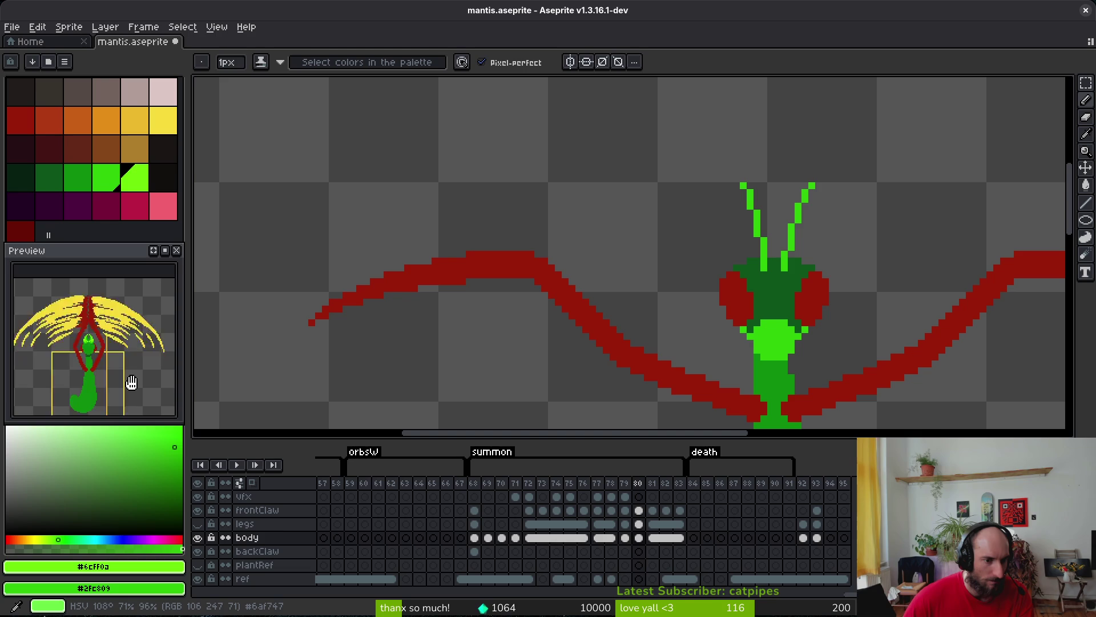
{"action": "scroll", "coordinate": [514, 320], "scroll_direction": "right", "scroll_amount": 1}
{"action": "key", "text": "Left"}
{"action": "key", "text": "Left"}
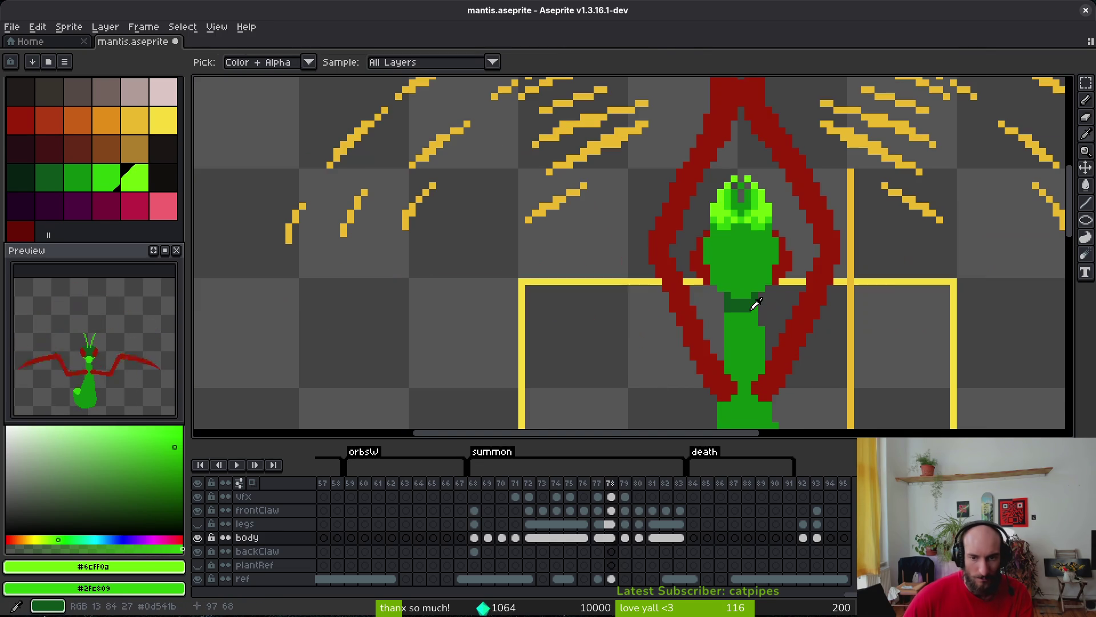
{"action": "scroll", "coordinate": [756, 304], "scroll_direction": "down", "scroll_amount": 2}
{"action": "key", "text": "Left"}
{"action": "key", "text": "Left"}
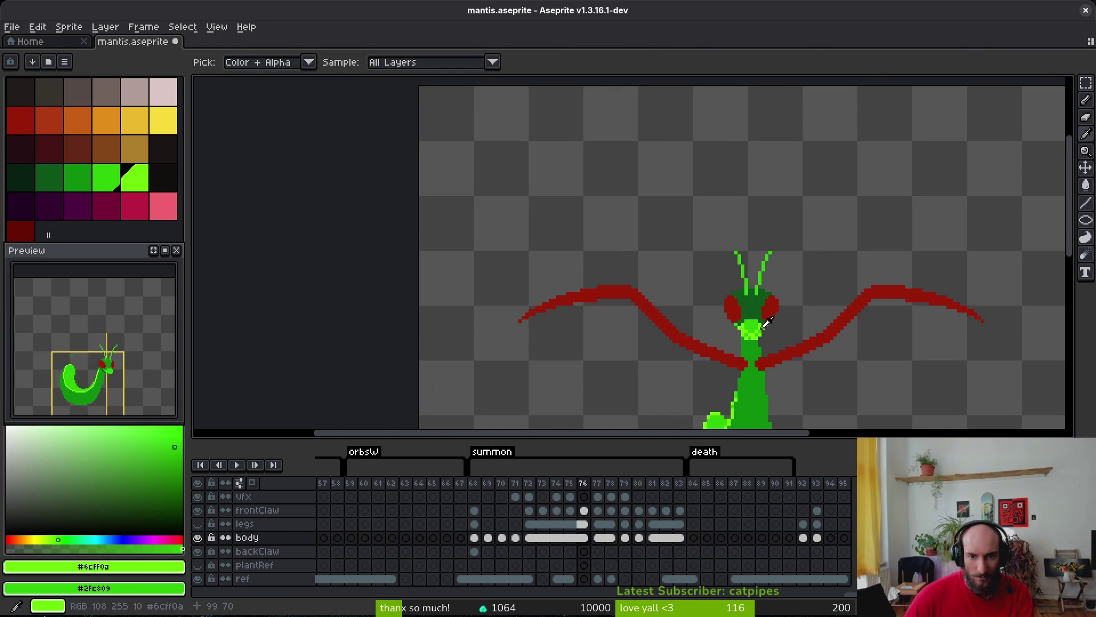
{"action": "key", "text": "Right"}
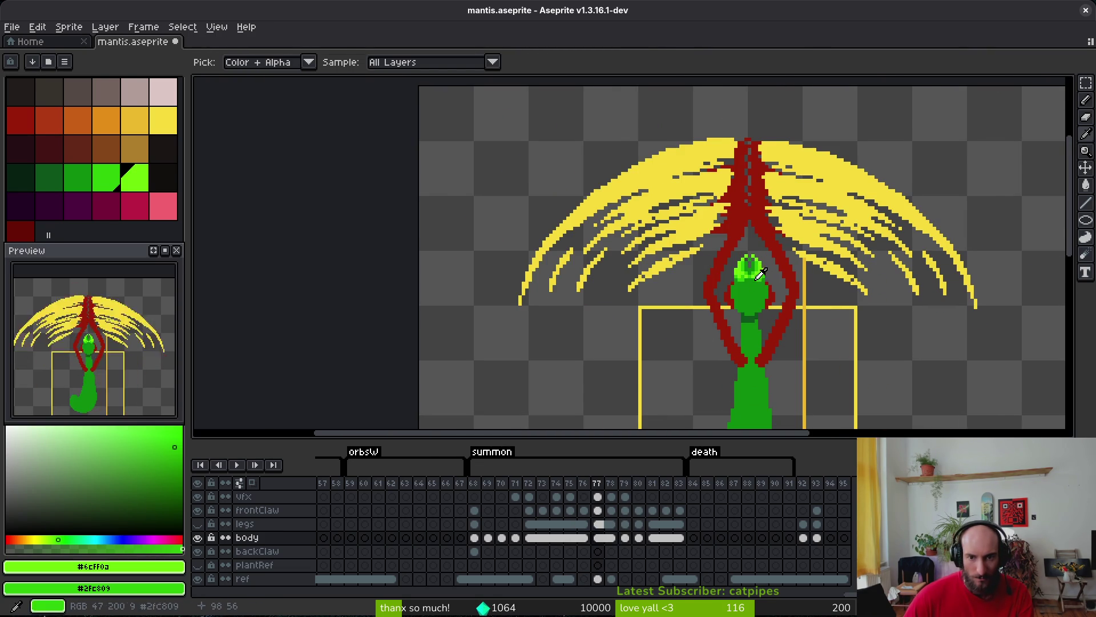
{"action": "scroll", "coordinate": [672, 264], "scroll_direction": "right", "scroll_amount": 1}
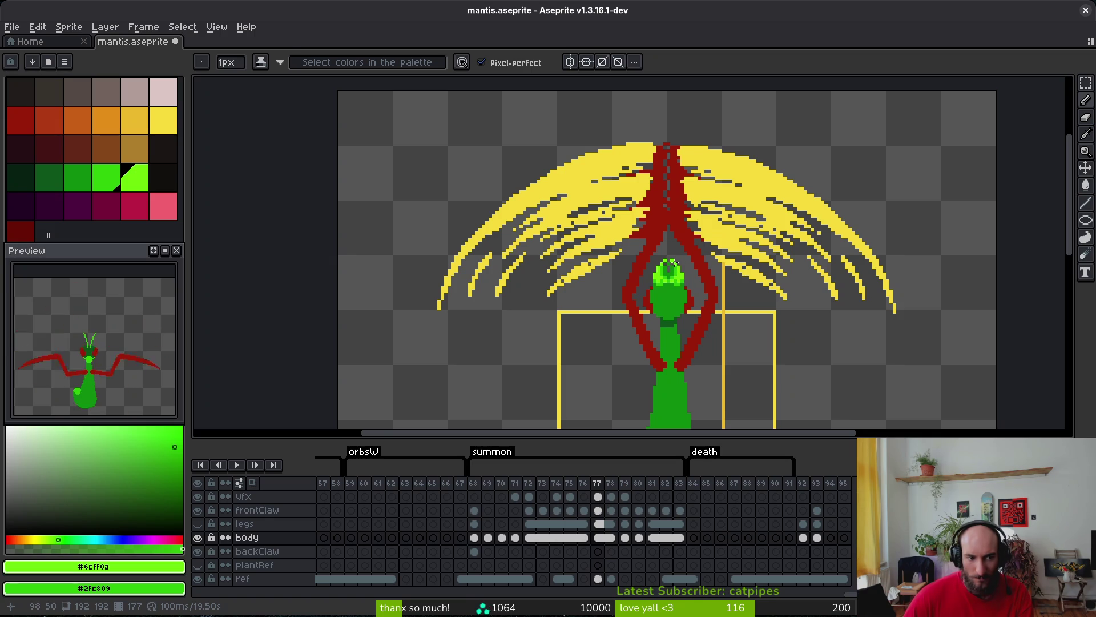
{"action": "key", "text": "i"}
{"action": "key", "text": "Right"}
{"action": "key", "text": "Right"}
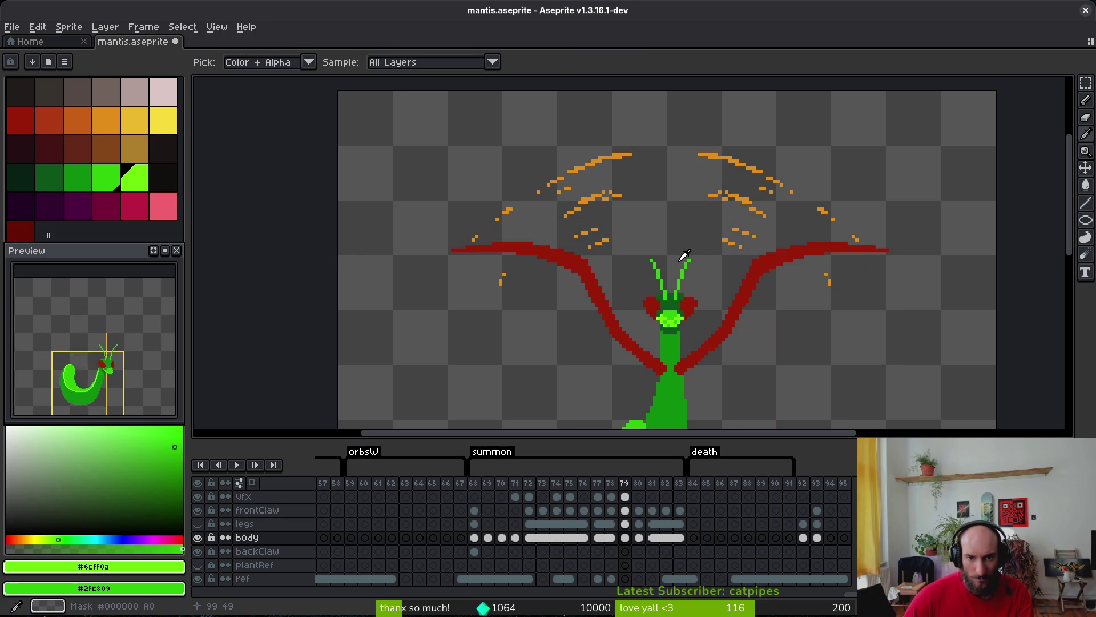
{"action": "key", "text": "Right"}
{"action": "key", "text": "Left"}
{"action": "key", "text": "Left"}
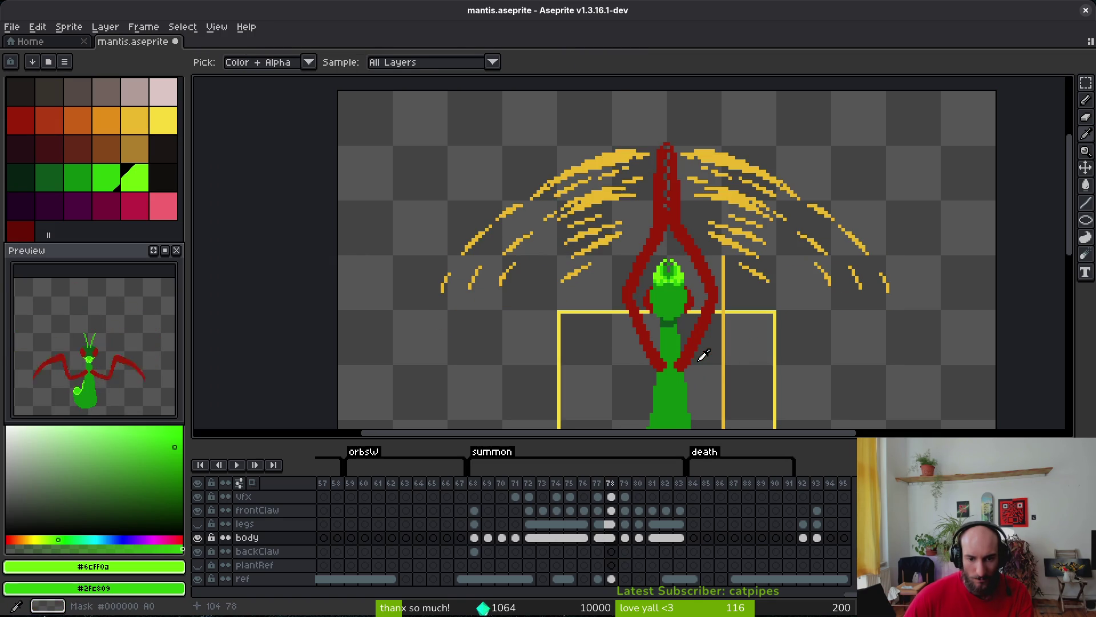
{"action": "key", "text": "b"}
{"action": "key", "text": "i"}
{"action": "key", "text": "Right"}
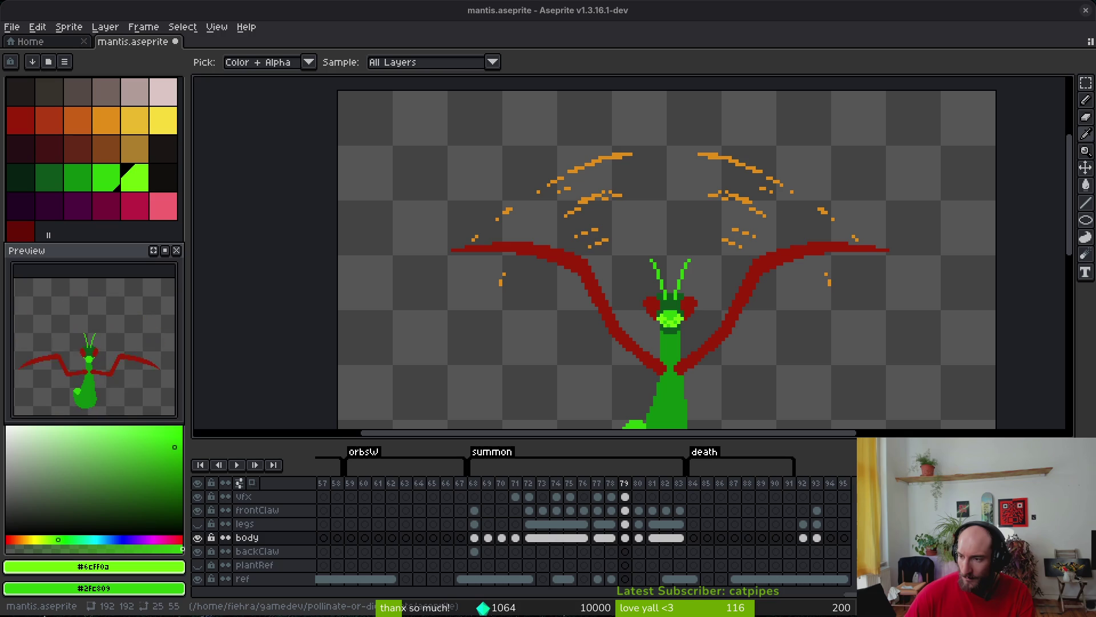
Recentre the mantis, compare frames 79 and 80, and sample the body's #2fc809 green.
{"action": "key", "text": "b"}
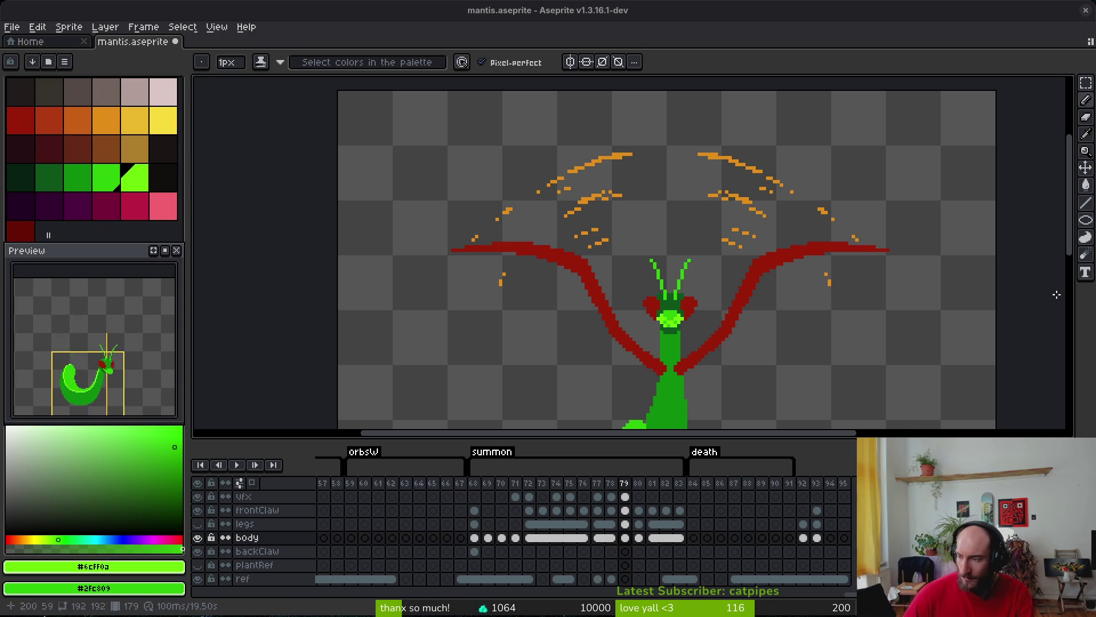
{"action": "mouse_move", "coordinate": [678, 330]}
{"action": "left_mouse_down"}
{"action": "mouse_move", "coordinate": [648, 304]}
{"action": "mouse_move", "coordinate": [634, 257]}
{"action": "left_mouse_up"}
{"action": "key", "text": "alt"}
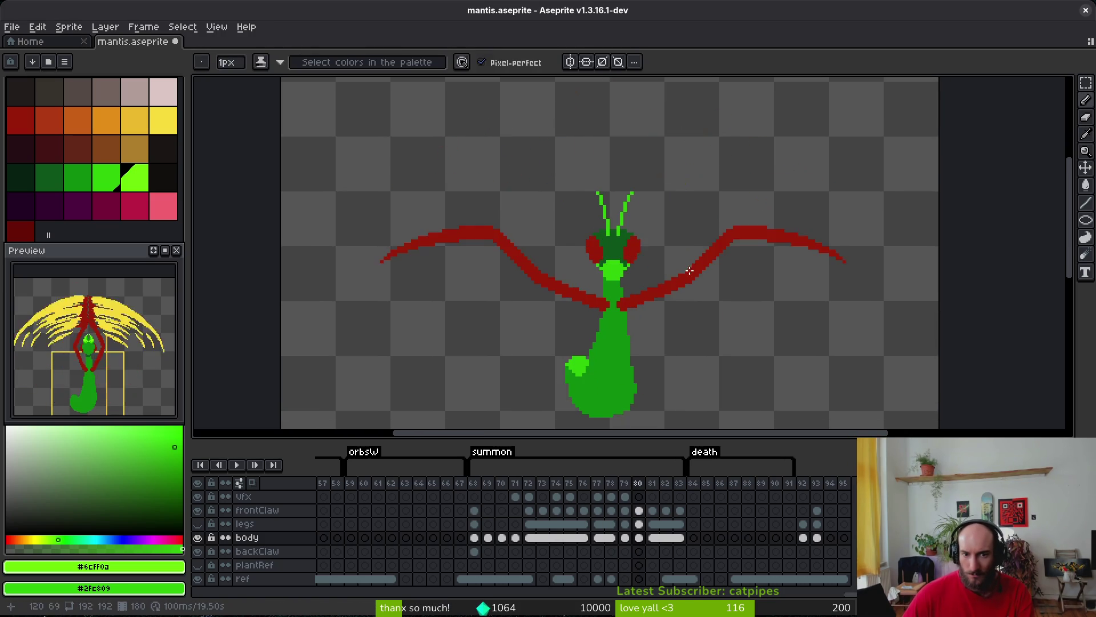
{"action": "scroll", "coordinate": [639, 280], "scroll_direction": "right", "scroll_amount": 2}
{"action": "key", "text": "Right"}
{"action": "key", "text": "Left"}
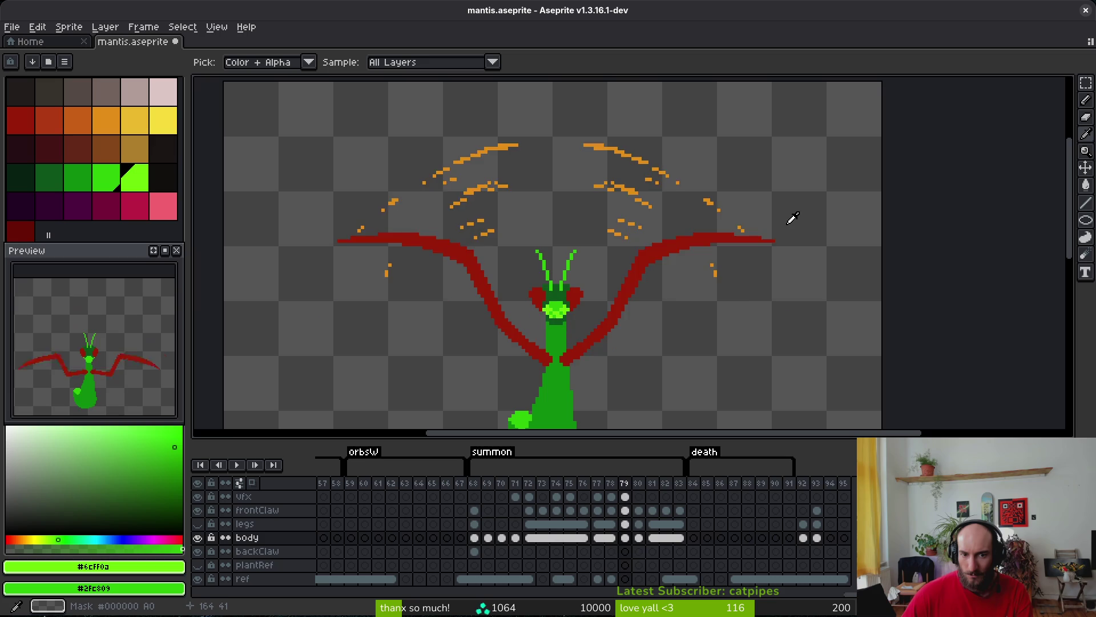
{"action": "key", "text": "Right"}
{"action": "key", "text": "Left"}
{"action": "key", "text": "Right"}
{"action": "scroll", "coordinate": [581, 288], "scroll_direction": "up", "scroll_amount": 1}
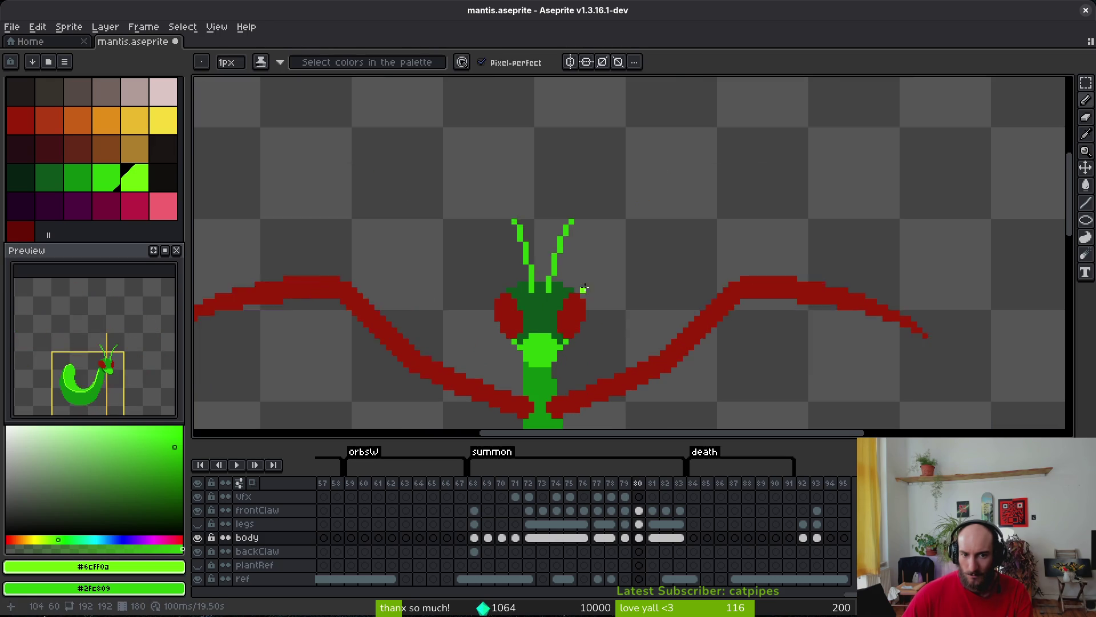
{"action": "key", "text": "Left"}
{"action": "key", "text": "Right"}
{"action": "scroll", "coordinate": [568, 273], "scroll_direction": "up", "scroll_amount": 2}
{"action": "key", "text": "alt"}
{"action": "left_click", "coordinate": [536, 261], "text": "alt"}
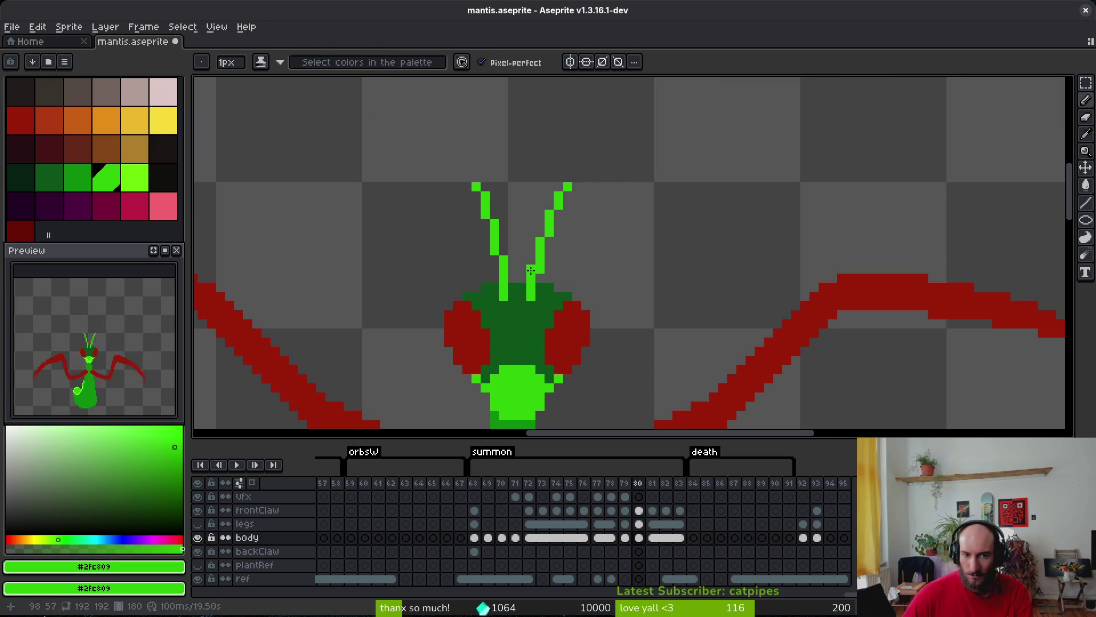
Save mantis.aseprite, then flip through frames 79–81 comparing lowered and raised claws.
{"action": "key", "text": "ctrl+s"}
{"action": "scroll", "coordinate": [578, 269], "scroll_direction": "down", "scroll_amount": 4}
{"action": "key", "text": "Left"}
{"action": "key", "text": "Right"}
{"action": "key", "text": "alt"}
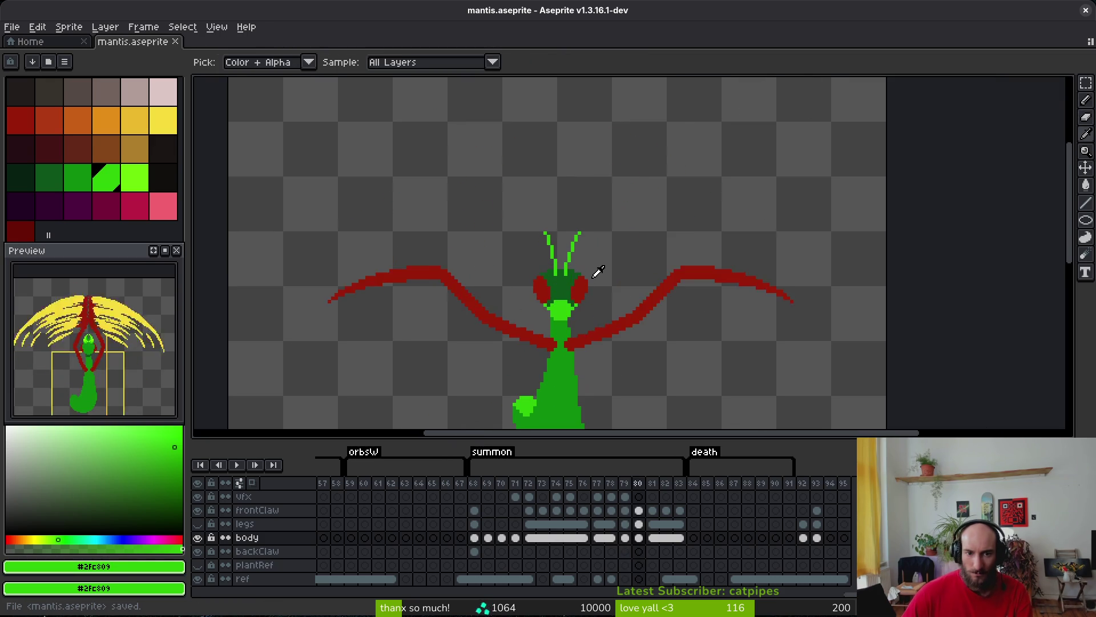
{"action": "key", "text": "Left"}
{"action": "key", "text": "Right"}
{"action": "key", "text": "Right"}
{"action": "key", "text": "Left"}
{"action": "key", "text": "Left"}
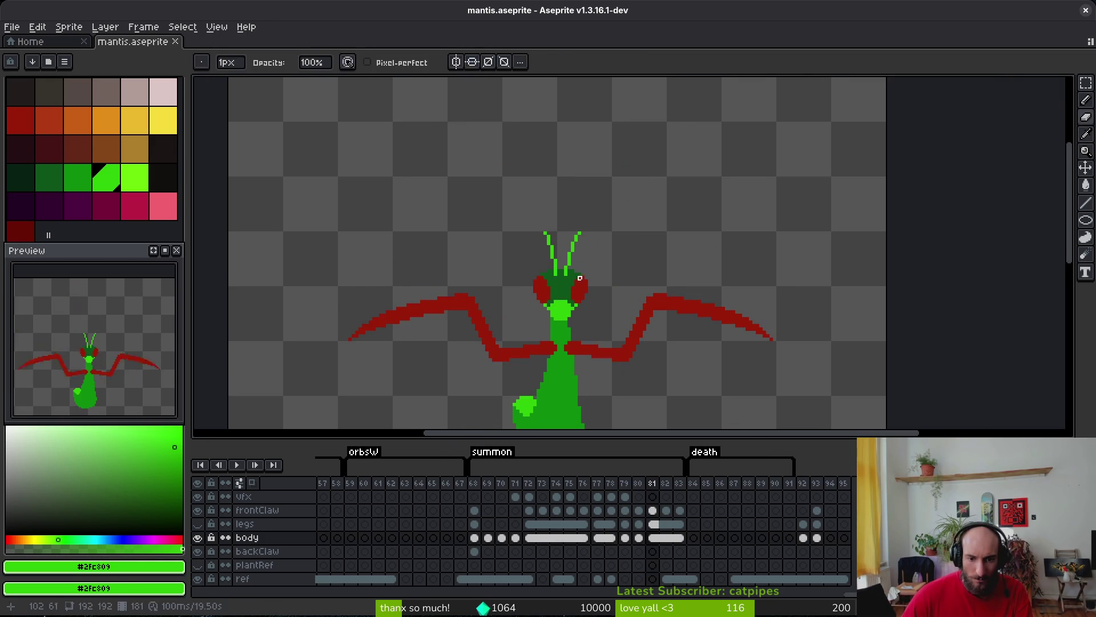
{"action": "key", "text": "Right"}
{"action": "key", "text": "Left"}
{"action": "key", "text": "Right"}
{"action": "key", "text": "Right"}
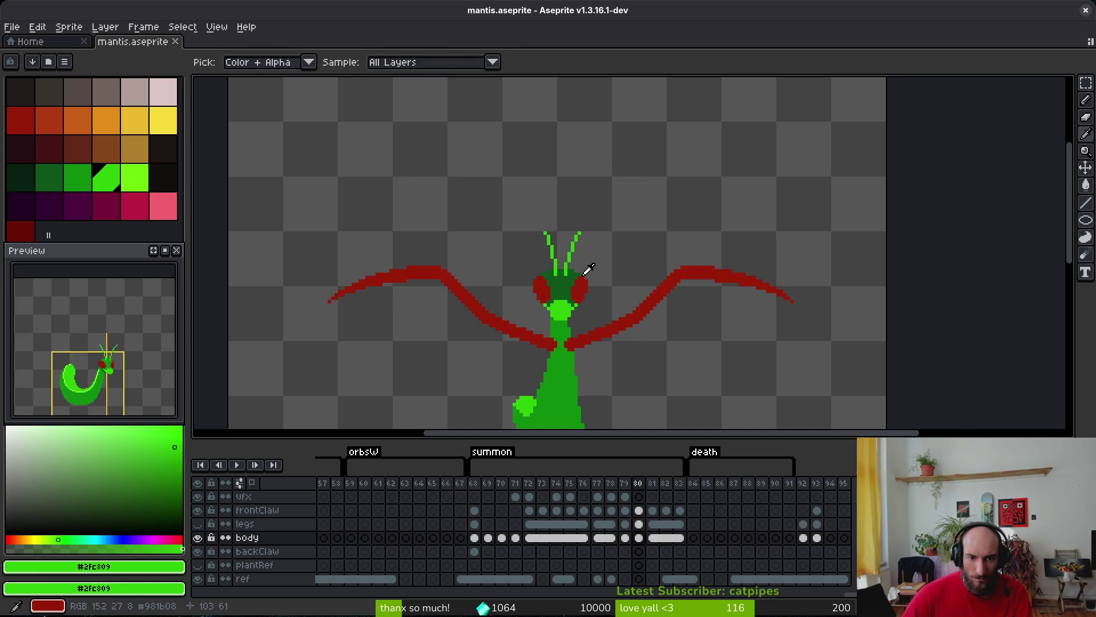
{"action": "key", "text": "alt"}
{"action": "key", "text": "Right"}
{"action": "key", "text": "Right"}
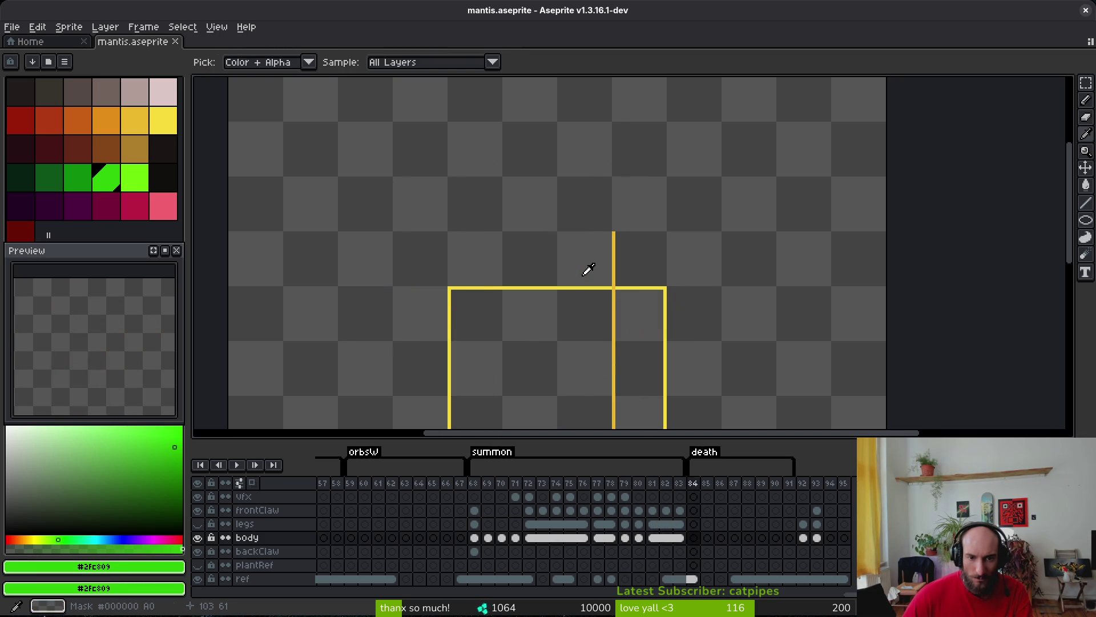
{"action": "key", "text": "Left"}
{"action": "key", "text": "Left"}
{"action": "key", "text": "Left"}
{"action": "key", "text": "Right"}
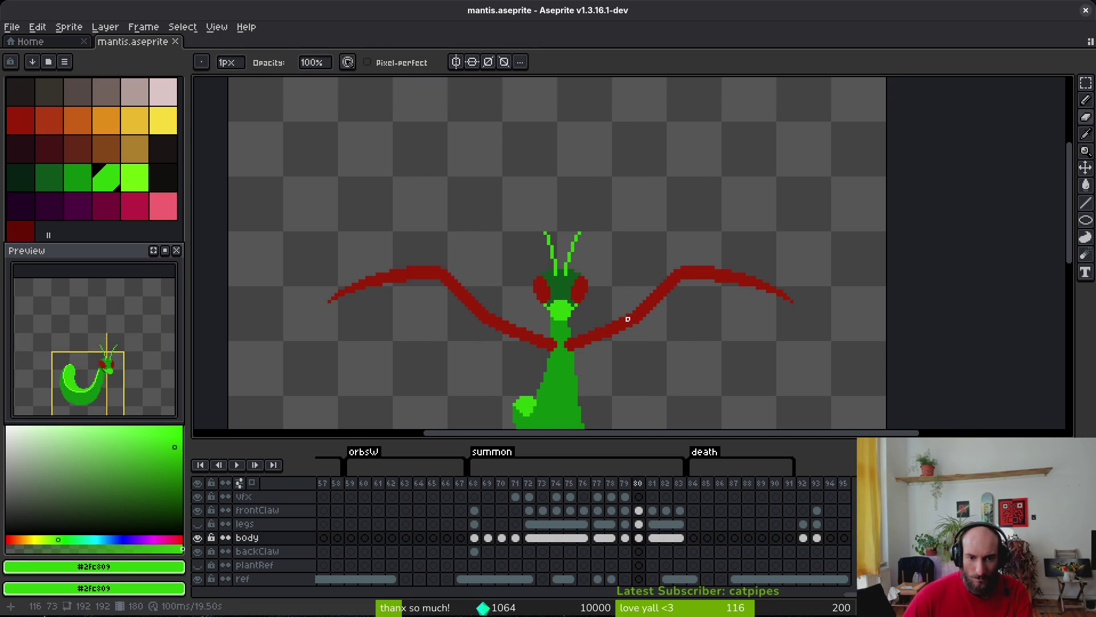
{"action": "key", "text": "Left"}
{"action": "scroll", "coordinate": [629, 313], "scroll_direction": "down", "scroll_amount": 2}
{"action": "key", "text": "Right"}
{"action": "key", "text": "Left"}
{"action": "key", "text": "Right"}
{"action": "key", "text": "Left"}
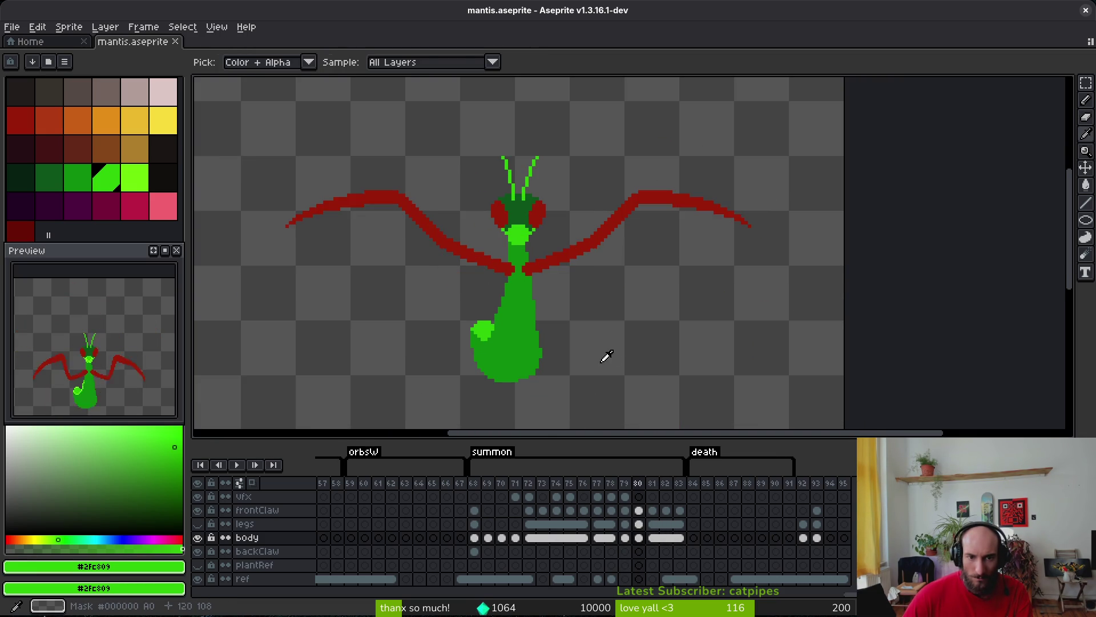
{"action": "key", "text": "Right"}
{"action": "key", "text": "Left"}
Select the legs and body cels around frames 80–81 and save mantis.aseprite.
{"action": "left_click_drag", "start_coordinate": [657, 536], "coordinate": [639, 523]}
{"action": "left_click", "coordinate": [651, 538]}
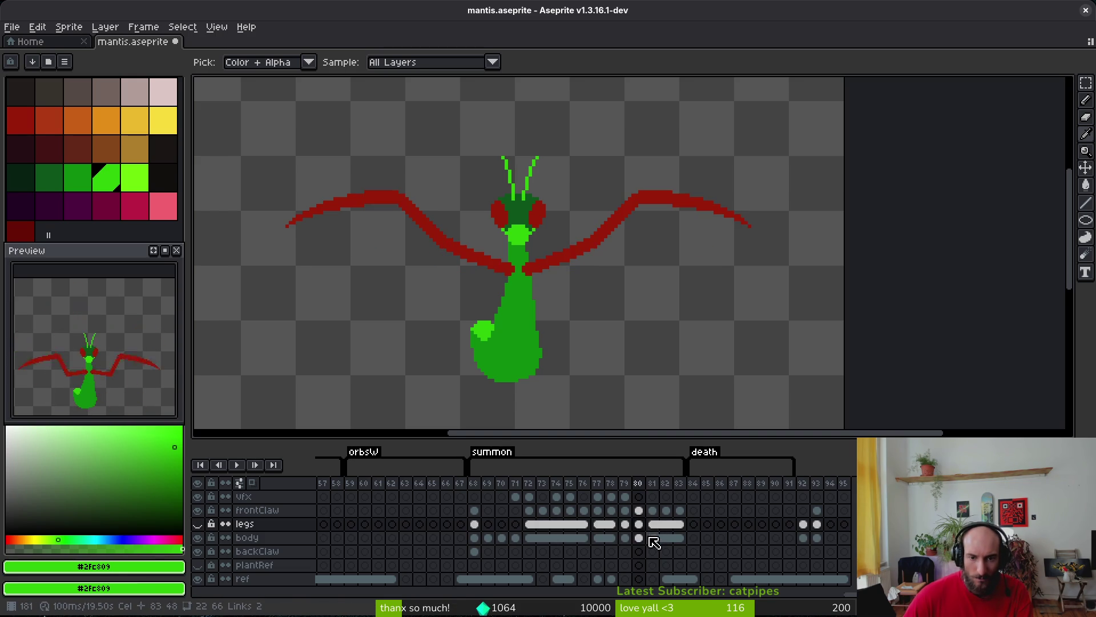
{"action": "left_click", "coordinate": [651, 538]}
{"action": "right_click", "coordinate": [707, 522]}
{"action": "left_click", "coordinate": [685, 577]}
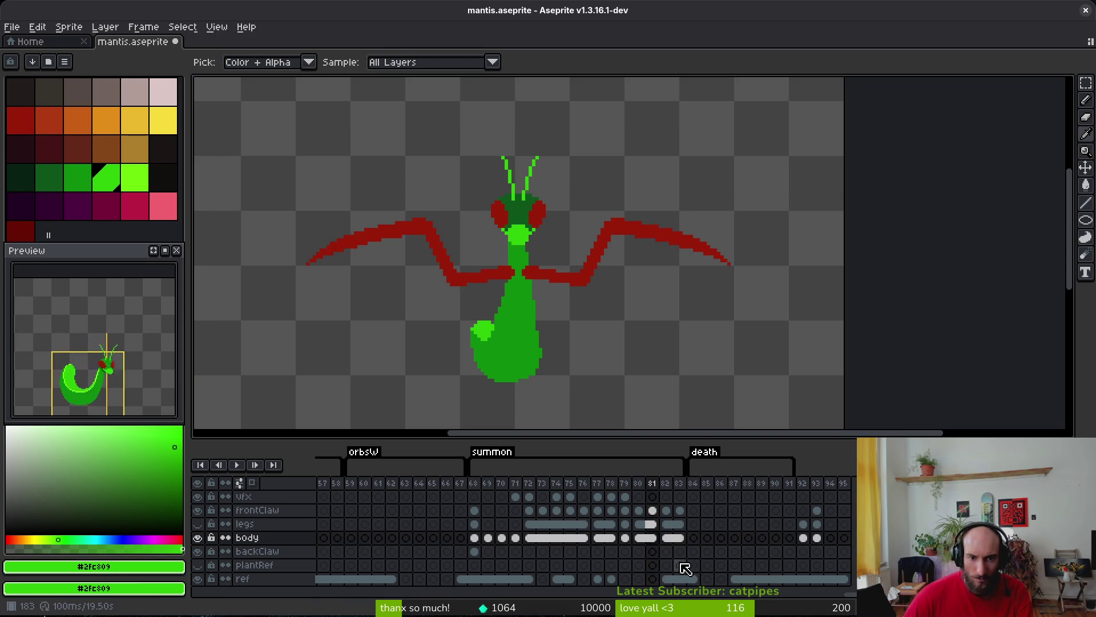
{"action": "key", "text": "ctrl+s"}
Link the legs and body cels across frames 80–83, then across frames 72–83.
{"action": "left_click_drag", "start_coordinate": [640, 524], "coordinate": [680, 537]}
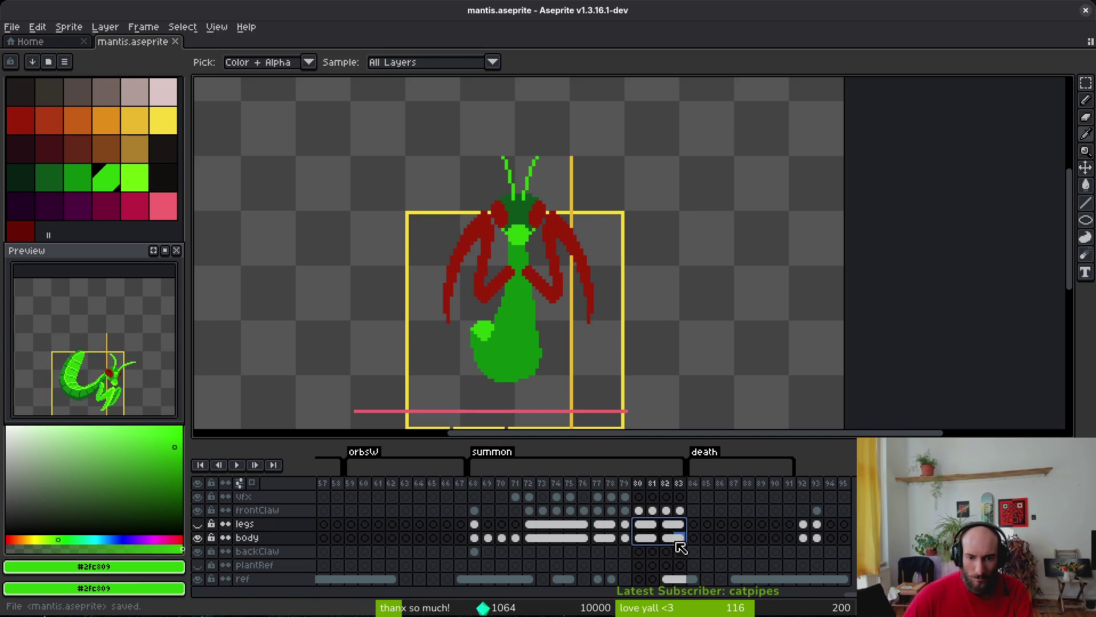
{"action": "right_click", "coordinate": [642, 522]}
{"action": "left_click", "coordinate": [658, 576]}
{"action": "left_click_drag", "start_coordinate": [528, 524], "coordinate": [594, 547]}
{"action": "left_click", "coordinate": [610, 547]}
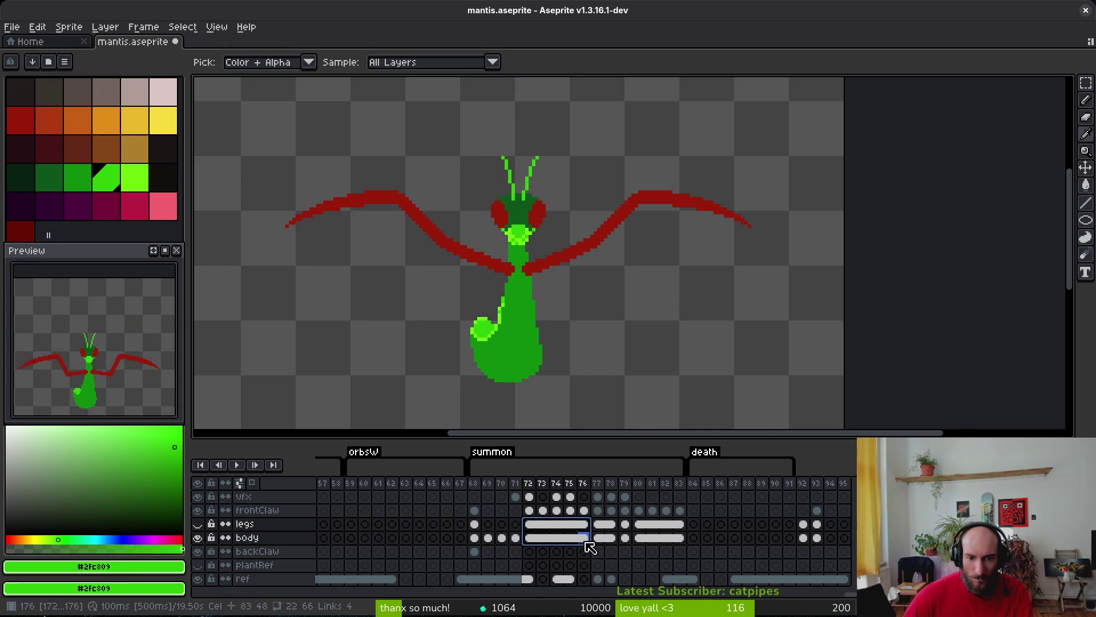
{"action": "mouse_move", "coordinate": [646, 531]}
{"action": "left_mouse_down"}
{"action": "mouse_move", "coordinate": [686, 545]}
{"action": "mouse_move", "coordinate": [676, 542]}
{"action": "left_mouse_up"}
{"action": "right_click", "coordinate": [647, 529]}
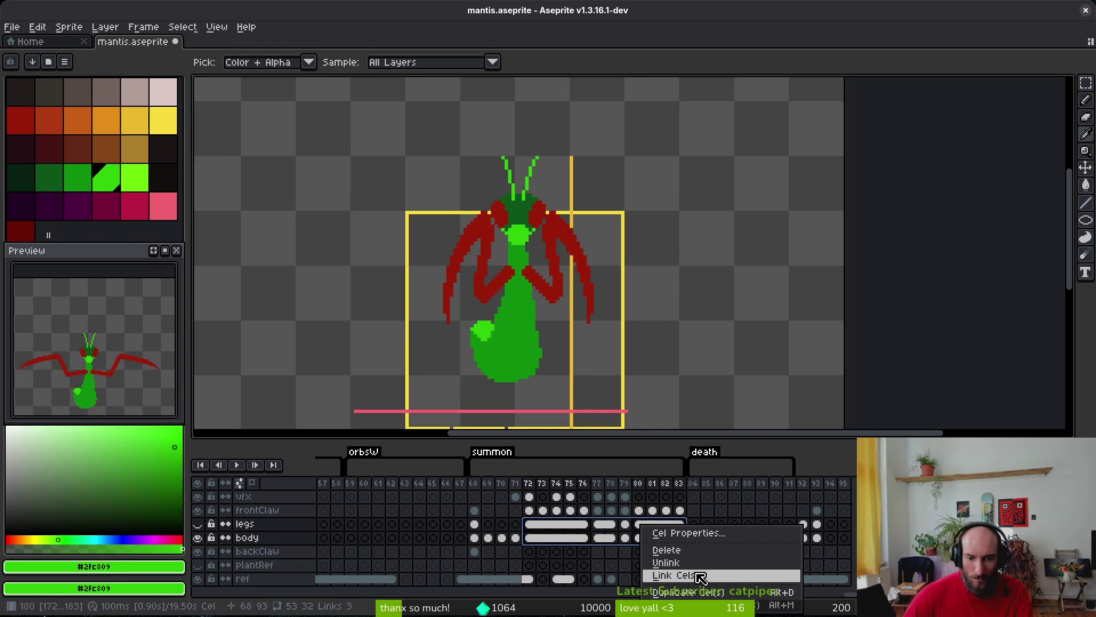
{"action": "left_click", "coordinate": [701, 575]}
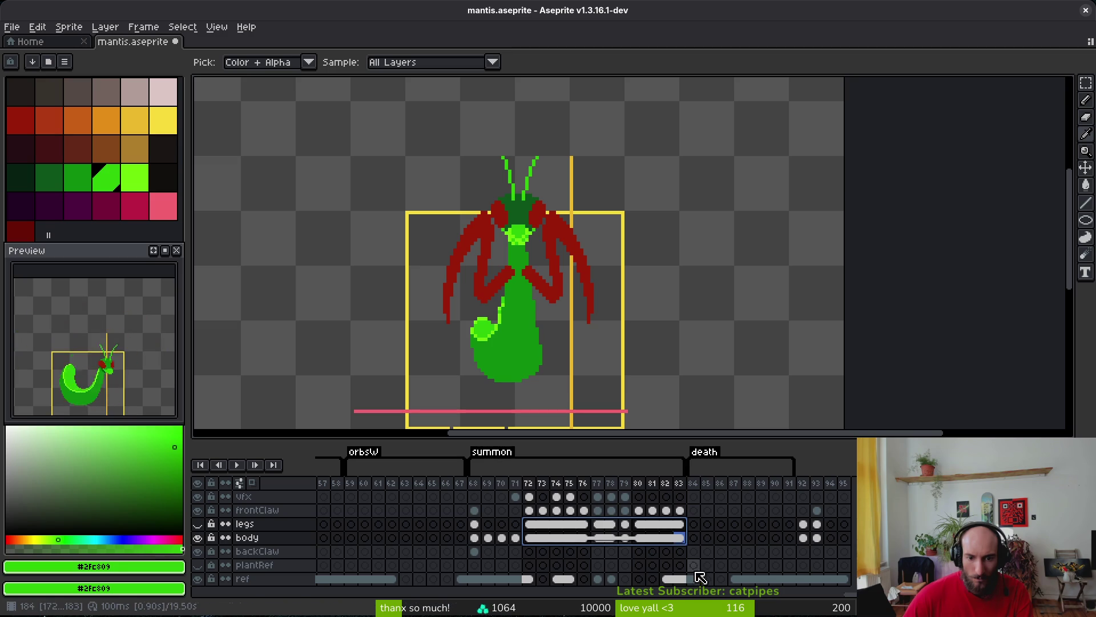
Undo the cel linking and the last eraser stroke, then save mantis.aseprite.
{"action": "left_click", "coordinate": [647, 528]}
{"action": "left_click", "coordinate": [579, 524]}
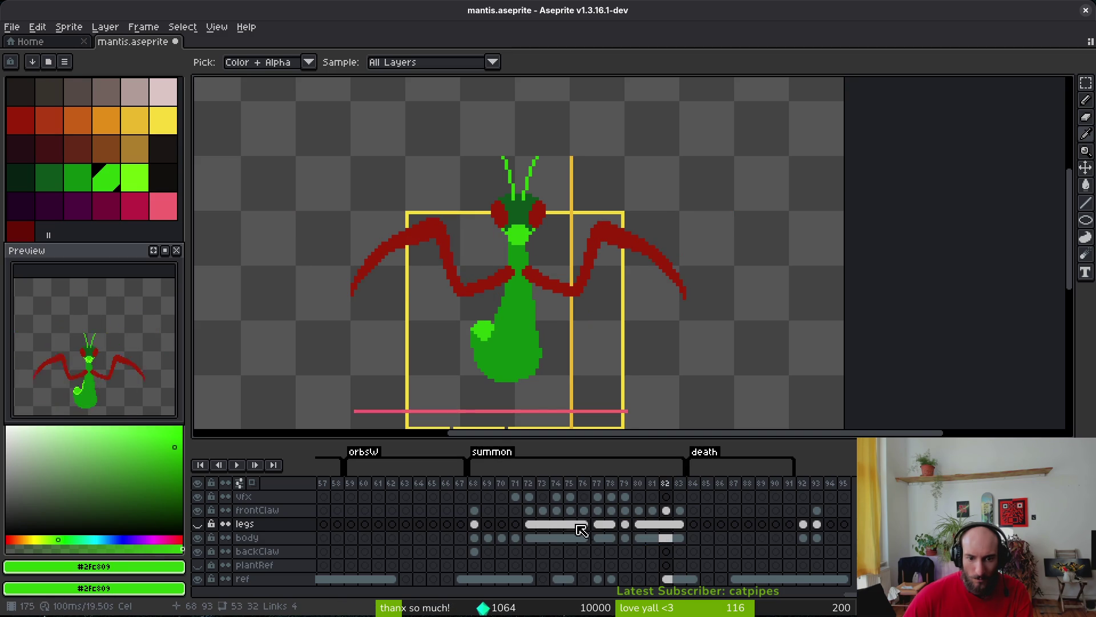
{"action": "left_click", "coordinate": [543, 524]}
{"action": "left_click_drag", "start_coordinate": [529, 524], "coordinate": [556, 538]}
{"action": "key", "text": "ctrl+z"}
{"action": "key", "text": "ctrl+z"}
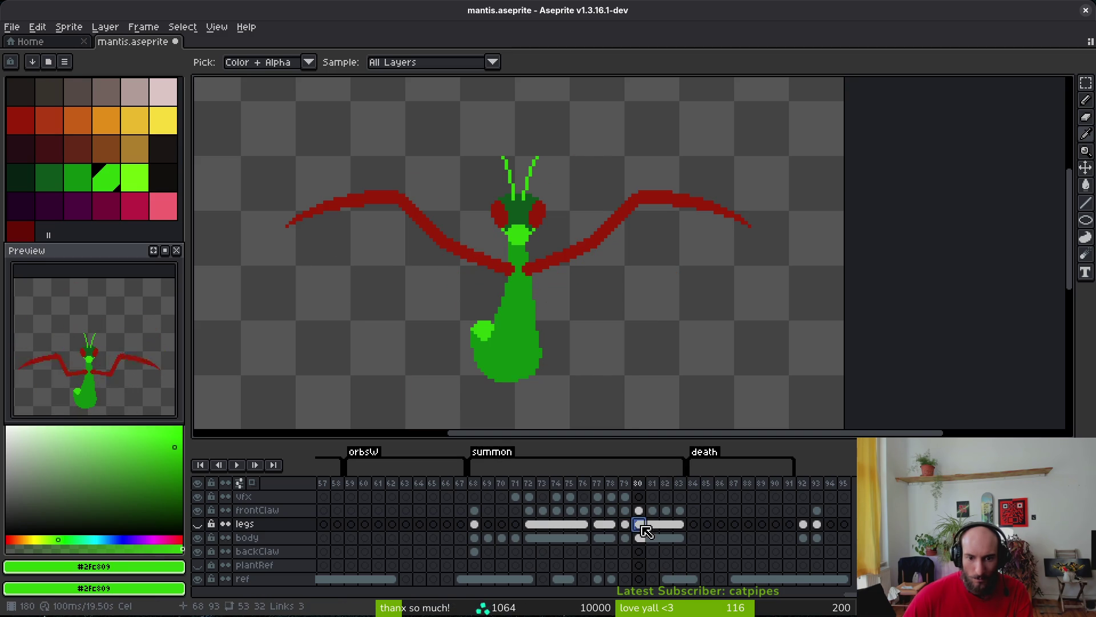
{"action": "key", "text": "ctrl+z"}
{"action": "key", "text": "ctrl+z"}
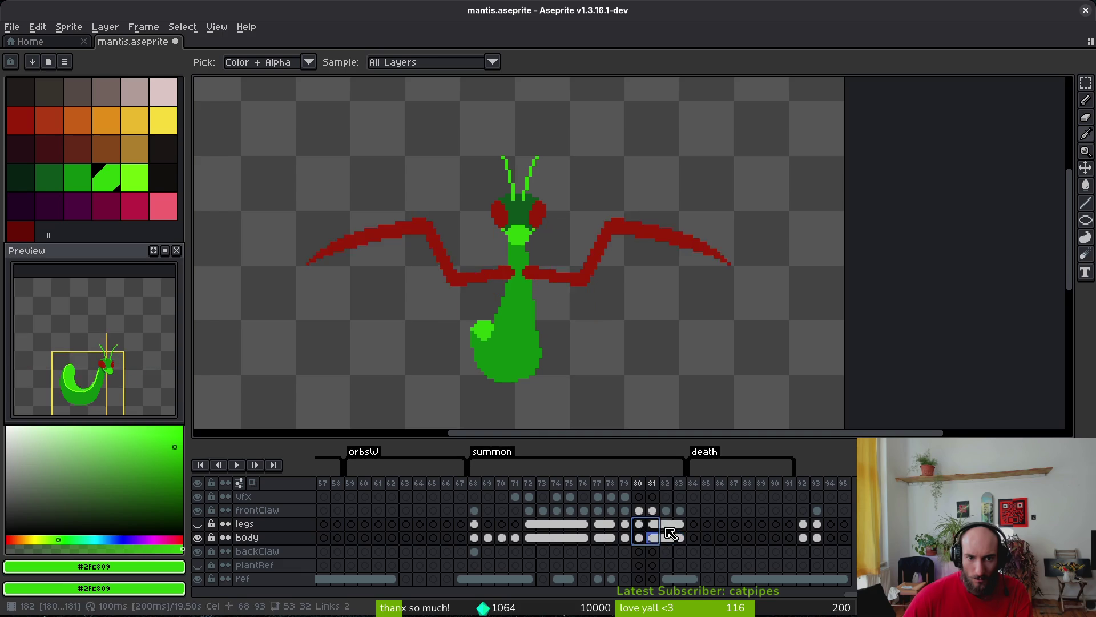
{"action": "key", "text": "ctrl+s"}
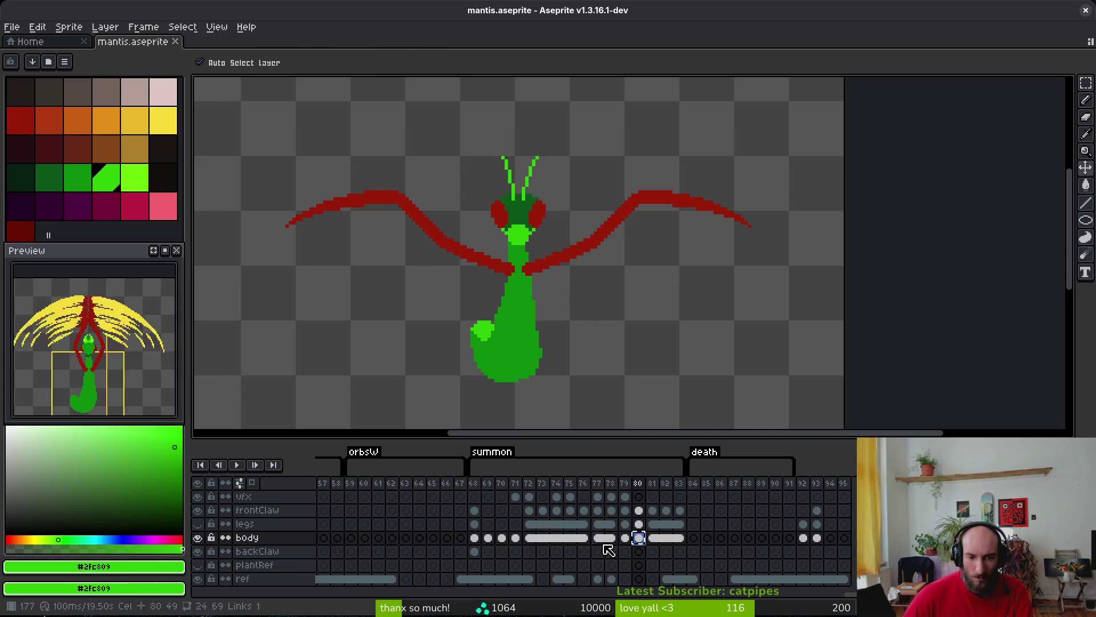
Draw a freehand selection and compare body poses between frames 72 and 80.
{"action": "key", "text": "q"}
{"action": "left_click_drag", "start_coordinate": [542, 140], "coordinate": [507, 240]}
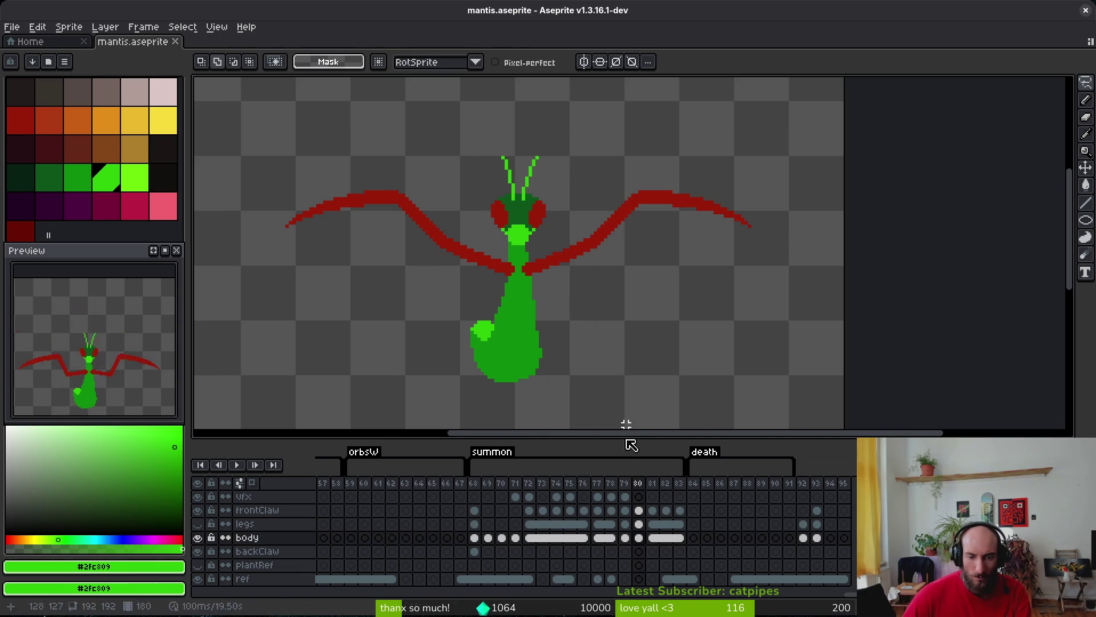
{"action": "left_click", "coordinate": [529, 537]}
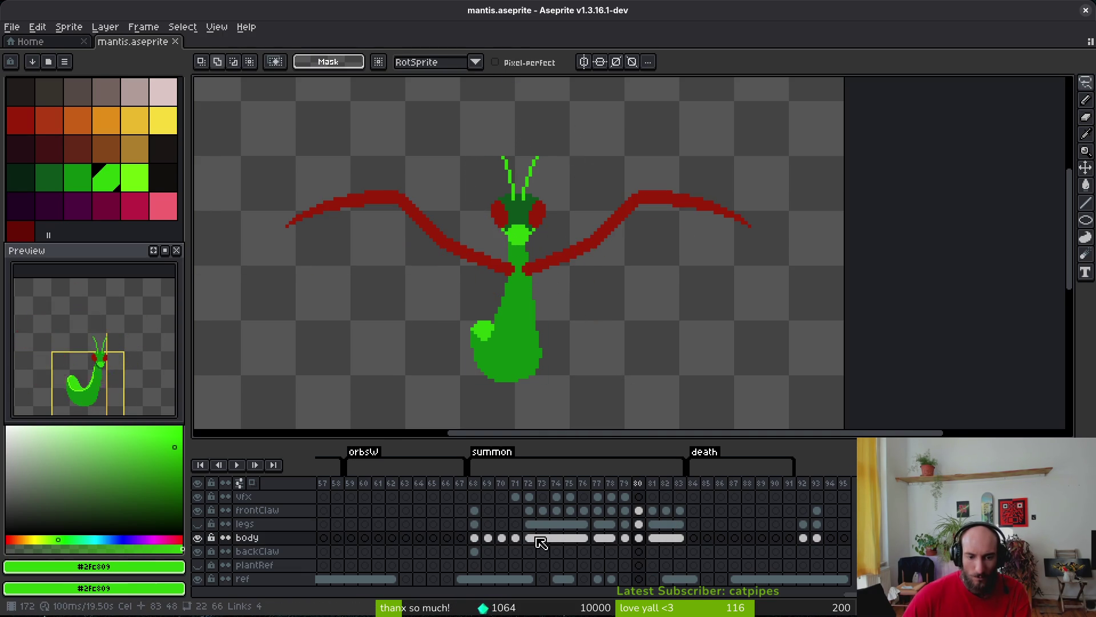
{"action": "left_click", "coordinate": [626, 538]}
{"action": "left_click", "coordinate": [639, 538]}
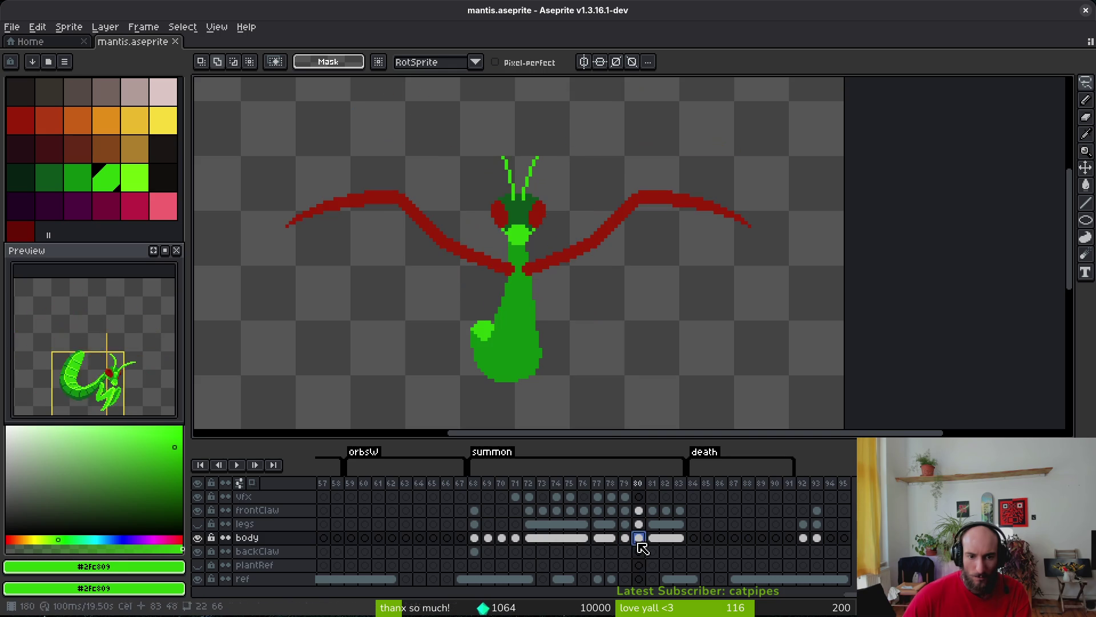
{"action": "left_click", "coordinate": [529, 537]}
{"action": "scroll", "coordinate": [577, 295], "scroll_direction": "up", "scroll_amount": 3}
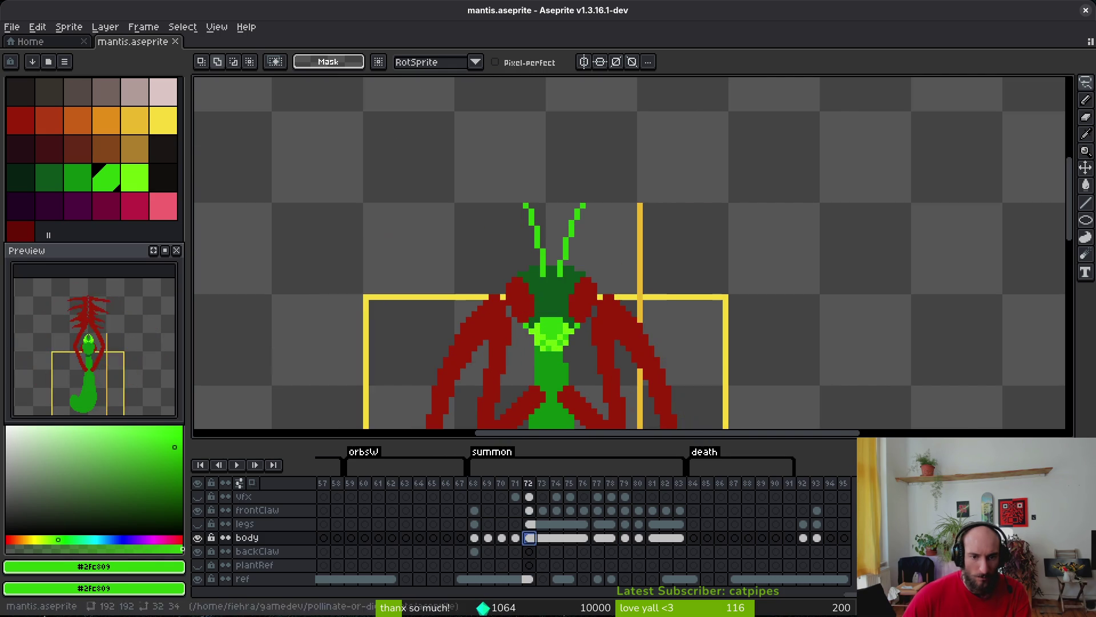
{"action": "scroll", "coordinate": [621, 261], "scroll_direction": "up", "scroll_amount": 2}
{"action": "key", "text": "e"}
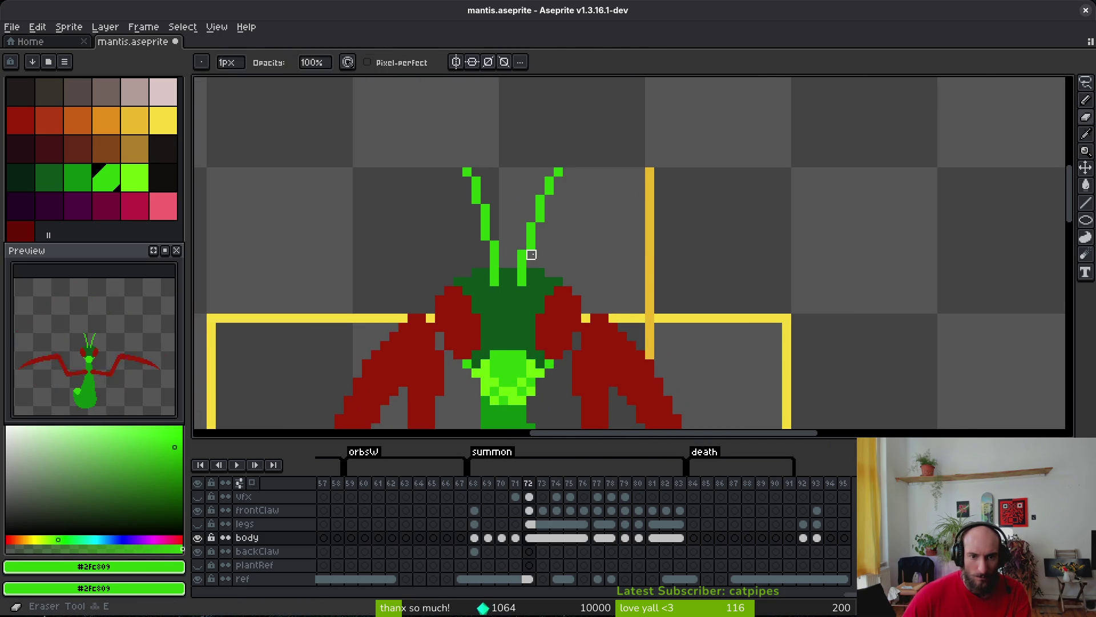
{"action": "scroll", "coordinate": [576, 254], "scroll_direction": "down", "scroll_amount": 2}
Relink the legs and body cels across frames 72–83 and save the file.
{"action": "left_click_drag", "start_coordinate": [531, 523], "coordinate": [583, 537]}
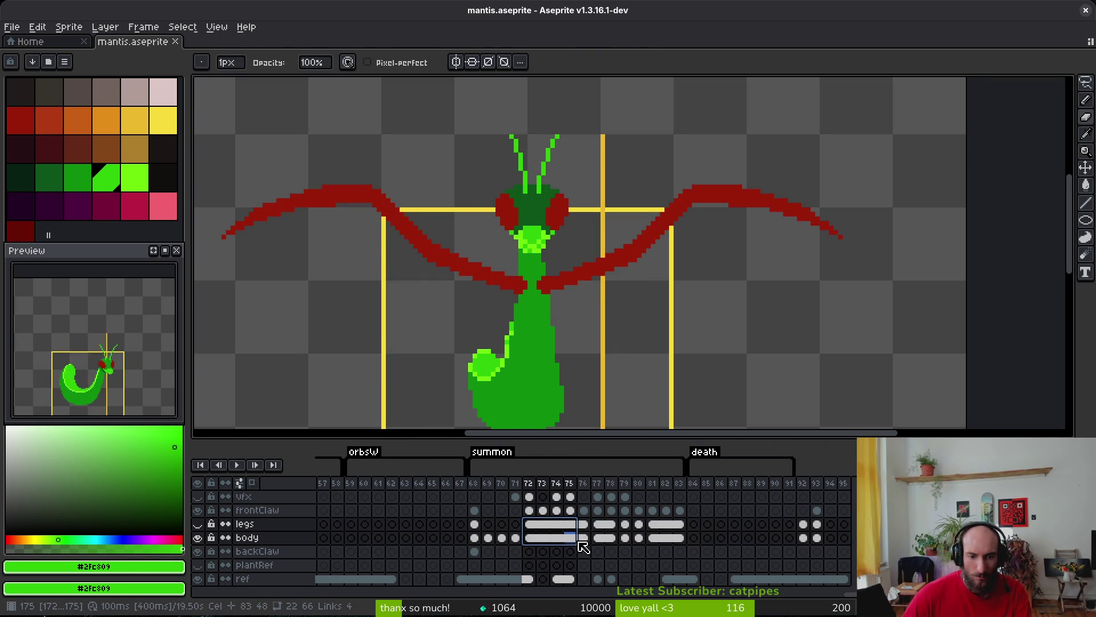
{"action": "left_click", "coordinate": [677, 539], "text": "shift"}
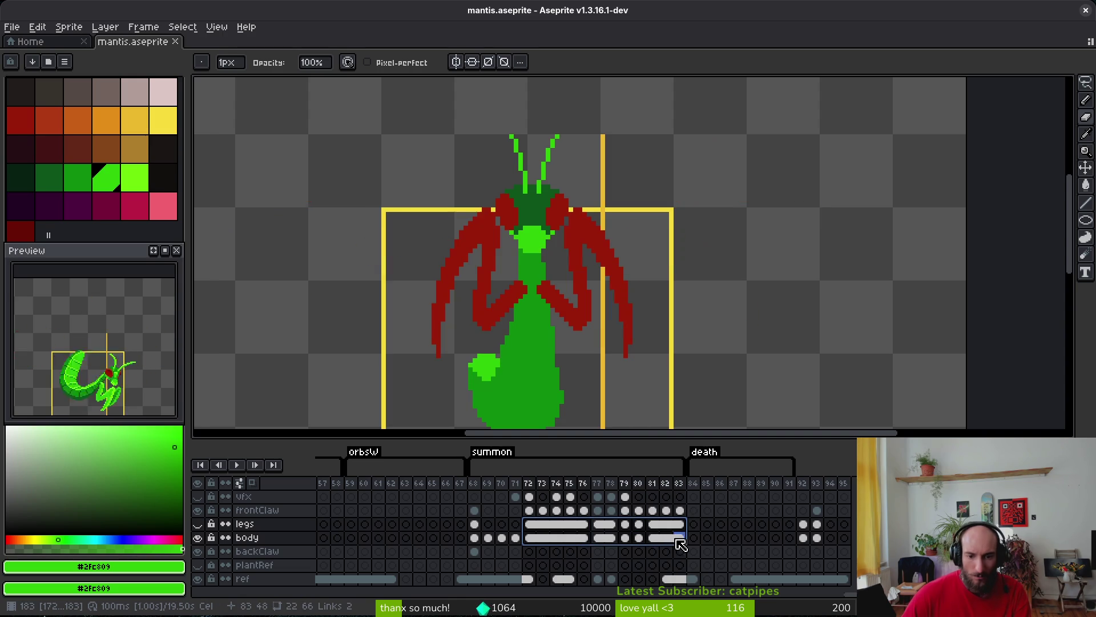
{"action": "right_click", "coordinate": [640, 531]}
{"action": "left_click", "coordinate": [657, 578]}
{"action": "key", "text": "ctrl+s"}
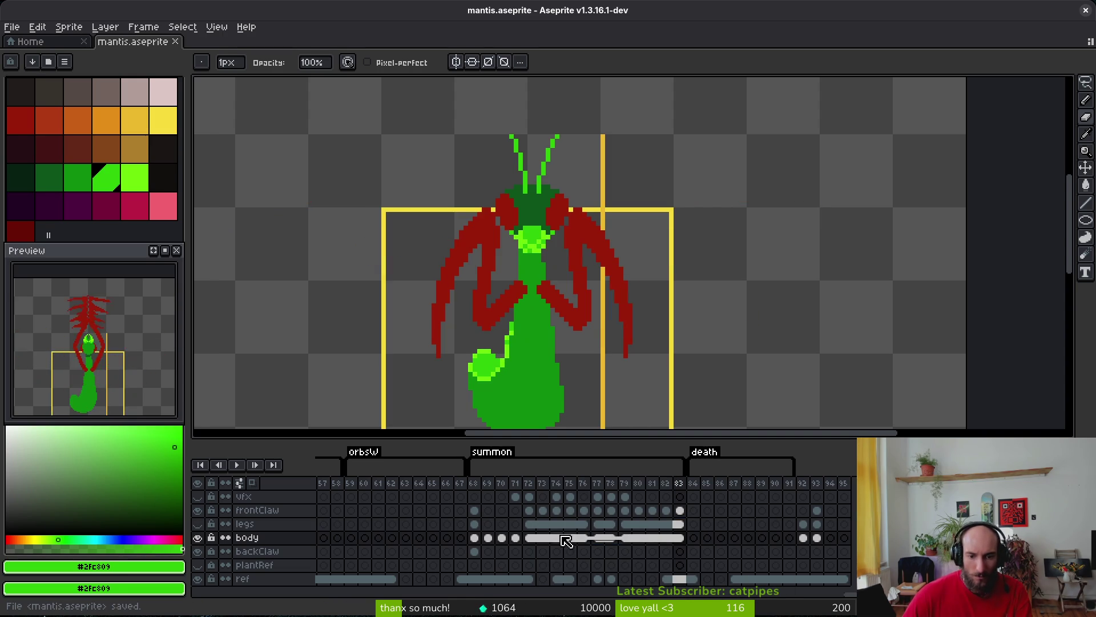
Step through summon frames 77–82 to review the poses, ending on frame 79.
{"action": "left_click", "coordinate": [553, 537]}
{"action": "left_click", "coordinate": [596, 538]}
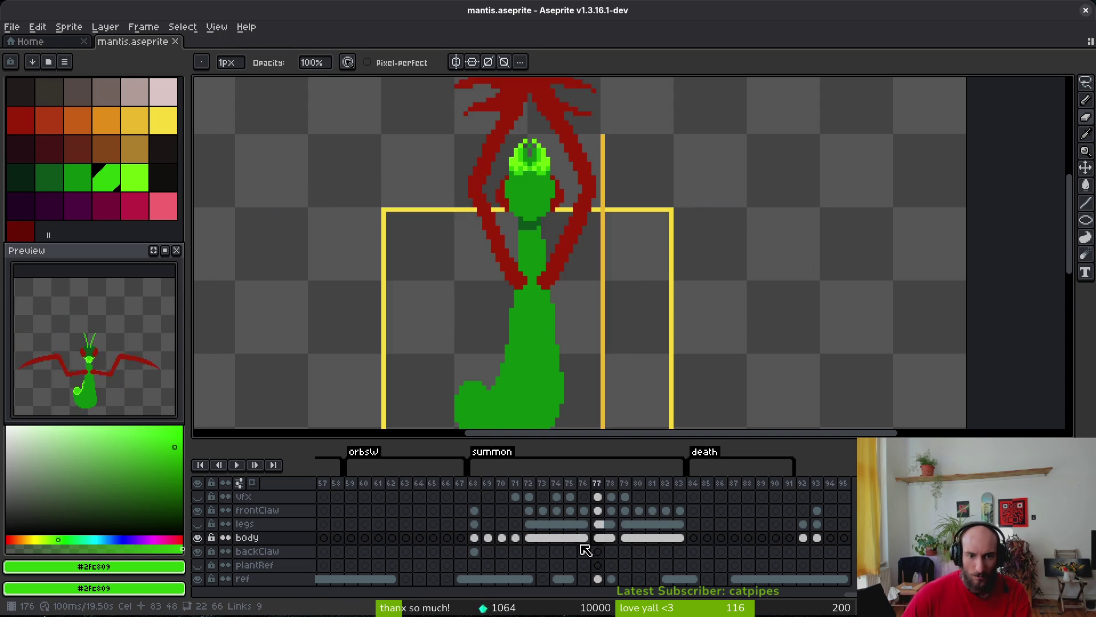
{"action": "key", "text": "Right"}
{"action": "key", "text": "Right"}
{"action": "key", "text": "Right"}
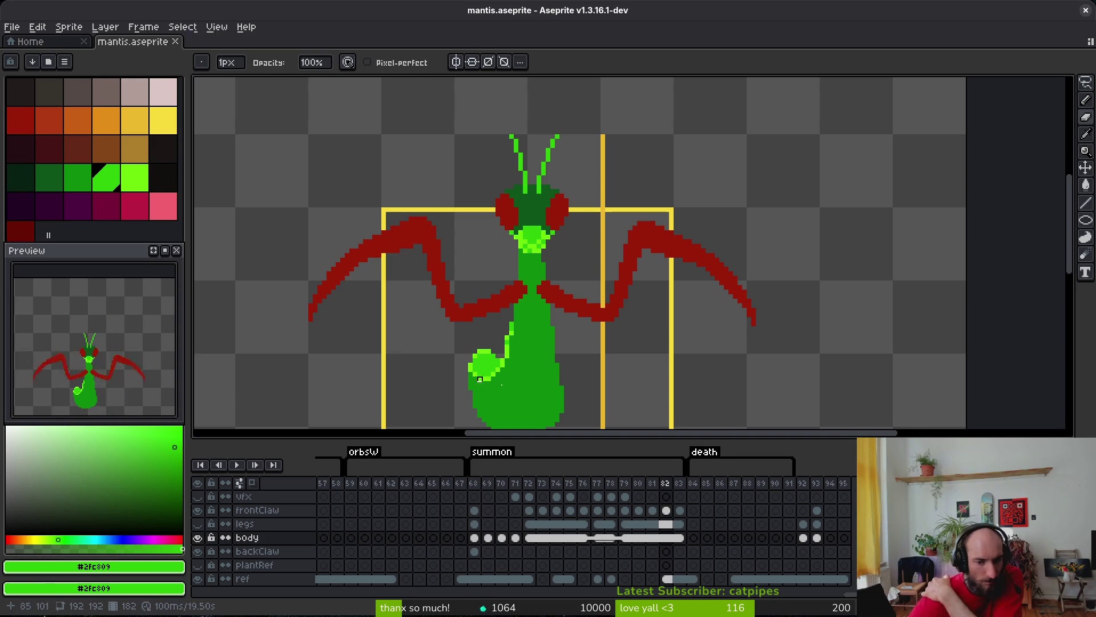
{"action": "key", "text": "Left"}
{"action": "key", "text": "Left"}
{"action": "key", "text": "Left"}
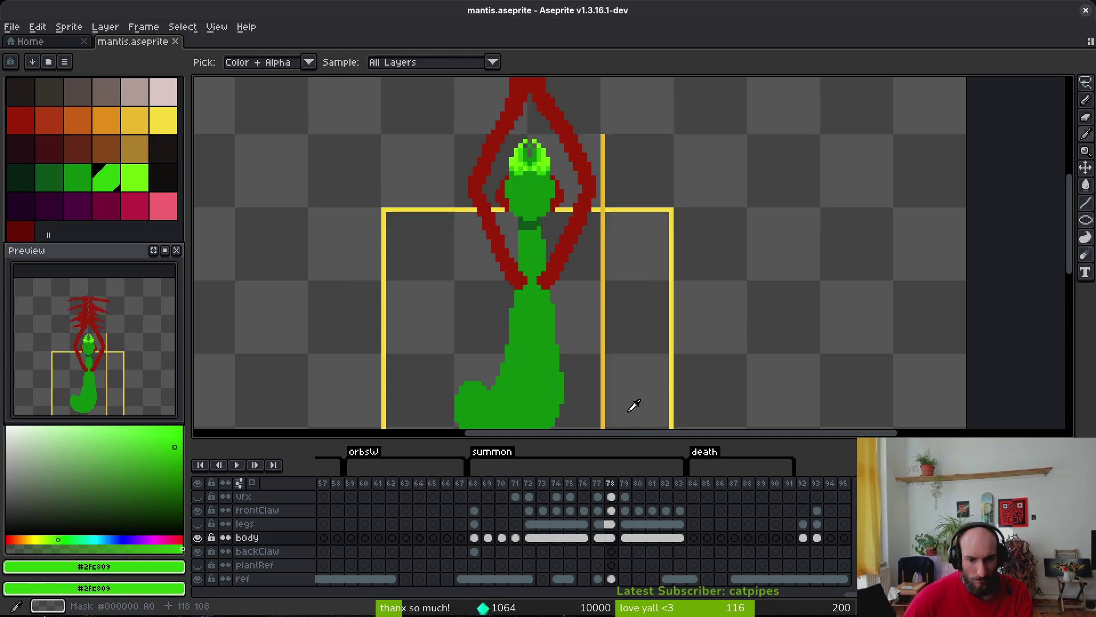
{"action": "scroll", "coordinate": [582, 333], "scroll_direction": "down", "scroll_amount": 4}
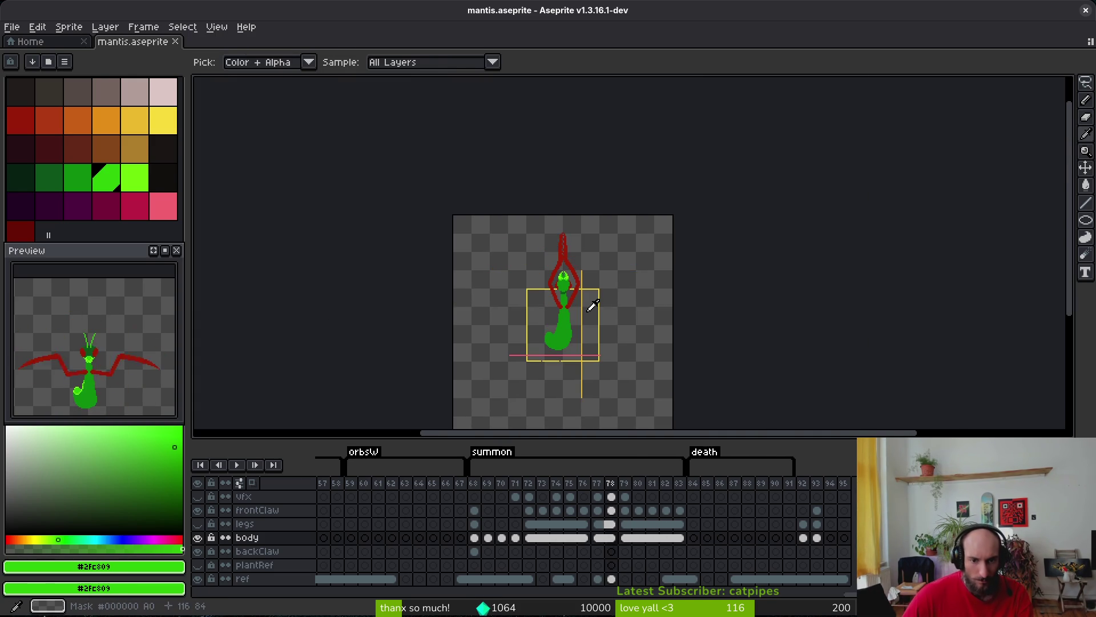
{"action": "scroll", "coordinate": [571, 328], "scroll_direction": "up", "scroll_amount": 4}
{"action": "key", "text": "Left"}
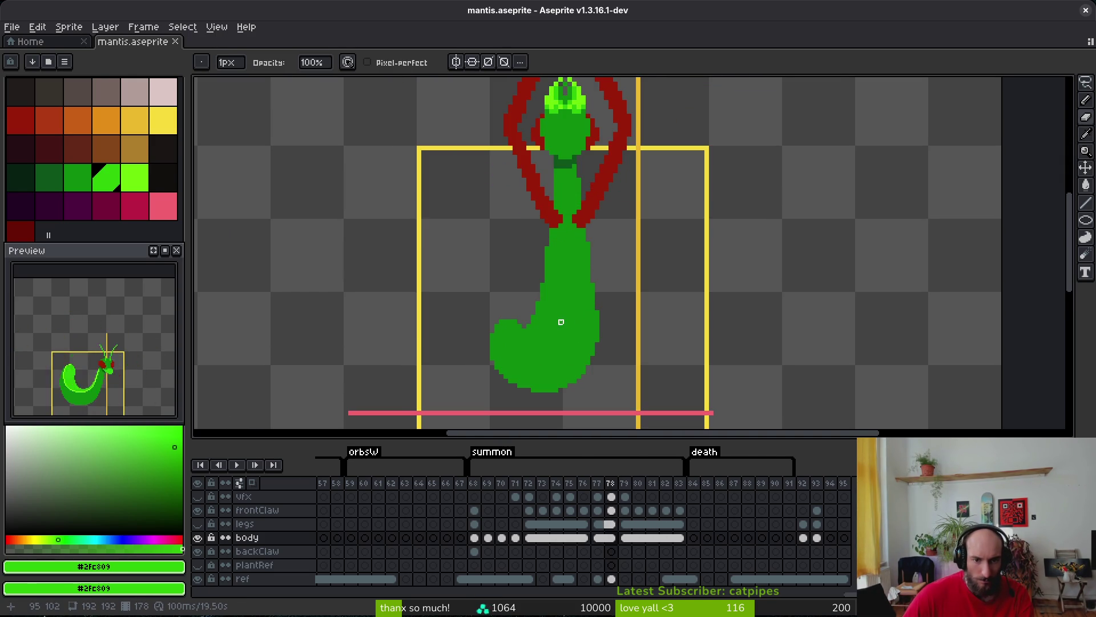
{"action": "scroll", "coordinate": [560, 322], "scroll_direction": "down", "scroll_amount": 1}
{"action": "key", "text": "Right"}
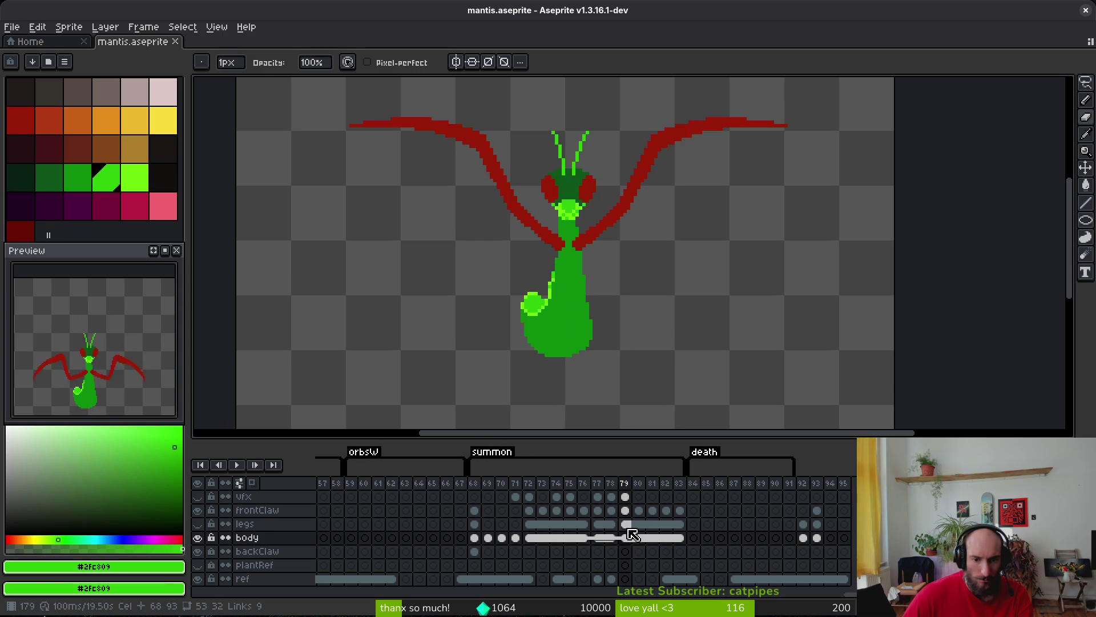
Unlink frame 79's body cel from its neighbours and delete its drawing.
{"action": "right_click", "coordinate": [628, 531]}
{"action": "key", "text": "Escape"}
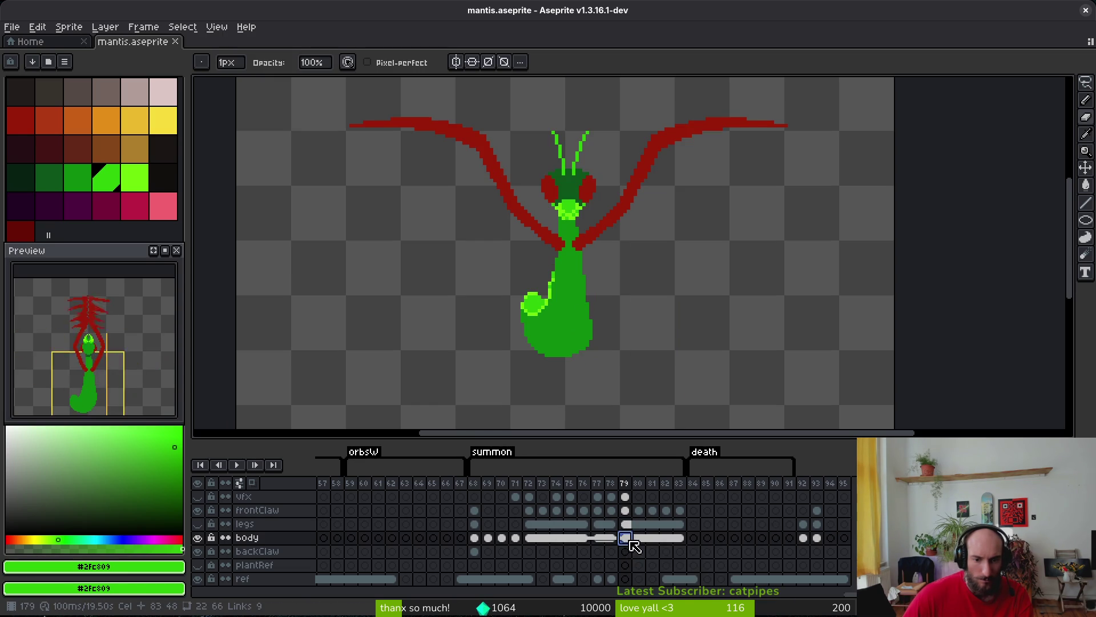
{"action": "right_click", "coordinate": [630, 540]}
{"action": "left_click", "coordinate": [680, 564]}
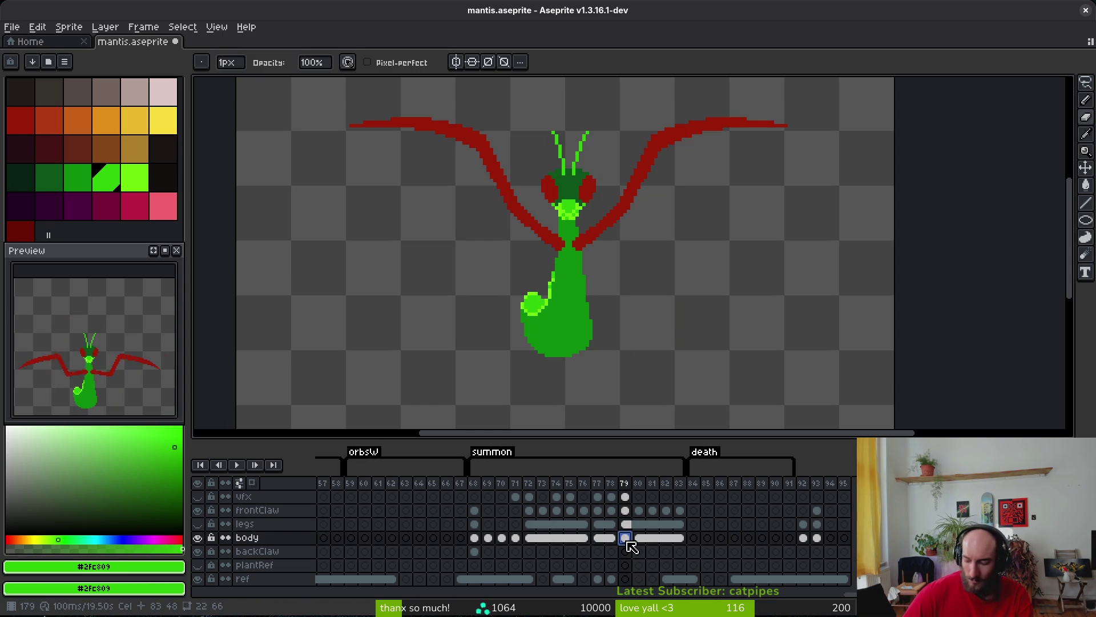
{"action": "key", "text": "Delete"}
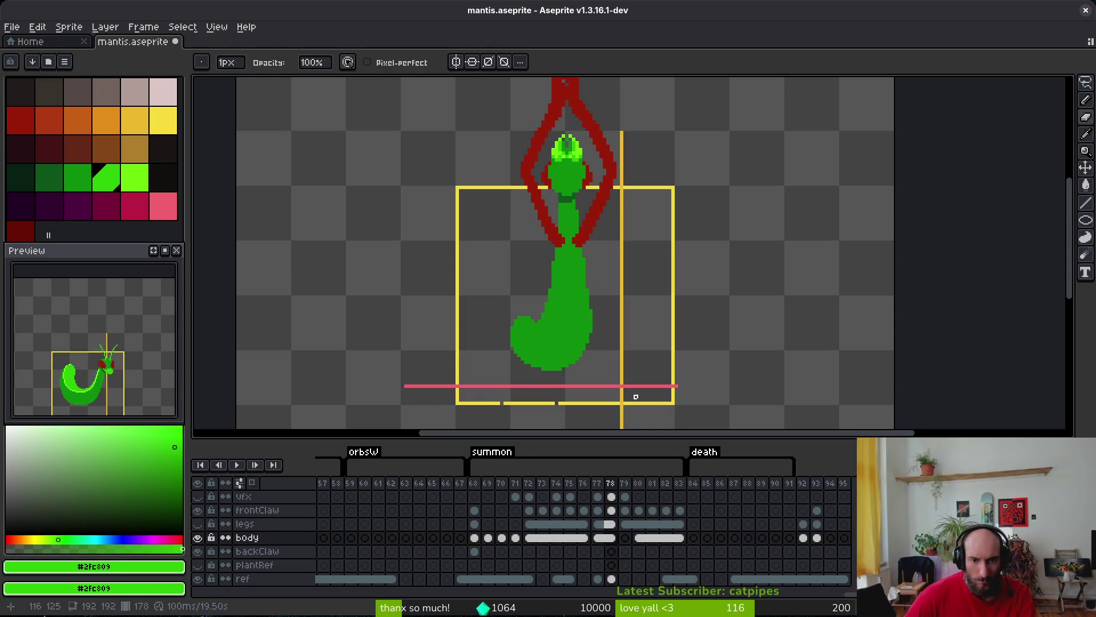
Turn on onion skin, pick the darker green pencil, and compare against frame 80's body.
{"action": "left_click", "coordinate": [252, 482]}
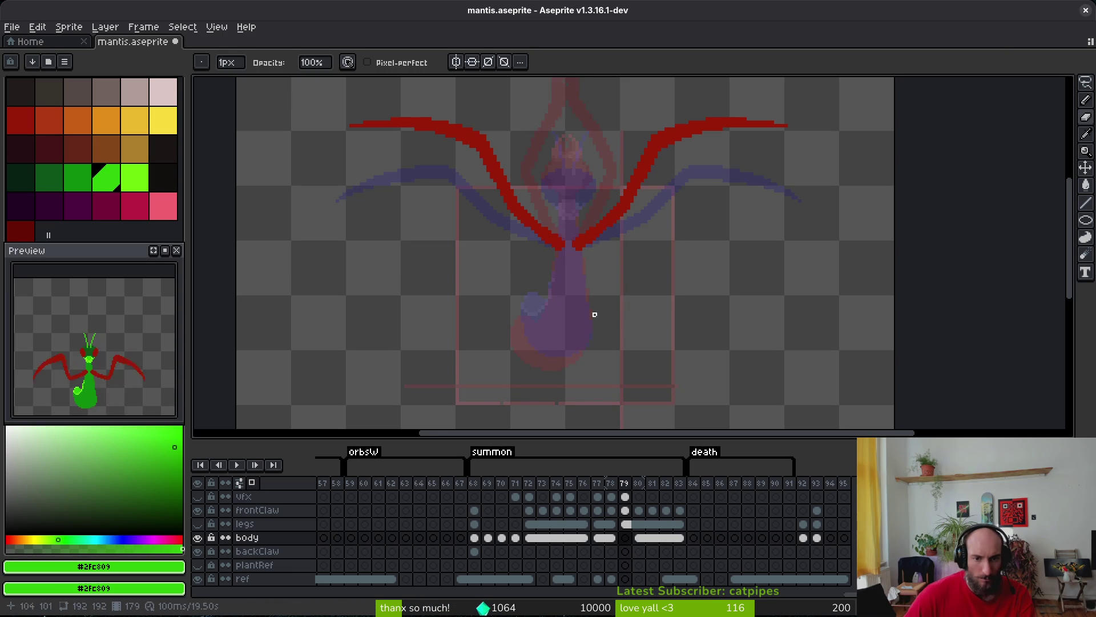
{"action": "scroll", "coordinate": [508, 331], "scroll_direction": "up", "scroll_amount": 2}
{"action": "key", "text": "b"}
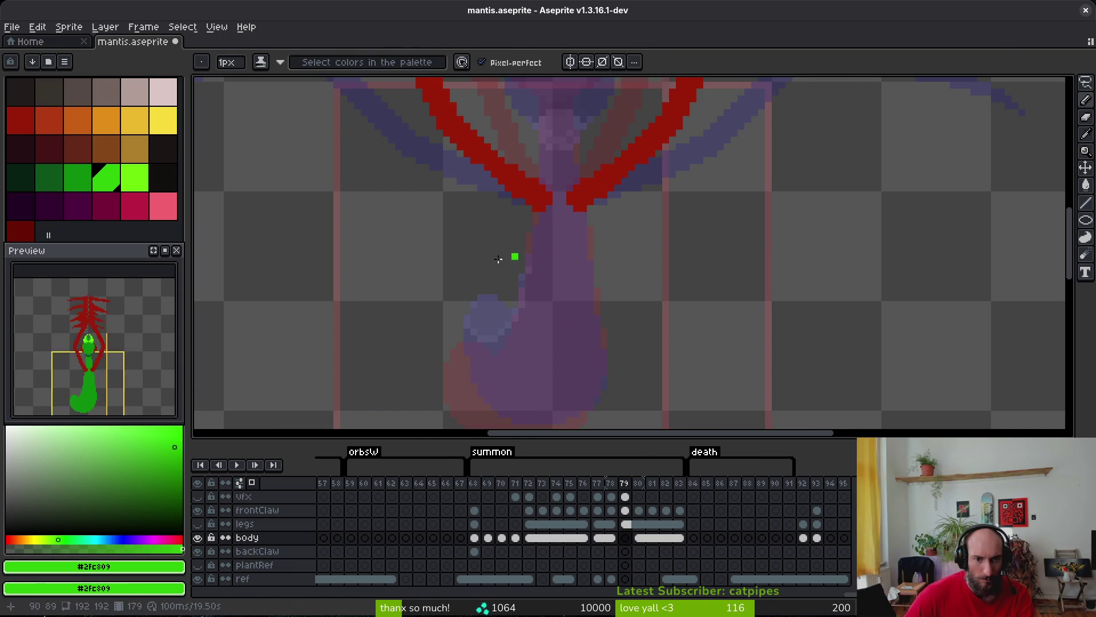
{"action": "left_click", "coordinate": [85, 180]}
{"action": "scroll", "coordinate": [528, 251], "scroll_direction": "down", "scroll_amount": 2}
{"action": "key", "text": "Right"}
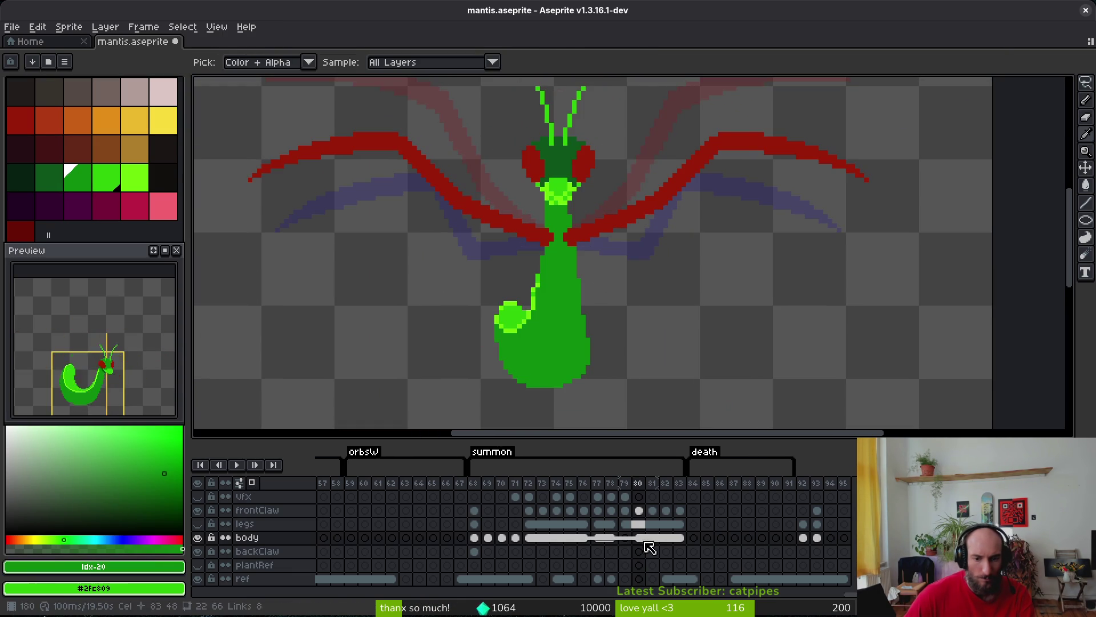
{"action": "left_click", "coordinate": [625, 538]}
Erase most of the remaining green body on frame 79 with a 10px eraser.
{"action": "scroll", "coordinate": [572, 194], "scroll_direction": "down", "scroll_amount": 1}
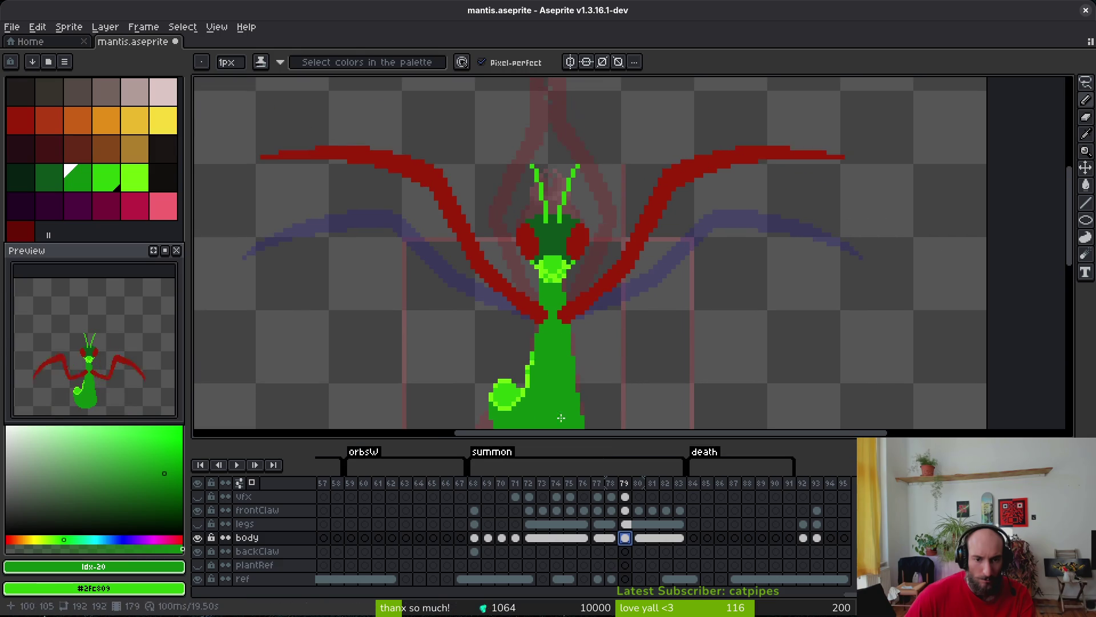
{"action": "scroll", "coordinate": [514, 285], "scroll_direction": "up", "scroll_amount": 3}
{"action": "scroll", "coordinate": [571, 328], "scroll_direction": "down", "scroll_amount": 1}
{"action": "scroll", "coordinate": [627, 364], "scroll_direction": "up", "scroll_amount": 1}
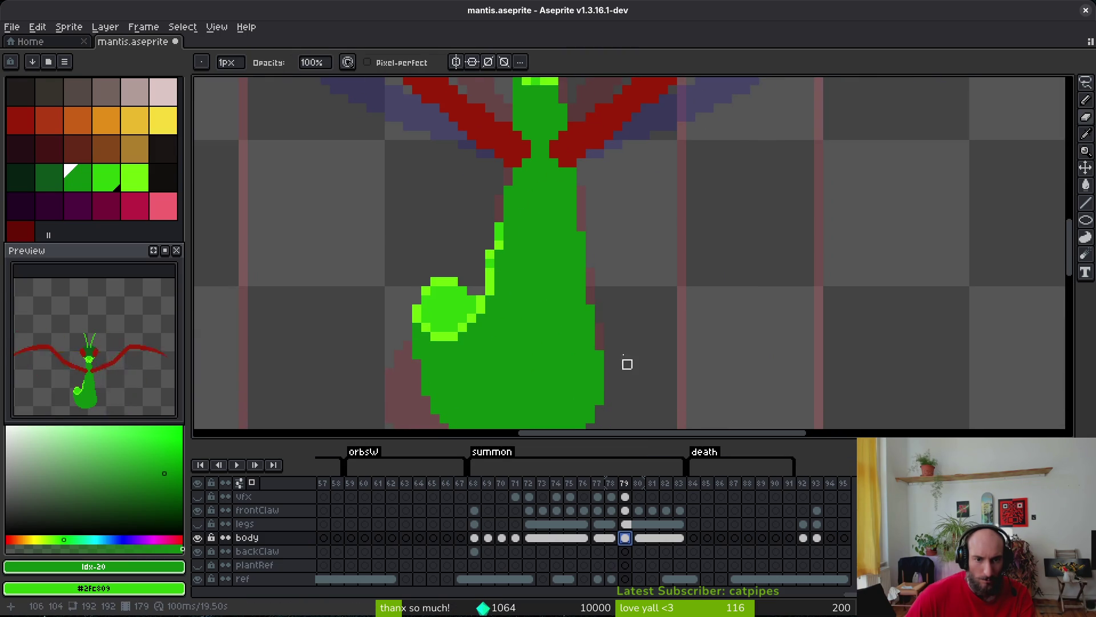
{"action": "key", "text": "e"}
{"action": "key", "text": "plus"}
{"action": "key", "text": "plus"}
{"action": "key", "text": "plus"}
{"action": "mouse_move", "coordinate": [594, 294]}
{"action": "left_mouse_down"}
{"action": "mouse_move", "coordinate": [431, 318]}
{"action": "mouse_move", "coordinate": [565, 353]}
{"action": "left_mouse_up"}
{"action": "scroll", "coordinate": [553, 303], "scroll_direction": "down", "scroll_amount": 2}
{"action": "scroll", "coordinate": [521, 257], "scroll_direction": "down", "scroll_amount": 2}
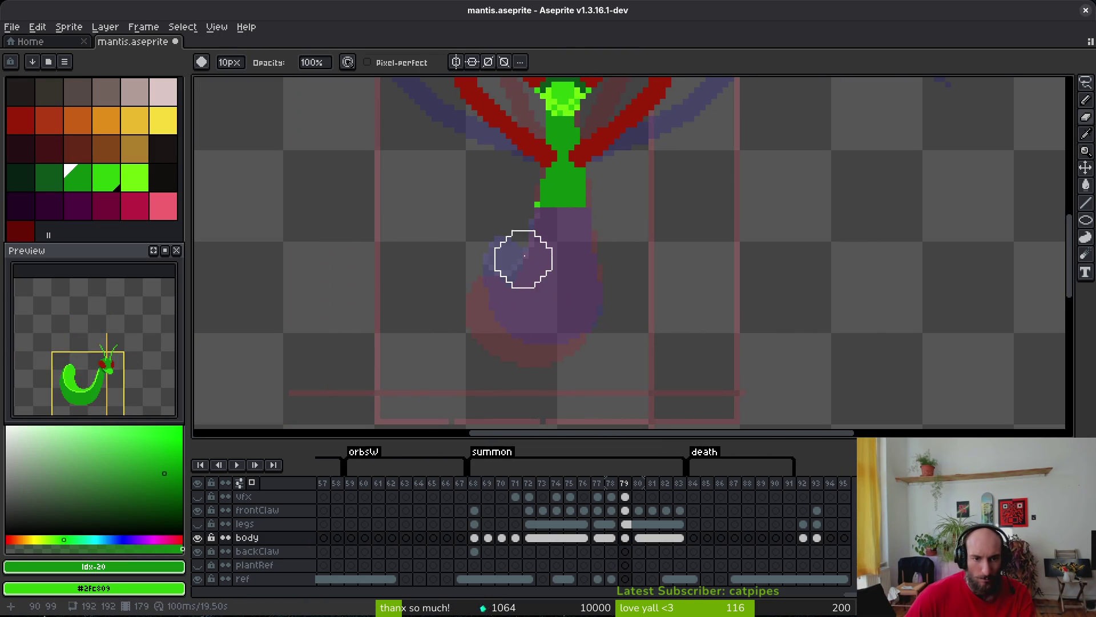
Sample dark green #0c8b0c and pencil the abdomen outline down from the thorax.
{"action": "left_click", "coordinate": [542, 205], "text": "alt"}
{"action": "scroll", "coordinate": [540, 212], "scroll_direction": "up", "scroll_amount": 3}
{"action": "key", "text": "b"}
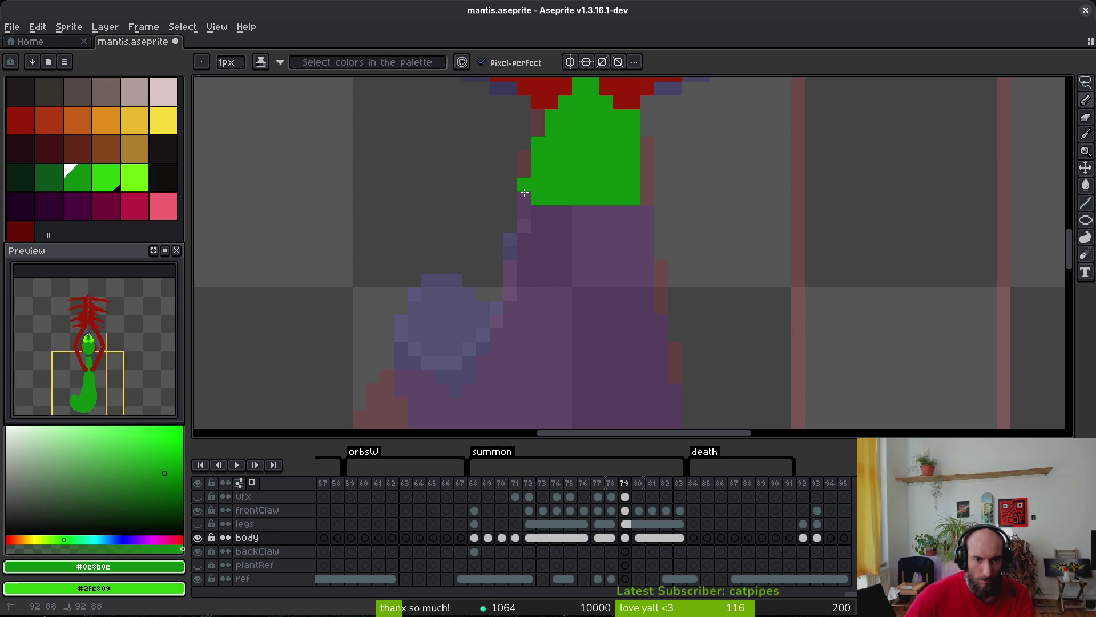
{"action": "left_click_drag", "start_coordinate": [524, 192], "coordinate": [524, 242]}
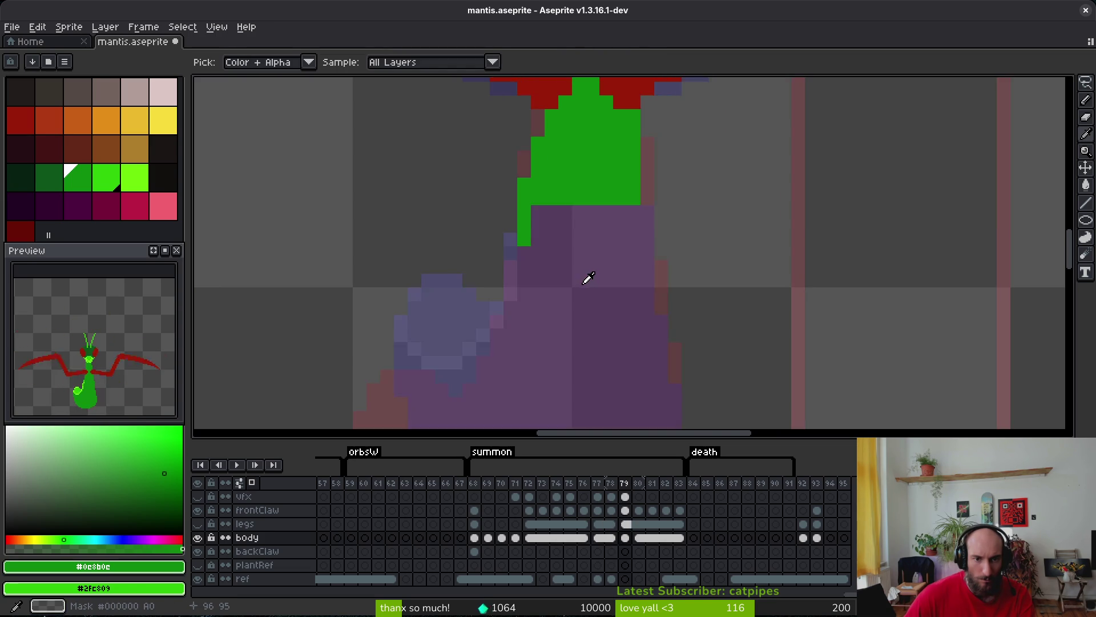
{"action": "left_click", "coordinate": [538, 280]}
{"action": "scroll", "coordinate": [534, 210], "scroll_direction": "down", "scroll_amount": 3}
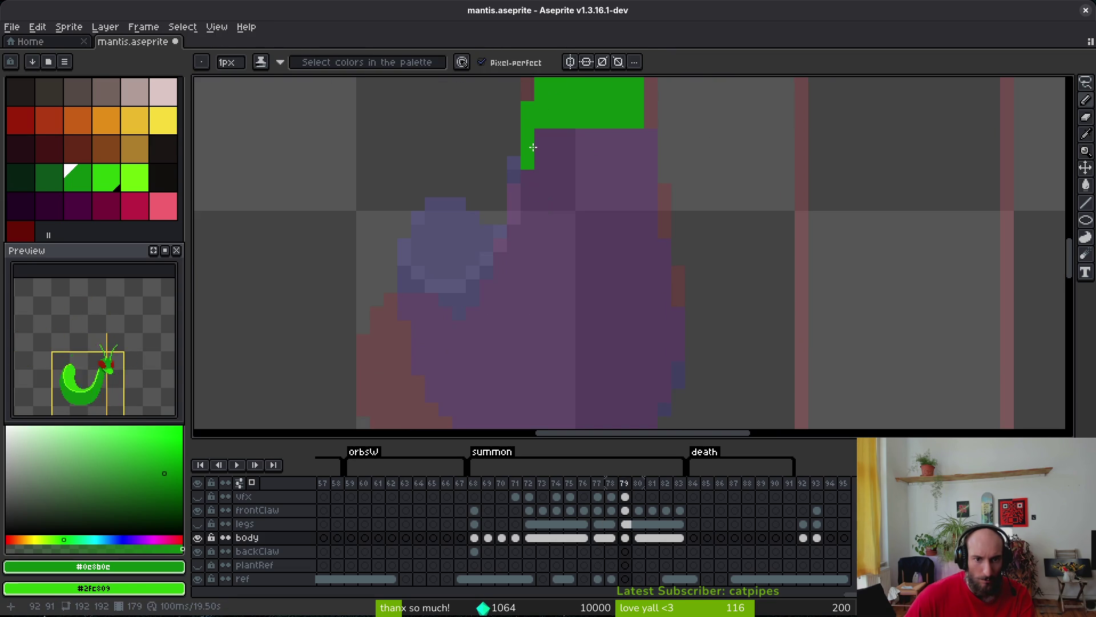
{"action": "left_click_drag", "start_coordinate": [478, 276], "coordinate": [457, 294]}
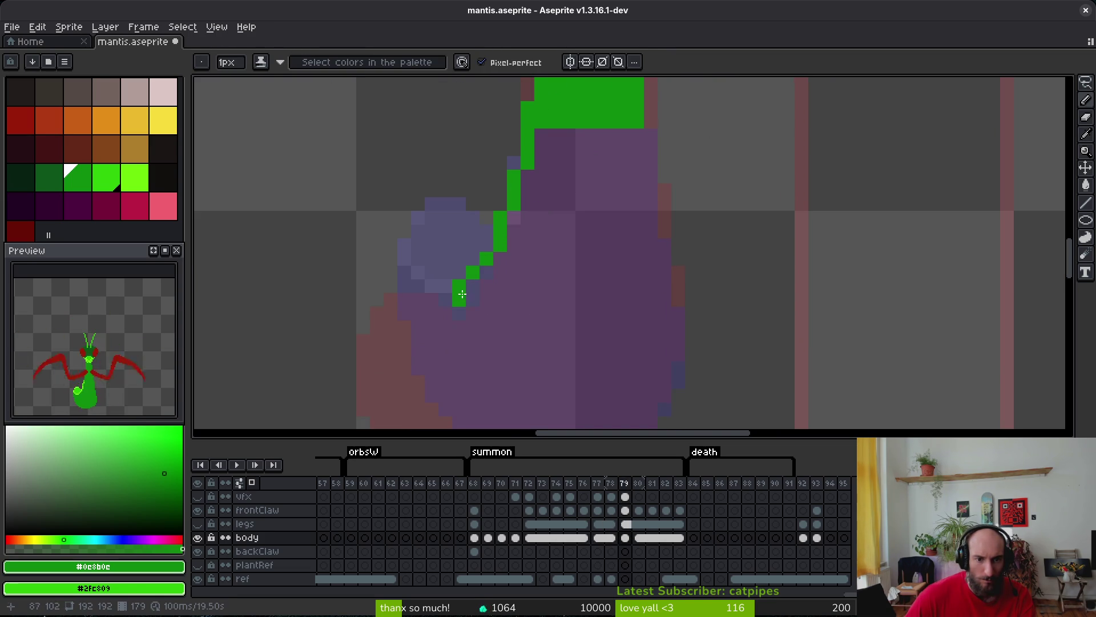
{"action": "left_click_drag", "start_coordinate": [499, 245], "coordinate": [569, 204]}
{"action": "key", "text": "ctrl+z"}
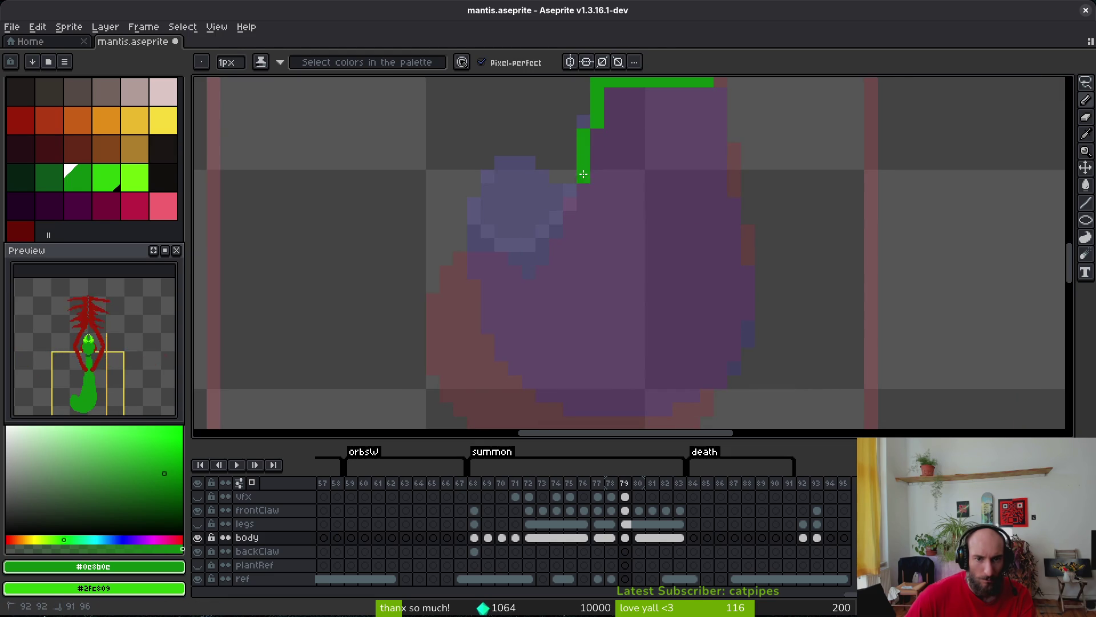
Using frame 80 as reference, draw the outline around the abdomen's lower curve.
{"action": "scroll", "coordinate": [628, 257], "scroll_direction": "down", "scroll_amount": 3}
{"action": "key", "text": "period"}
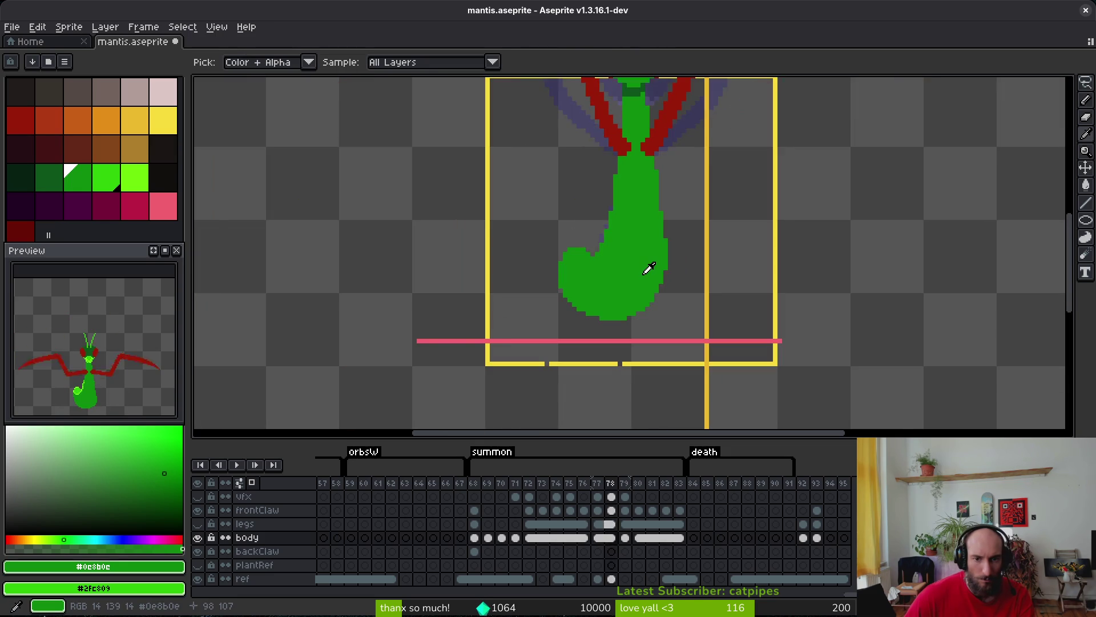
{"action": "key", "text": "comma"}
{"action": "scroll", "coordinate": [614, 198], "scroll_direction": "up", "scroll_amount": 2}
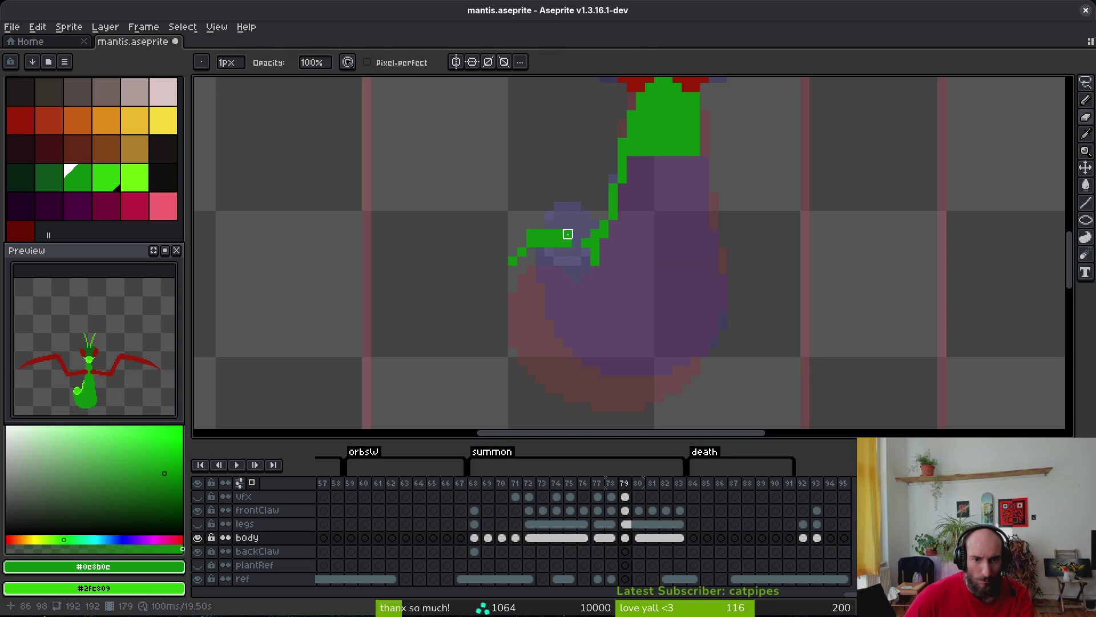
{"action": "key", "text": "b"}
{"action": "mouse_move", "coordinate": [513, 252]}
{"action": "left_mouse_down"}
{"action": "mouse_move", "coordinate": [519, 239]}
{"action": "mouse_move", "coordinate": [513, 309]}
{"action": "mouse_move", "coordinate": [505, 294]}
{"action": "left_mouse_up"}
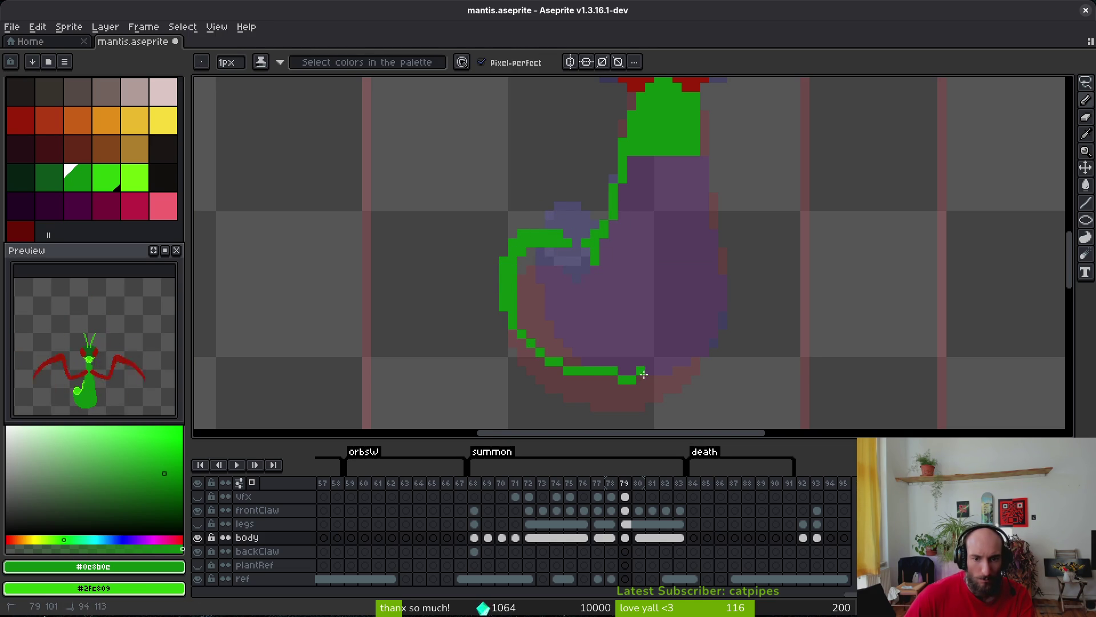
{"action": "left_click", "coordinate": [703, 135]}
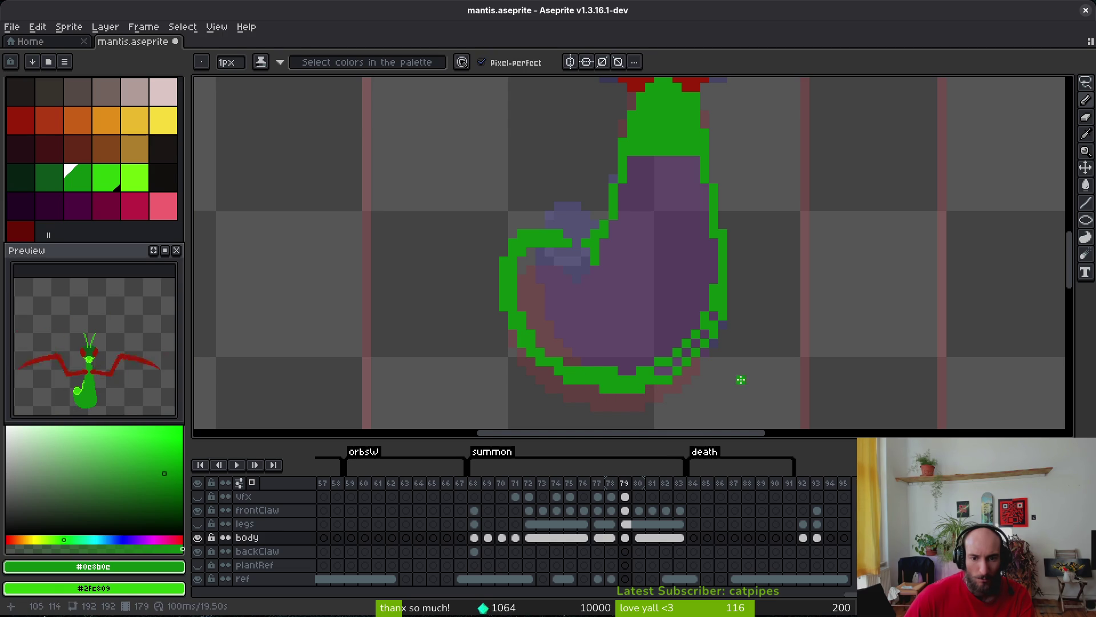
{"action": "key", "text": "ctrl+z"}
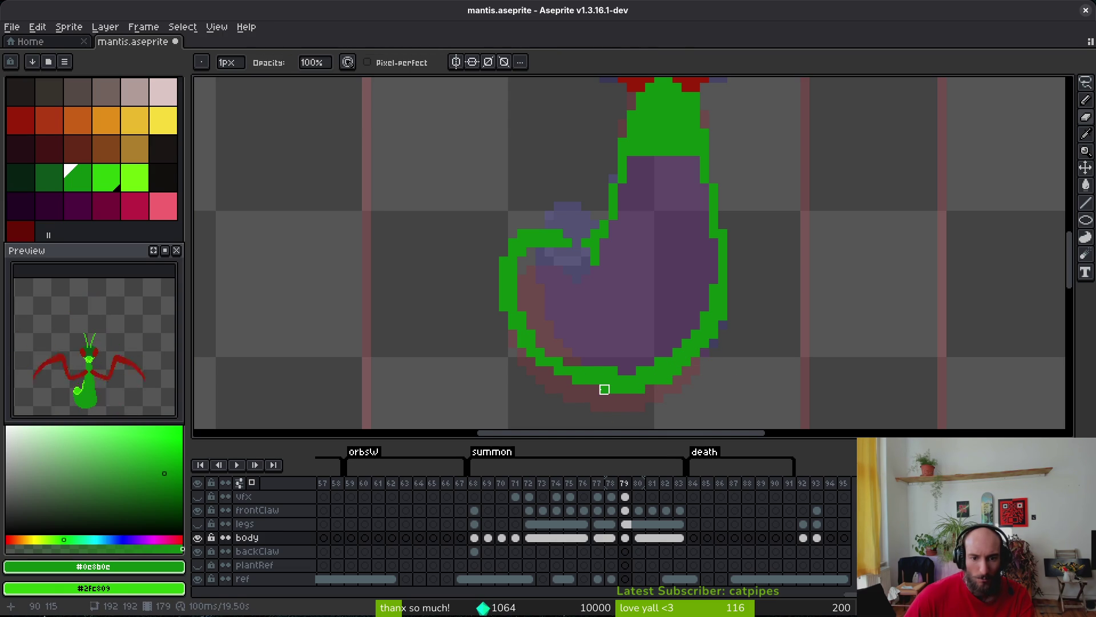
Fill the purple abdomen on frame 79 with green.
{"action": "key", "text": "g"}
{"action": "key", "text": "g"}
{"action": "left_click", "coordinate": [629, 308]}
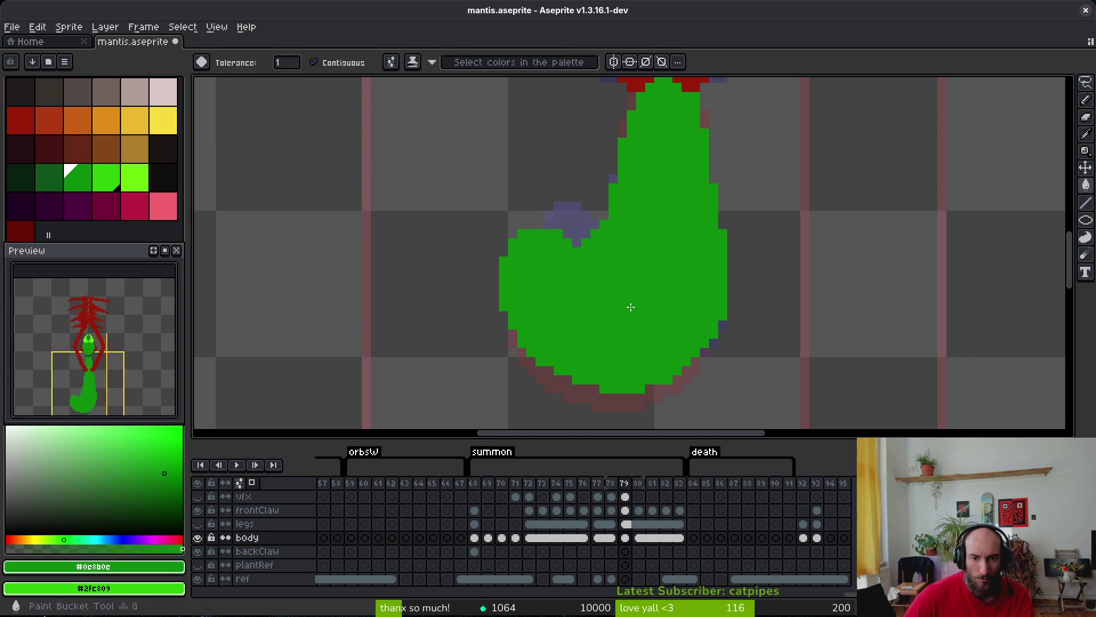
{"action": "scroll", "coordinate": [658, 404], "scroll_direction": "down", "scroll_amount": 3}
{"action": "scroll", "coordinate": [684, 261], "scroll_direction": "up", "scroll_amount": 2}
{"action": "key", "text": "e"}
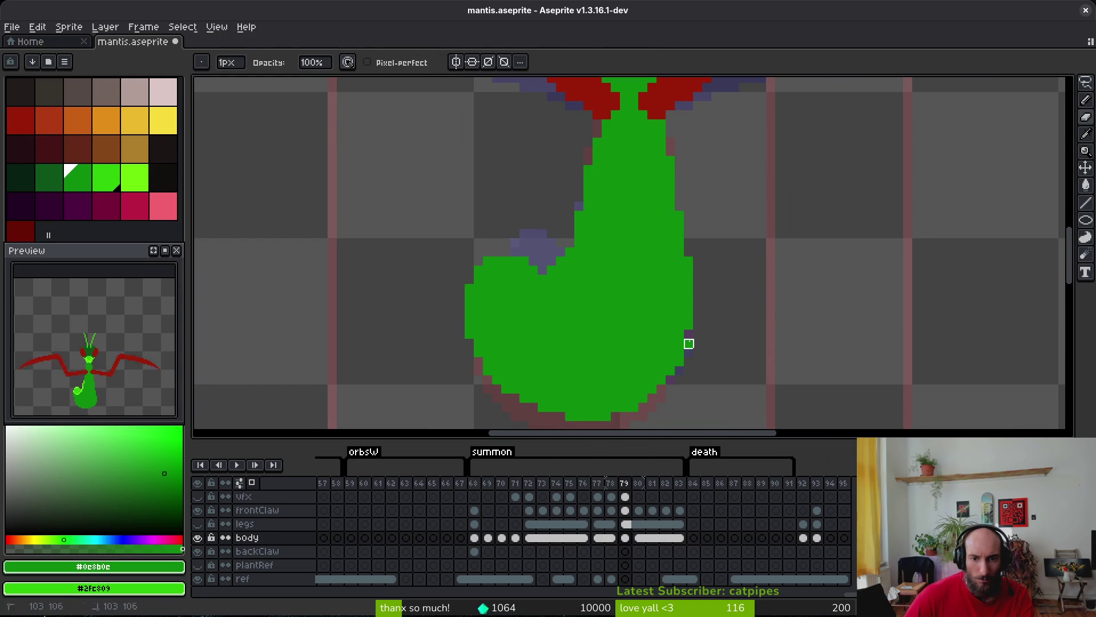
{"action": "key", "text": "i"}
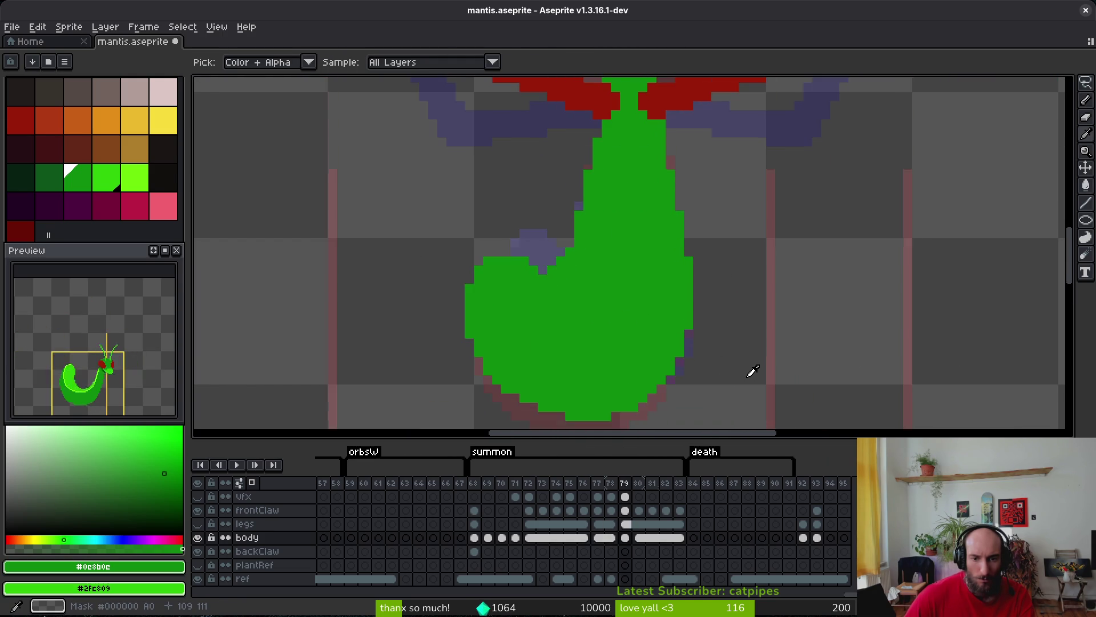
Compare frames 78–80, then repaint the abdomen's stepped edge pixels on frame 79.
{"action": "key", "text": "Right"}
{"action": "key", "text": "Left"}
{"action": "key", "text": "Left"}
{"action": "key", "text": "Right"}
{"action": "key", "text": "Right"}
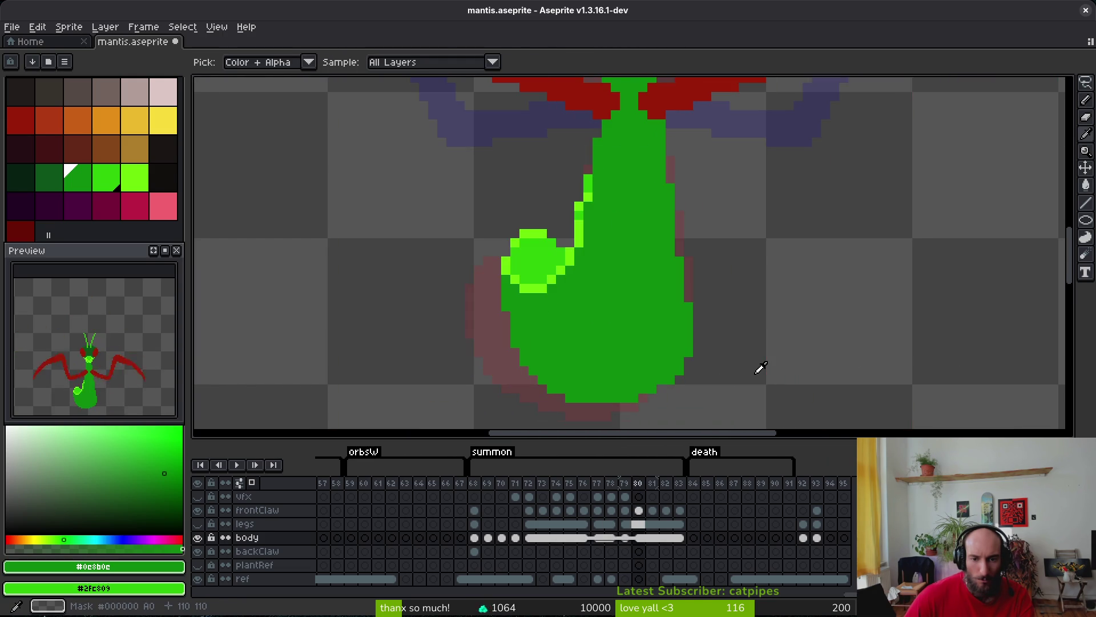
{"action": "key", "text": "Left"}
{"action": "key", "text": "Left"}
{"action": "key", "text": "Right"}
{"action": "key", "text": "Left"}
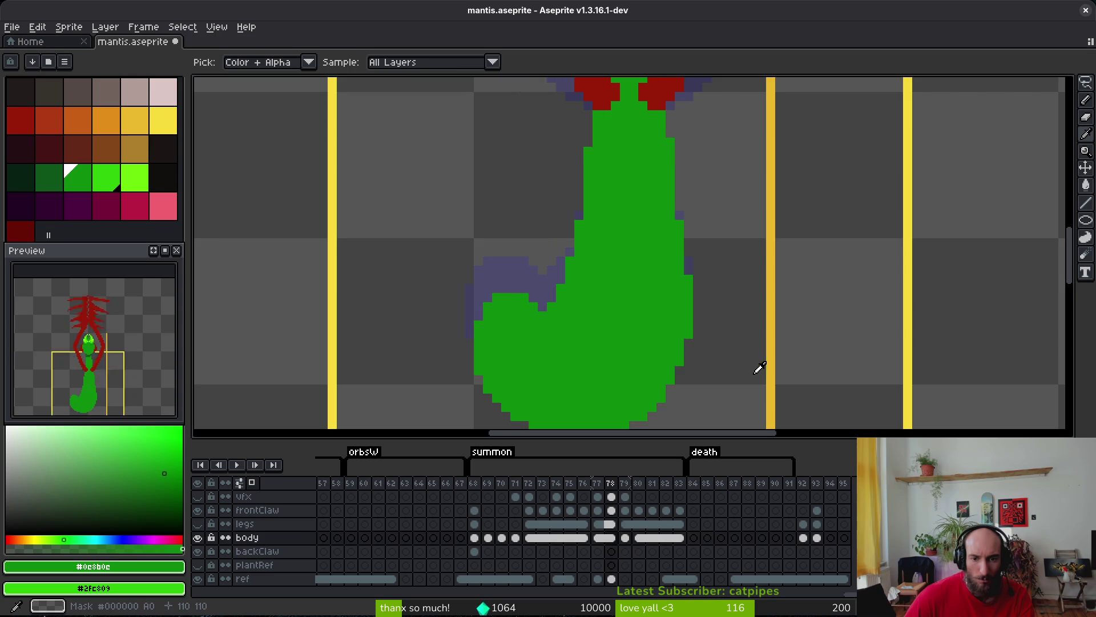
{"action": "key", "text": "Right"}
{"action": "key", "text": "b"}
{"action": "scroll", "coordinate": [681, 304], "scroll_direction": "up", "scroll_amount": 3}
{"action": "left_click_drag", "start_coordinate": [681, 304], "coordinate": [691, 308]}
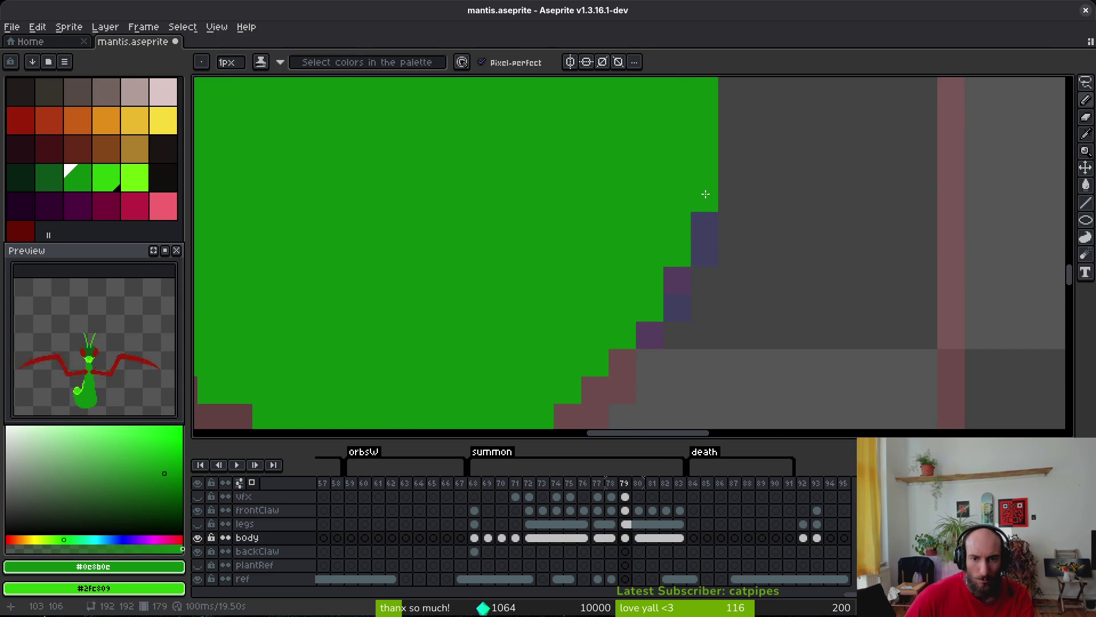
{"action": "left_click_drag", "start_coordinate": [706, 193], "coordinate": [677, 297]}
{"action": "mouse_move", "coordinate": [626, 339]}
{"action": "left_mouse_down"}
{"action": "mouse_move", "coordinate": [708, 203]}
{"action": "mouse_move", "coordinate": [651, 274]}
{"action": "mouse_move", "coordinate": [573, 306]}
{"action": "mouse_move", "coordinate": [678, 336]}
{"action": "mouse_move", "coordinate": [591, 325]}
{"action": "mouse_move", "coordinate": [508, 291]}
{"action": "left_mouse_up"}
Erase a stray green pixel from the abdomen's lower edge and recheck against frame 78.
{"action": "key", "text": "e"}
{"action": "left_click", "coordinate": [651, 280]}
{"action": "scroll", "coordinate": [674, 340], "scroll_direction": "down", "scroll_amount": 3}
{"action": "key", "text": "f"}
{"action": "scroll", "coordinate": [674, 340], "scroll_direction": "up", "scroll_amount": 3}
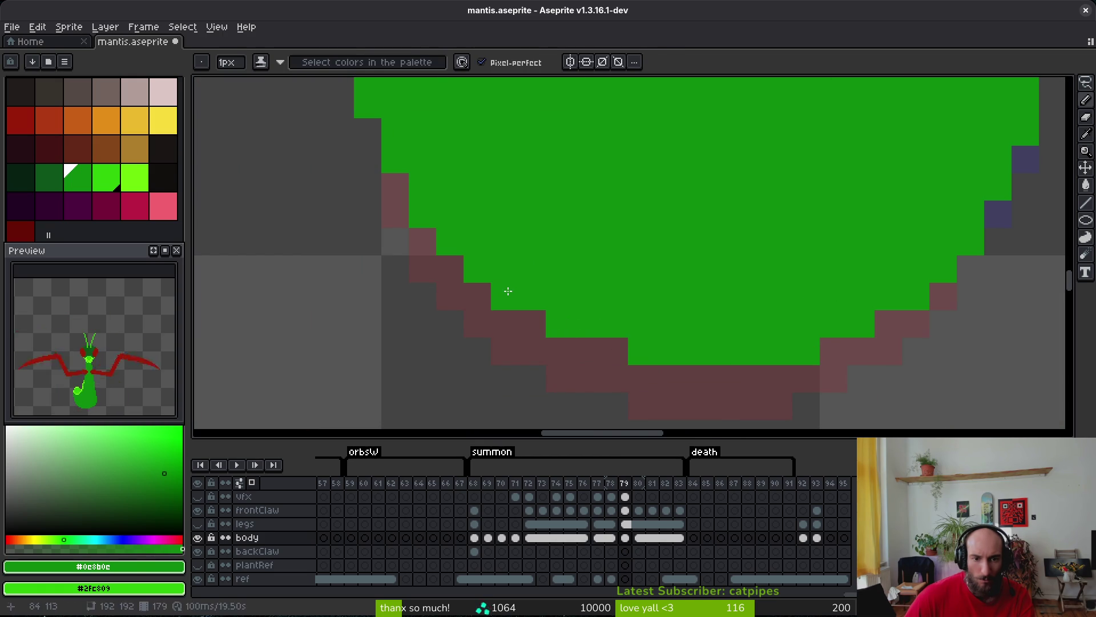
{"action": "scroll", "coordinate": [533, 239], "scroll_direction": "down", "scroll_amount": 3}
{"action": "key", "text": "Left"}
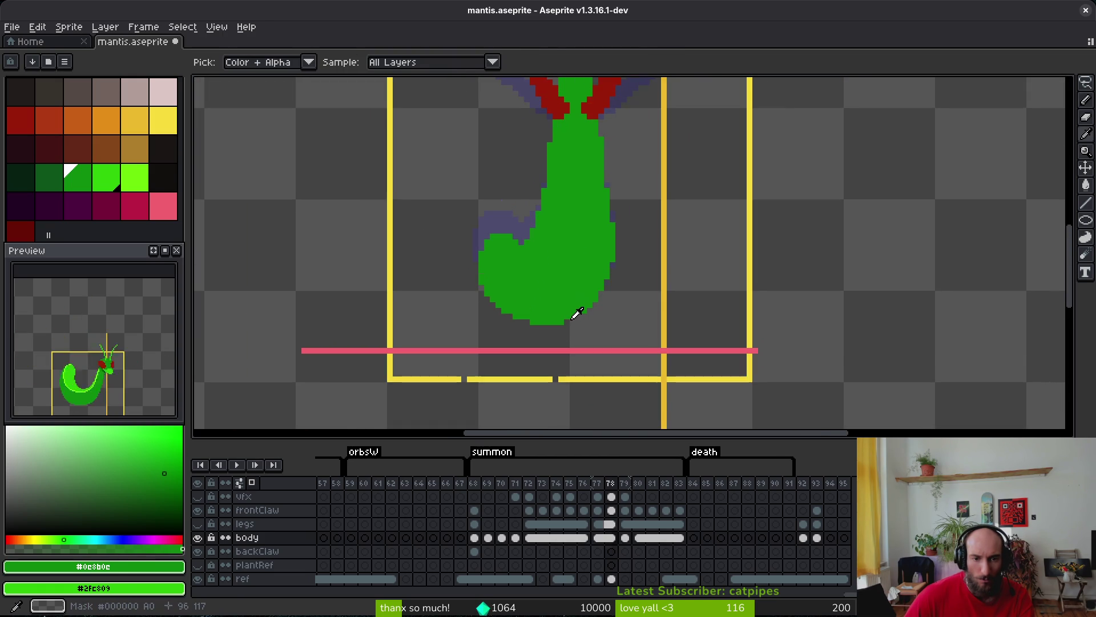
{"action": "key", "text": "Right"}
{"action": "key", "text": "Right"}
{"action": "key", "text": "Left"}
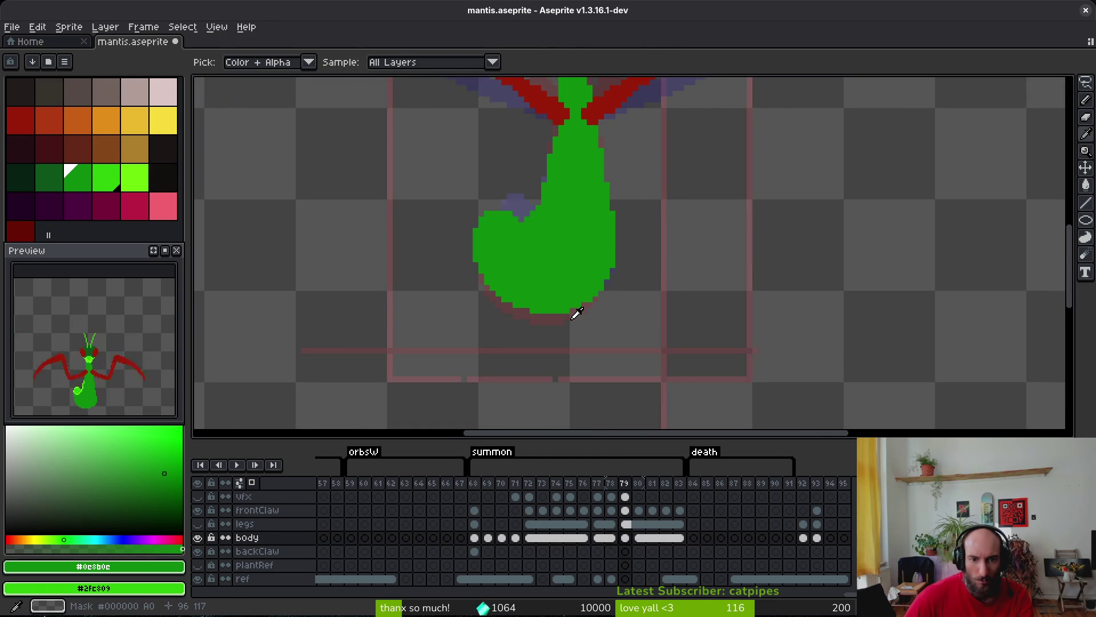
Compare frame 79's abdomen outline against the poses in frames 78 and 80.
{"action": "key", "text": "b"}
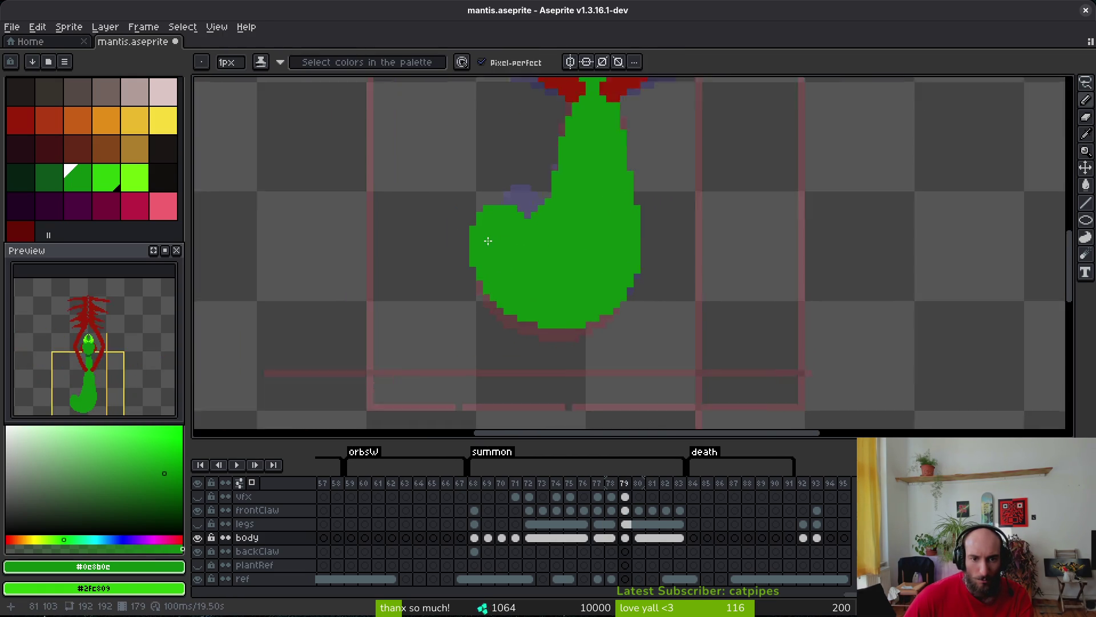
{"action": "scroll", "coordinate": [545, 233], "scroll_direction": "up", "scroll_amount": 3}
{"action": "scroll", "coordinate": [545, 232], "scroll_direction": "down", "scroll_amount": 4}
{"action": "scroll", "coordinate": [594, 242], "scroll_direction": "up", "scroll_amount": 2}
{"action": "key", "text": "i"}
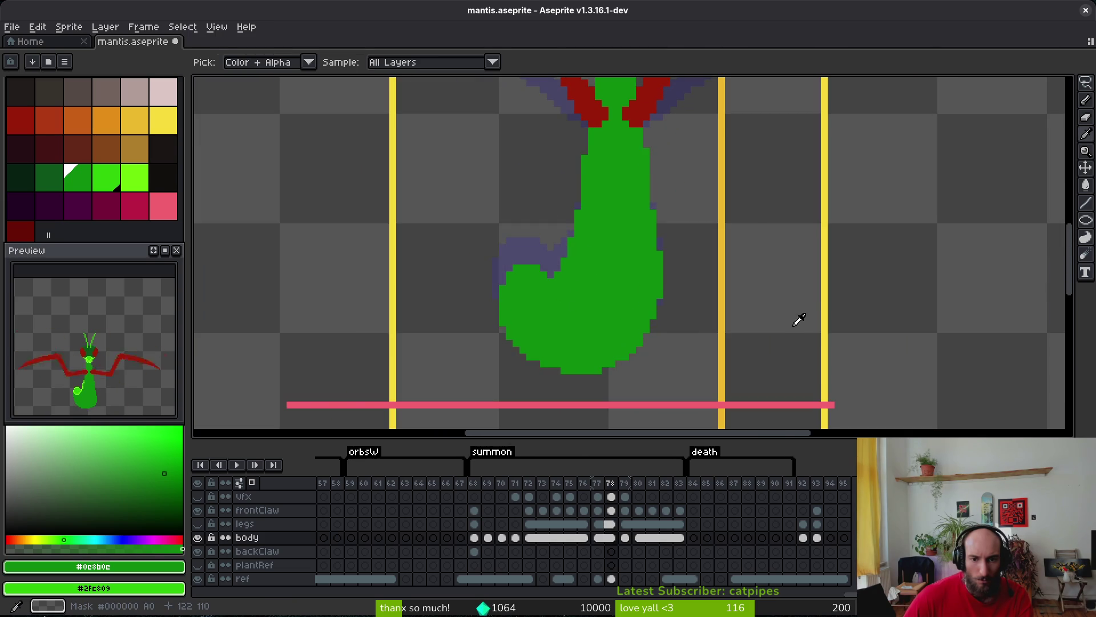
{"action": "key", "text": "Right"}
{"action": "key", "text": "Right"}
{"action": "key", "text": "Left"}
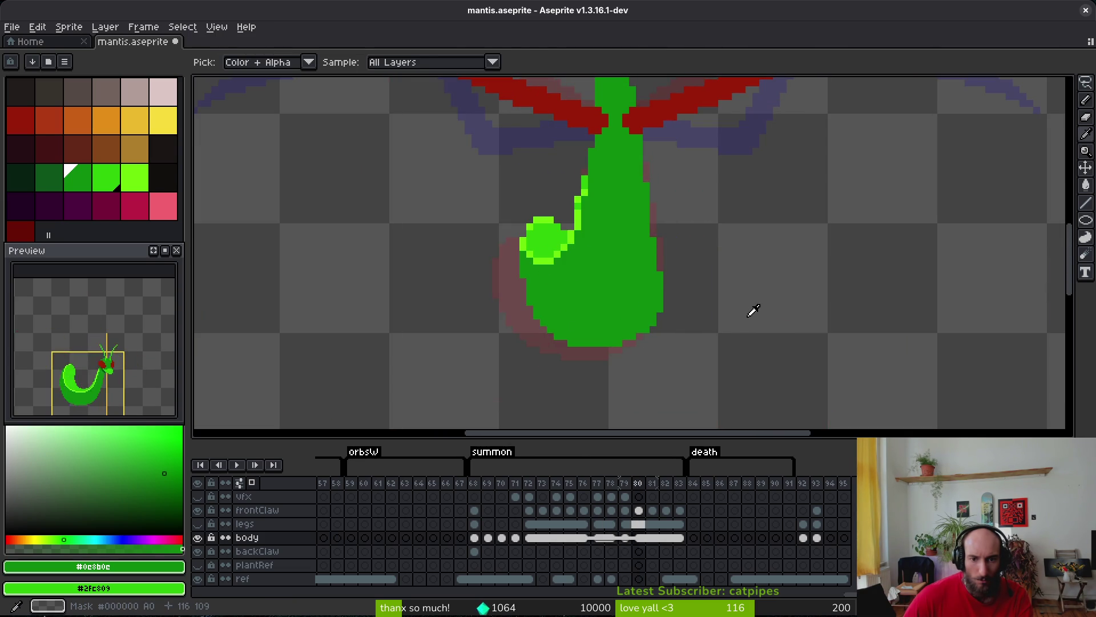
{"action": "key", "text": "b"}
{"action": "key", "text": "Left"}
{"action": "key", "text": "Left"}
{"action": "key", "text": "i"}
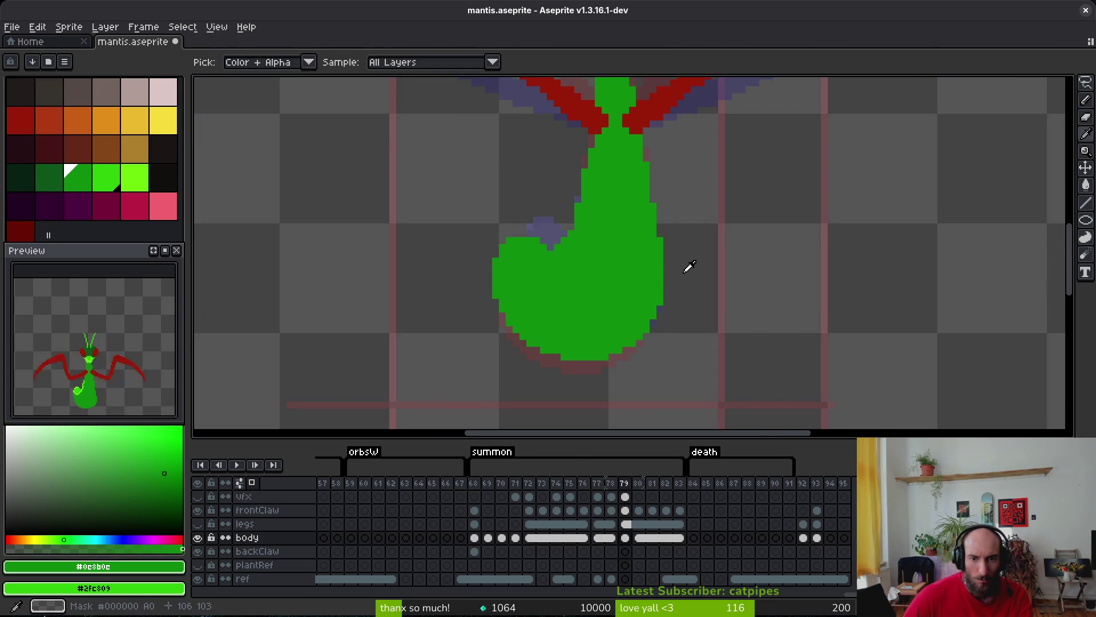
{"action": "key", "text": "Right"}
Erase green pixels along the abdomen's right edge on frame 79.
{"action": "key", "text": "b"}
{"action": "scroll", "coordinate": [660, 215], "scroll_direction": "up", "scroll_amount": 3}
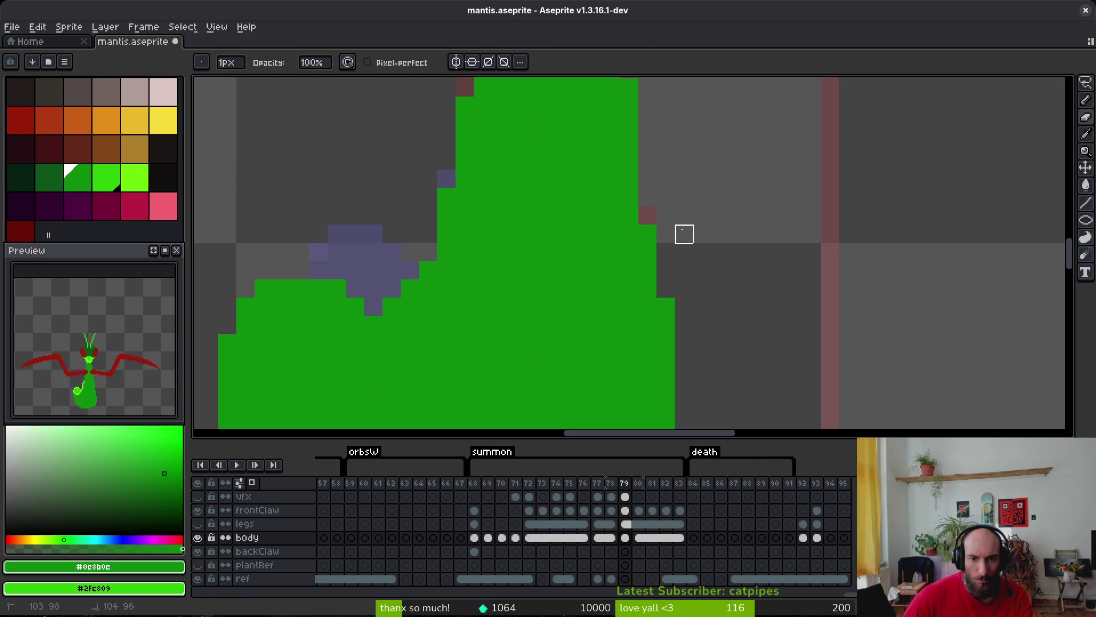
{"action": "scroll", "coordinate": [683, 232], "scroll_direction": "down", "scroll_amount": 3}
{"action": "scroll", "coordinate": [720, 271], "scroll_direction": "up", "scroll_amount": 2}
{"action": "scroll", "coordinate": [693, 272], "scroll_direction": "down", "scroll_amount": 2}
{"action": "key", "text": "i"}
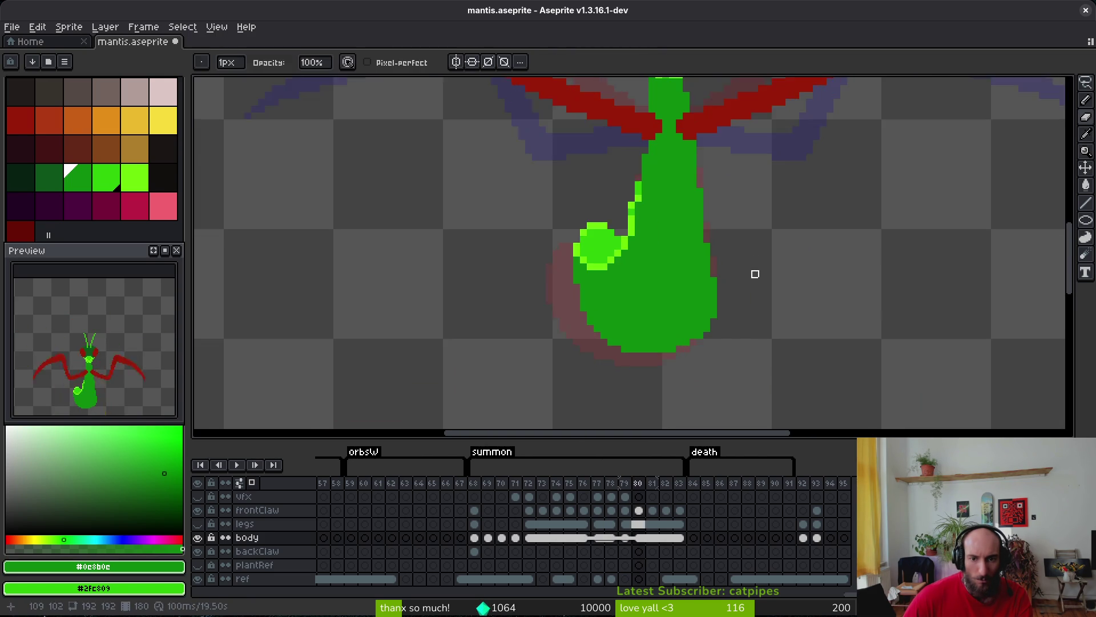
{"action": "key", "text": "b"}
{"action": "scroll", "coordinate": [708, 265], "scroll_direction": "up", "scroll_amount": 3}
{"action": "right_click", "coordinate": [698, 251]}
{"action": "right_click", "coordinate": [684, 203]}
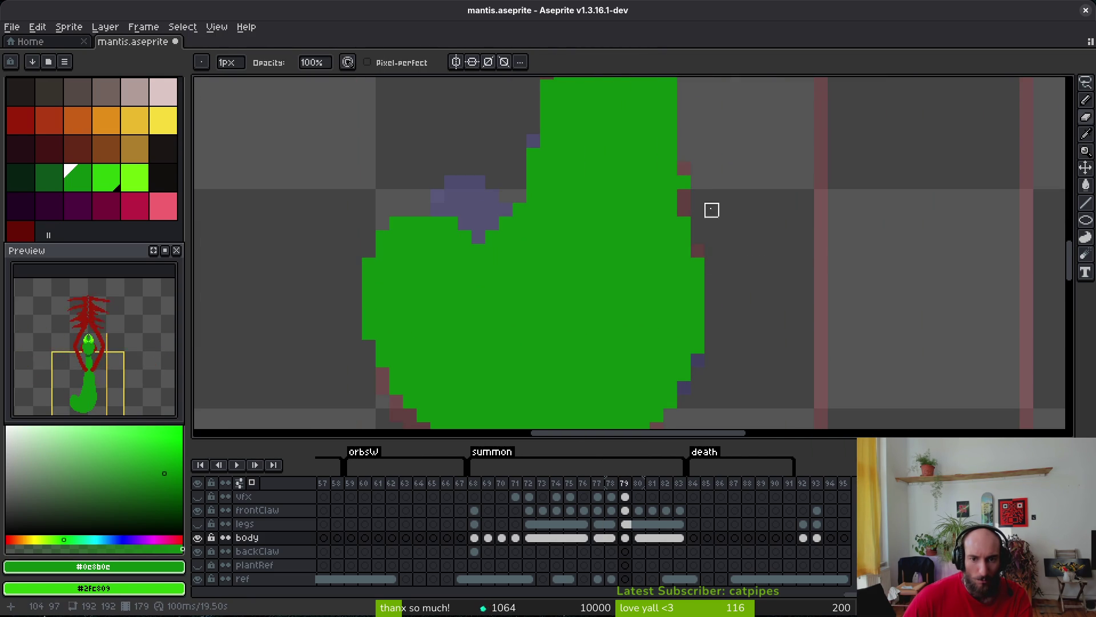
{"action": "scroll", "coordinate": [708, 222], "scroll_direction": "down", "scroll_amount": 3}
Preview the summon frames, then erase green pixels where frame 79's abdomen meets the back.
{"action": "key", "text": "i"}
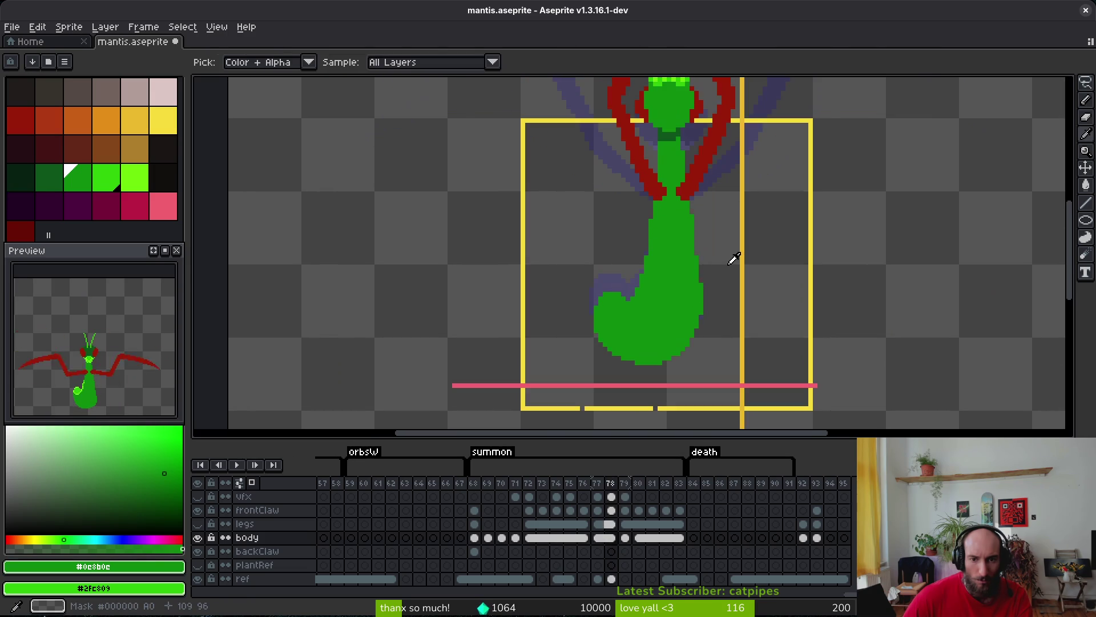
{"action": "key", "text": "Right"}
{"action": "key", "text": "Left"}
{"action": "key", "text": "Left"}
{"action": "key", "text": "Right"}
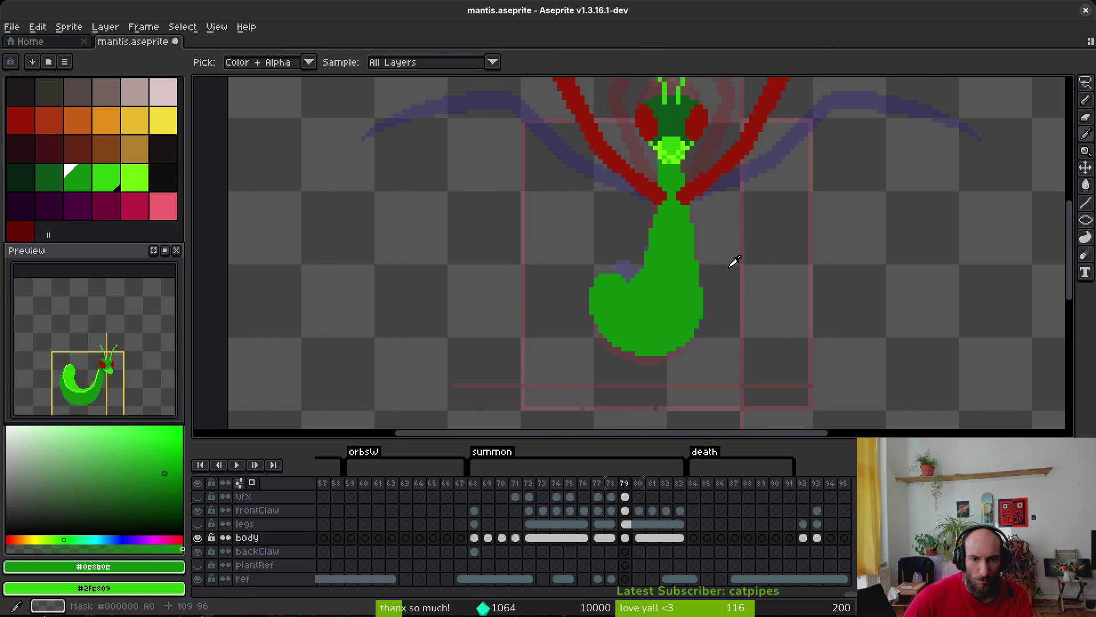
{"action": "key", "text": "Right"}
{"action": "left_click_drag", "start_coordinate": [732, 260], "coordinate": [714, 269]}
{"action": "key", "text": "Left"}
{"action": "key", "text": "Left"}
{"action": "key", "text": "Right"}
{"action": "key", "text": "Right"}
{"action": "key", "text": "b"}
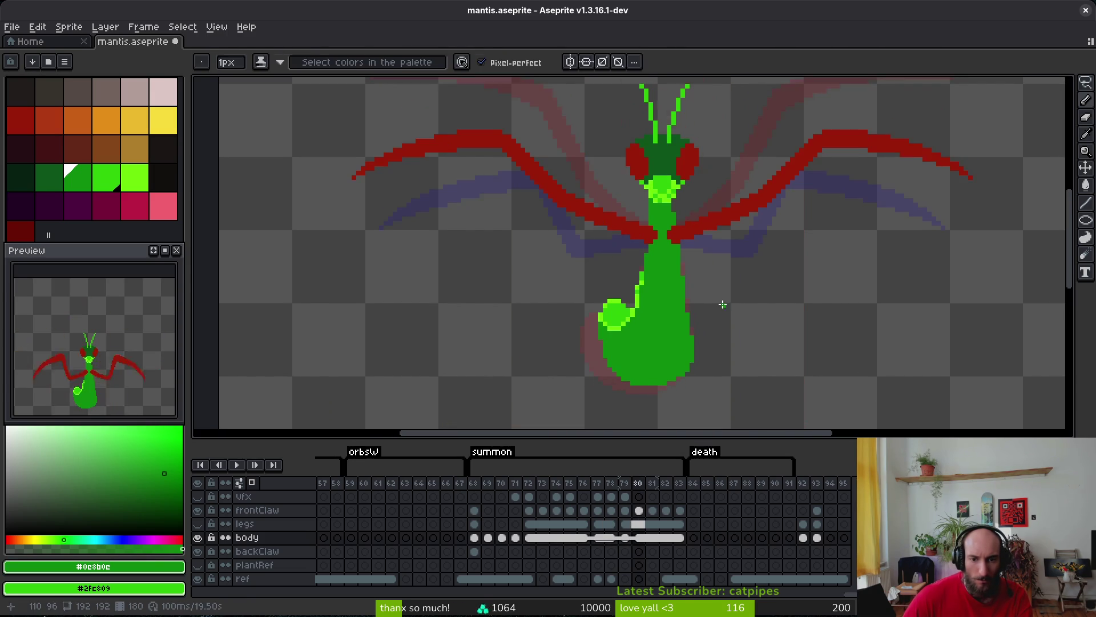
{"action": "key", "text": "Left"}
{"action": "key", "text": "i"}
{"action": "key", "text": "e"}
{"action": "scroll", "coordinate": [636, 276], "scroll_direction": "up", "scroll_amount": 2}
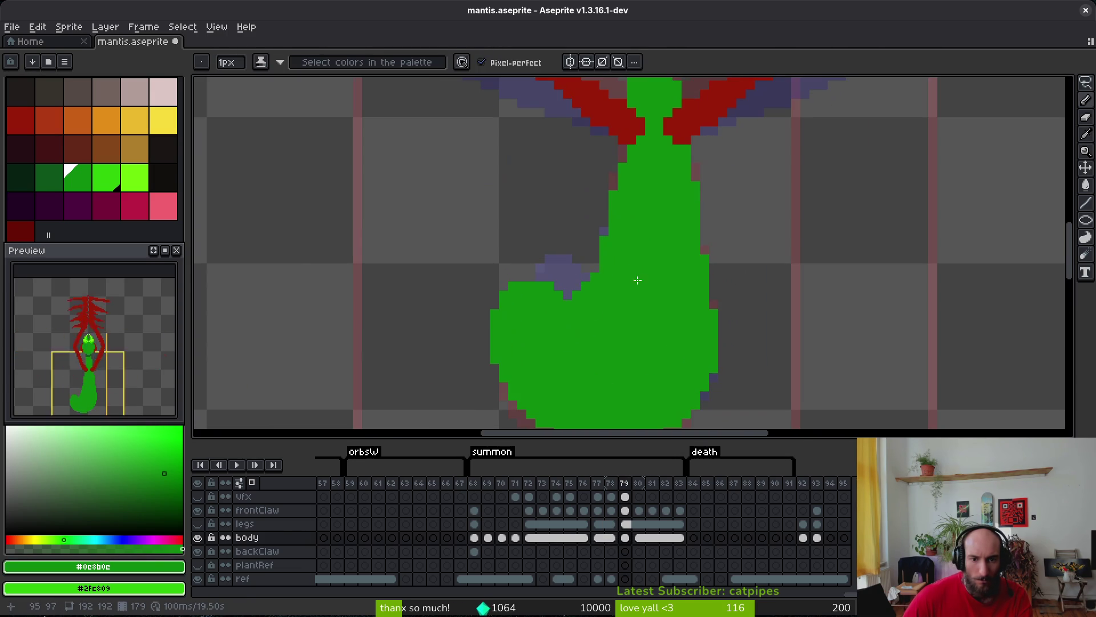
{"action": "left_click_drag", "start_coordinate": [586, 286], "coordinate": [596, 277]}
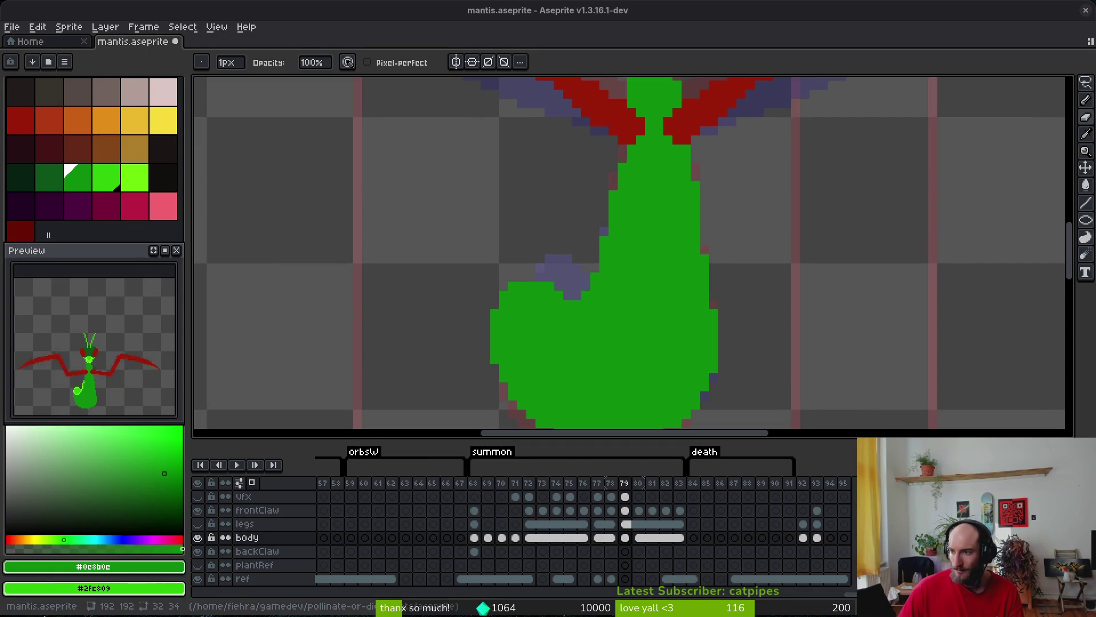
Switch from Aseprite to the Discord window with Alt+Tab.
{"action": "key", "text": "alt+Tab"}
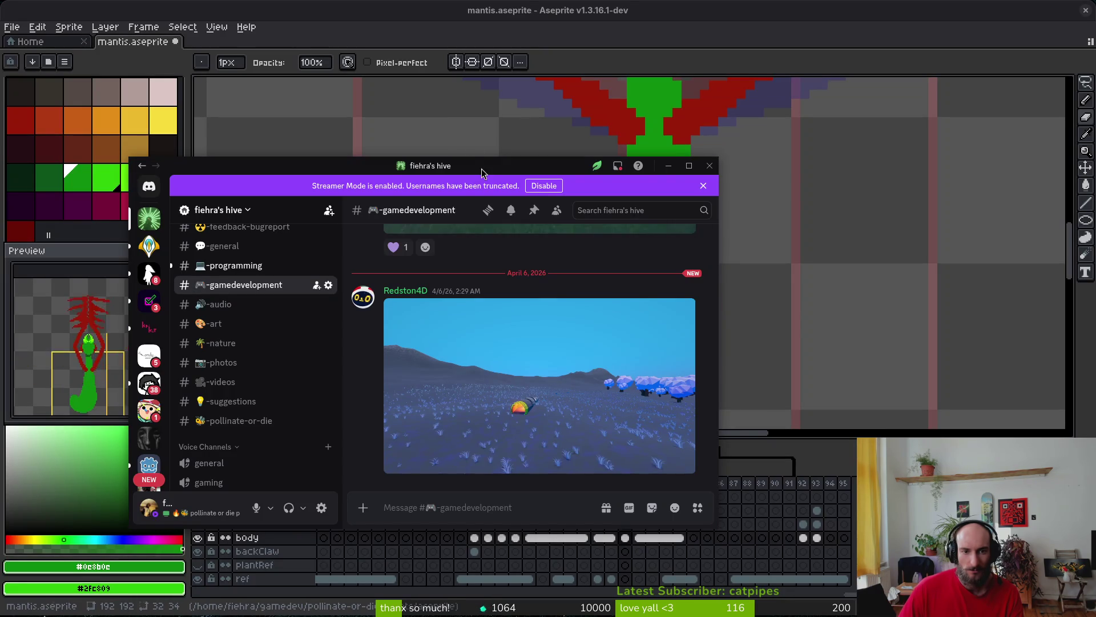
Move and enlarge the Discord window, then play the game clips posted in chat.
{"action": "left_click_drag", "start_coordinate": [481, 169], "coordinate": [407, 36]}
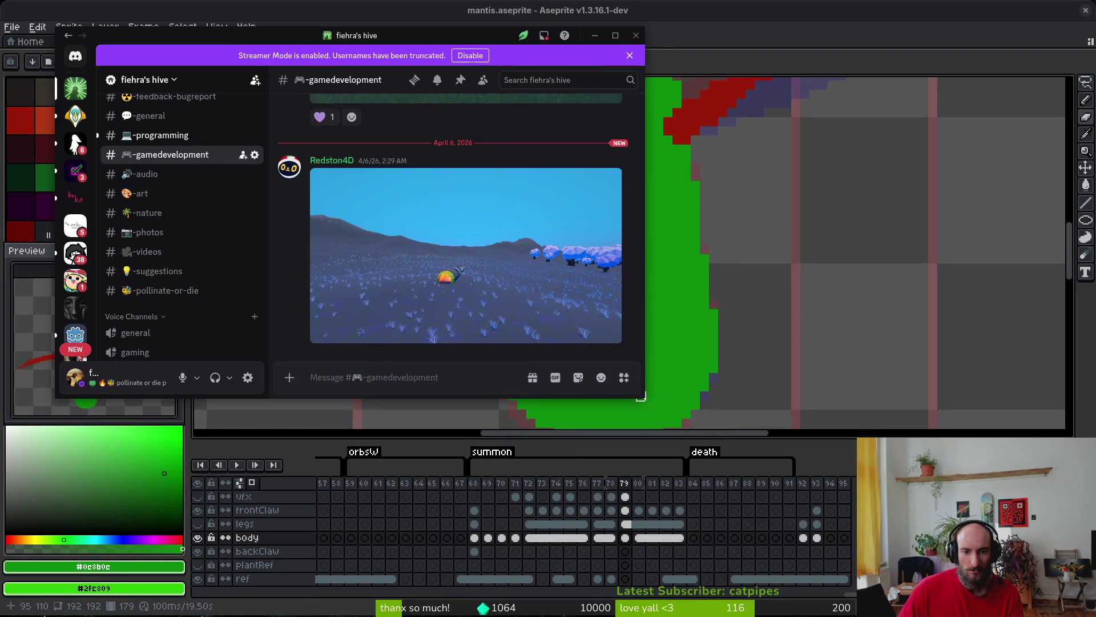
{"action": "mouse_move", "coordinate": [642, 398]}
{"action": "left_mouse_down"}
{"action": "mouse_move", "coordinate": [963, 511]}
{"action": "mouse_move", "coordinate": [971, 552]}
{"action": "left_mouse_up"}
{"action": "left_click", "coordinate": [319, 489]}
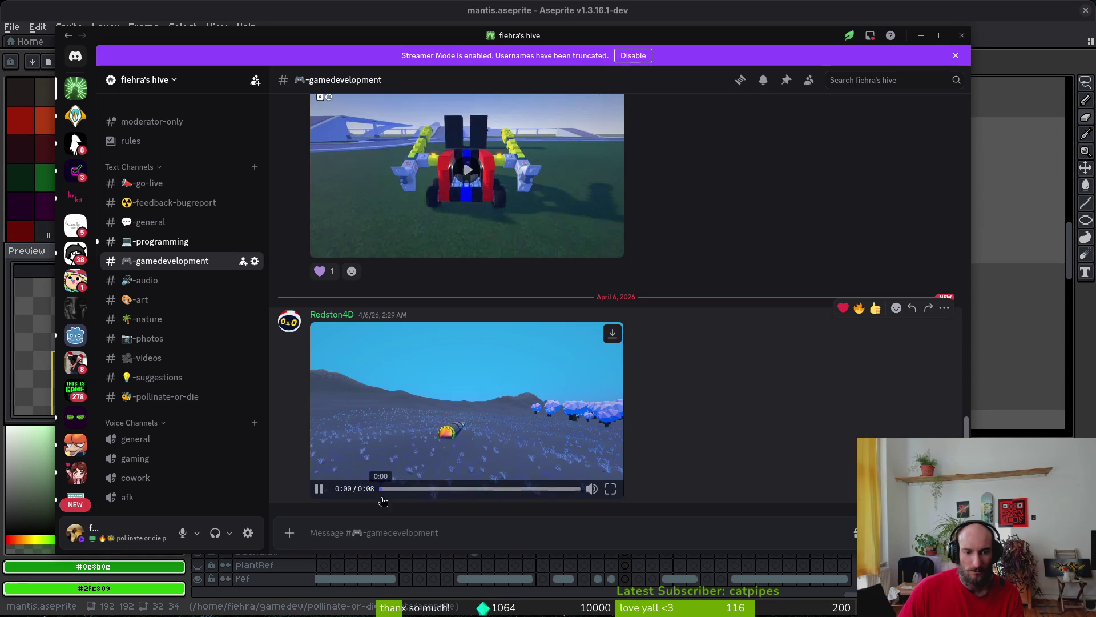
{"action": "left_click", "coordinate": [320, 490]}
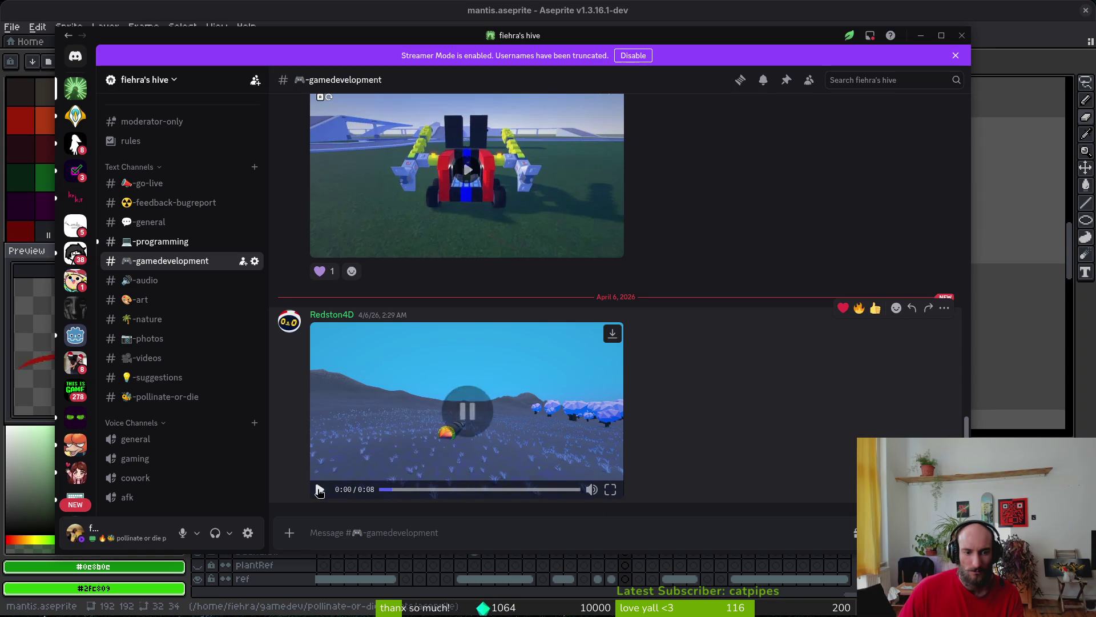
{"action": "left_click", "coordinate": [467, 170]}
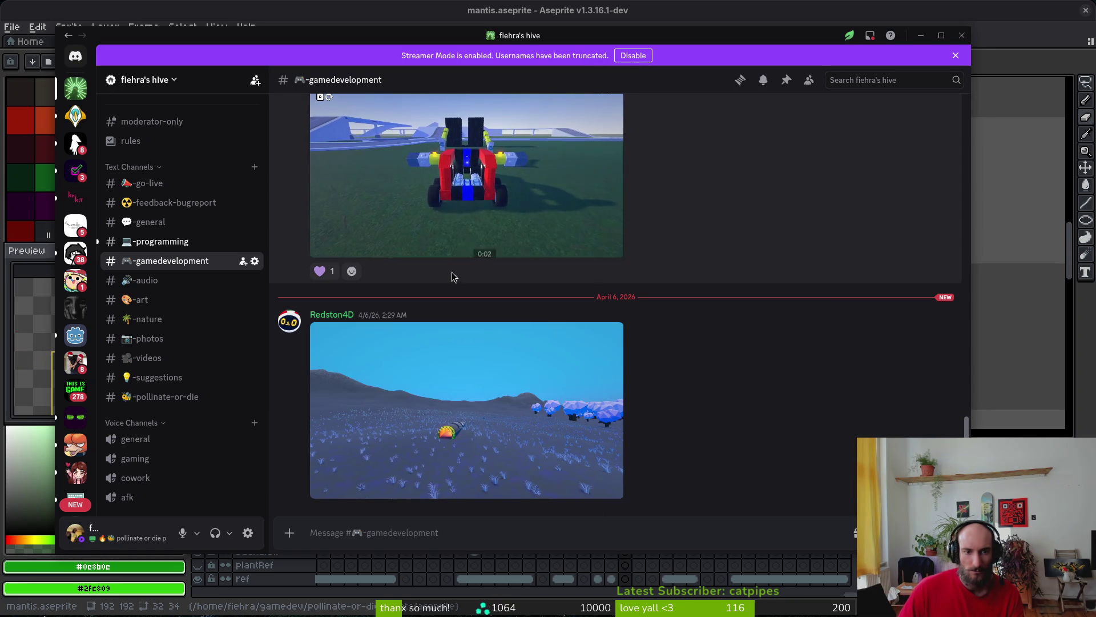
{"action": "left_click", "coordinate": [319, 490]}
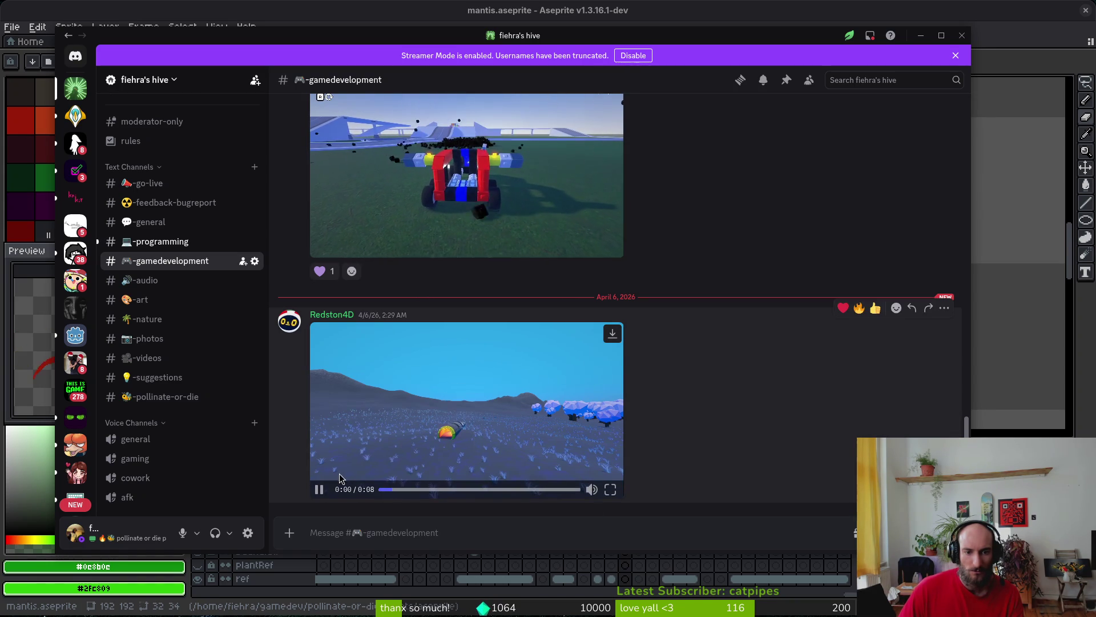
Browse the programming, art and videos channels, scrolling through the videos history.
{"action": "left_click", "coordinate": [154, 242]}
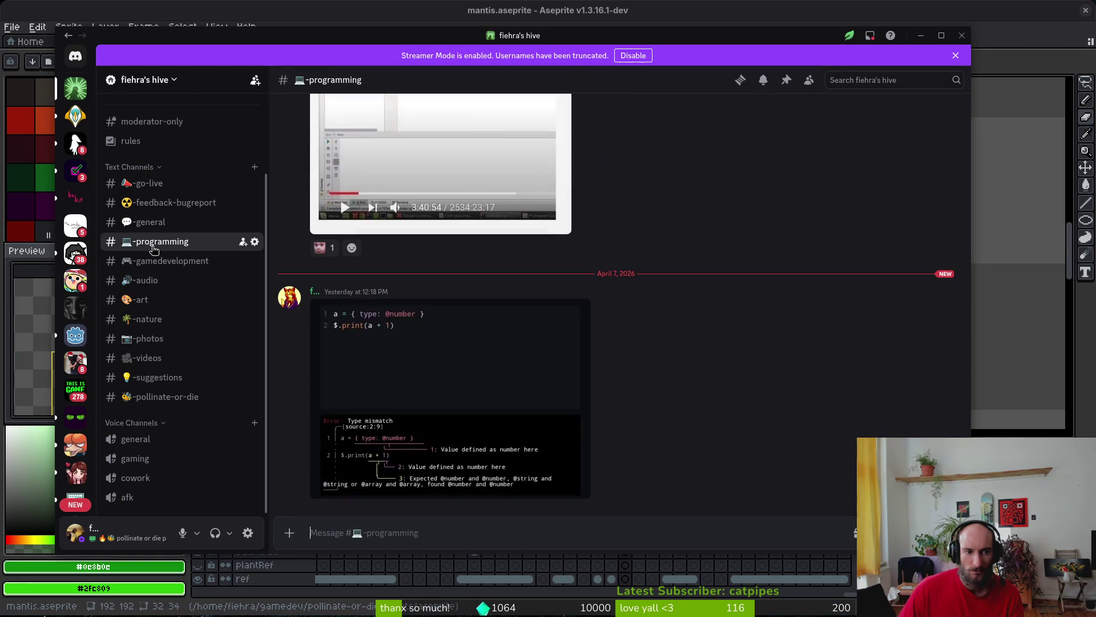
{"action": "left_click", "coordinate": [150, 300]}
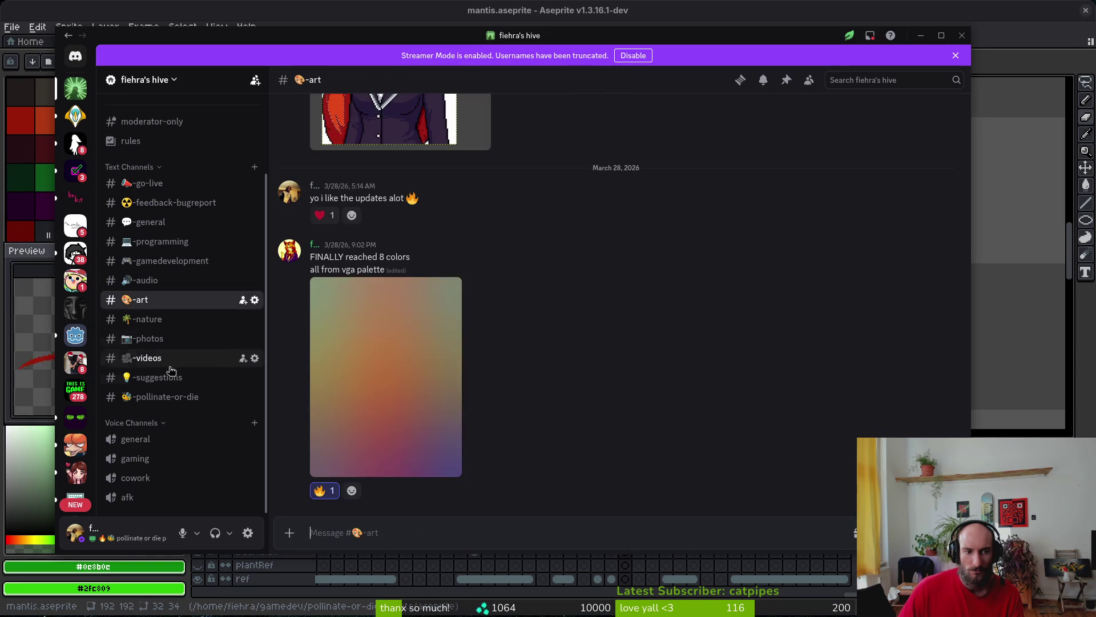
{"action": "left_click", "coordinate": [174, 358]}
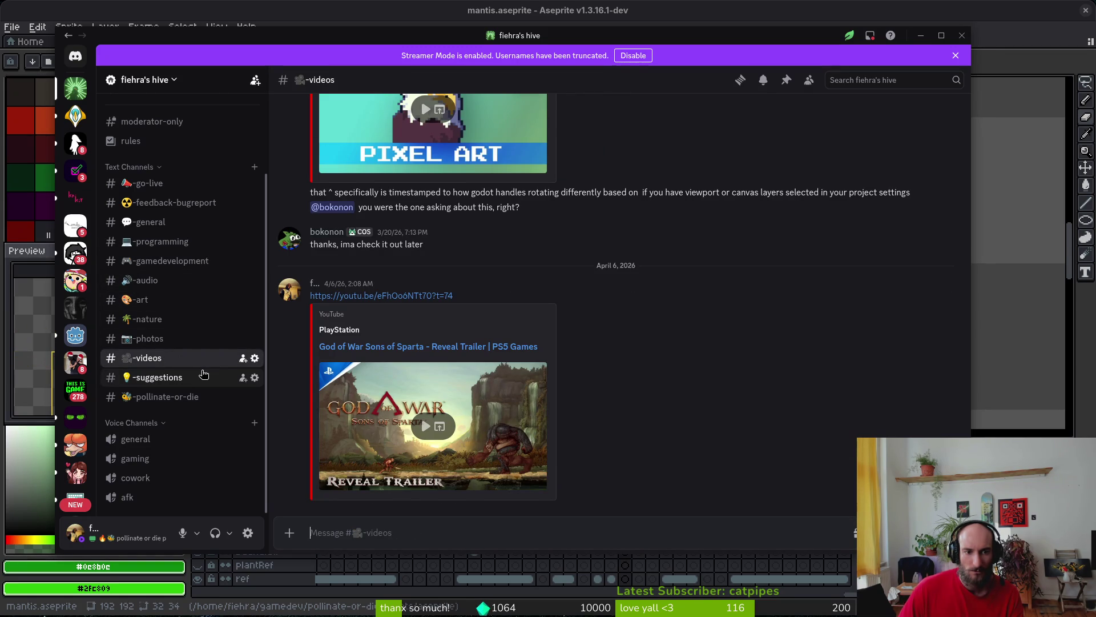
{"action": "scroll", "coordinate": [559, 430], "scroll_direction": "up", "scroll_amount": 3}
{"action": "scroll", "coordinate": [558, 429], "scroll_direction": "up", "scroll_amount": 9}
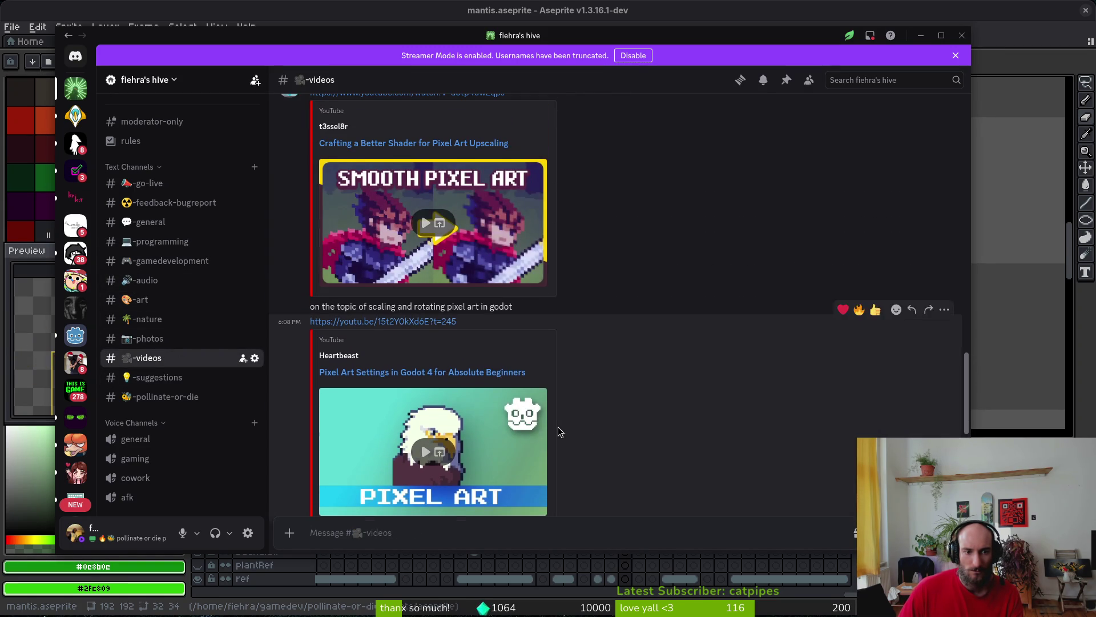
{"action": "scroll", "coordinate": [680, 450], "scroll_direction": "up", "scroll_amount": 5}
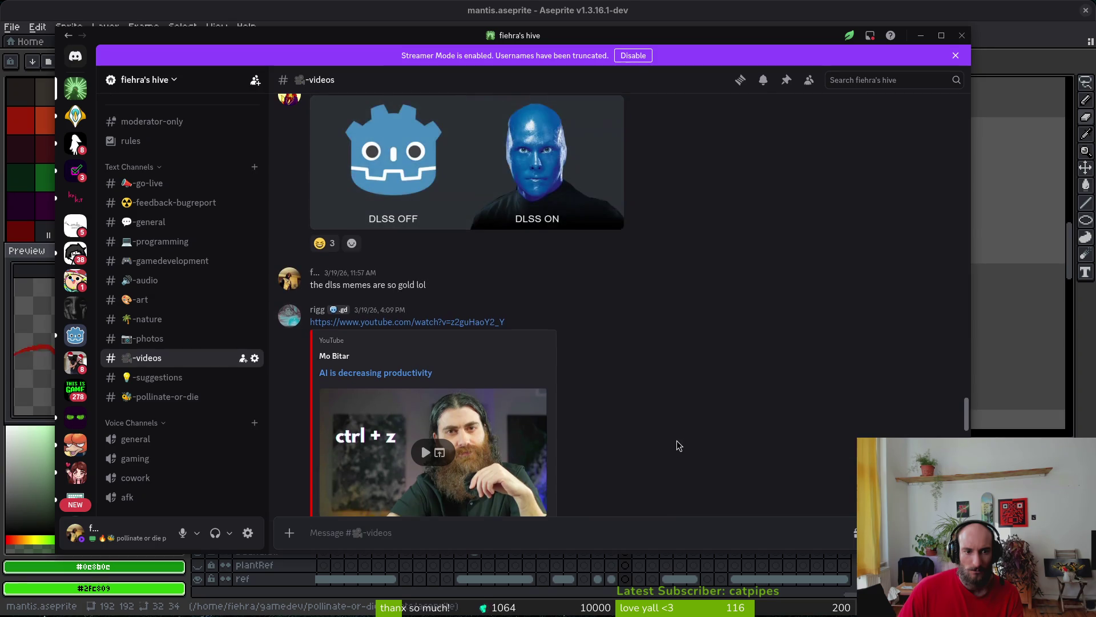
{"action": "scroll", "coordinate": [673, 442], "scroll_direction": "down", "scroll_amount": 15}
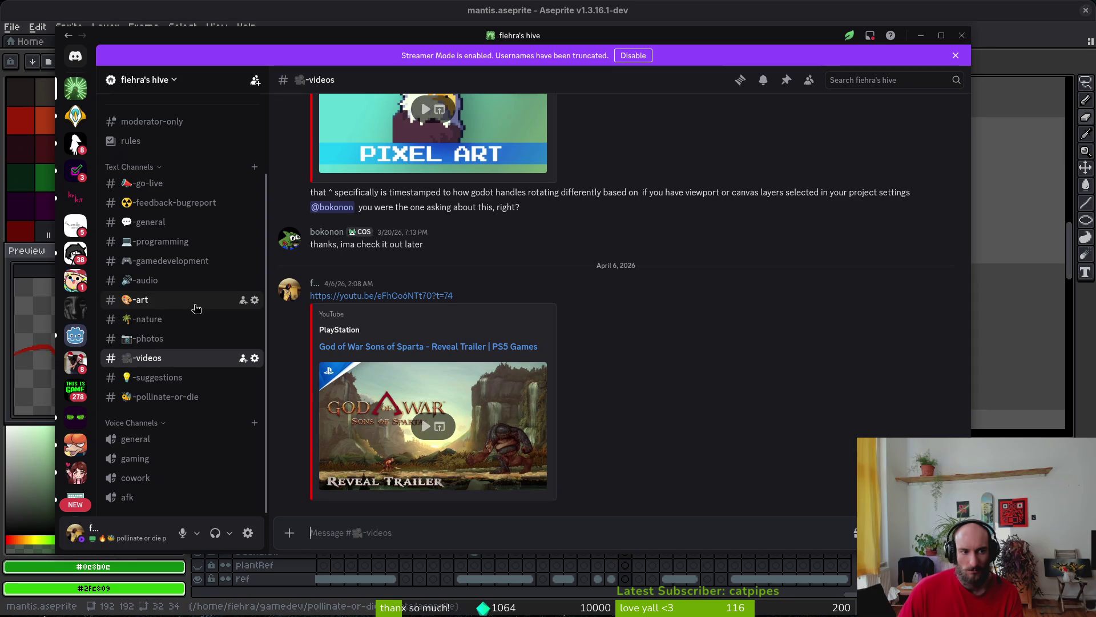
Check the photos channel, return to videos, then switch back to Aseprite.
{"action": "left_click", "coordinate": [166, 339]}
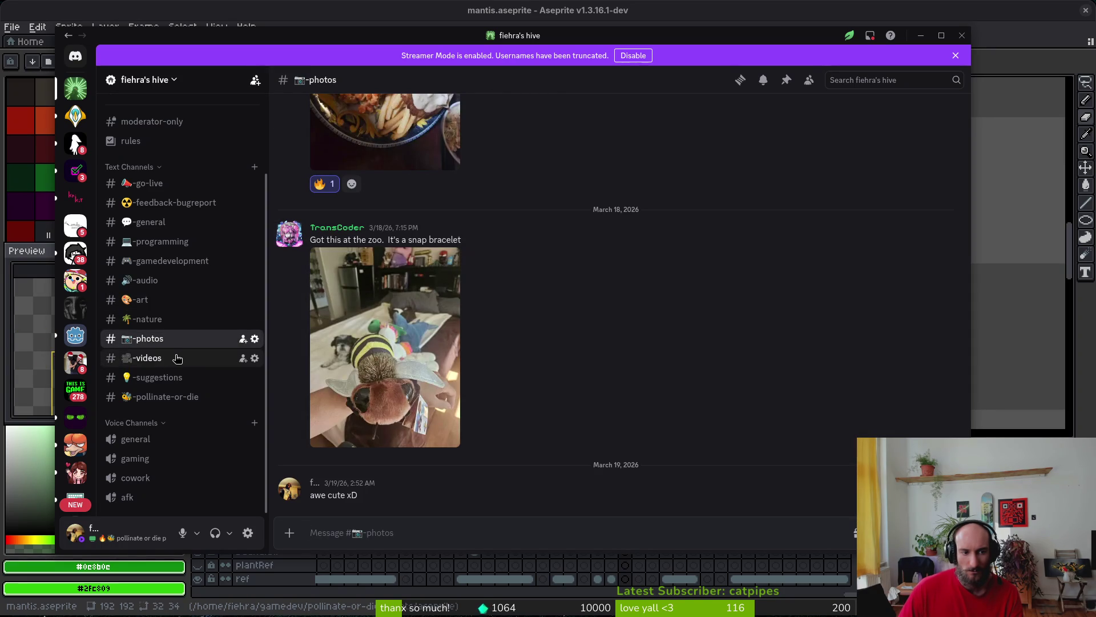
{"action": "left_click", "coordinate": [179, 363]}
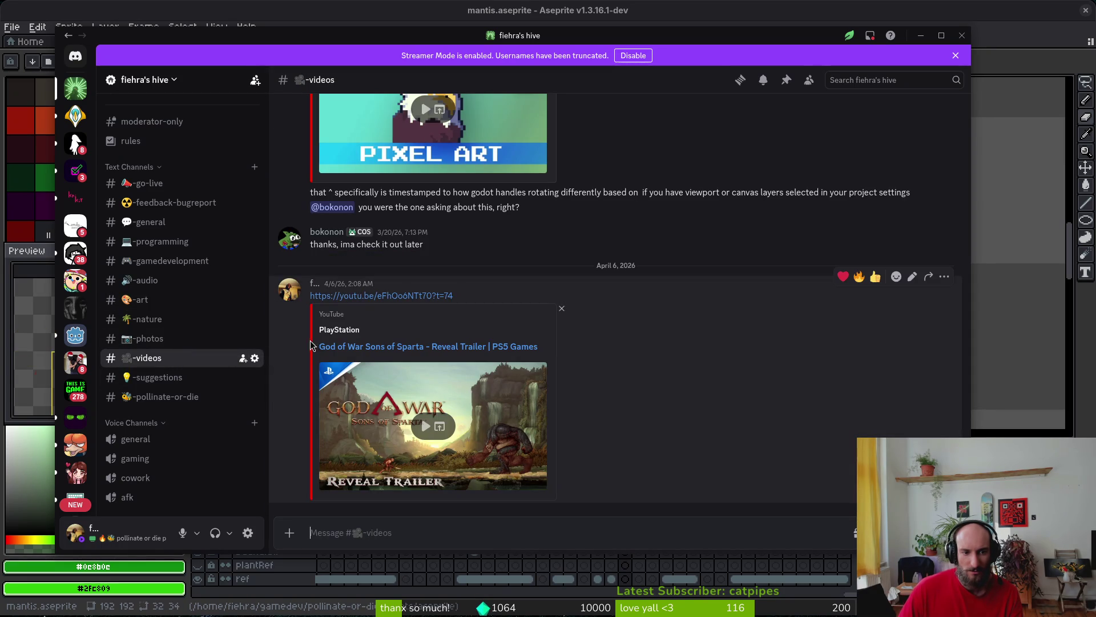
{"action": "key", "text": "alt+Tab"}
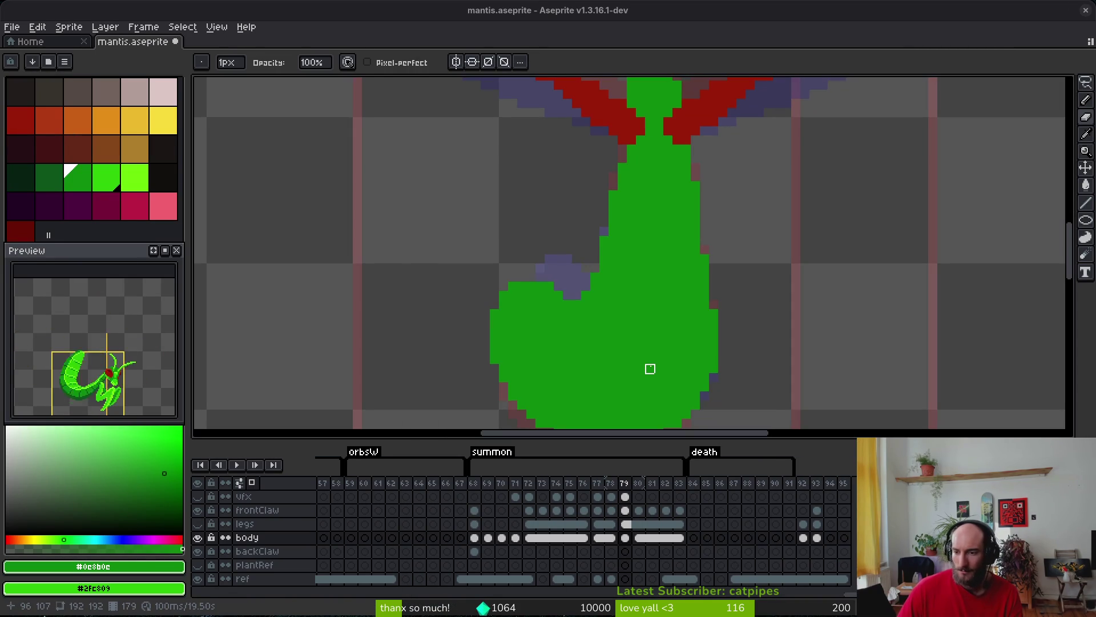
Step back through the summon frames to frame 76, comparing abdomen poses.
{"action": "scroll", "coordinate": [657, 328], "scroll_direction": "right", "scroll_amount": 3}
{"action": "scroll", "coordinate": [520, 335], "scroll_direction": "down", "scroll_amount": 4}
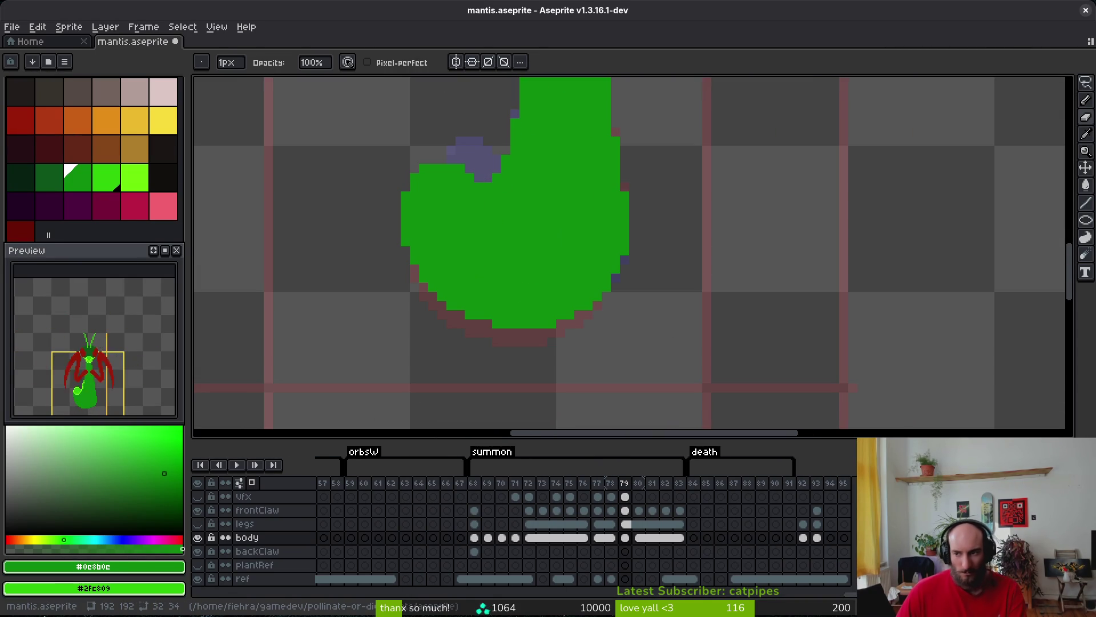
{"action": "key", "text": "b"}
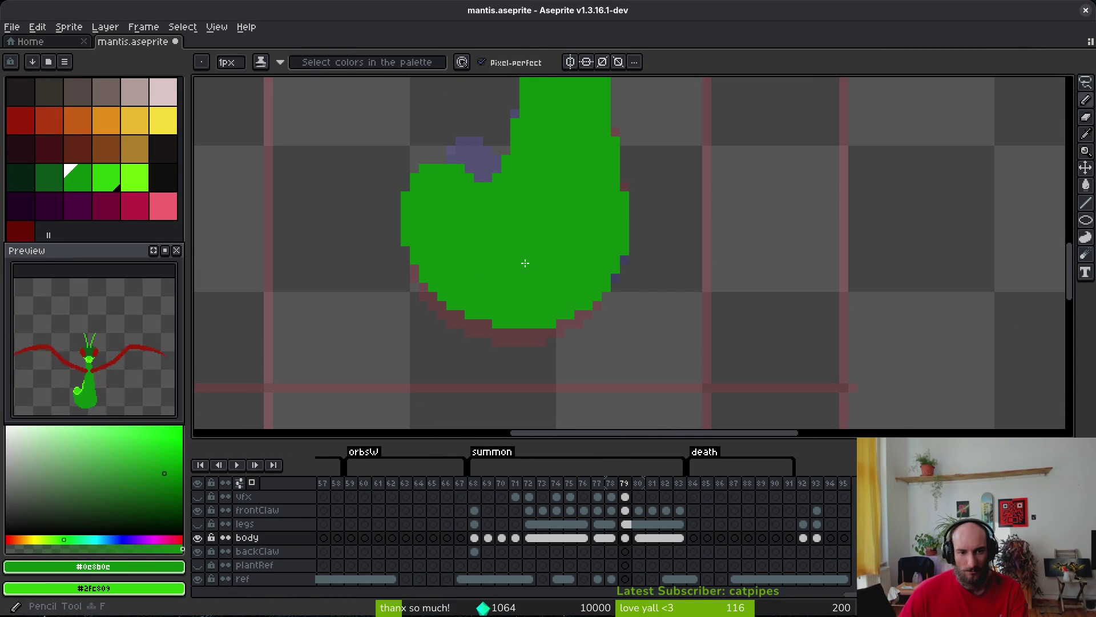
{"action": "scroll", "coordinate": [522, 262], "scroll_direction": "down", "scroll_amount": 2}
{"action": "scroll", "coordinate": [575, 371], "scroll_direction": "down", "scroll_amount": 3}
{"action": "scroll", "coordinate": [523, 331], "scroll_direction": "down", "scroll_amount": 1}
{"action": "scroll", "coordinate": [524, 331], "scroll_direction": "up", "scroll_amount": 3}
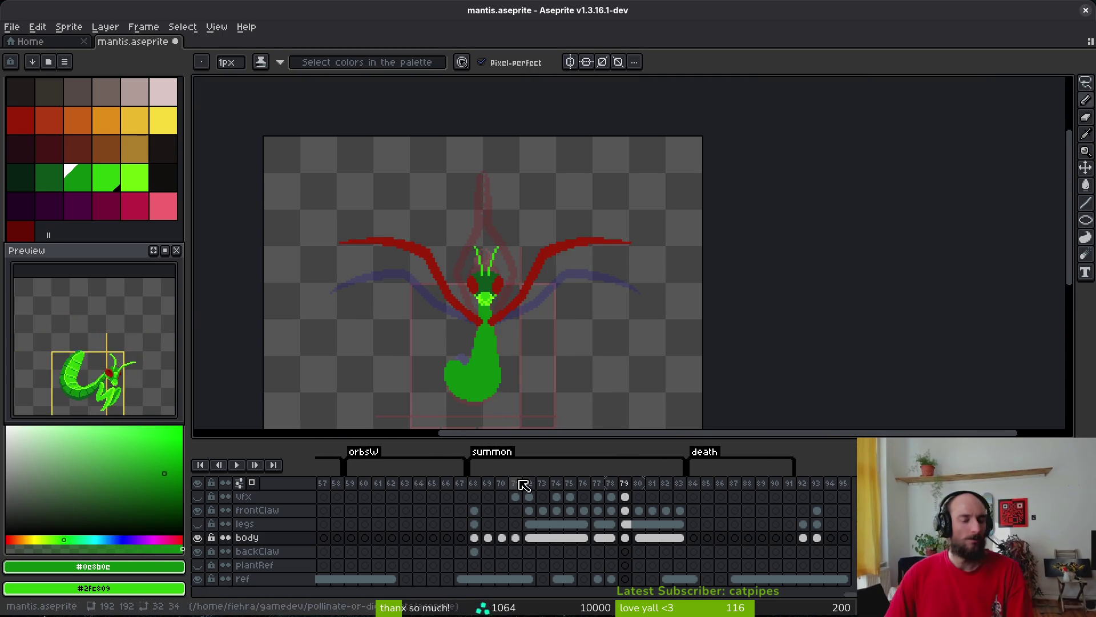
{"action": "key", "text": "Left"}
{"action": "key", "text": "i"}
{"action": "key", "text": "Left"}
{"action": "key", "text": "Left"}
{"action": "key", "text": "Left"}
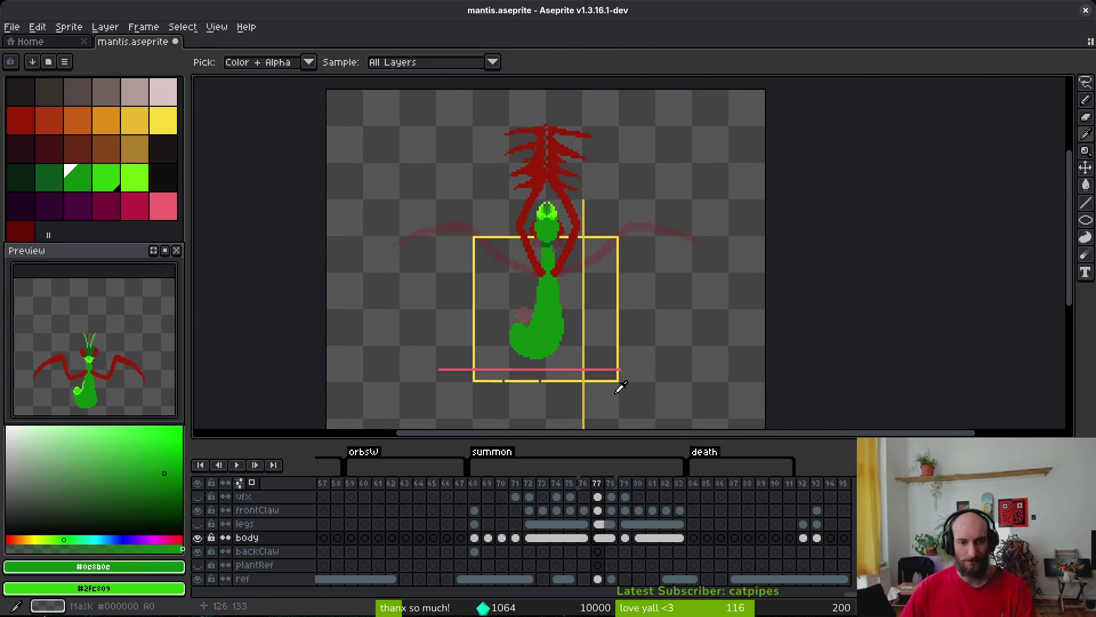
{"action": "key", "text": "Left"}
{"action": "key", "text": "Left"}
{"action": "key", "text": "Left"}
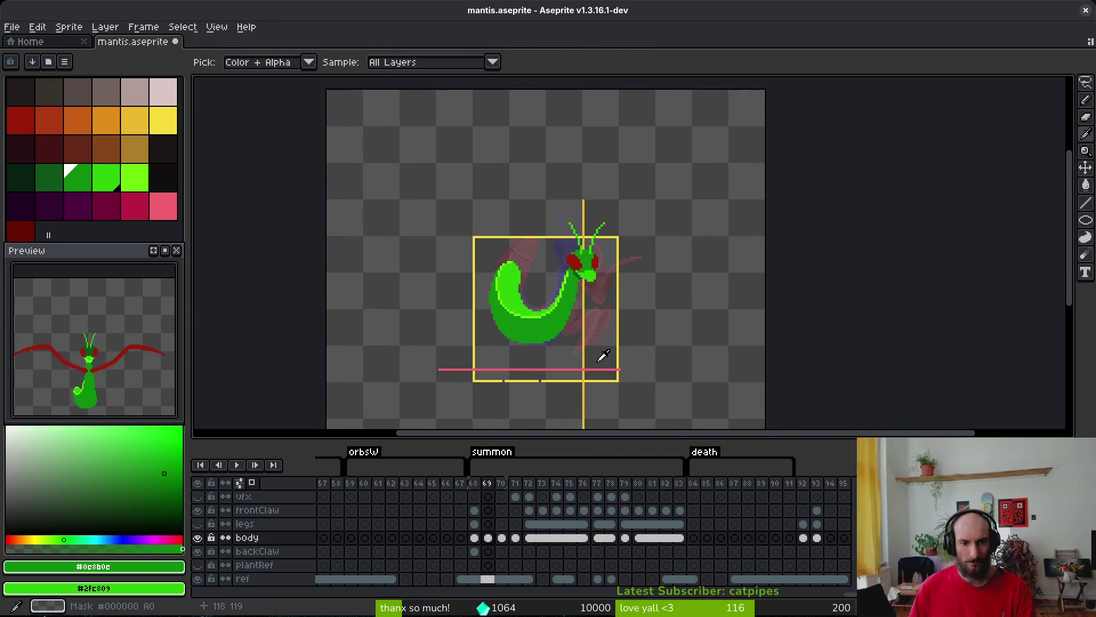
{"action": "key", "text": "Right"}
{"action": "key", "text": "Right"}
{"action": "key", "text": "Right"}
{"action": "key", "text": "Right"}
{"action": "key", "text": "Right"}
{"action": "key", "text": "Right"}
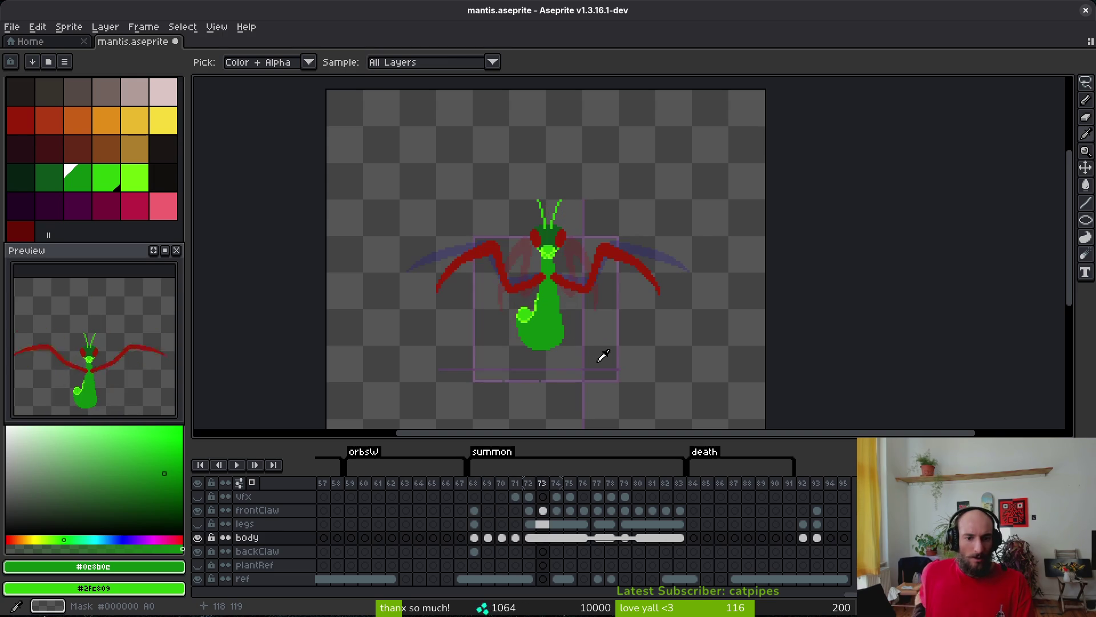
{"action": "key", "text": "Left"}
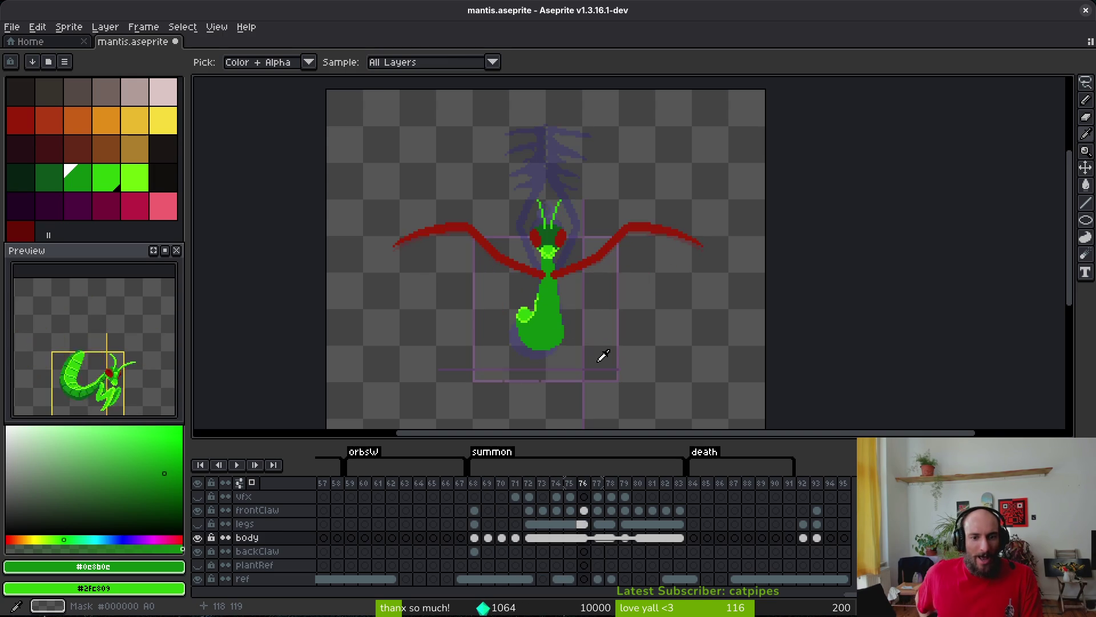
{"action": "key", "text": "Right"}
{"action": "key", "text": "Left"}
{"action": "key", "text": "b"}
Sample the light green #6cff0a from frame 76, then check frames 77–79 and settle on 77.
{"action": "scroll", "coordinate": [495, 355], "scroll_direction": "up", "scroll_amount": 3}
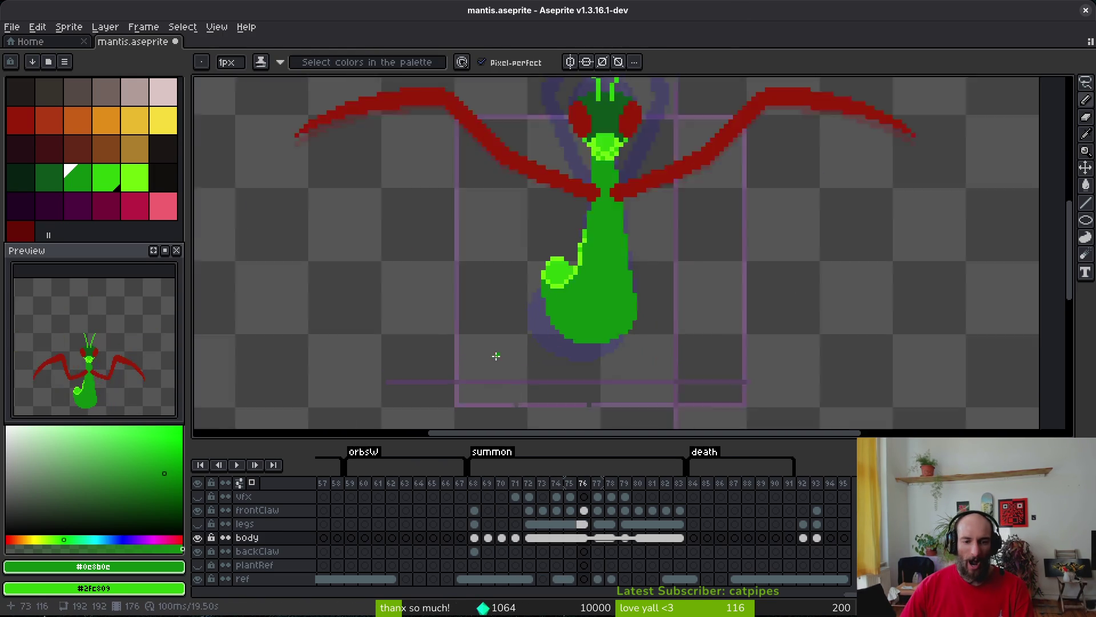
{"action": "key", "text": "i"}
{"action": "left_click", "coordinate": [619, 197]}
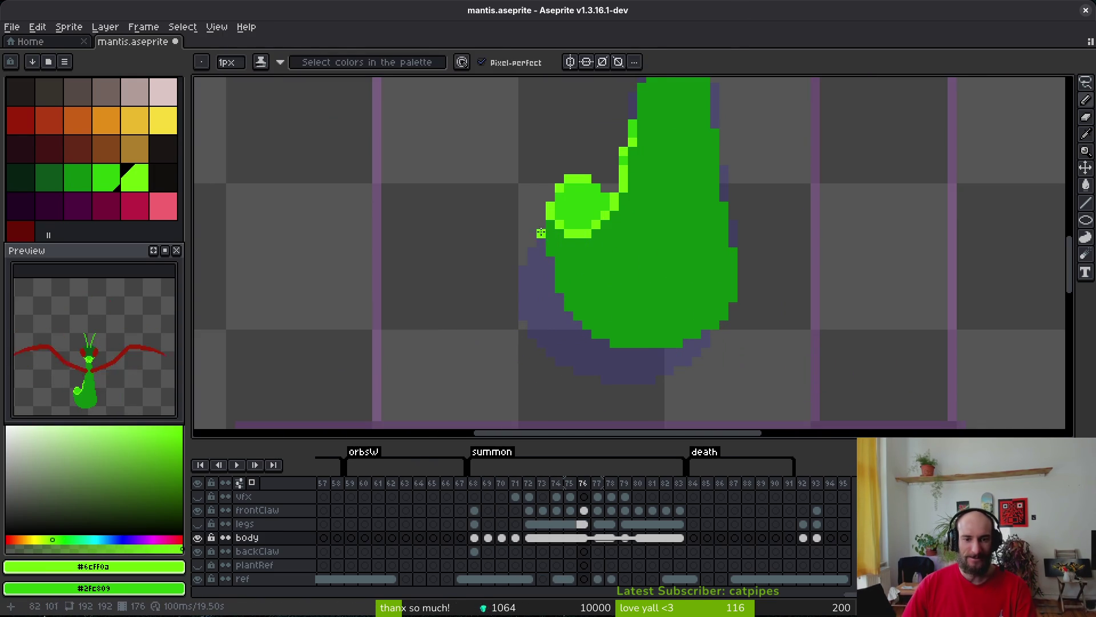
{"action": "key", "text": "Right"}
{"action": "key", "text": "Left"}
{"action": "key", "text": "Right"}
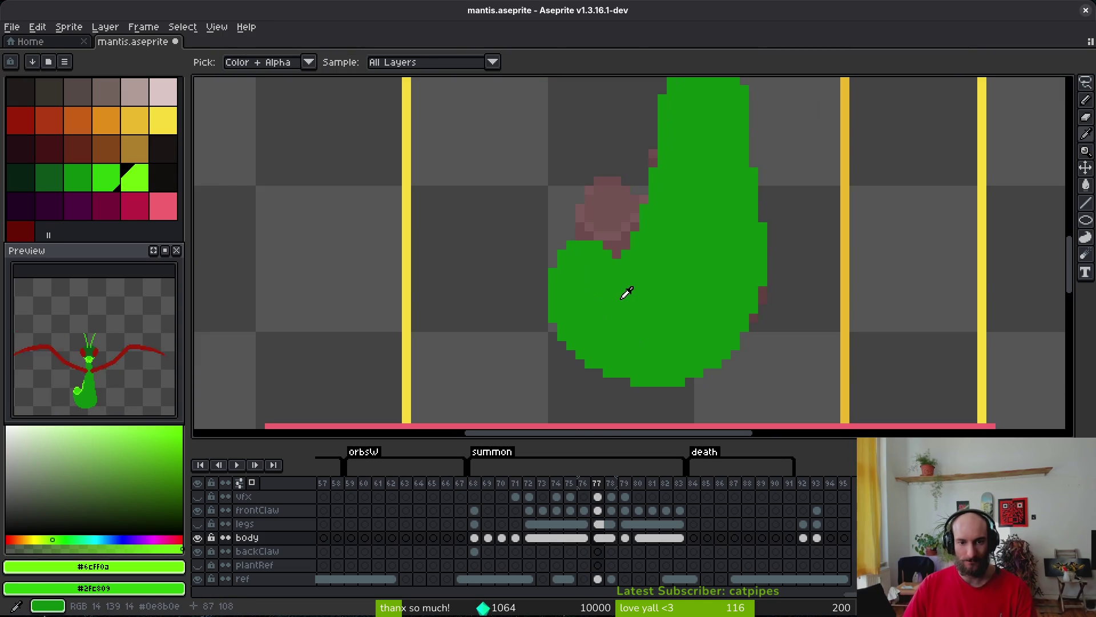
{"action": "key", "text": "b"}
{"action": "key", "text": "Right"}
{"action": "key", "text": "Right"}
{"action": "scroll", "coordinate": [644, 289], "scroll_direction": "down", "scroll_amount": 3}
{"action": "key", "text": "i"}
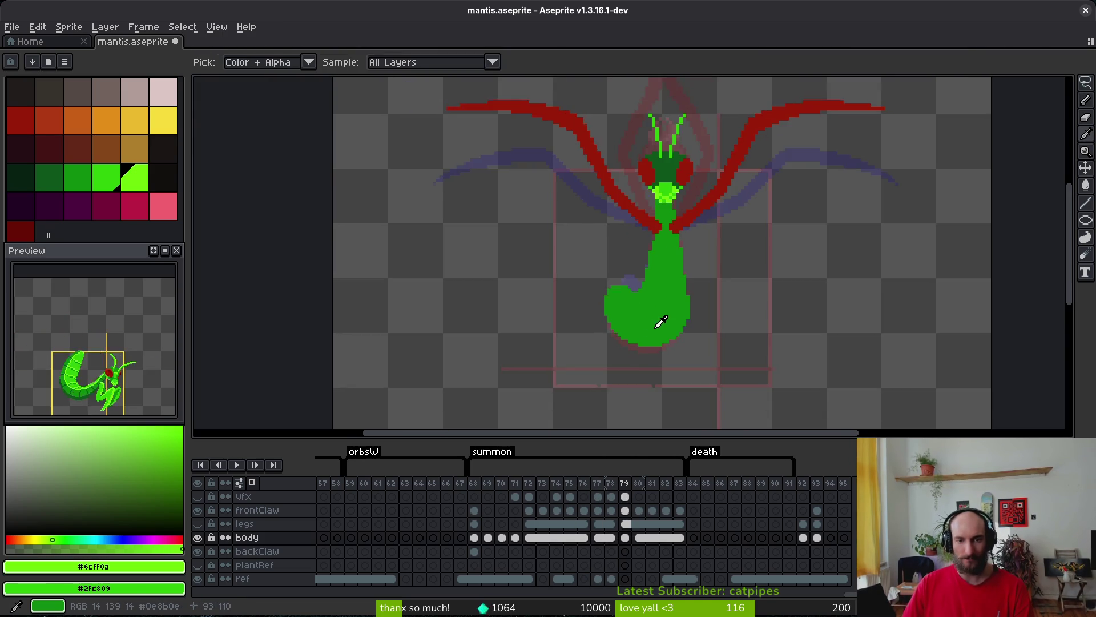
{"action": "key", "text": "Left"}
{"action": "key", "text": "Left"}
{"action": "key", "text": "b"}
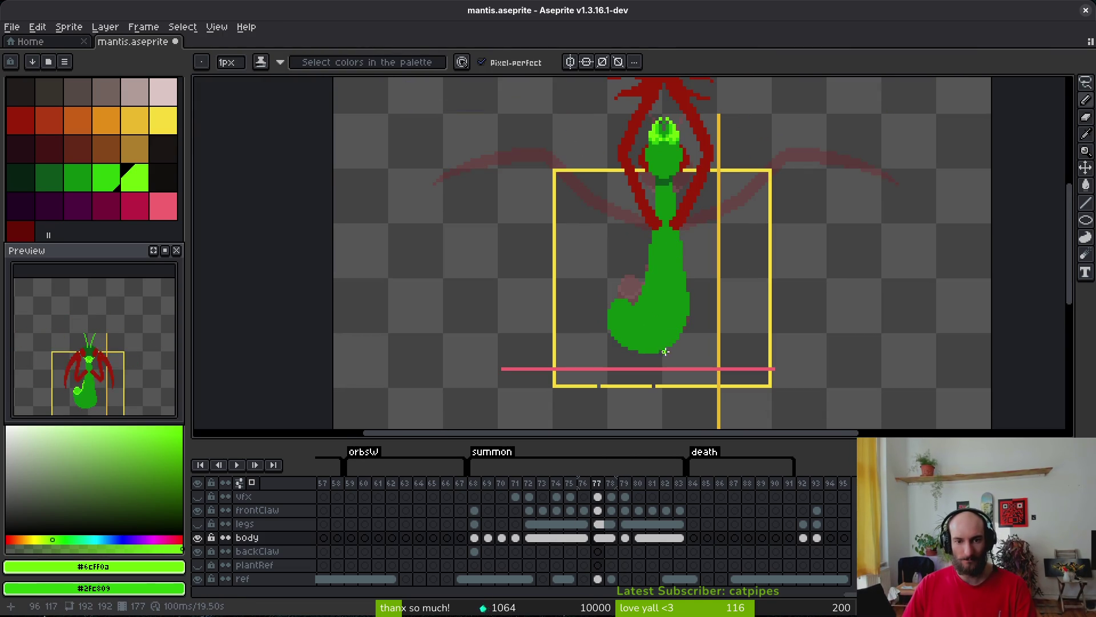
{"action": "scroll", "coordinate": [651, 326], "scroll_direction": "up", "scroll_amount": 1}
{"action": "scroll", "coordinate": [654, 301], "scroll_direction": "up", "scroll_amount": 1}
Sample the body's mid green #0c8b0c from frame 77's abdomen.
{"action": "key", "text": "e"}
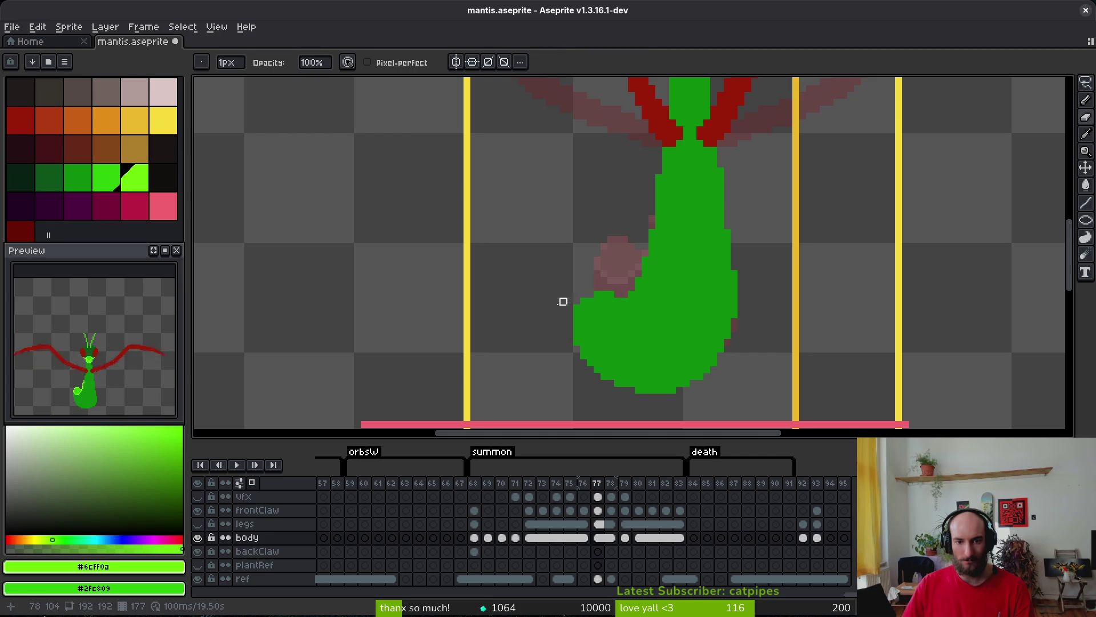
{"action": "scroll", "coordinate": [617, 280], "scroll_direction": "down", "scroll_amount": 2}
{"action": "scroll", "coordinate": [655, 286], "scroll_direction": "up", "scroll_amount": 2}
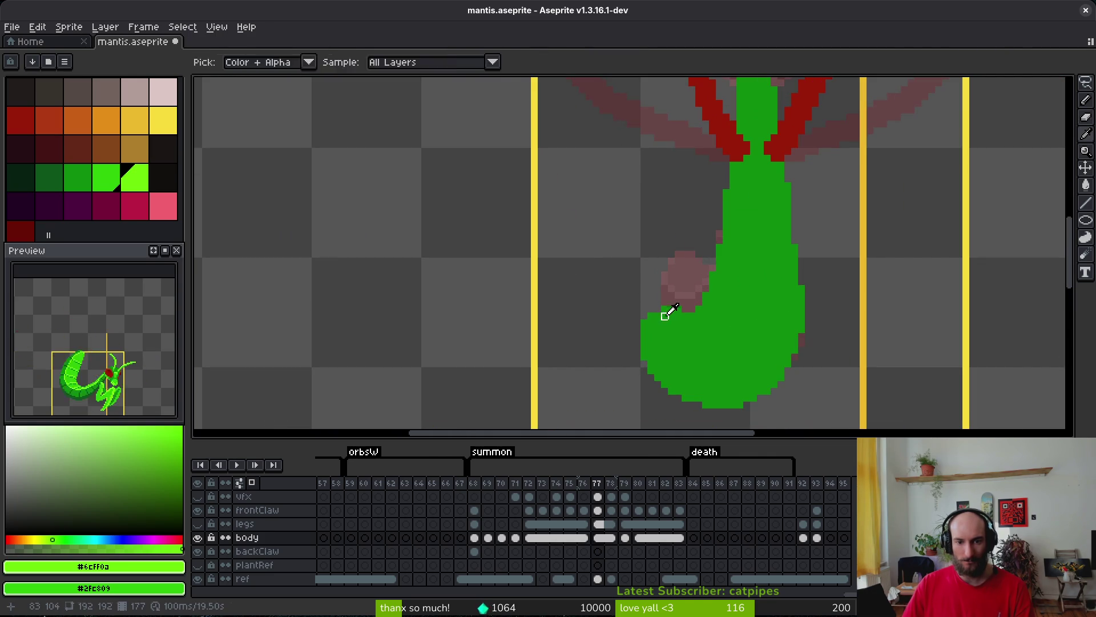
{"action": "left_click", "coordinate": [659, 310], "text": "alt"}
{"action": "key", "text": "b"}
{"action": "key", "text": "e"}
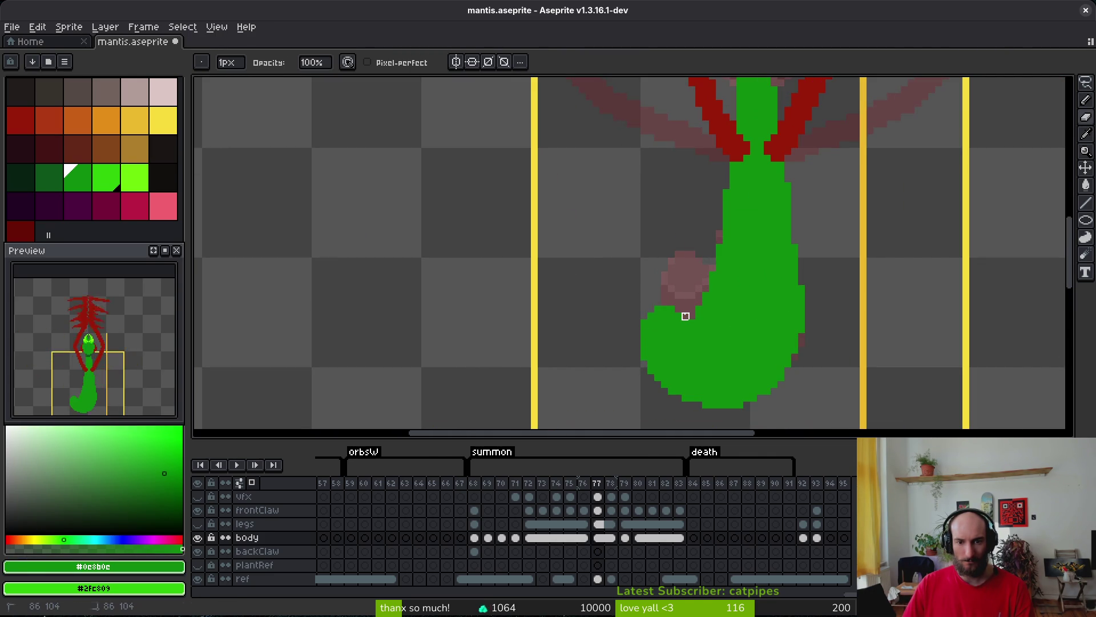
{"action": "key", "text": "b"}
{"action": "key", "text": "e"}
{"action": "key", "text": "b"}
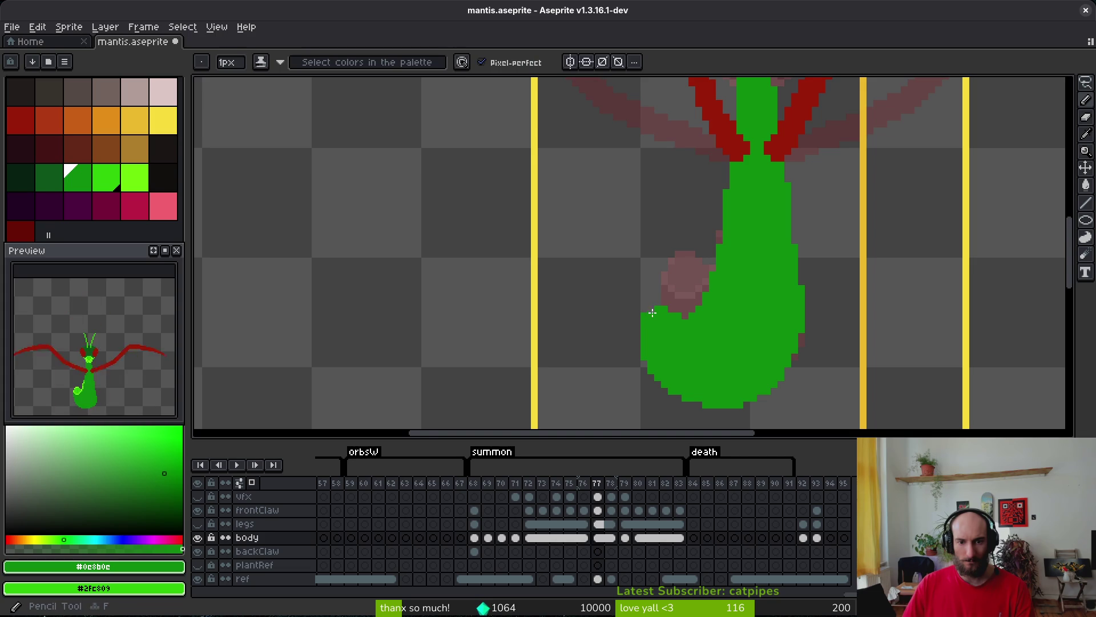
Undo the recent eraser strokes and save mantis.aseprite.
{"action": "key", "text": "ctrl+z"}
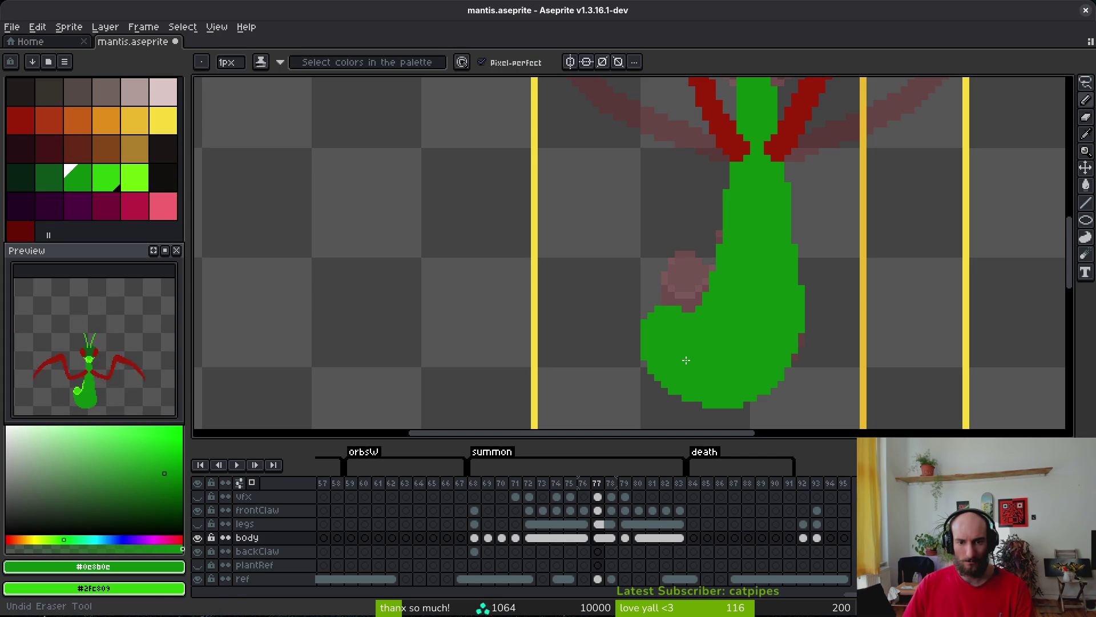
{"action": "key", "text": "ctrl+z"}
{"action": "key", "text": "ctrl+z"}
{"action": "key", "text": "ctrl+z"}
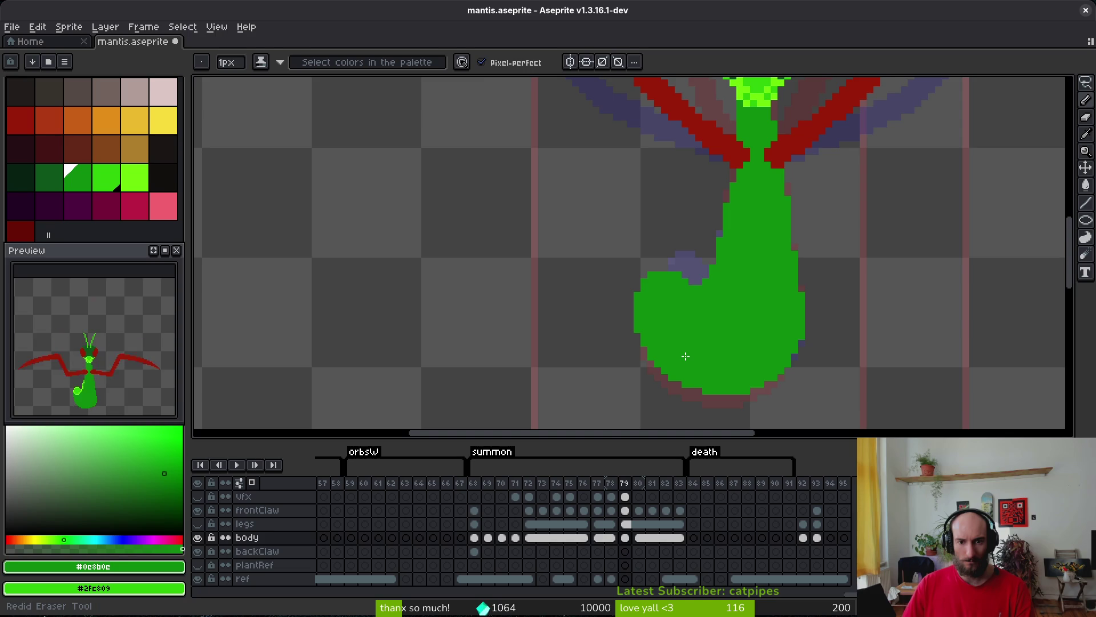
{"action": "key", "text": "ctrl+z"}
{"action": "key", "text": "ctrl+s"}
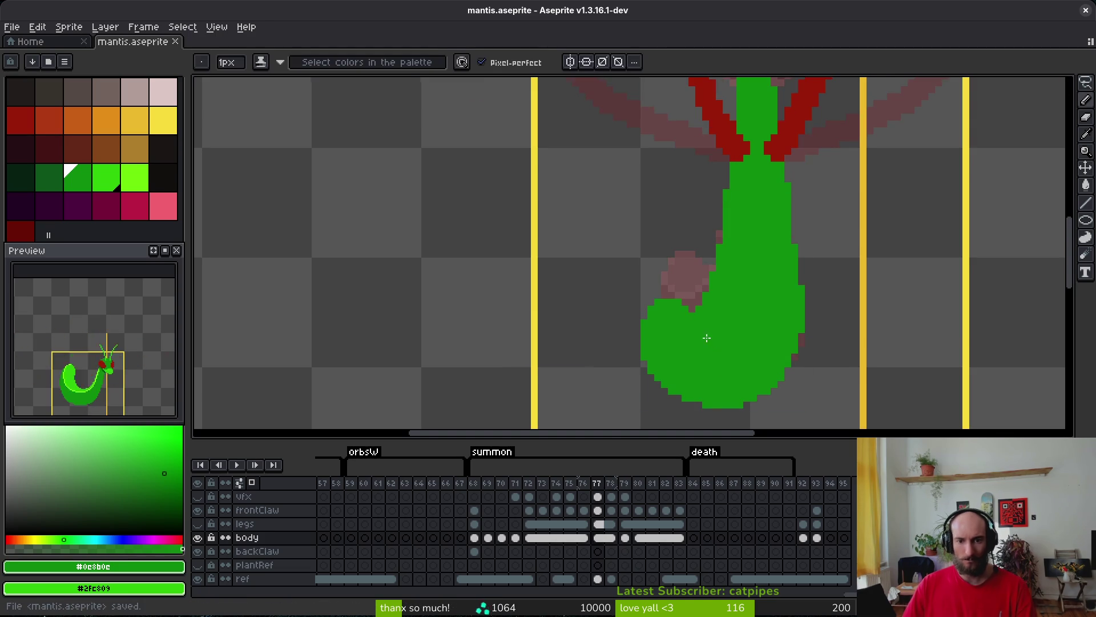
Sample light green #6cff0a from frame 76 and return to frame 77.
{"action": "scroll", "coordinate": [708, 337], "scroll_direction": "up", "scroll_amount": 3}
{"action": "key", "text": "Left"}
{"action": "left_click", "coordinate": [708, 186]}
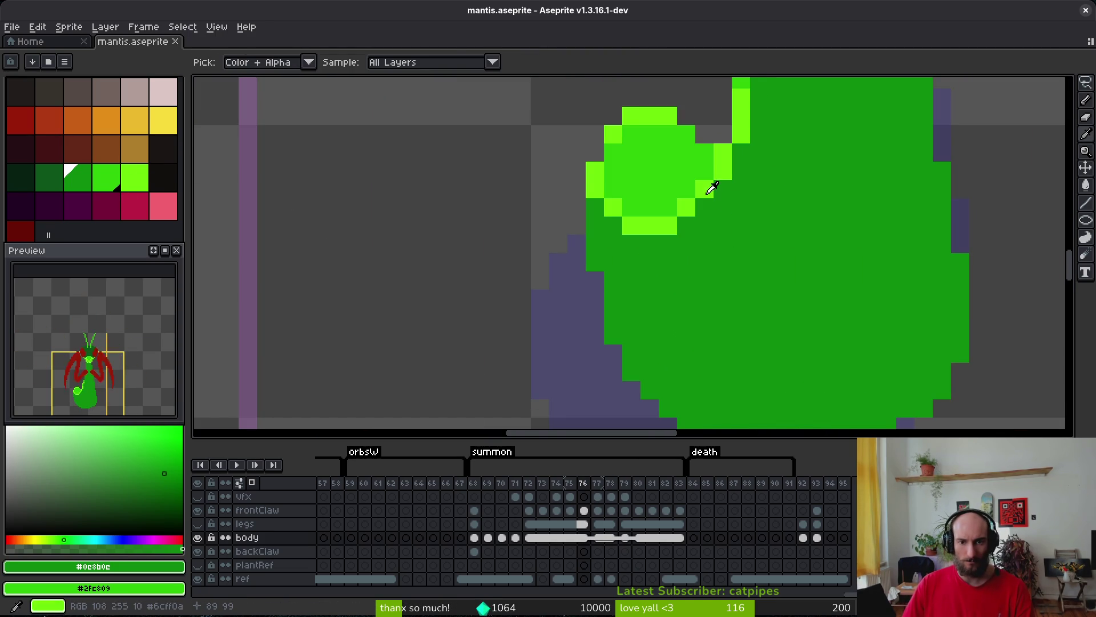
{"action": "key", "text": "b"}
{"action": "scroll", "coordinate": [708, 188], "scroll_direction": "down", "scroll_amount": 3}
{"action": "key", "text": "Right"}
Draw light green #6cff0a highlight pixels along frame 77's upper-left abdomen edge.
{"action": "key", "text": "Left"}
{"action": "key", "text": "i"}
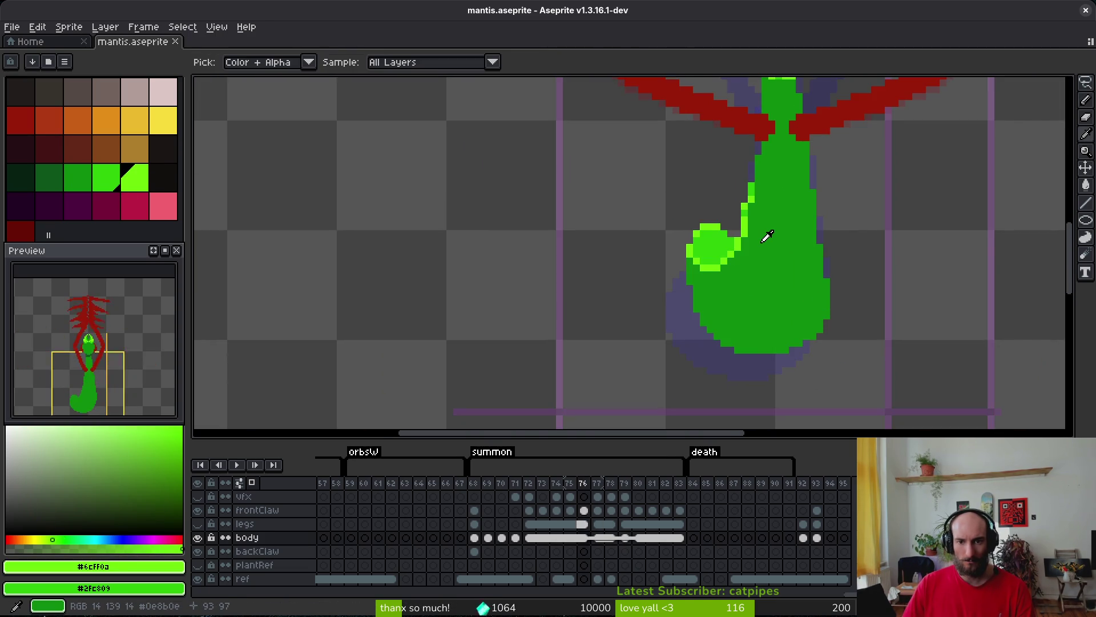
{"action": "key", "text": "Right"}
{"action": "key", "text": "b"}
{"action": "key", "text": "Left"}
{"action": "key", "text": "i"}
{"action": "key", "text": "Right"}
{"action": "key", "text": "b"}
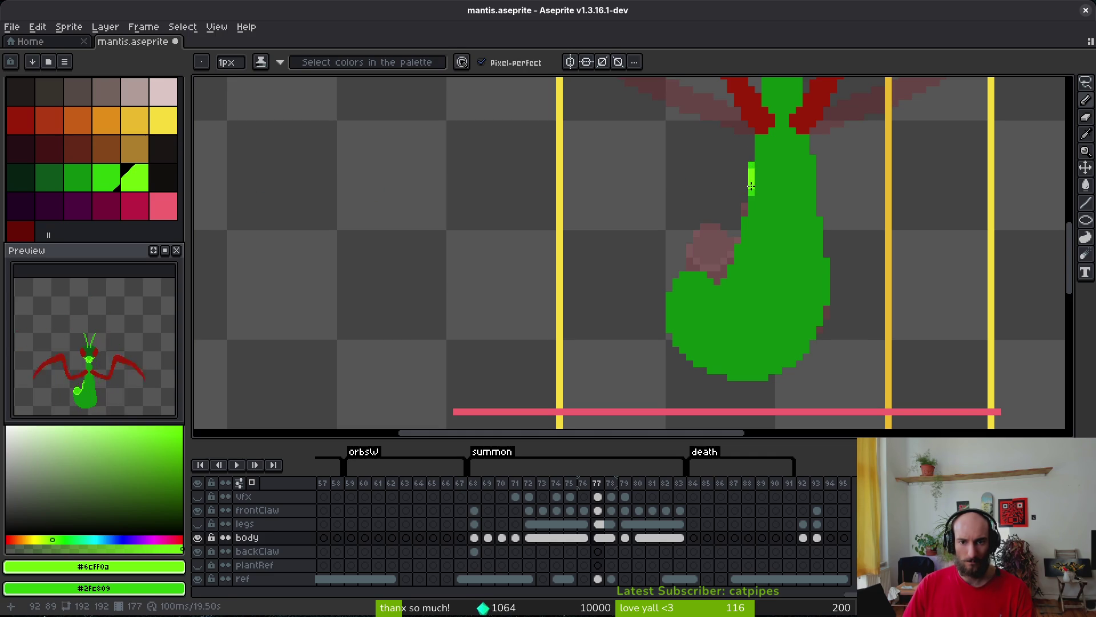
{"action": "left_click_drag", "start_coordinate": [754, 199], "coordinate": [747, 206]}
{"action": "scroll", "coordinate": [748, 207], "scroll_direction": "up", "scroll_amount": 1}
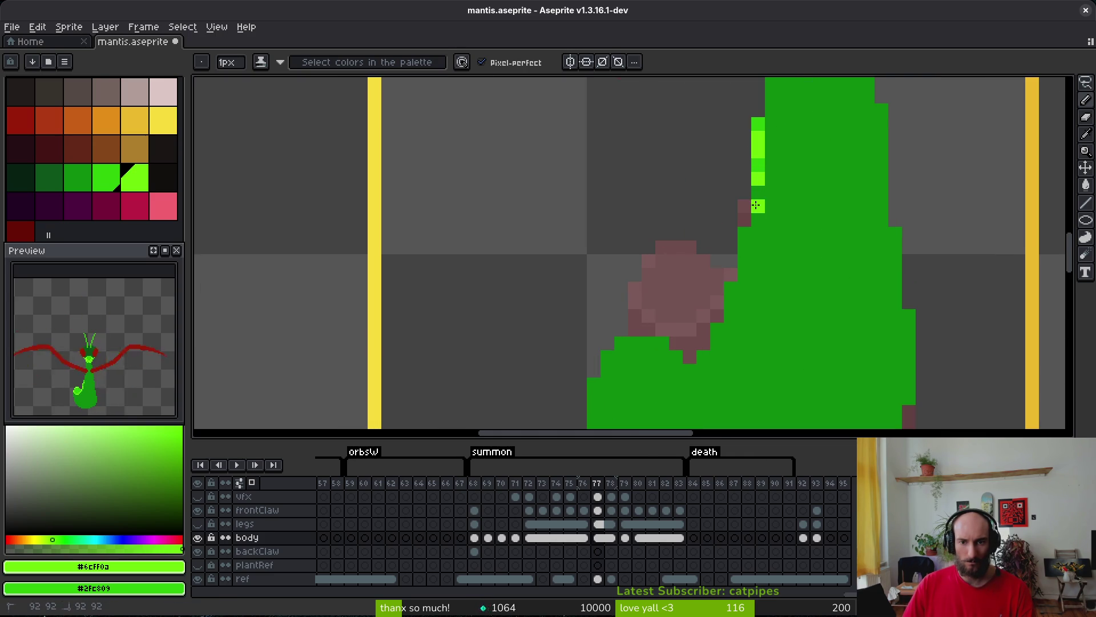